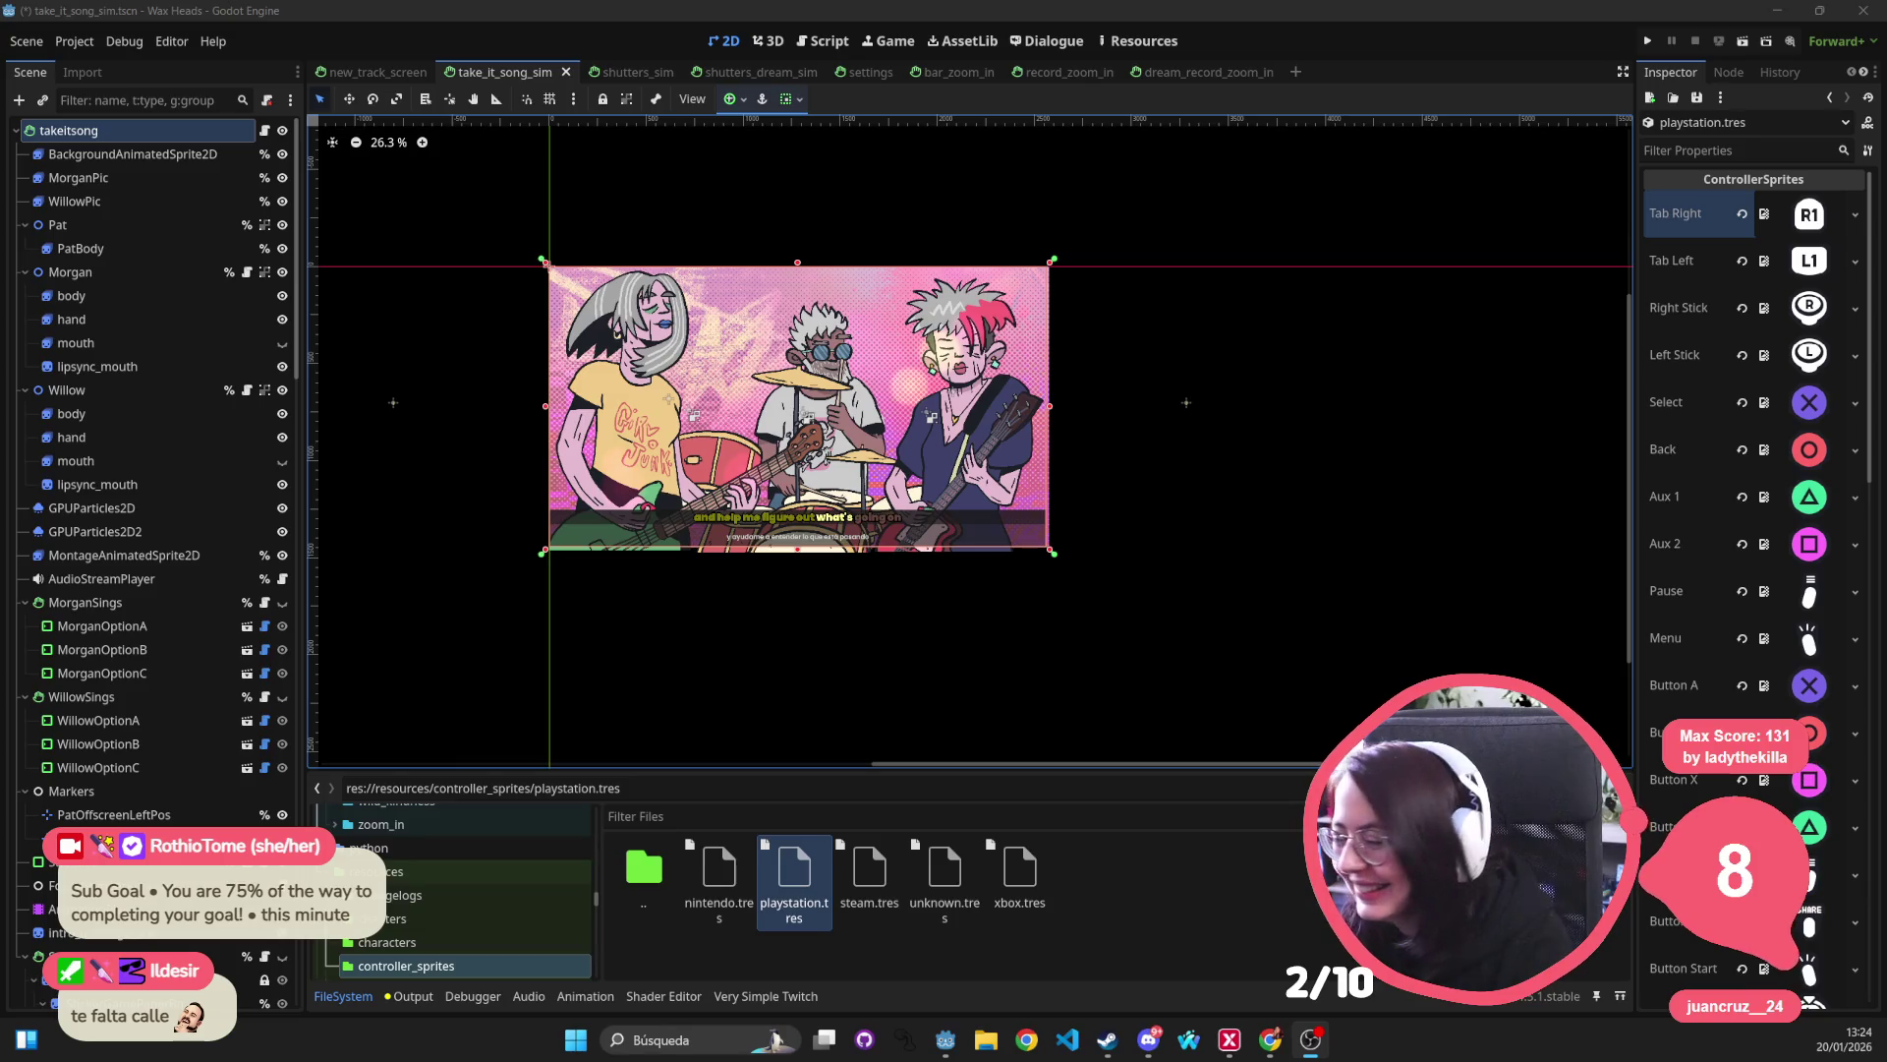
Bring the browser window to the front from the taskbar.
{"action": "scroll", "coordinate": [1121, 425], "scroll_direction": "down", "scroll_amount": 2}
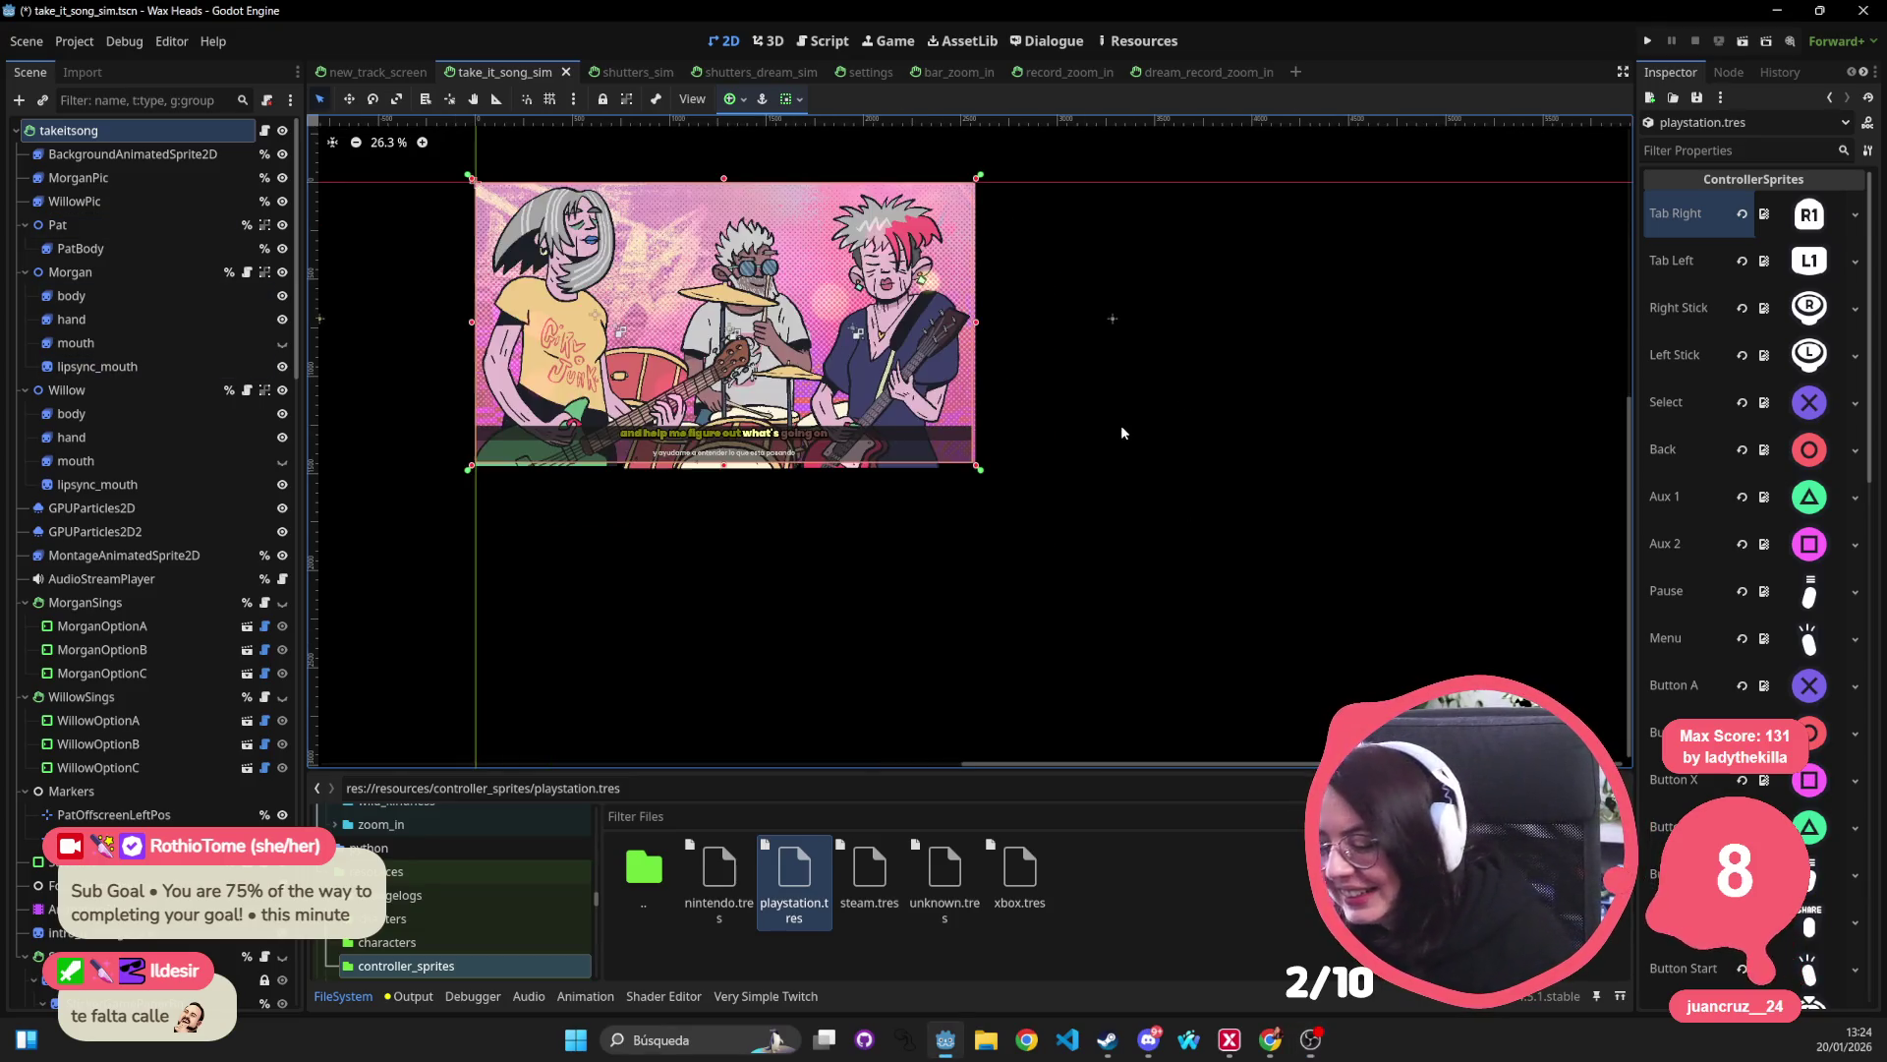
{"action": "left_click", "coordinate": [1272, 1044]}
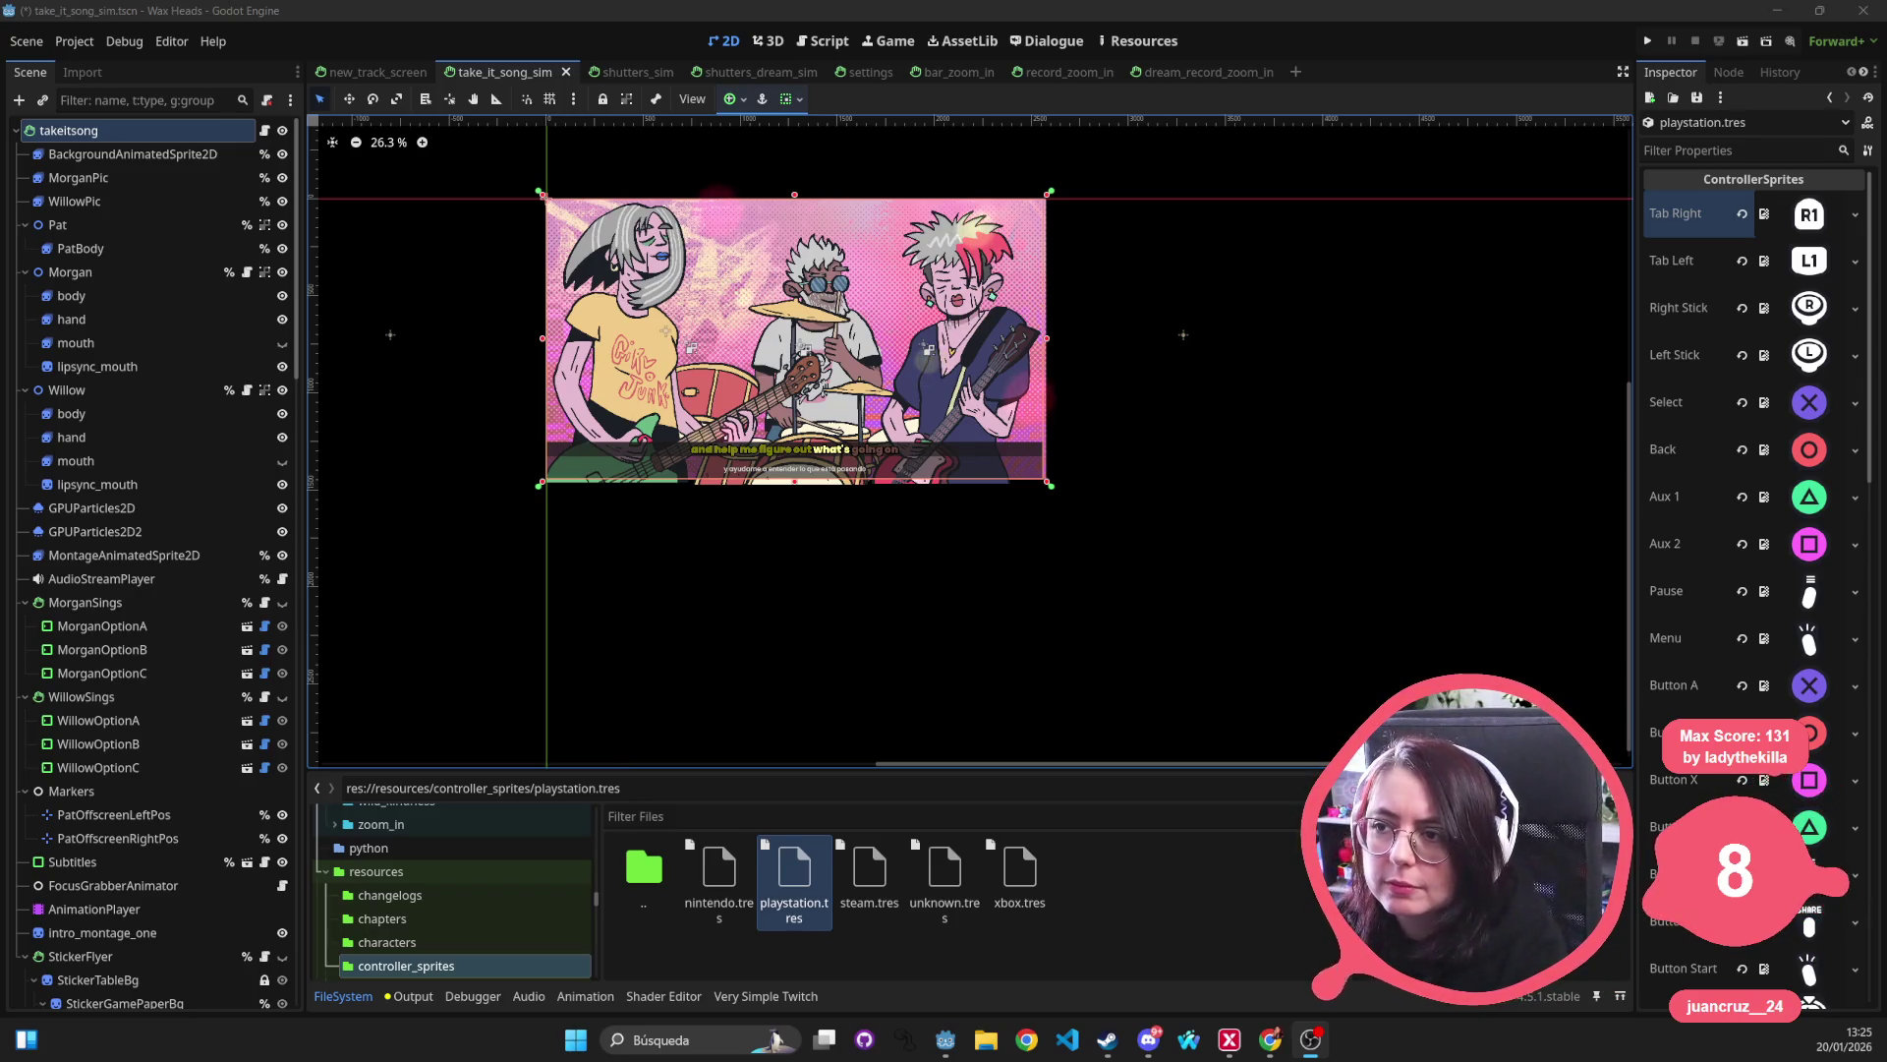
{"action": "key", "text": "alt+Tab"}
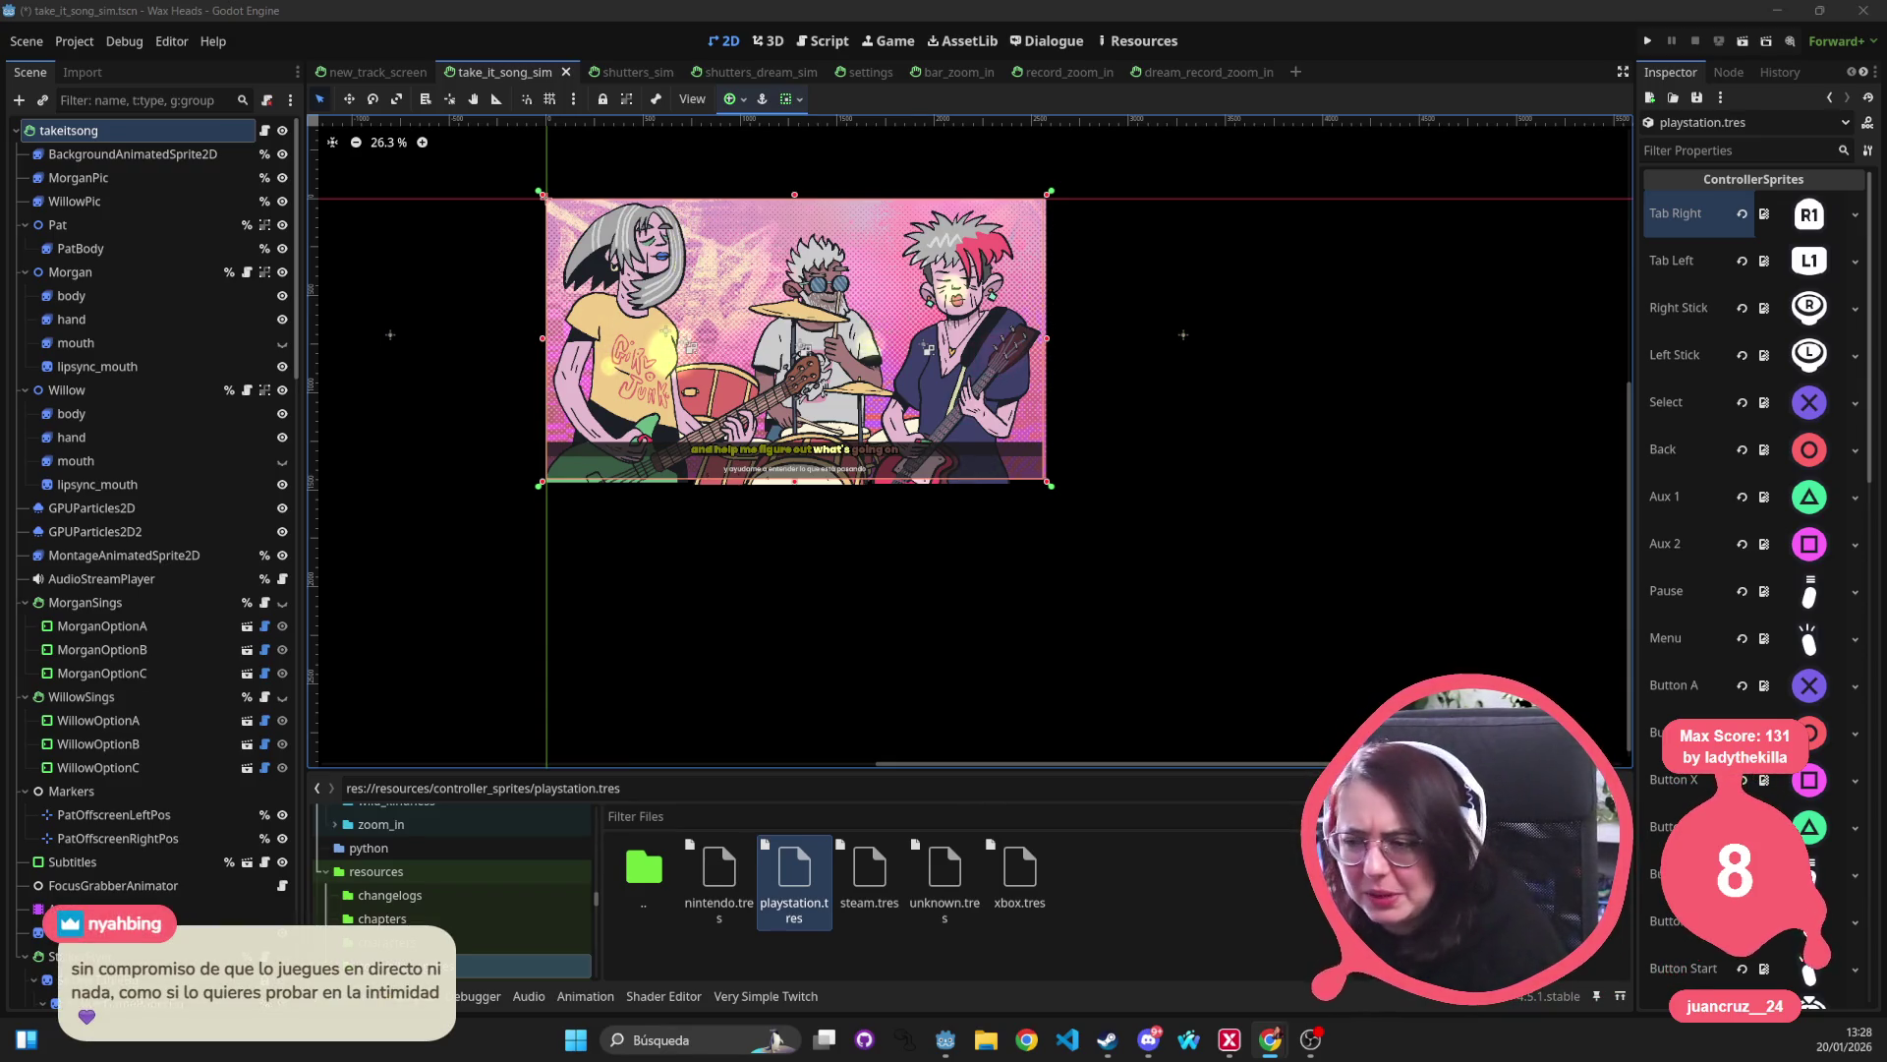
Close all five open scene tabs so only the empty scene remains.
{"action": "mouse_move", "coordinate": [482, 346]}
{"action": "left_mouse_down"}
{"action": "mouse_move", "coordinate": [758, 644]}
{"action": "mouse_move", "coordinate": [631, 458]}
{"action": "left_mouse_up"}
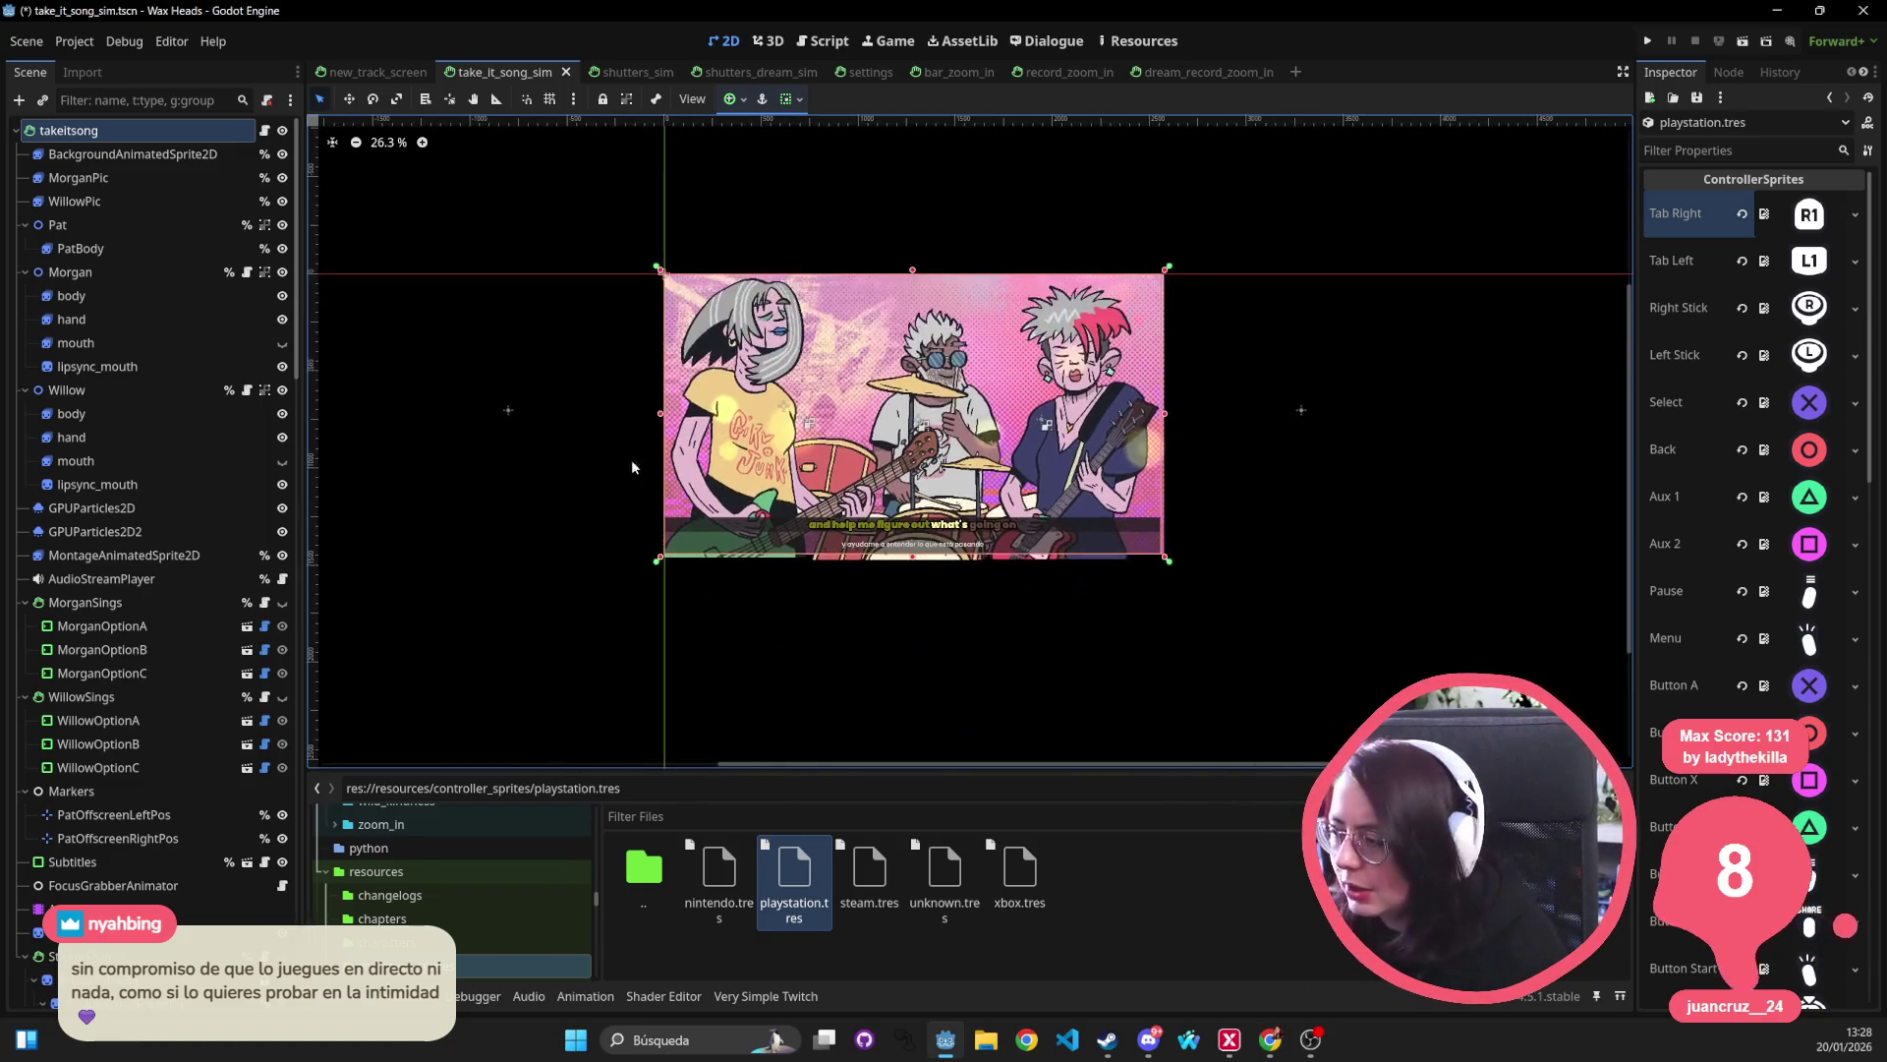
{"action": "middle_click", "coordinate": [377, 73]}
{"action": "middle_click", "coordinate": [377, 74]}
{"action": "middle_click", "coordinate": [377, 73]}
{"action": "middle_click", "coordinate": [378, 74]}
{"action": "middle_click", "coordinate": [377, 74]}
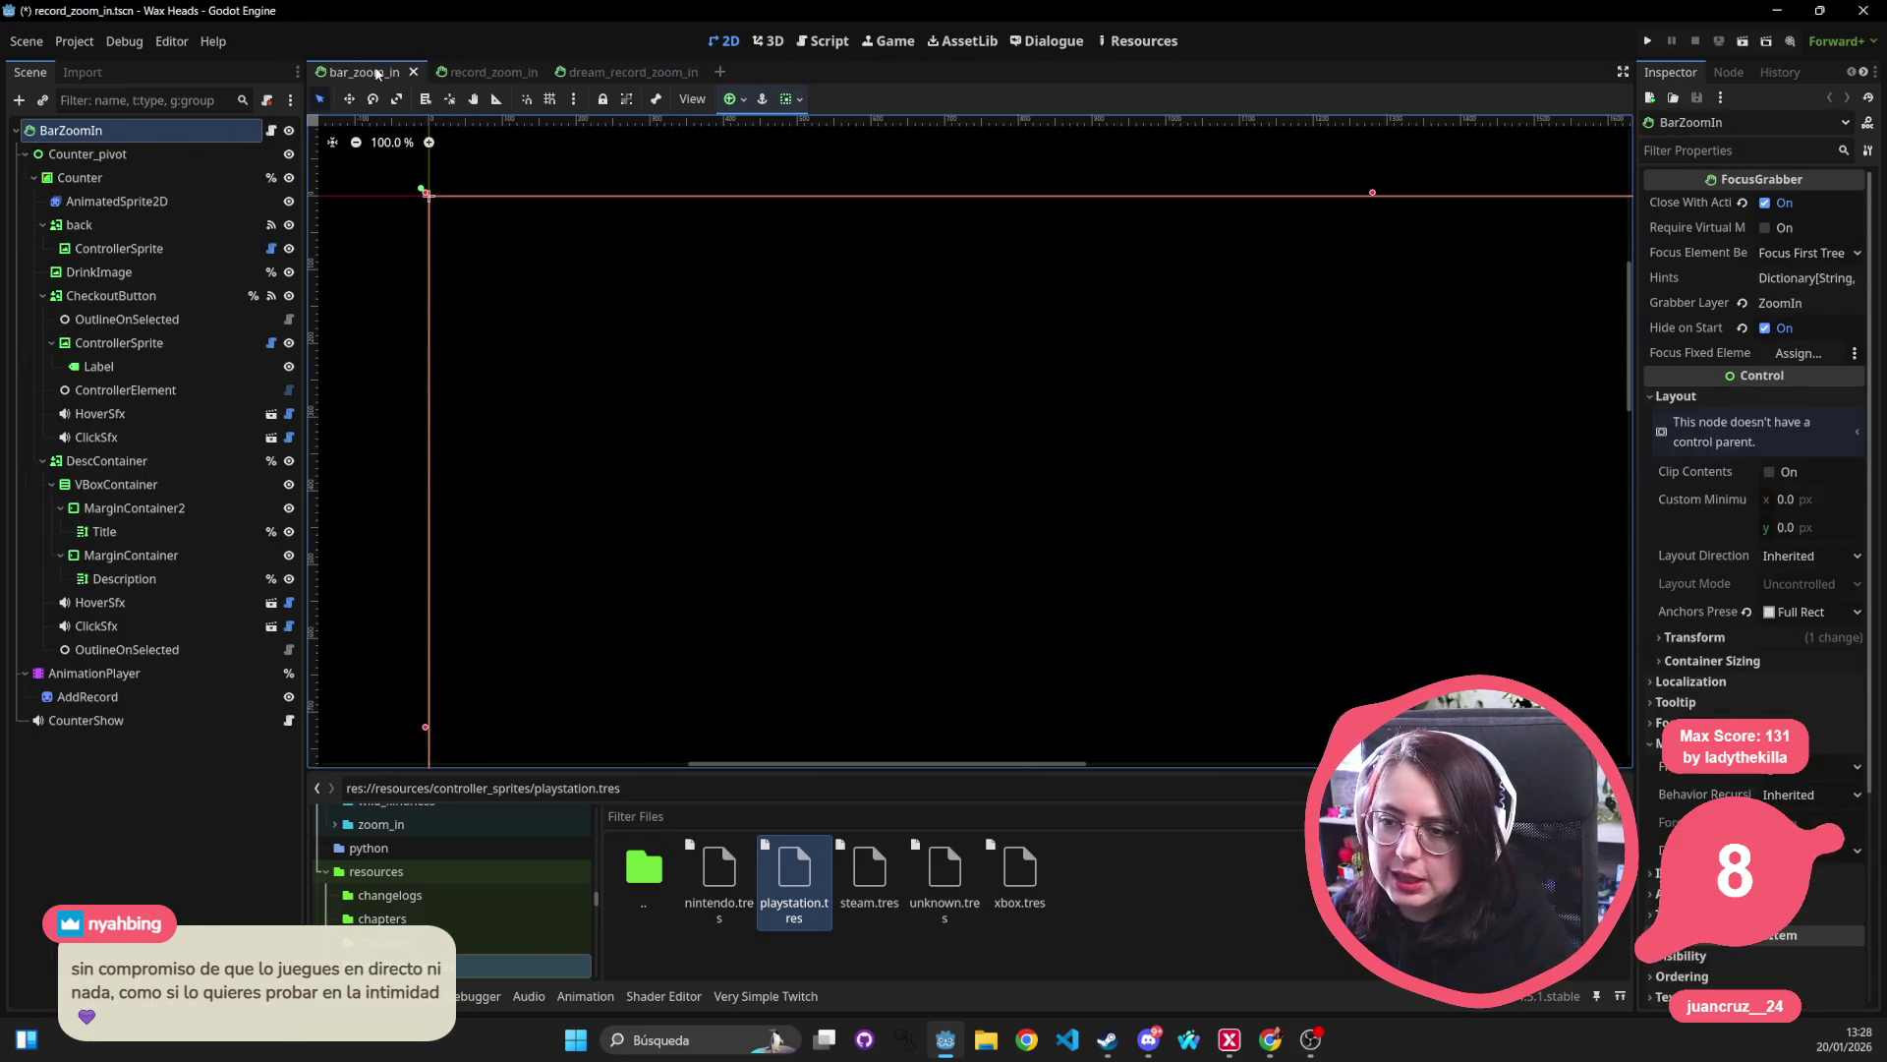
{"action": "middle_click", "coordinate": [378, 74]}
{"action": "middle_click", "coordinate": [377, 74]}
{"action": "middle_click", "coordinate": [377, 74]}
{"action": "scroll", "coordinate": [653, 376], "scroll_direction": "down", "scroll_amount": 4}
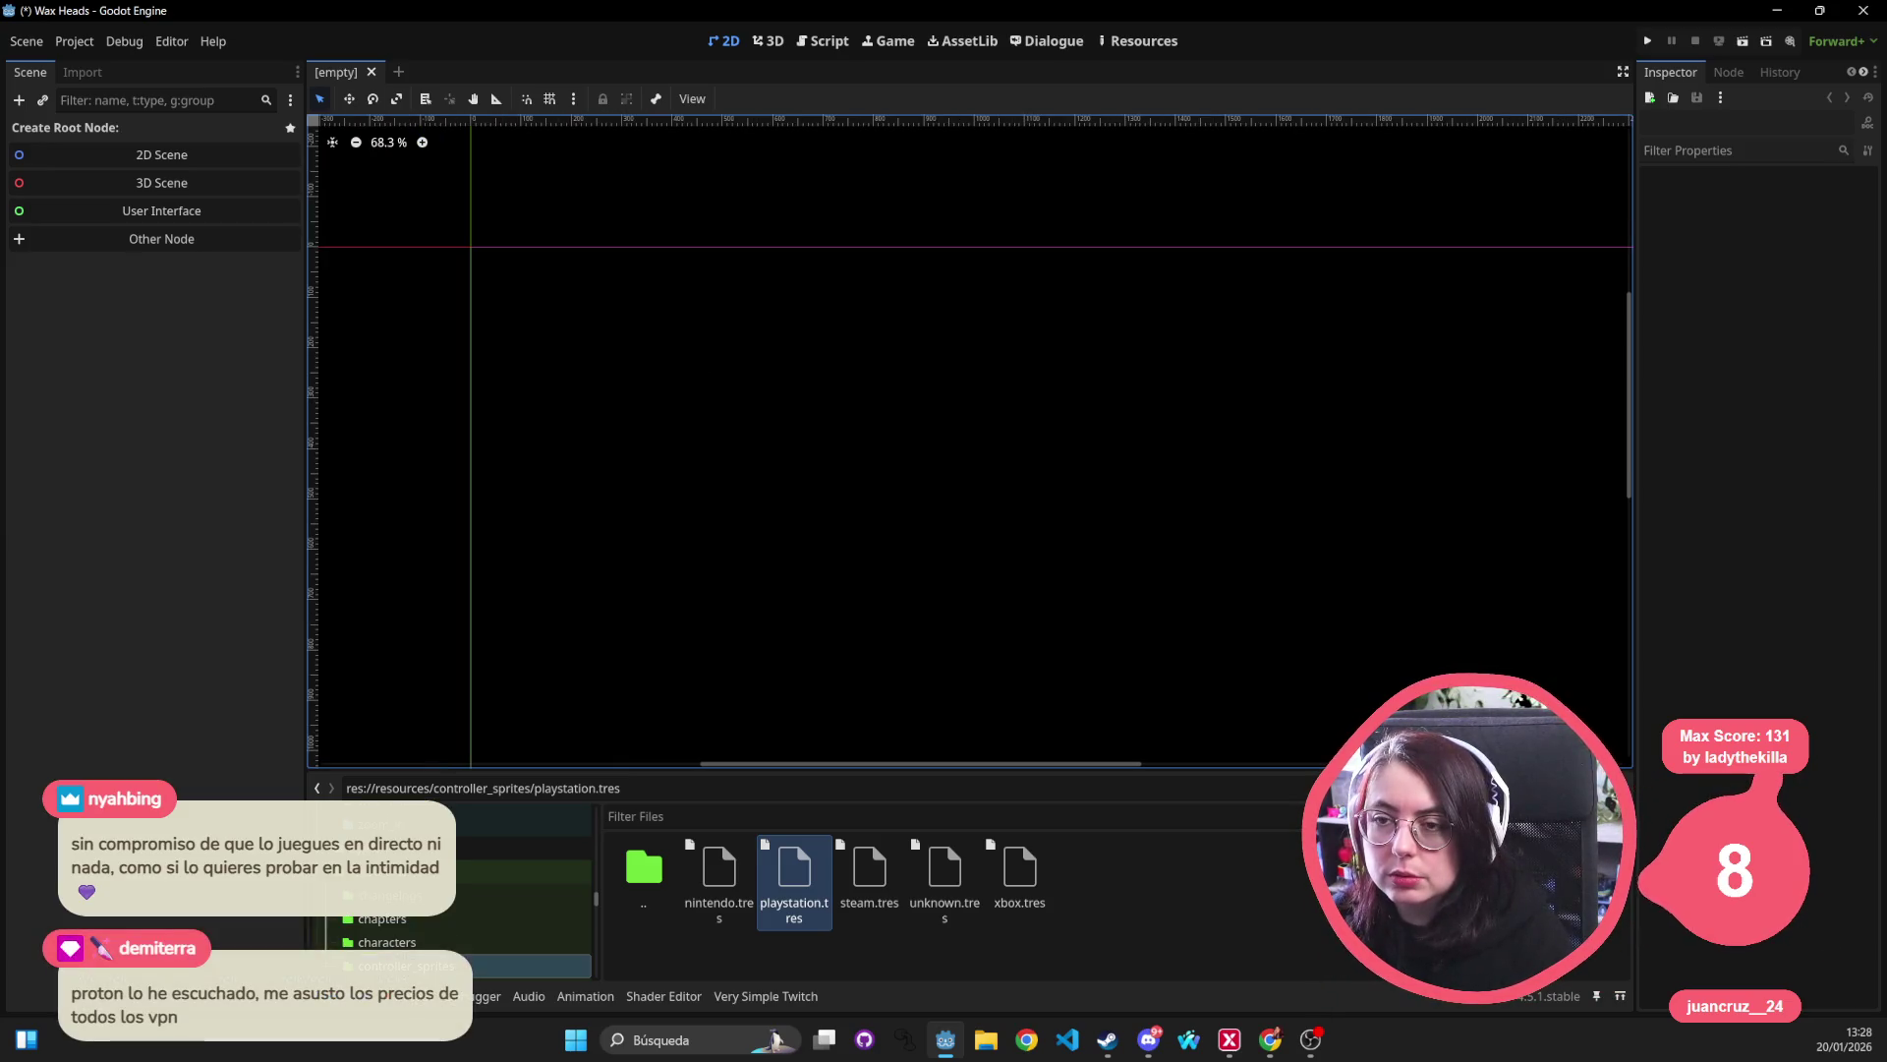
Check the browser and streaming windows, then run the Wax Heads project from the editor.
{"action": "key", "text": "alt+Tab"}
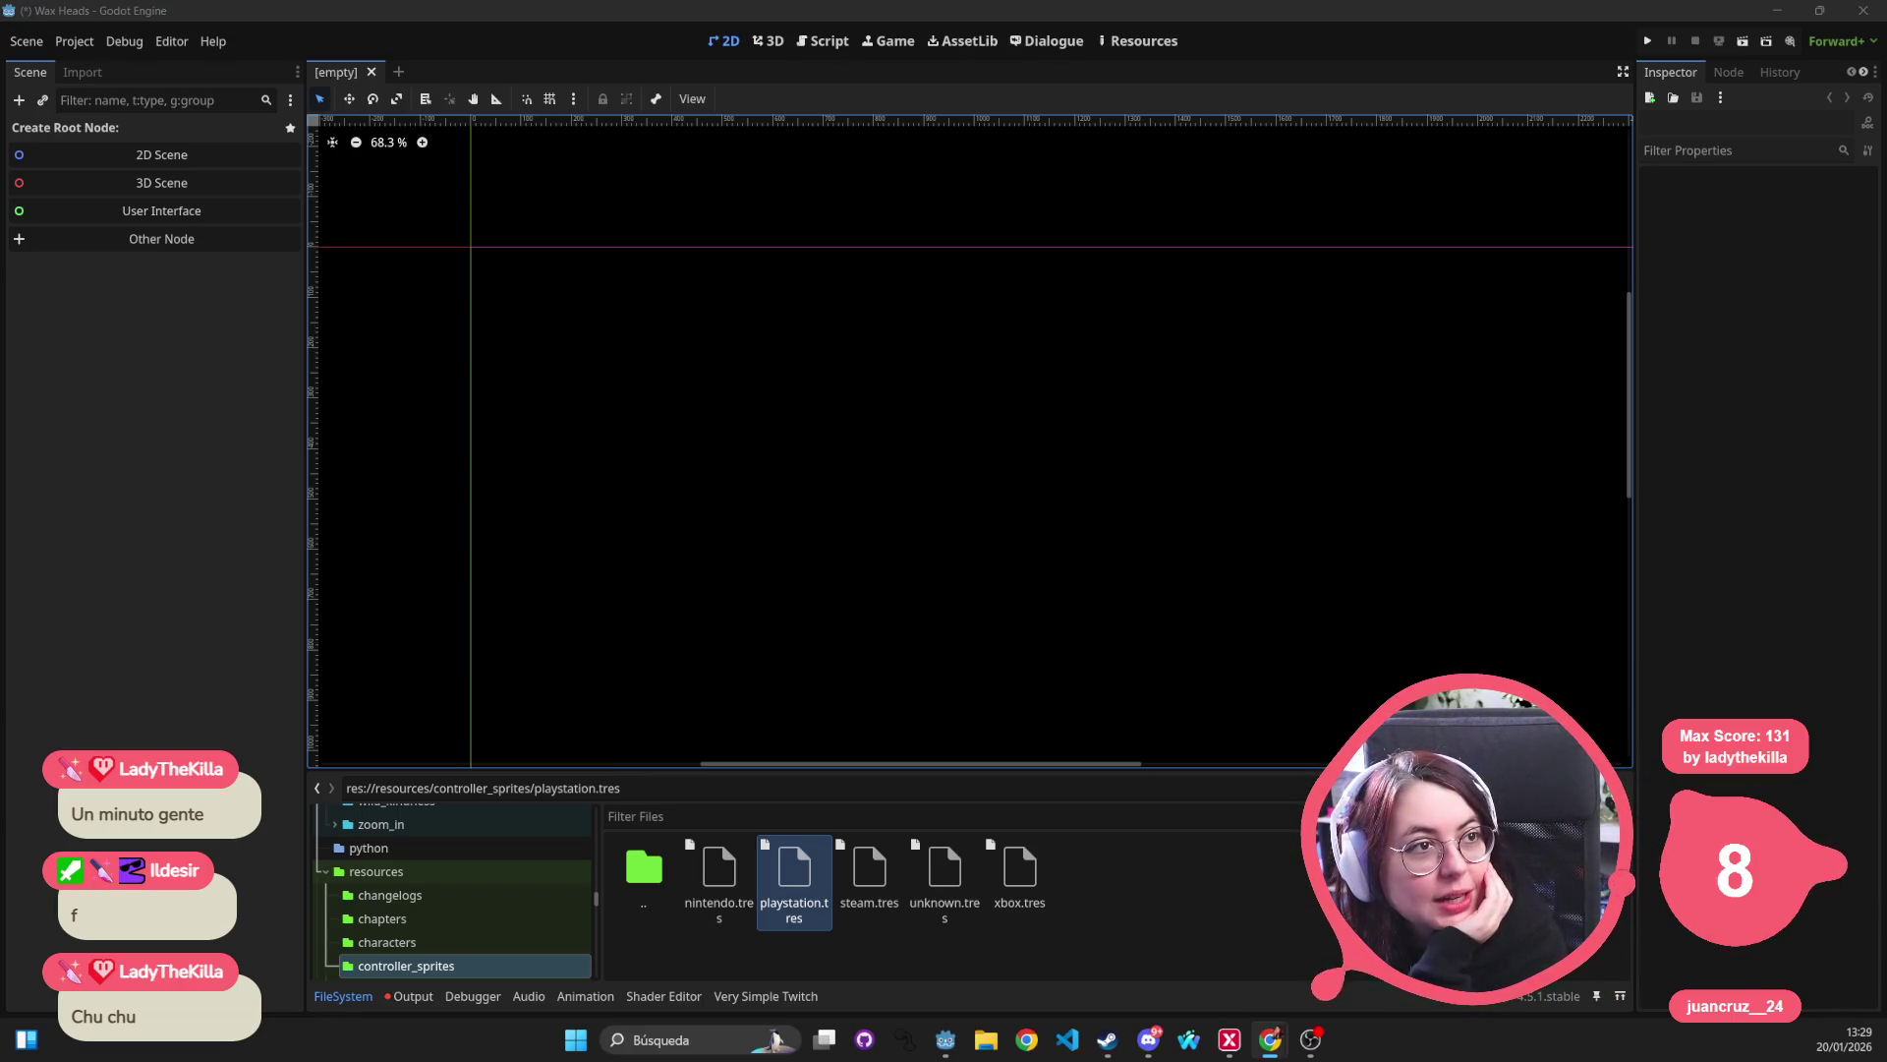
{"action": "key", "text": "alt+Tab"}
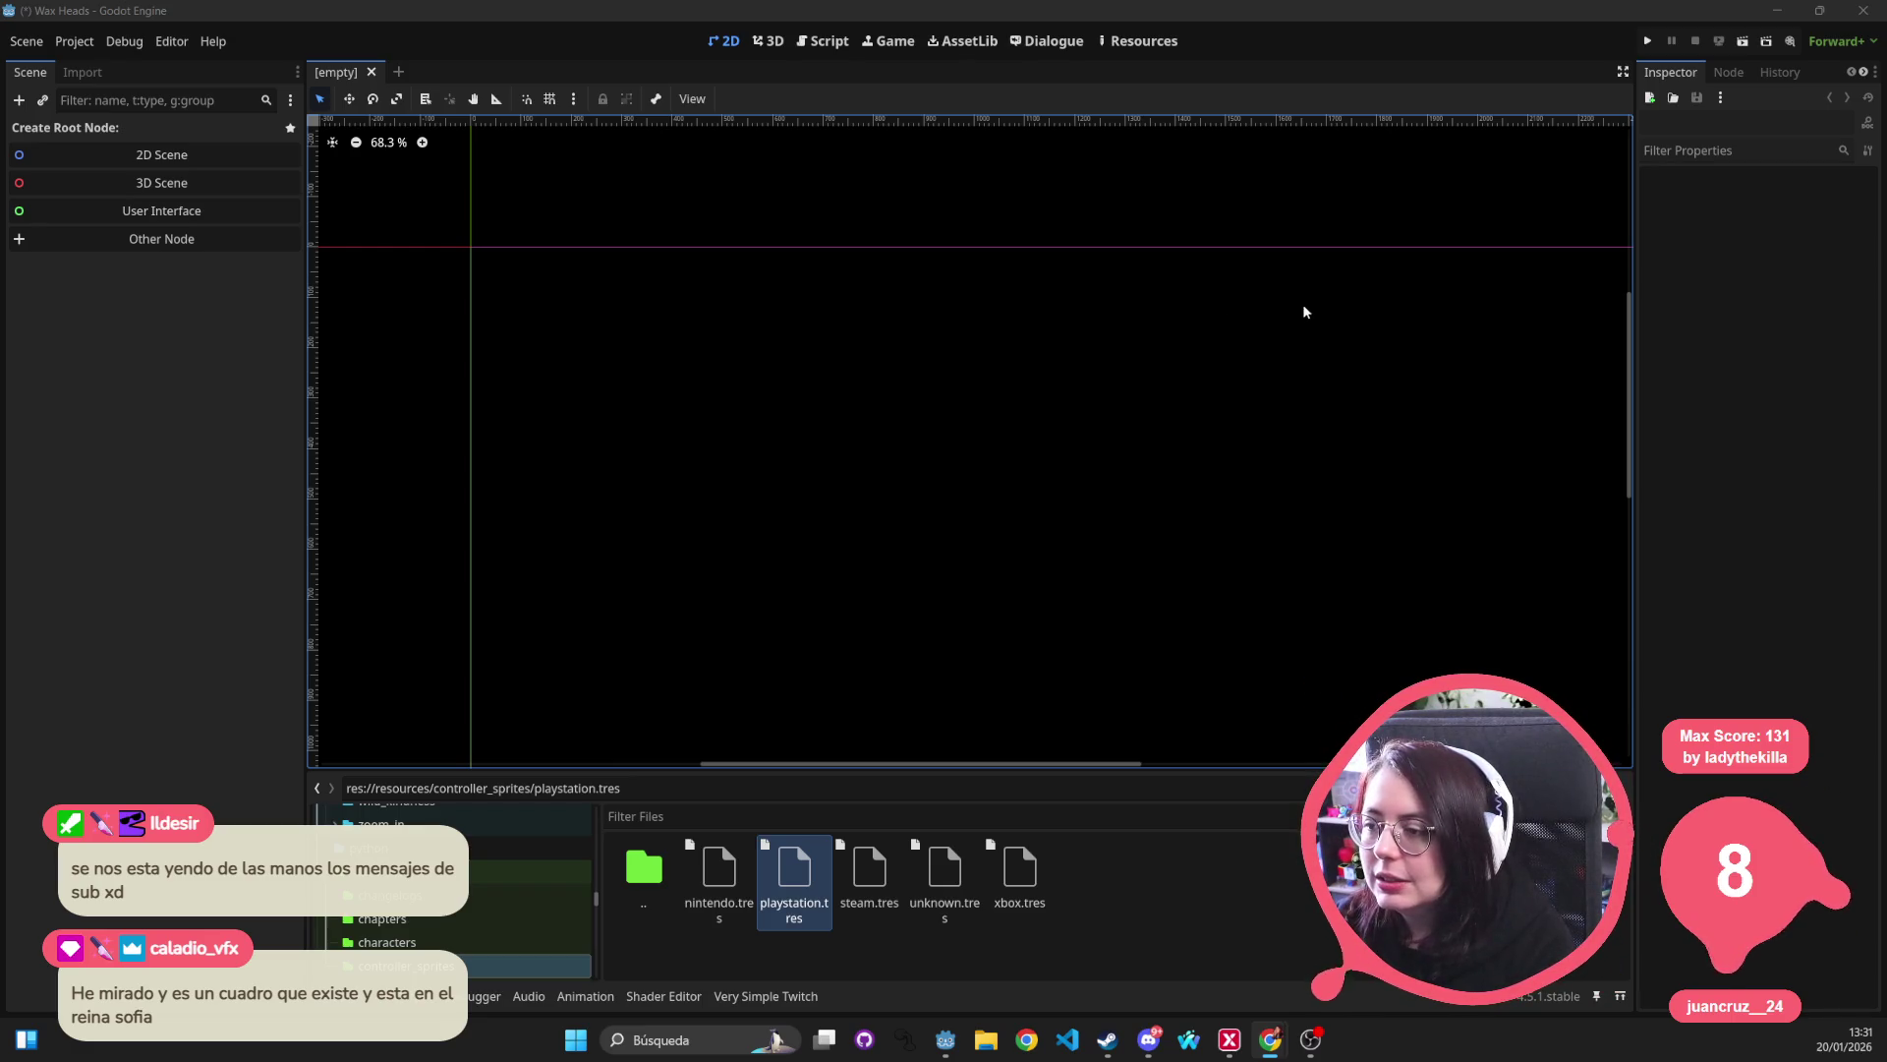
{"action": "left_click", "coordinate": [1648, 40]}
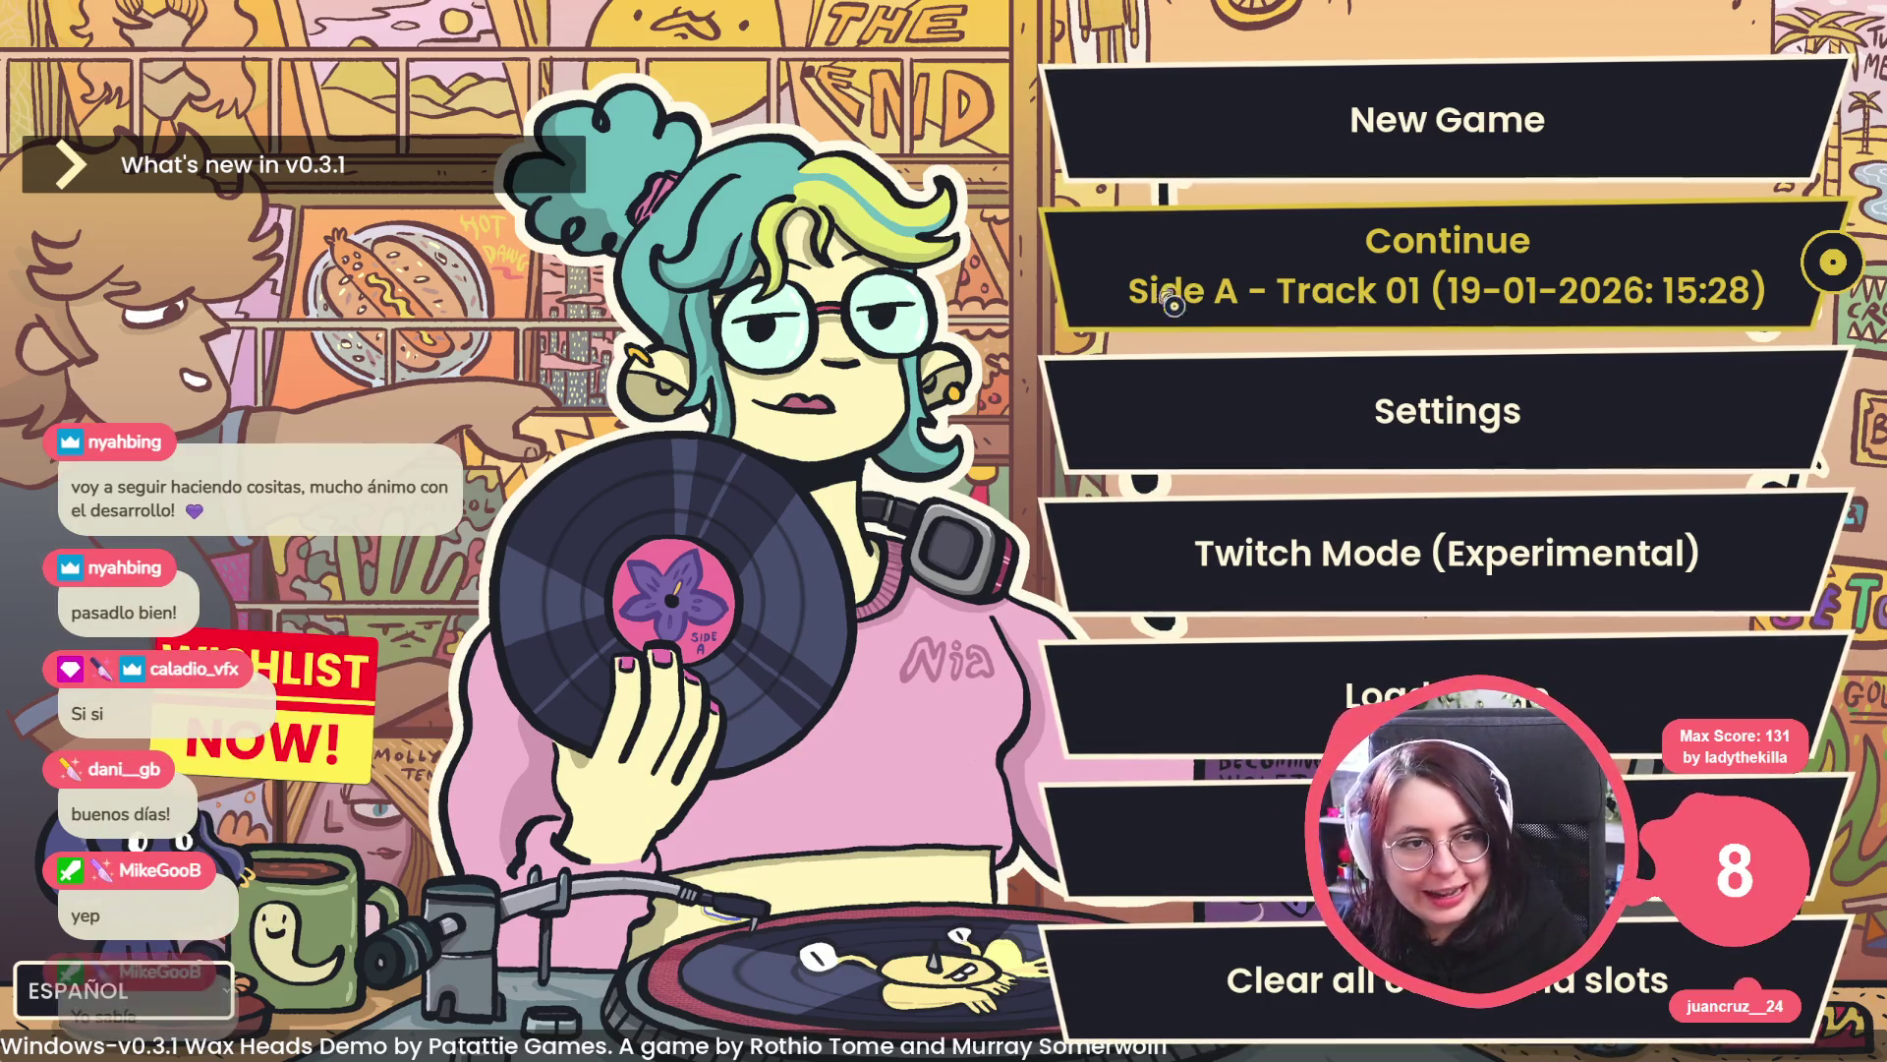
Continue the Side A - Track 01 save and advance through Morgan's dialogue.
{"action": "left_click", "coordinate": [1205, 285]}
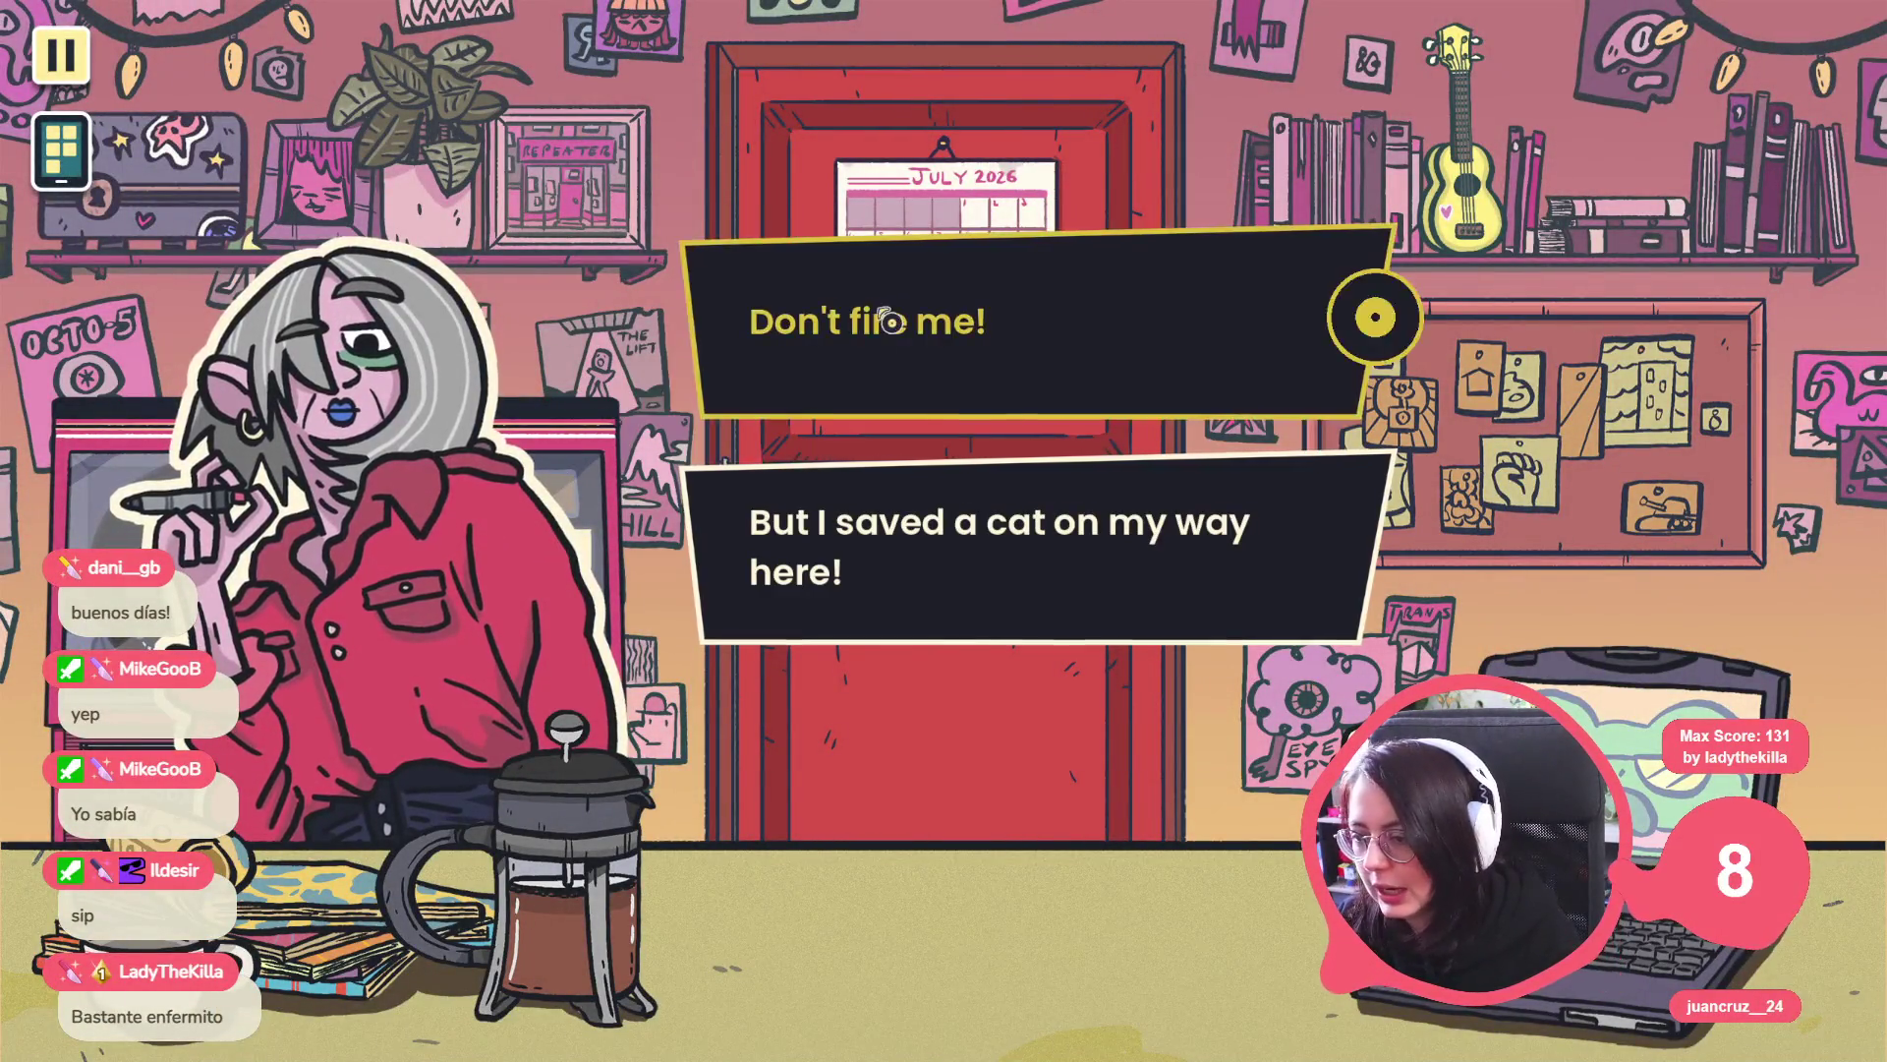
{"action": "left_click", "coordinate": [891, 320]}
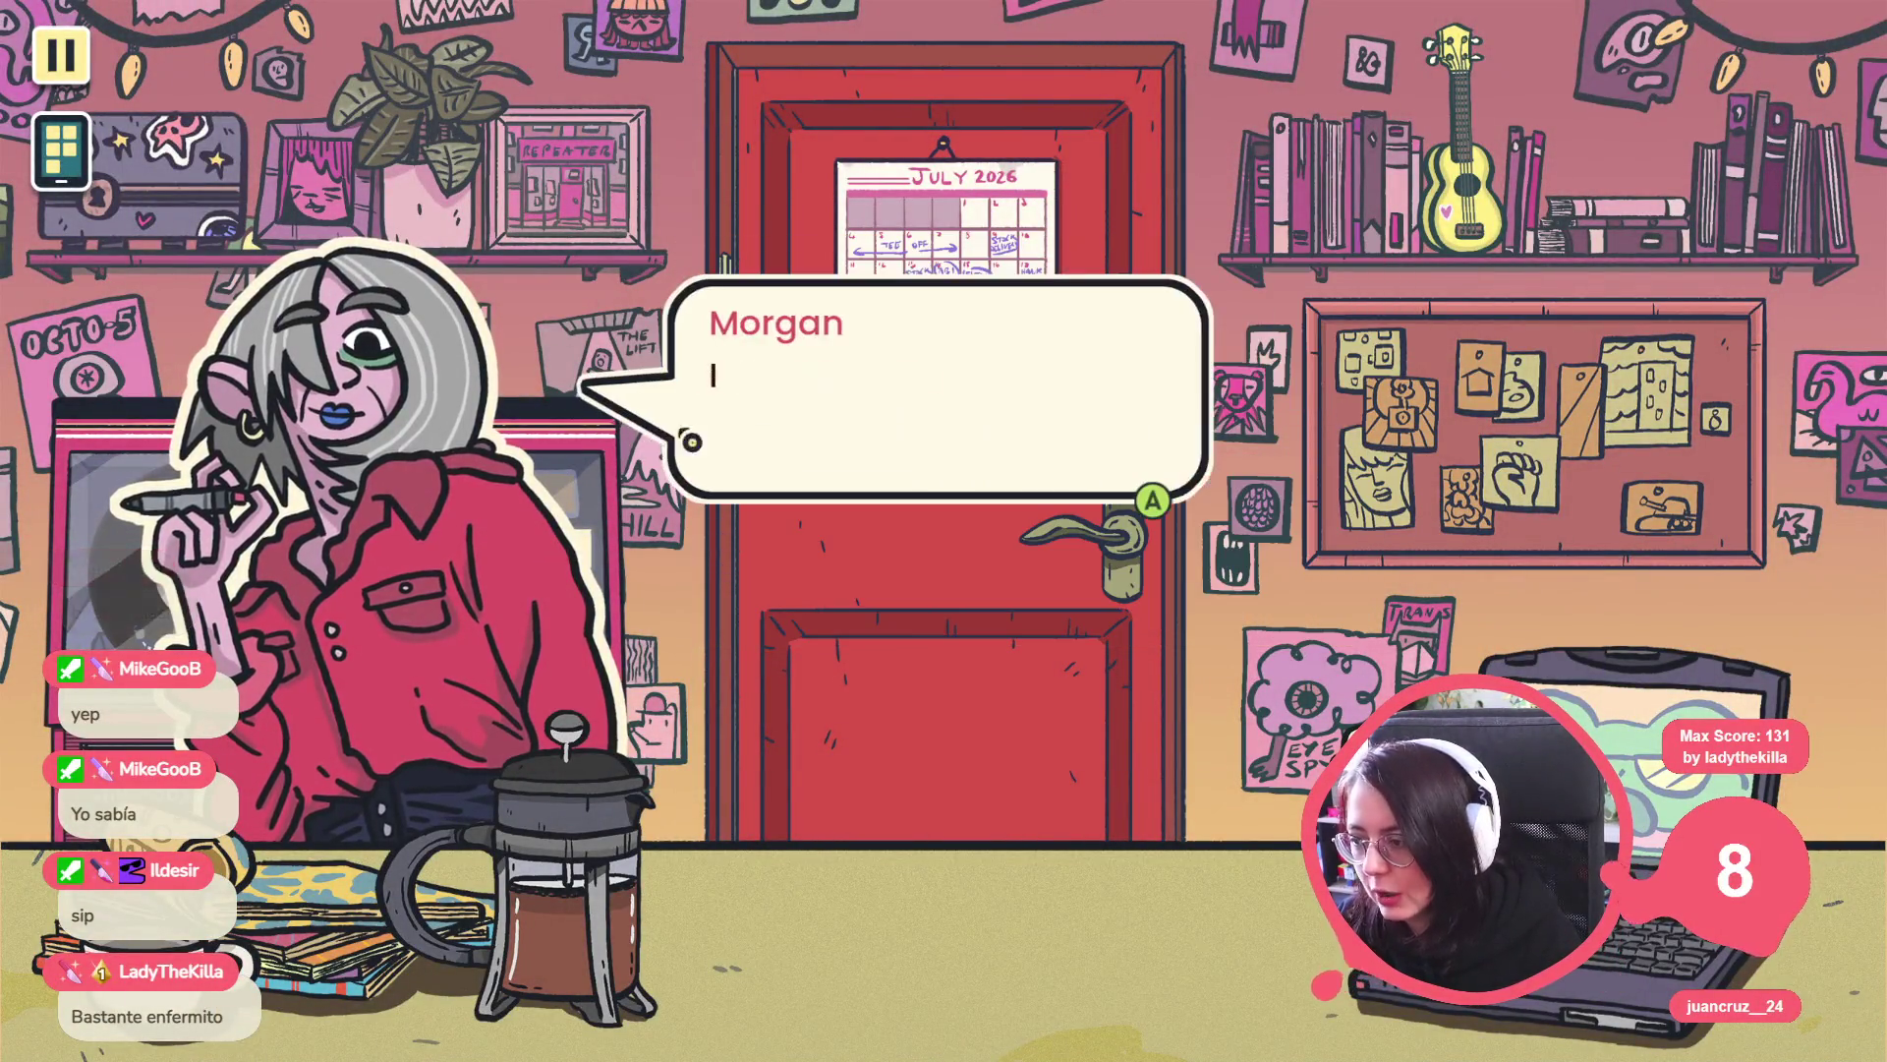
{"action": "left_click", "coordinate": [758, 407]}
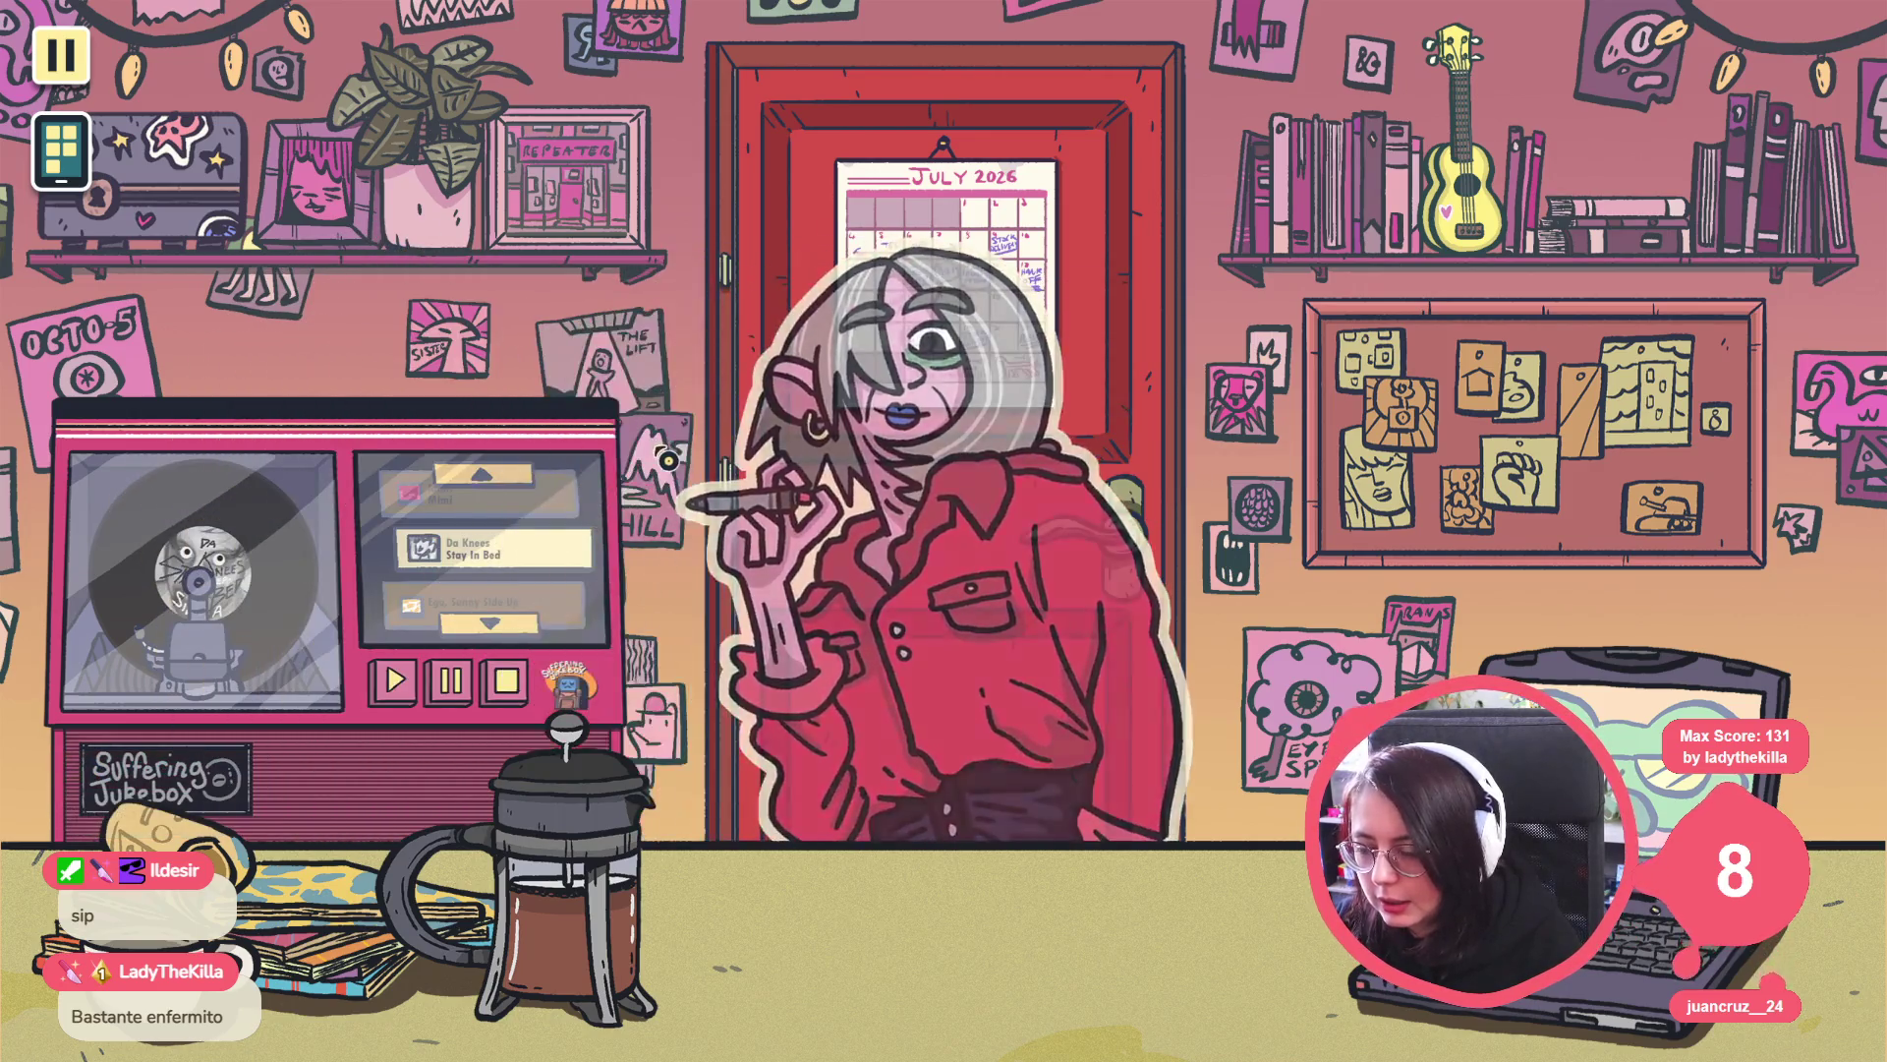
Pause the game, then close the pause menu to return to the jukebox room.
{"action": "left_click", "coordinate": [61, 128]}
{"action": "left_click", "coordinate": [61, 128]}
{"action": "left_click", "coordinate": [61, 55]}
{"action": "left_click", "coordinate": [61, 55]}
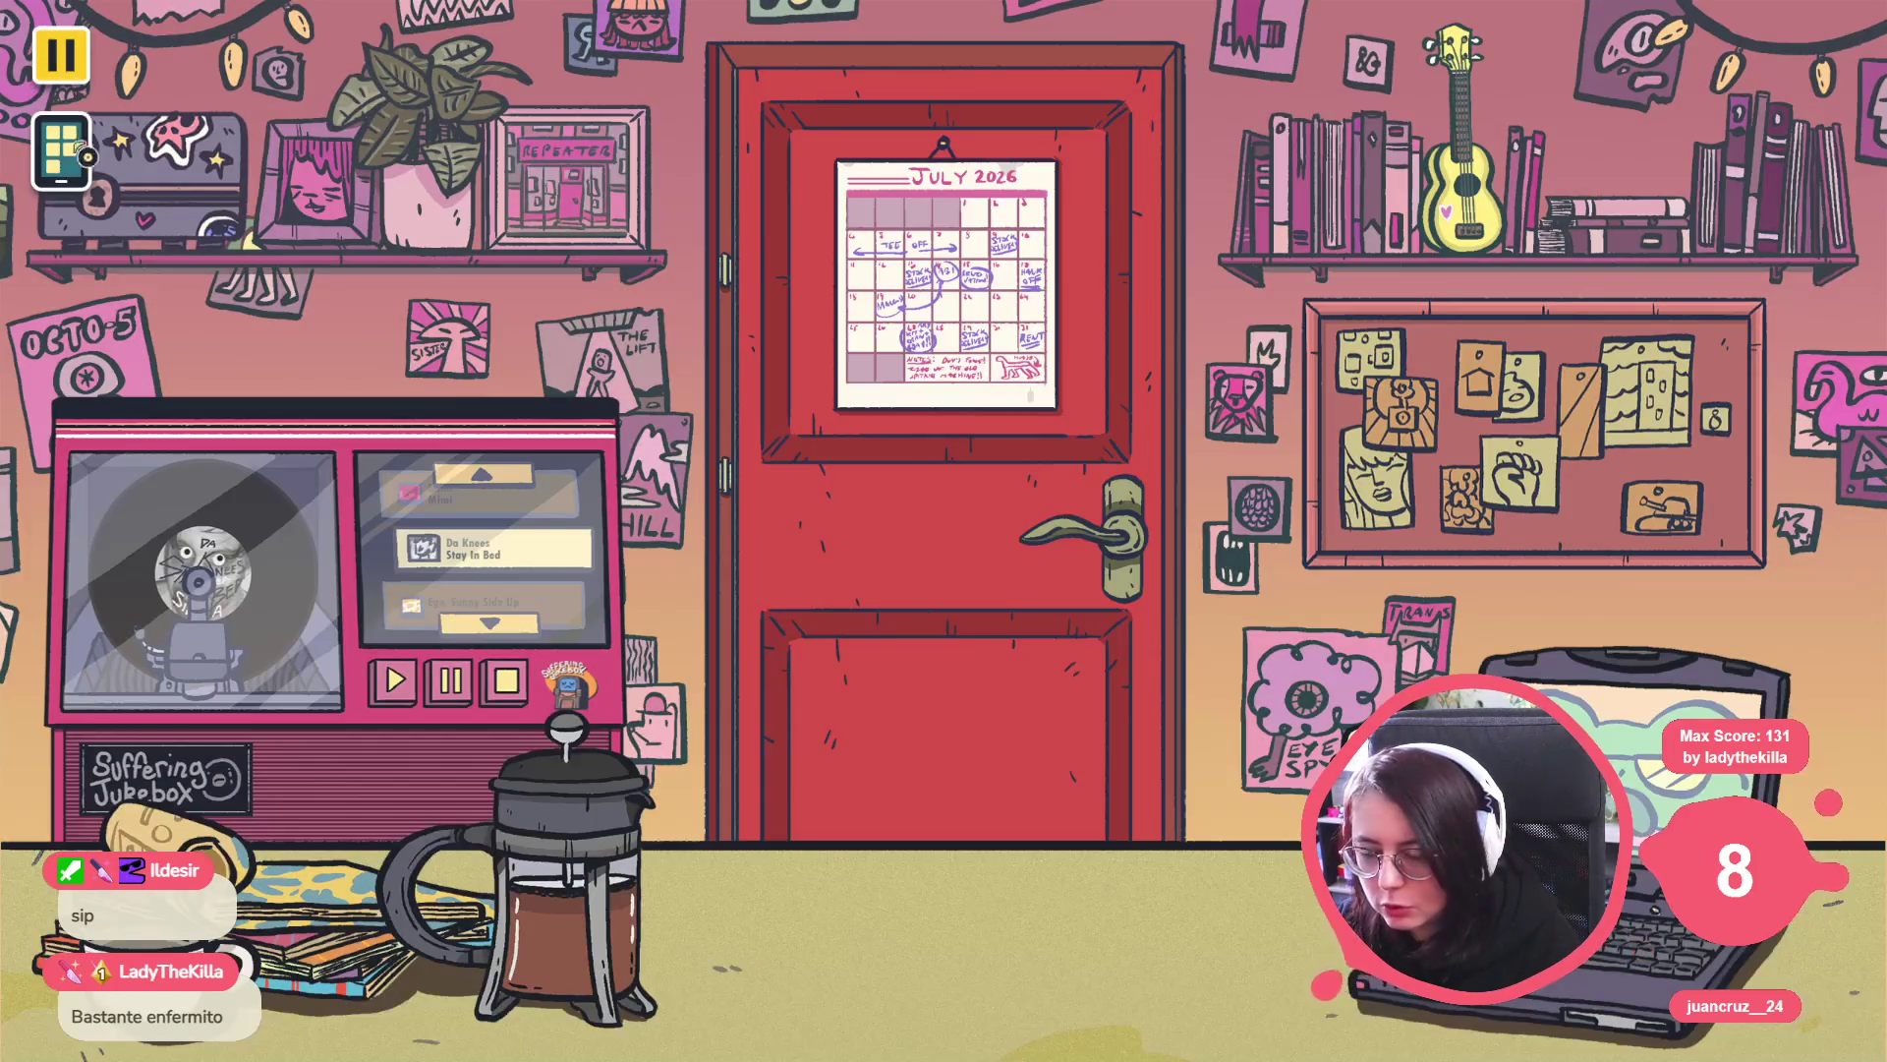
In the developer console, enter add_score 100, then run minigame_daknees_concert_sim.
{"action": "key", "text": "grave"}
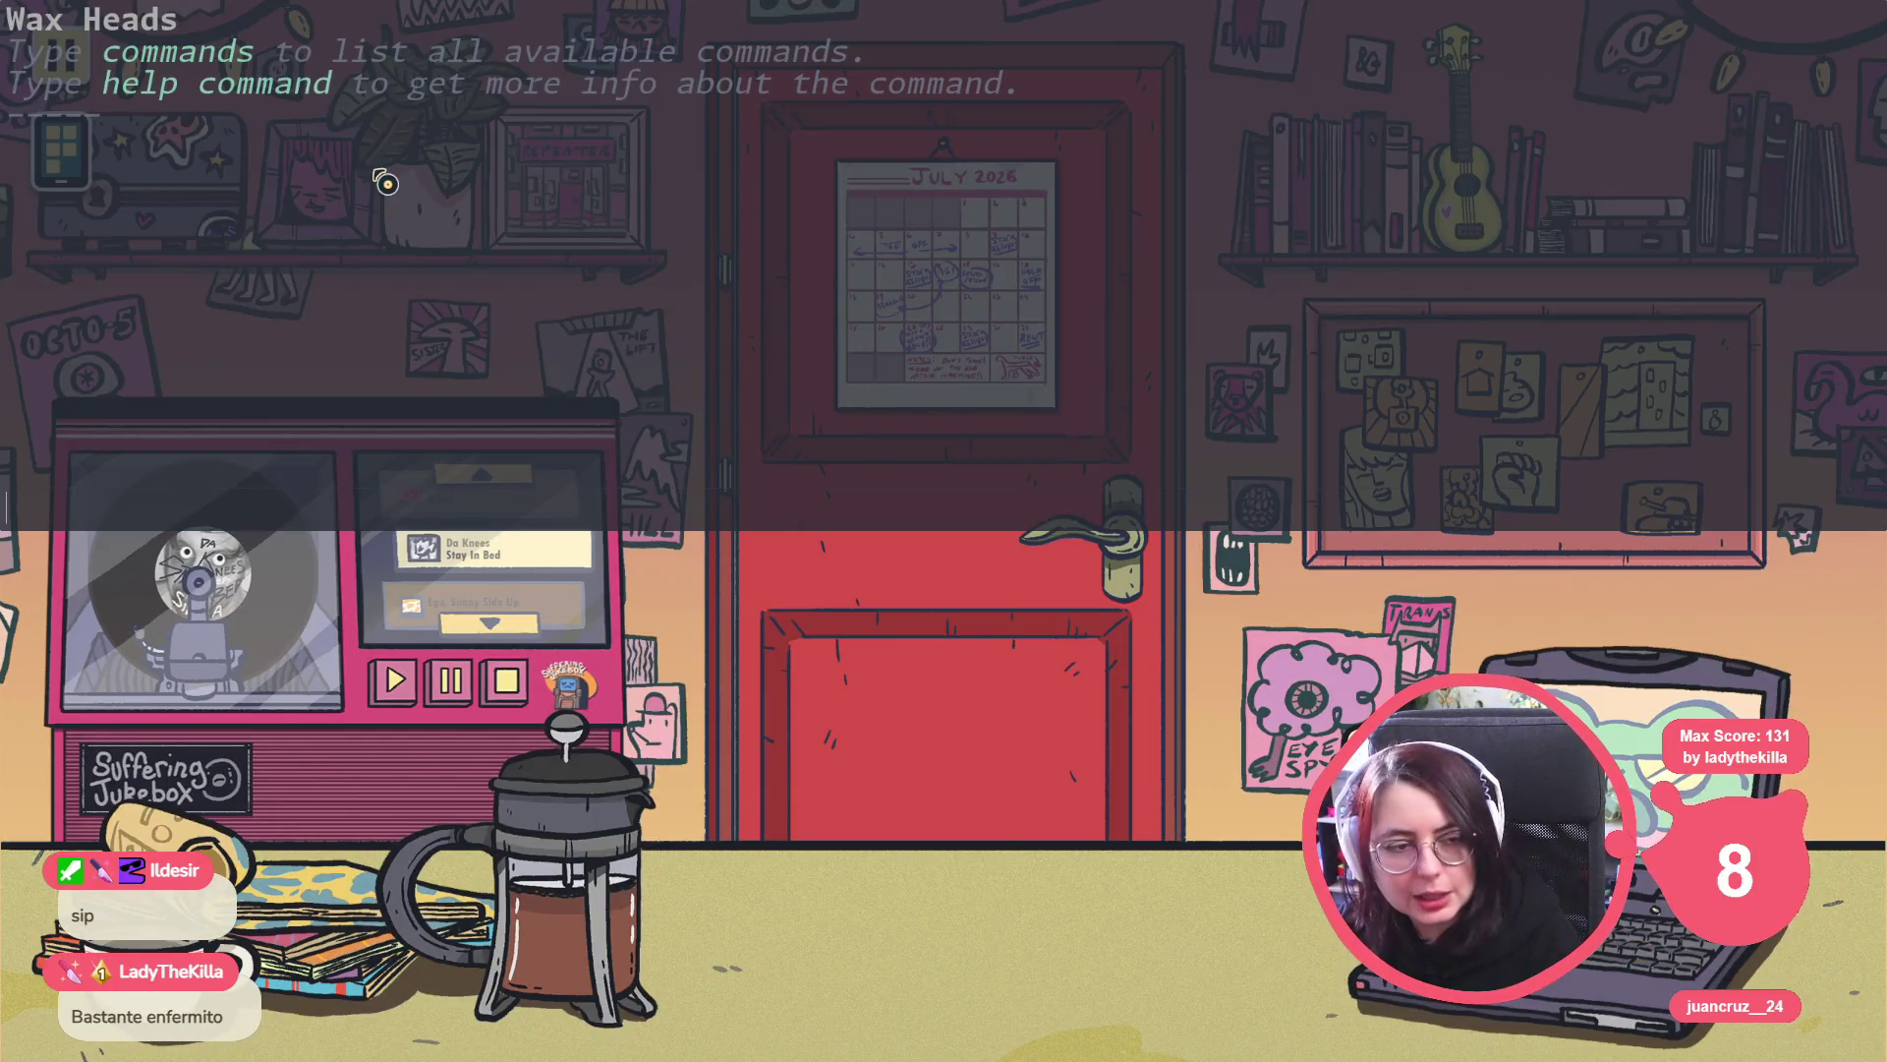
{"action": "type", "text": "add_score 100"}
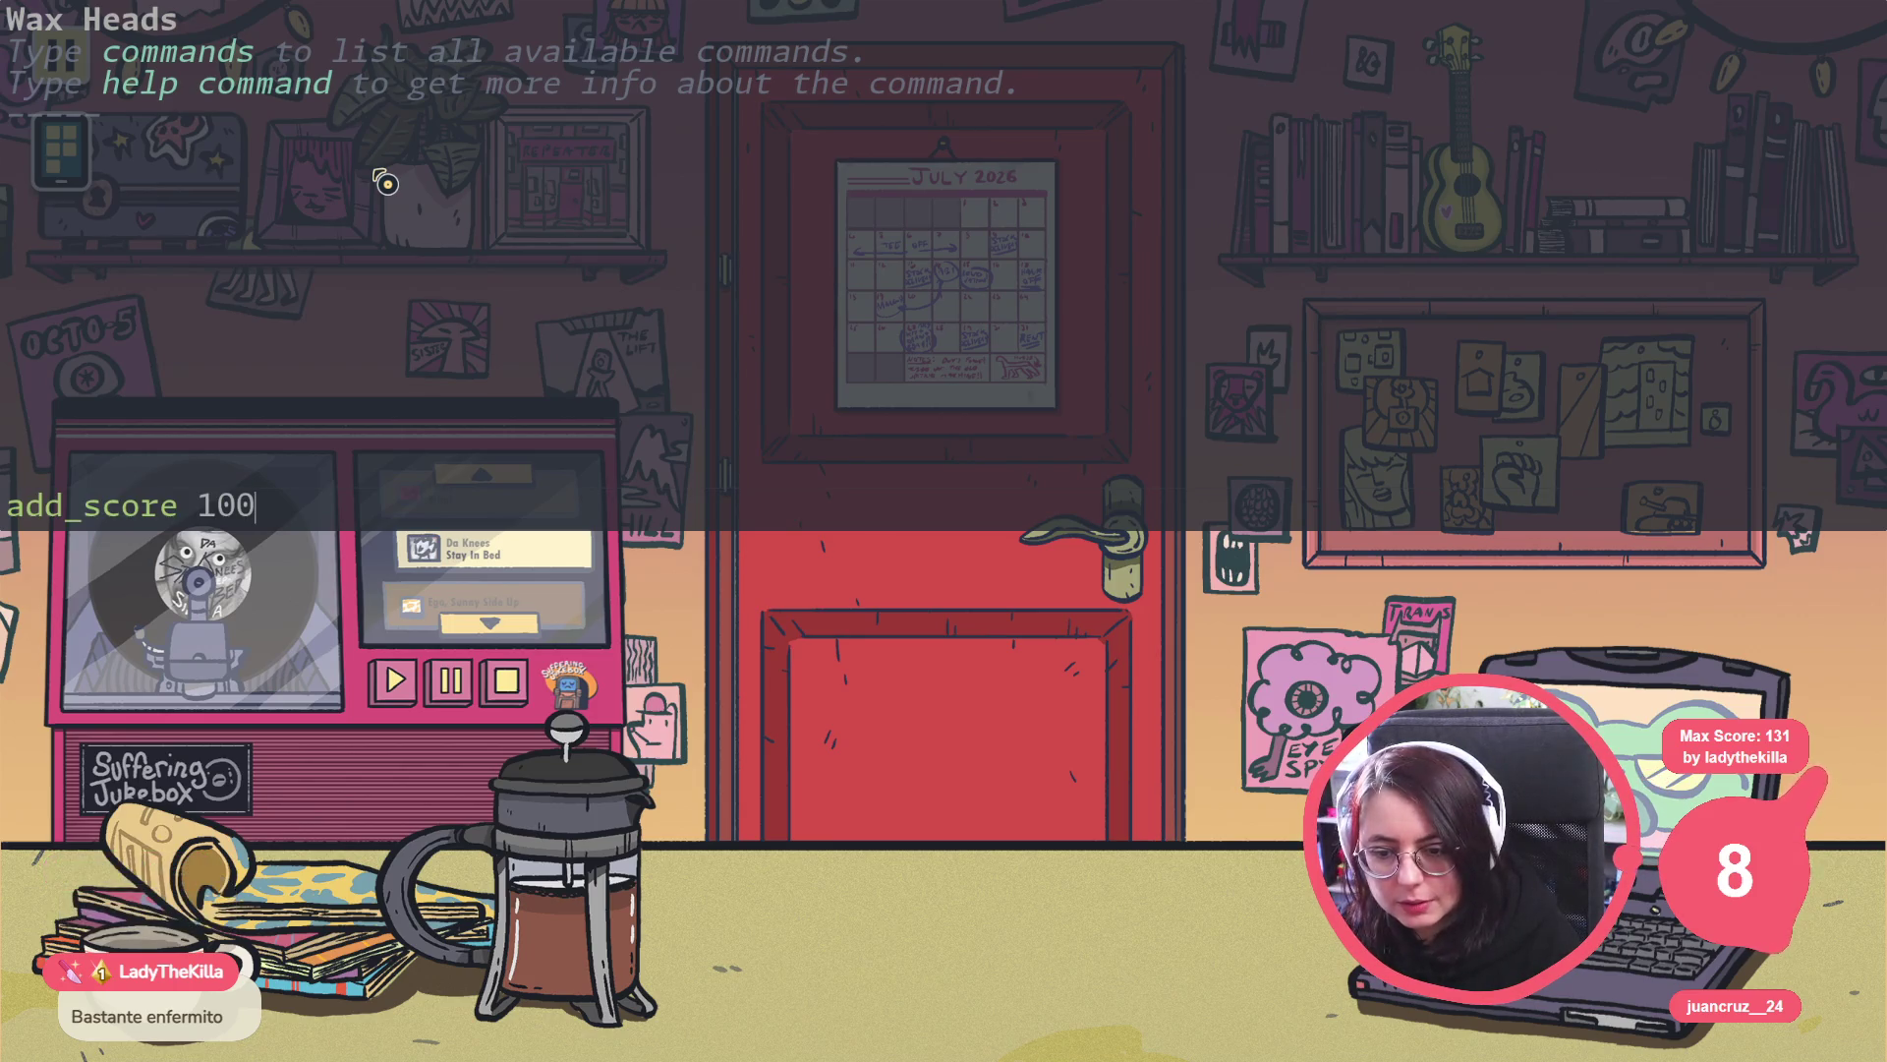
{"action": "key", "text": "Up"}
{"action": "key", "text": "Return"}
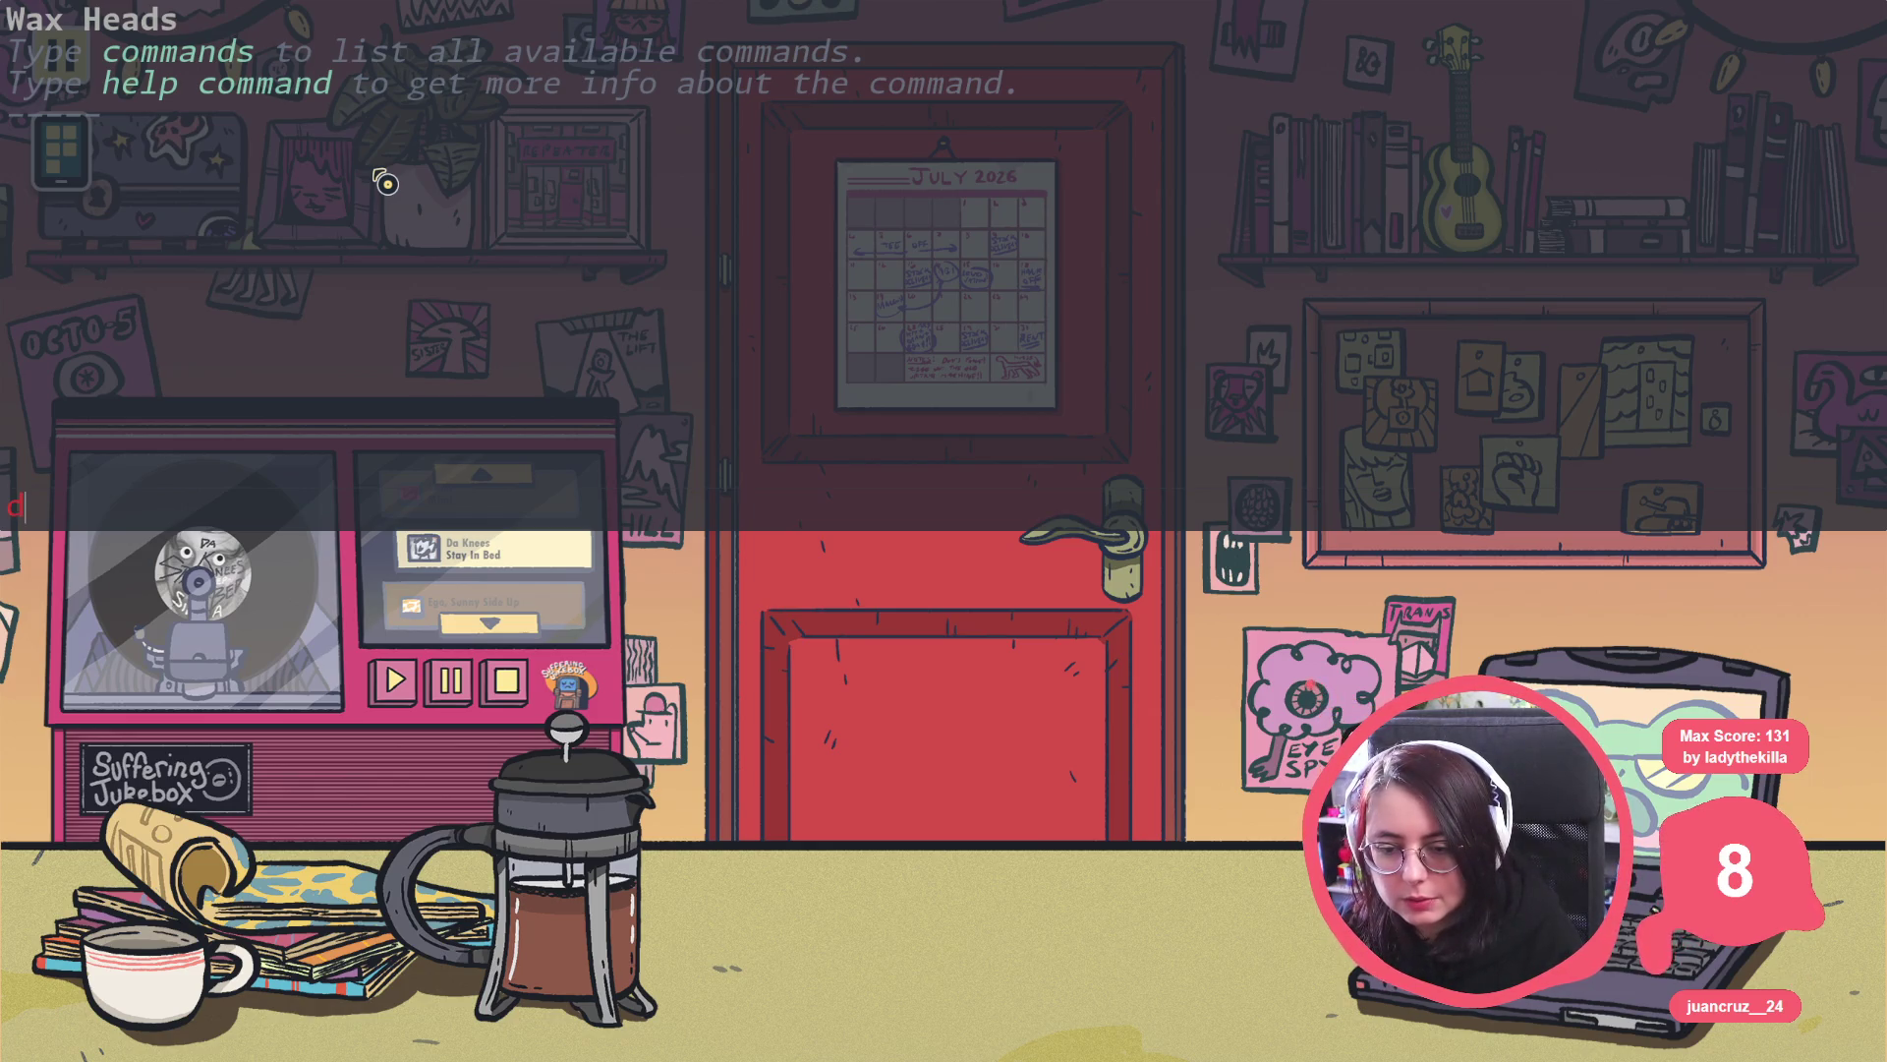
{"action": "type", "text": "minigame"}
{"action": "type", "text": "_da"}
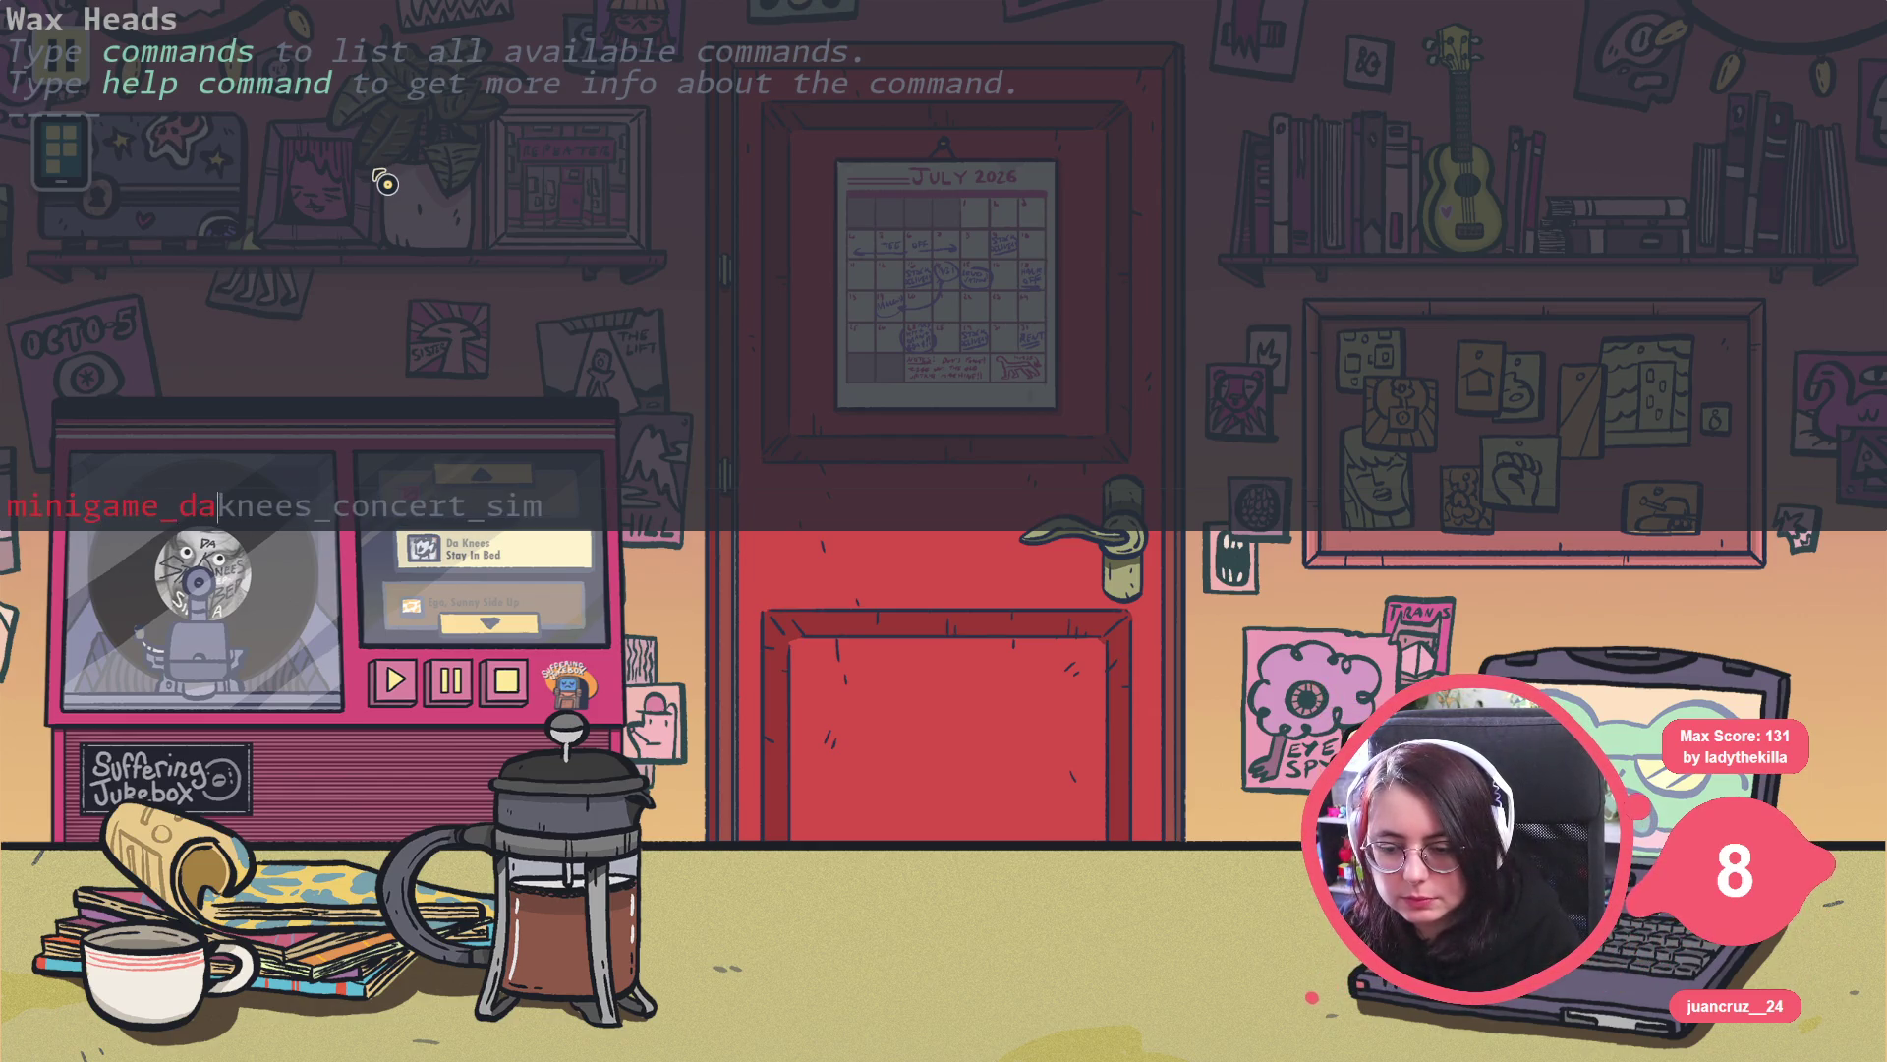
{"action": "key", "text": "Tab"}
{"action": "key", "text": "Return"}
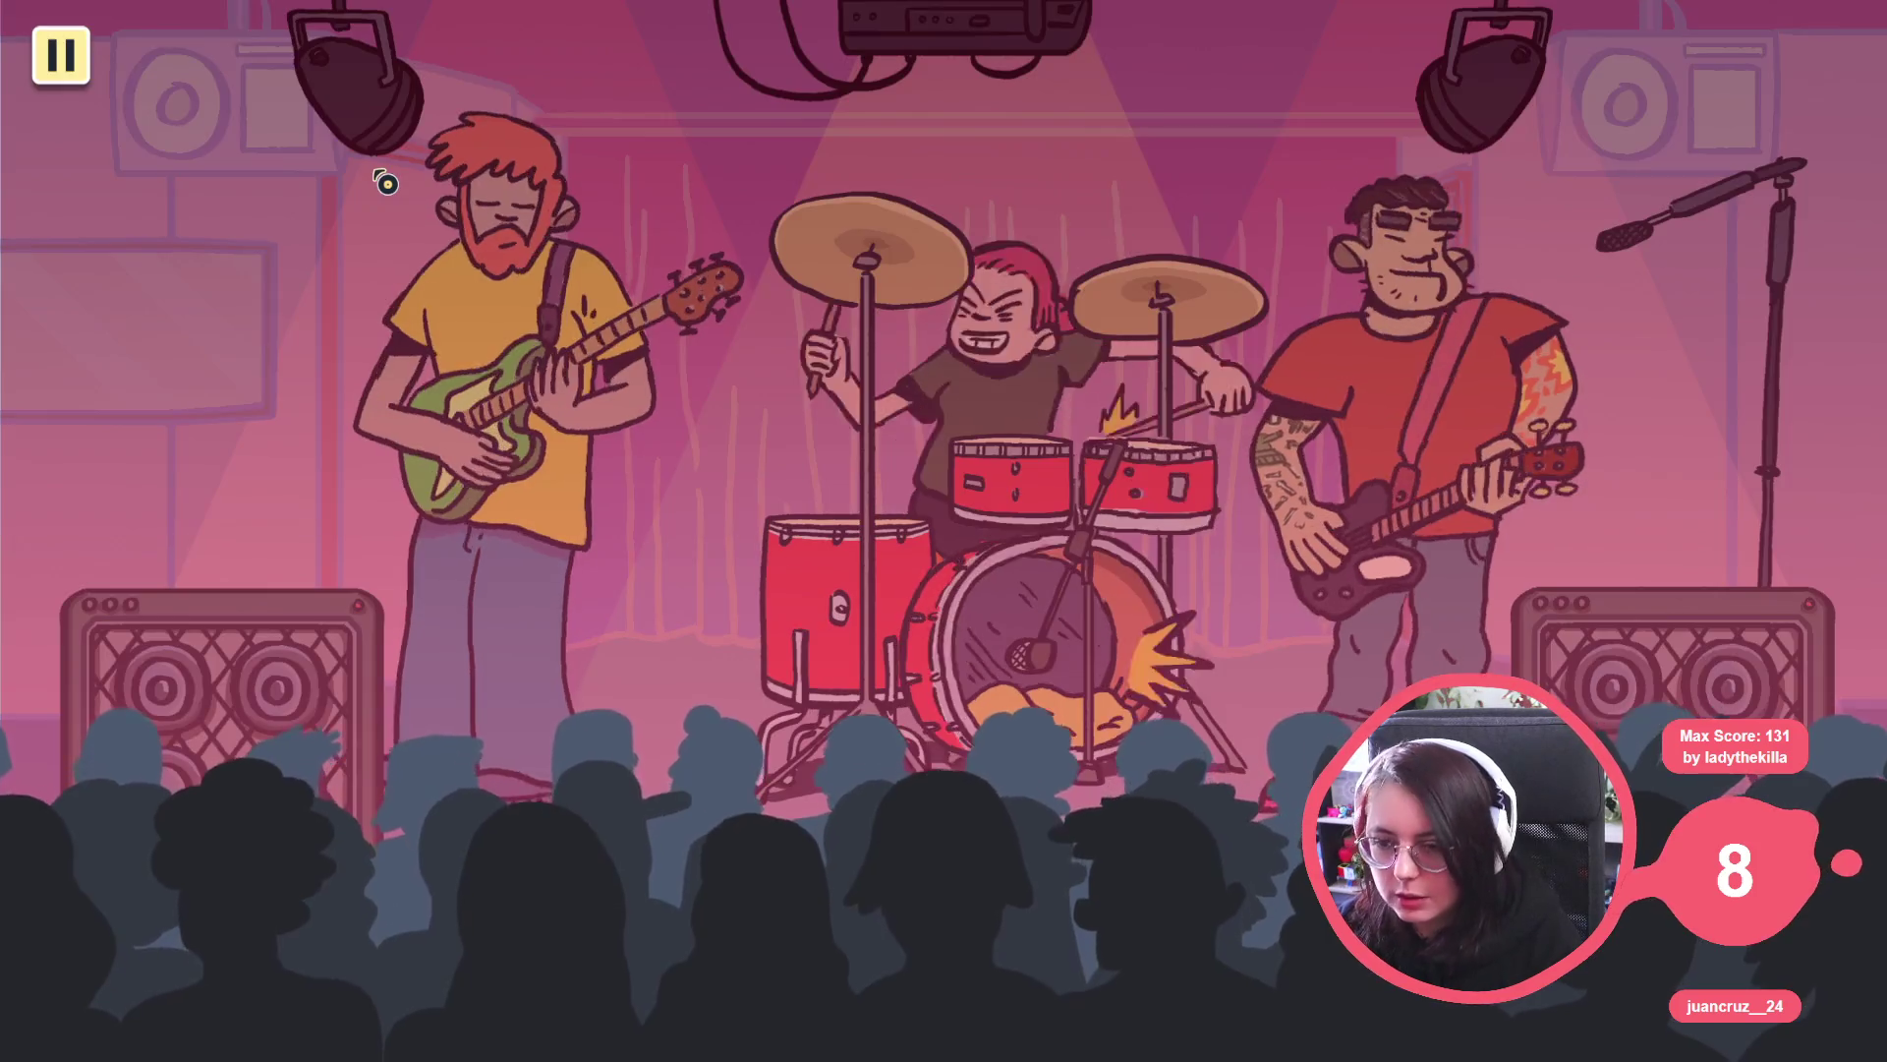
Pause and resume the concert minigame several times, then stop the game with F8.
{"action": "key", "text": "Escape"}
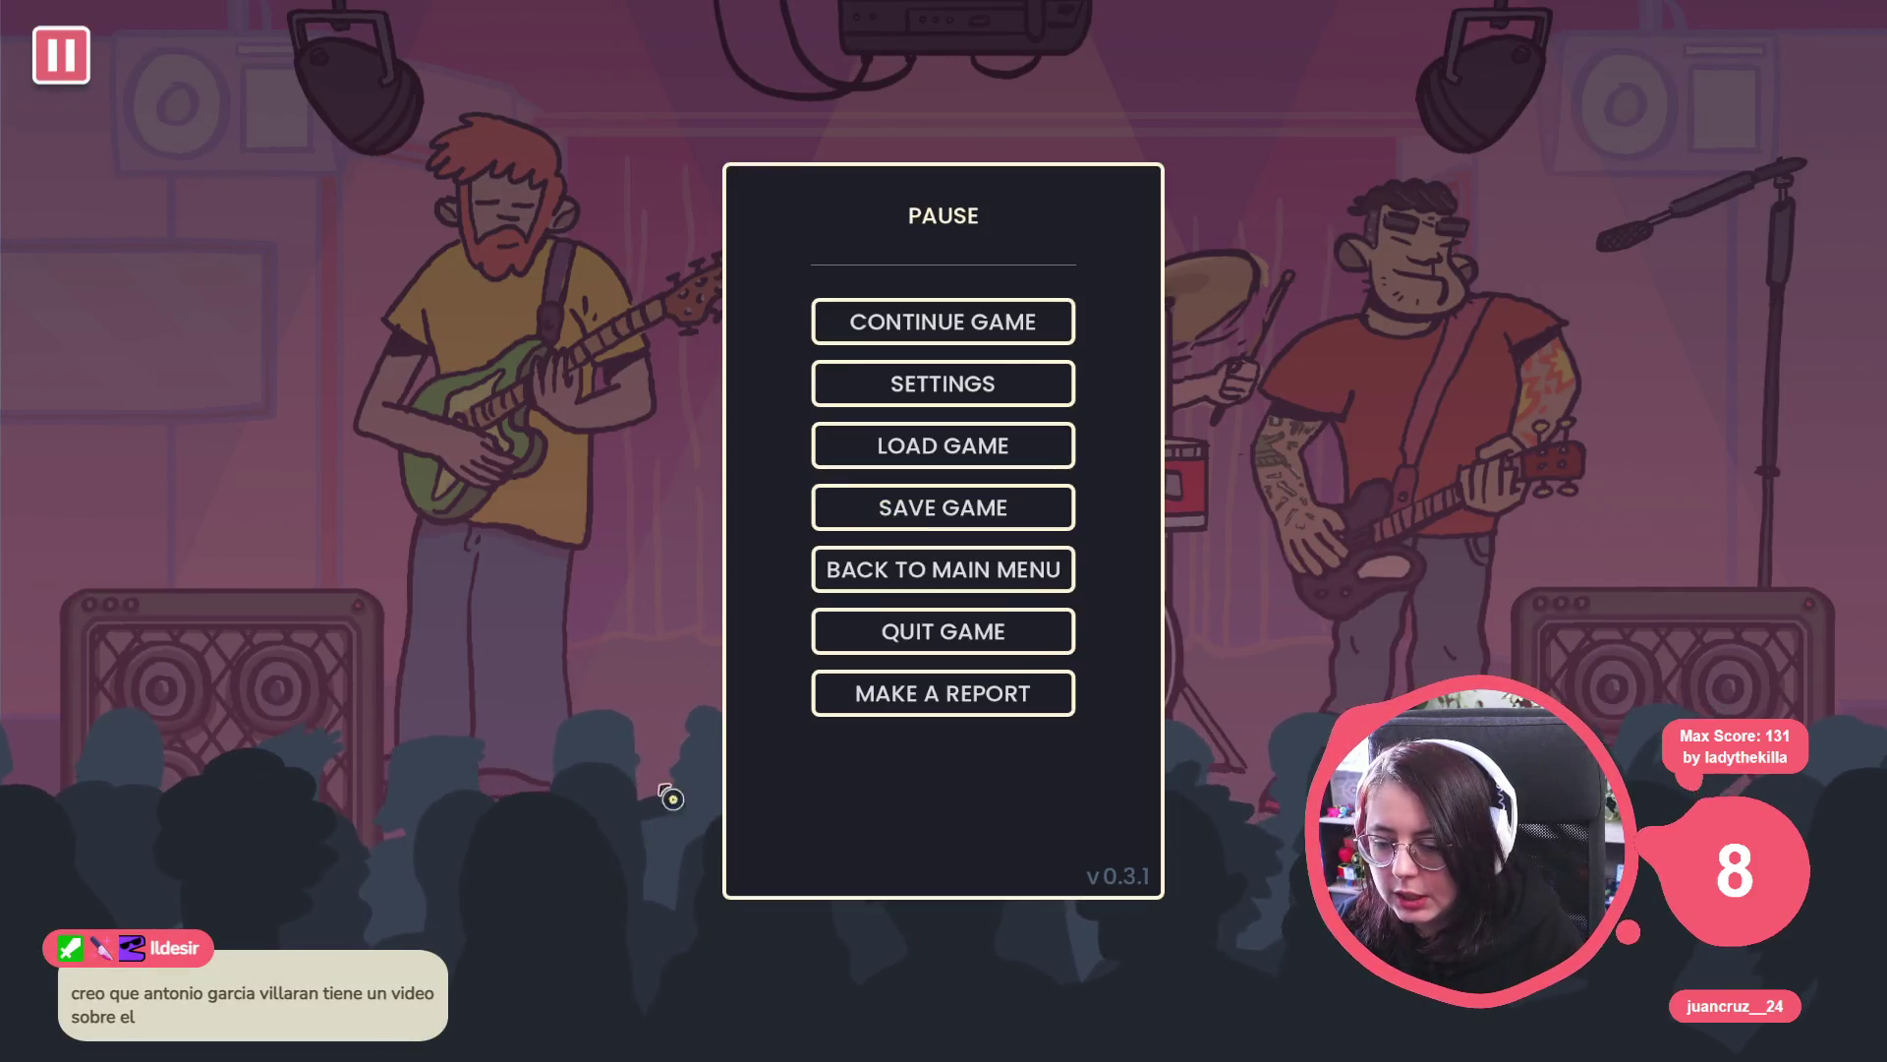
{"action": "key", "text": "Escape"}
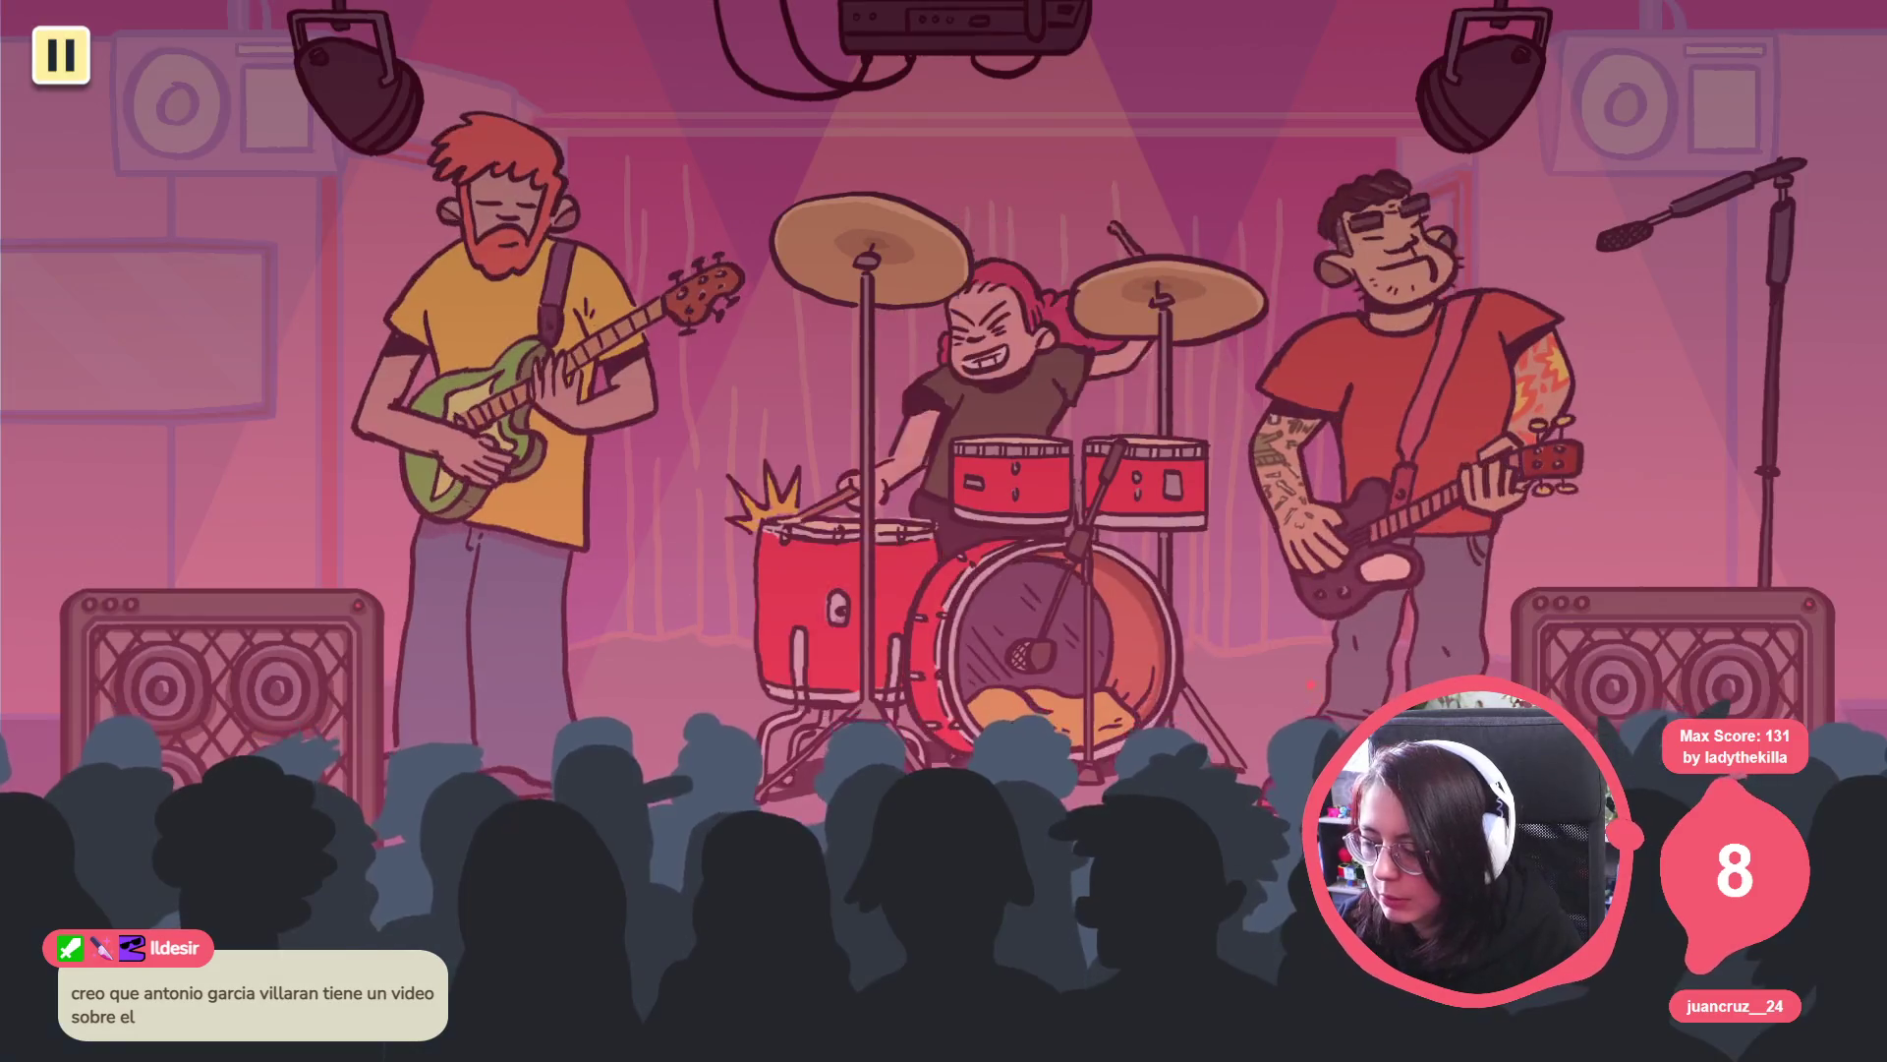
{"action": "key", "text": "Escape"}
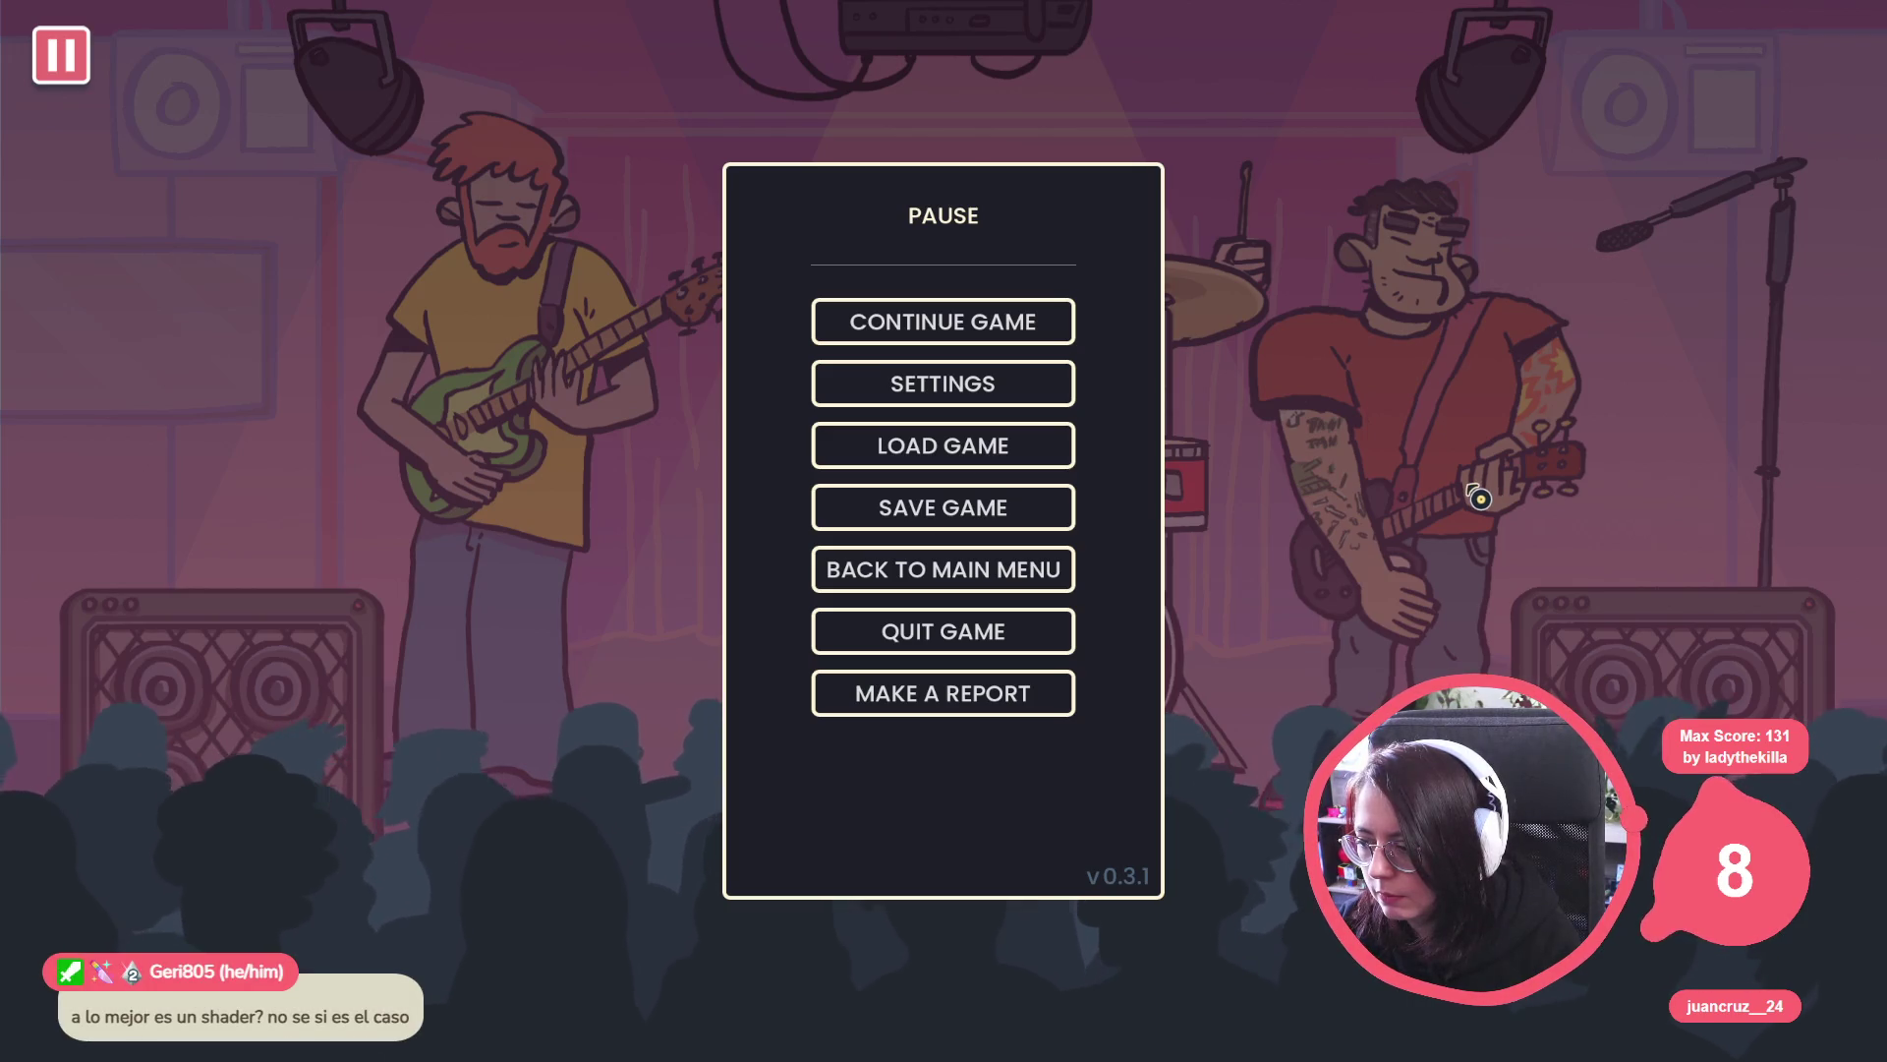
{"action": "key", "text": "Escape"}
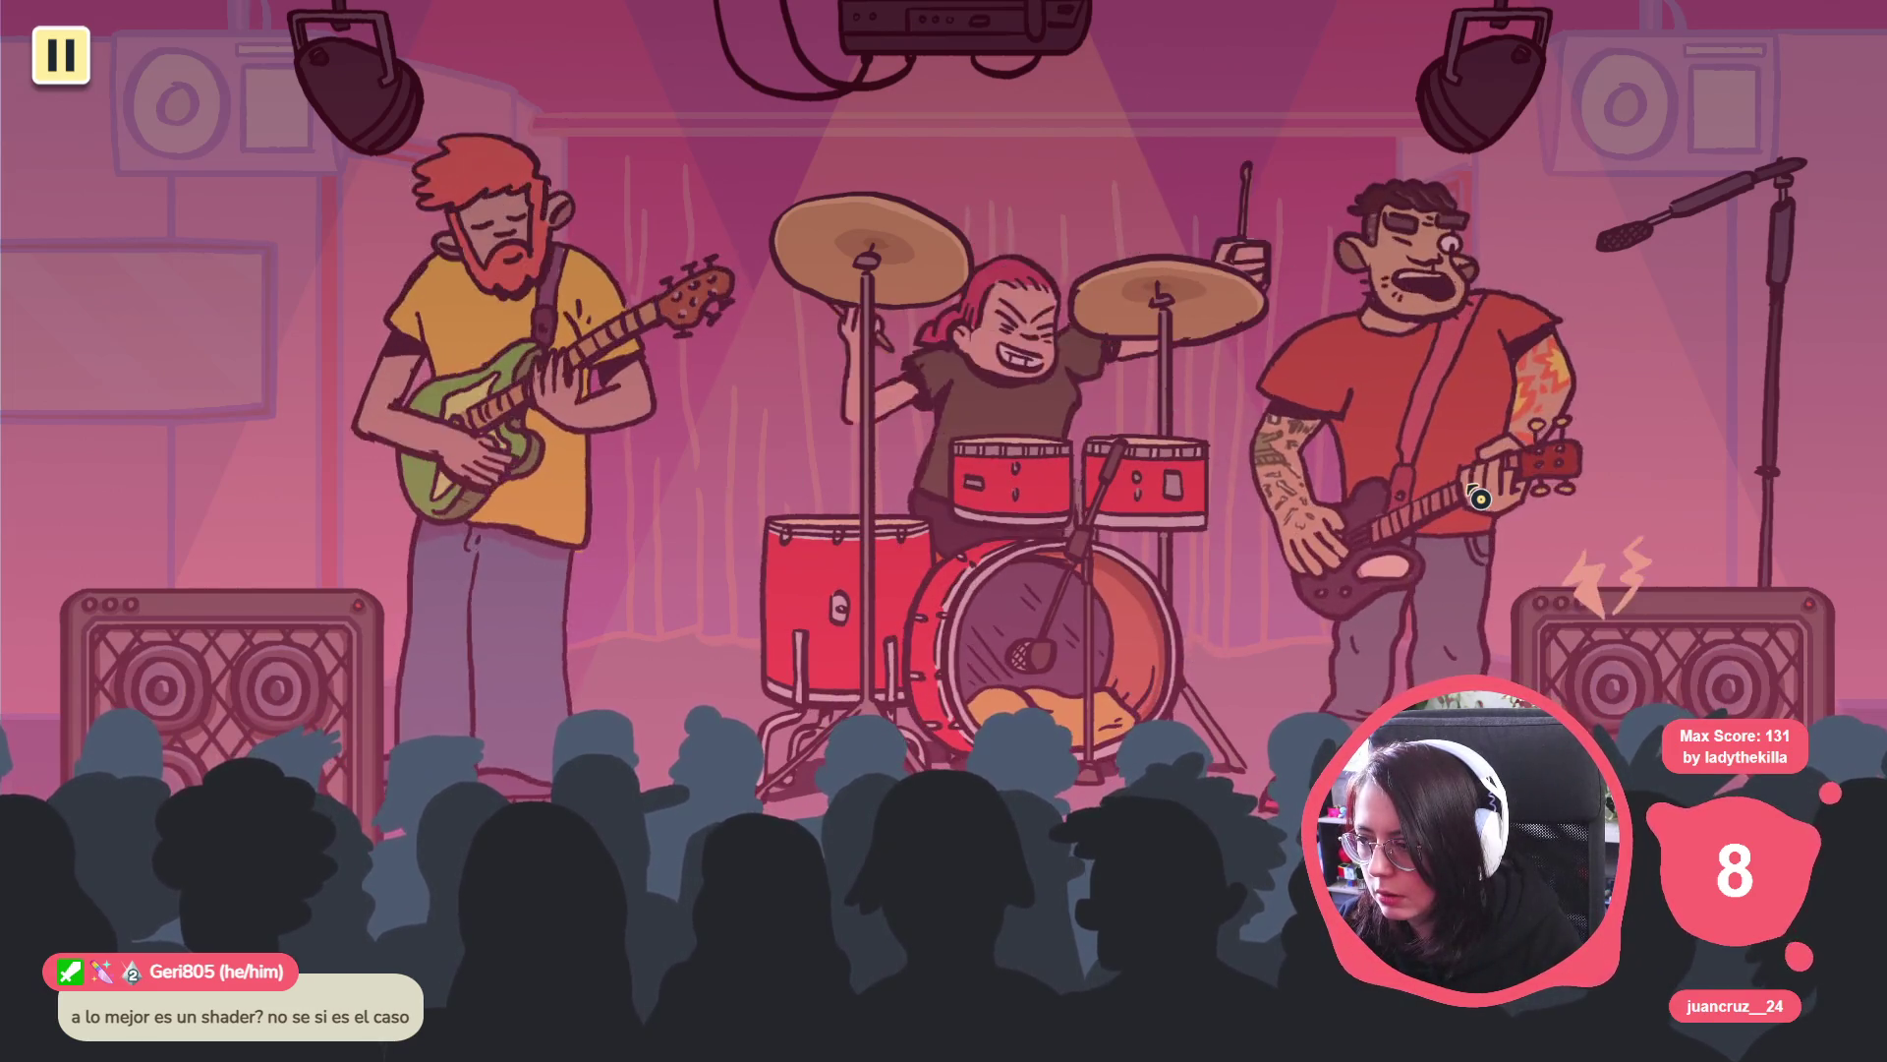
{"action": "key", "text": "Escape"}
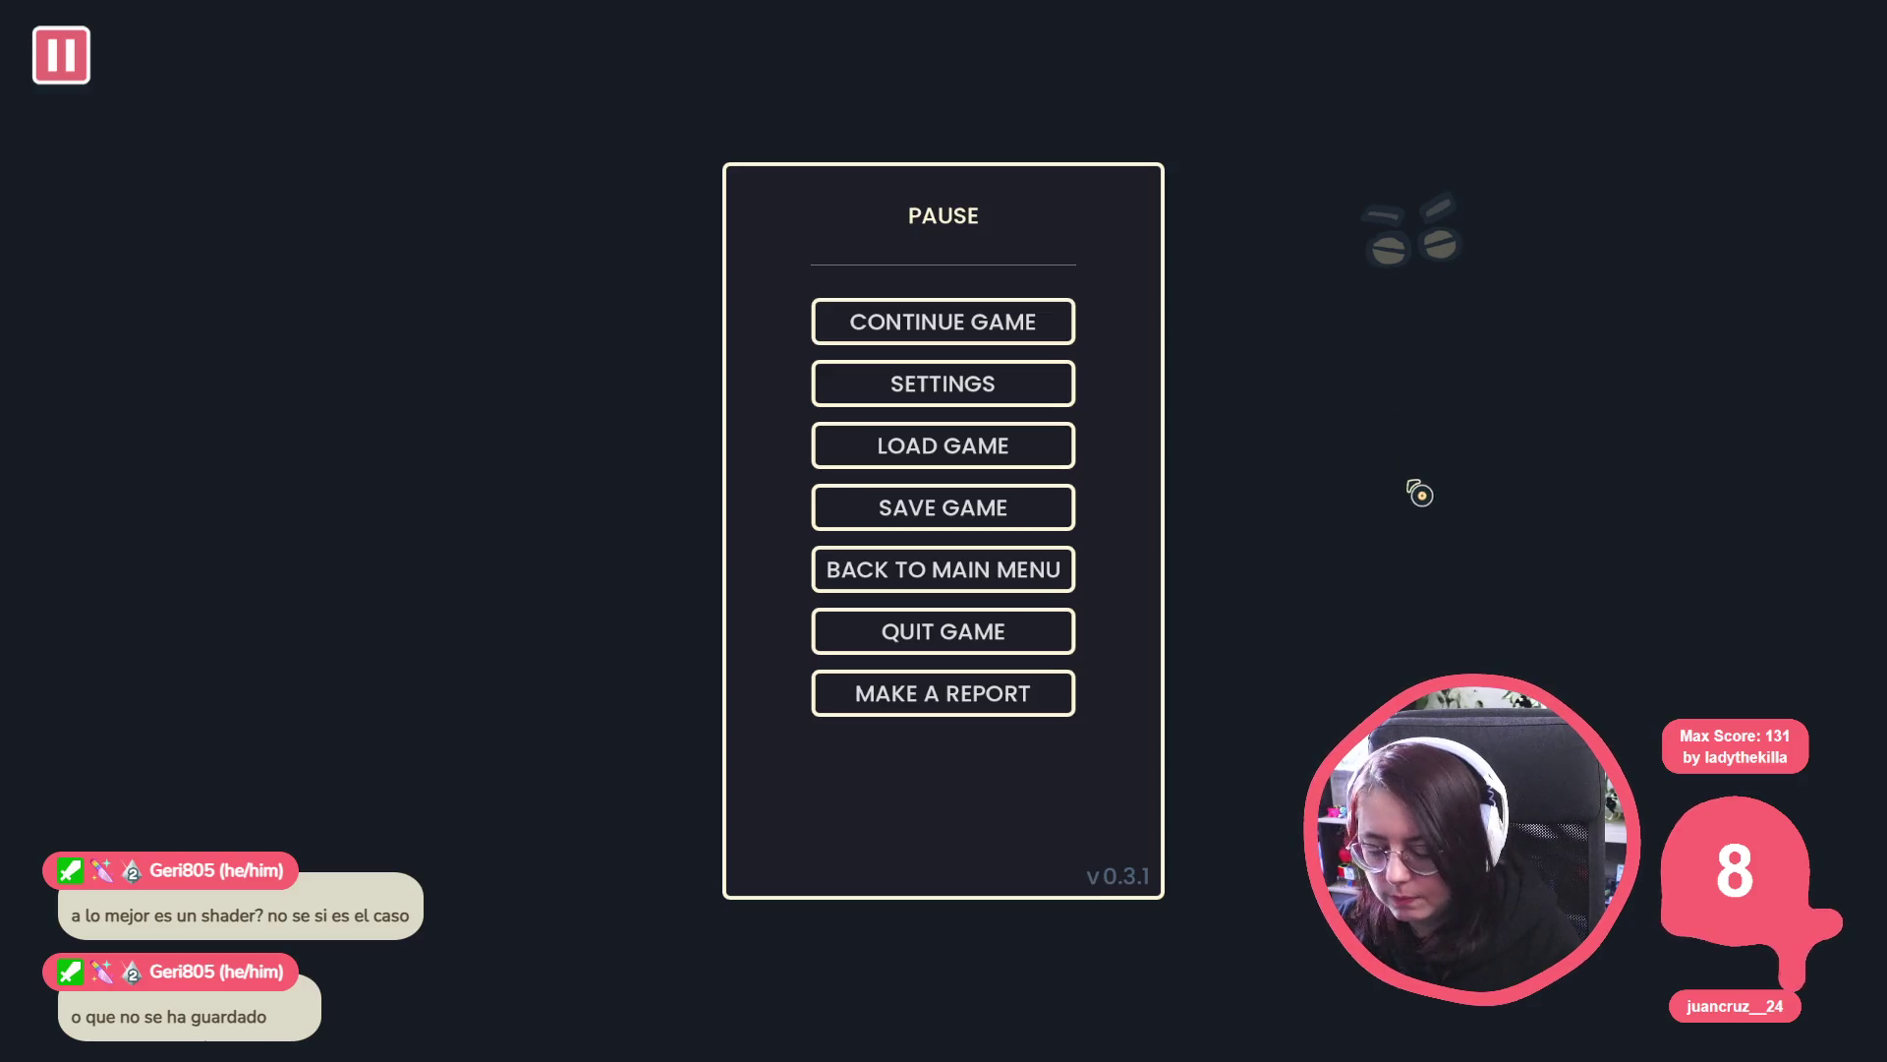
{"action": "key", "text": "F8"}
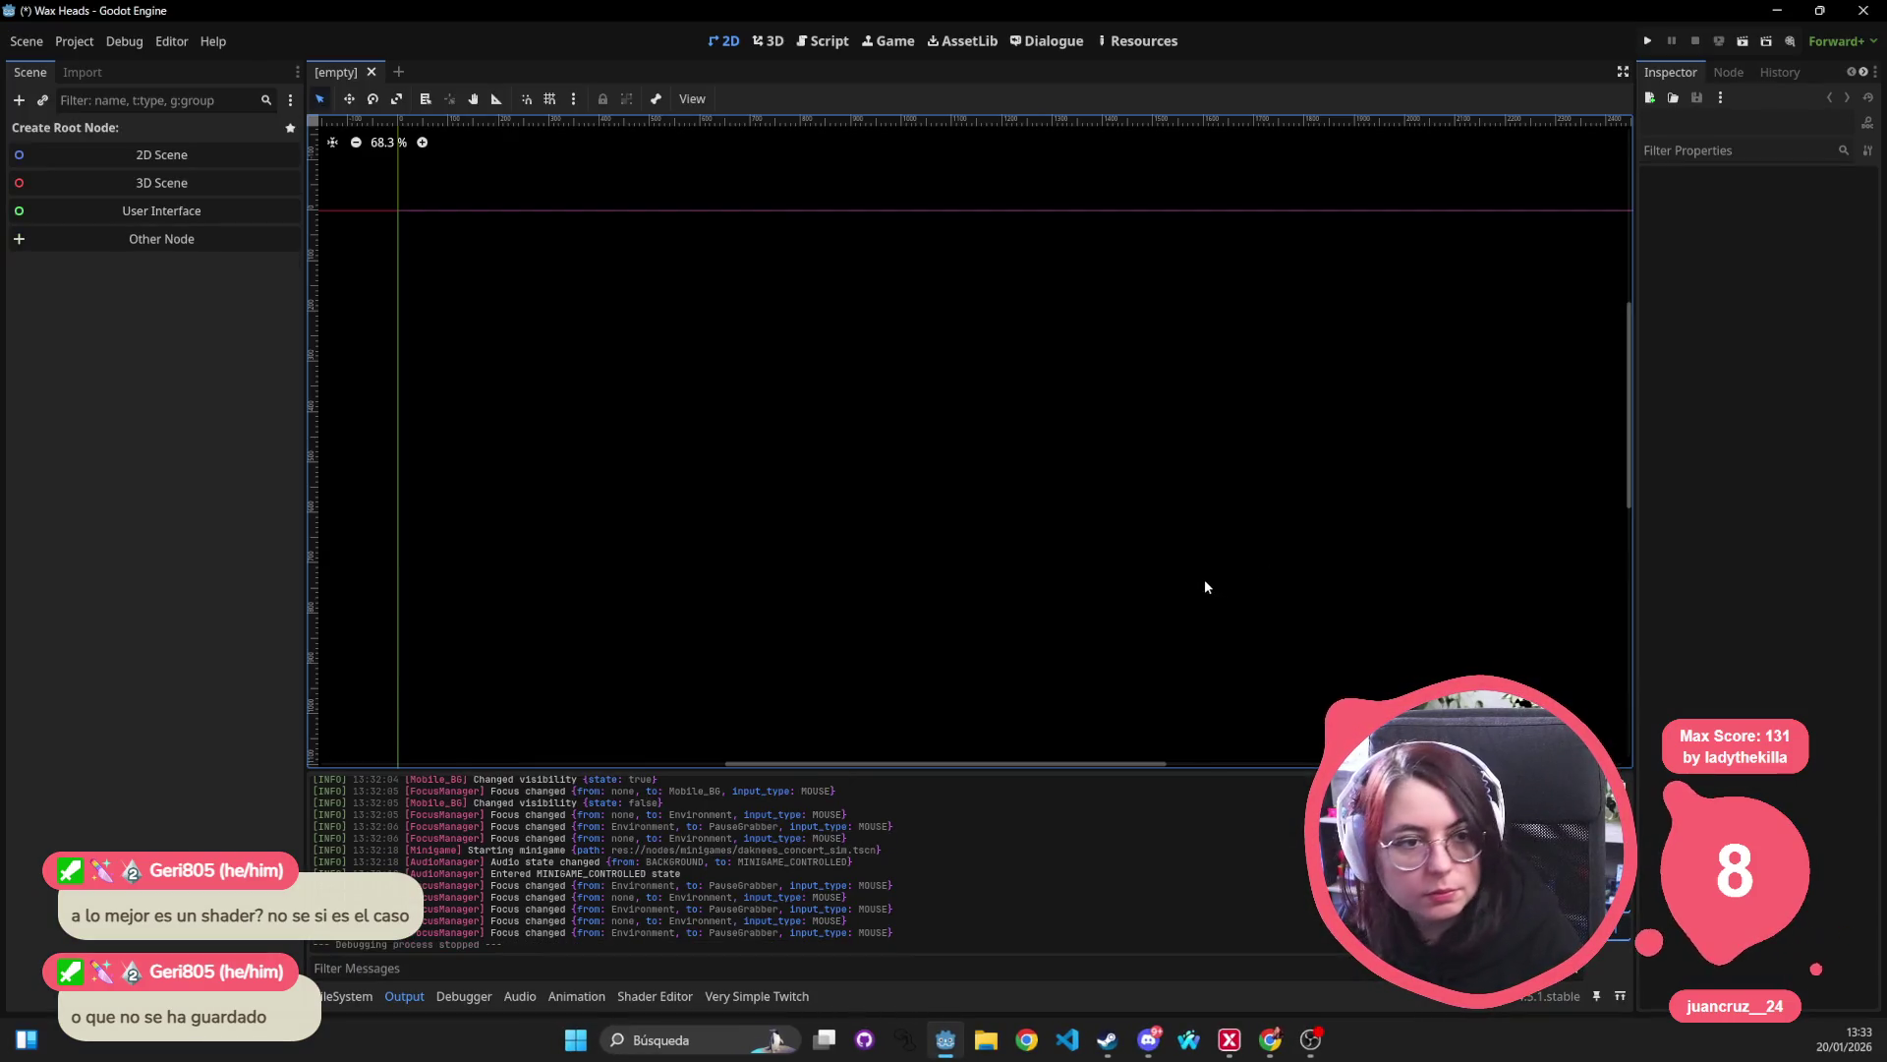
{"action": "key", "text": "alt+Tab"}
{"action": "key", "text": "alt+Tab"}
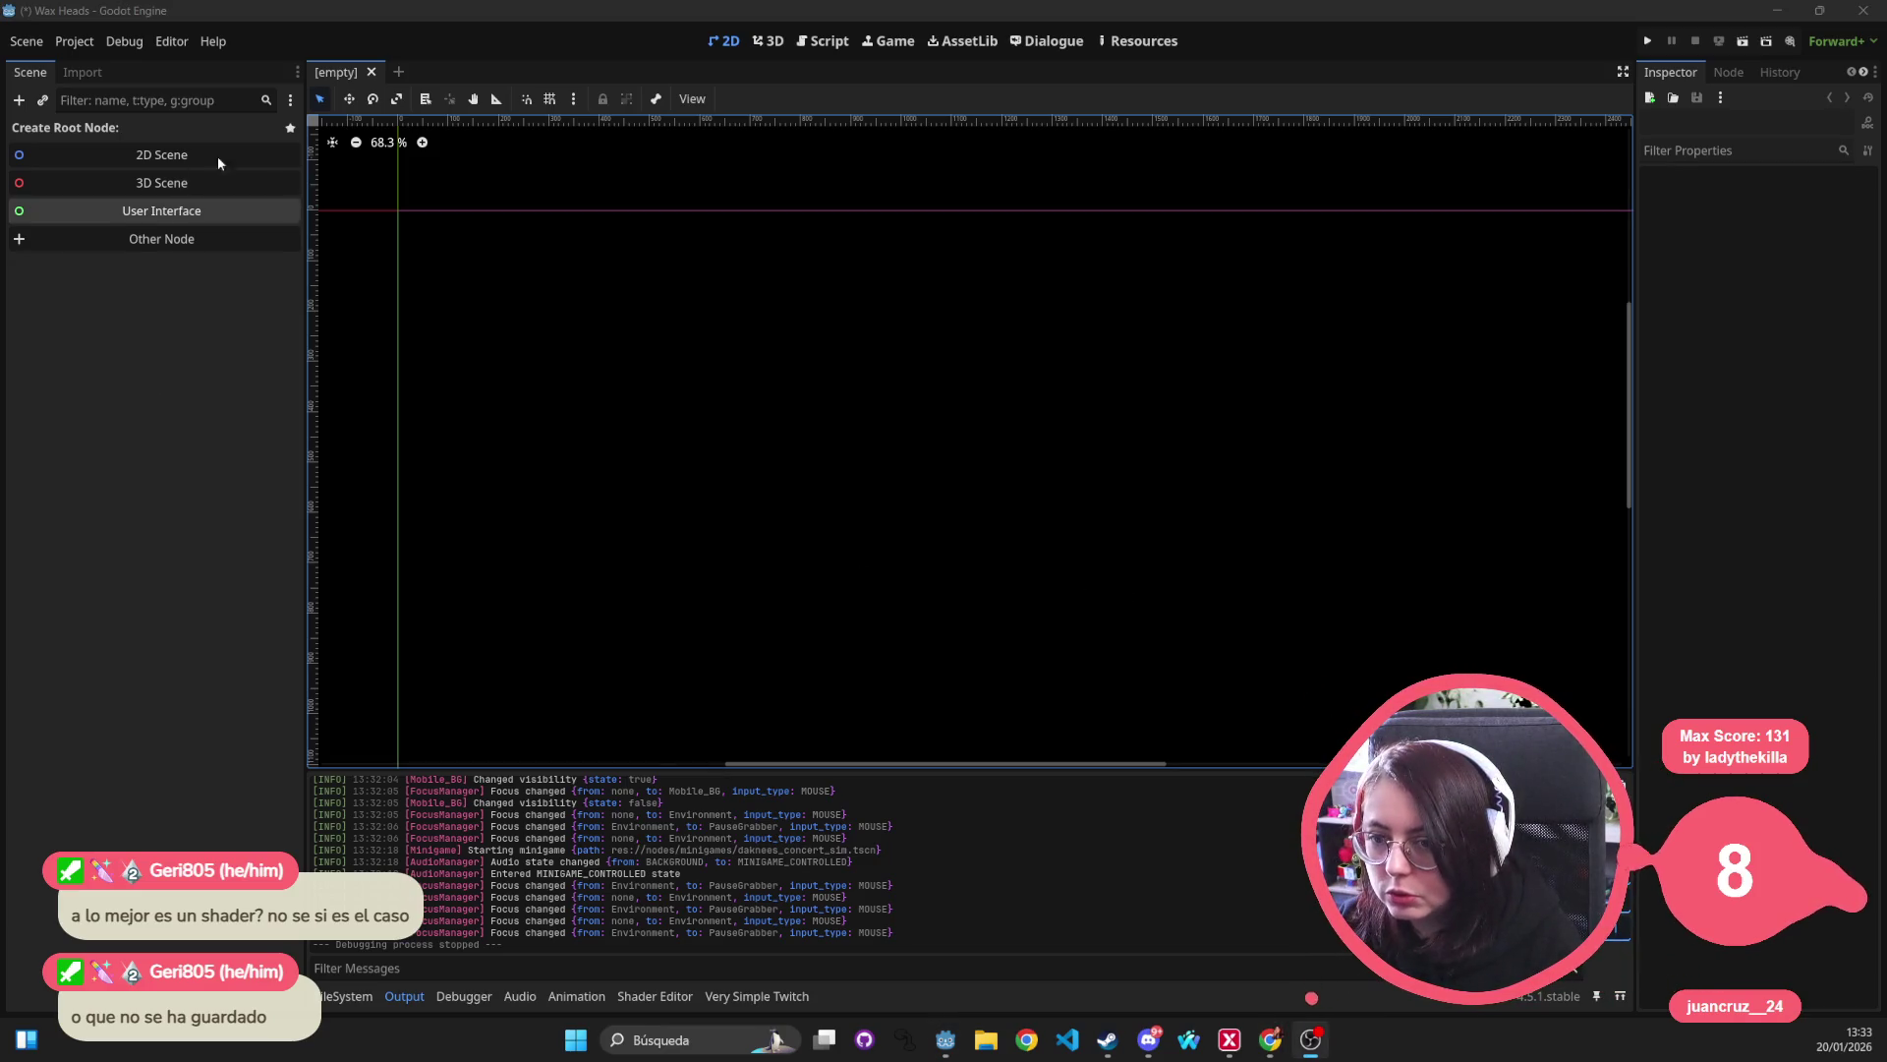
{"action": "left_click", "coordinate": [813, 387]}
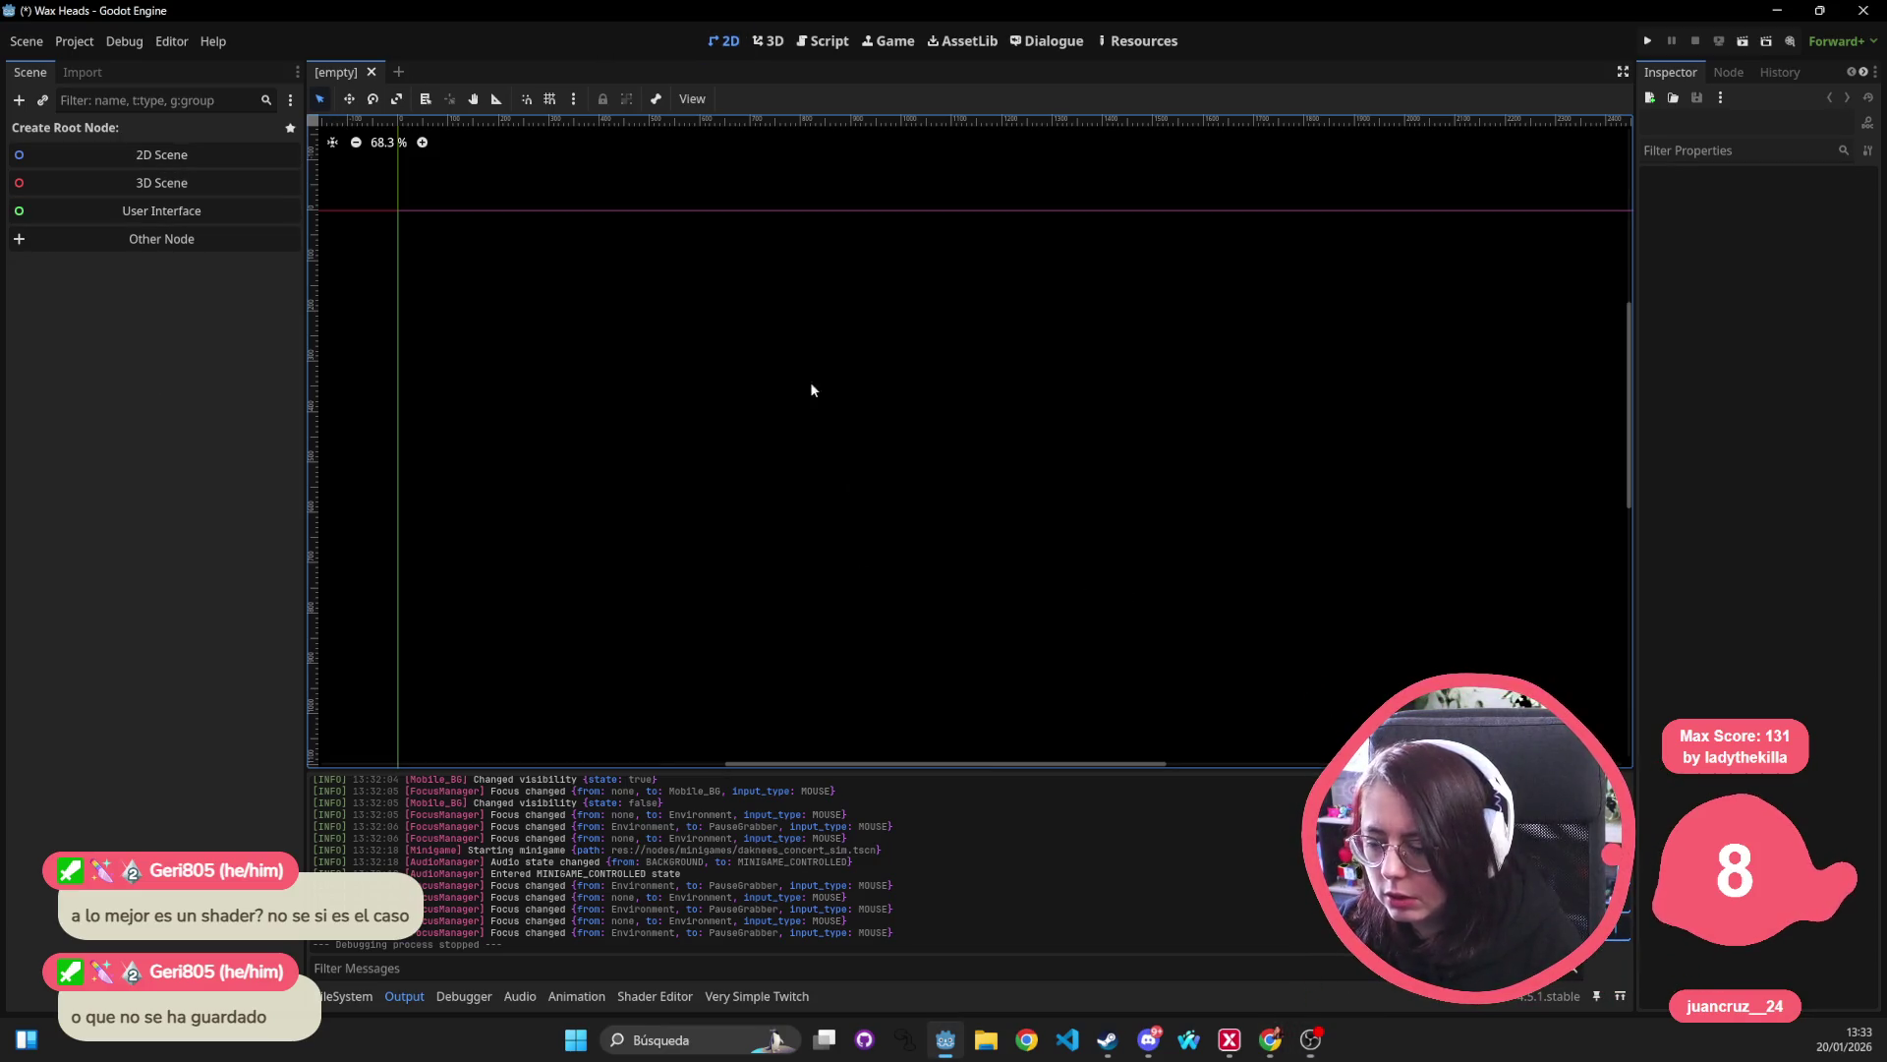
{"action": "left_click", "coordinate": [1270, 1039]}
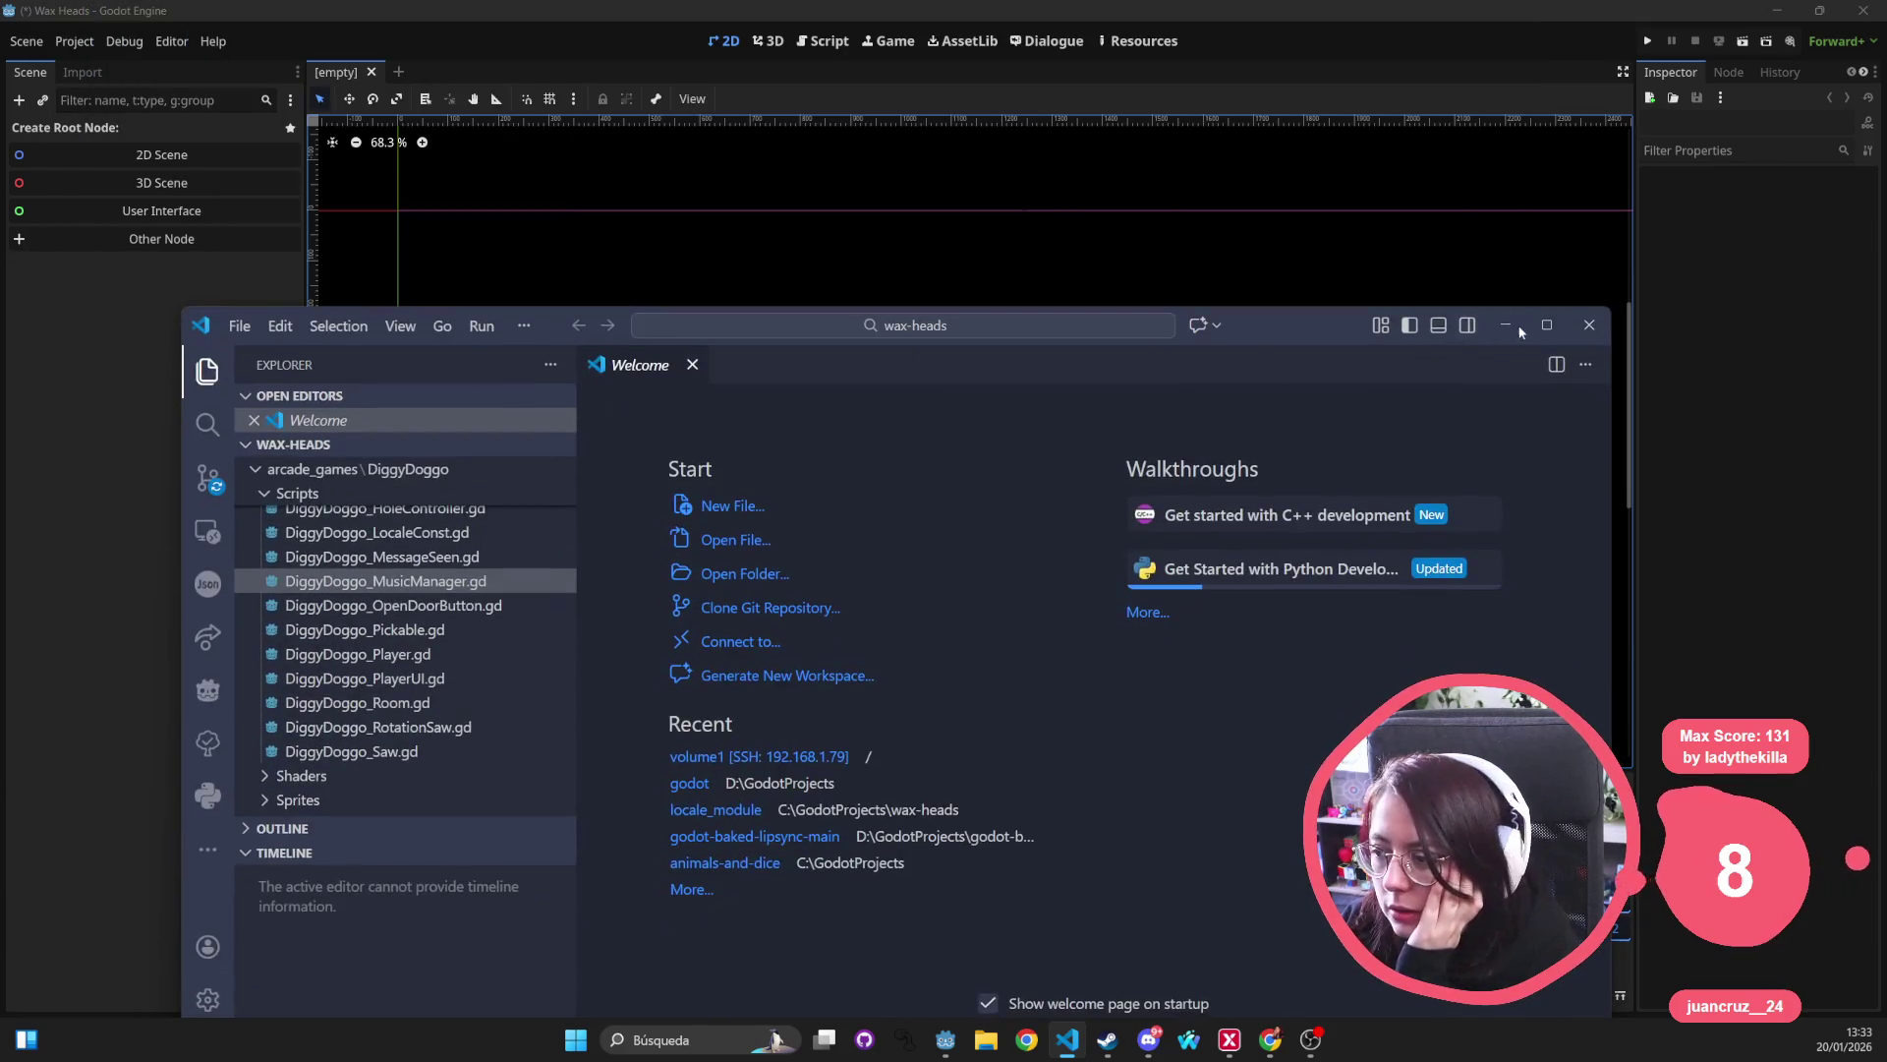
{"action": "left_click", "coordinate": [1547, 325]}
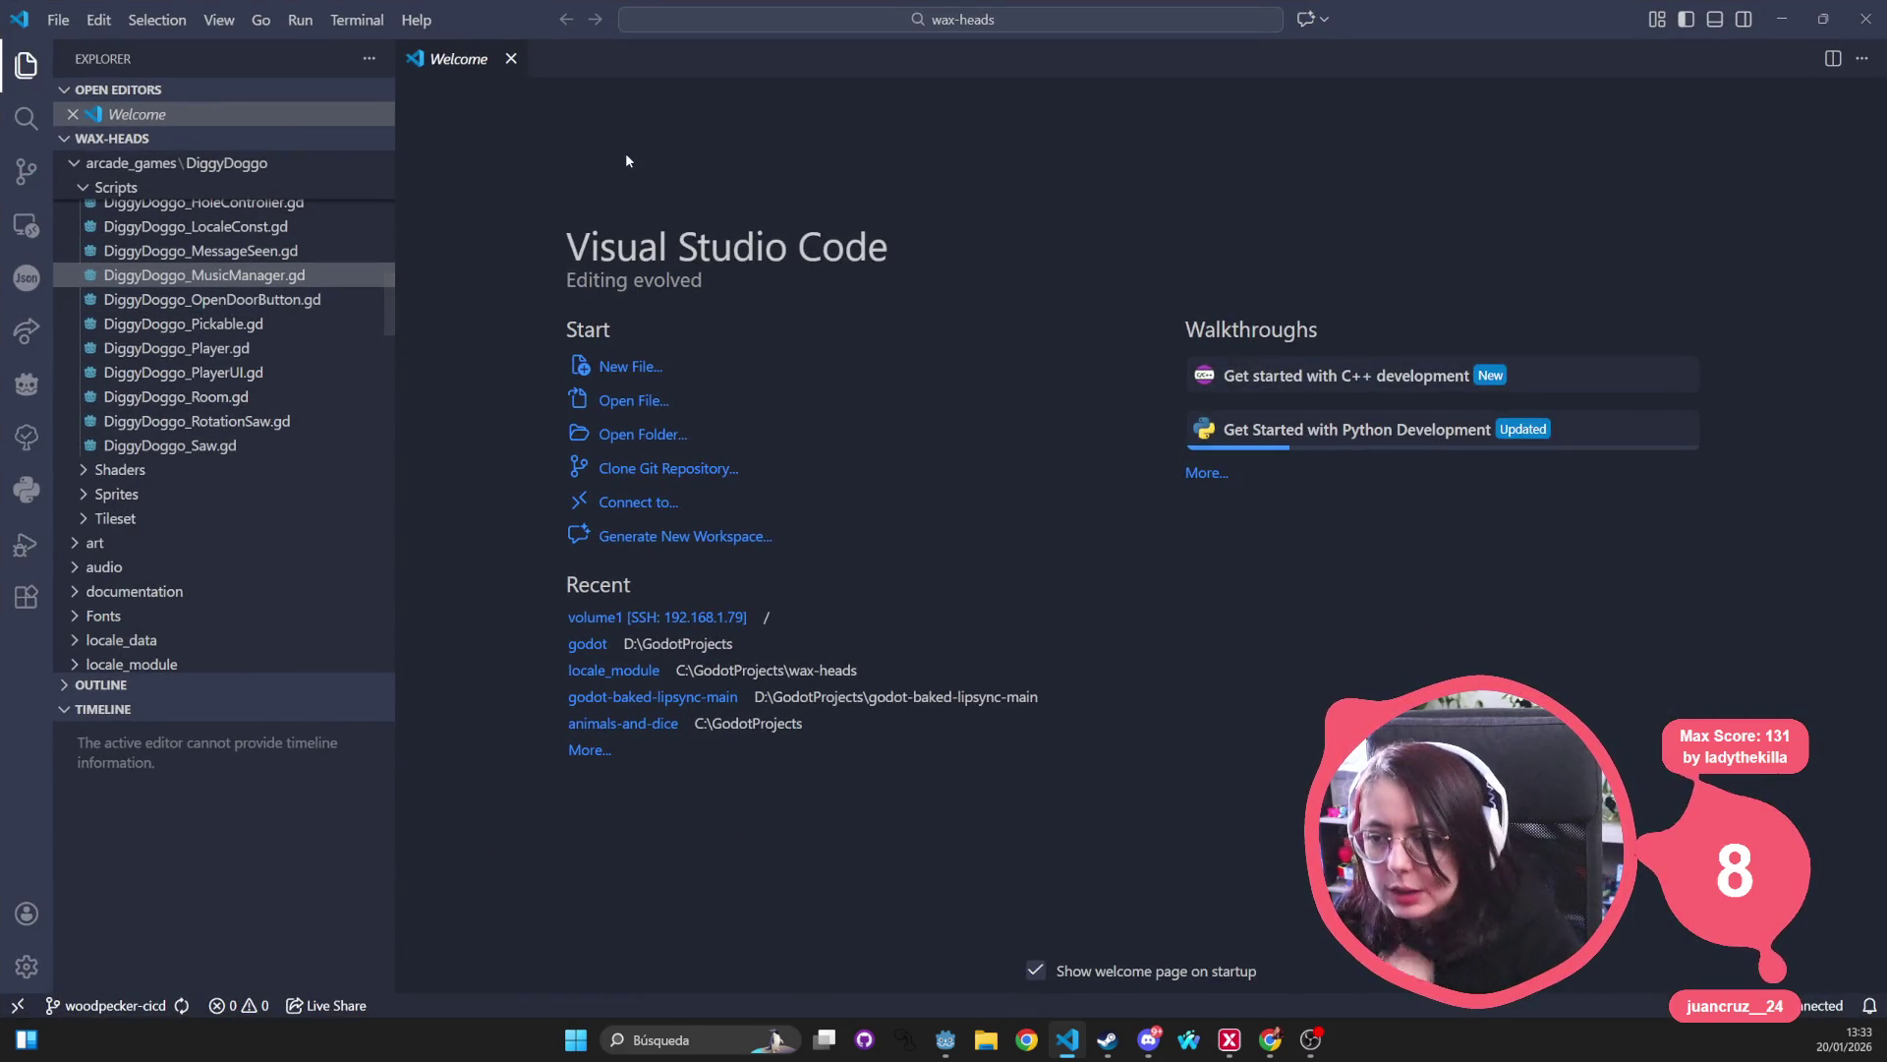
Open the daknees concert scene file via Quick Open, then close it.
{"action": "key", "text": "ctrl+p"}
{"action": "type", "text": "da_ke"}
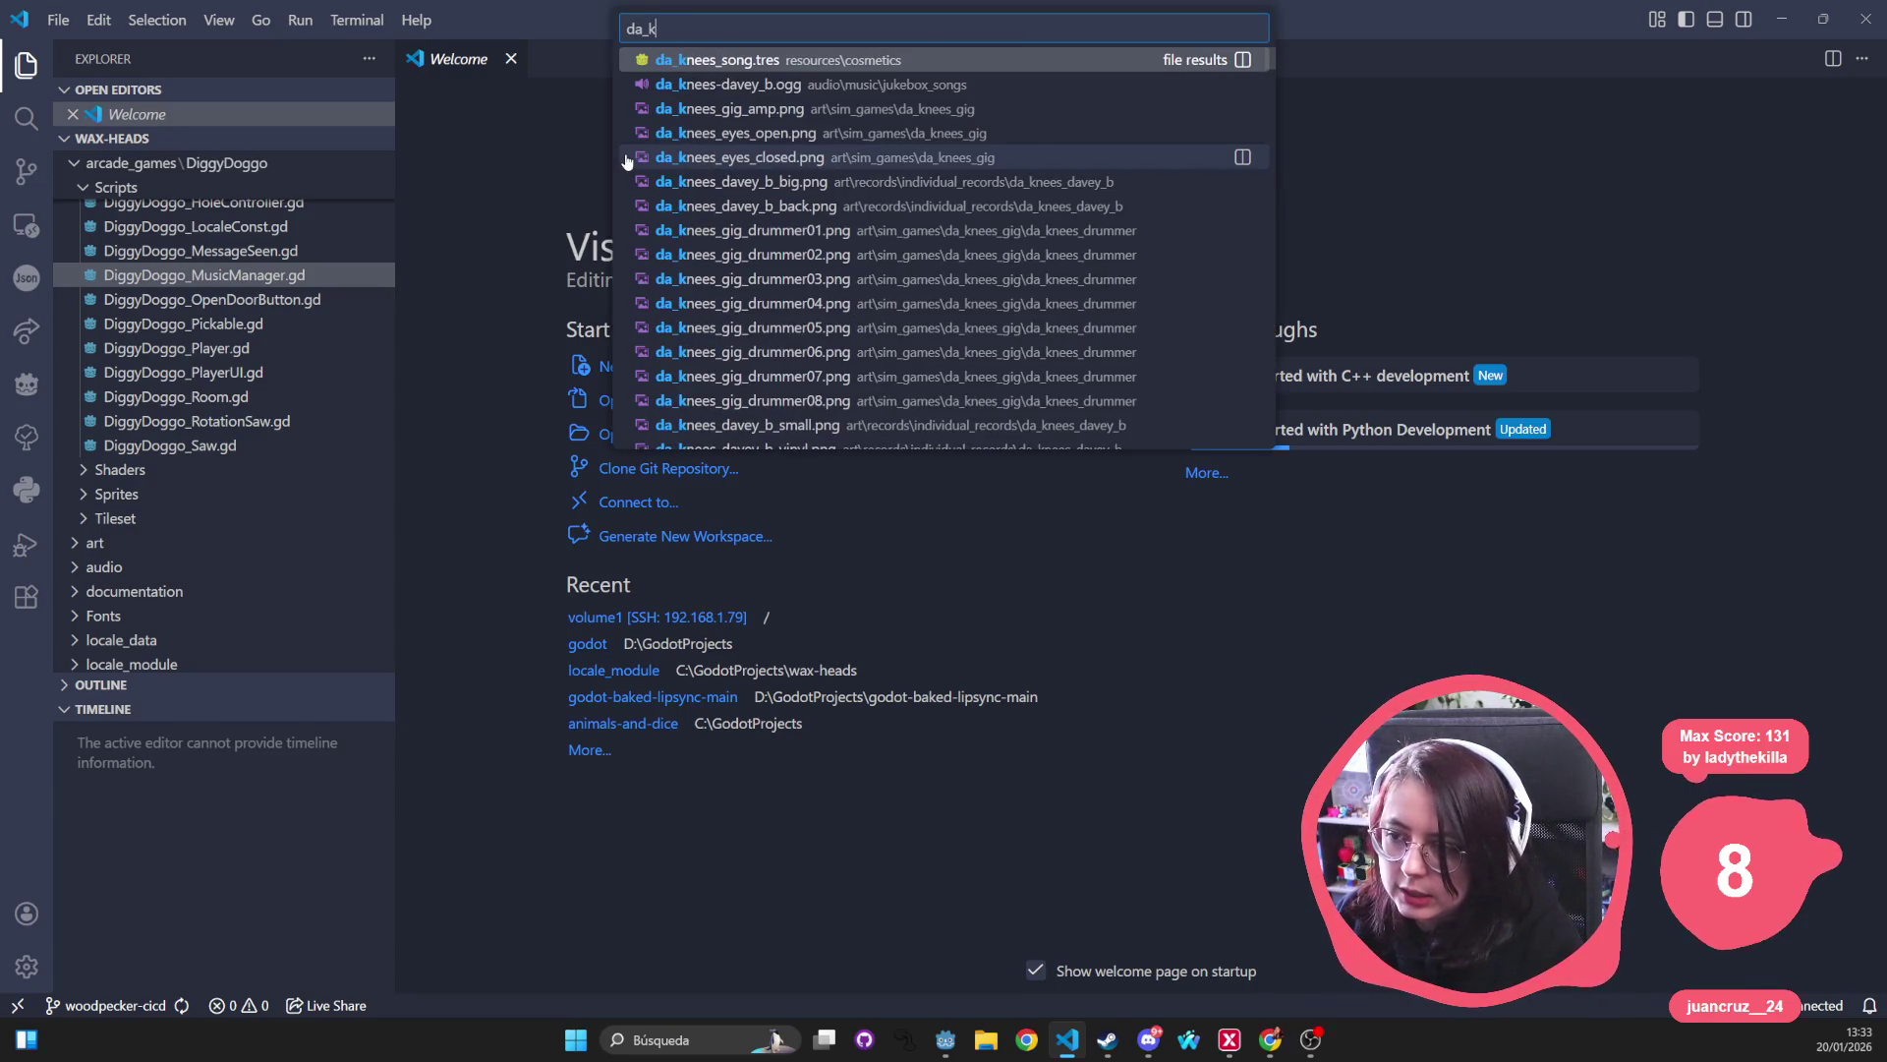
{"action": "key", "text": "BackSpace"}
{"action": "key", "text": "BackSpace"}
{"action": "key", "text": "BackSpace"}
{"action": "type", "text": "keens"}
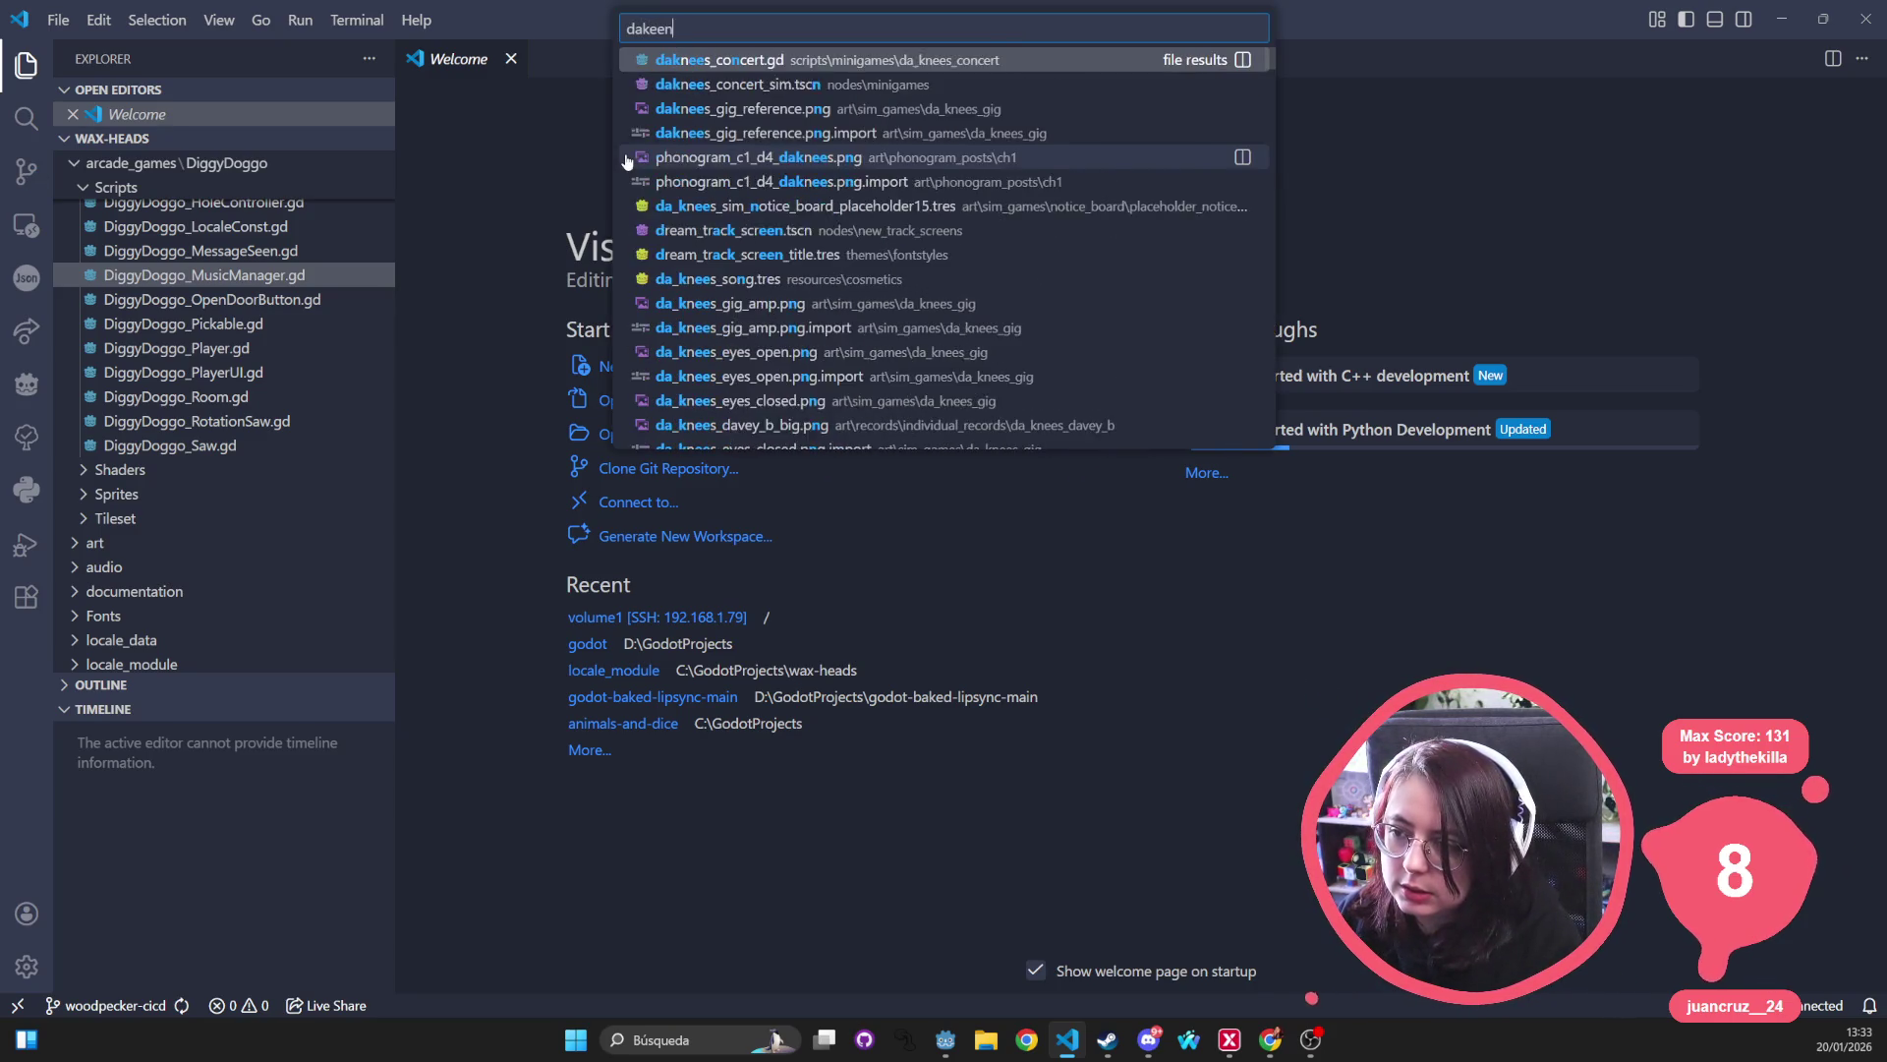
{"action": "key", "text": "Return"}
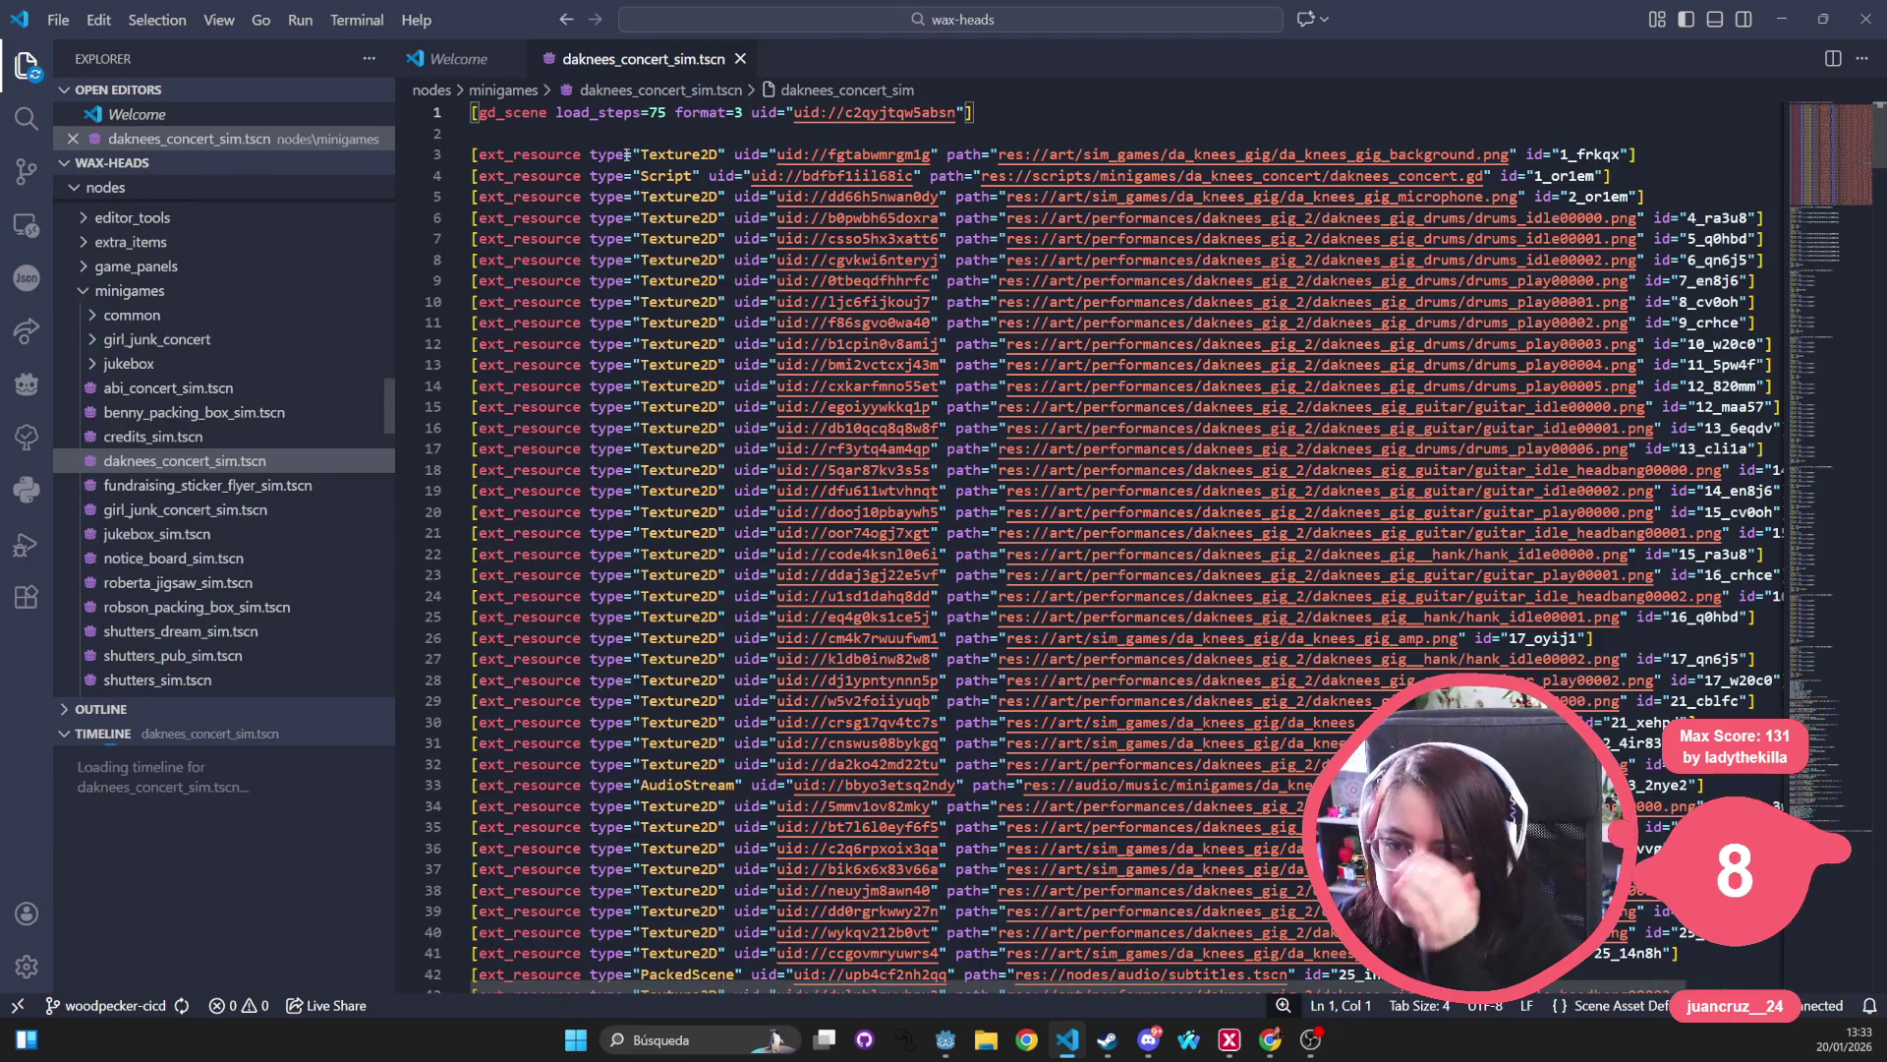
{"action": "key", "text": "ctrl+w"}
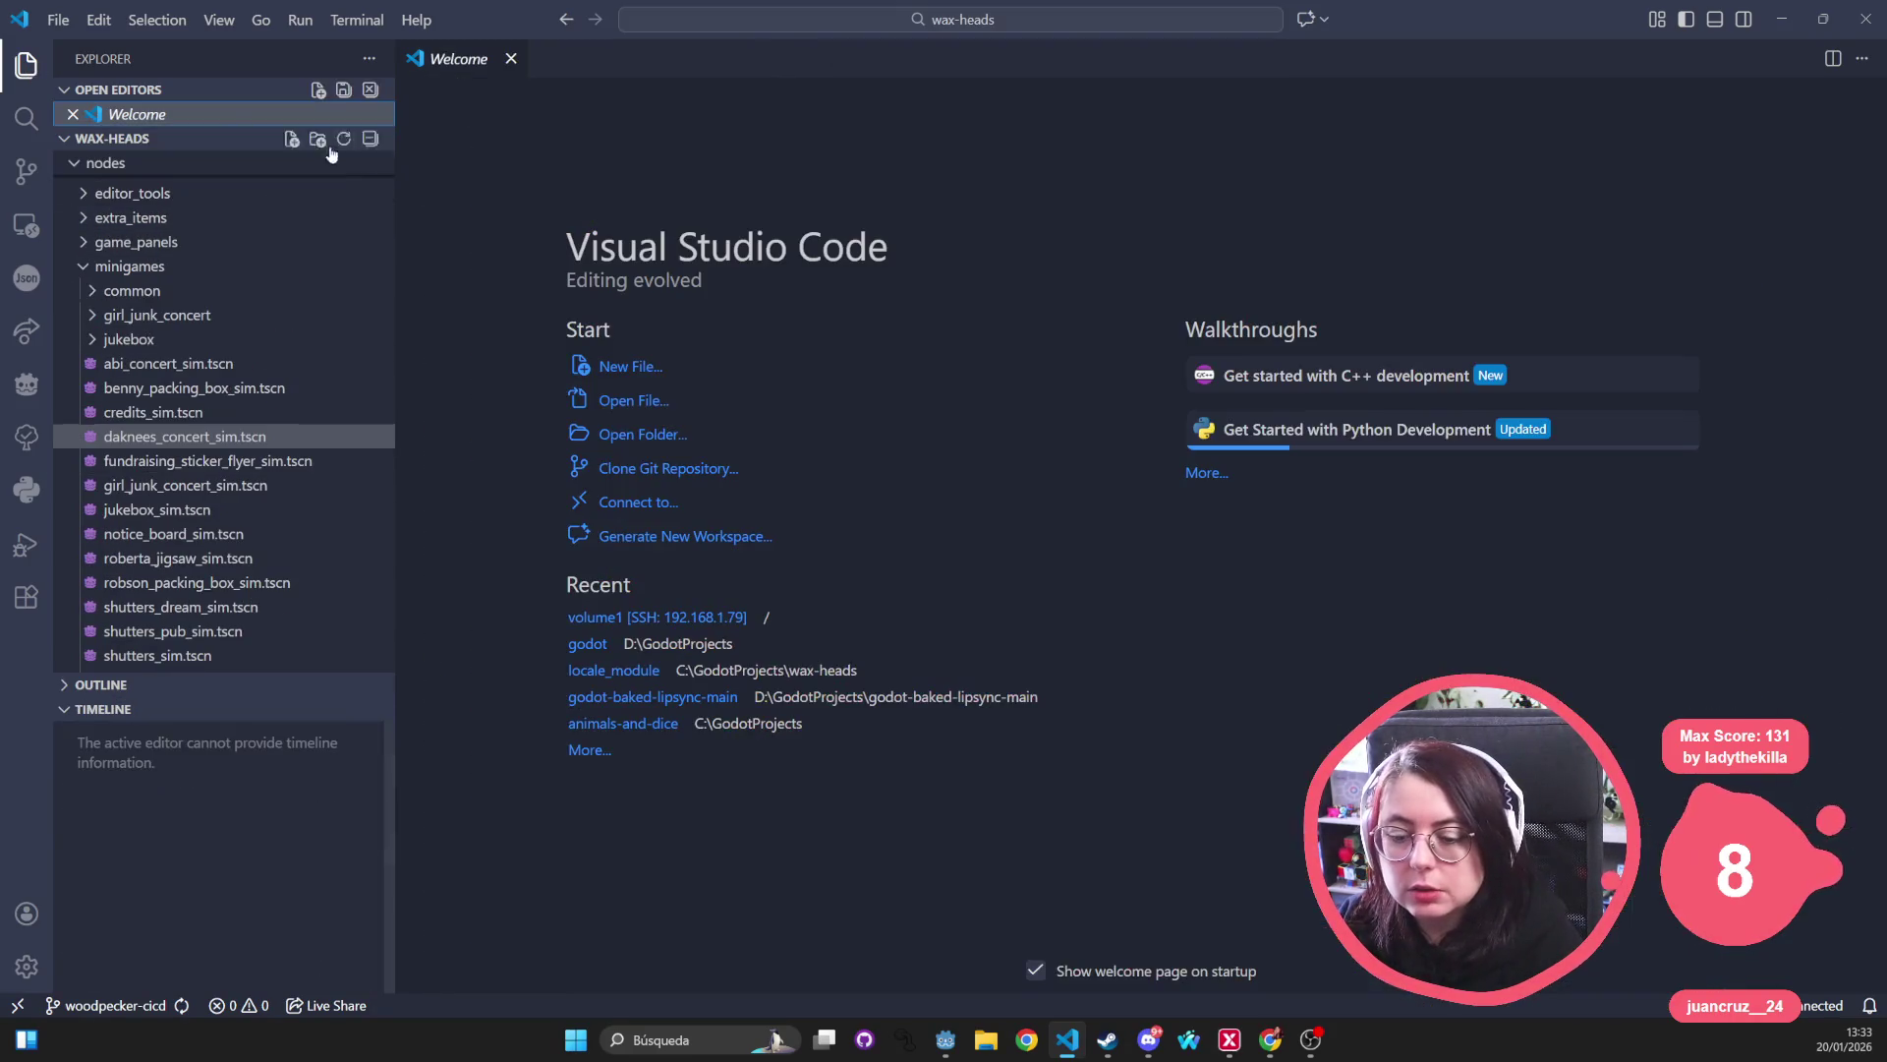
Open daknees_concert.gd and select seconds_until_malfunction and the get_tree() call on line 122.
{"action": "key", "text": "ctrl+p"}
{"action": "type", "text": "da"}
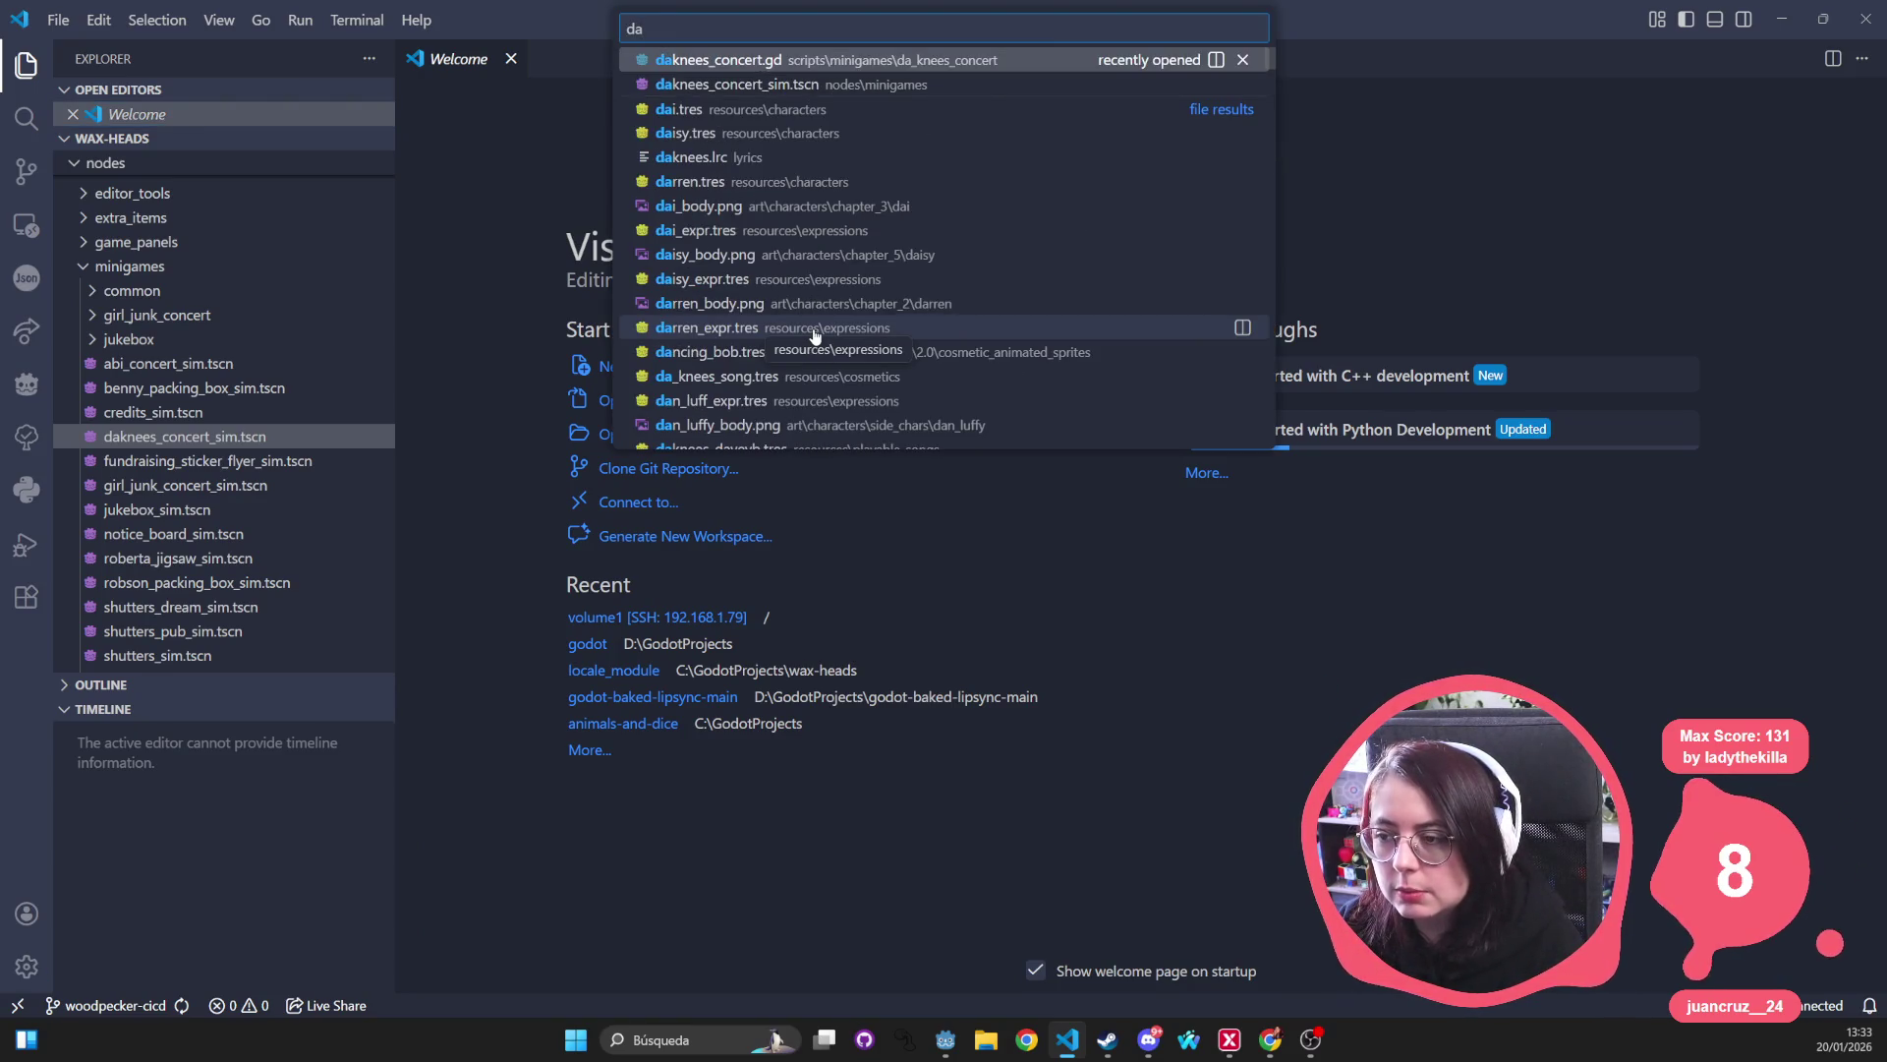
{"action": "key", "text": "Return"}
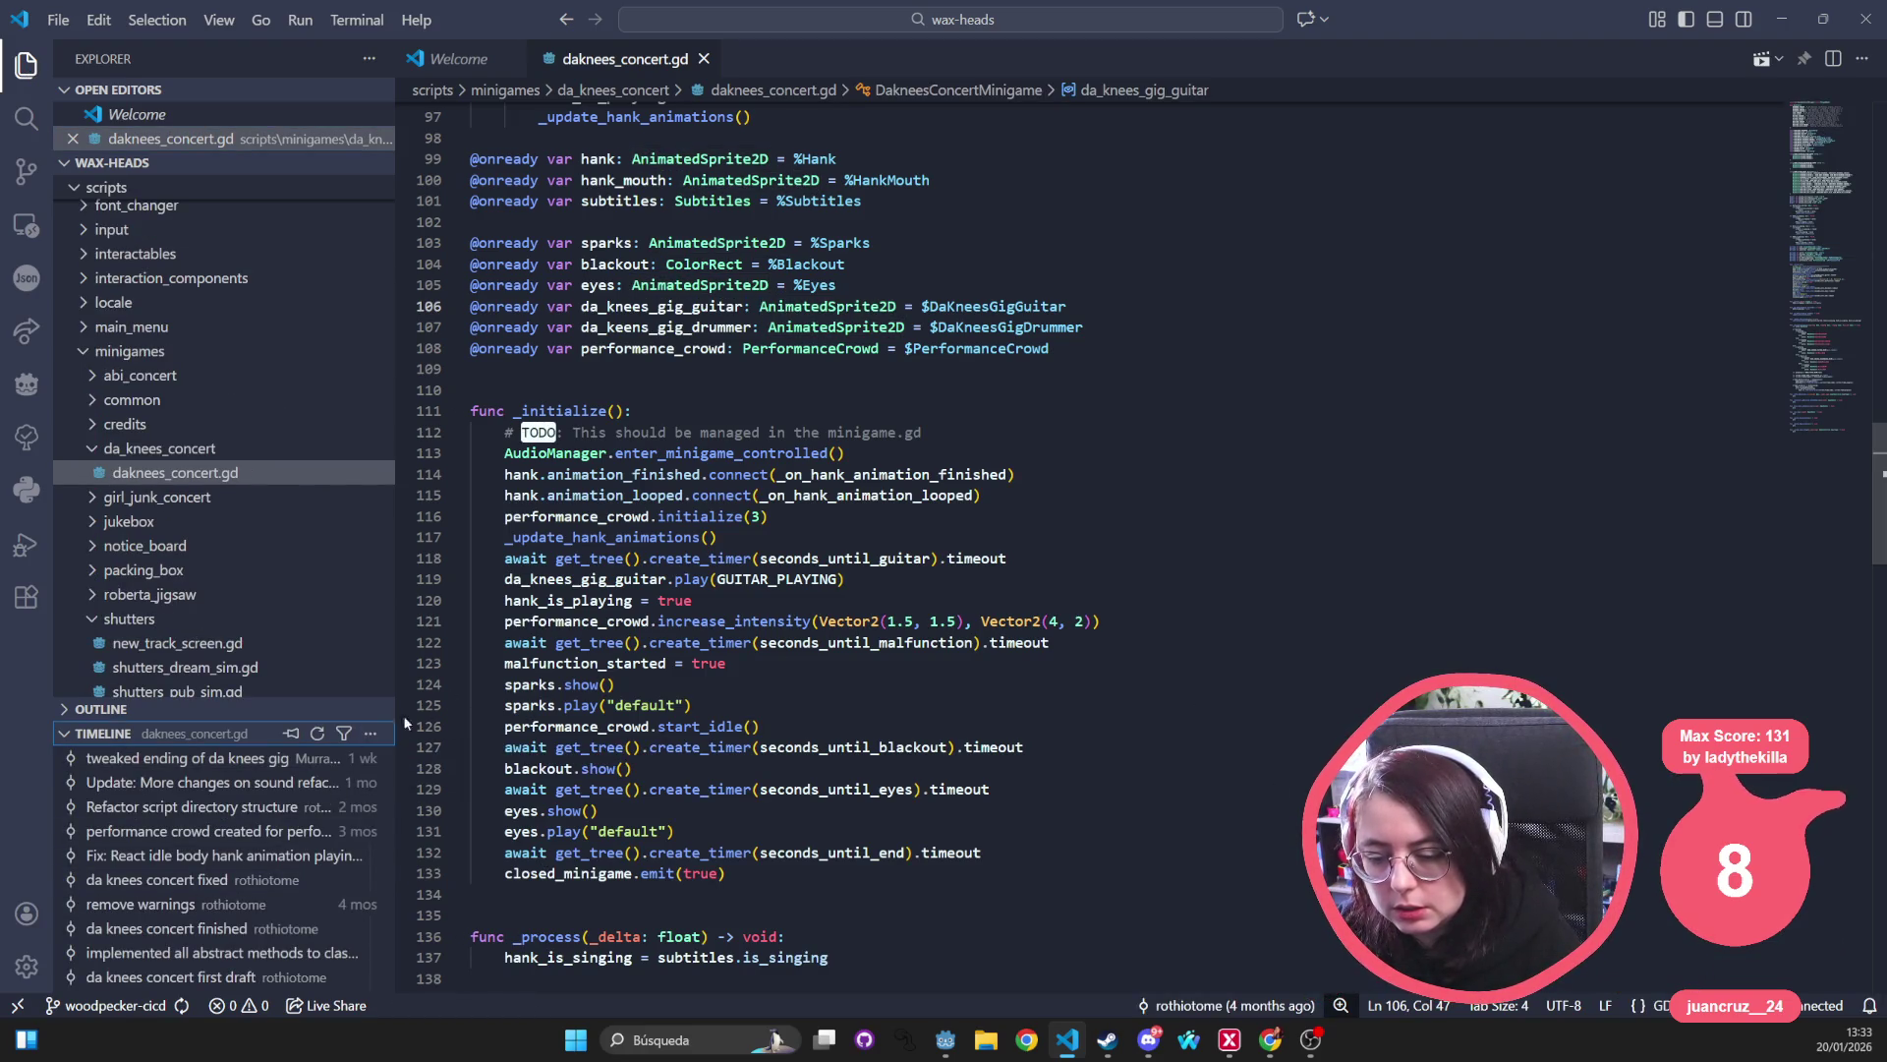
{"action": "left_click", "coordinate": [777, 327]}
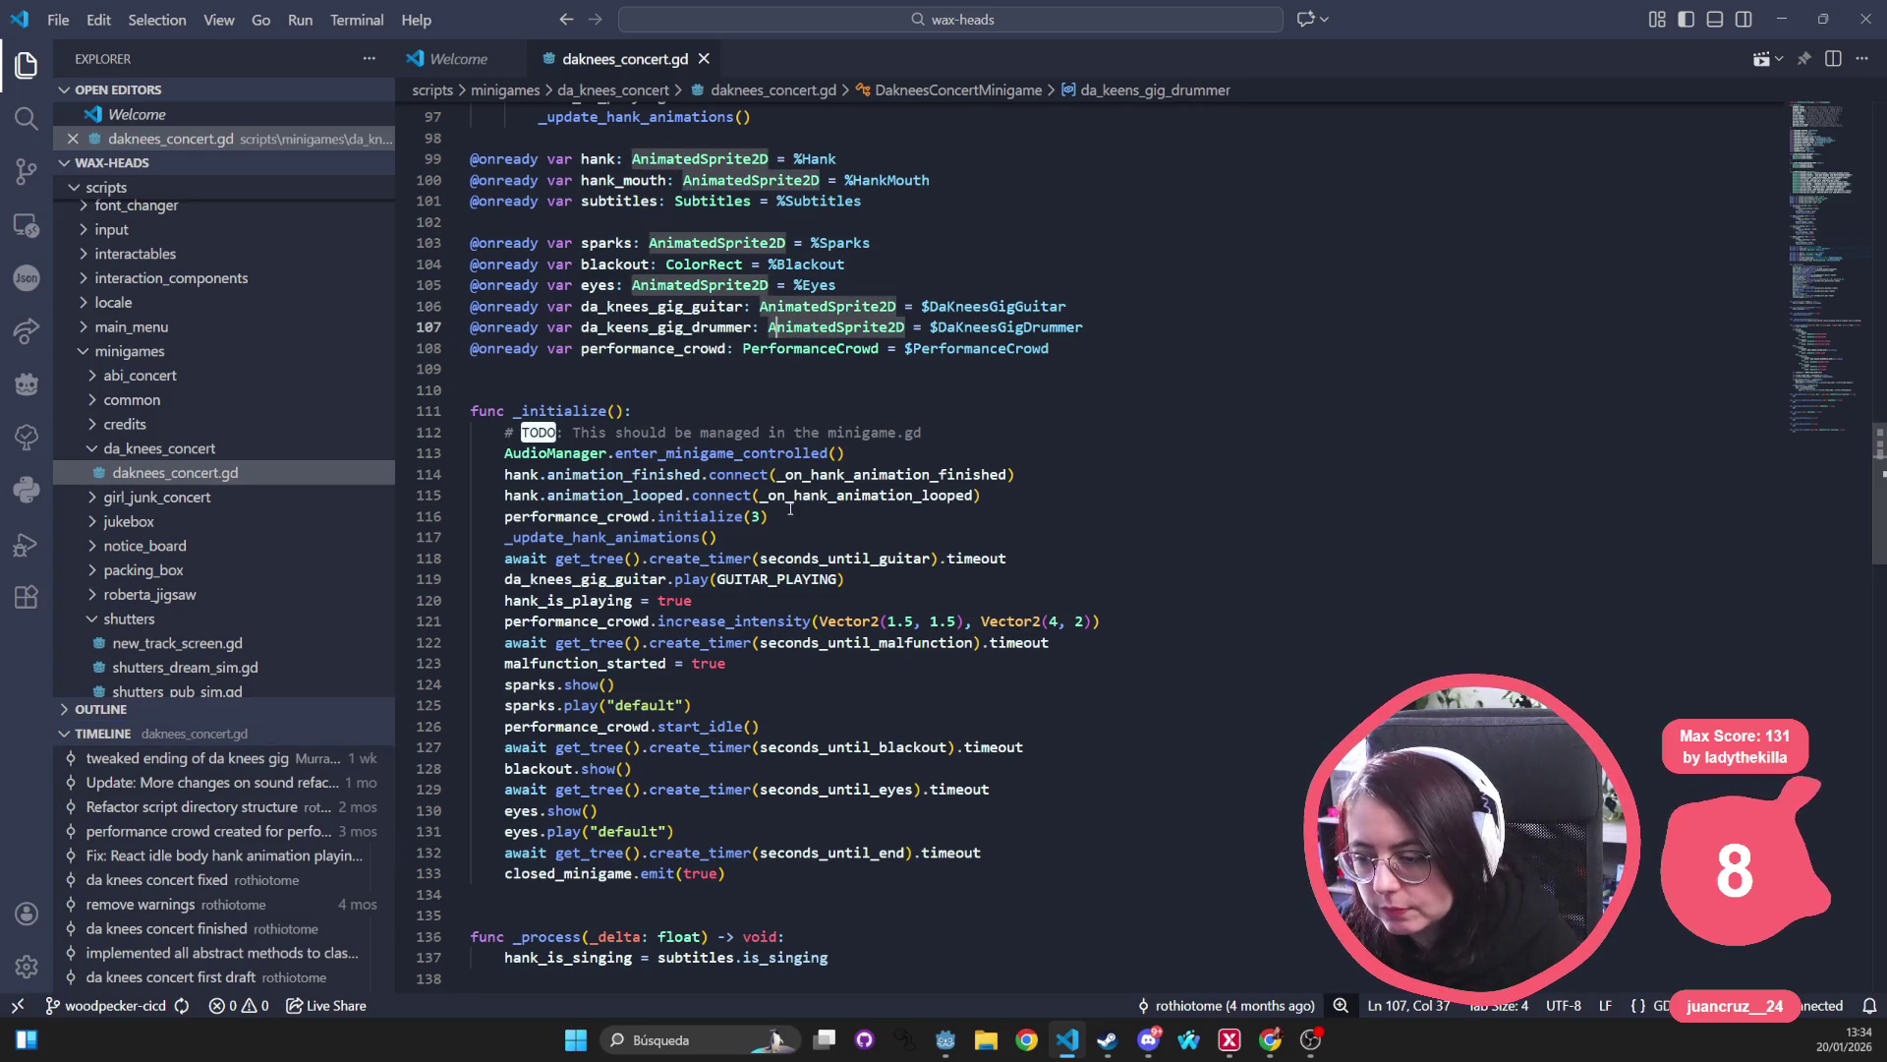
{"action": "double_click", "coordinate": [867, 641]}
{"action": "left_click_drag", "start_coordinate": [553, 644], "coordinate": [644, 642]}
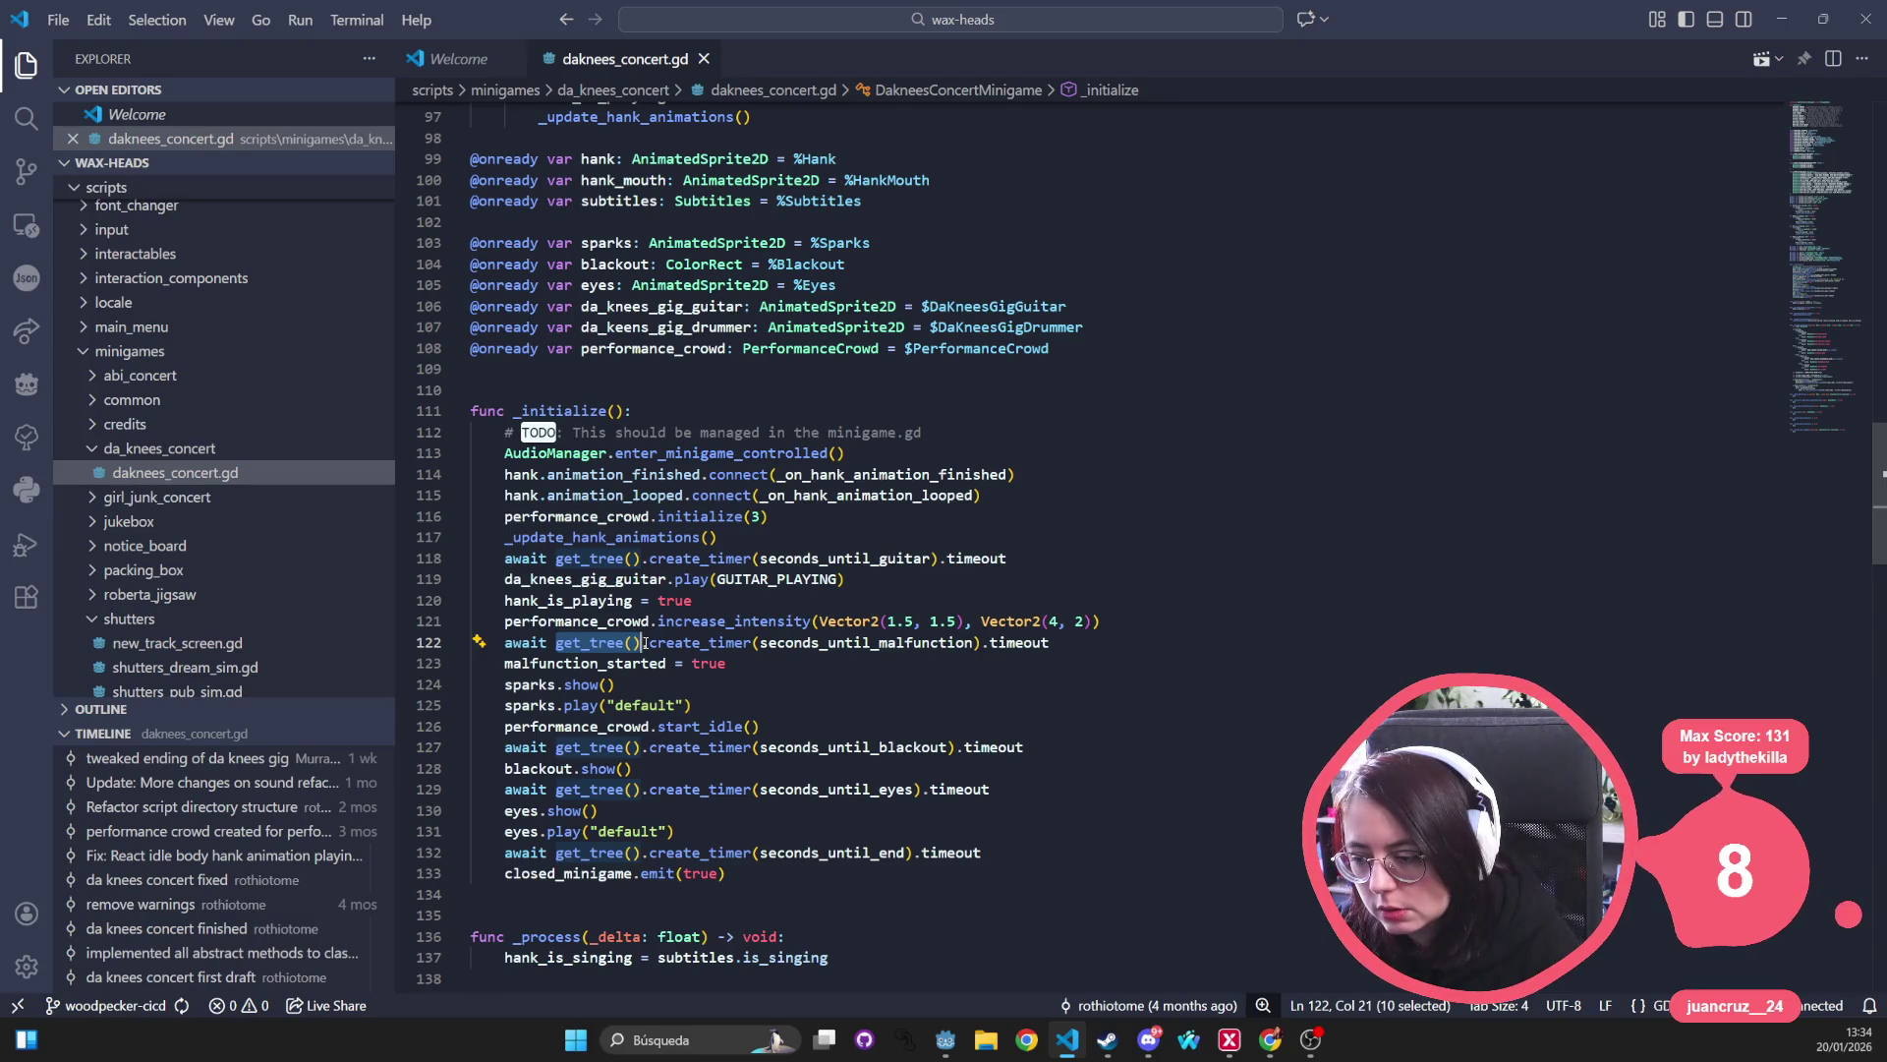
{"action": "key", "text": "alt+Tab"}
{"action": "key", "text": "alt+Tab"}
{"action": "key", "text": "alt+Tab"}
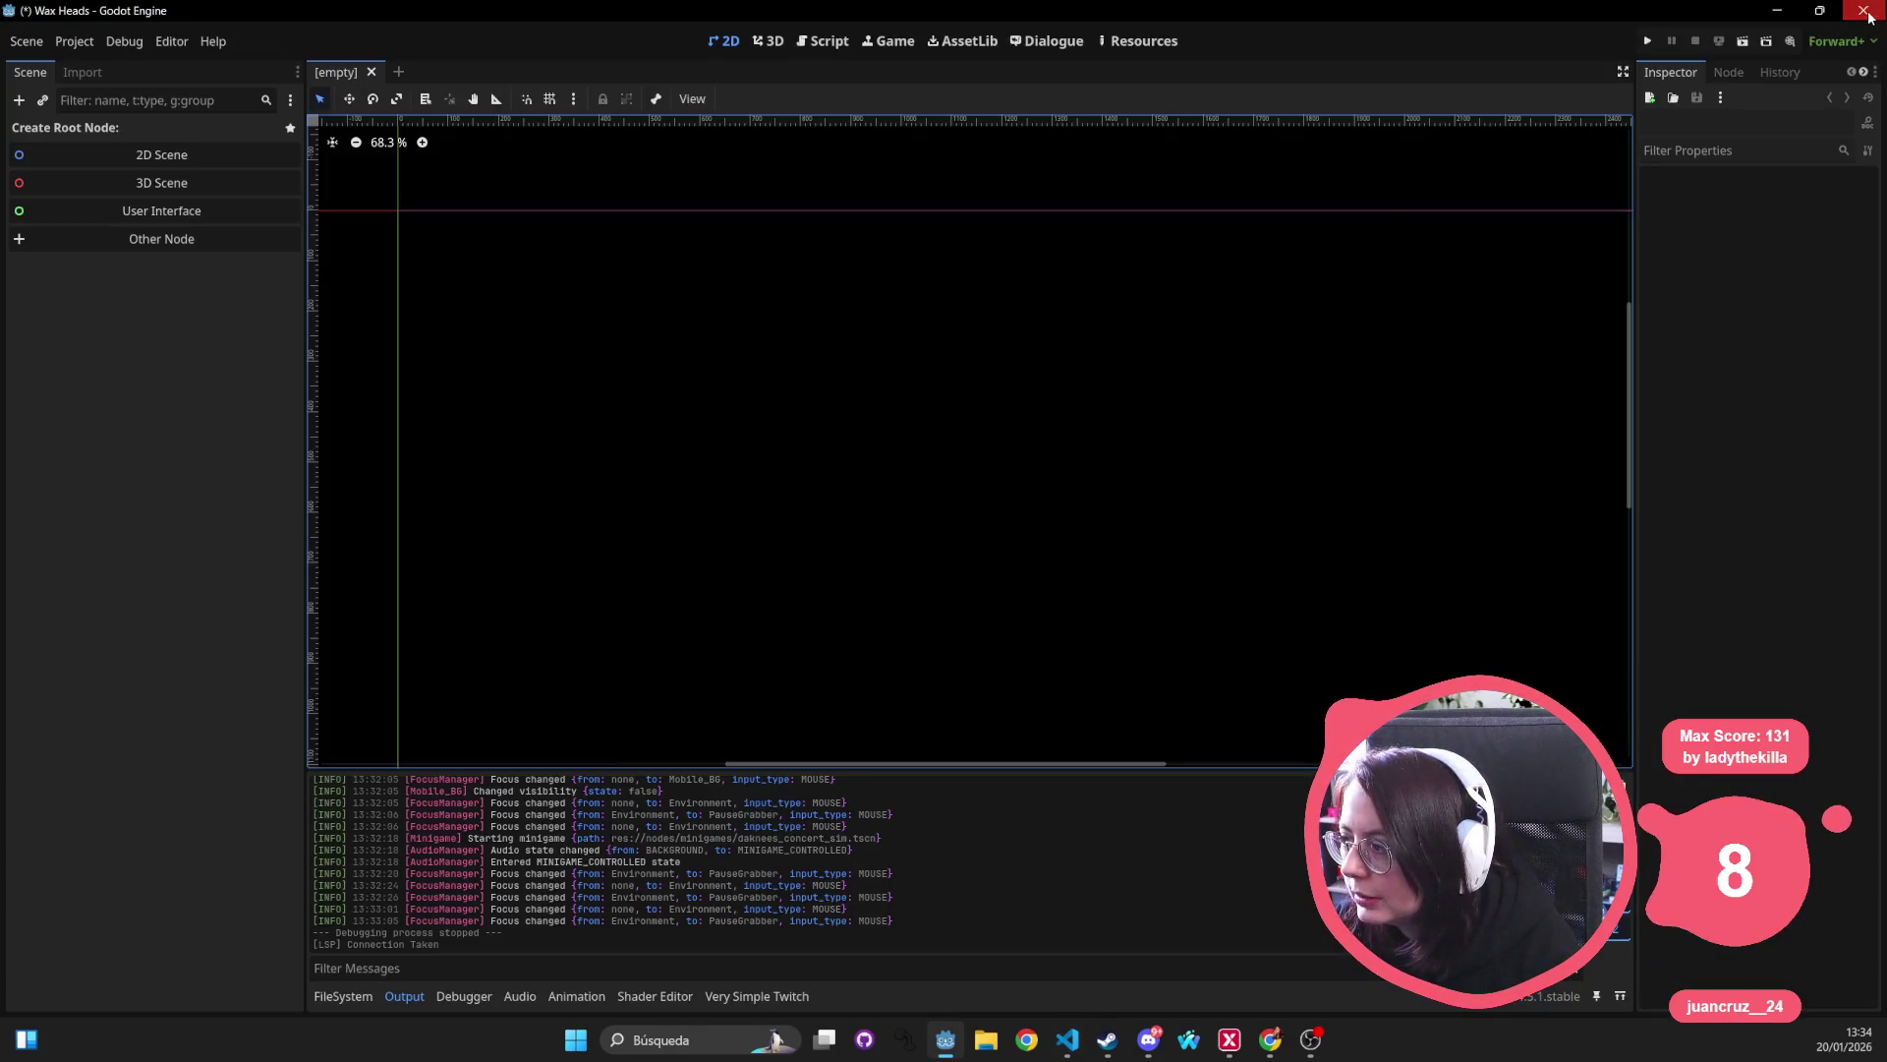
Quit Godot without saving the modified resources and bring GitHub Desktop forward.
{"action": "left_click", "coordinate": [1863, 9]}
{"action": "left_click", "coordinate": [1013, 549]}
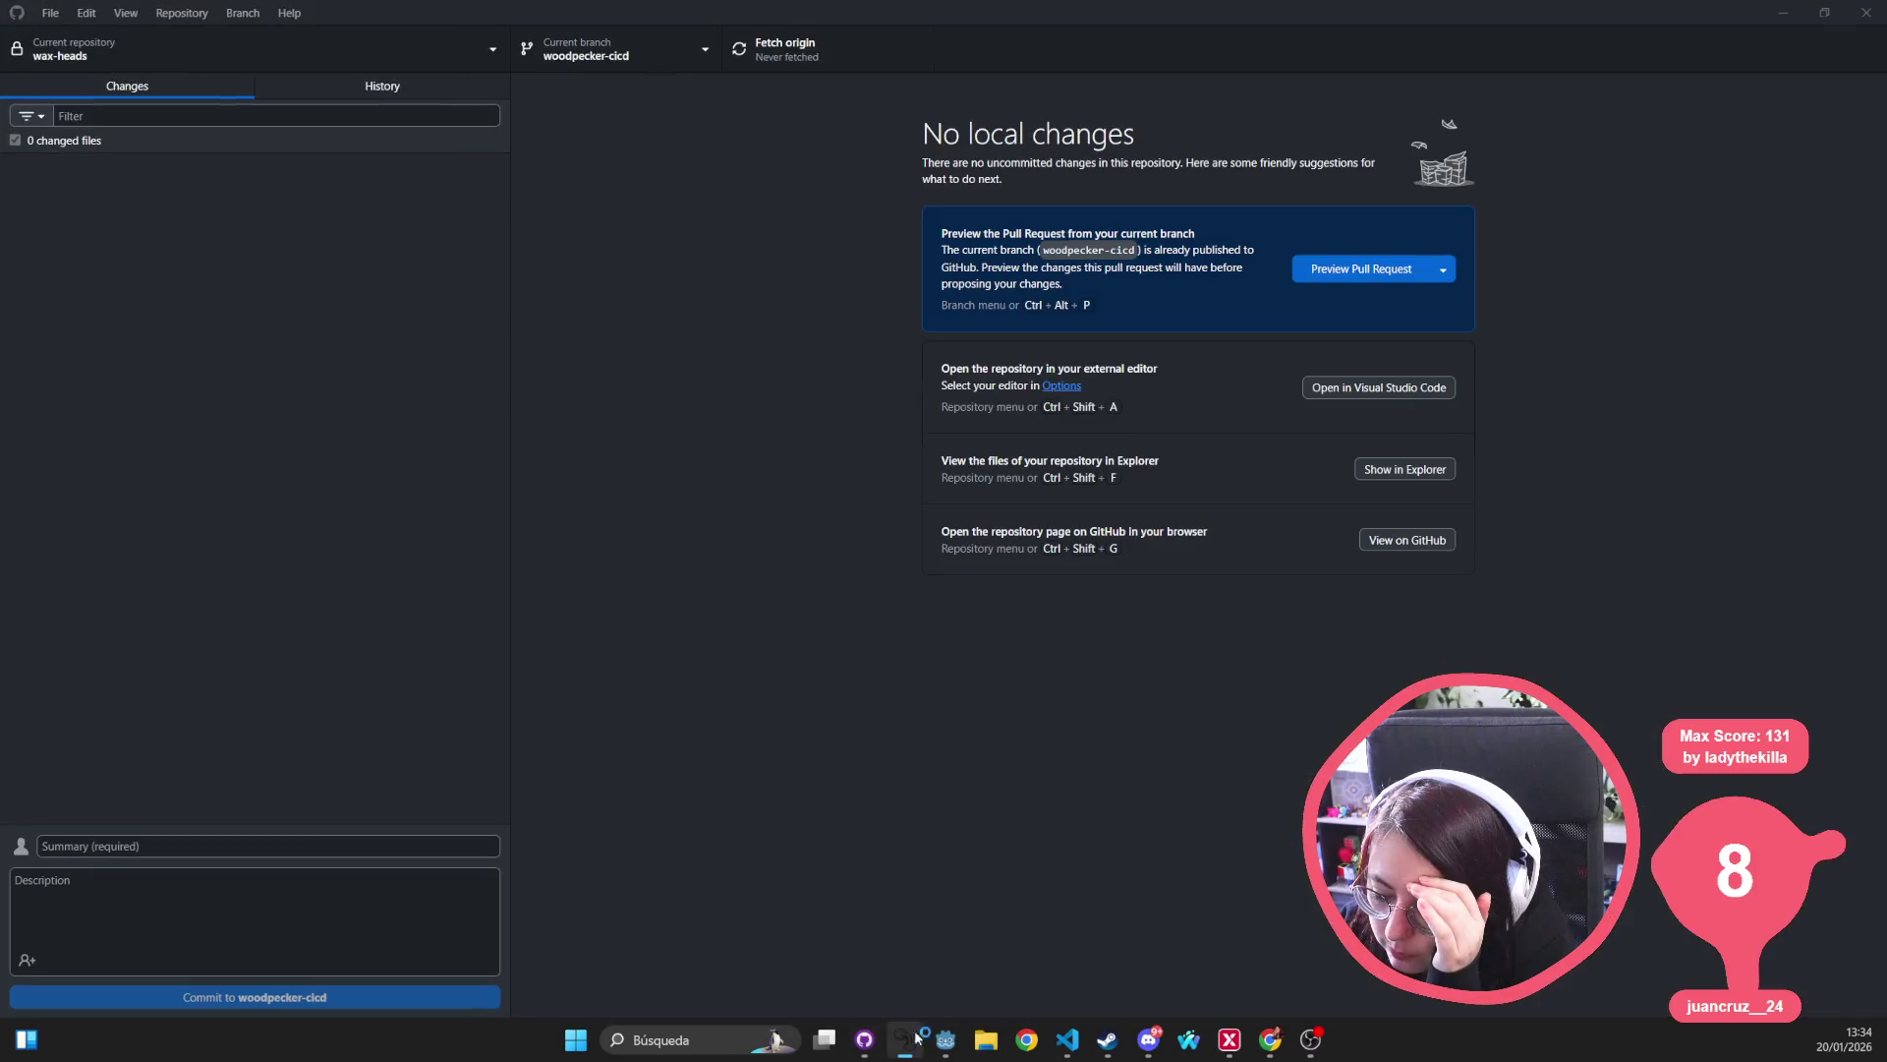
{"action": "right_click", "coordinate": [904, 1040]}
{"action": "left_click", "coordinate": [935, 991]}
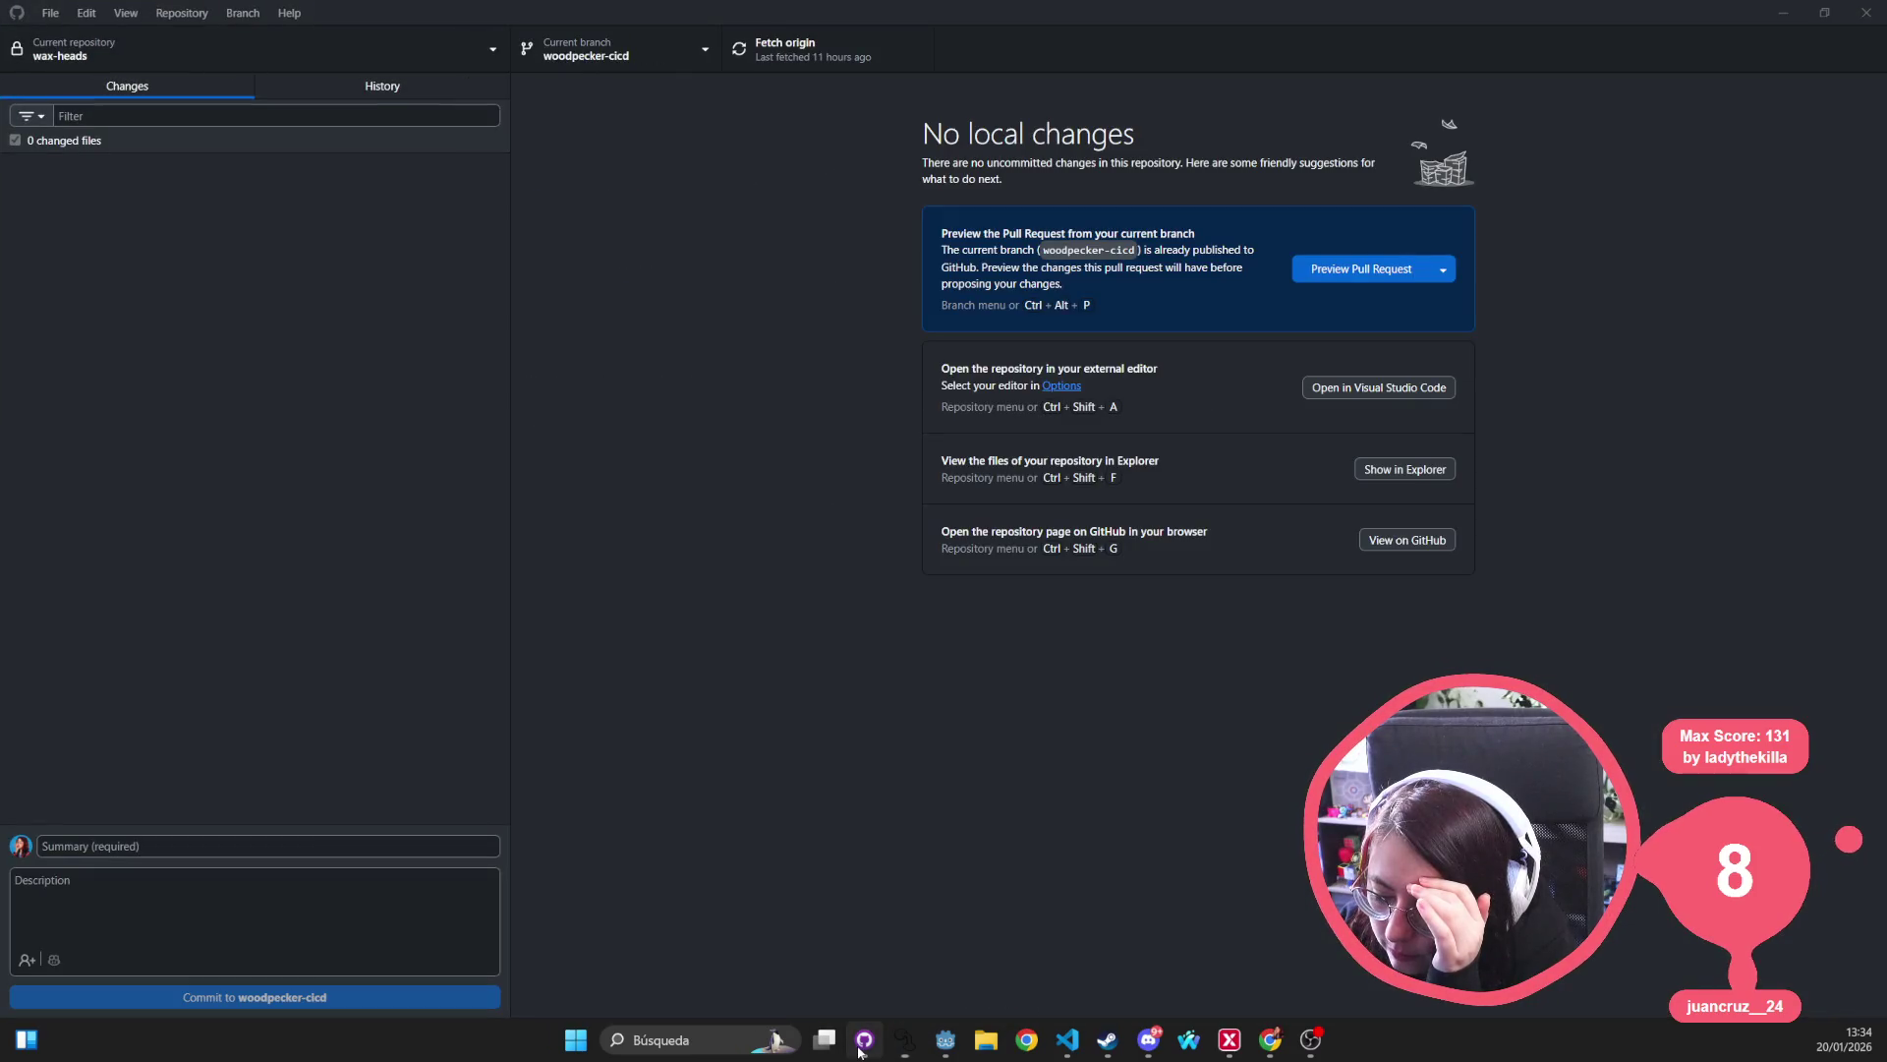
{"action": "left_click", "coordinate": [861, 1048]}
Switch the wax-heads repository to the dev branch.
{"action": "left_click", "coordinate": [619, 55]}
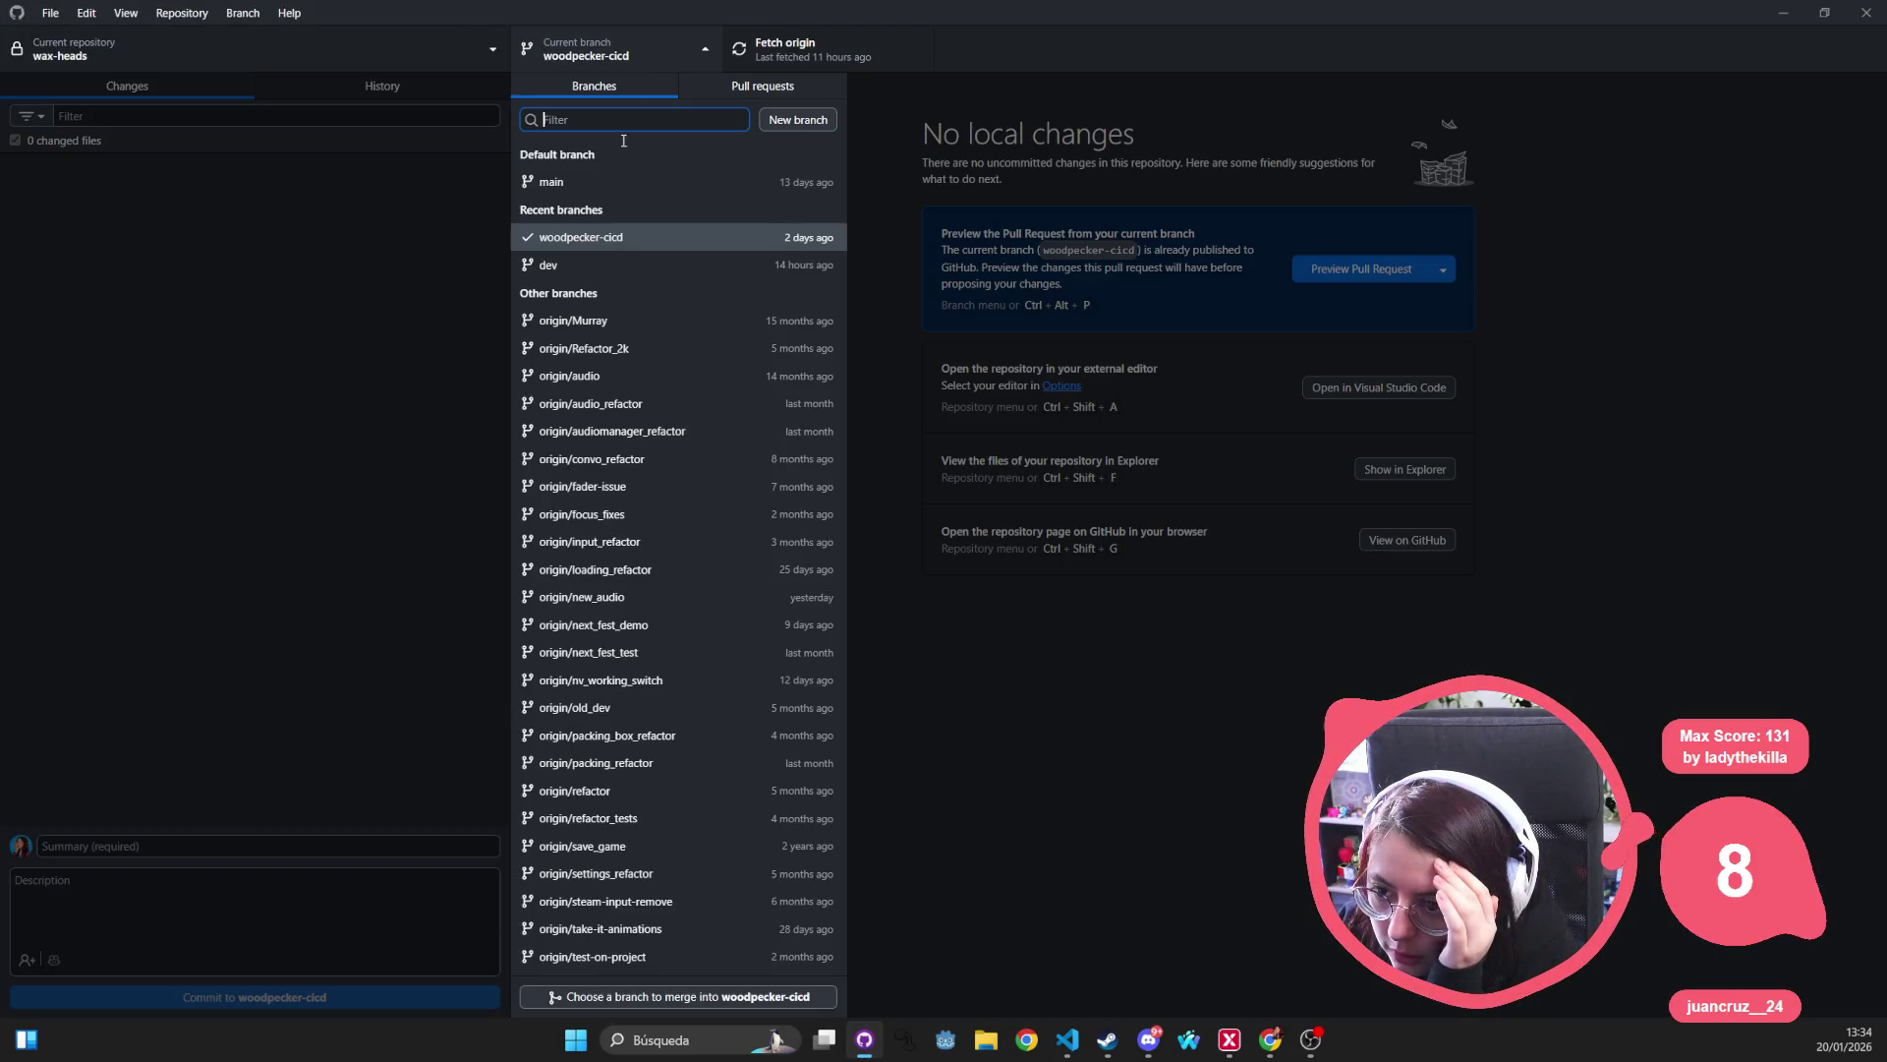
{"action": "left_click", "coordinate": [606, 259]}
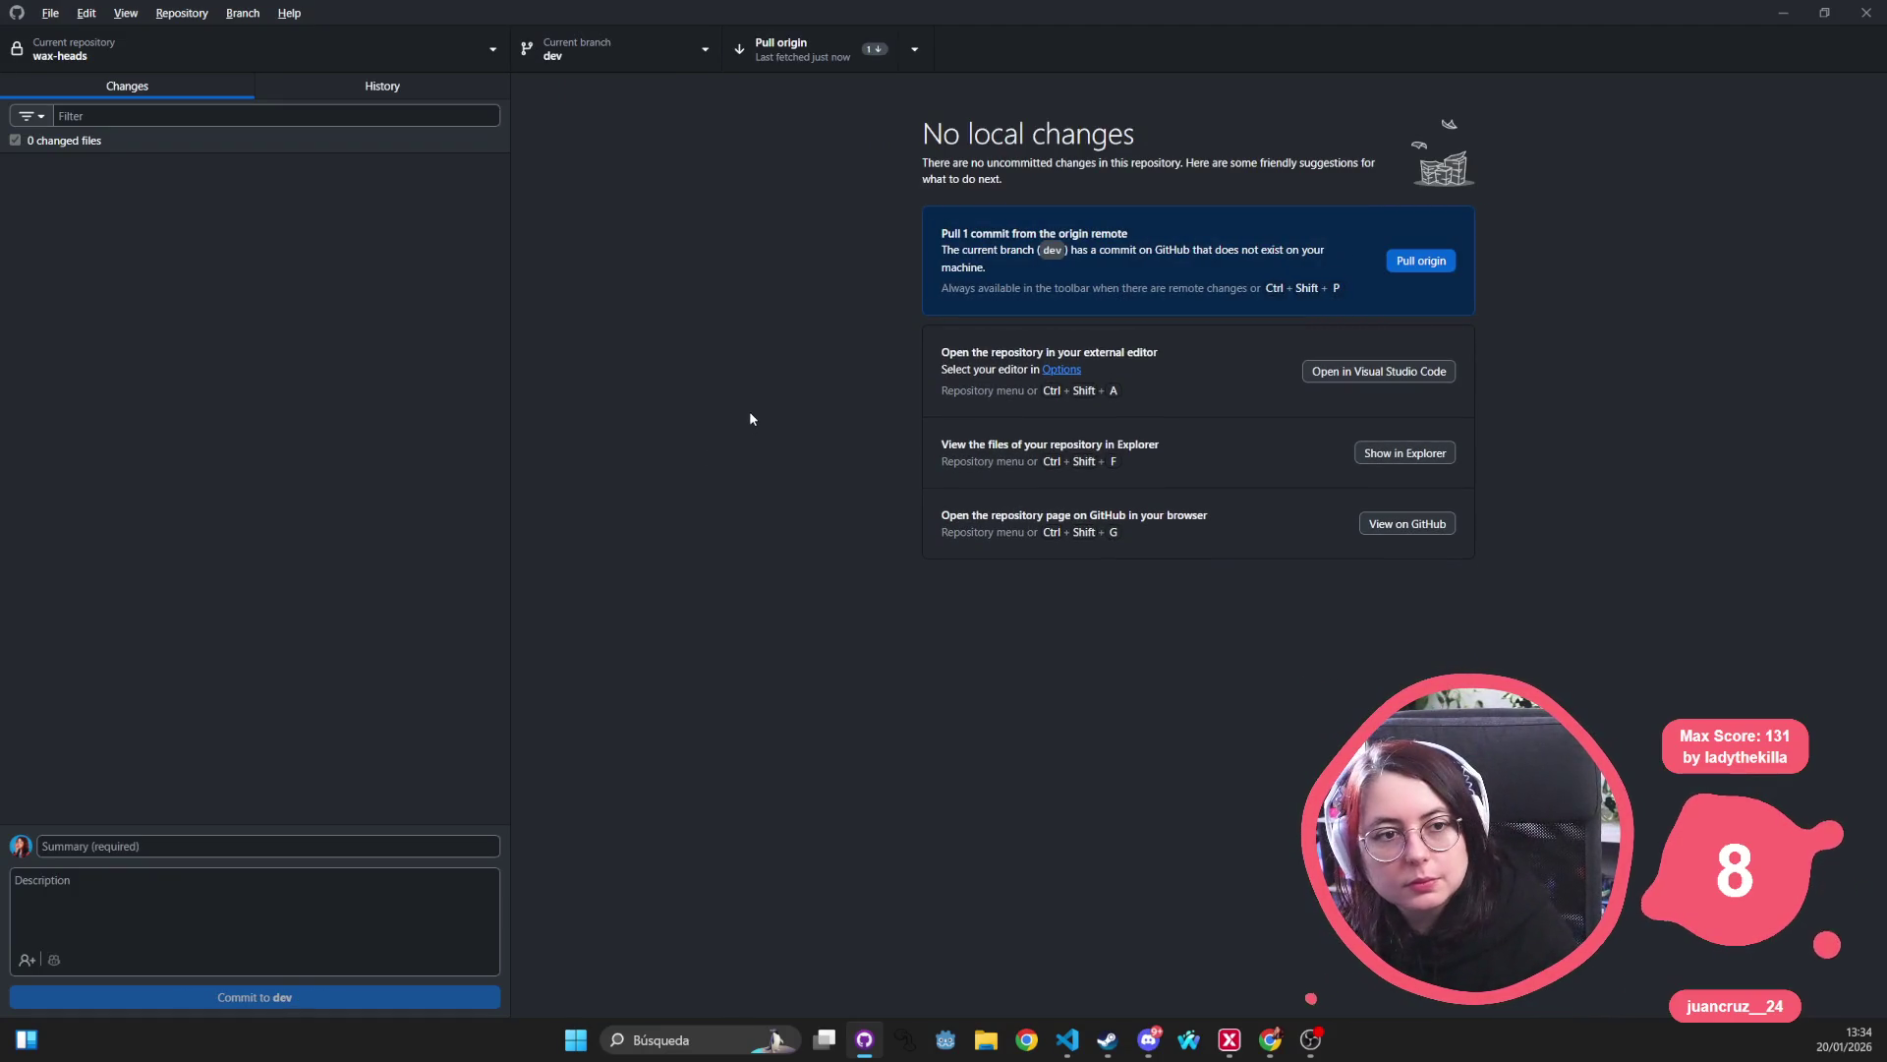
{"action": "key", "text": "alt+Tab"}
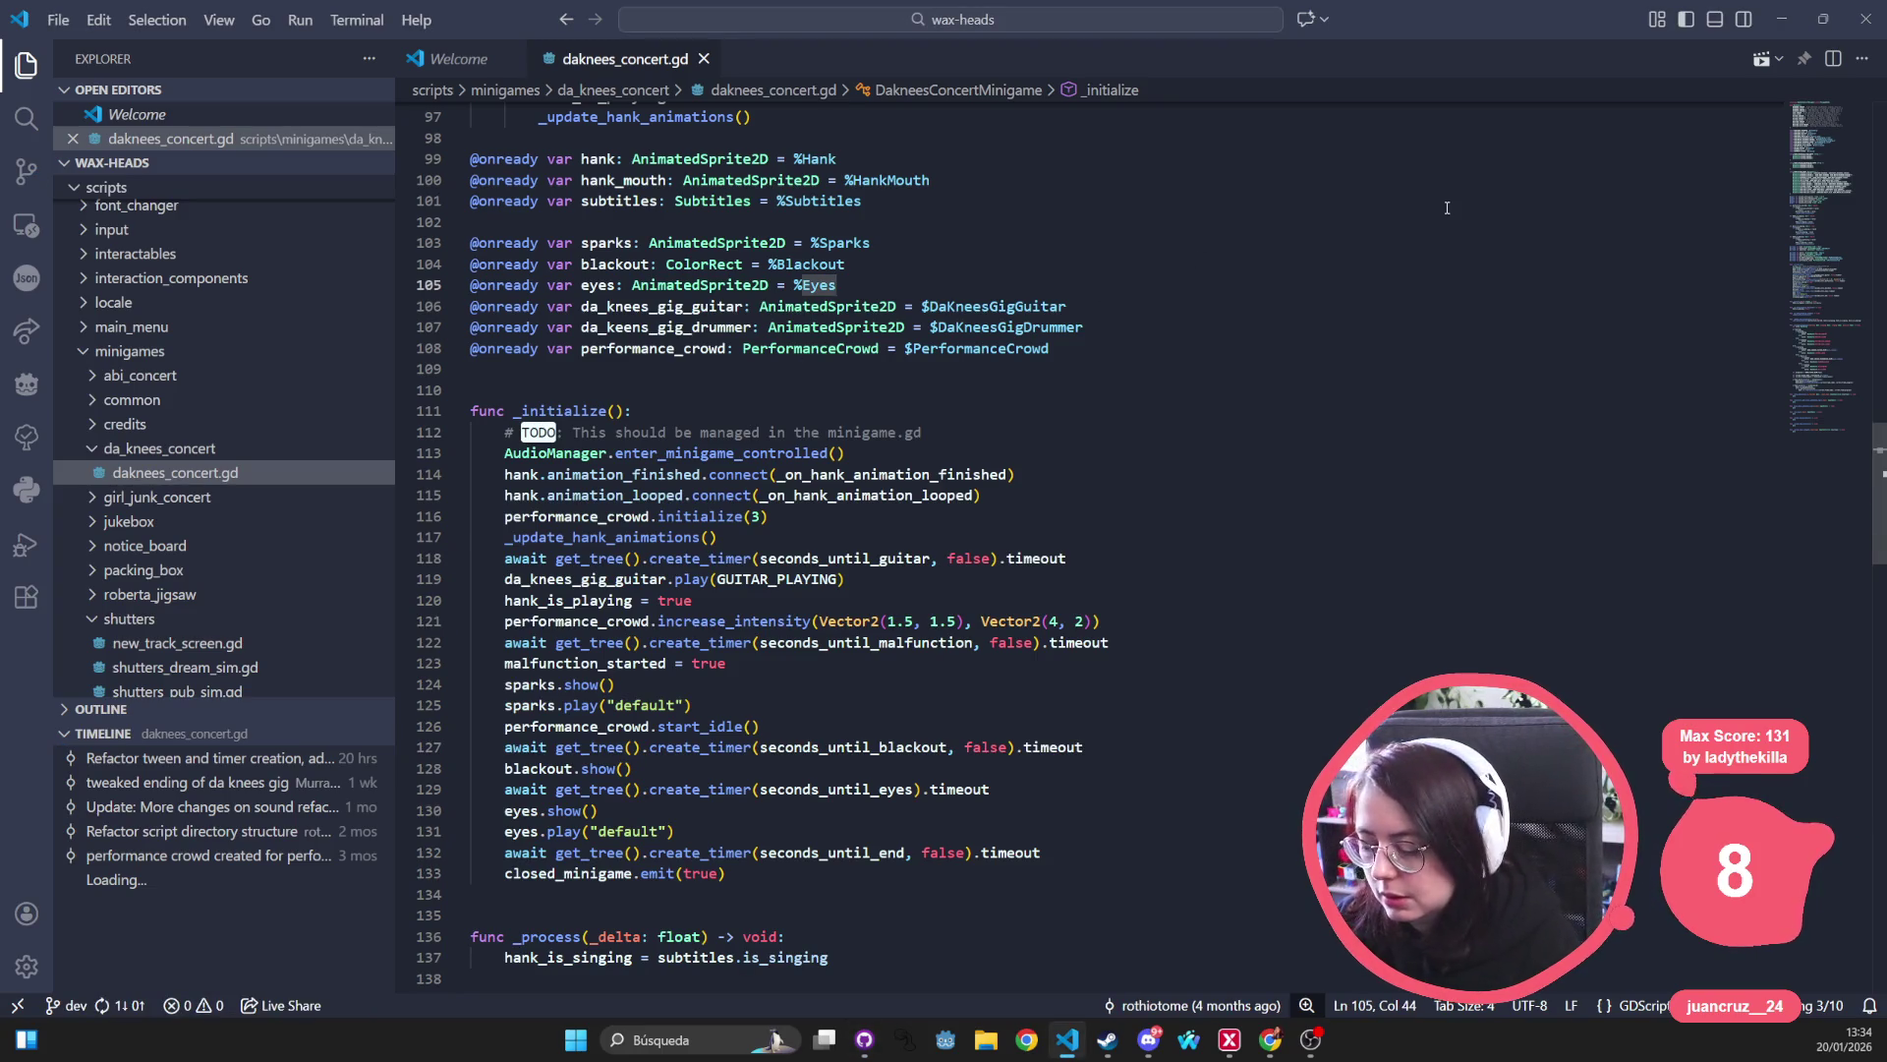
Open concert_crowd.tres using Quick Open search 'concert_cr'.
{"action": "left_click", "coordinate": [1099, 323]}
{"action": "key", "text": "ctrl+p"}
{"action": "type", "text": "co"}
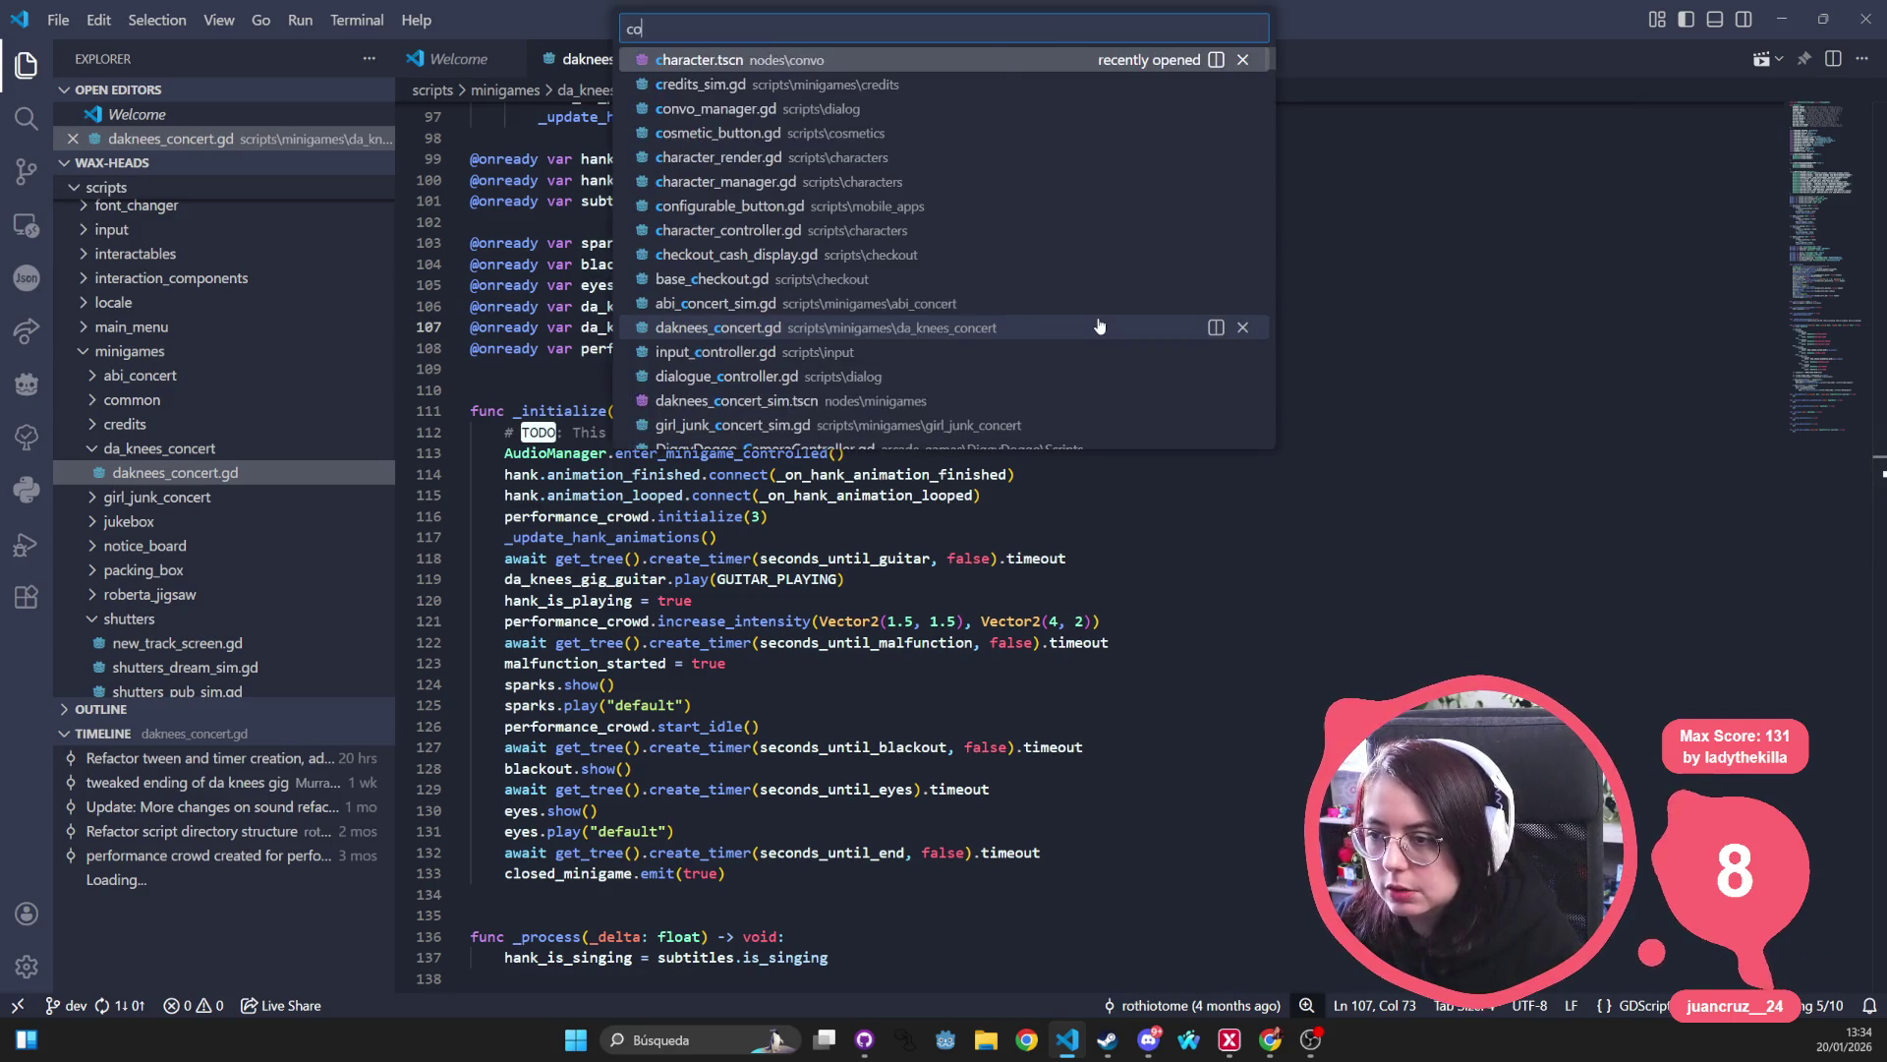
{"action": "type", "text": "ncert_cr"}
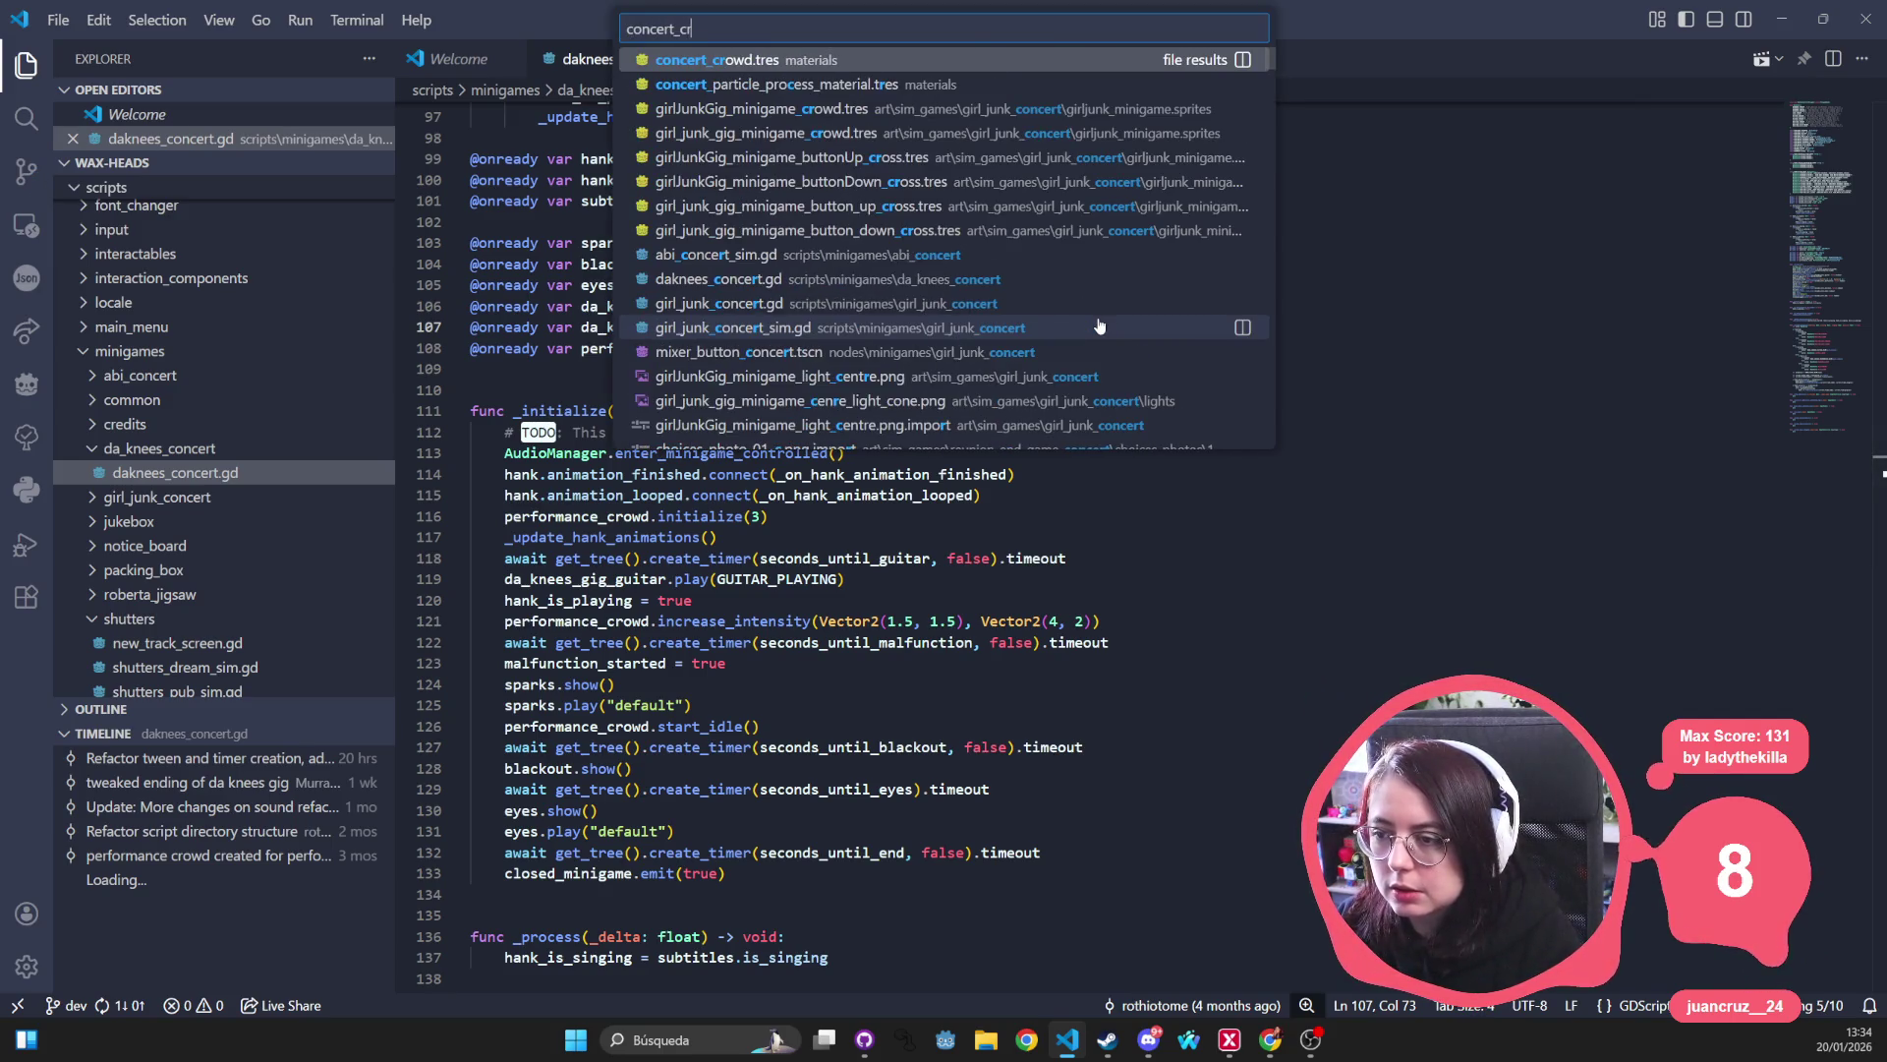
{"action": "key", "text": "Return"}
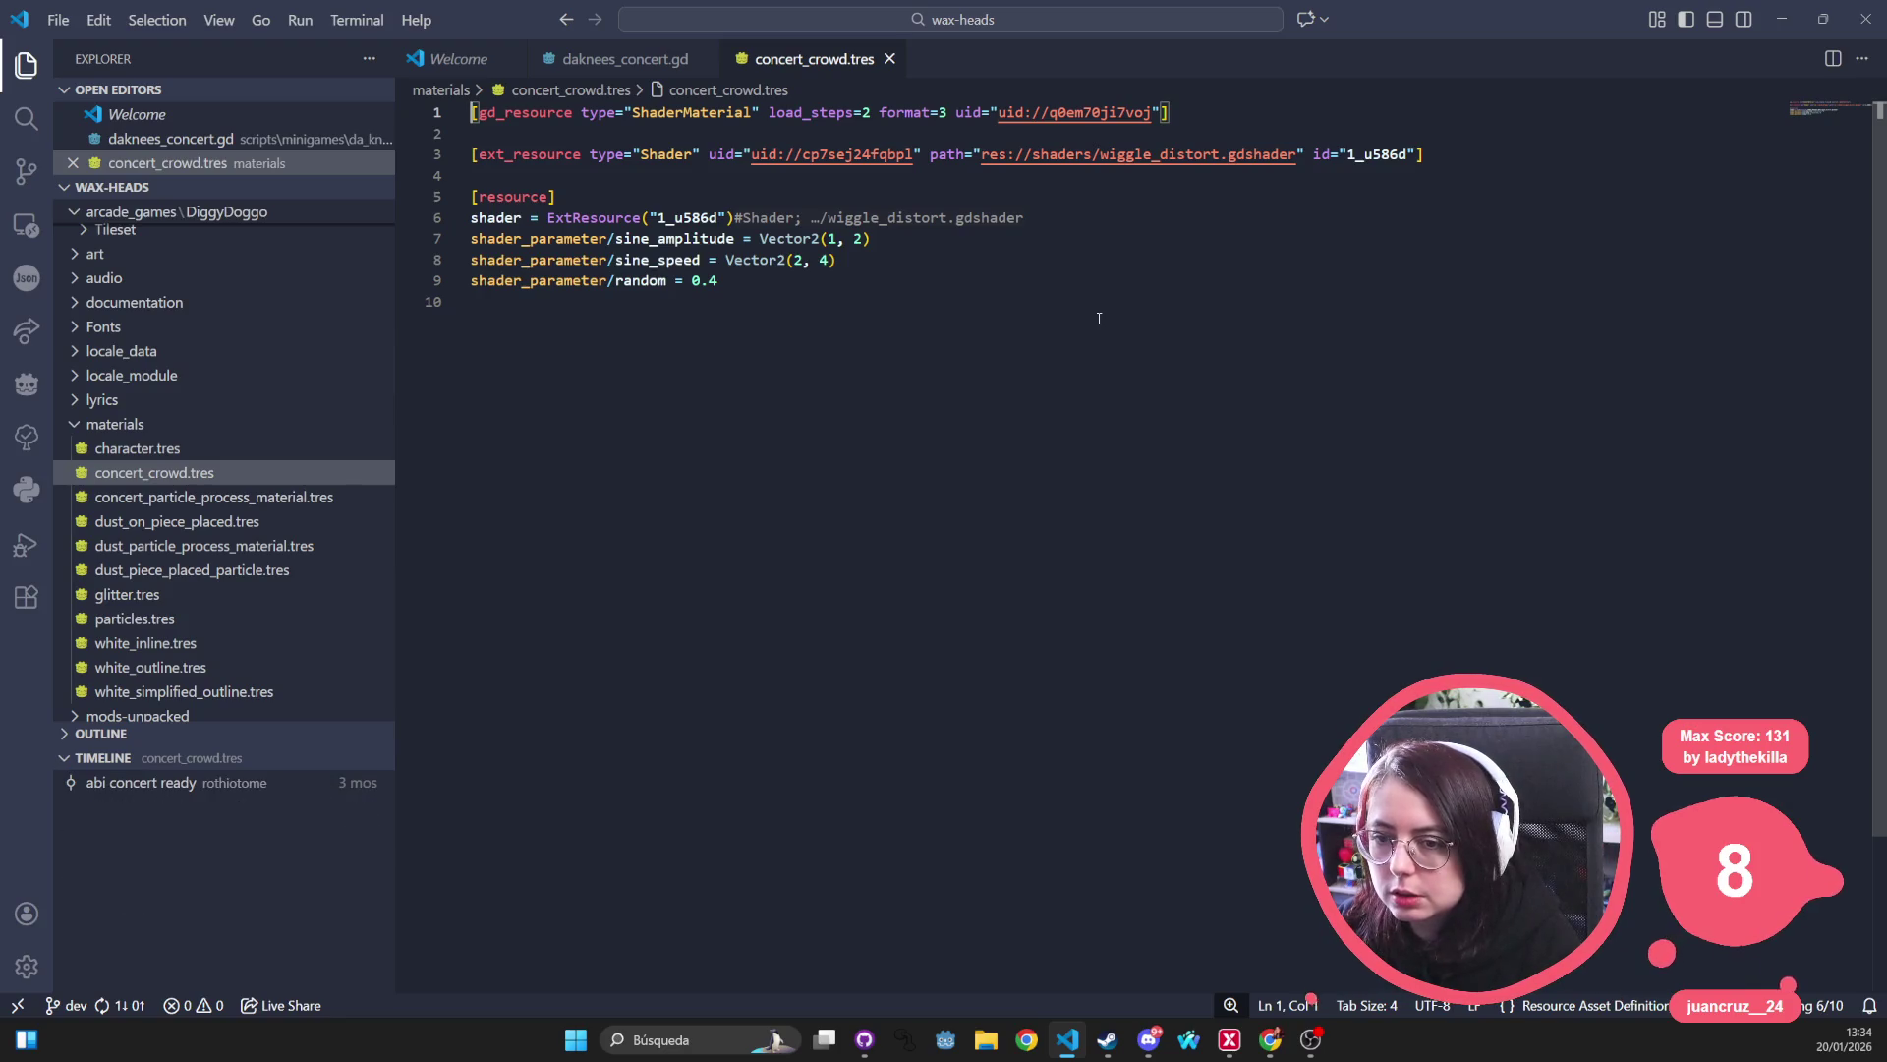
Search 'crowd' in Quick Open and open performance_crowd.gd.
{"action": "key", "text": "ctrl+p"}
{"action": "type", "text": "concert"}
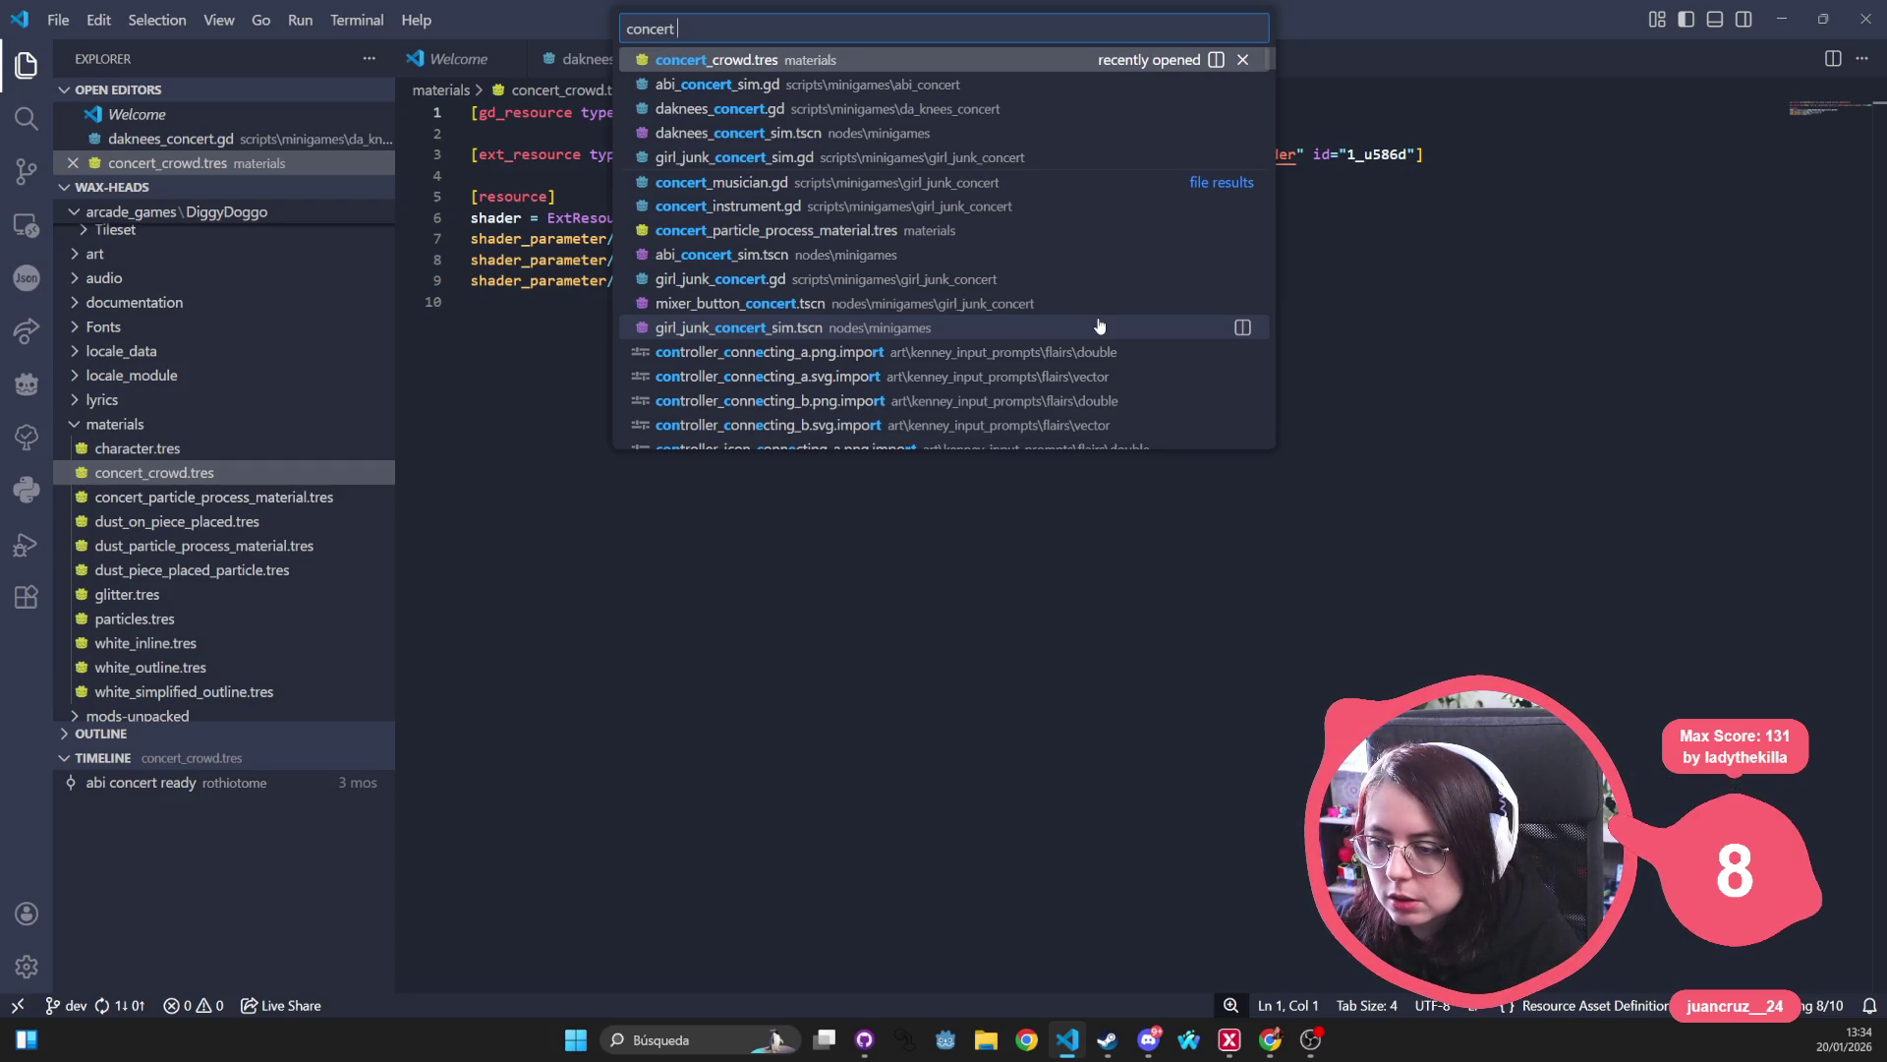
{"action": "key", "text": "ctrl+BackSpace"}
{"action": "type", "text": "crowd"}
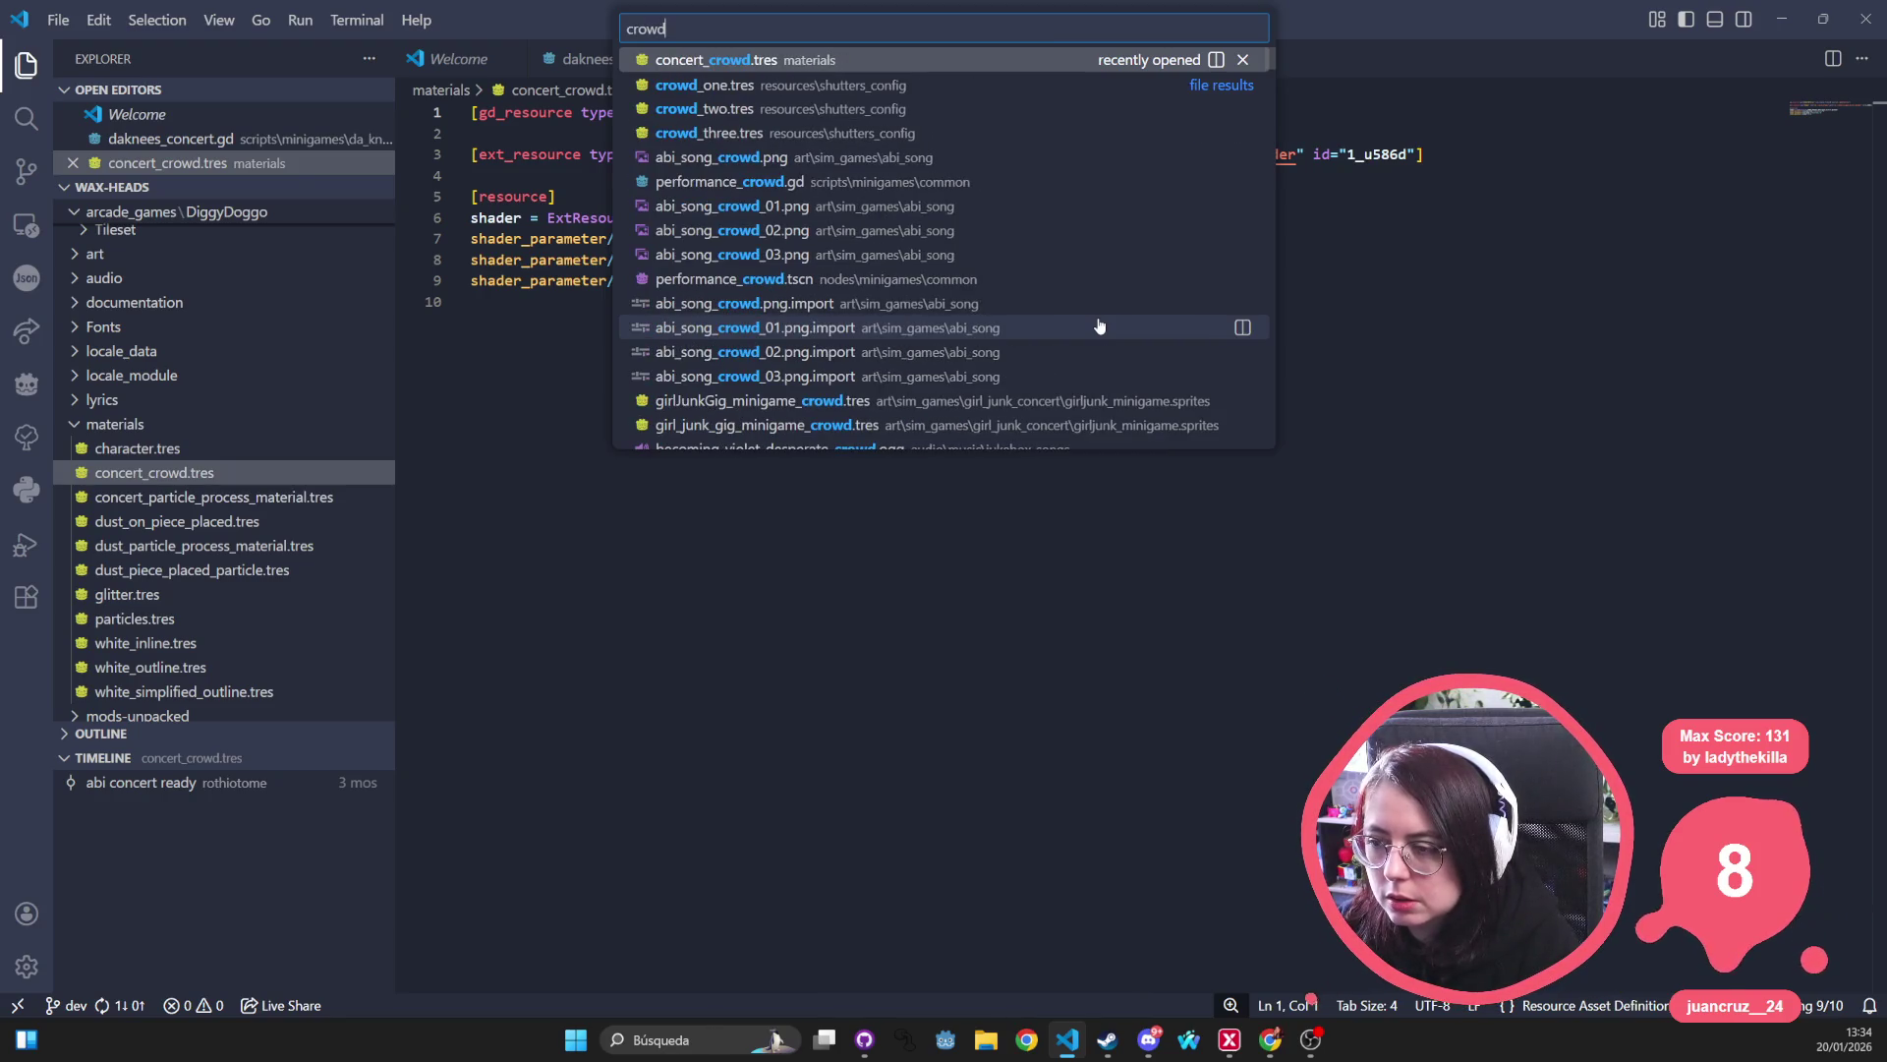
{"action": "key", "text": "Down"}
{"action": "key", "text": "Down"}
{"action": "key", "text": "Down"}
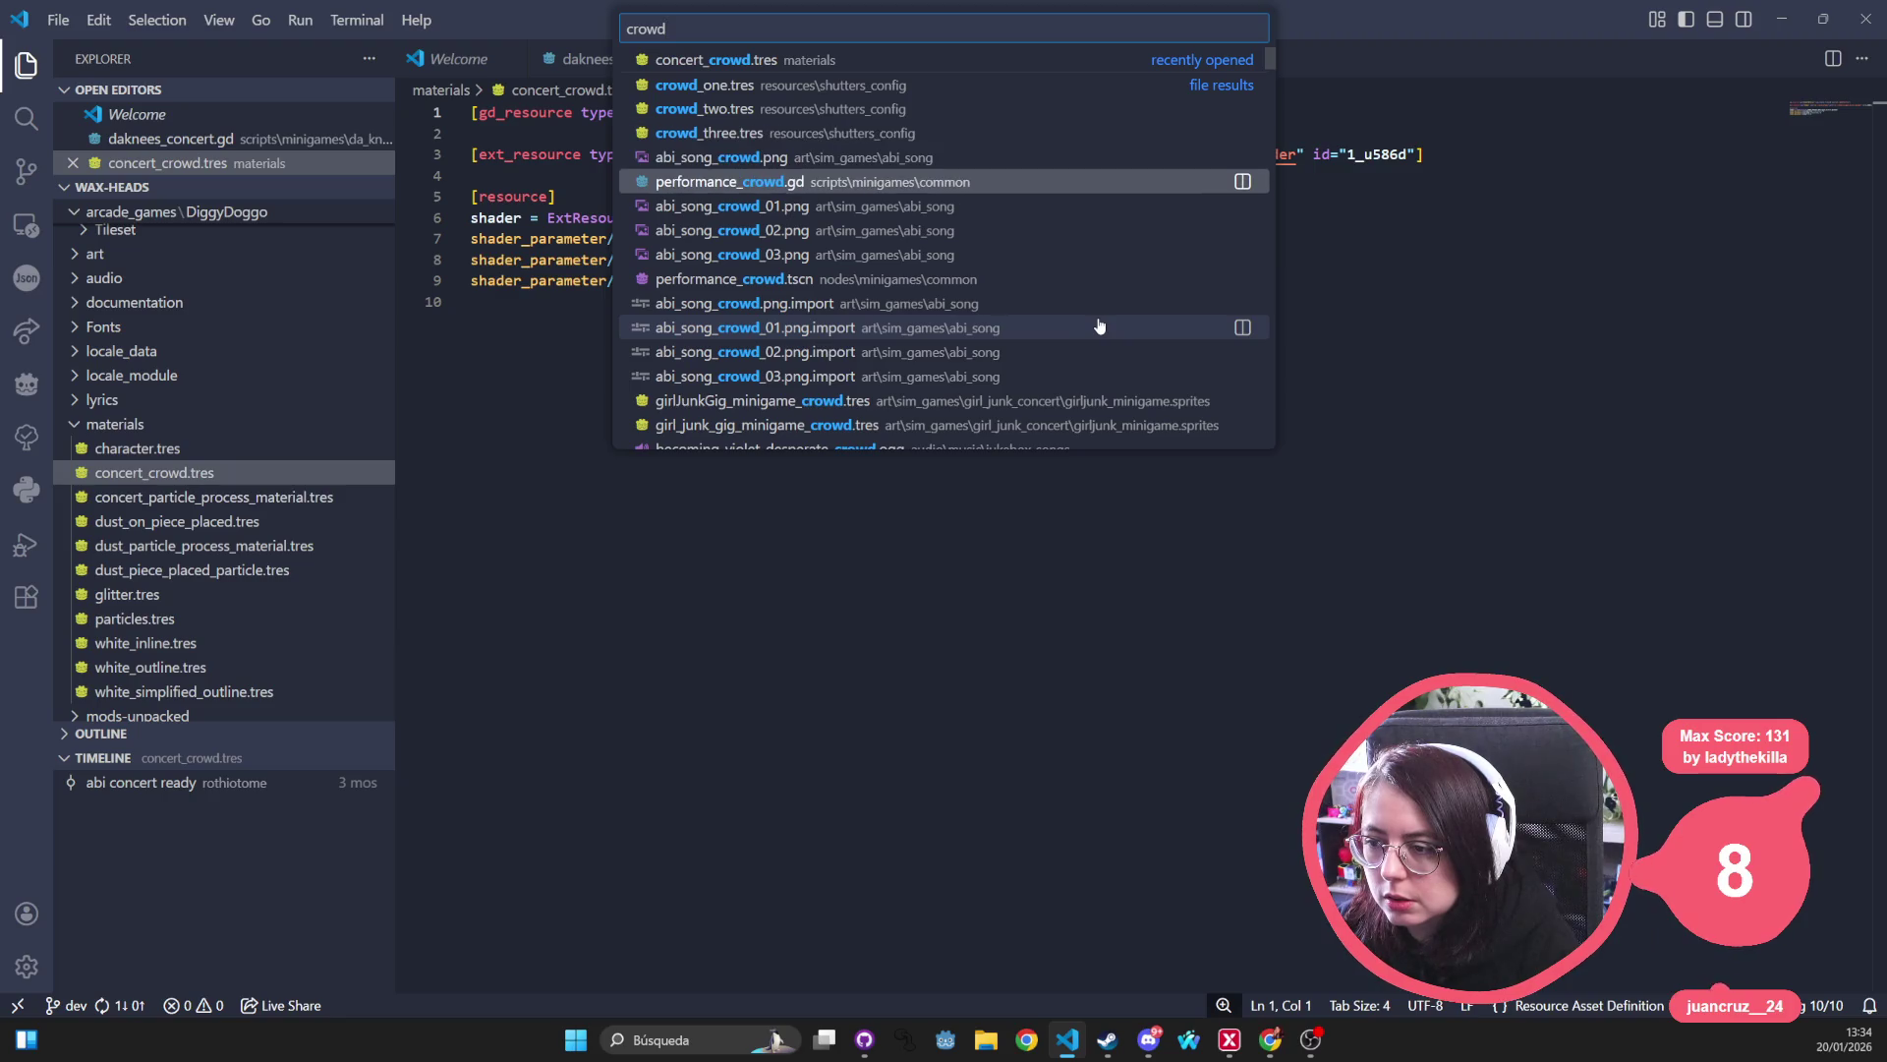
{"action": "key", "text": "Return"}
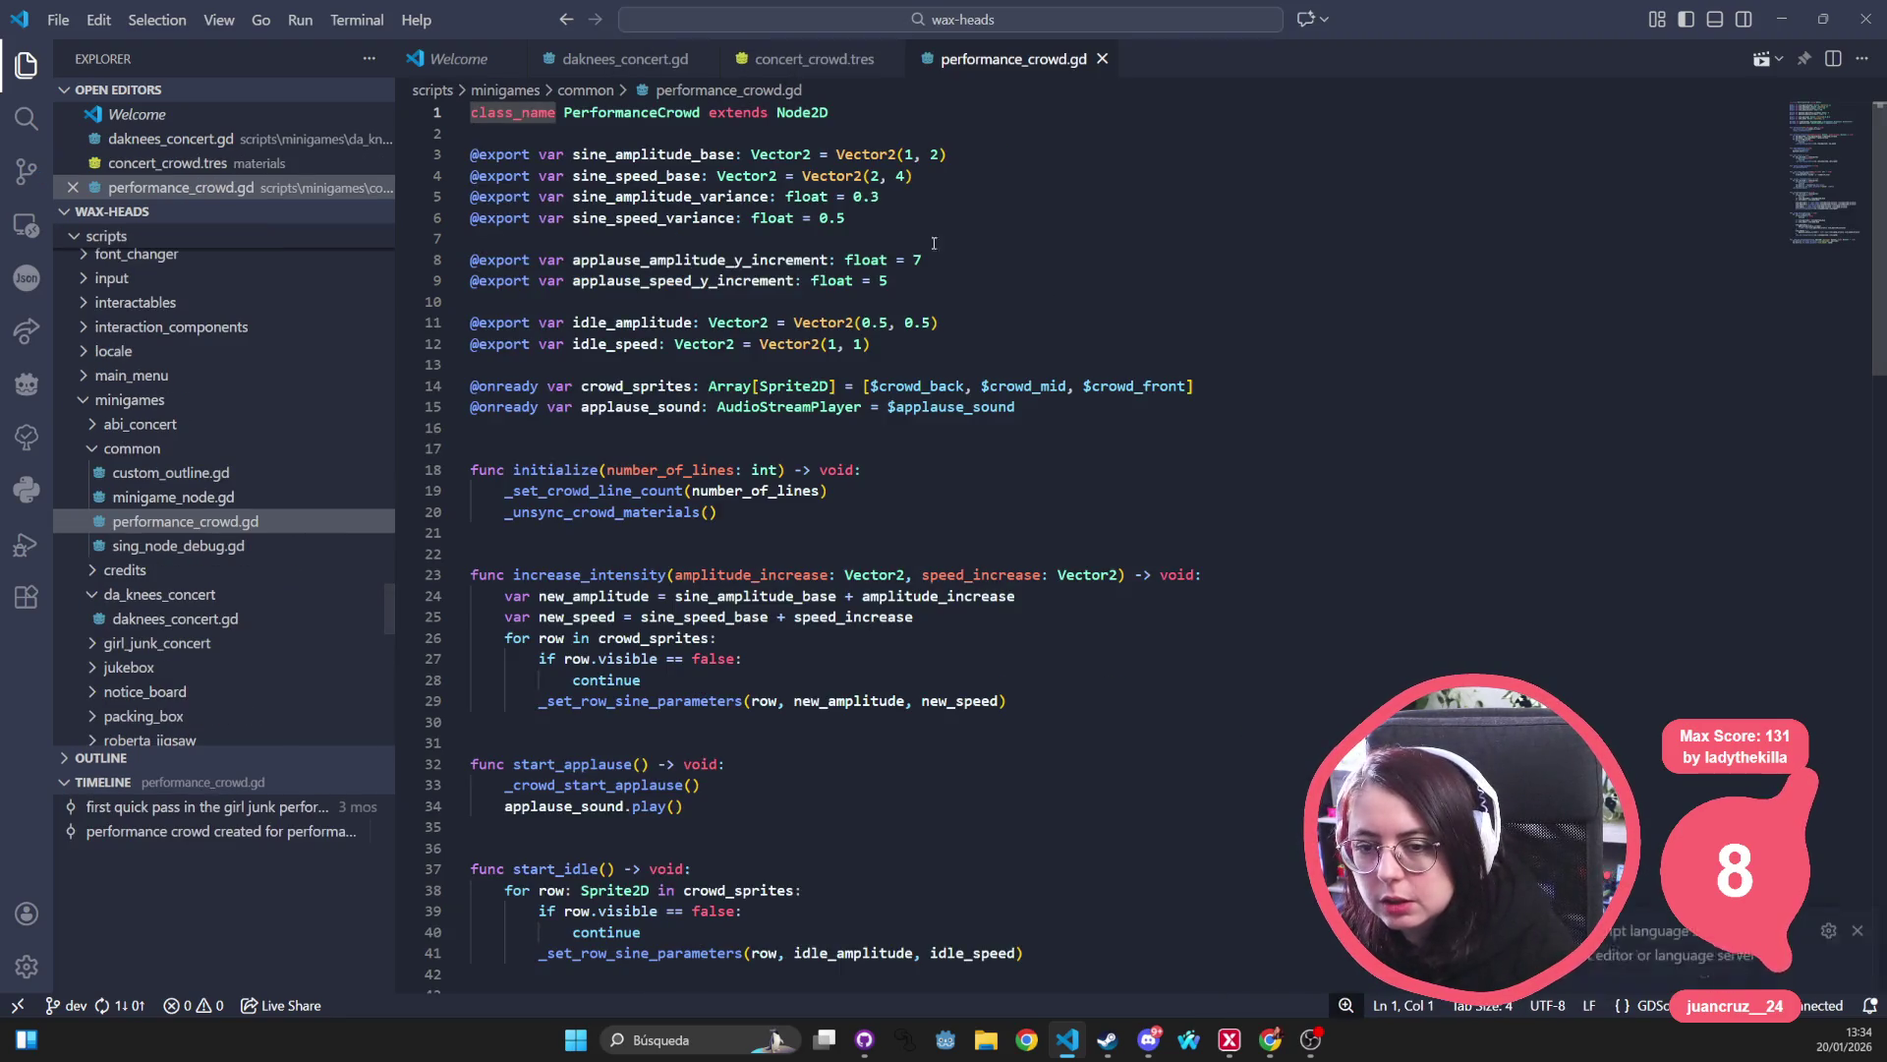
{"action": "key", "text": "alt+Tab"}
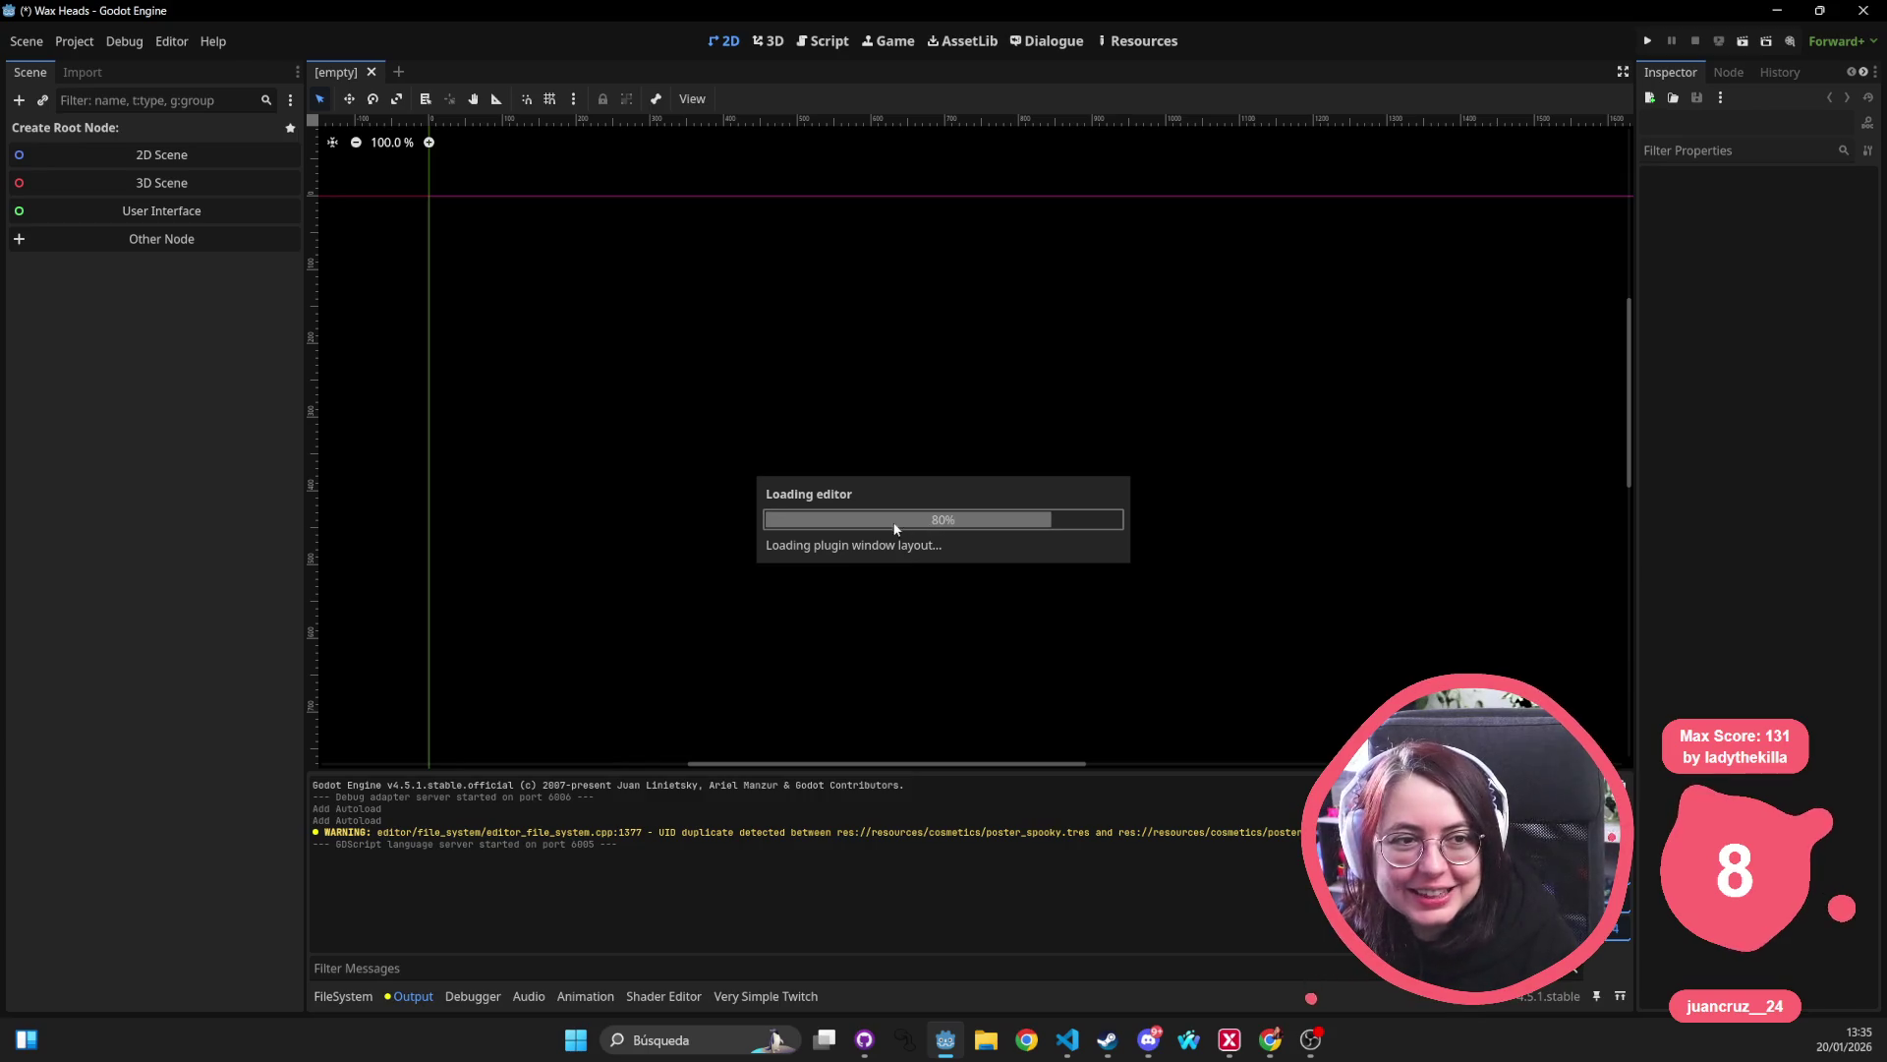
Open performance_crowd.tscn through Quick Open Scene by searching 'crowd'.
{"action": "mouse_move", "coordinate": [1012, 327]}
{"action": "left_mouse_down"}
{"action": "mouse_move", "coordinate": [686, 212]}
{"action": "mouse_move", "coordinate": [828, 295]}
{"action": "left_mouse_up"}
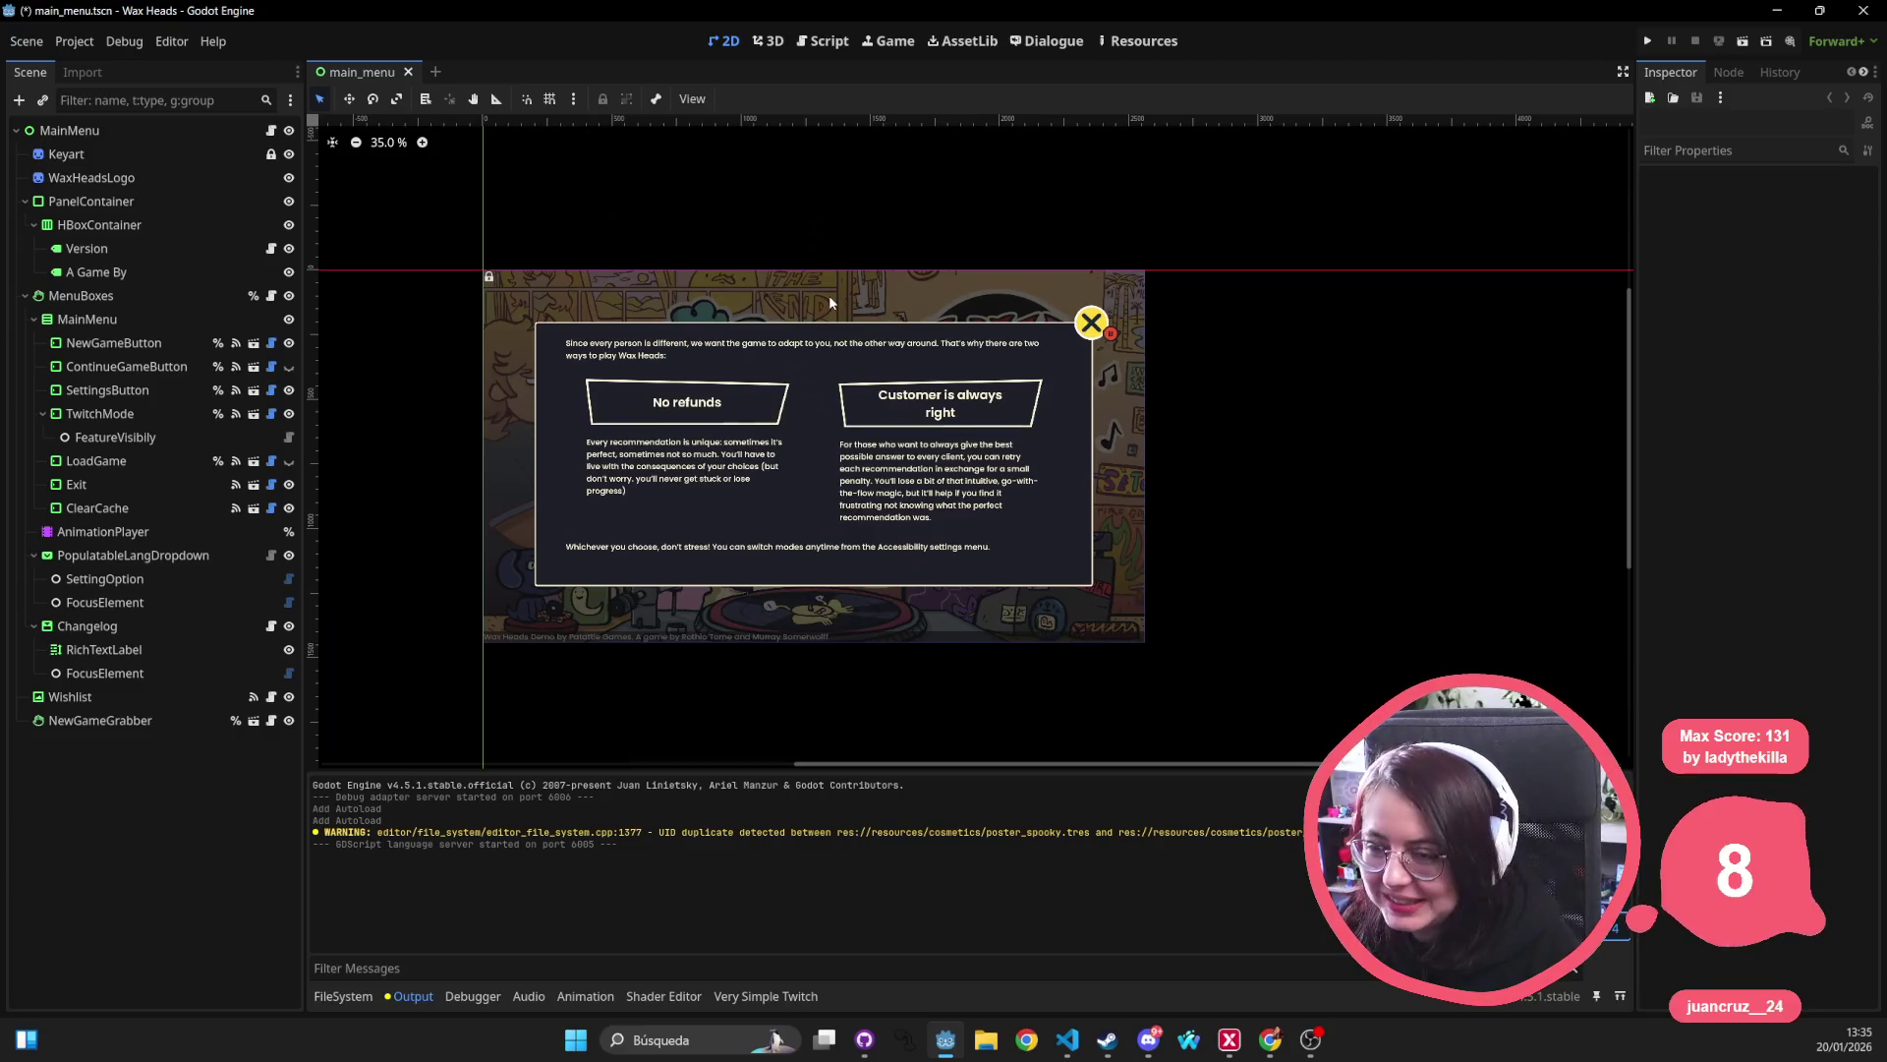
{"action": "key", "text": "alt+shift+o"}
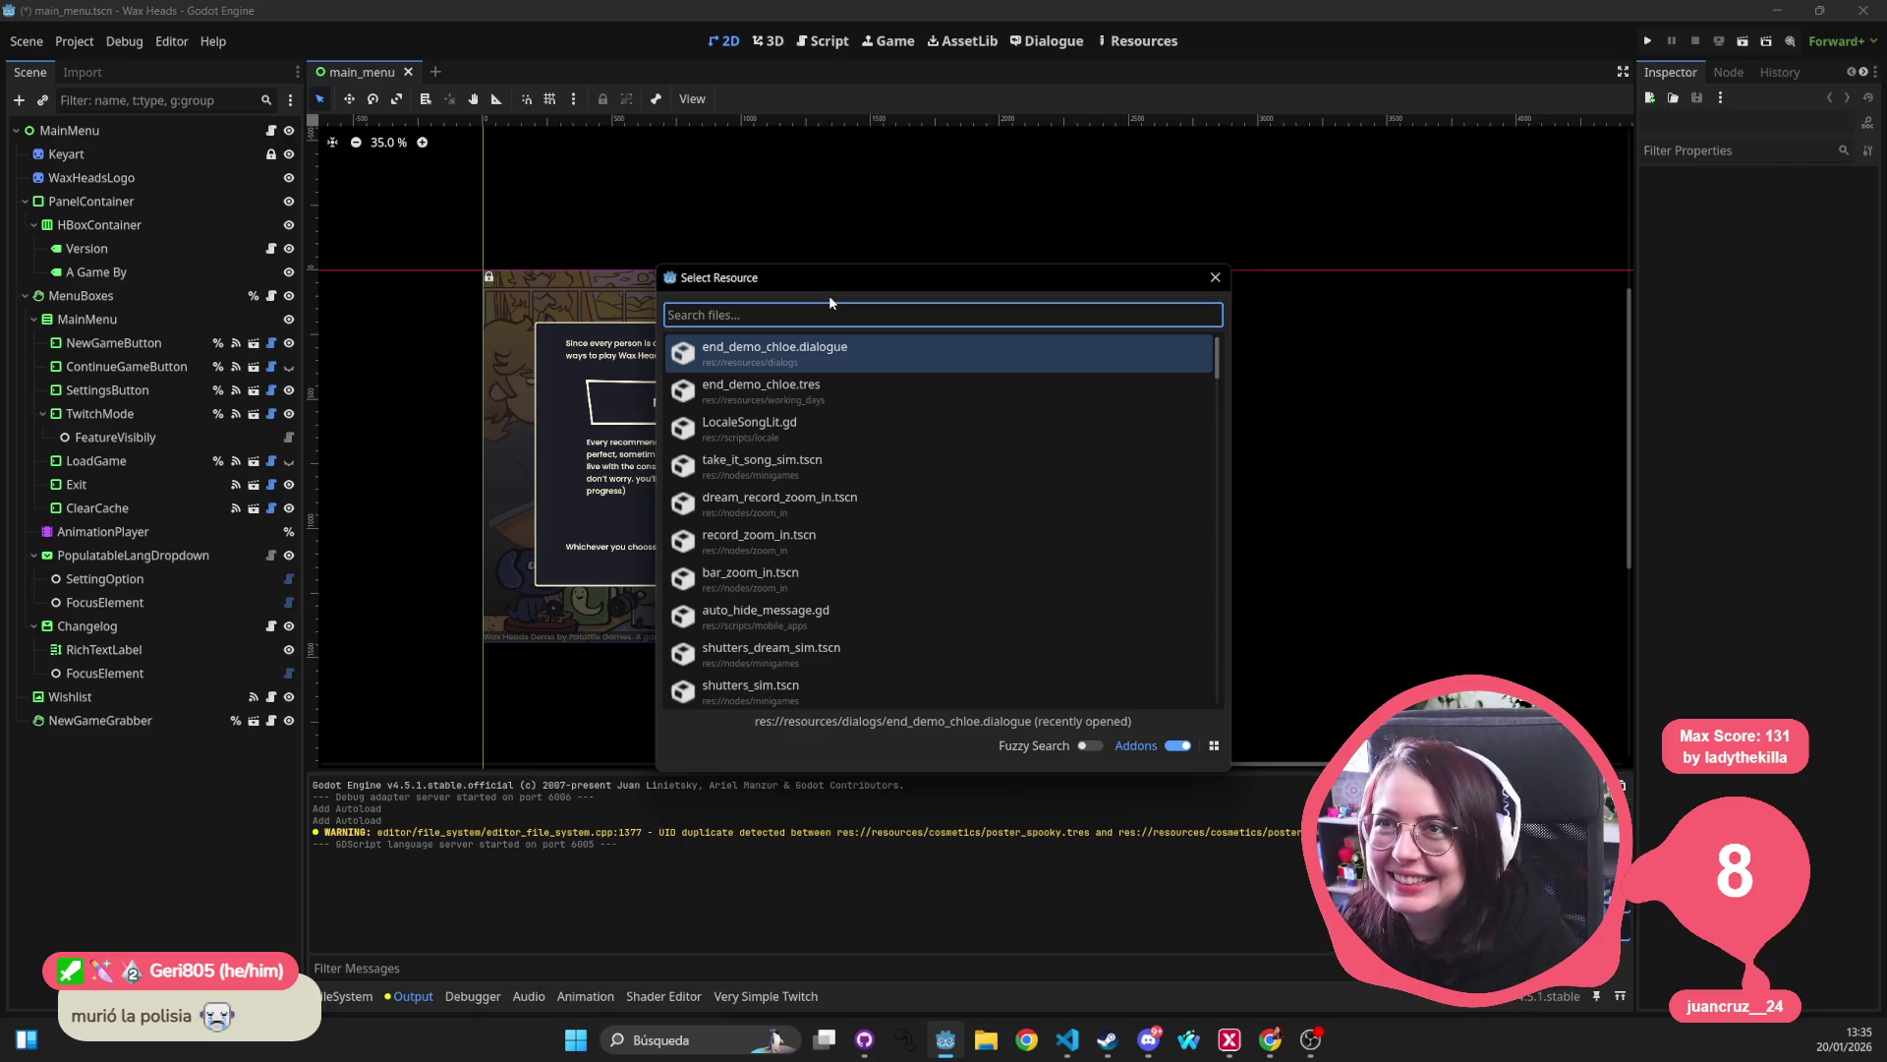
{"action": "type", "text": "crowd"}
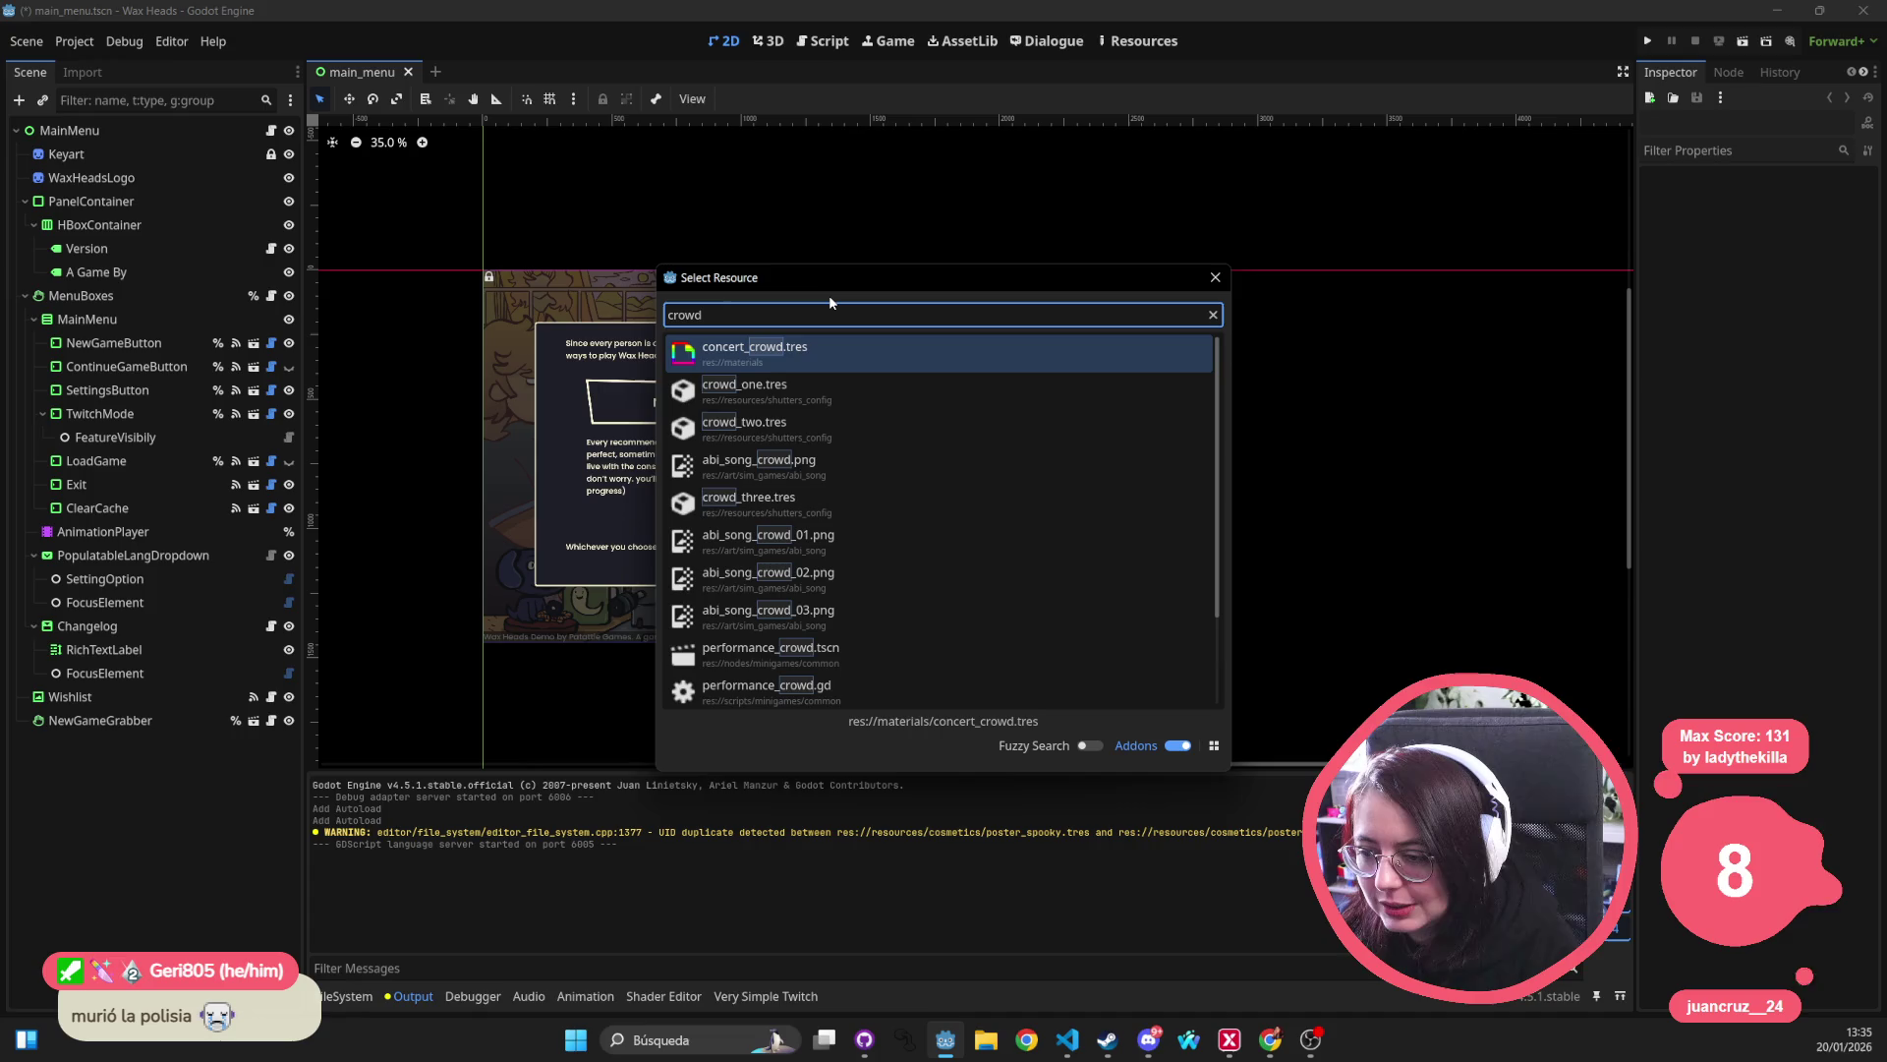
{"action": "key", "text": "Down"}
{"action": "key", "text": "Down"}
{"action": "key", "text": "Down"}
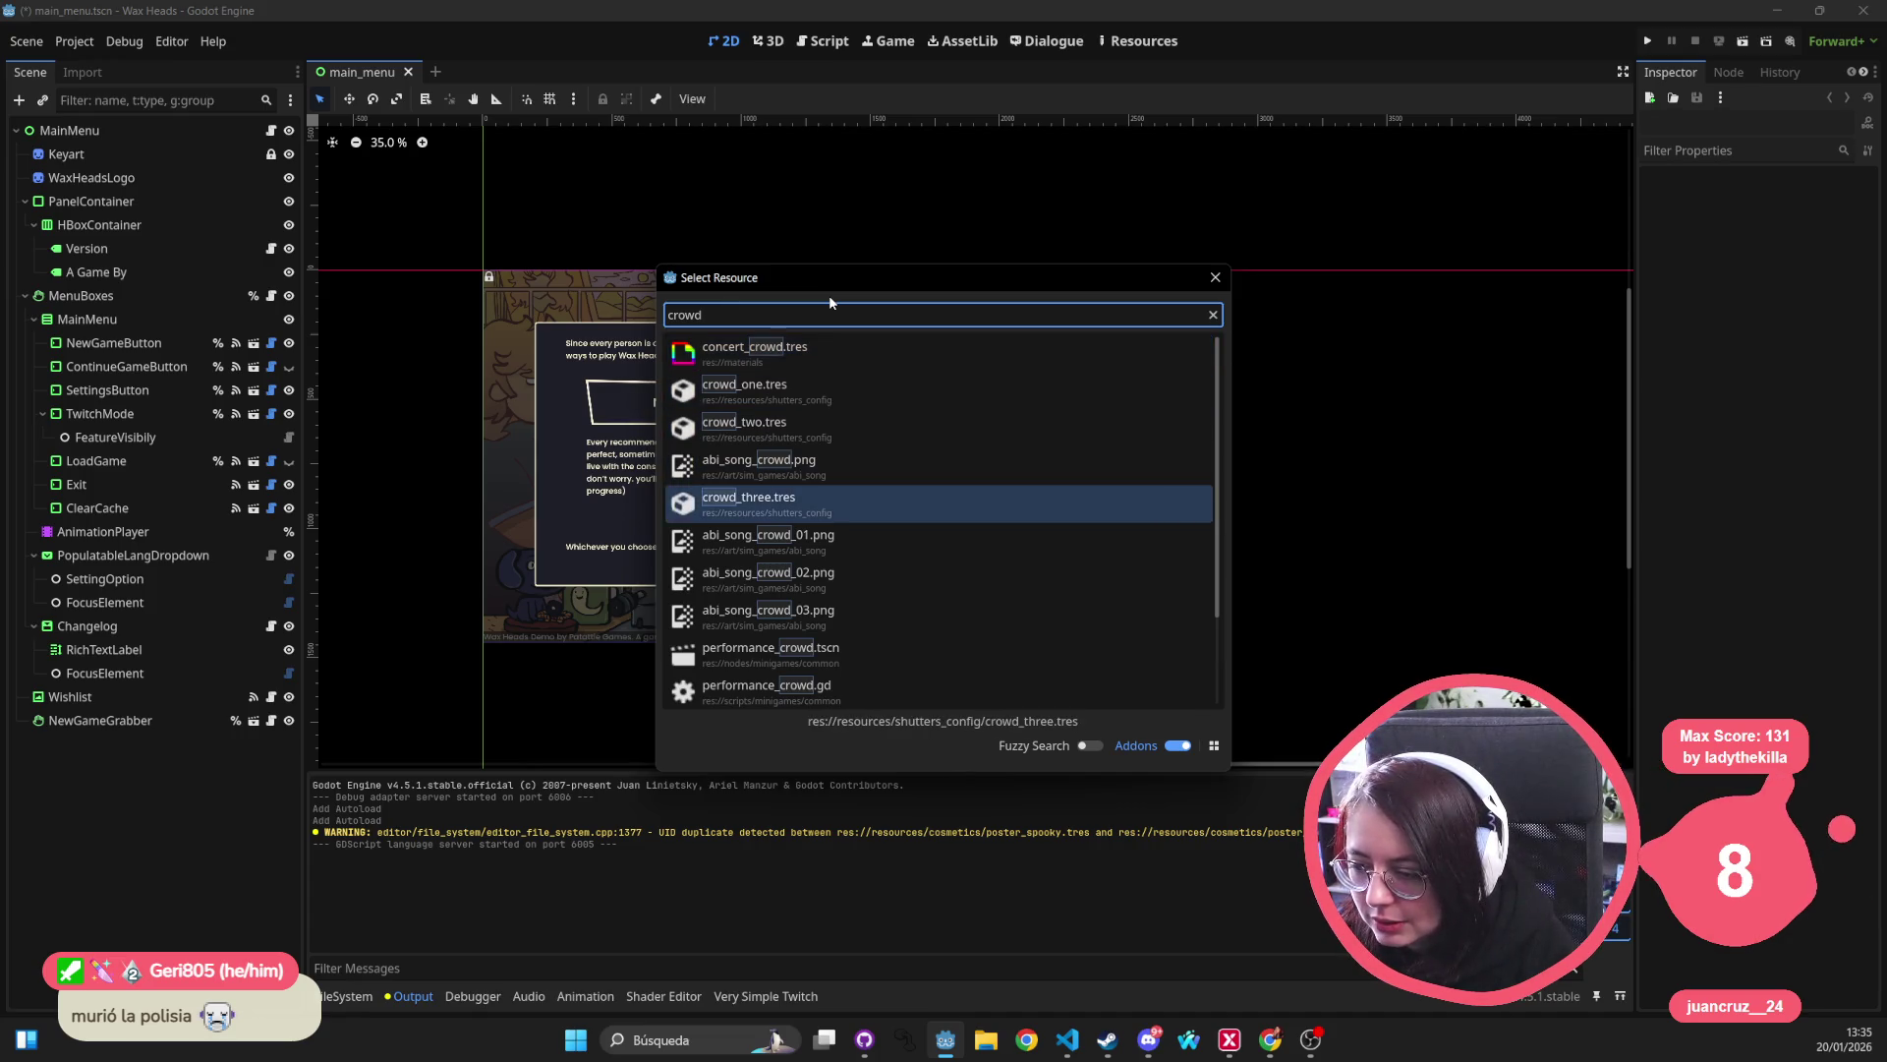
{"action": "key", "text": "Down"}
{"action": "key", "text": "Down"}
{"action": "key", "text": "Return"}
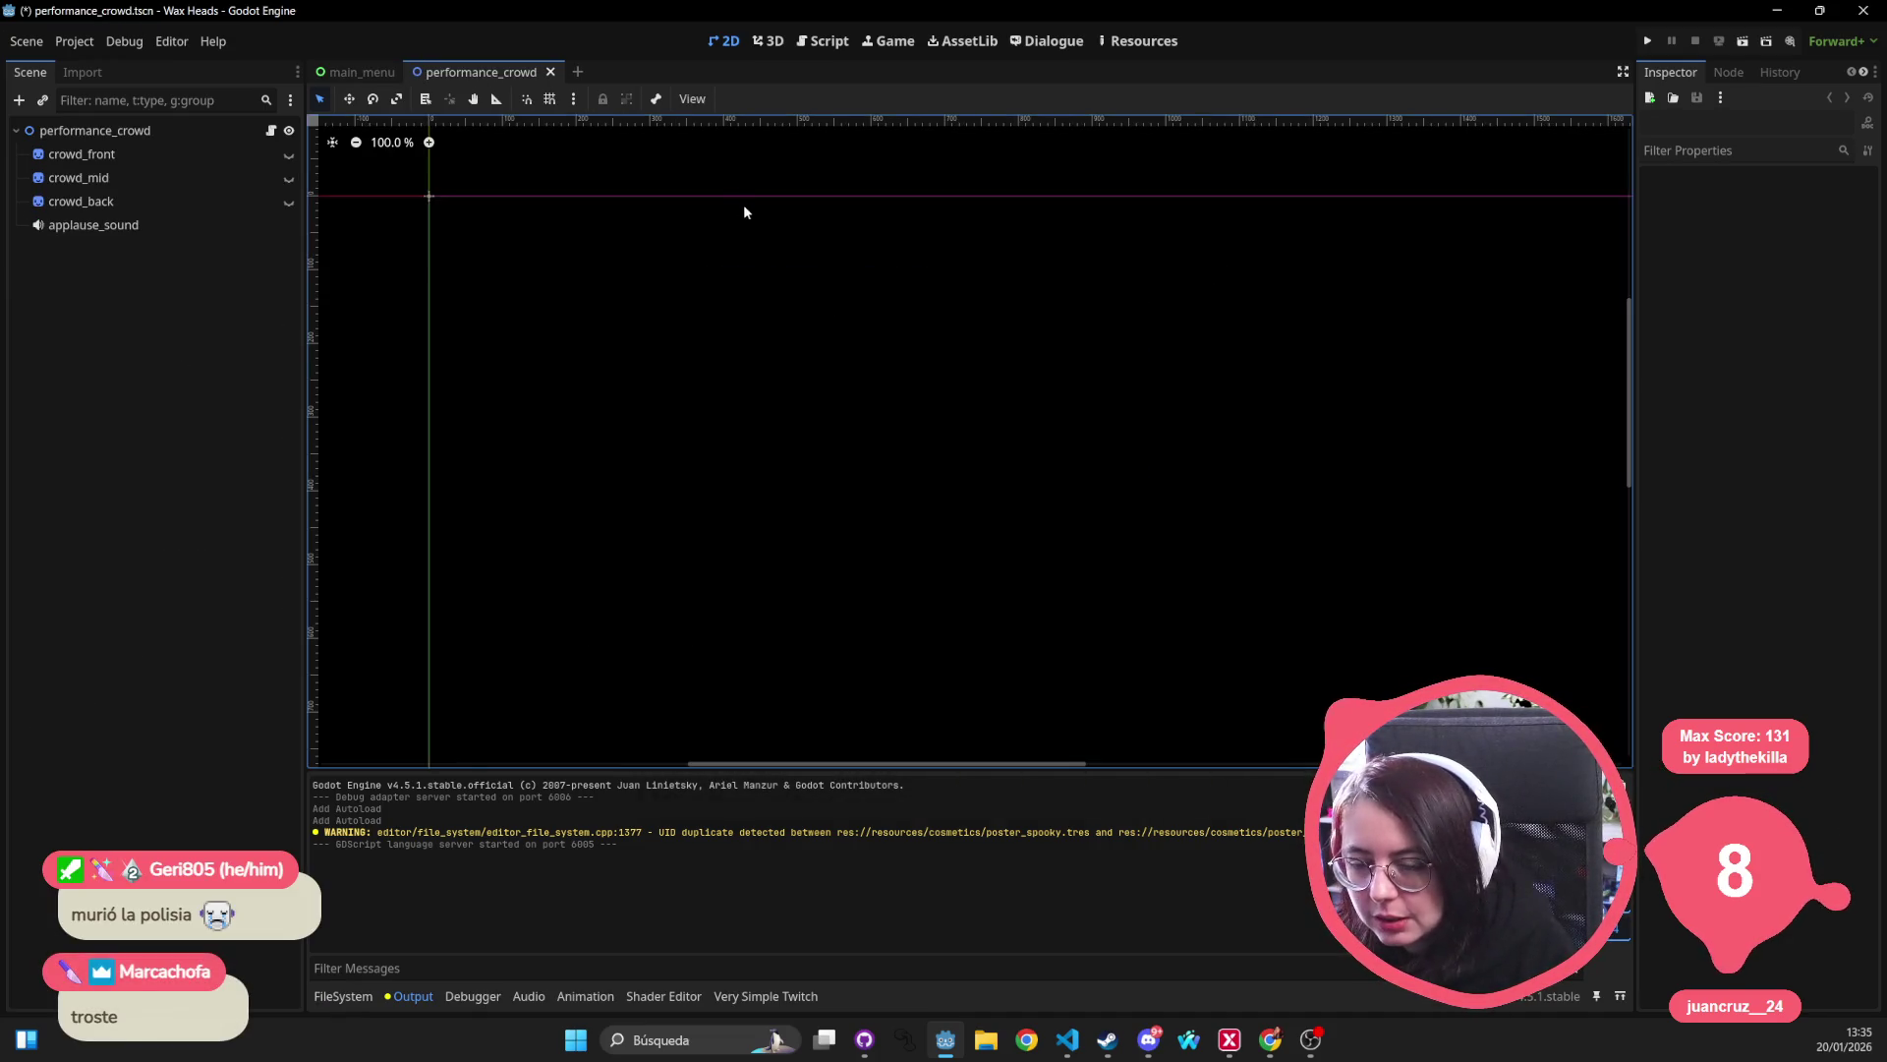
Review the performance_crowd root node's Process mode choices and save the scene.
{"action": "left_click", "coordinate": [193, 130]}
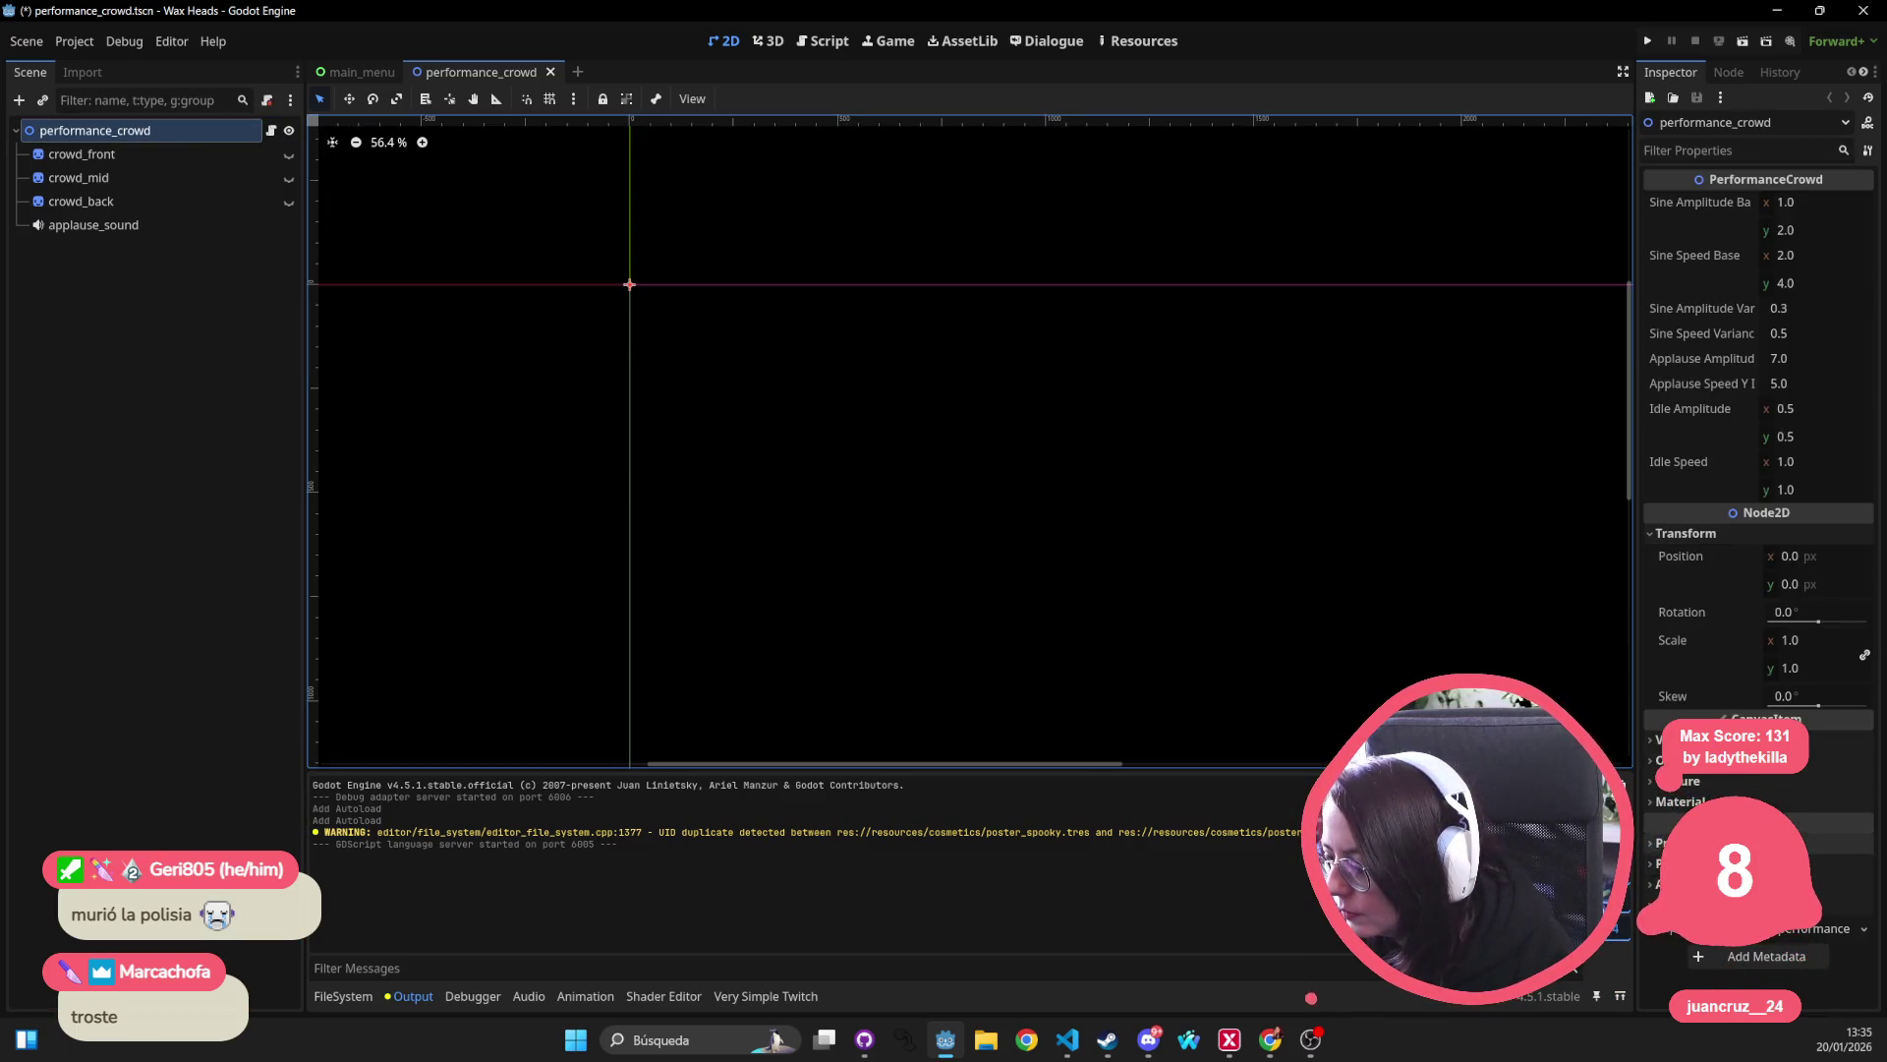
{"action": "left_click", "coordinate": [1828, 843]}
{"action": "left_click", "coordinate": [1828, 865]}
{"action": "key", "text": "ctrl+s"}
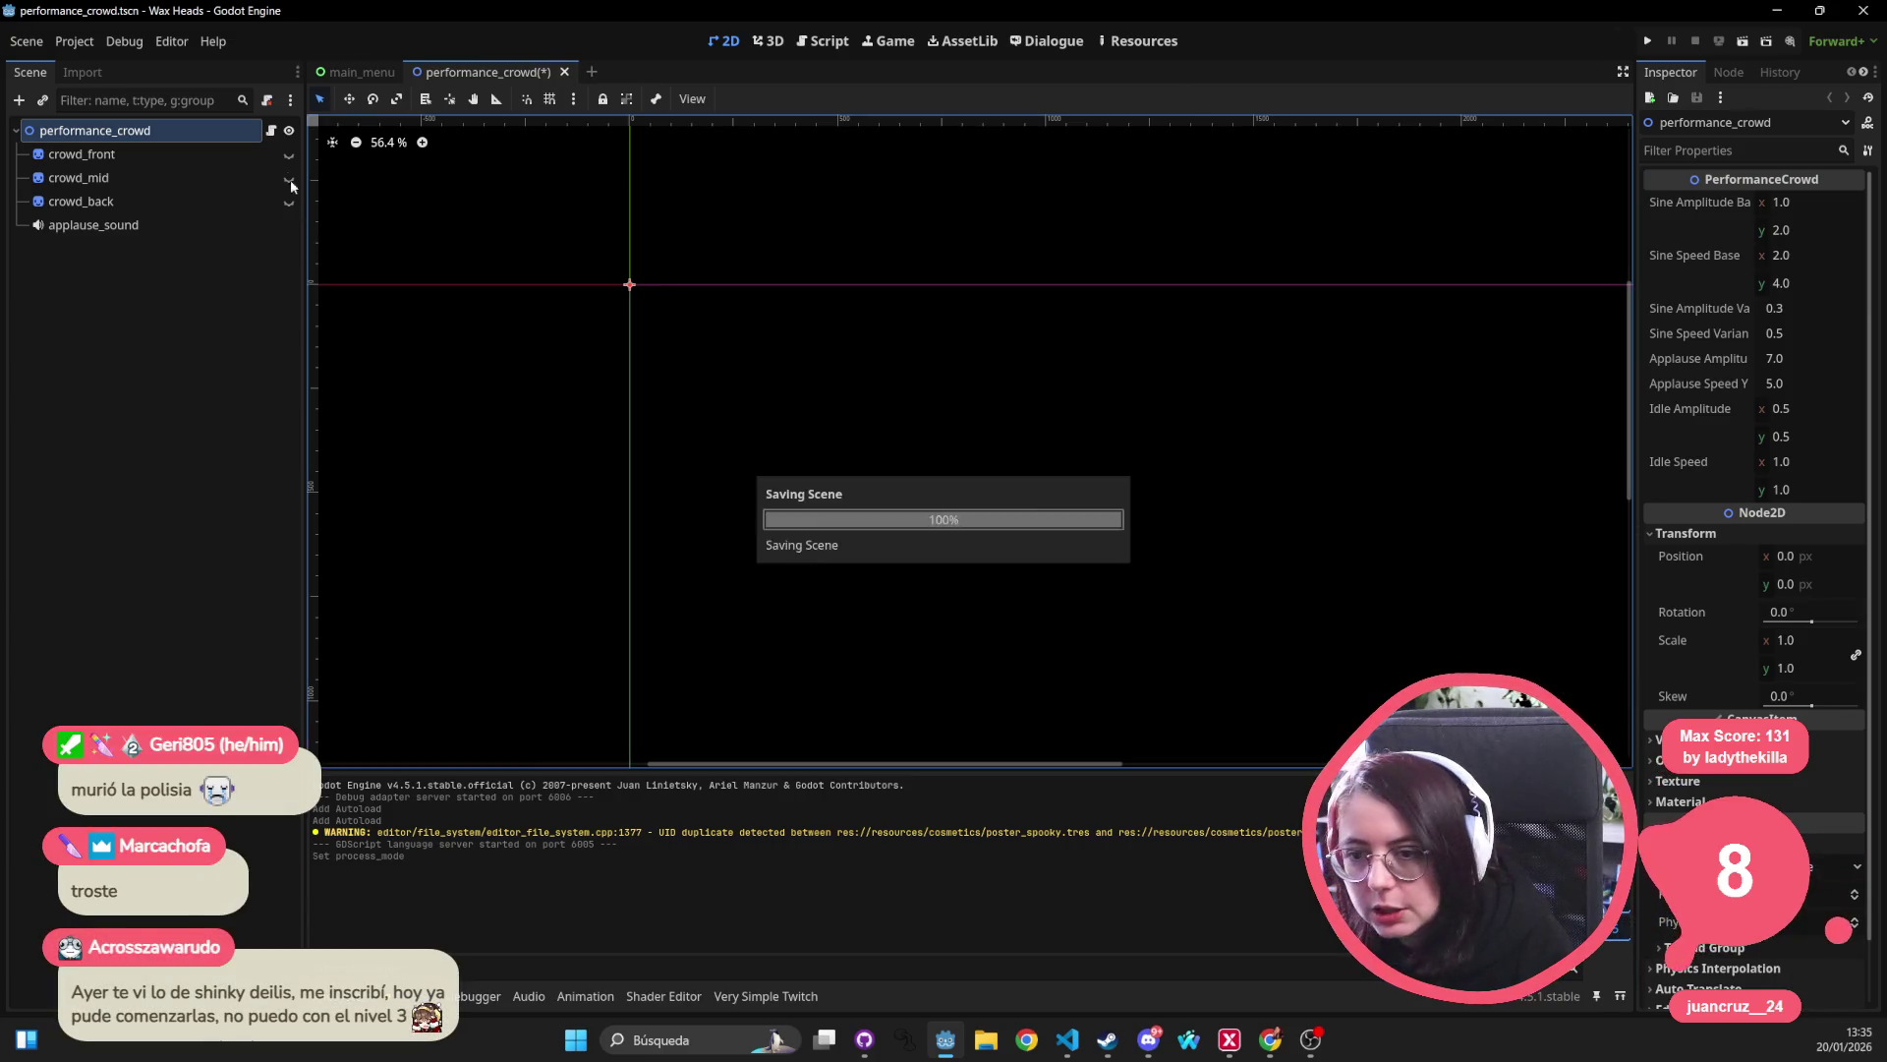
Open performance_crowd.gd and examine the material set_shader_parameter code on line 95.
{"action": "left_click", "coordinate": [270, 129]}
{"action": "scroll", "coordinate": [874, 326], "scroll_direction": "down", "scroll_amount": 4}
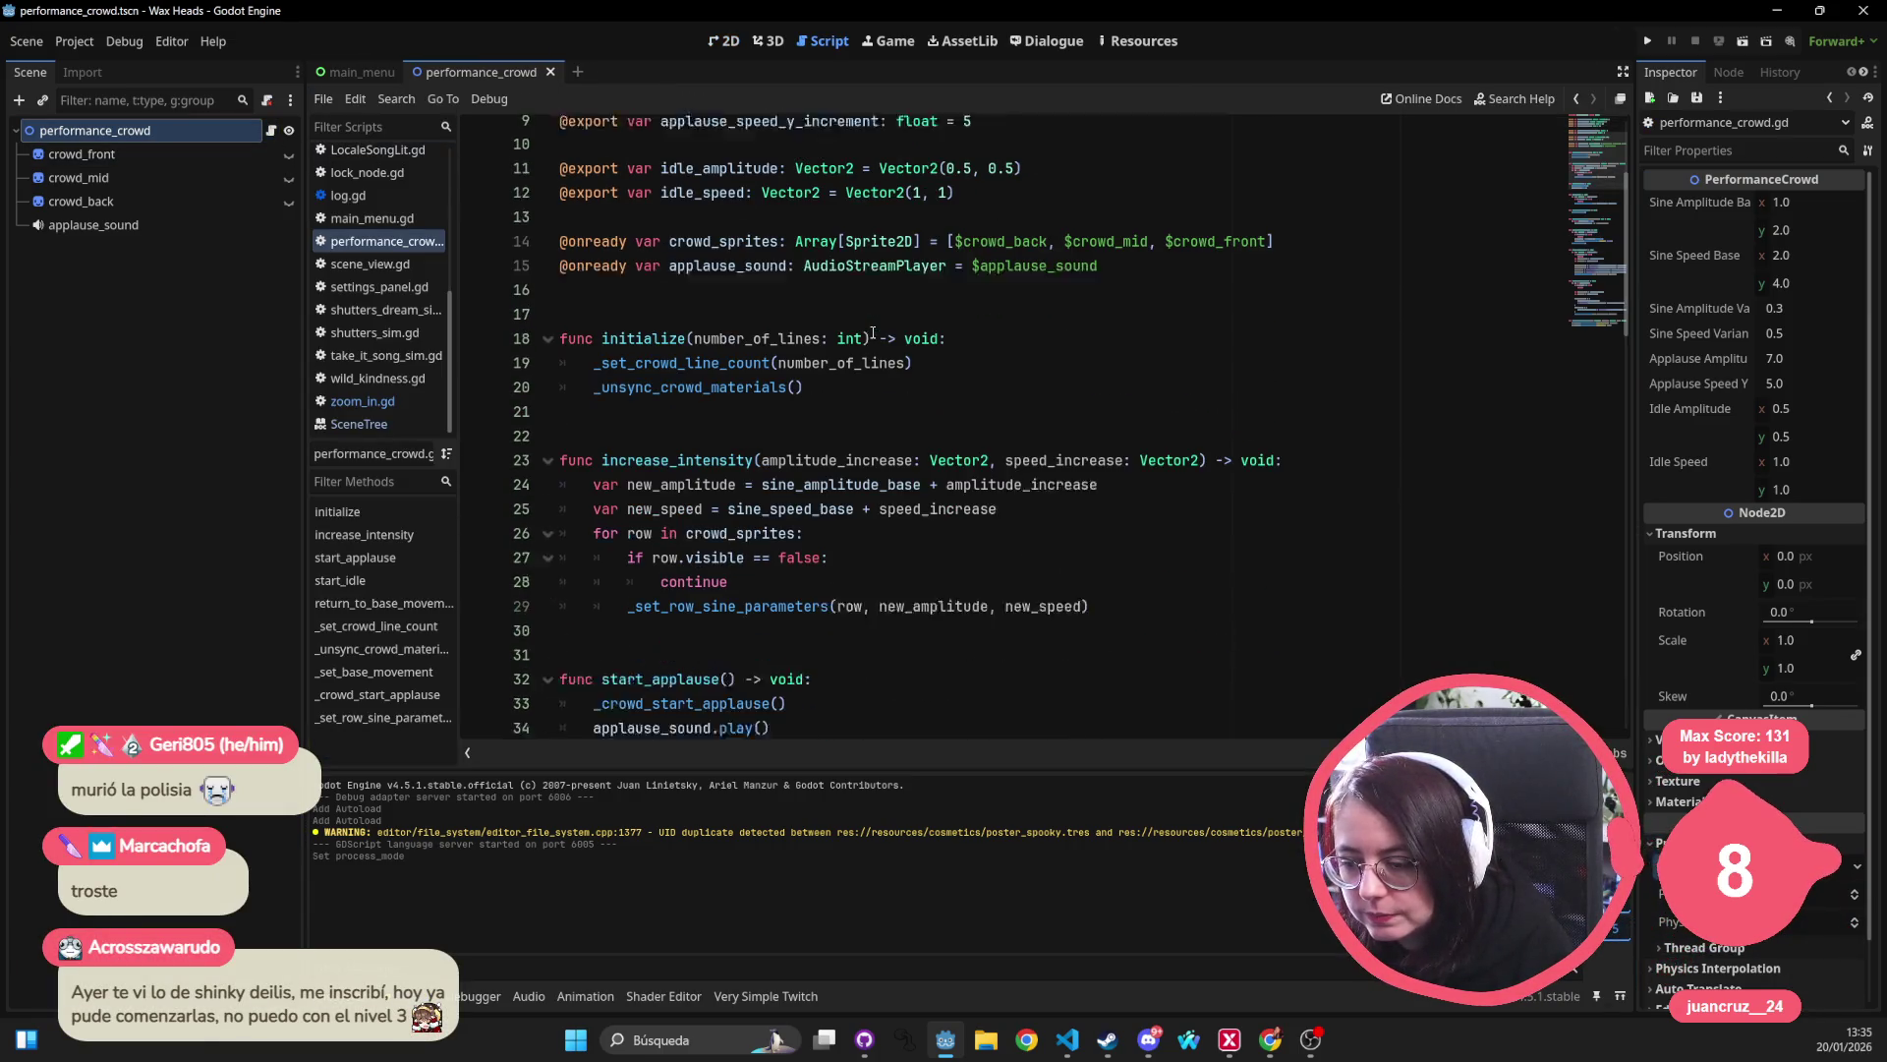
{"action": "scroll", "coordinate": [769, 403], "scroll_direction": "down", "scroll_amount": 3}
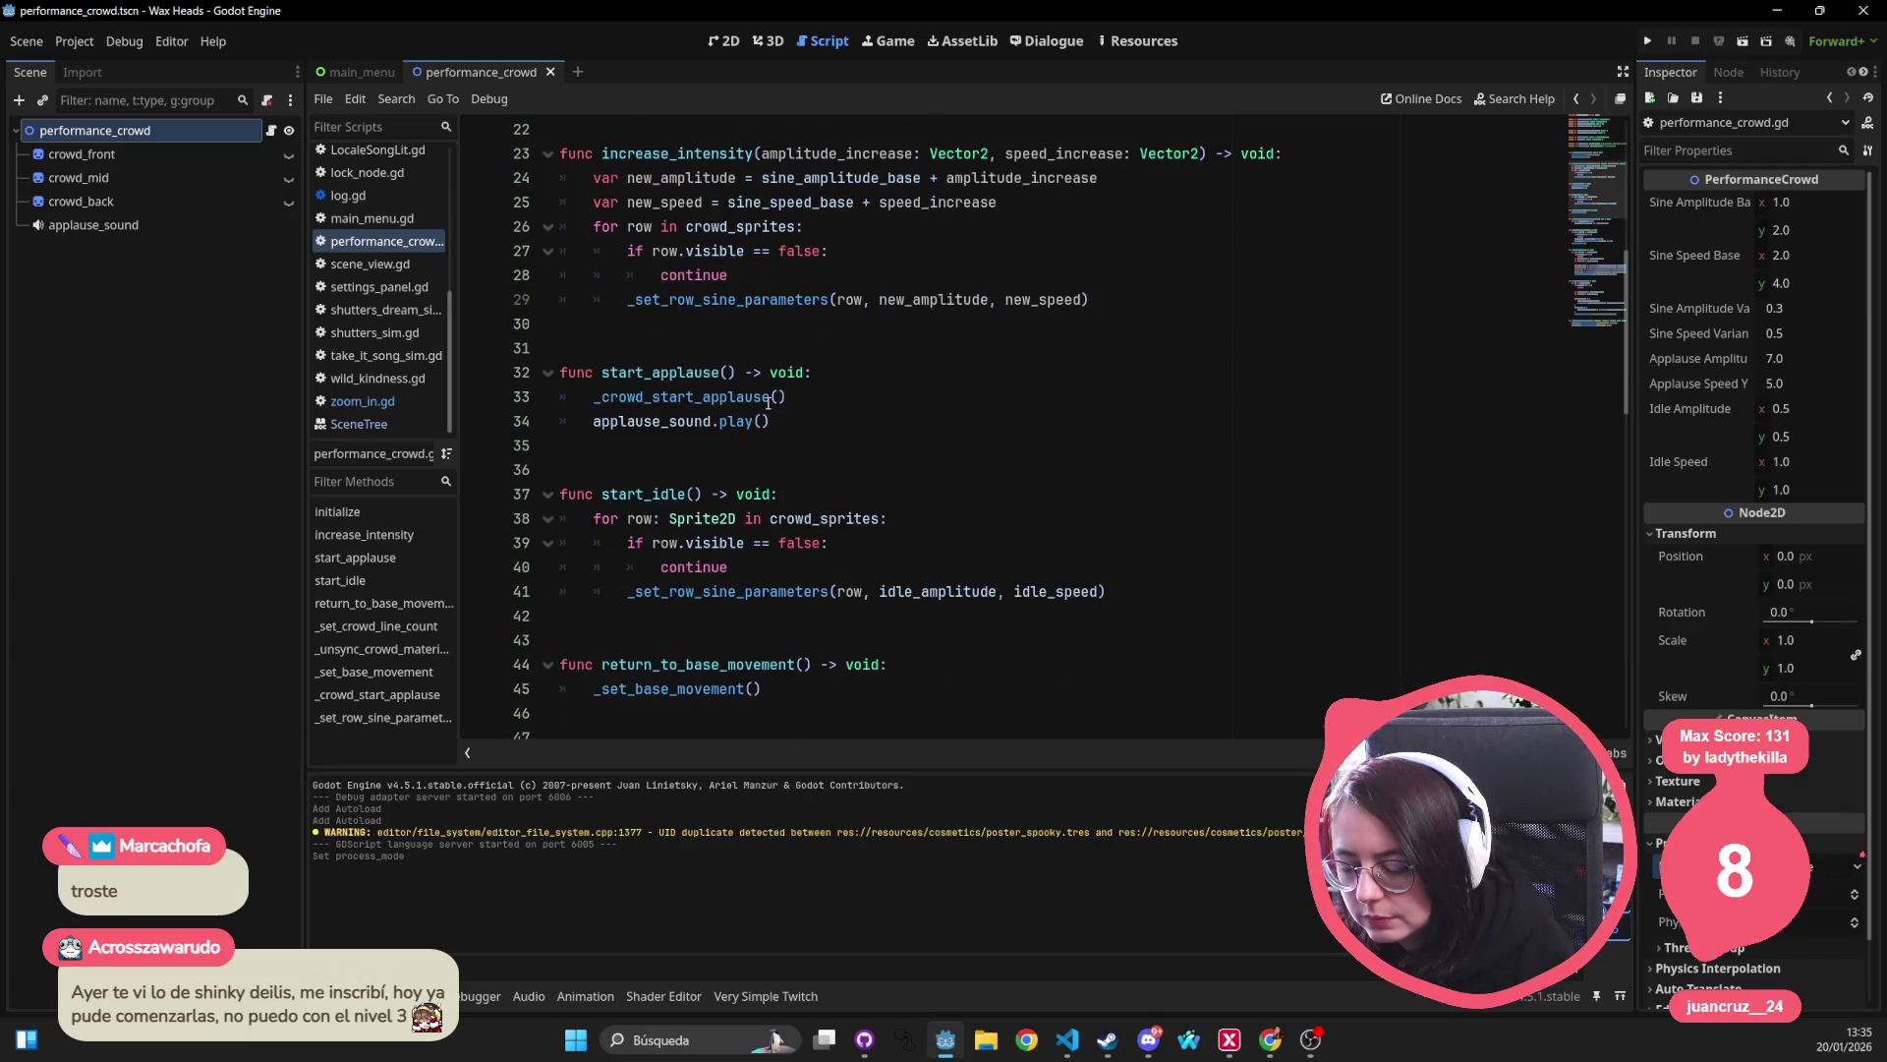
{"action": "scroll", "coordinate": [694, 472], "scroll_direction": "down", "scroll_amount": 5}
{"action": "scroll", "coordinate": [694, 472], "scroll_direction": "down", "scroll_amount": 8}
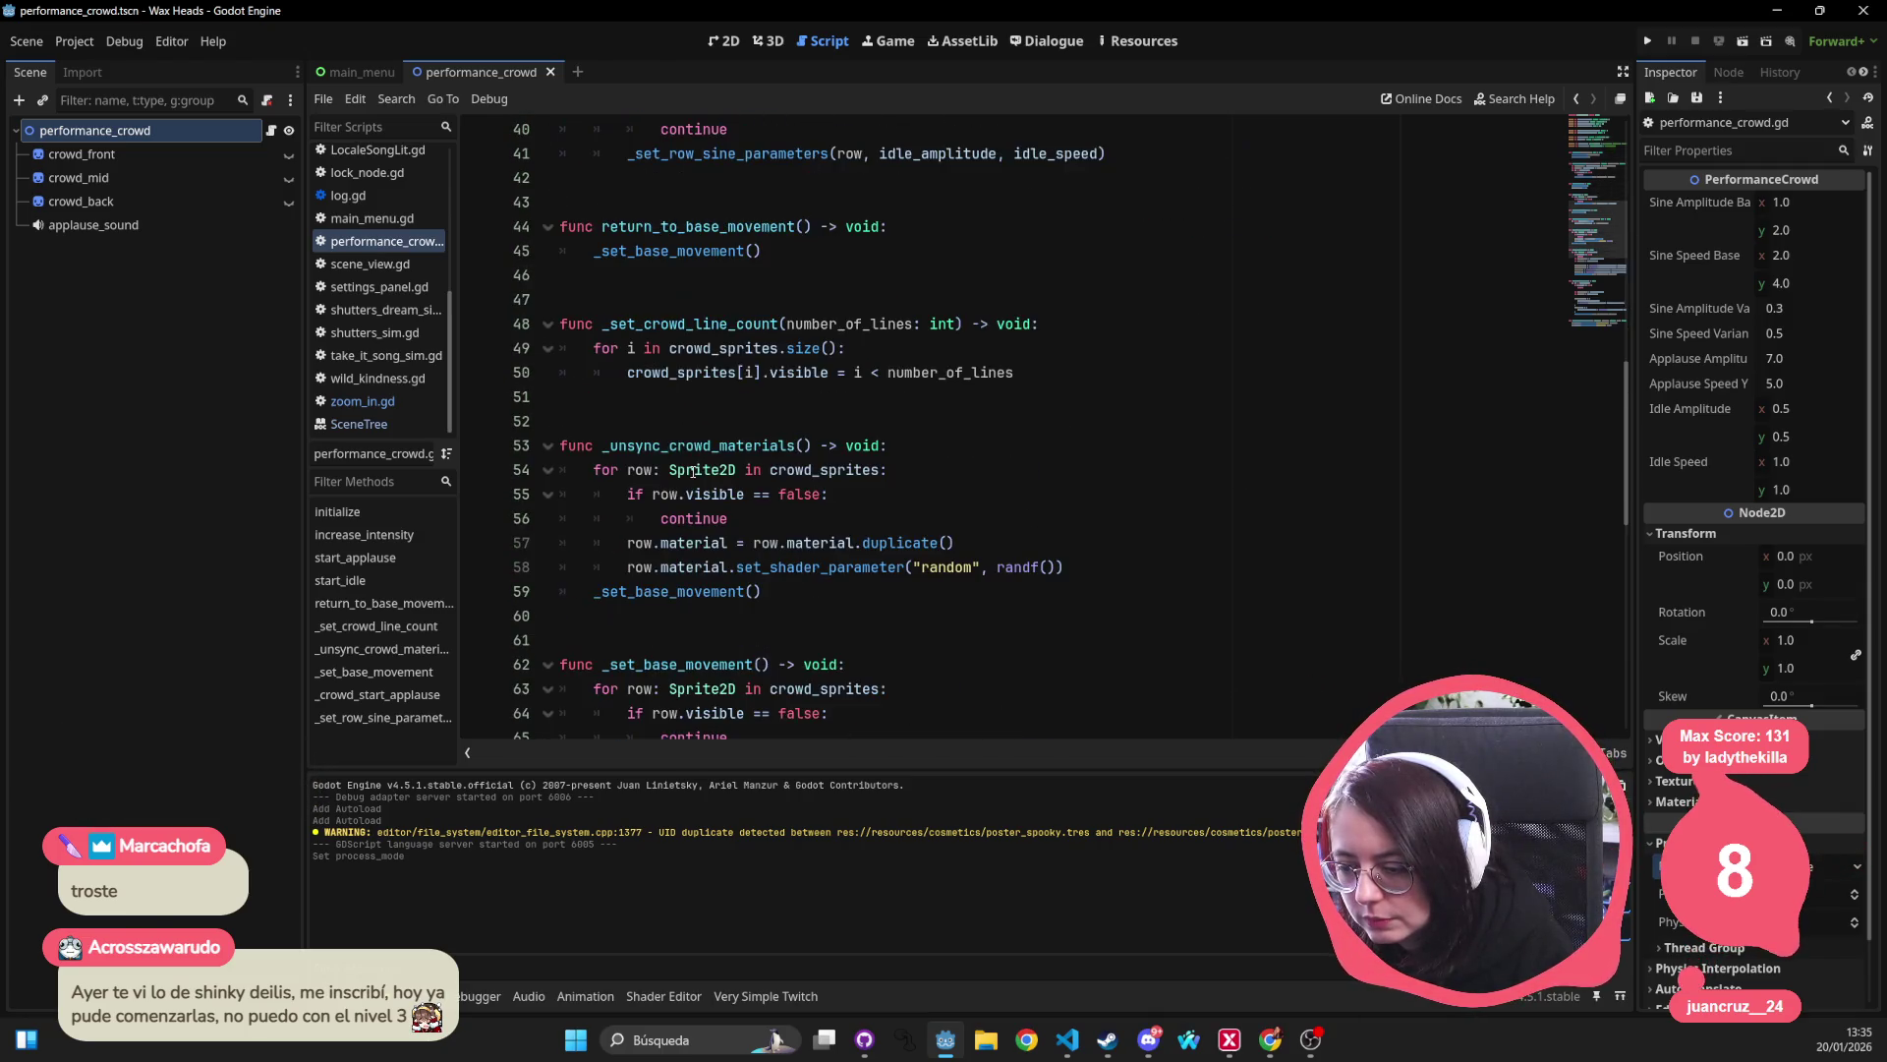
{"action": "scroll", "coordinate": [694, 472], "scroll_direction": "down", "scroll_amount": 5}
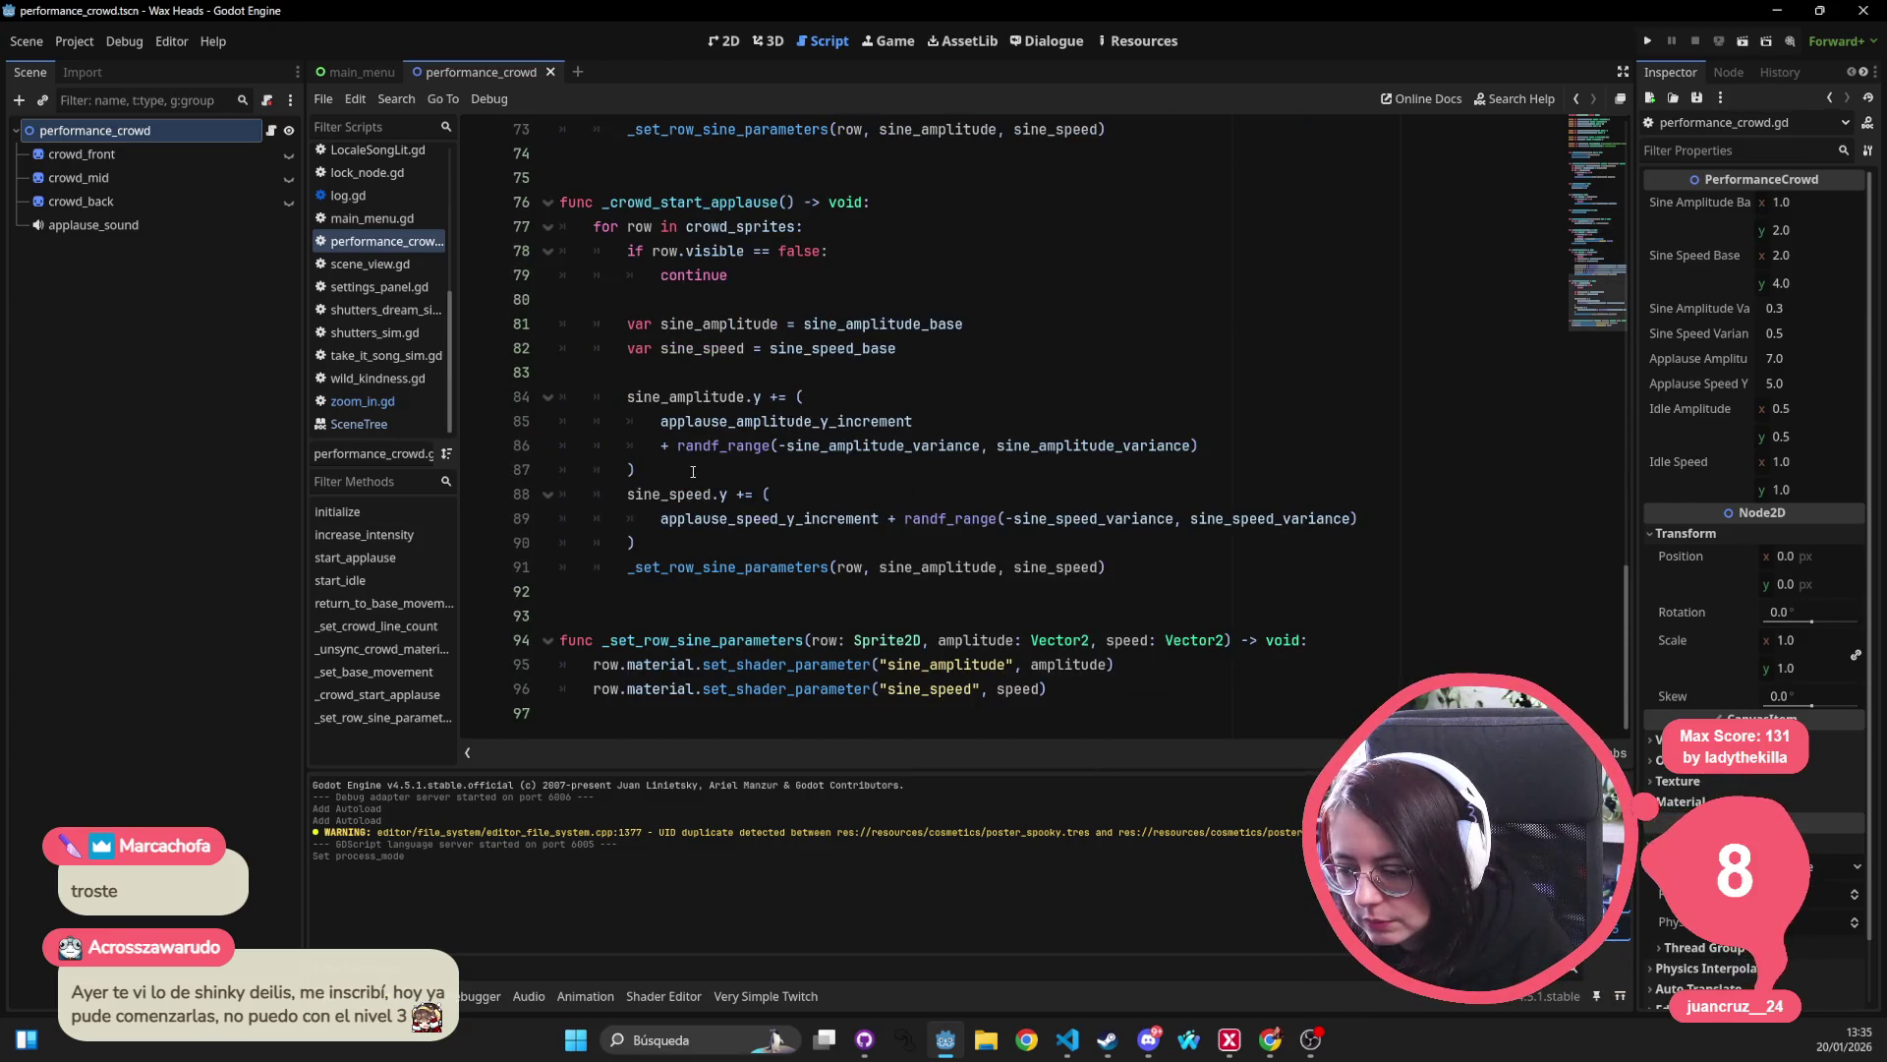
{"action": "double_click", "coordinate": [670, 665]}
{"action": "double_click", "coordinate": [787, 665]}
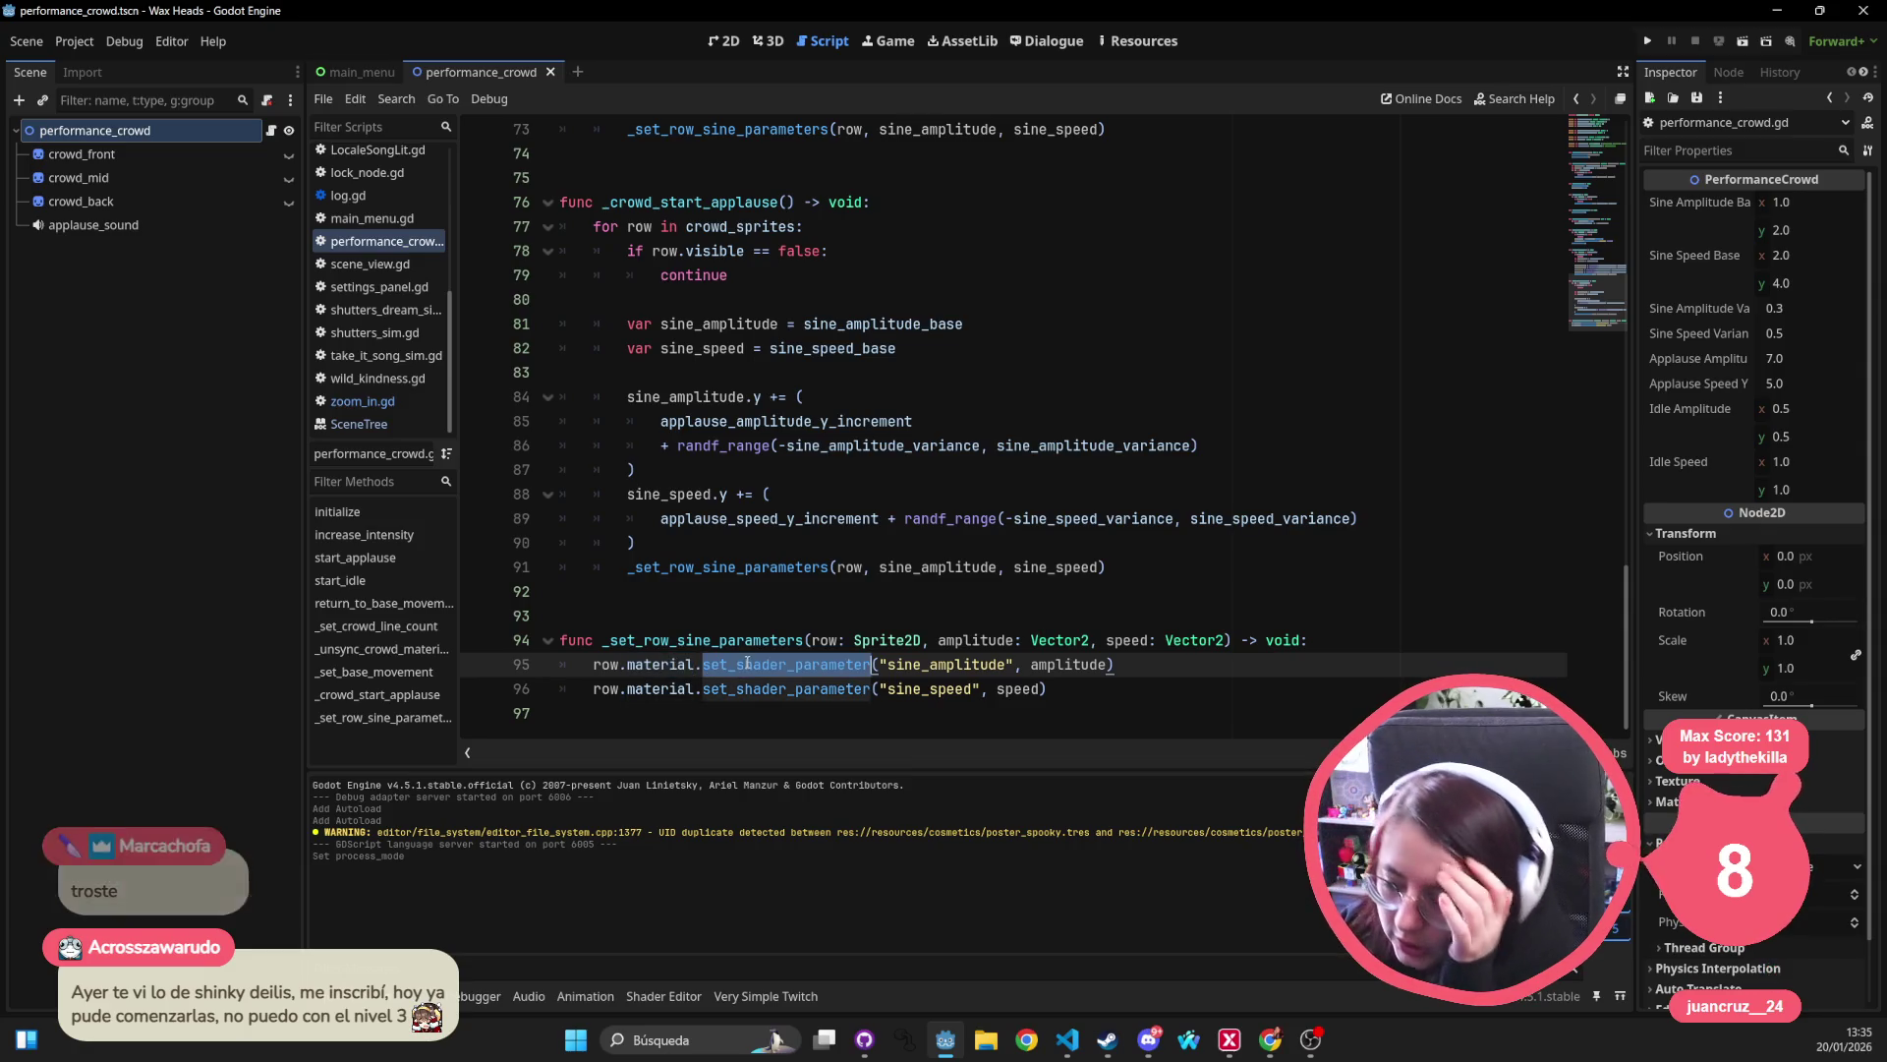
{"action": "mouse_move", "coordinate": [886, 652]}
{"action": "left_mouse_down"}
{"action": "mouse_move", "coordinate": [708, 630]}
{"action": "mouse_move", "coordinate": [590, 422]}
{"action": "mouse_move", "coordinate": [629, 246]}
{"action": "mouse_move", "coordinate": [657, 218]}
{"action": "mouse_move", "coordinate": [570, 137]}
{"action": "mouse_move", "coordinate": [485, 119]}
{"action": "left_mouse_up"}
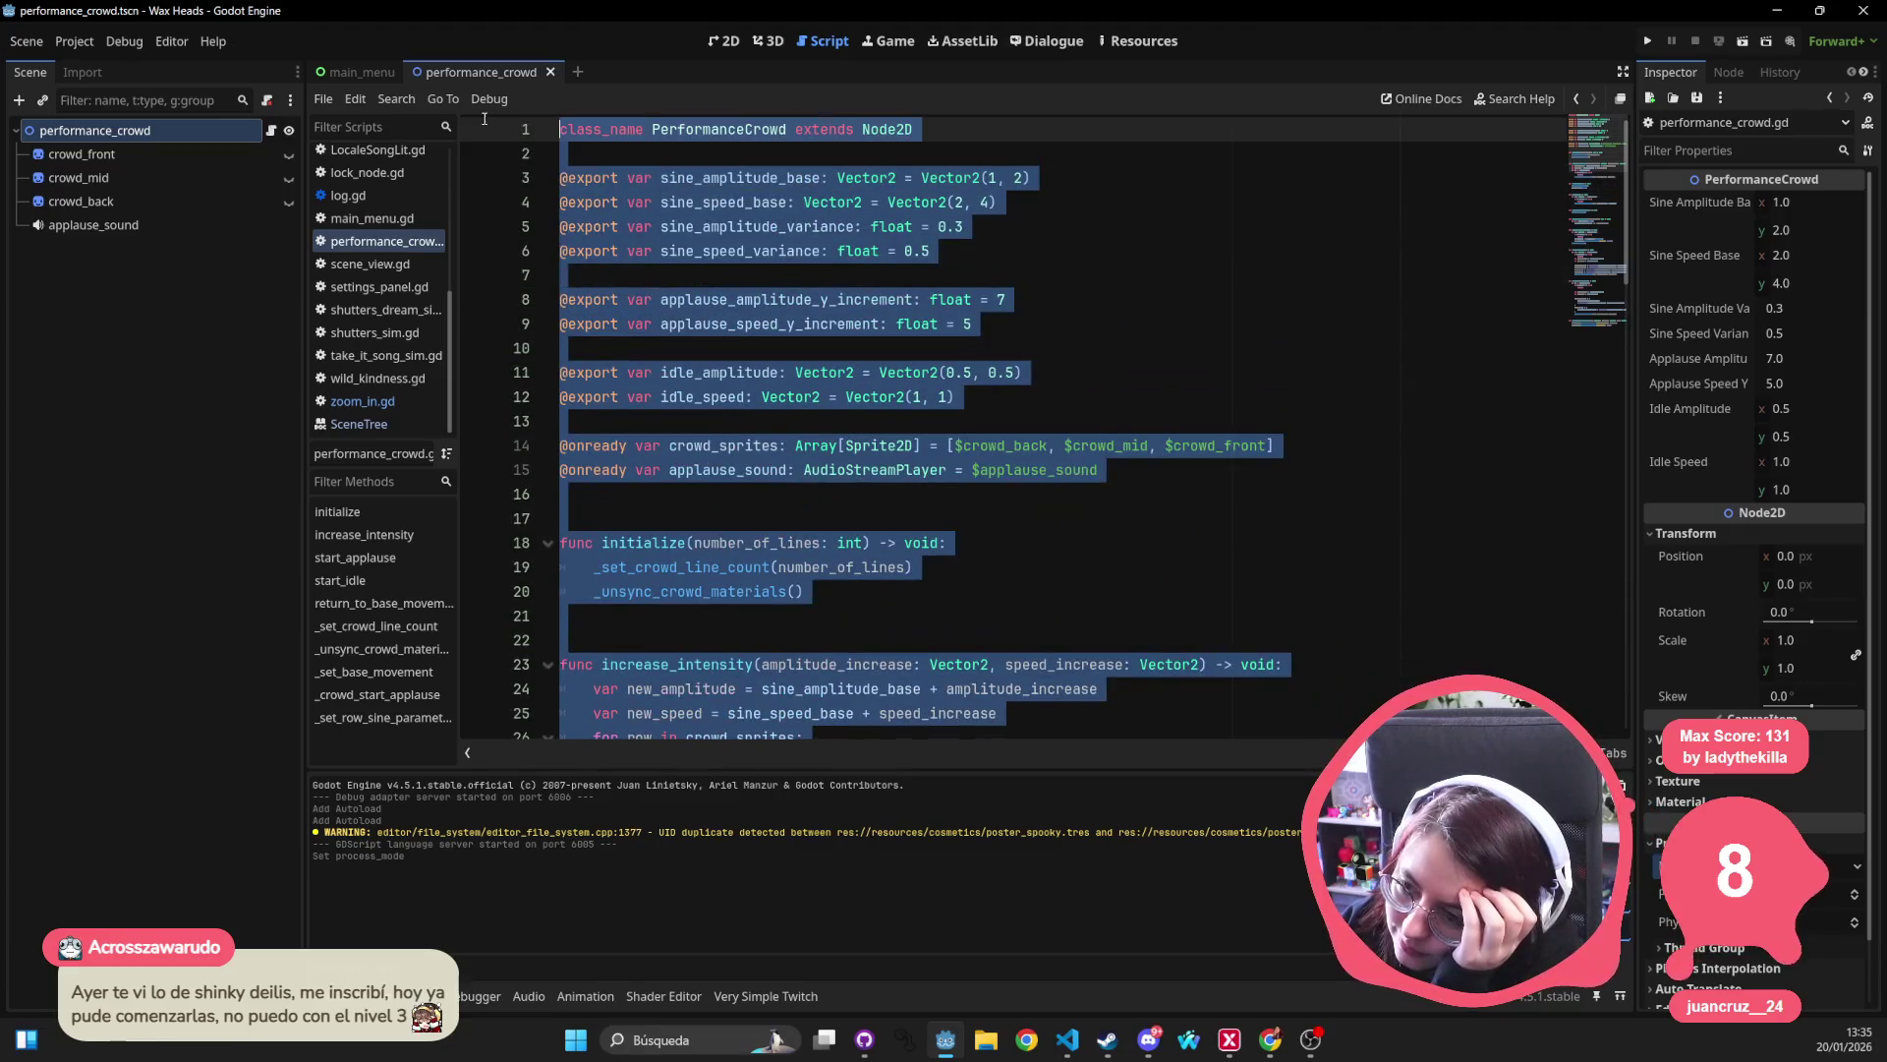
{"action": "left_click", "coordinate": [1066, 447]}
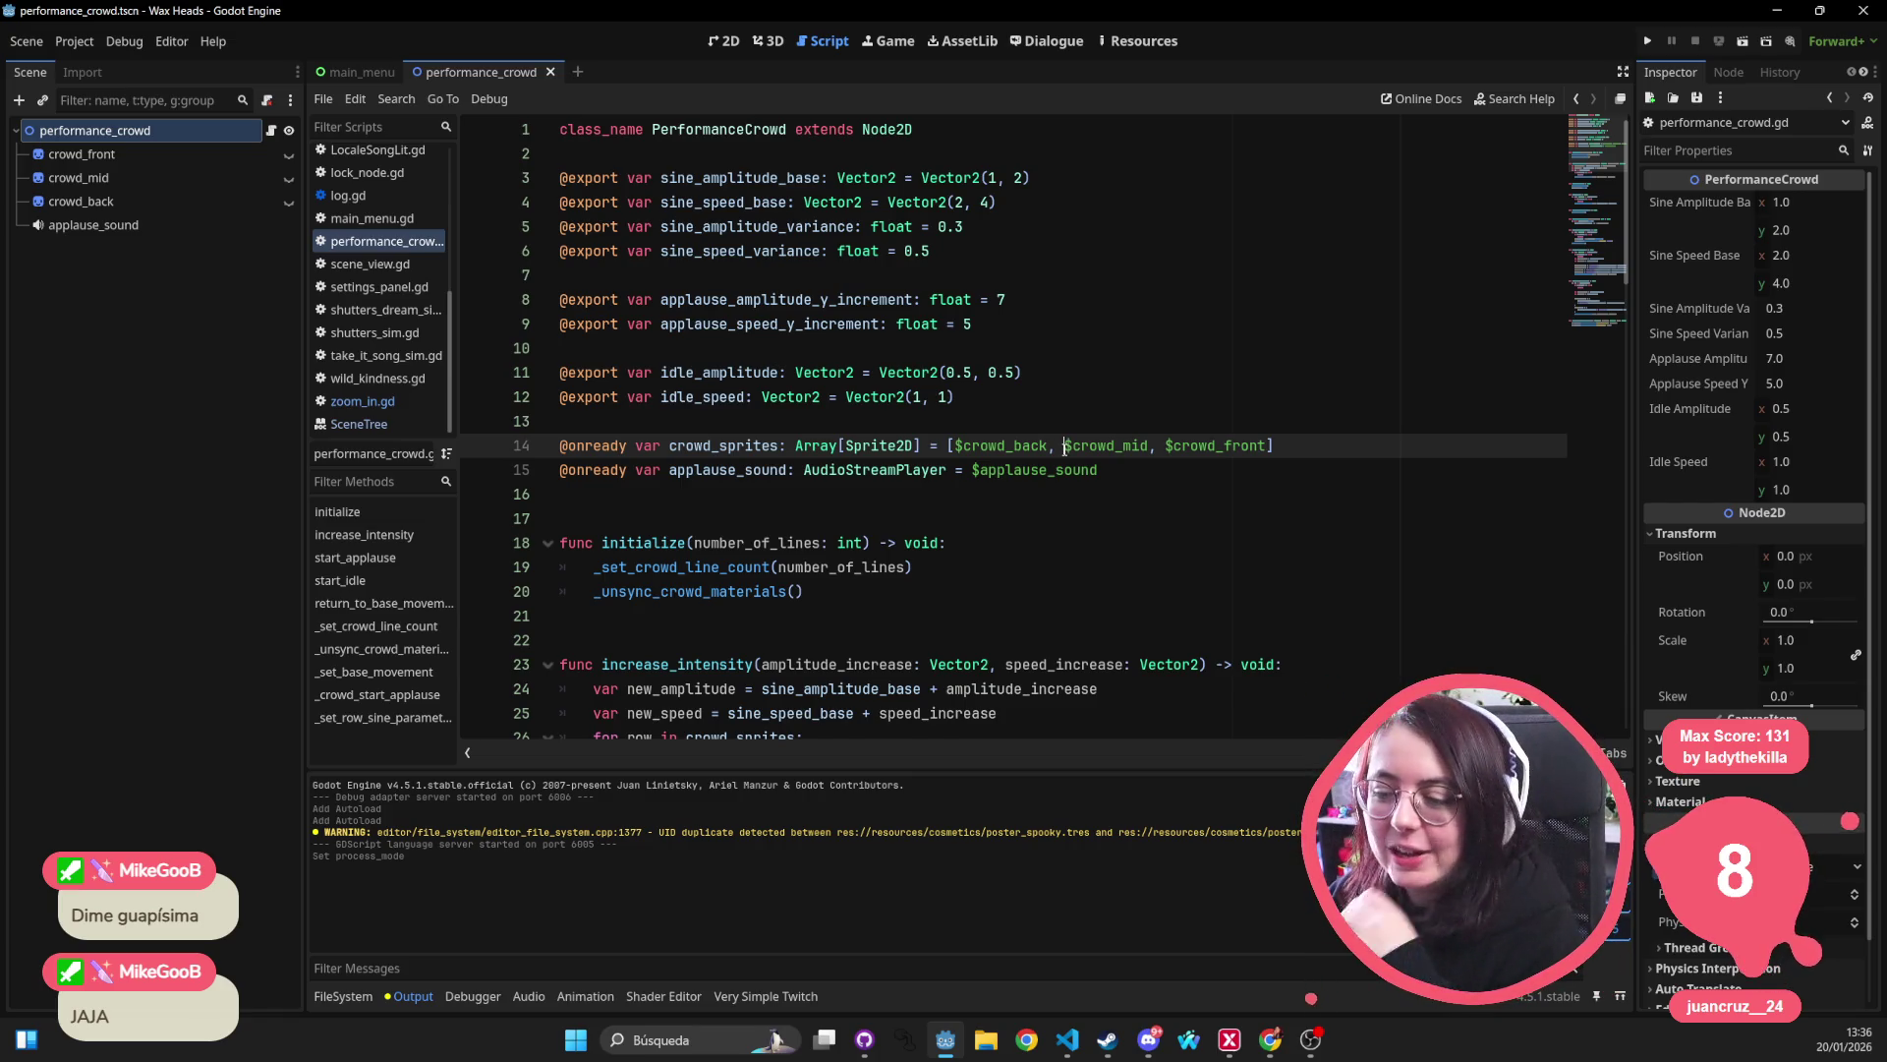
Select the _set_row_sine_parameters function, then show the FileSystem panel and focus its filter.
{"action": "scroll", "coordinate": [1008, 354], "scroll_direction": "down", "scroll_amount": 3}
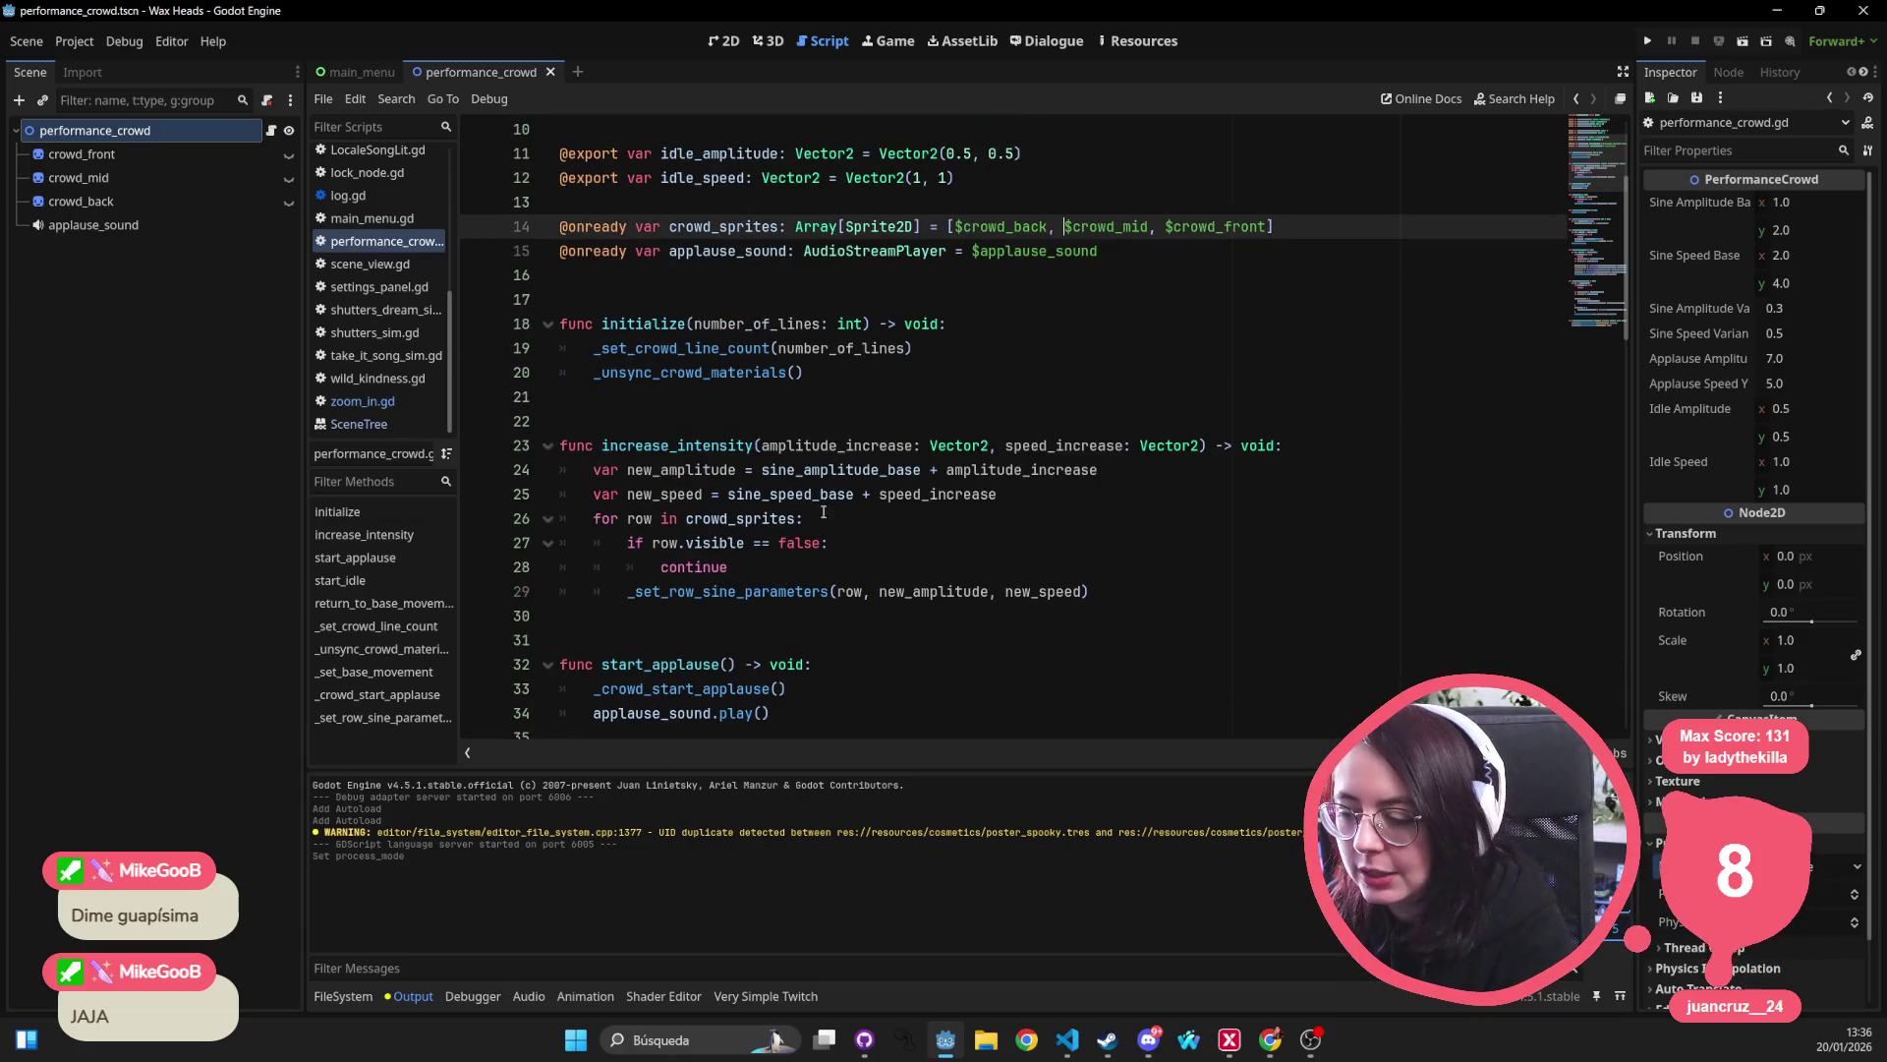
{"action": "scroll", "coordinate": [824, 511], "scroll_direction": "down", "scroll_amount": 17}
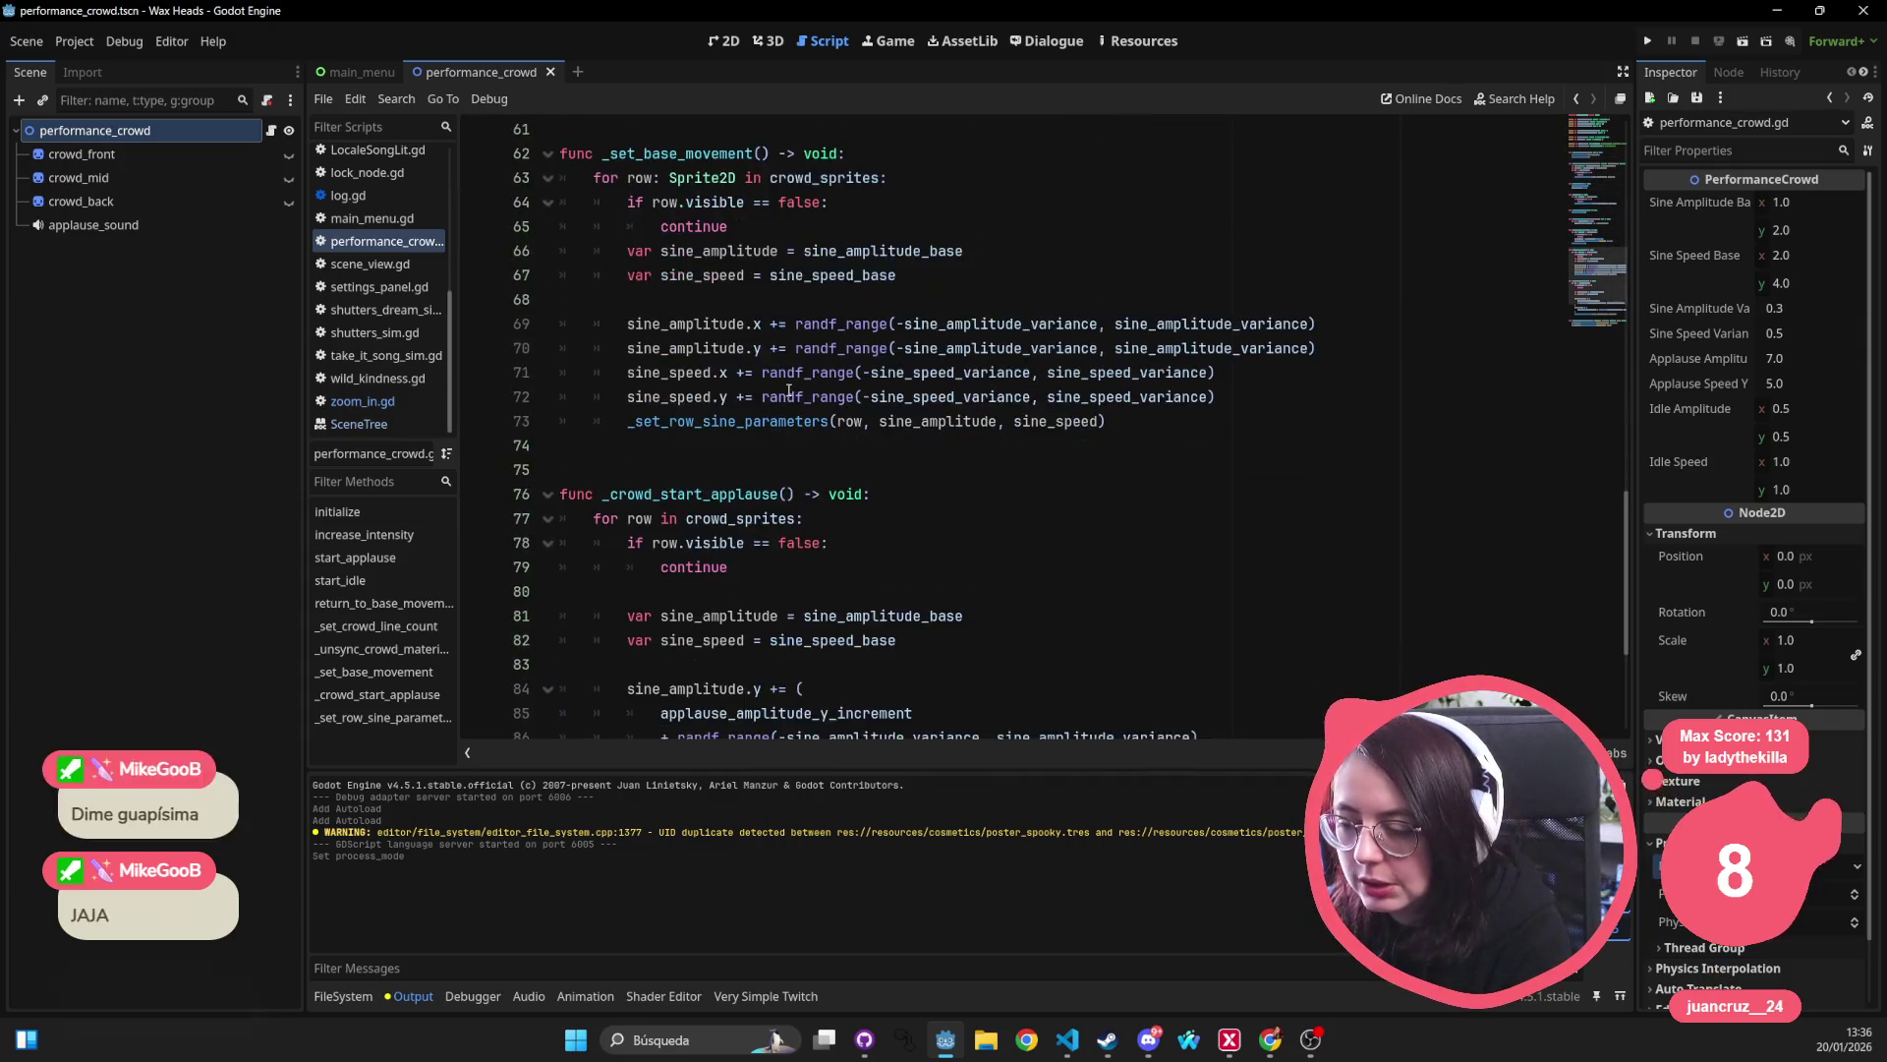
{"action": "scroll", "coordinate": [789, 391], "scroll_direction": "down", "scroll_amount": 4}
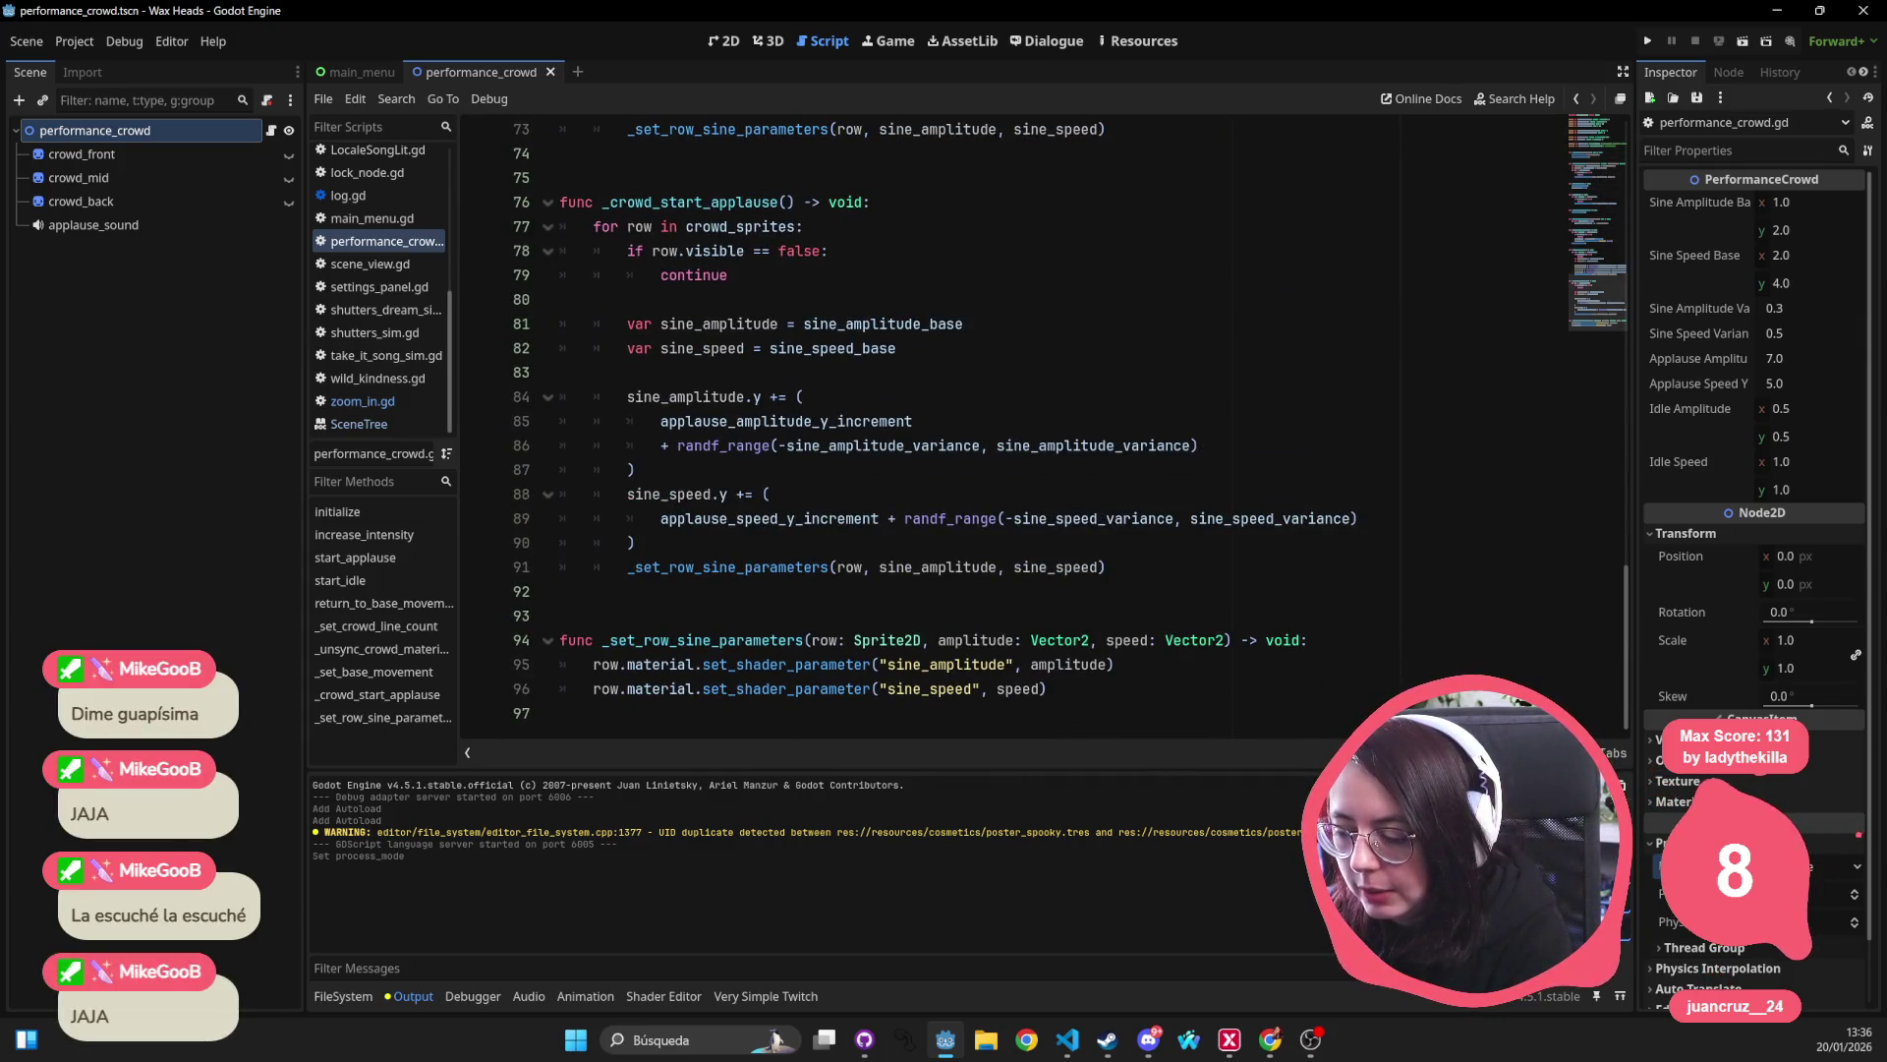
{"action": "mouse_move", "coordinate": [1050, 689]}
{"action": "left_mouse_down"}
{"action": "mouse_move", "coordinate": [688, 688]}
{"action": "mouse_move", "coordinate": [477, 624]}
{"action": "mouse_move", "coordinate": [513, 632]}
{"action": "left_mouse_up"}
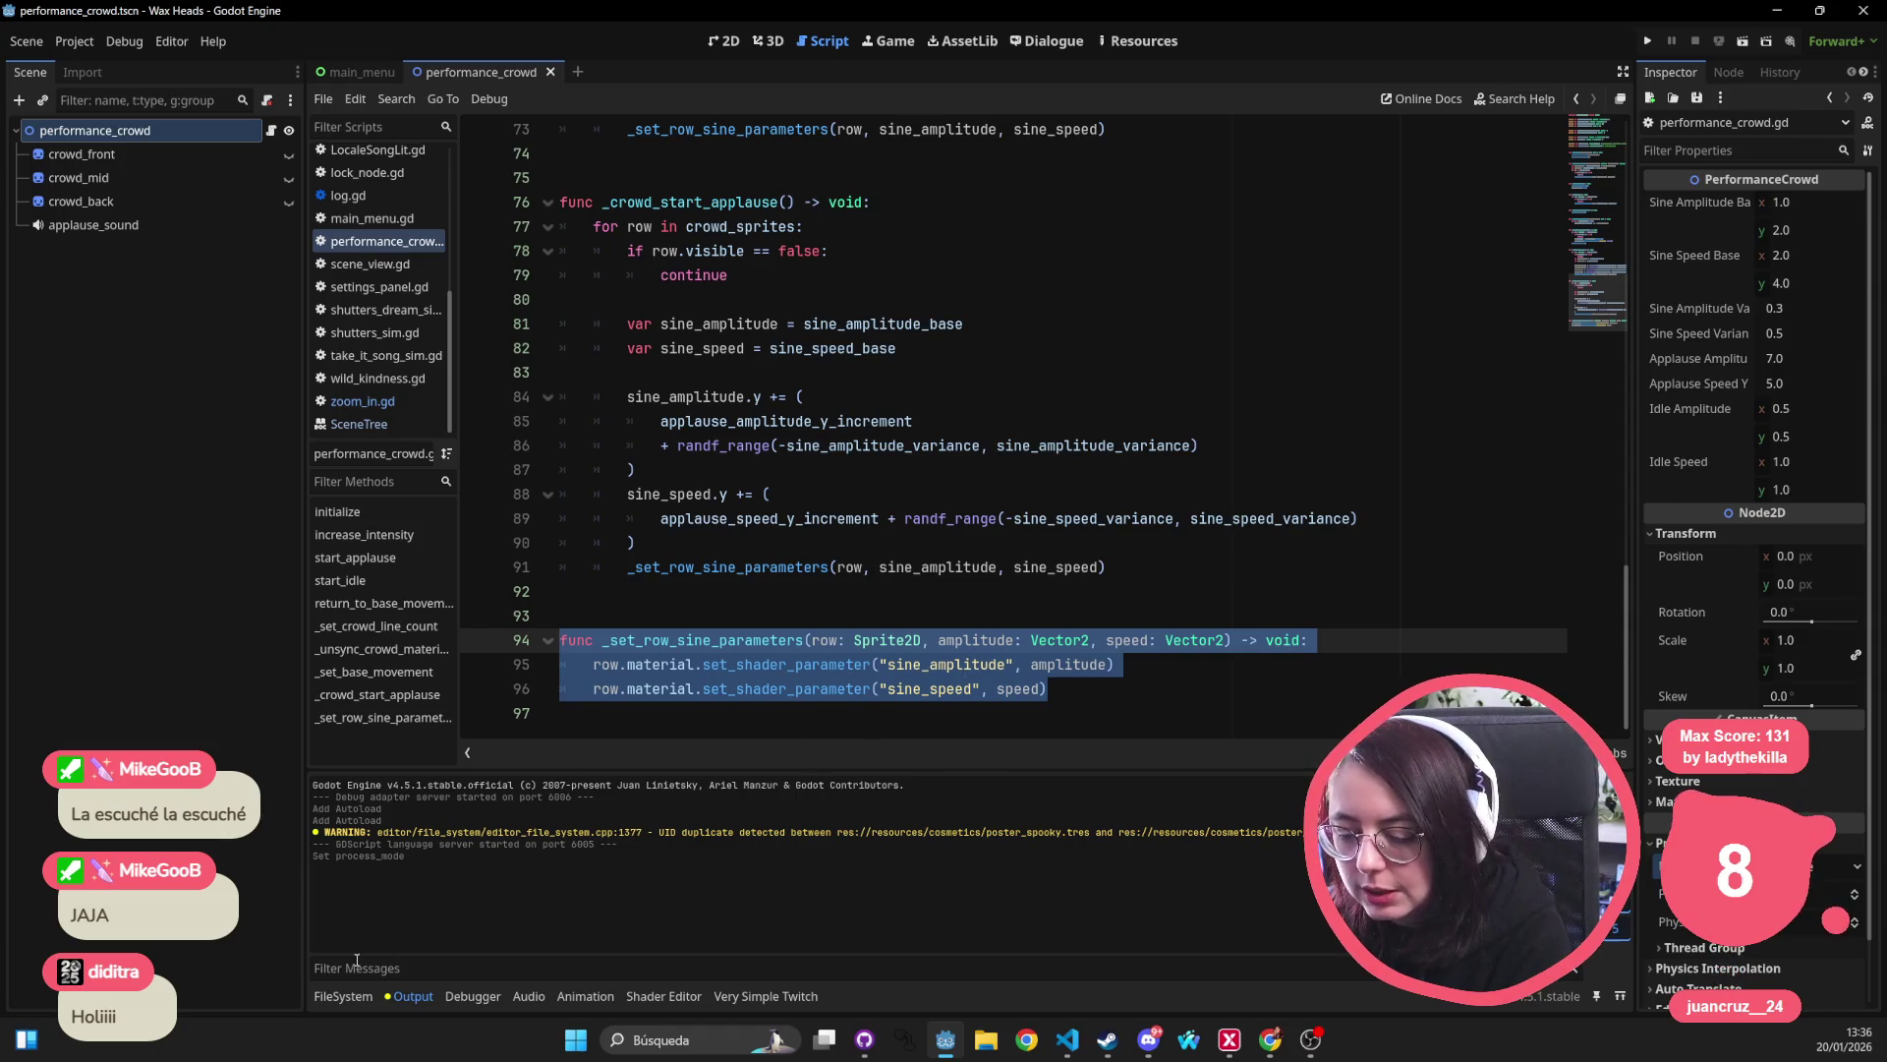
{"action": "left_click", "coordinate": [343, 996]}
{"action": "left_click", "coordinate": [635, 811]}
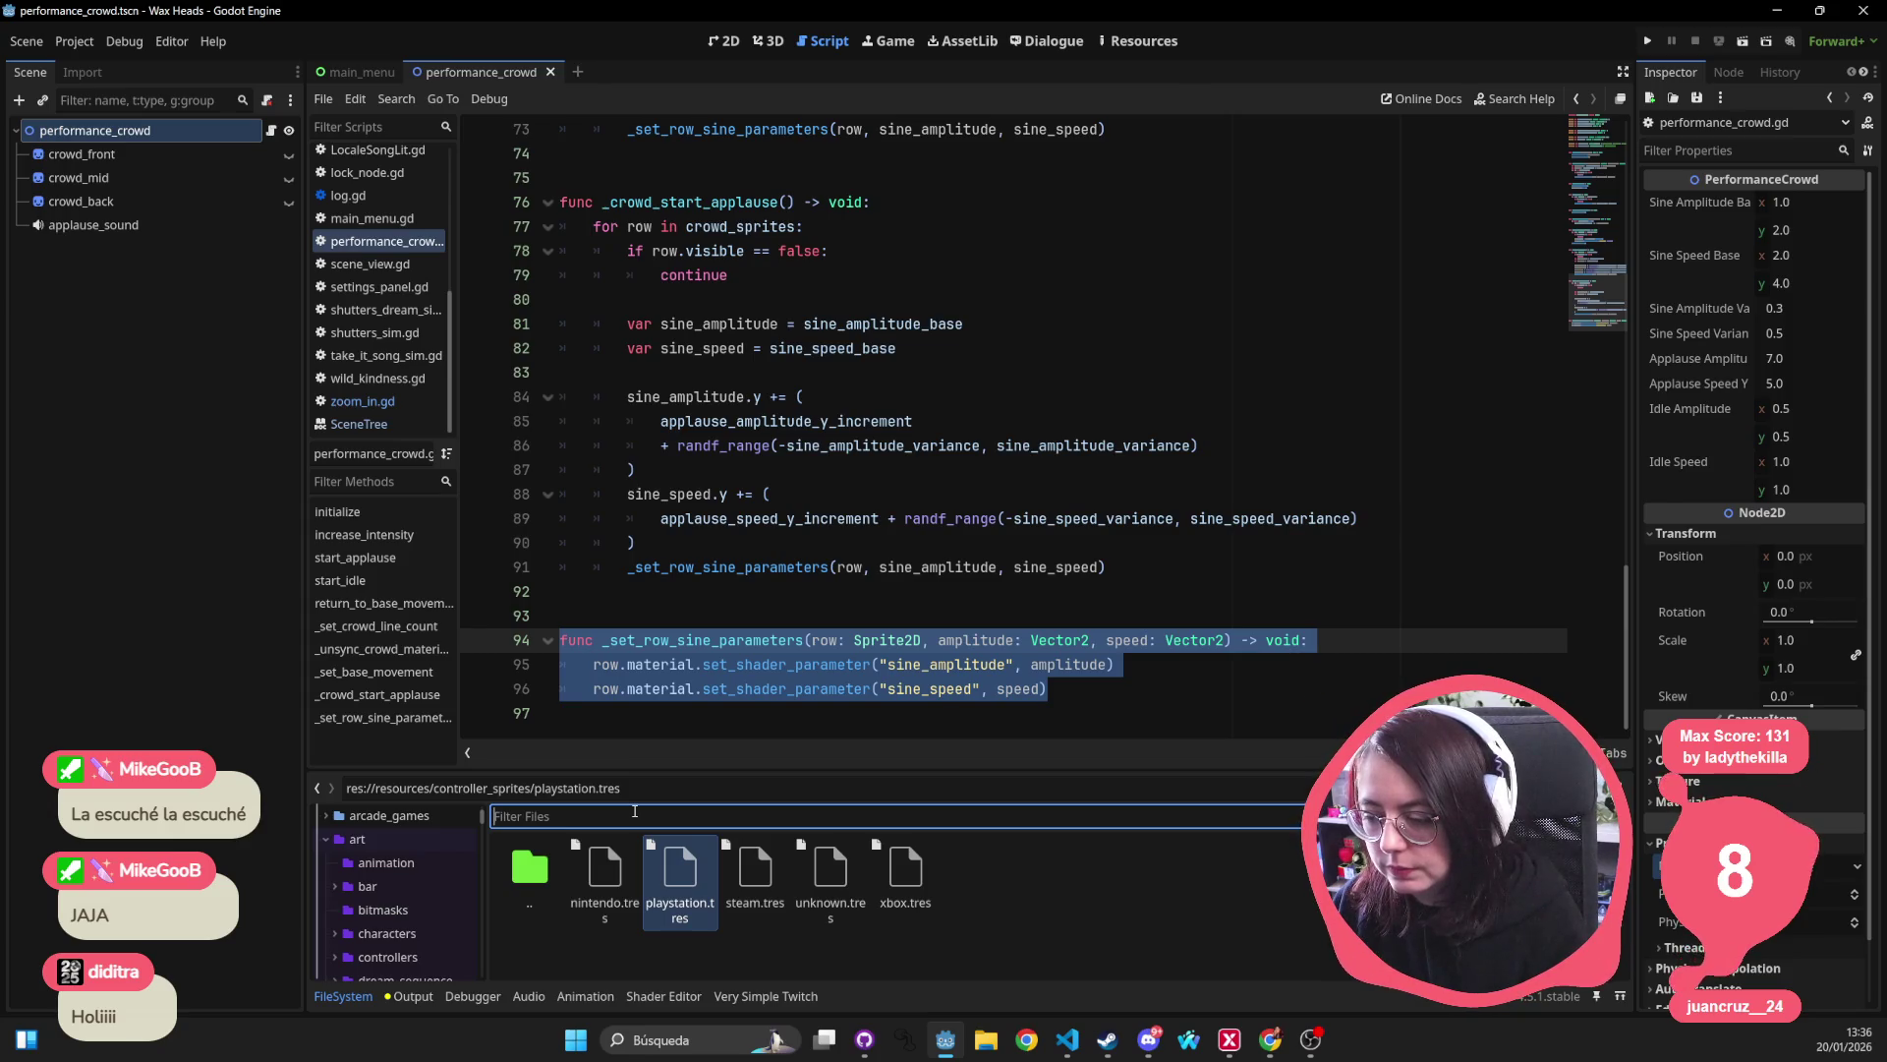
Open crowd_front's material wiggle_distort shader from the Inspector.
{"action": "left_click", "coordinate": [115, 158]}
{"action": "scroll", "coordinate": [1807, 814], "scroll_direction": "down", "scroll_amount": 3}
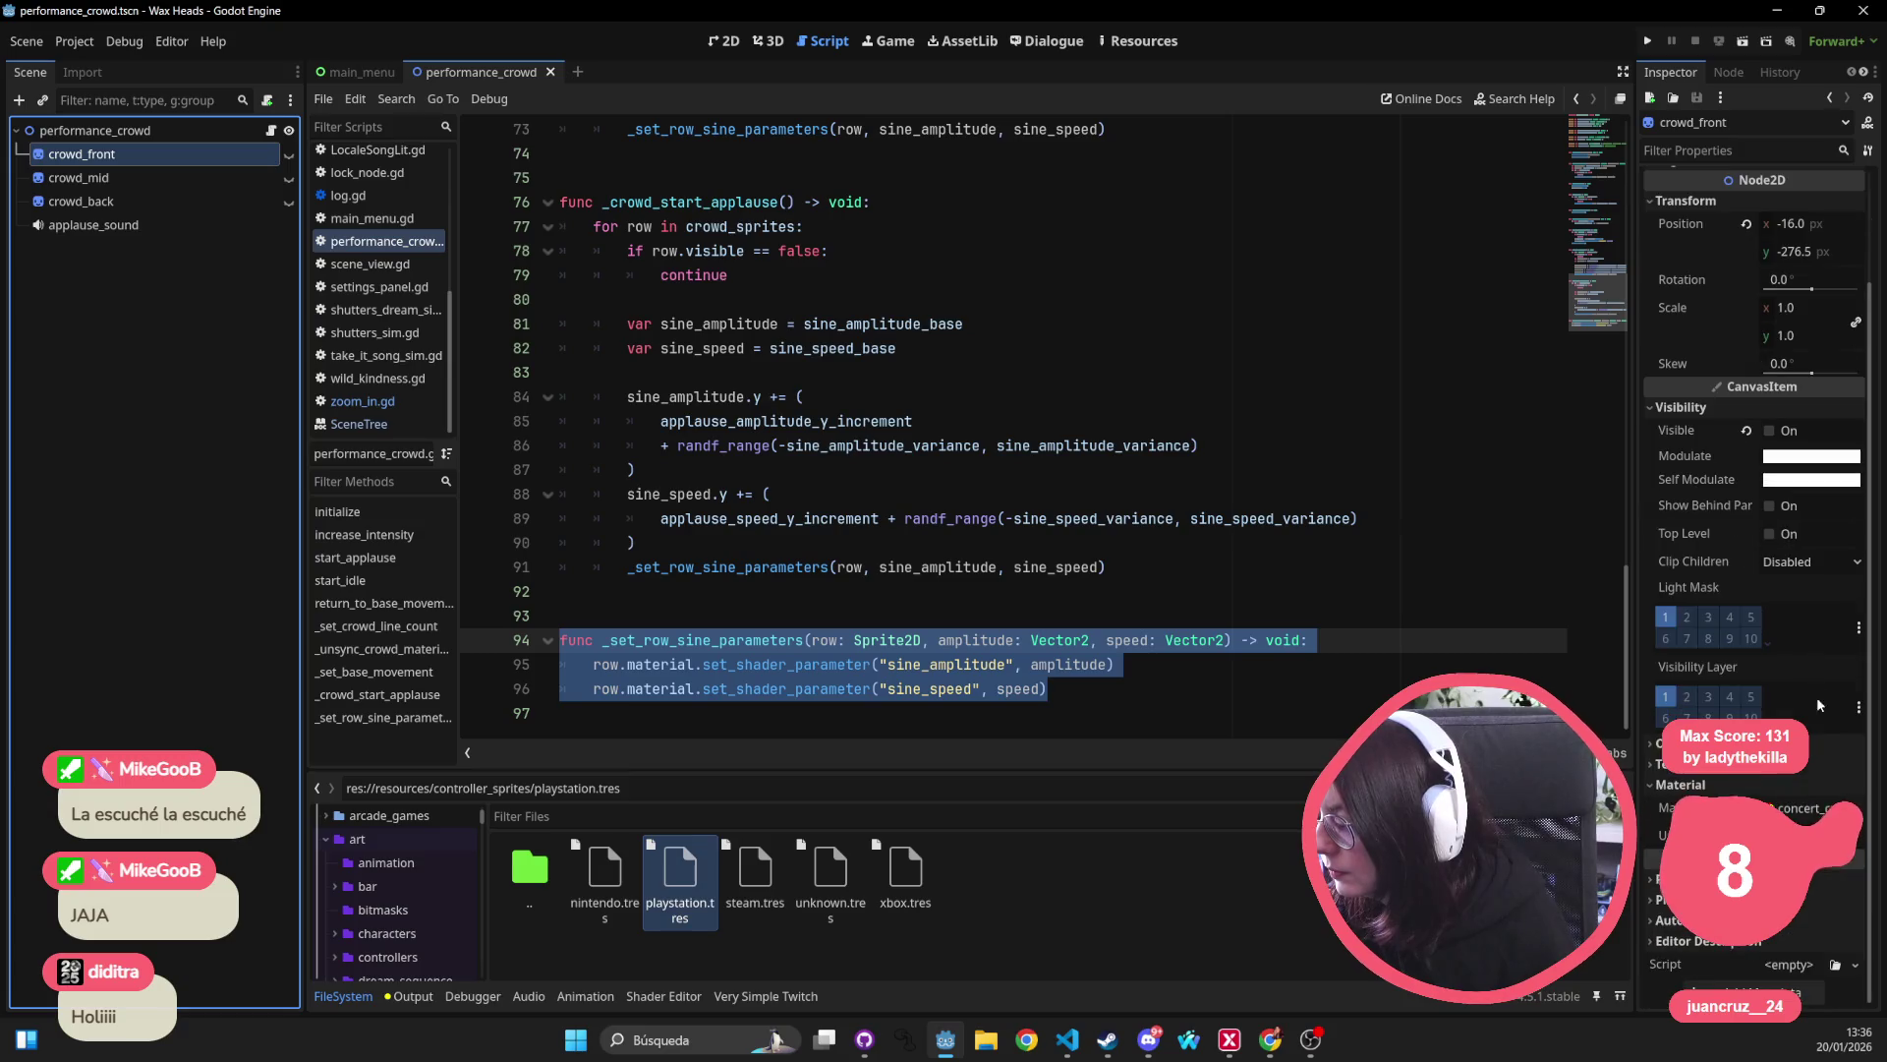
{"action": "left_click", "coordinate": [1807, 808]}
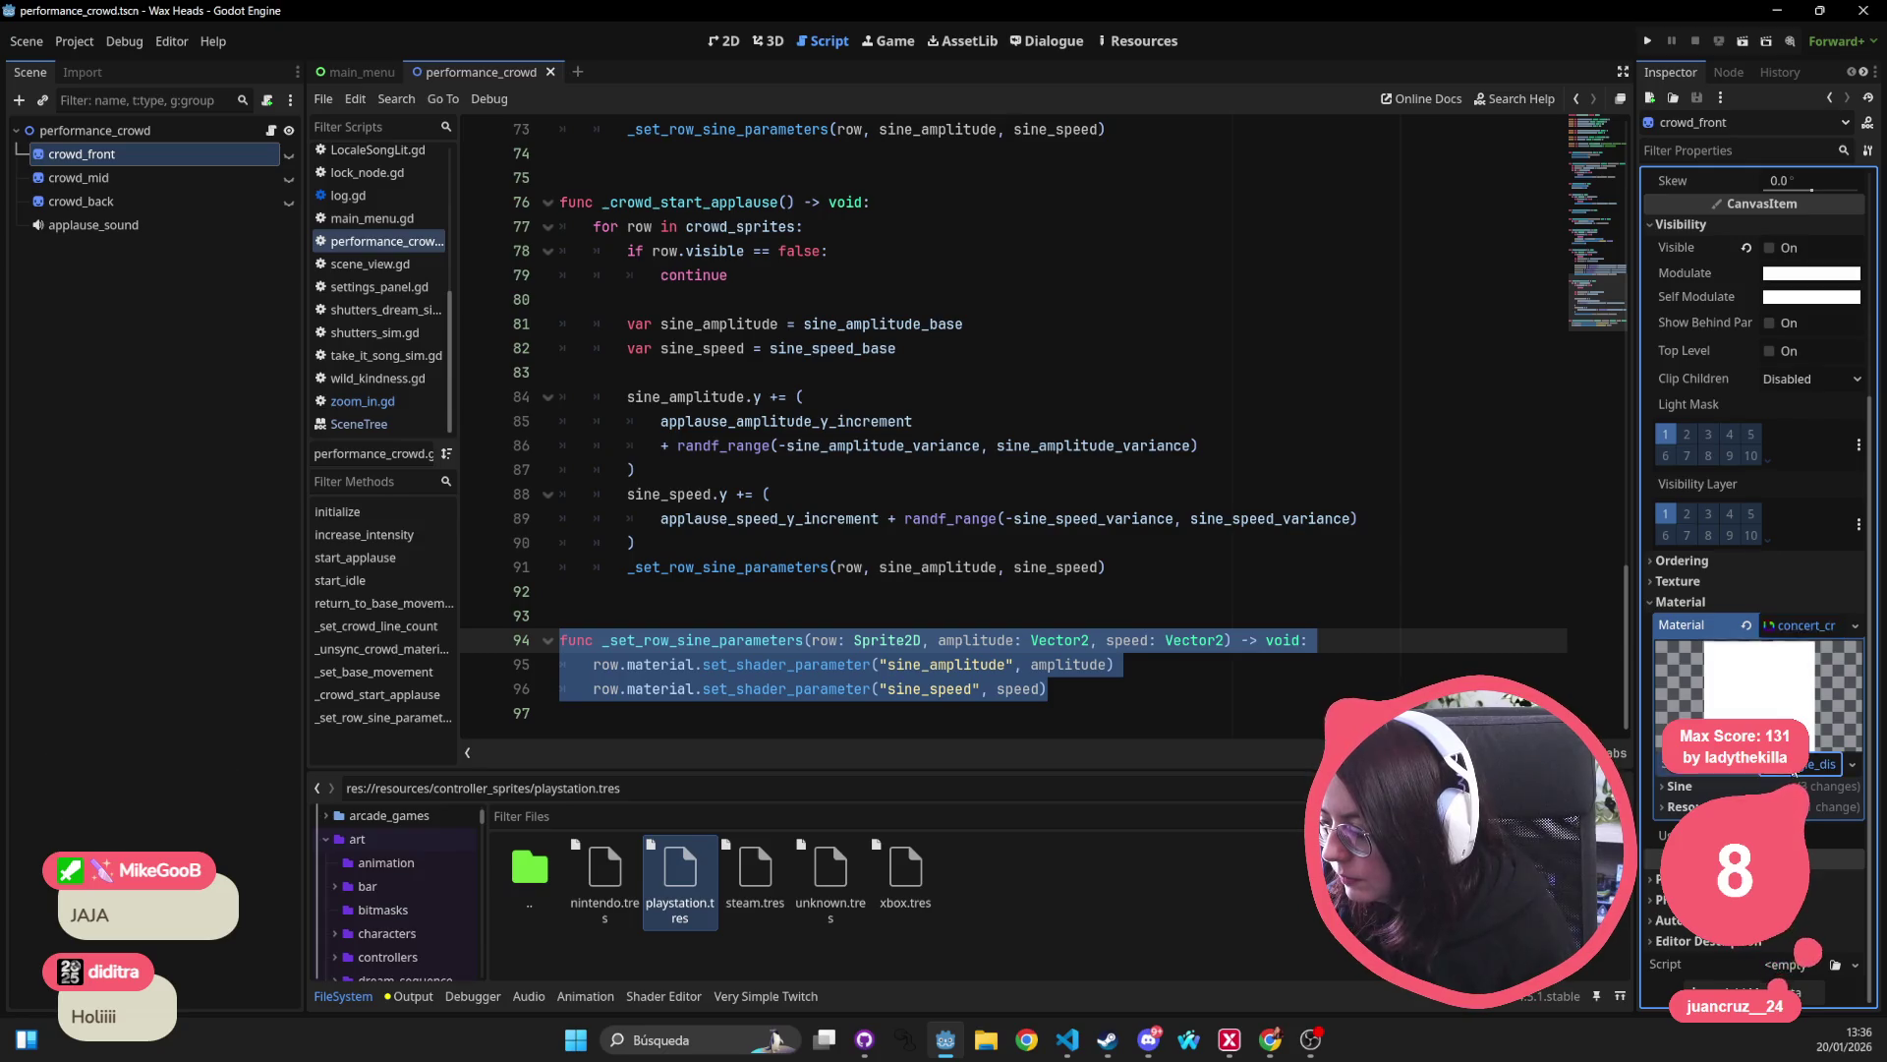
{"action": "left_click", "coordinate": [1793, 767]}
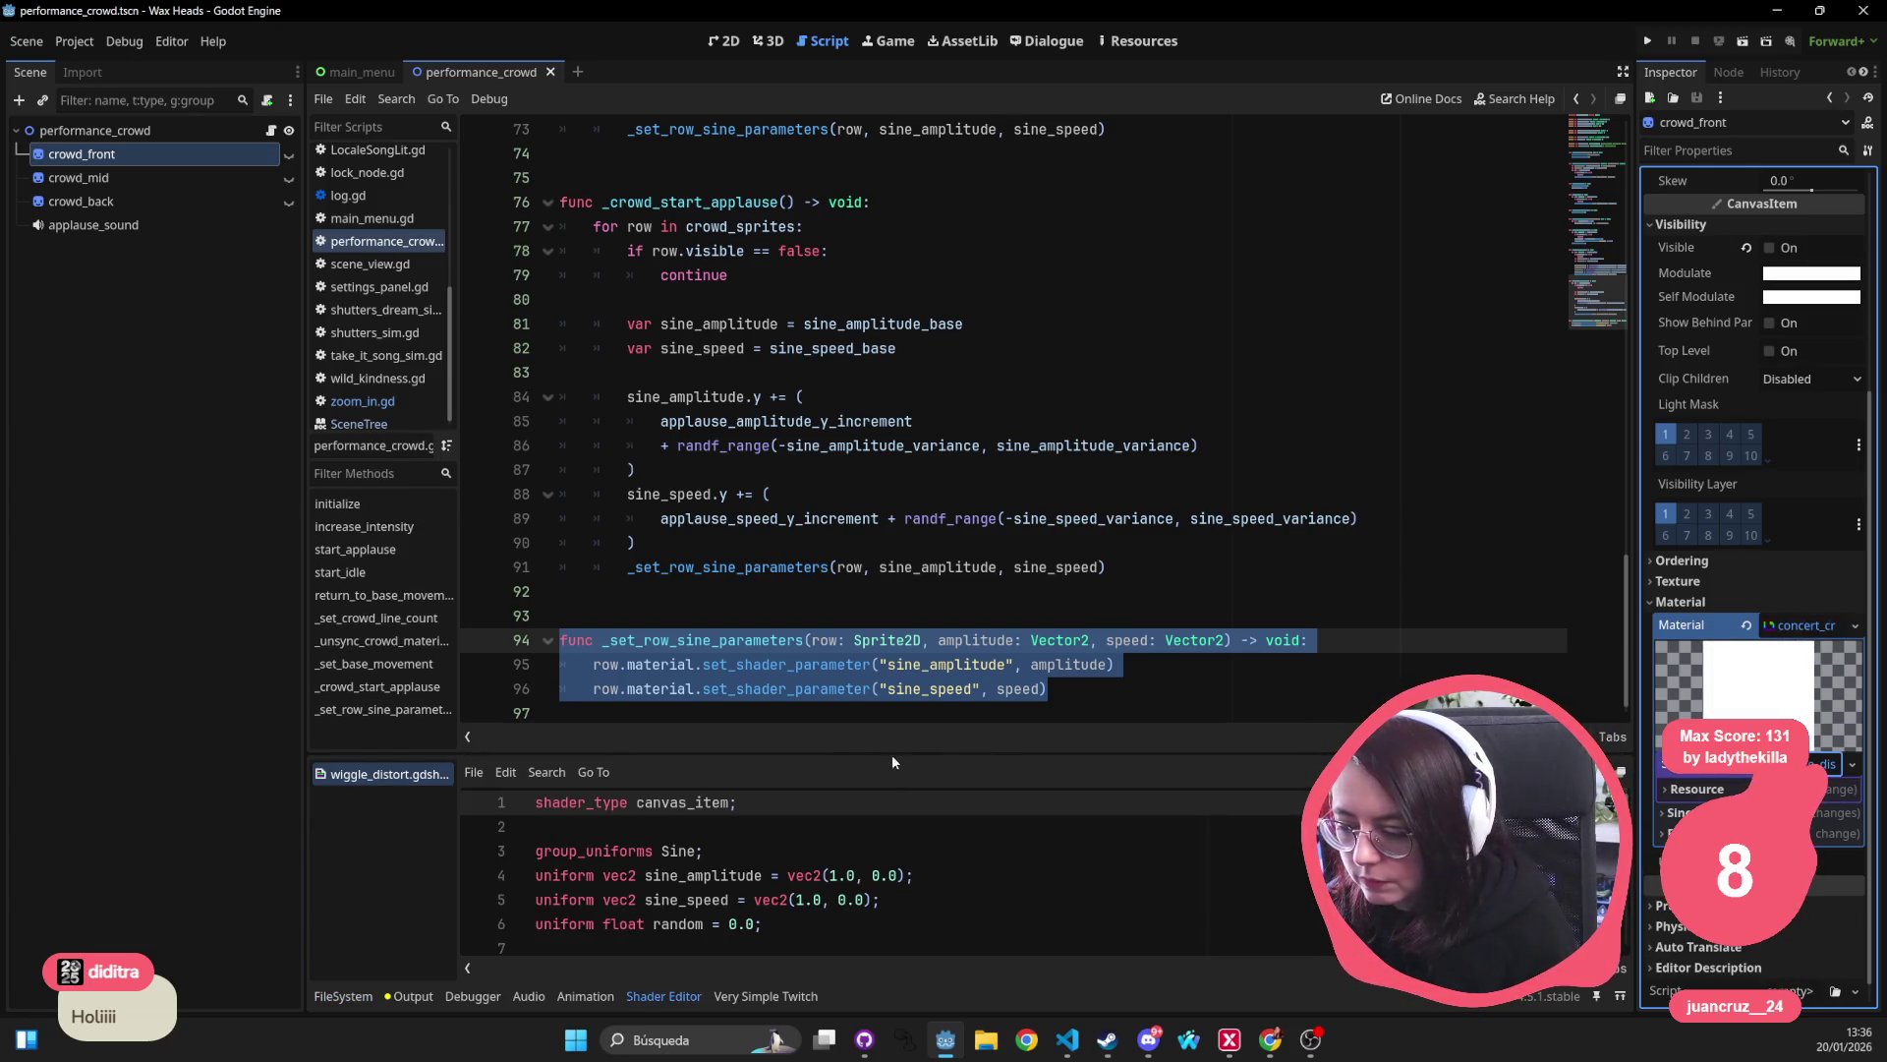
Enlarge the Shader Editor and select TIME in the vertex wiggle code on line 9.
{"action": "left_click_drag", "start_coordinate": [893, 755], "coordinate": [893, 294]}
{"action": "left_click", "coordinate": [893, 570]}
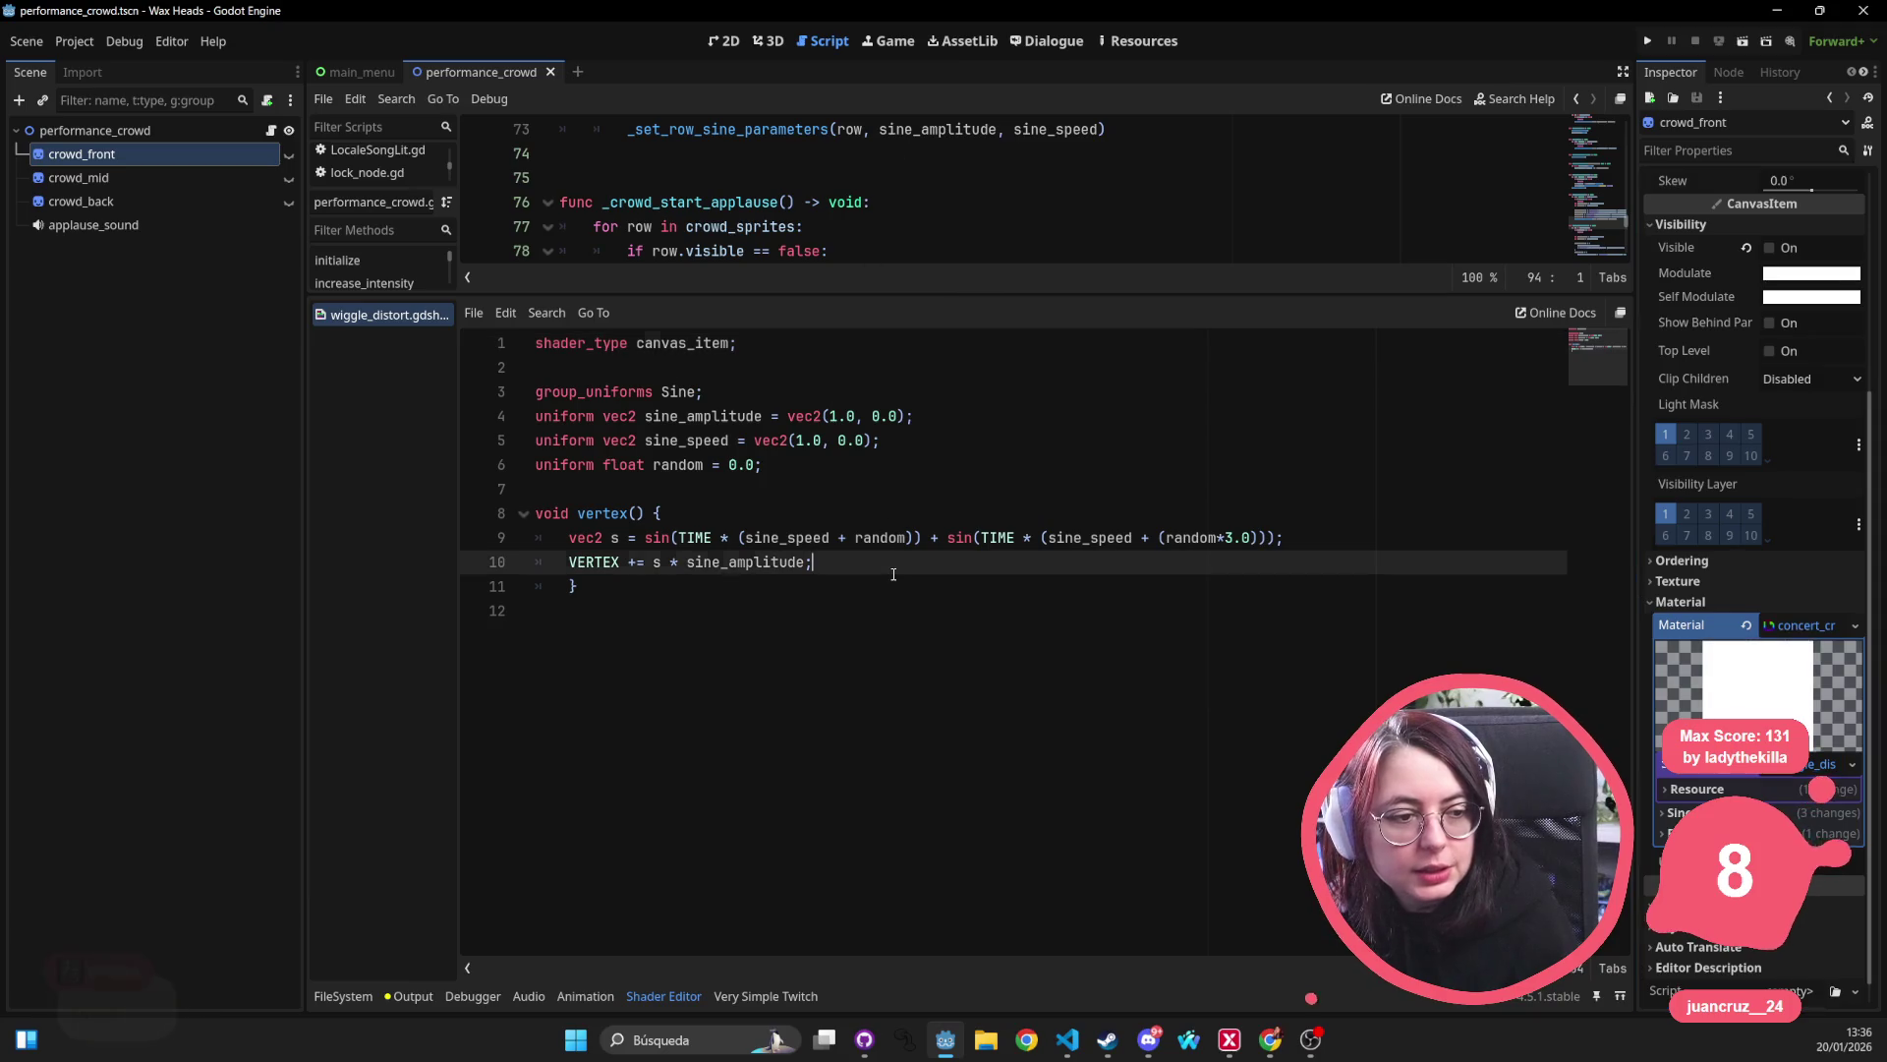
{"action": "double_click", "coordinate": [695, 537]}
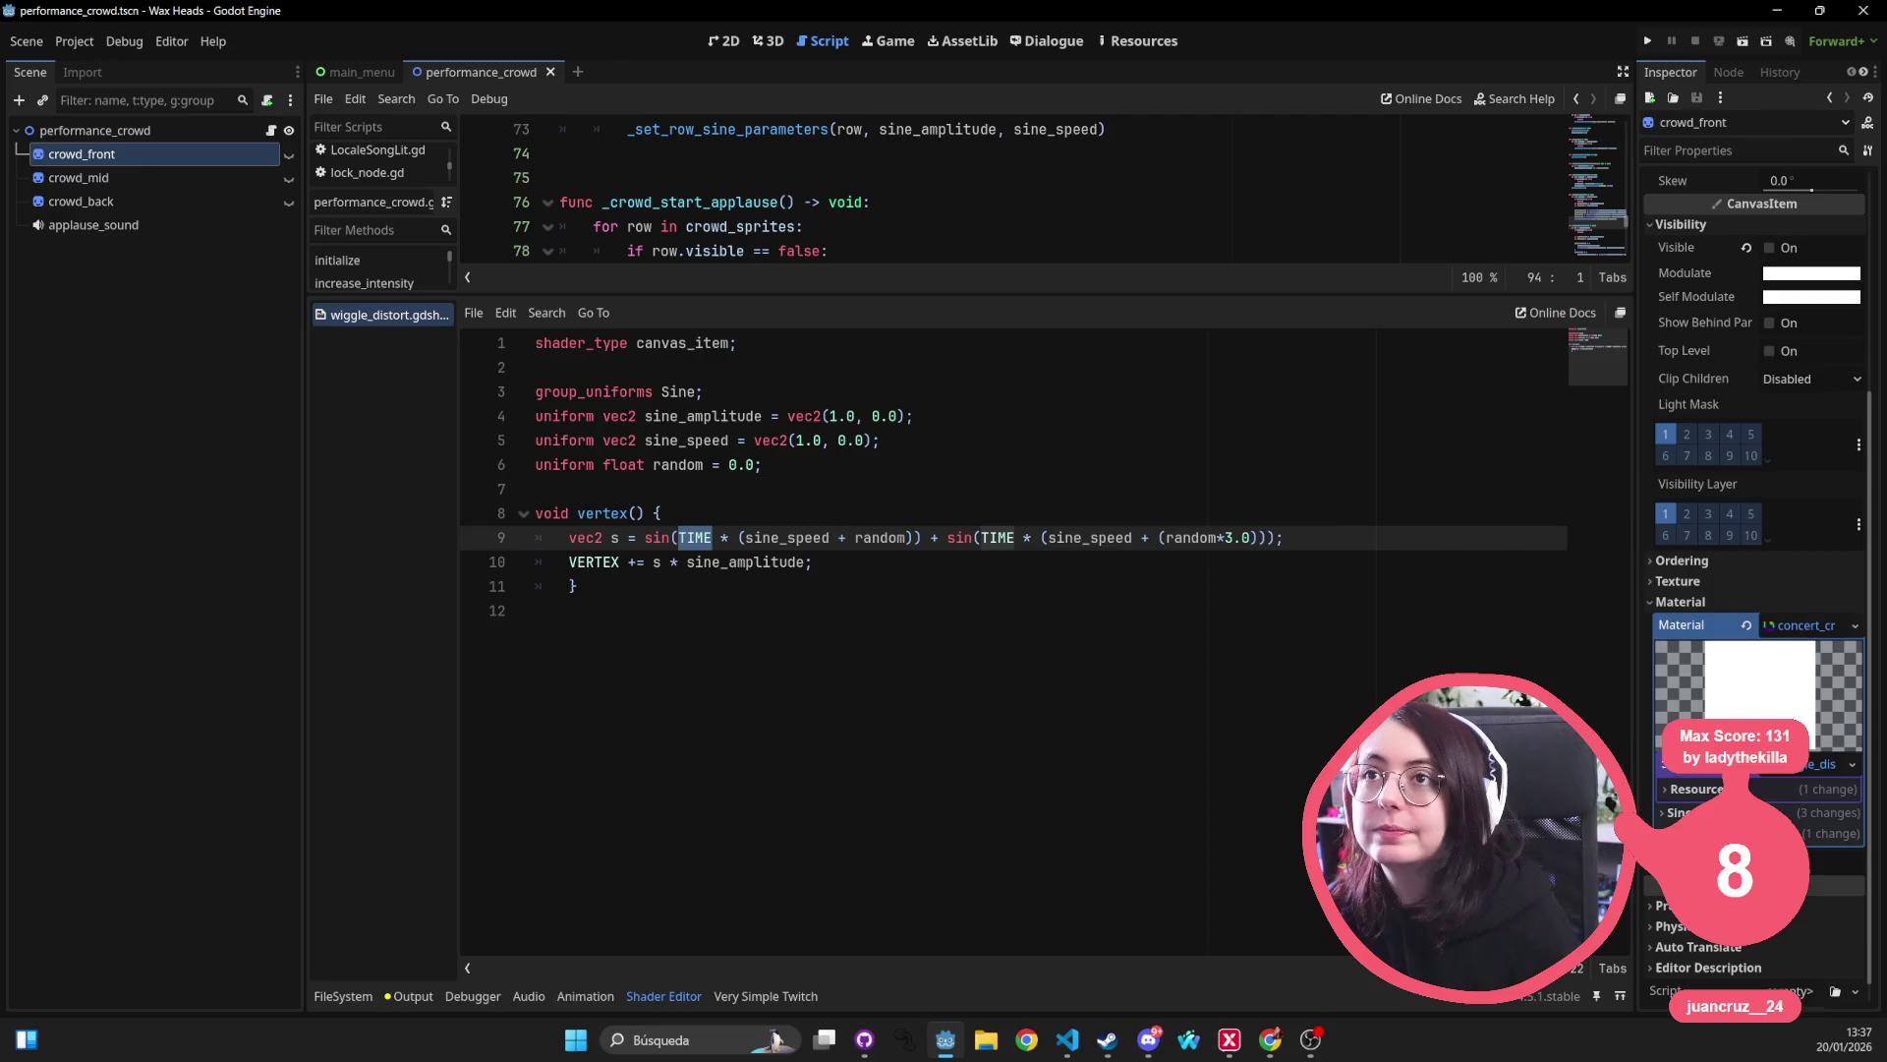
{"action": "key", "text": "alt+Tab"}
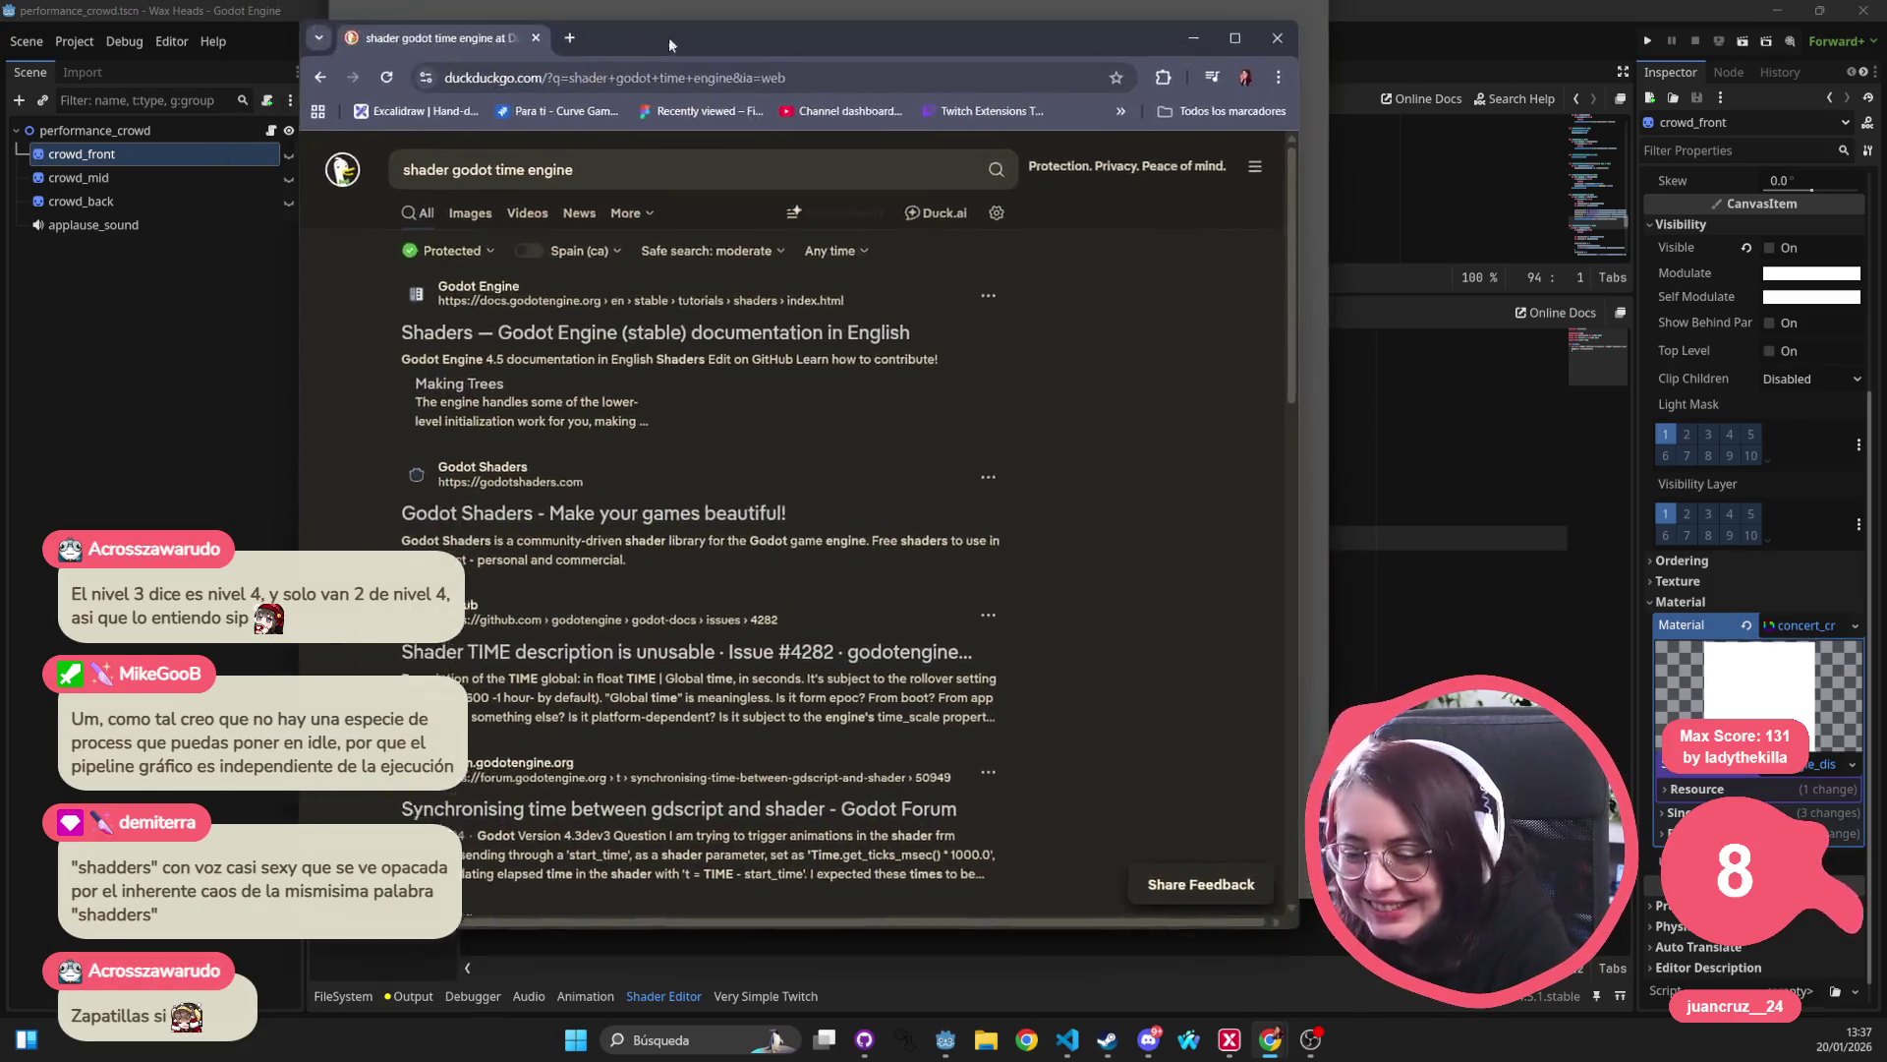
Move the docs browser over the editor and open Shading reference > CanvasItem shaders.
{"action": "mouse_move", "coordinate": [668, 44]}
{"action": "left_mouse_down"}
{"action": "mouse_move", "coordinate": [655, 79]}
{"action": "mouse_move", "coordinate": [605, 93]}
{"action": "left_mouse_up"}
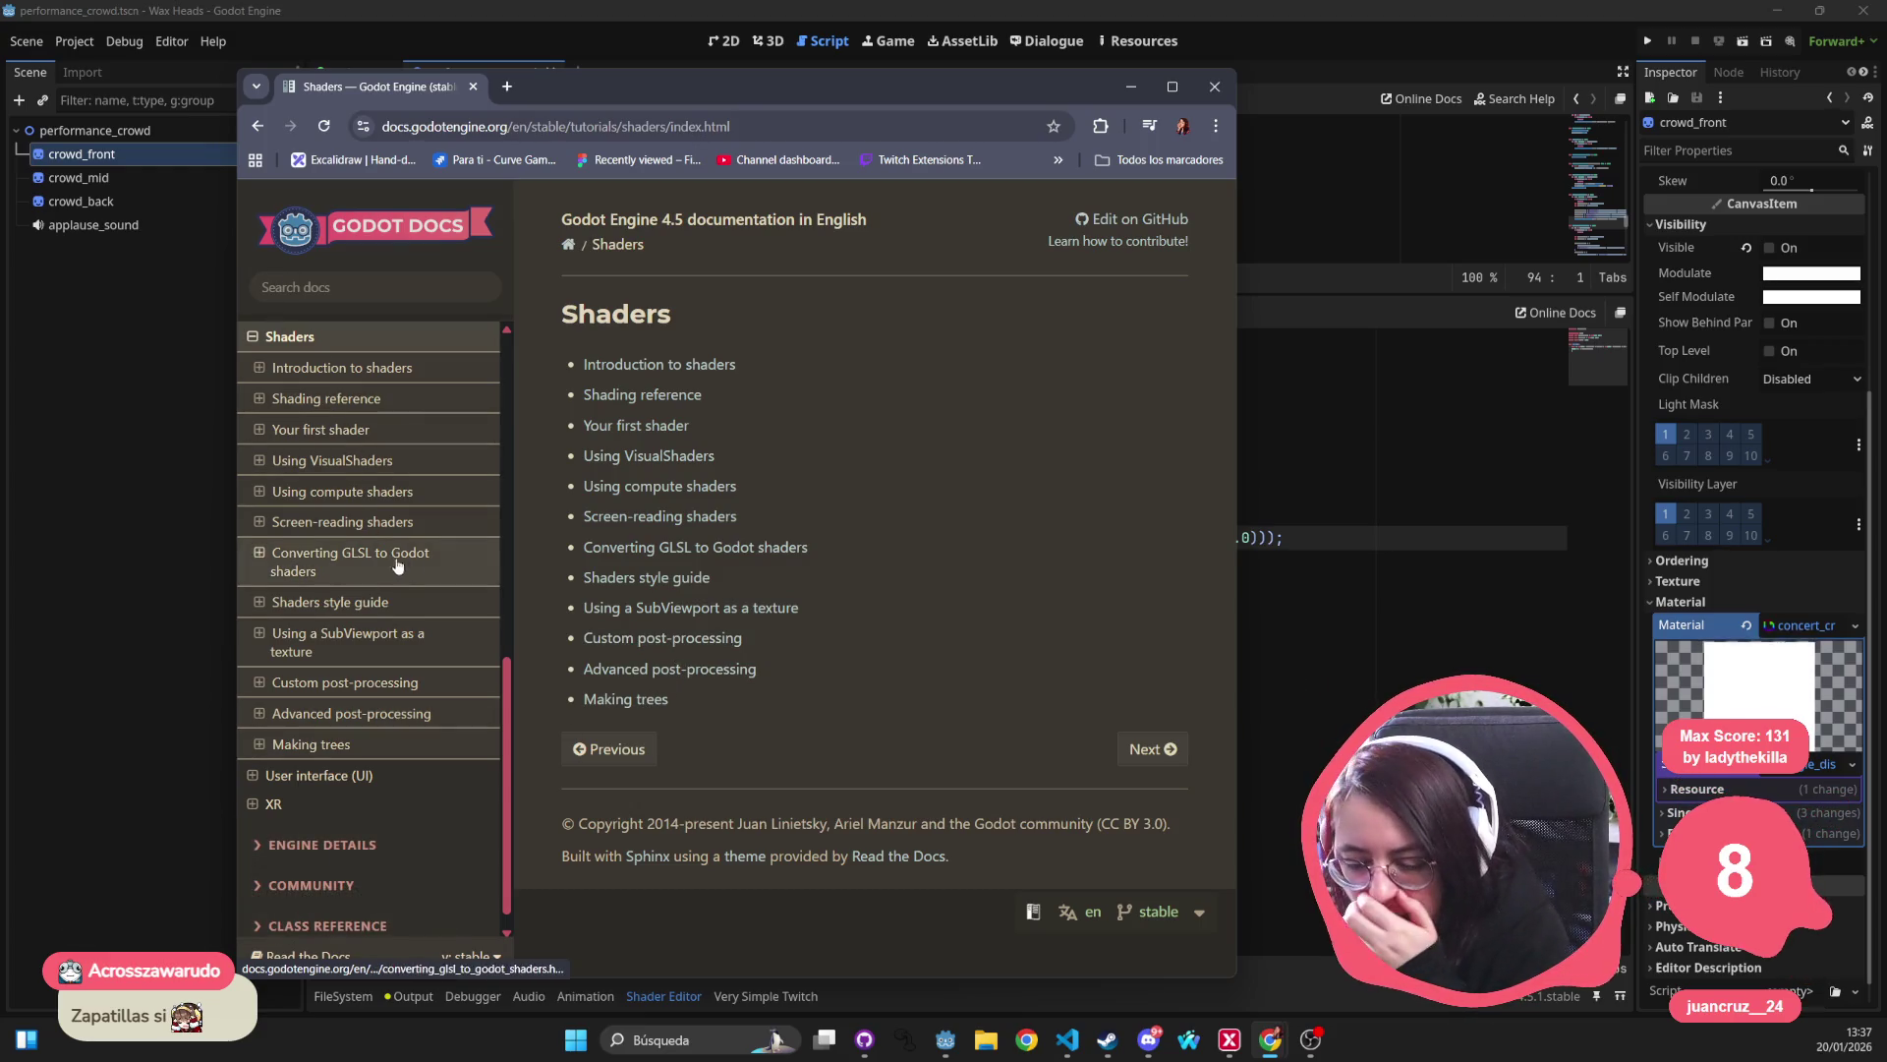
{"action": "left_click", "coordinate": [344, 398]}
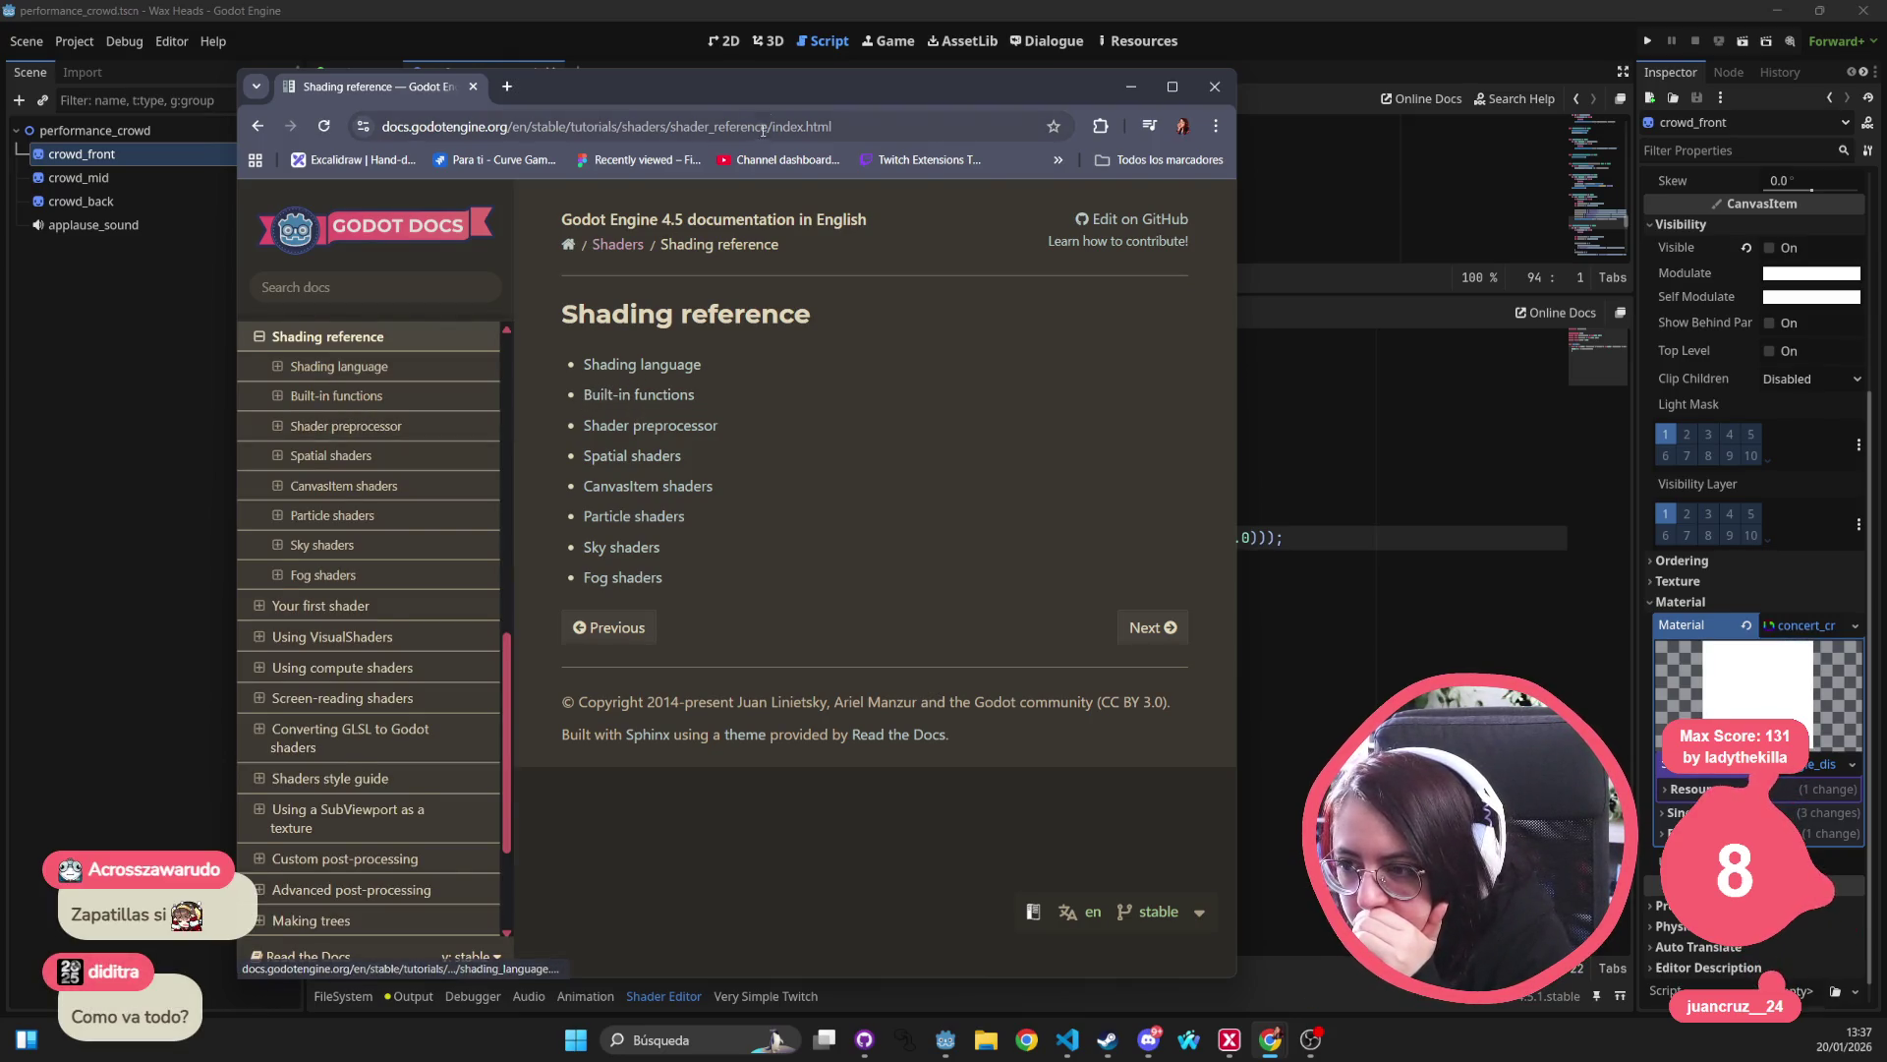
{"action": "key", "text": "super+Down"}
{"action": "key", "text": "alt+Tab"}
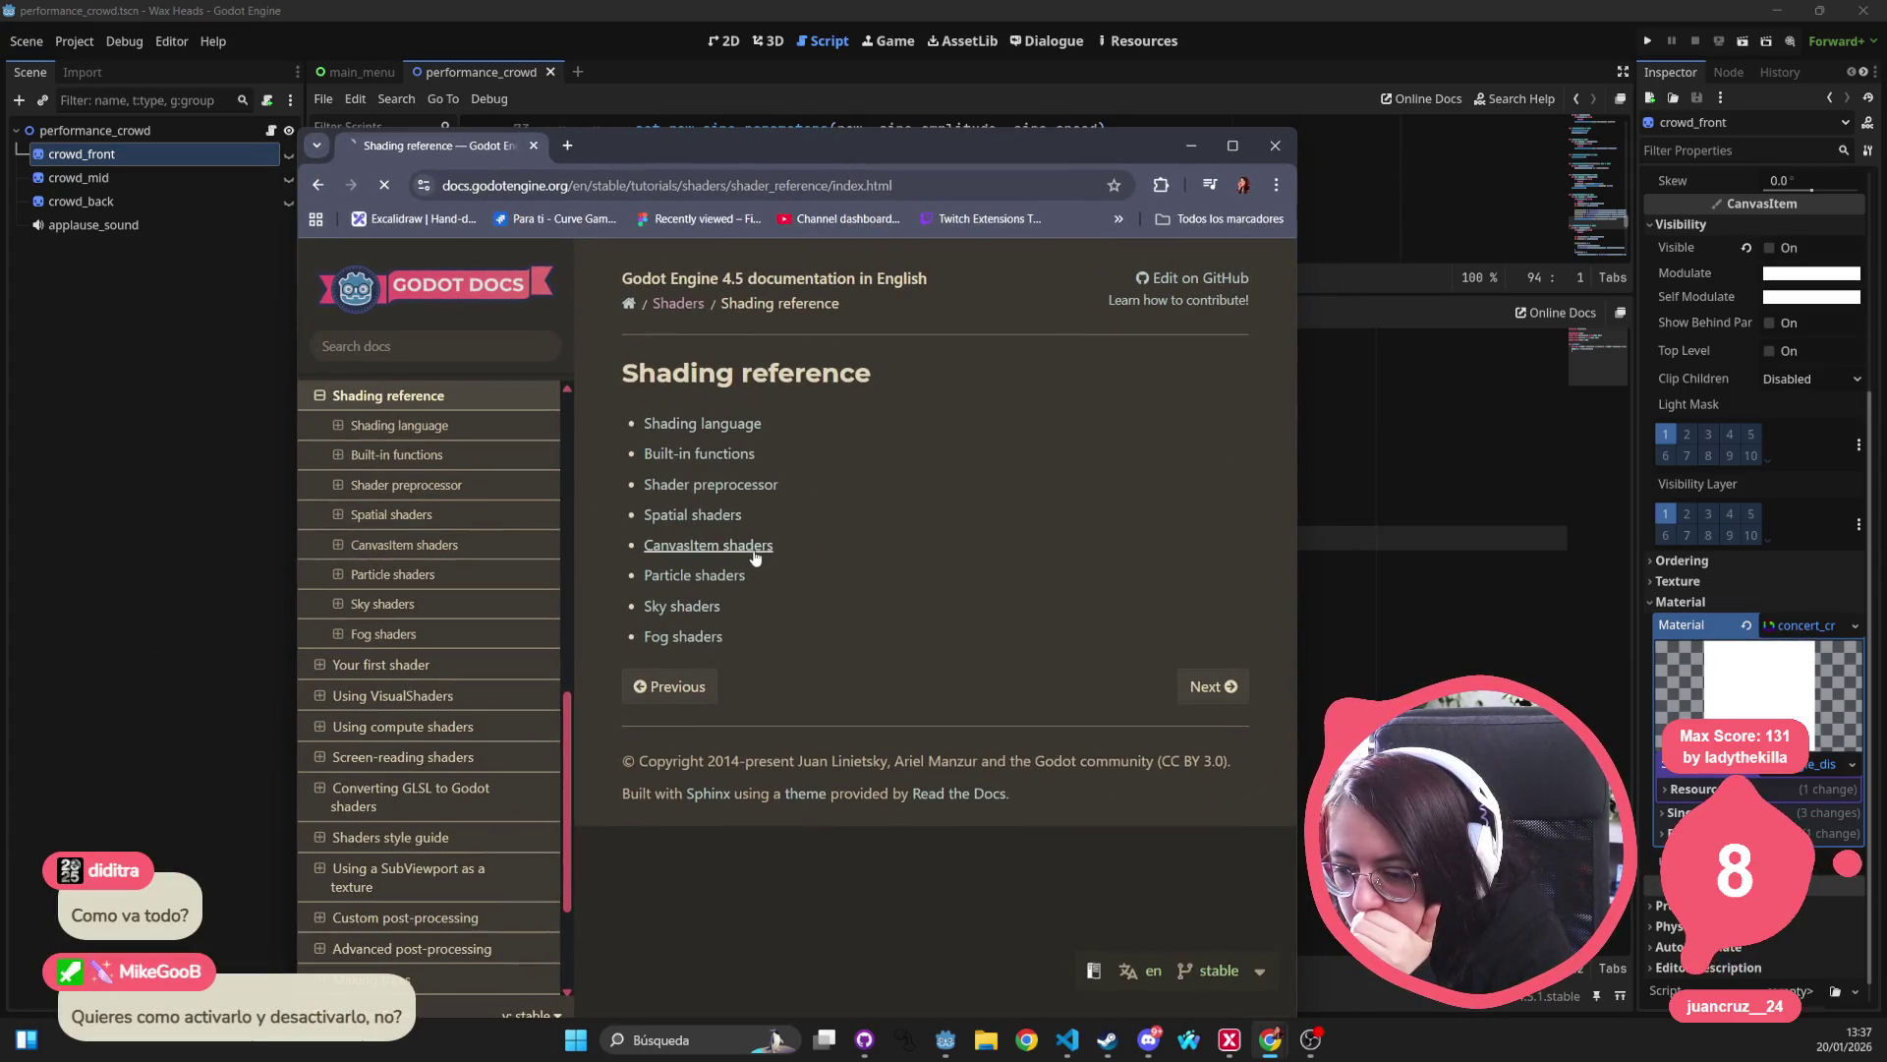
{"action": "left_click", "coordinate": [759, 546]}
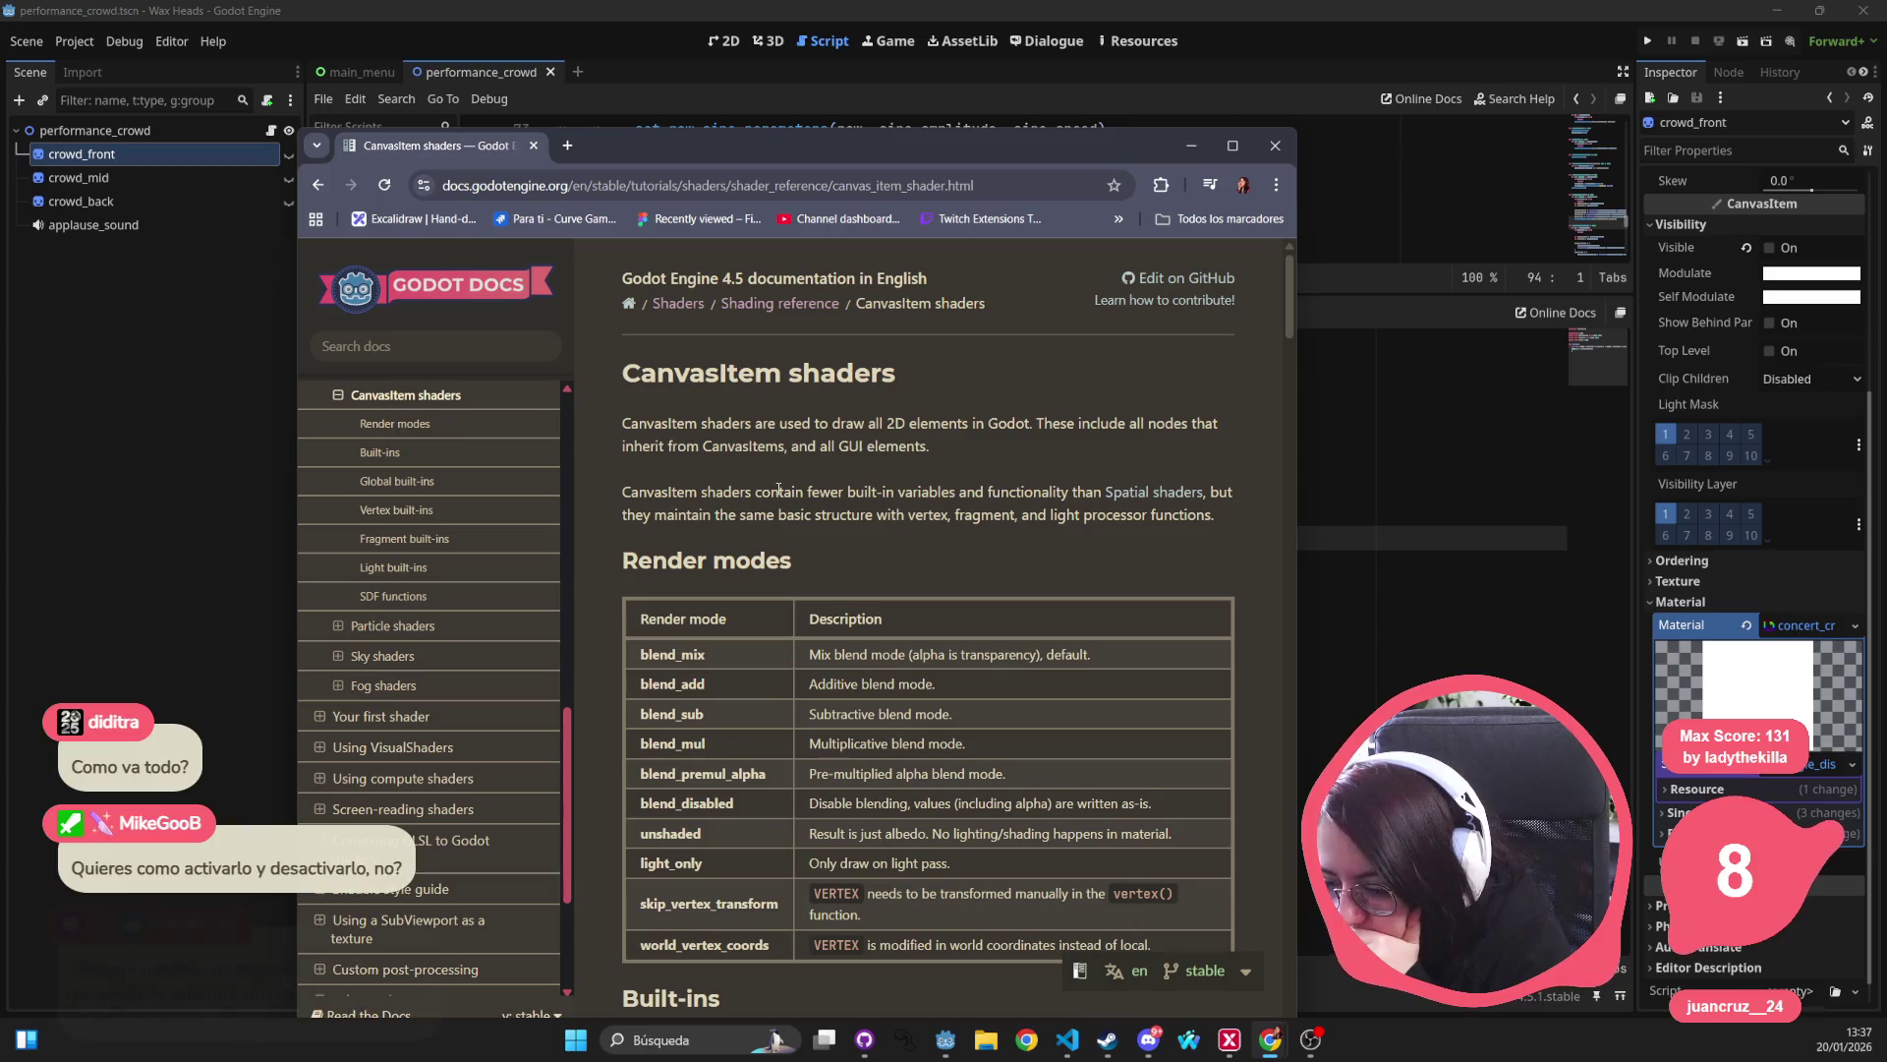
Scroll to Global built-ins, highlight the TIME description, then close the docs window.
{"action": "scroll", "coordinate": [779, 492], "scroll_direction": "down", "scroll_amount": 1}
{"action": "scroll", "coordinate": [777, 492], "scroll_direction": "down", "scroll_amount": 5}
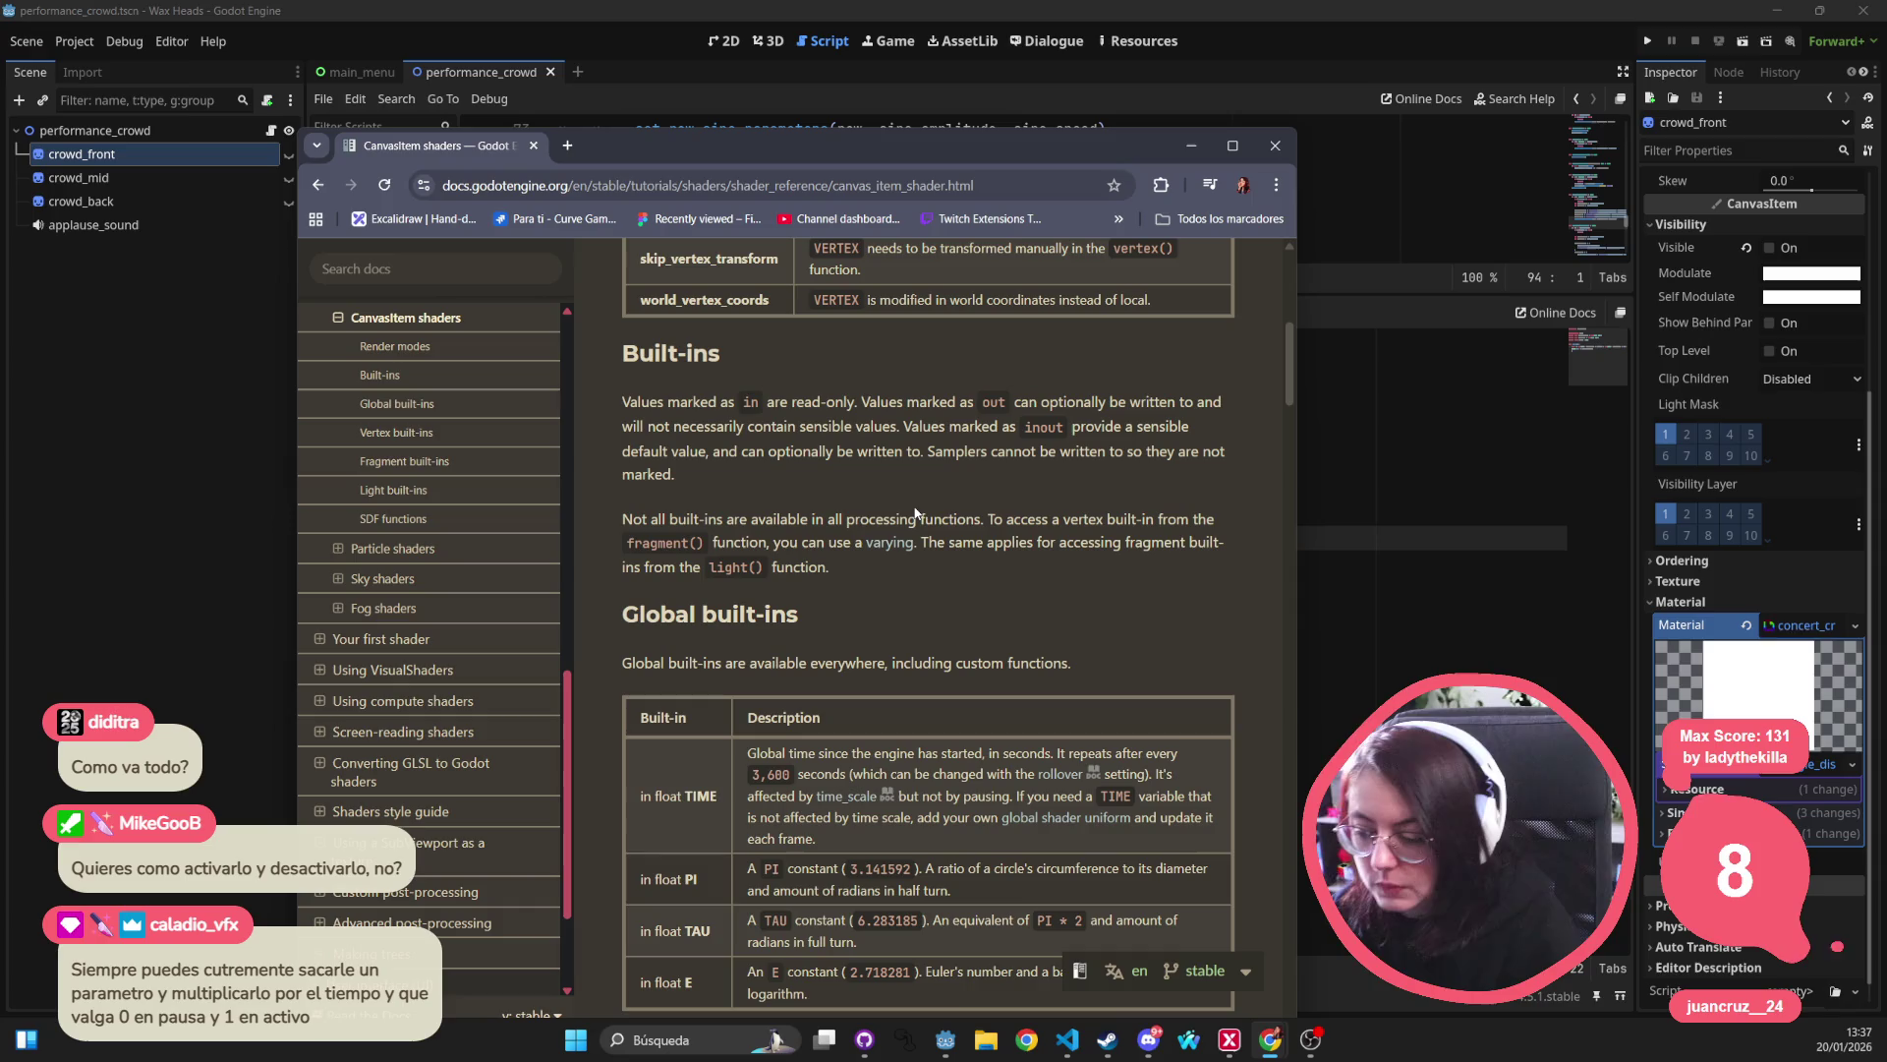
{"action": "mouse_move", "coordinate": [738, 757]}
{"action": "left_mouse_down"}
{"action": "mouse_move", "coordinate": [967, 750]}
{"action": "mouse_move", "coordinate": [829, 781]}
{"action": "mouse_move", "coordinate": [874, 798]}
{"action": "mouse_move", "coordinate": [1070, 753]}
{"action": "mouse_move", "coordinate": [1082, 777]}
{"action": "mouse_move", "coordinate": [1144, 775]}
{"action": "mouse_move", "coordinate": [900, 794]}
{"action": "mouse_move", "coordinate": [1140, 796]}
{"action": "mouse_move", "coordinate": [927, 826]}
{"action": "mouse_move", "coordinate": [1138, 819]}
{"action": "mouse_move", "coordinate": [1154, 841]}
{"action": "left_mouse_up"}
{"action": "scroll", "coordinate": [1046, 830], "scroll_direction": "down", "scroll_amount": 5}
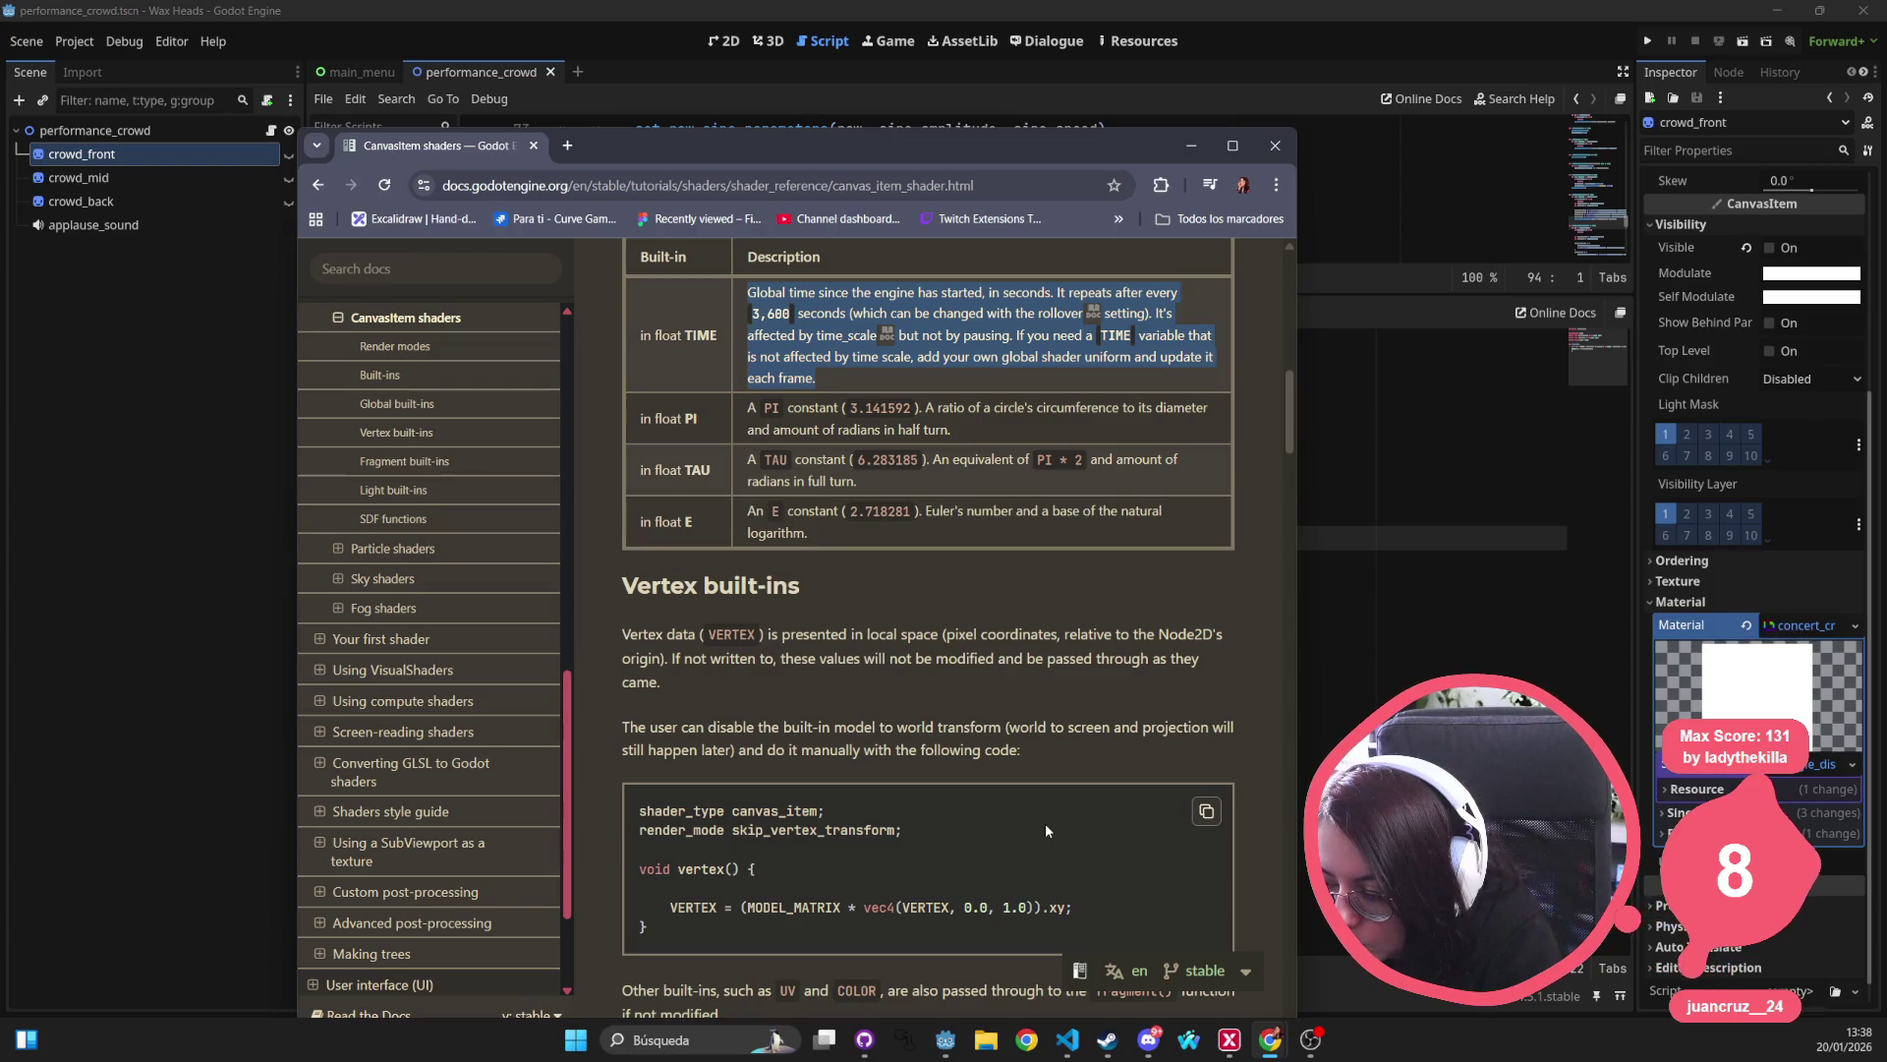
{"action": "scroll", "coordinate": [1046, 830], "scroll_direction": "down", "scroll_amount": 3}
{"action": "scroll", "coordinate": [1046, 829], "scroll_direction": "down", "scroll_amount": 3}
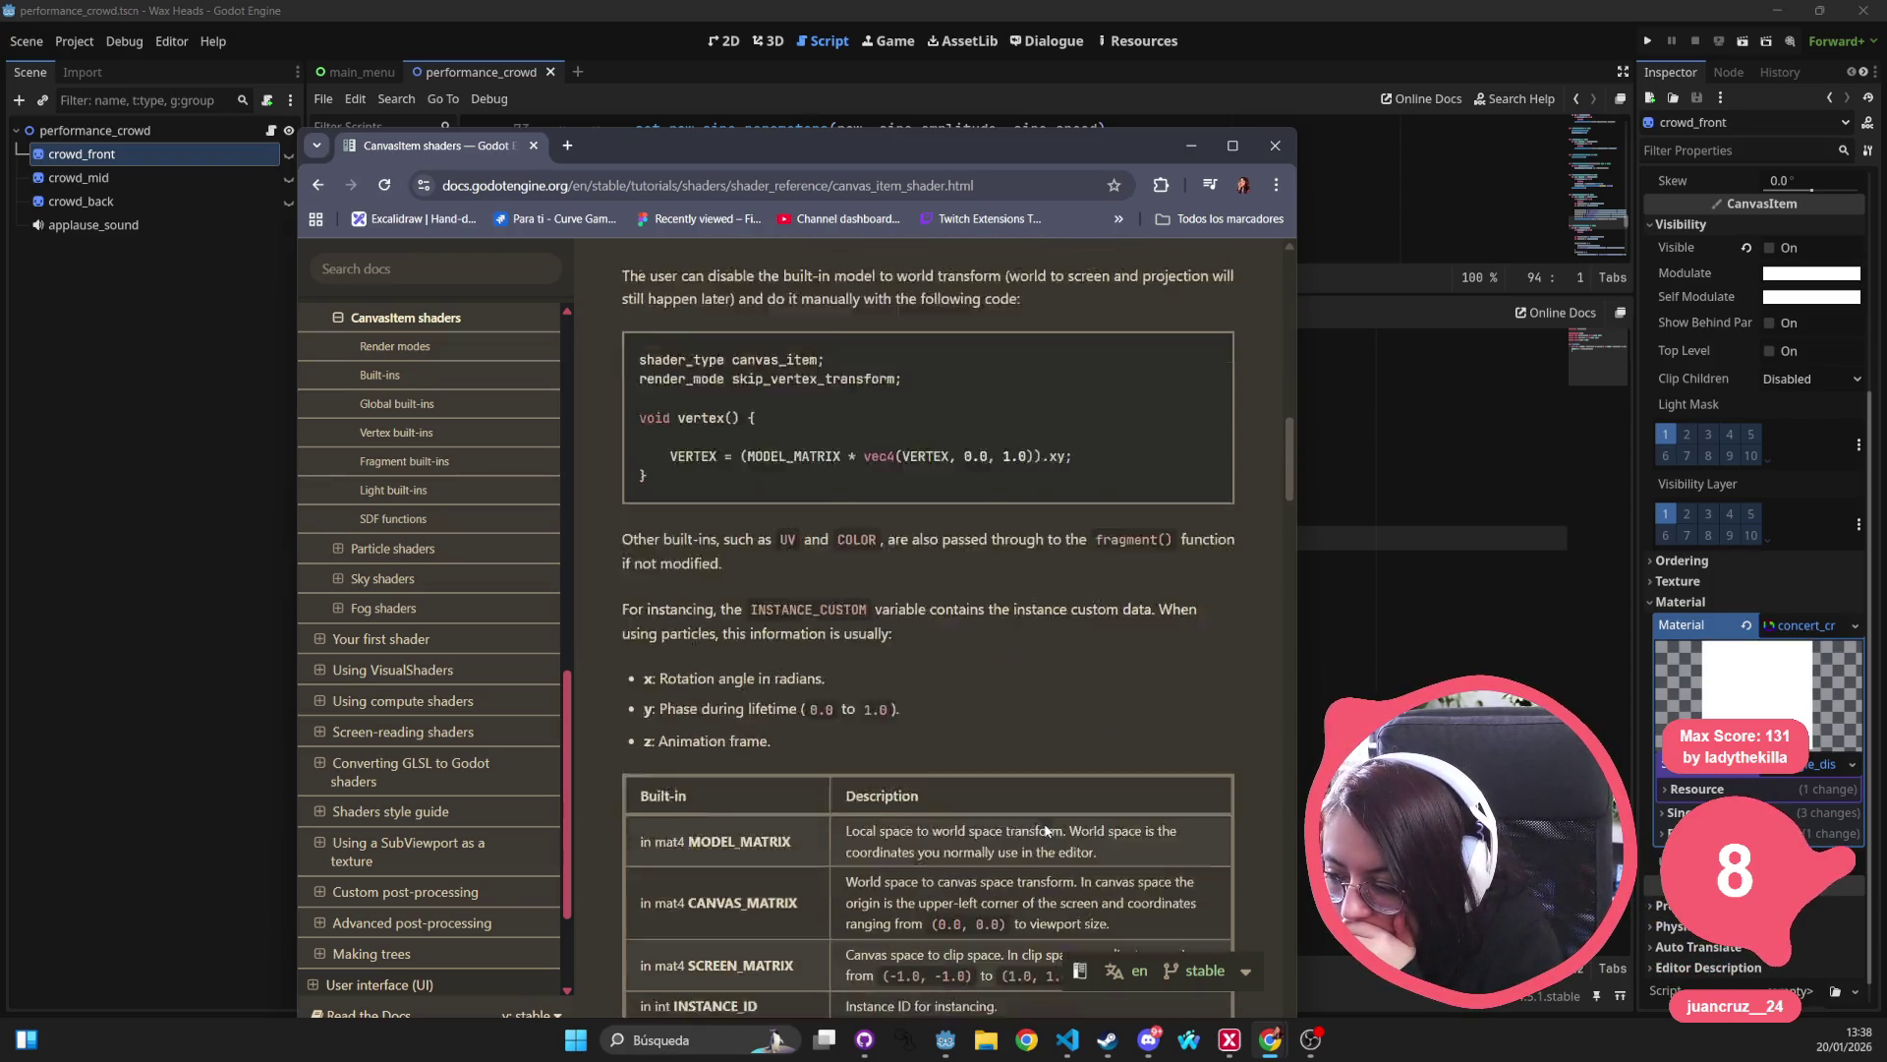
{"action": "scroll", "coordinate": [1044, 828], "scroll_direction": "down", "scroll_amount": 5}
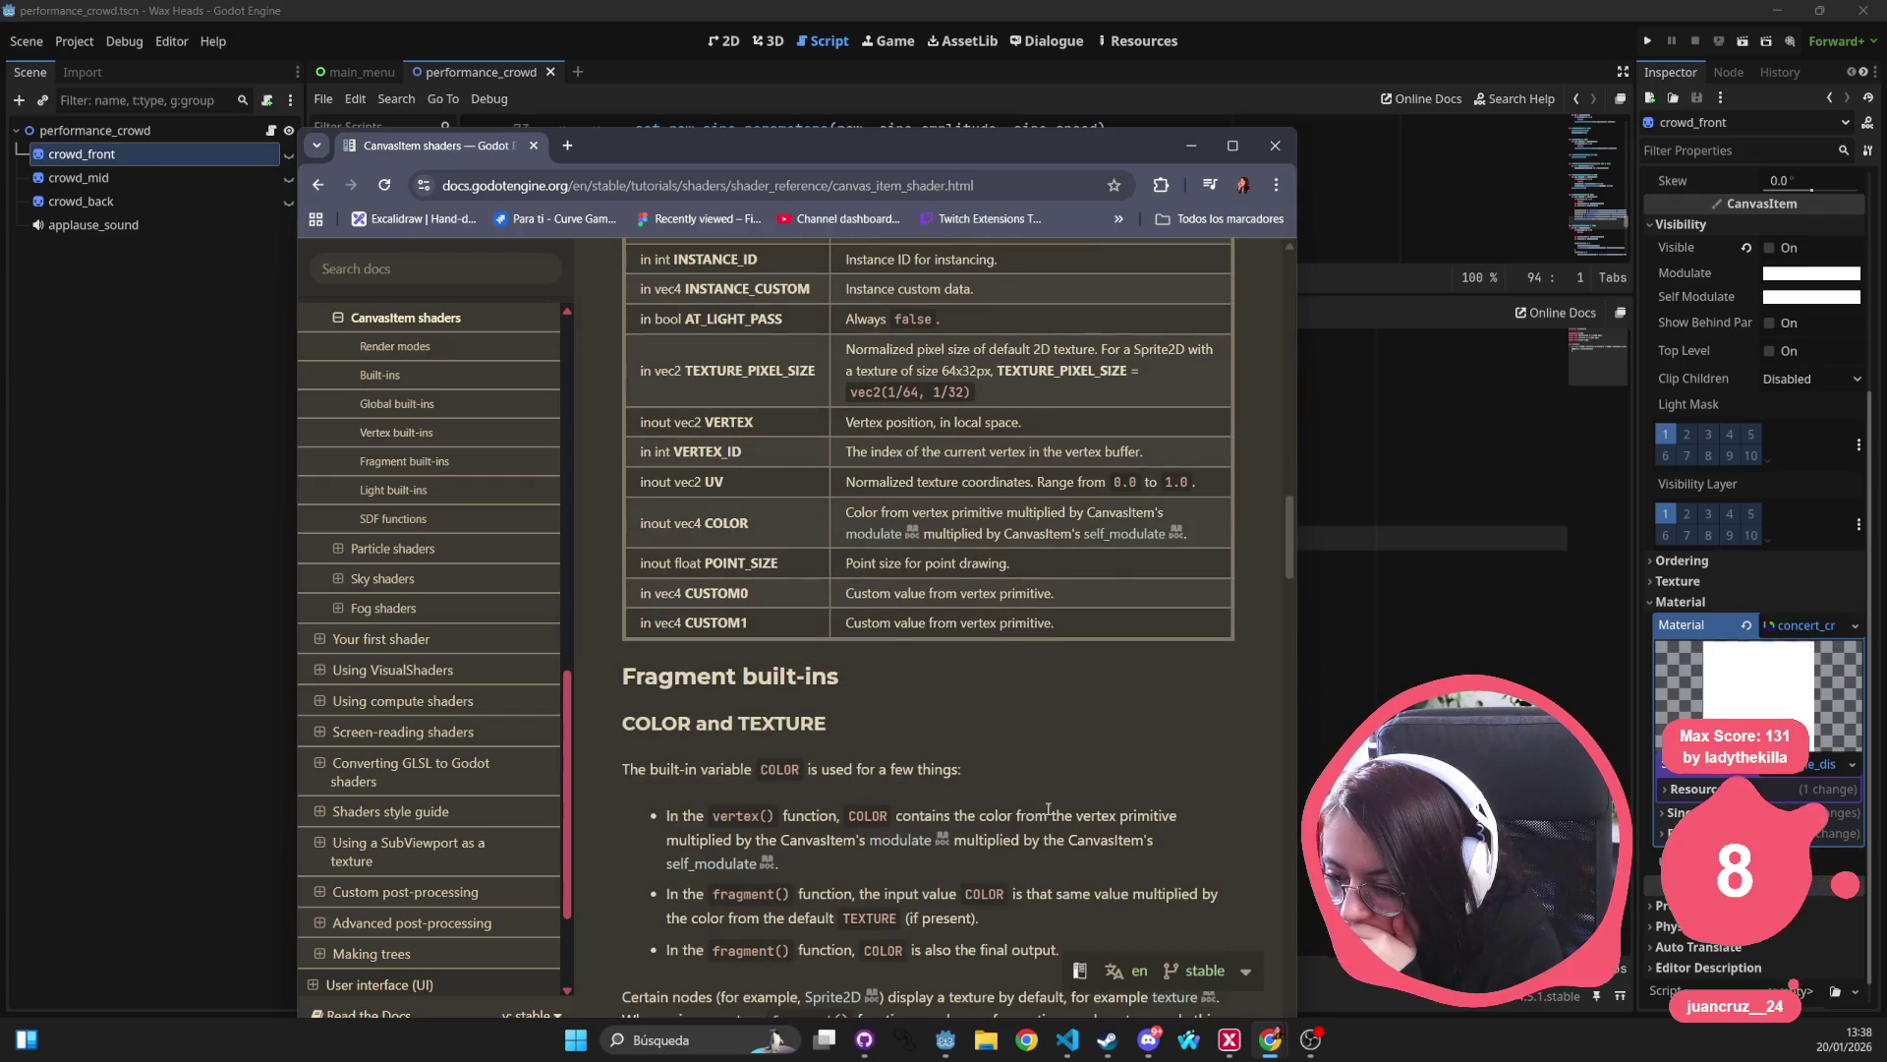
{"action": "left_click", "coordinate": [1273, 149]}
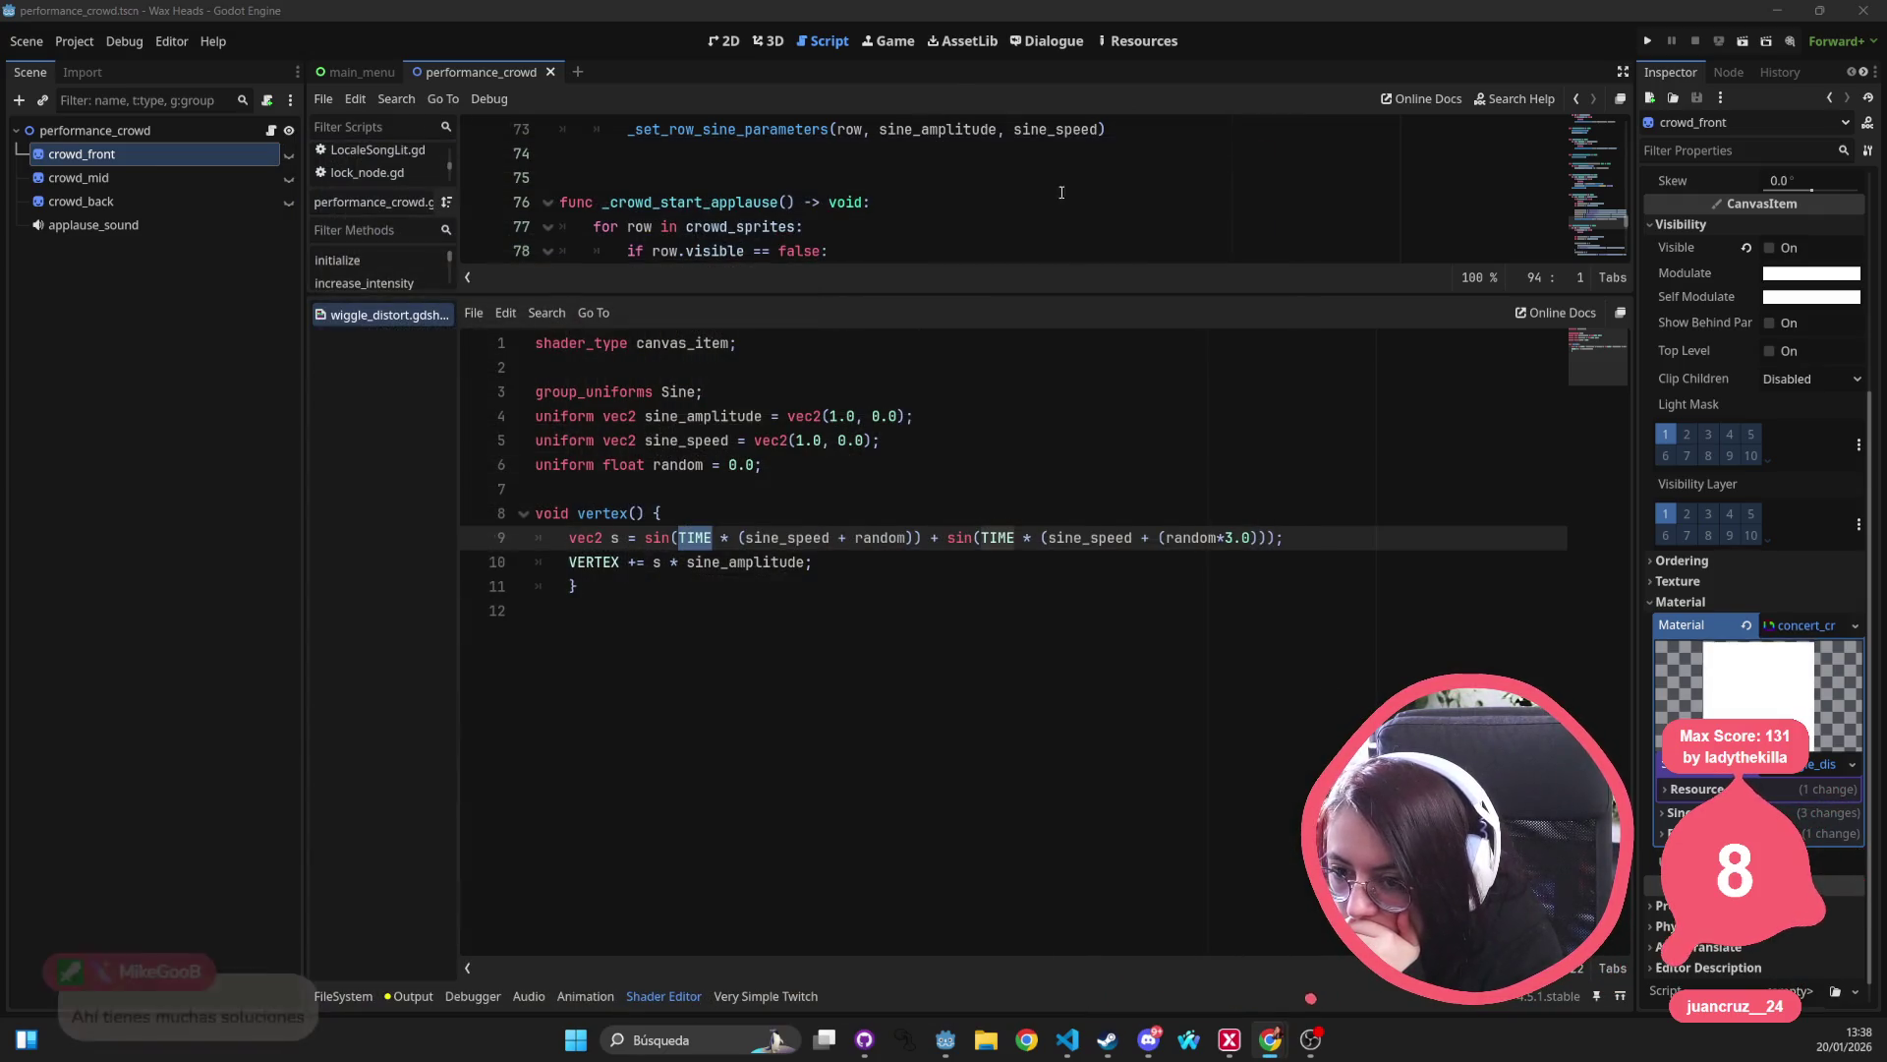
Open the pause_panel.gd script by quick-searching for 'pause'.
{"action": "key", "text": "shift+alt+o"}
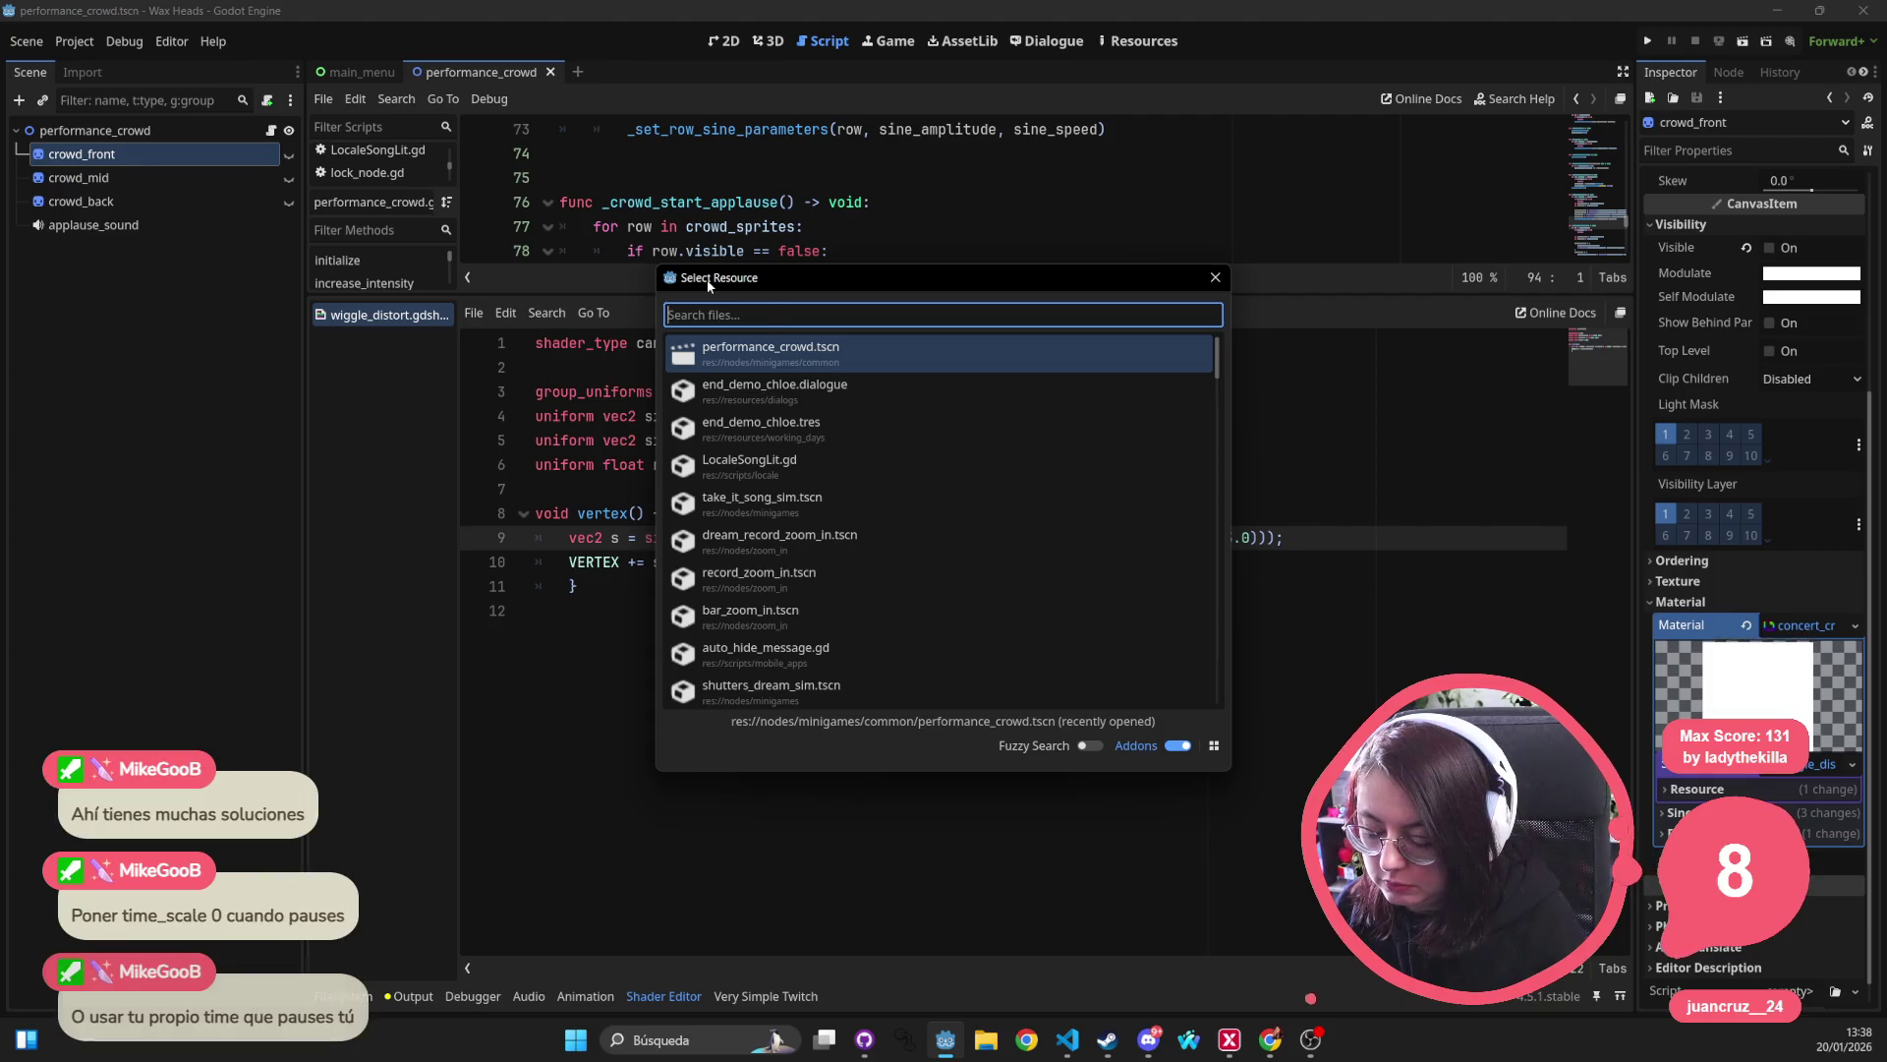
{"action": "type", "text": "pause"}
{"action": "key", "text": "Down"}
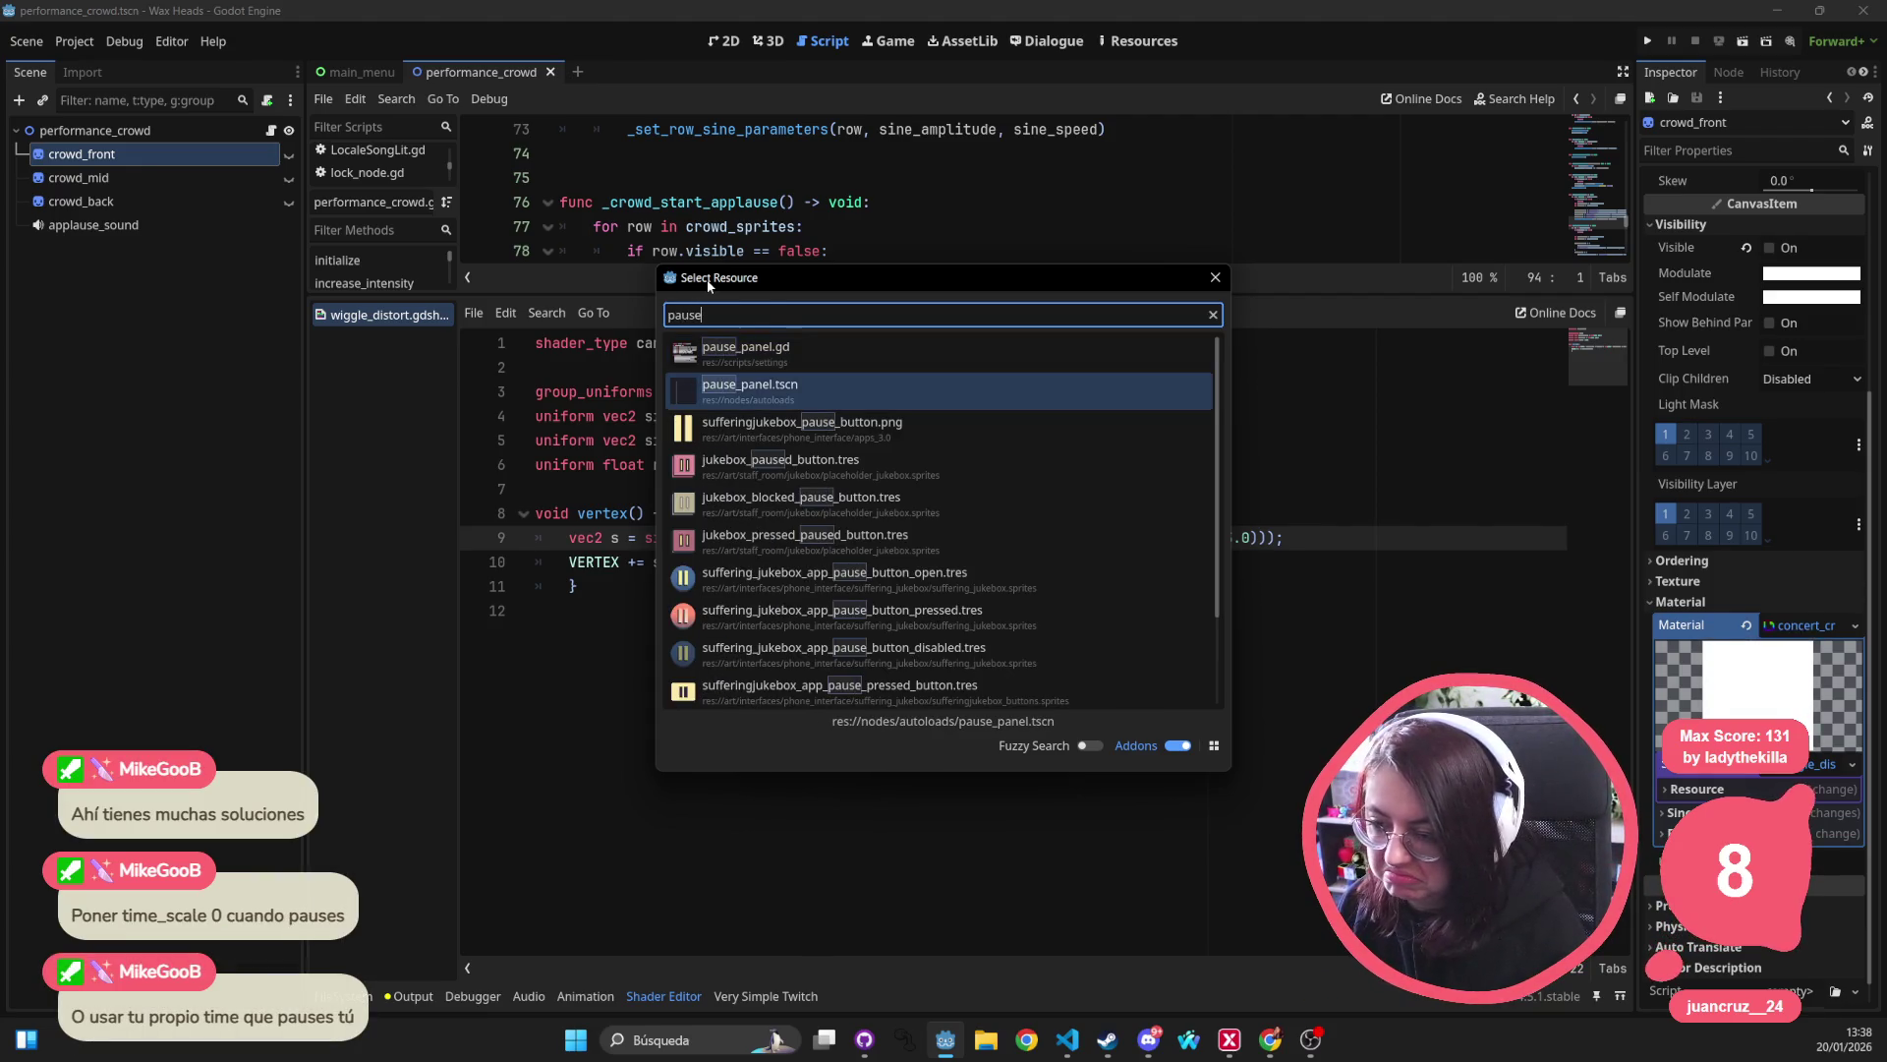
{"action": "key", "text": "Up"}
{"action": "key", "text": "Escape"}
Enlarge the script editor over the shader panel and start a text search from line 21.
{"action": "left_click_drag", "start_coordinate": [706, 293], "coordinate": [705, 755]}
{"action": "left_click", "coordinate": [800, 620]}
{"action": "key", "text": "ctrl+f"}
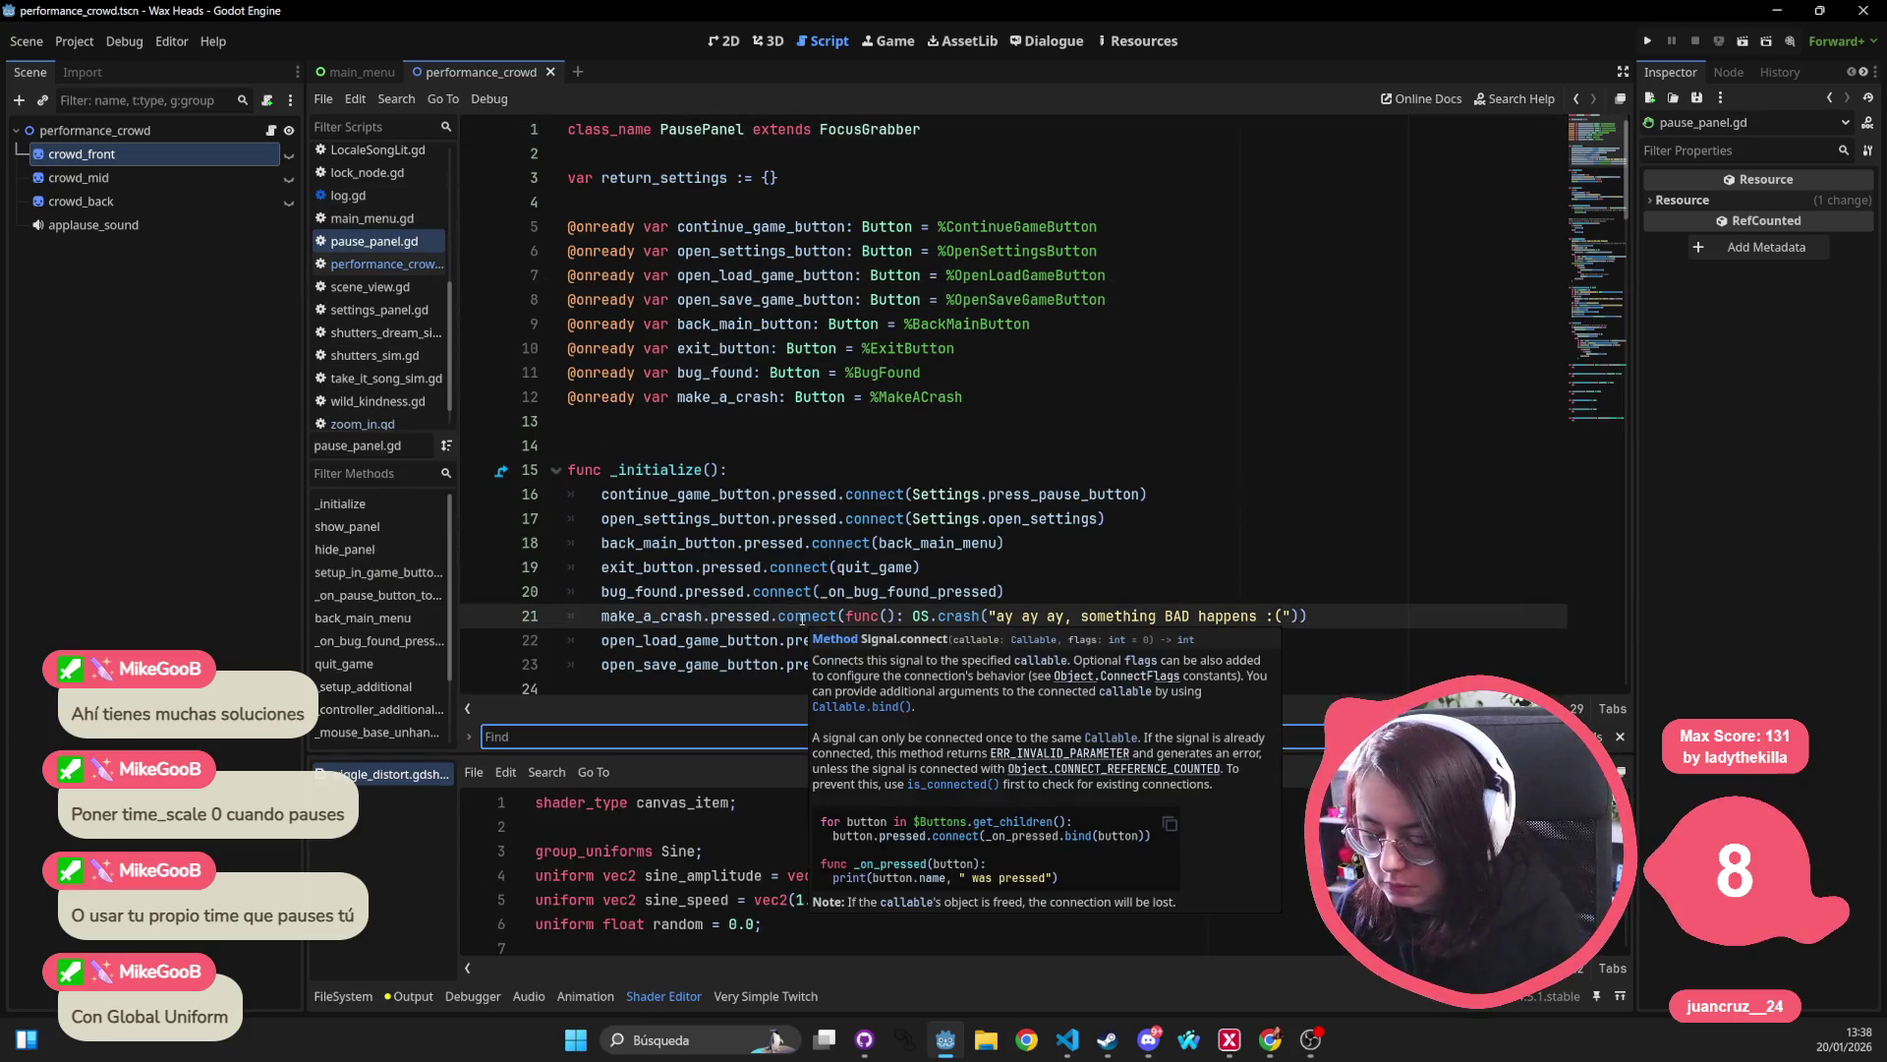
Search for 'pause' and add 'Engine.time_scale = 0' after paused = true in show_panel.
{"action": "type", "text": "pause"}
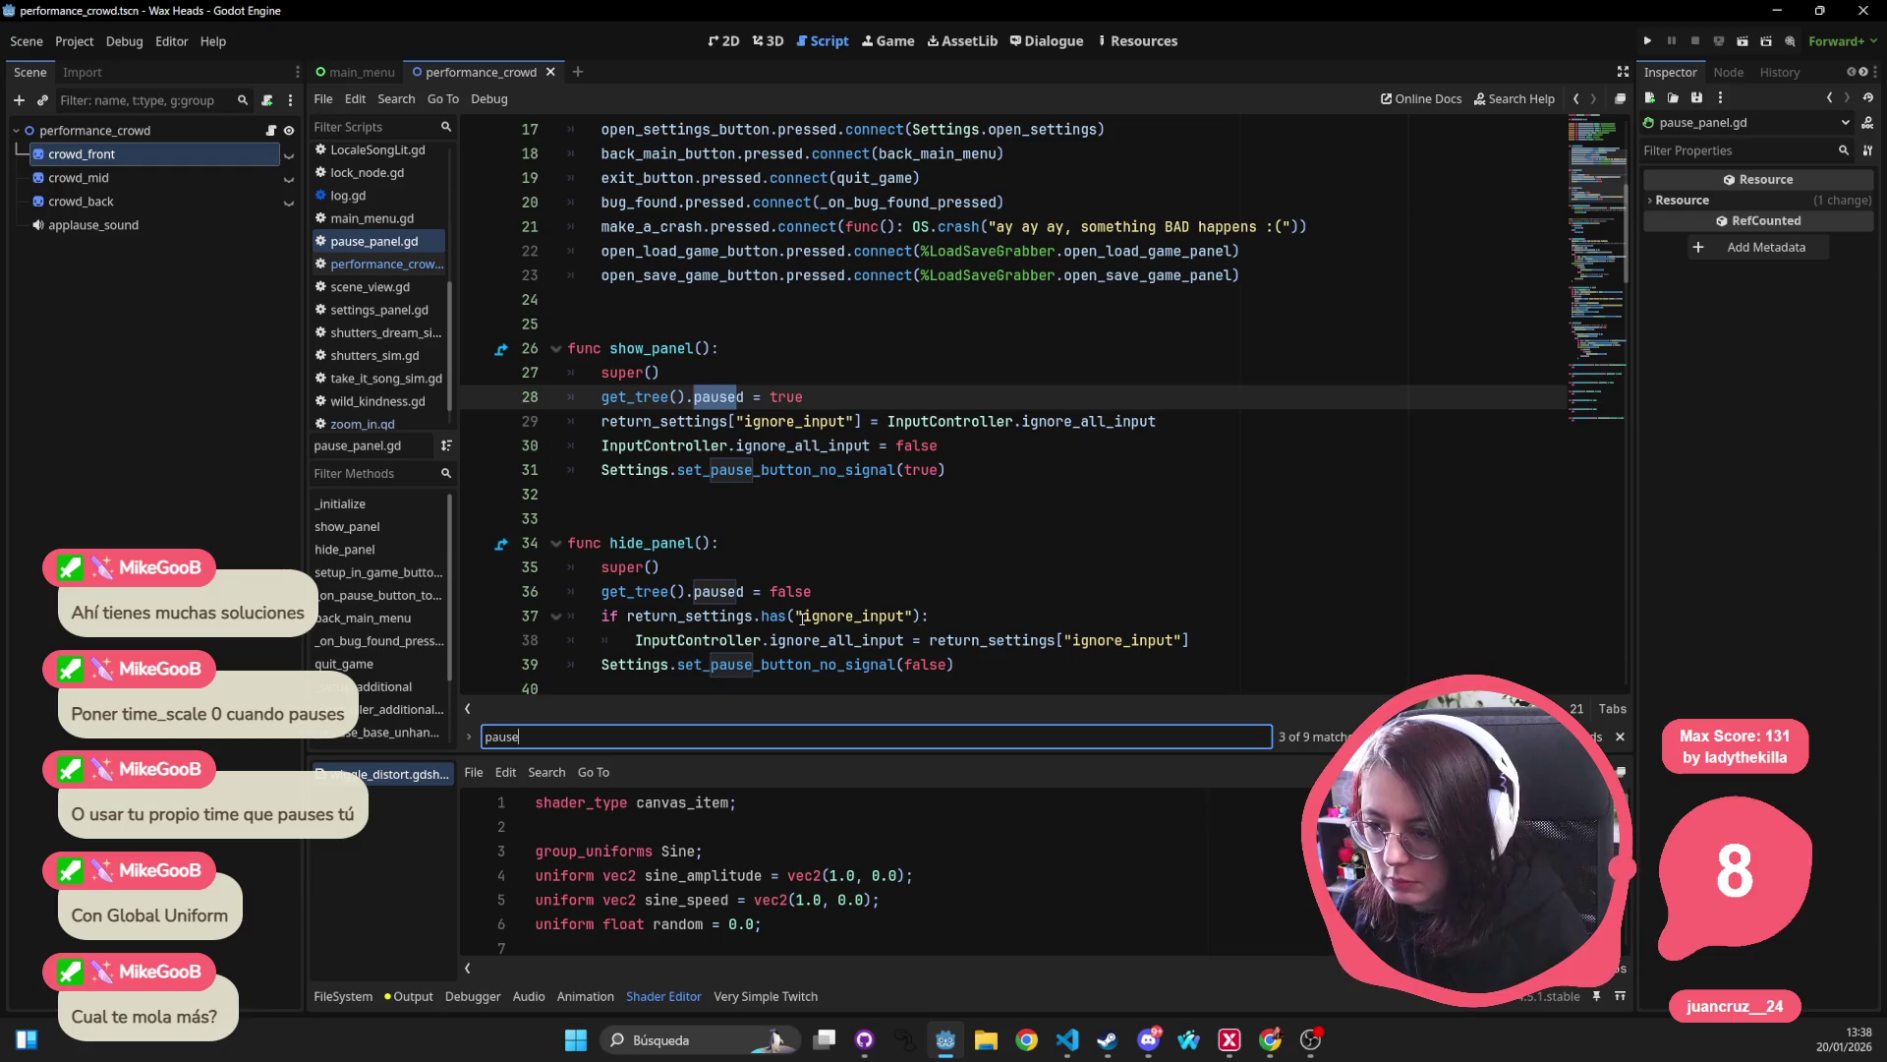
{"action": "left_click", "coordinate": [814, 393]}
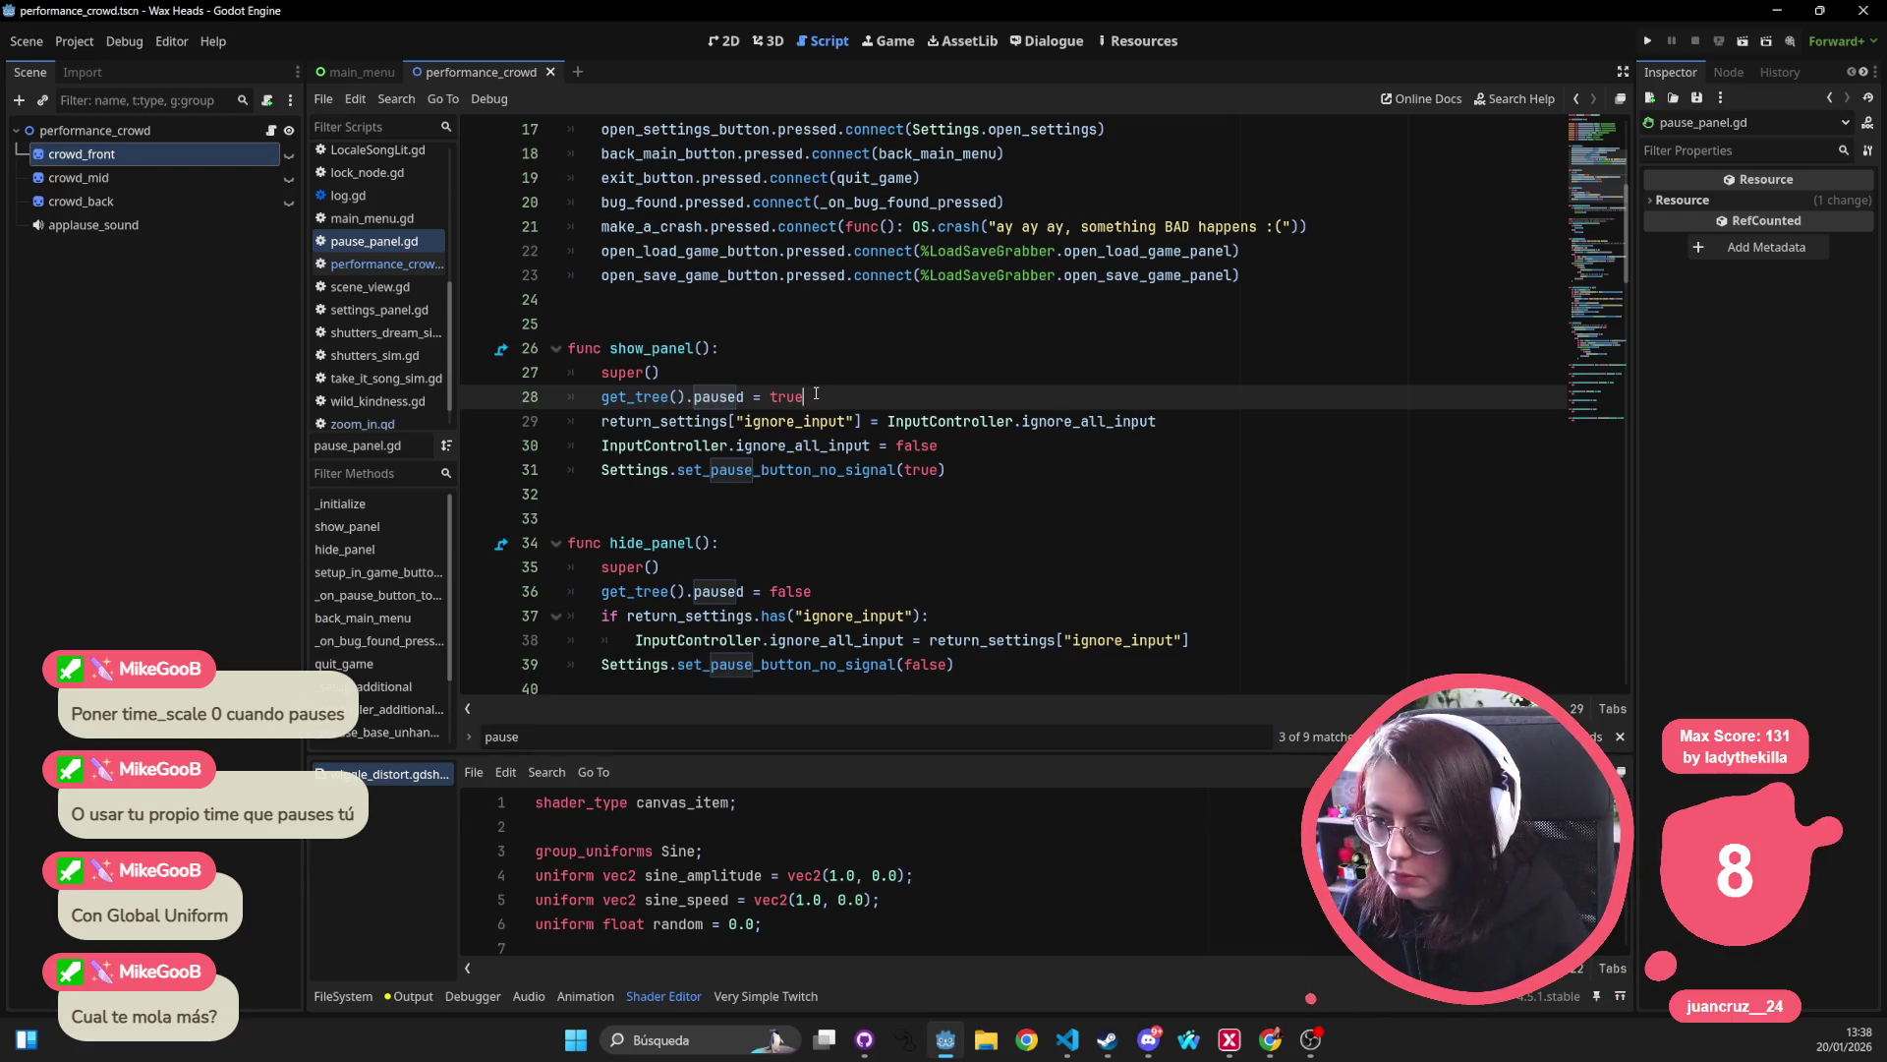
{"action": "key", "text": "Return"}
{"action": "type", "text": "get_tree"}
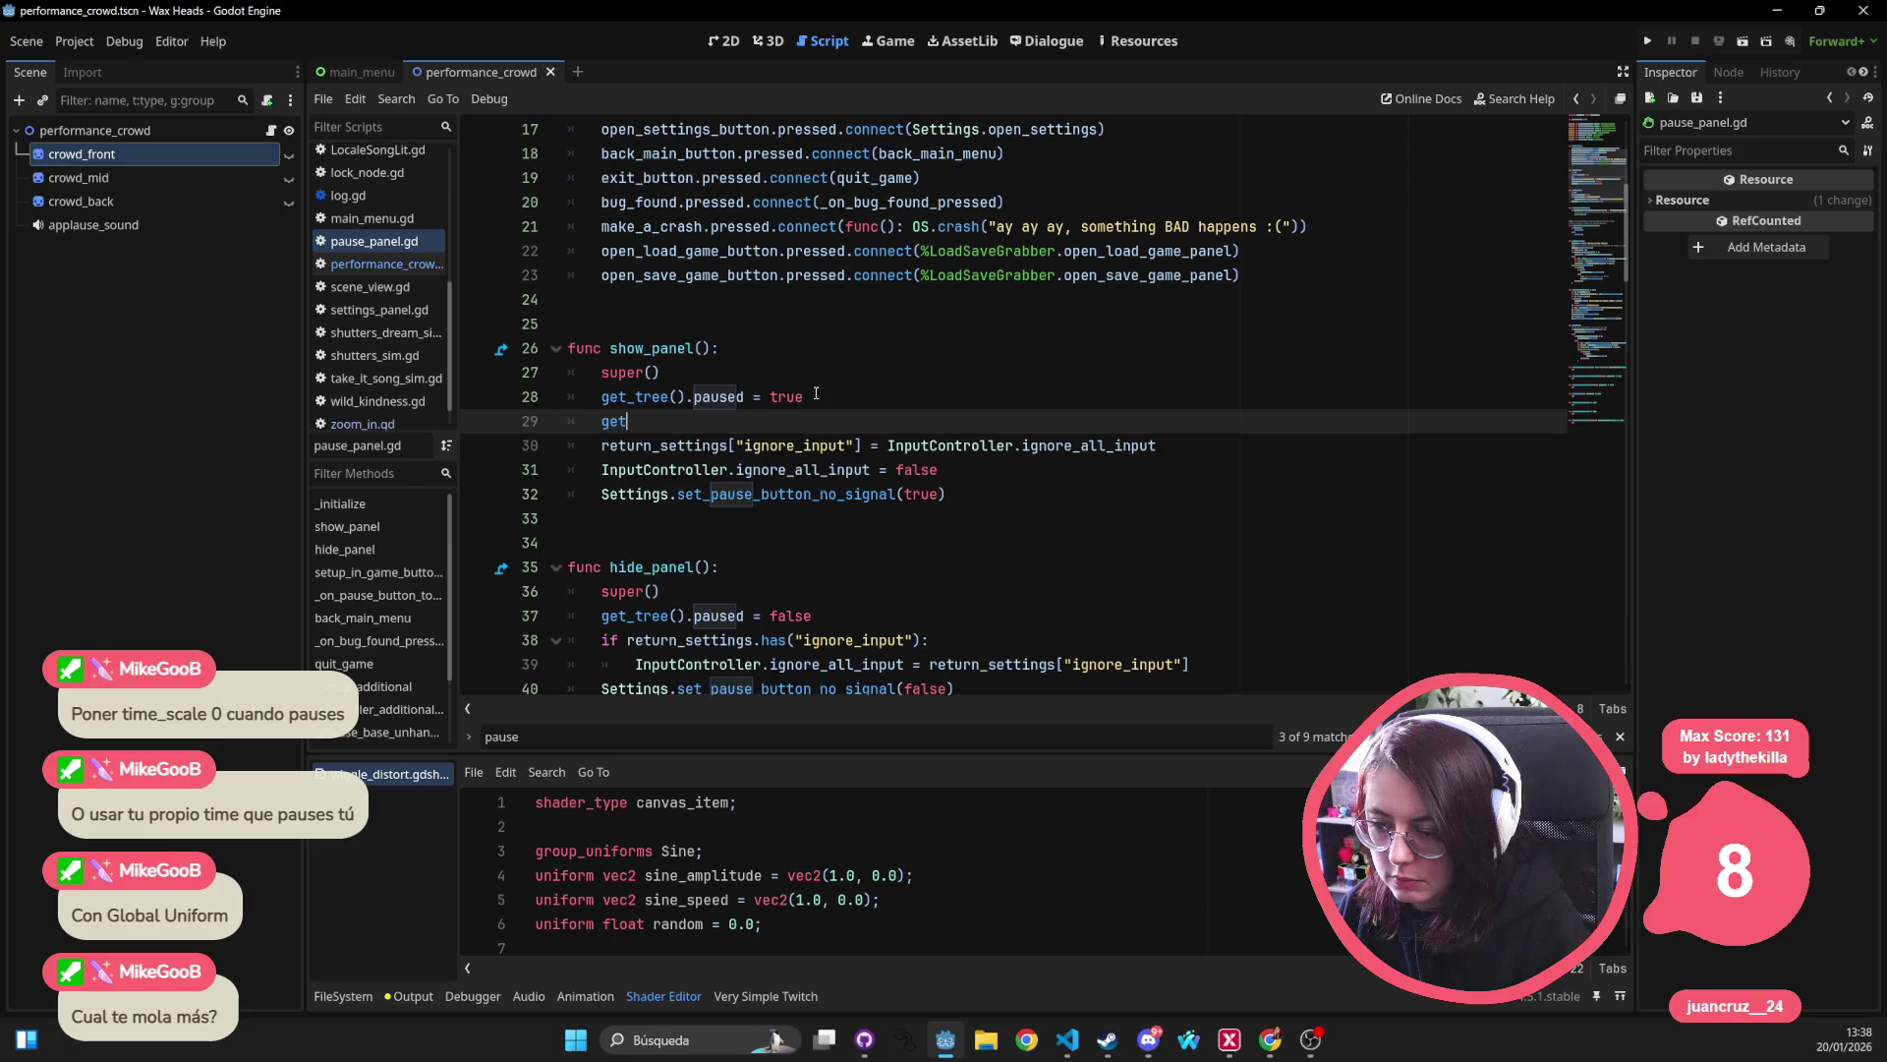
{"action": "key", "text": "Return"}
{"action": "type", "text": "time_"}
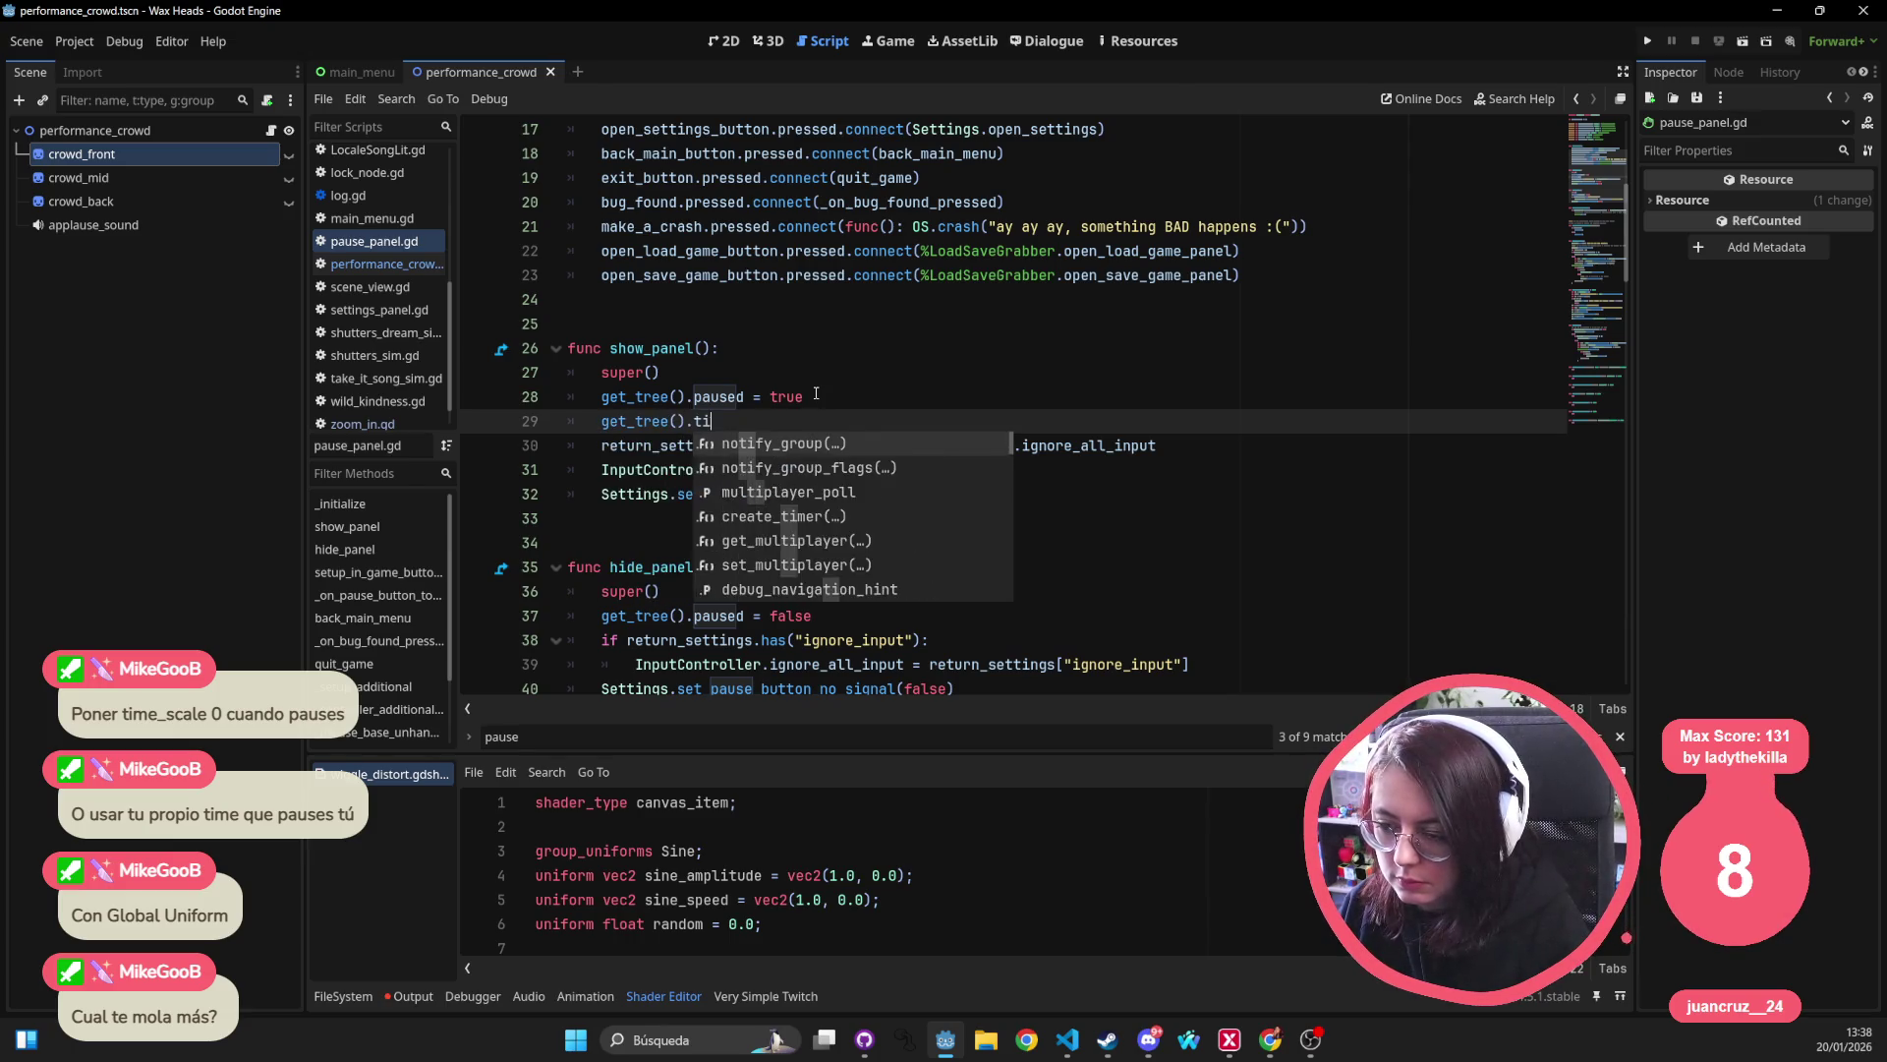
{"action": "key", "text": "BackSpace"}
{"action": "key", "text": "BackSpace"}
{"action": "key", "text": "BackSpace"}
{"action": "type", "text": "time_sc"}
{"action": "key", "text": "BackSpace"}
{"action": "key", "text": "BackSpace"}
{"action": "key", "text": "BackSpace"}
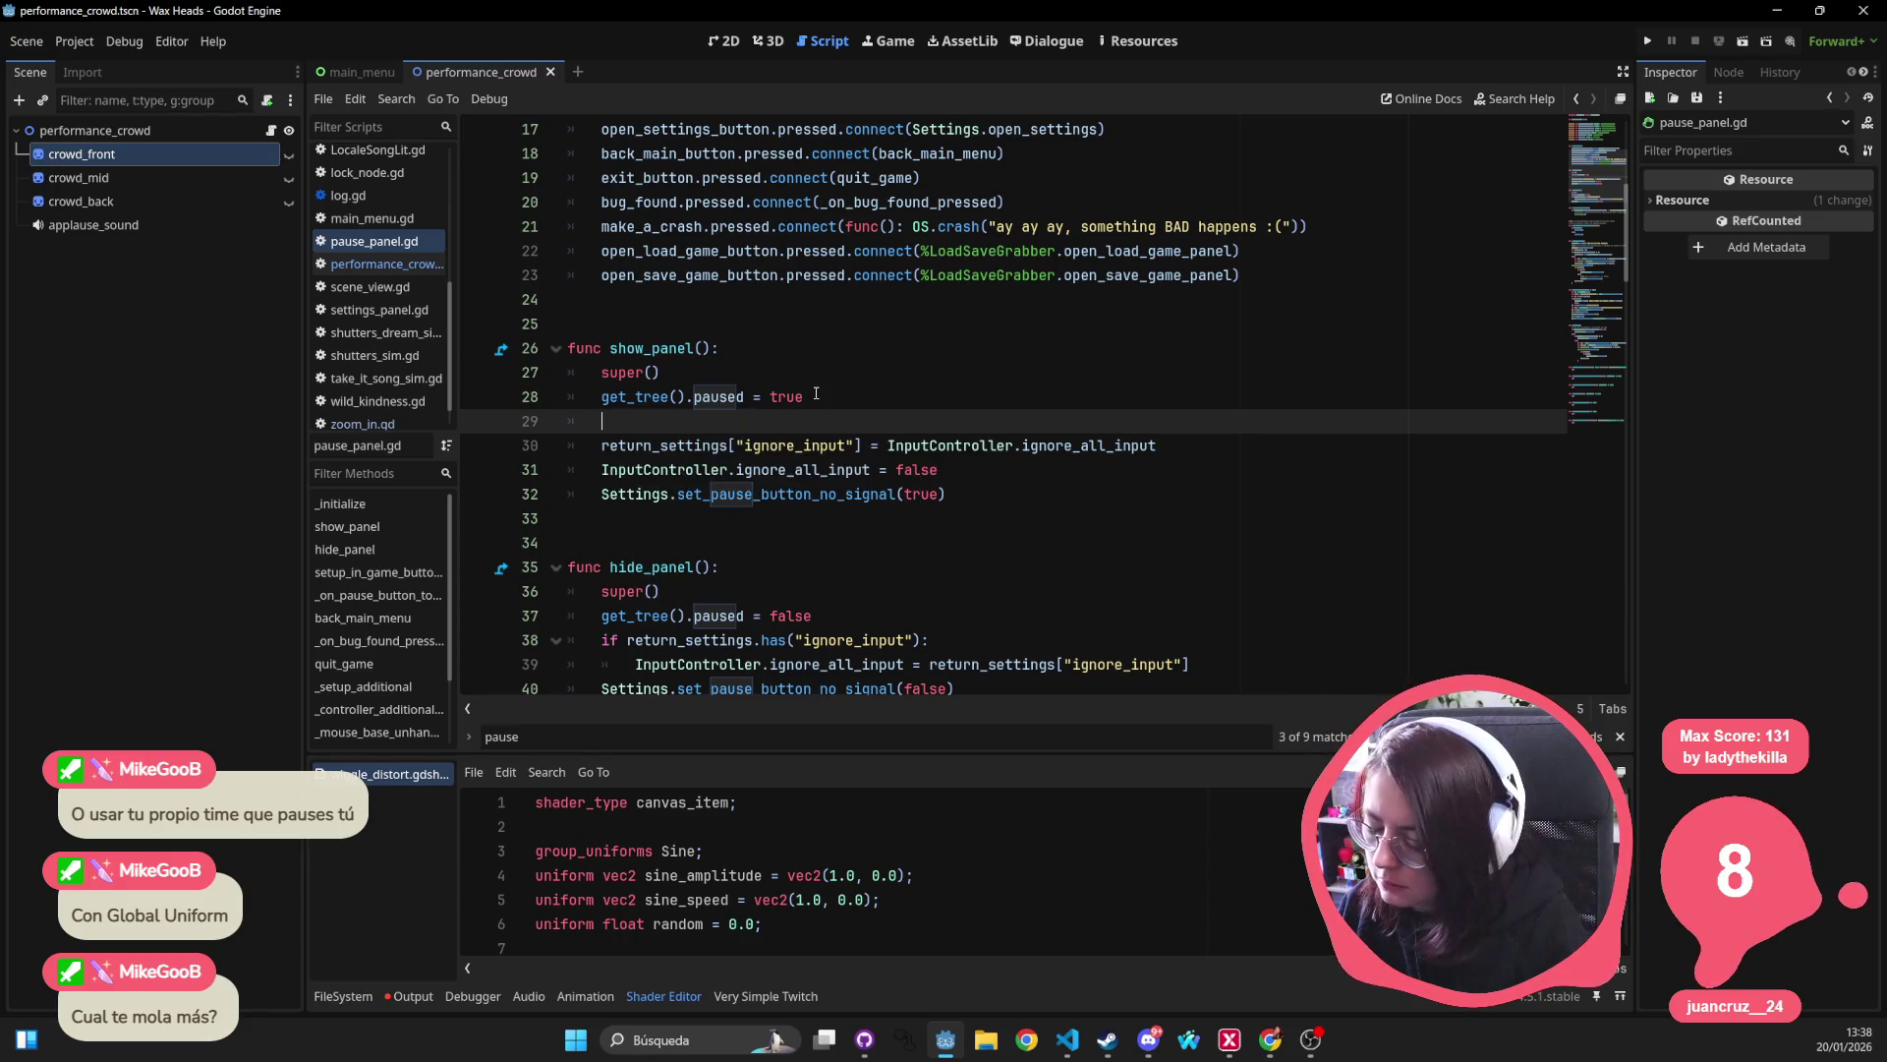
{"action": "type", "text": "time"}
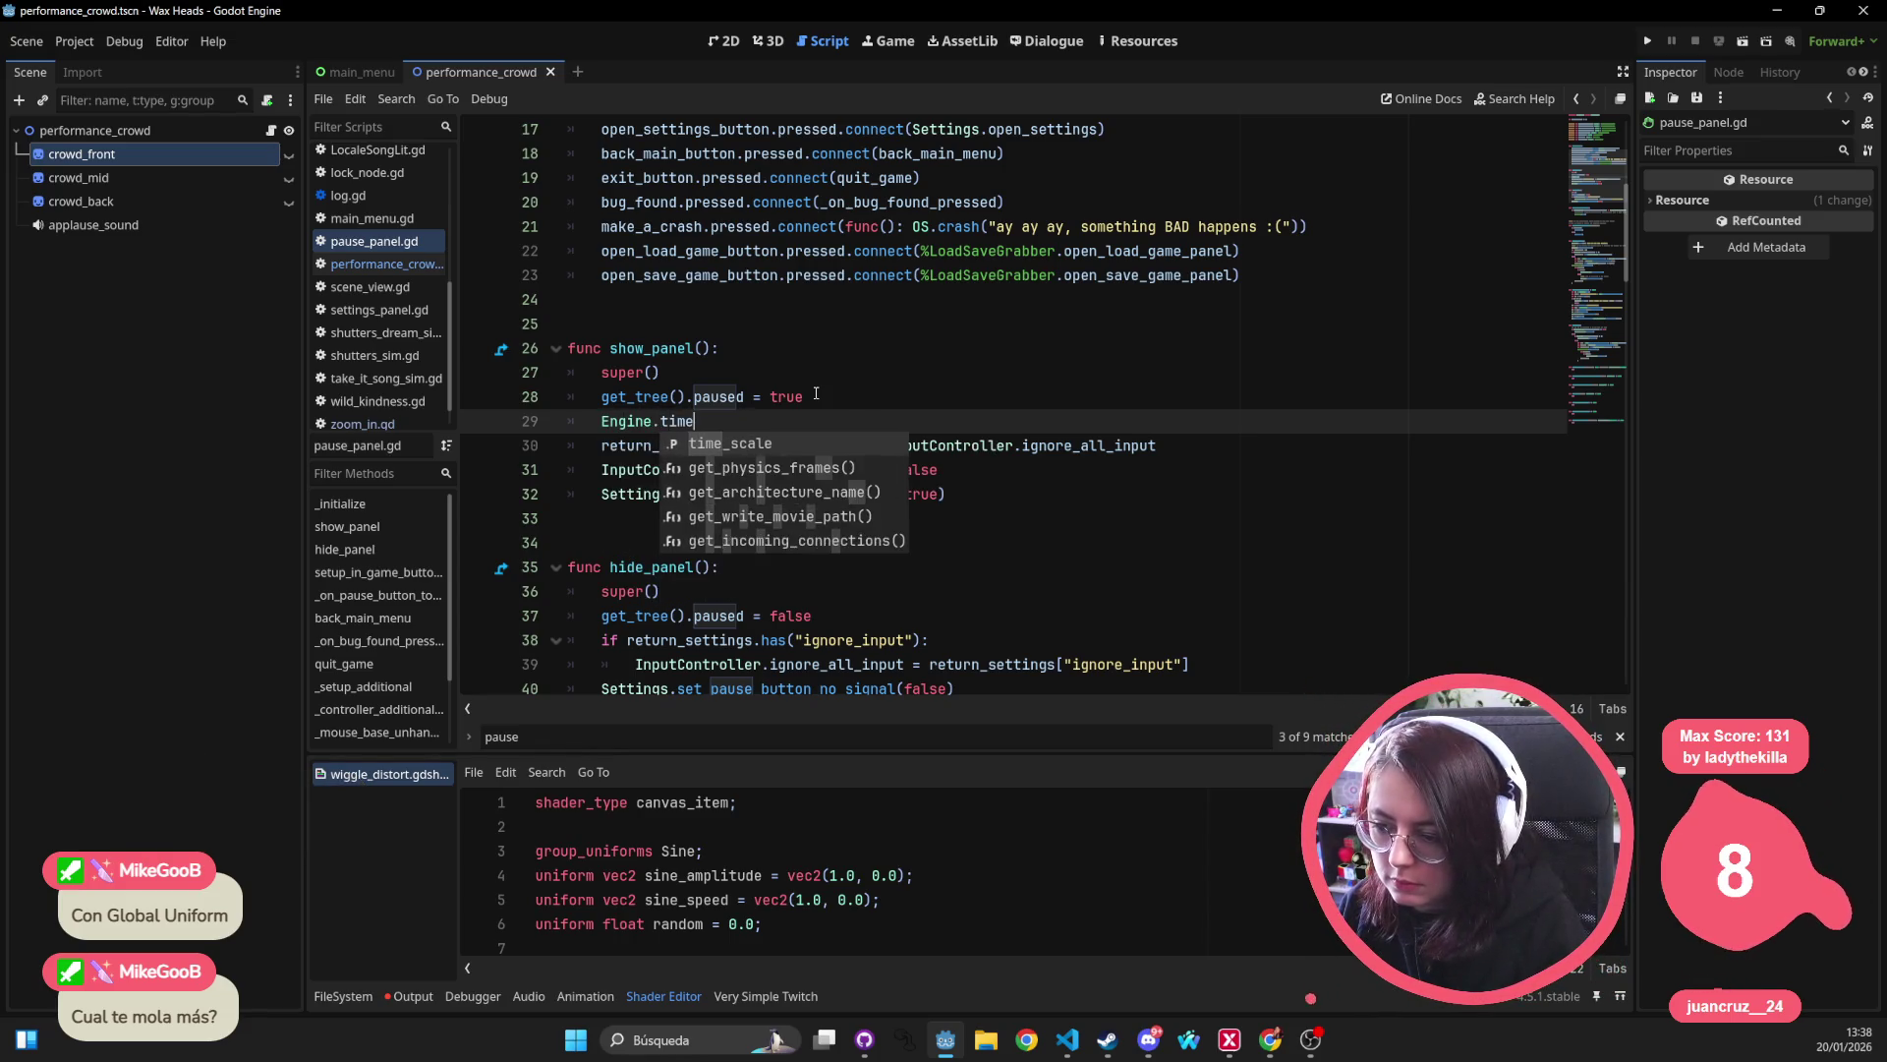
{"action": "key", "text": "Return"}
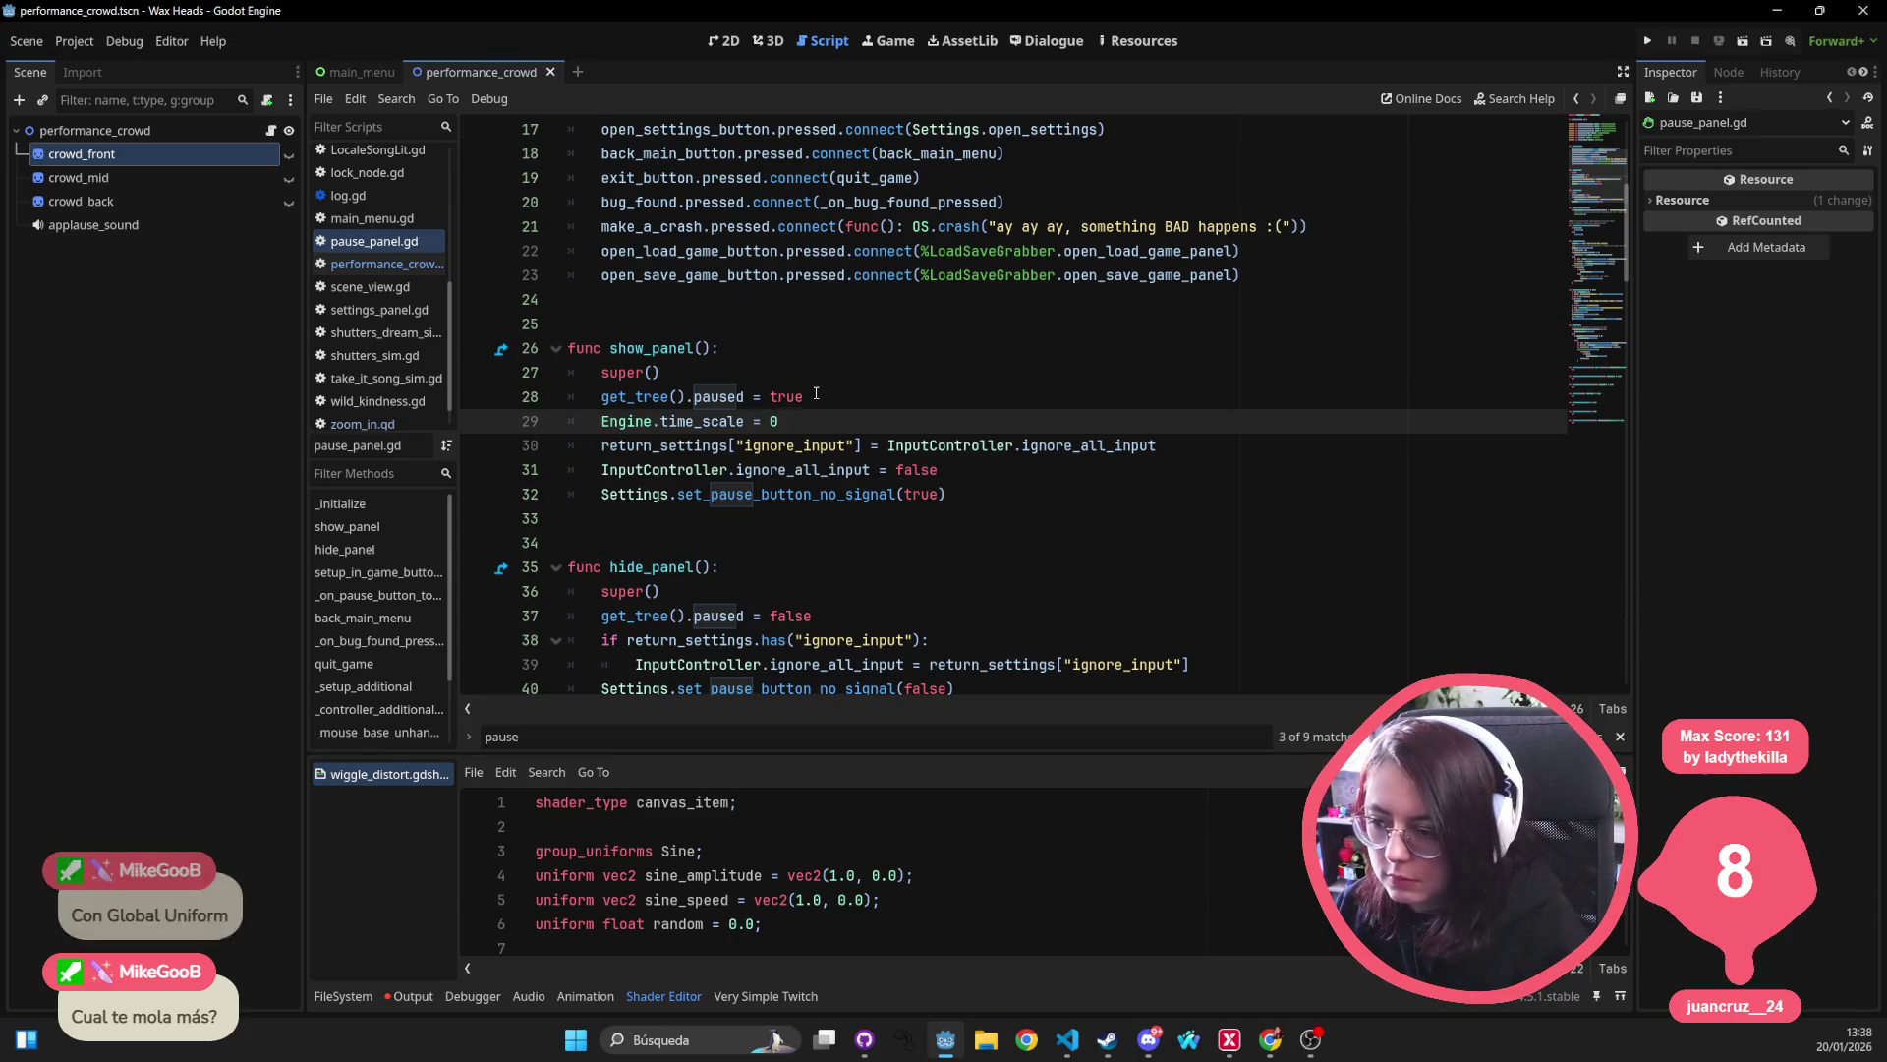
Copy that line into hide_panel after paused = false, change it to 1, and run the project.
{"action": "key", "text": "shift+Home"}
{"action": "scroll", "coordinate": [652, 428], "scroll_direction": "down", "scroll_amount": 1}
{"action": "key", "text": "ctrl+c"}
{"action": "scroll", "coordinate": [652, 428], "scroll_direction": "down", "scroll_amount": 1}
{"action": "left_click", "coordinate": [876, 469]}
{"action": "key", "text": "Return"}
{"action": "key", "text": "ctrl+v"}
{"action": "key", "text": "BackSpace"}
{"action": "type", "text": "1"}
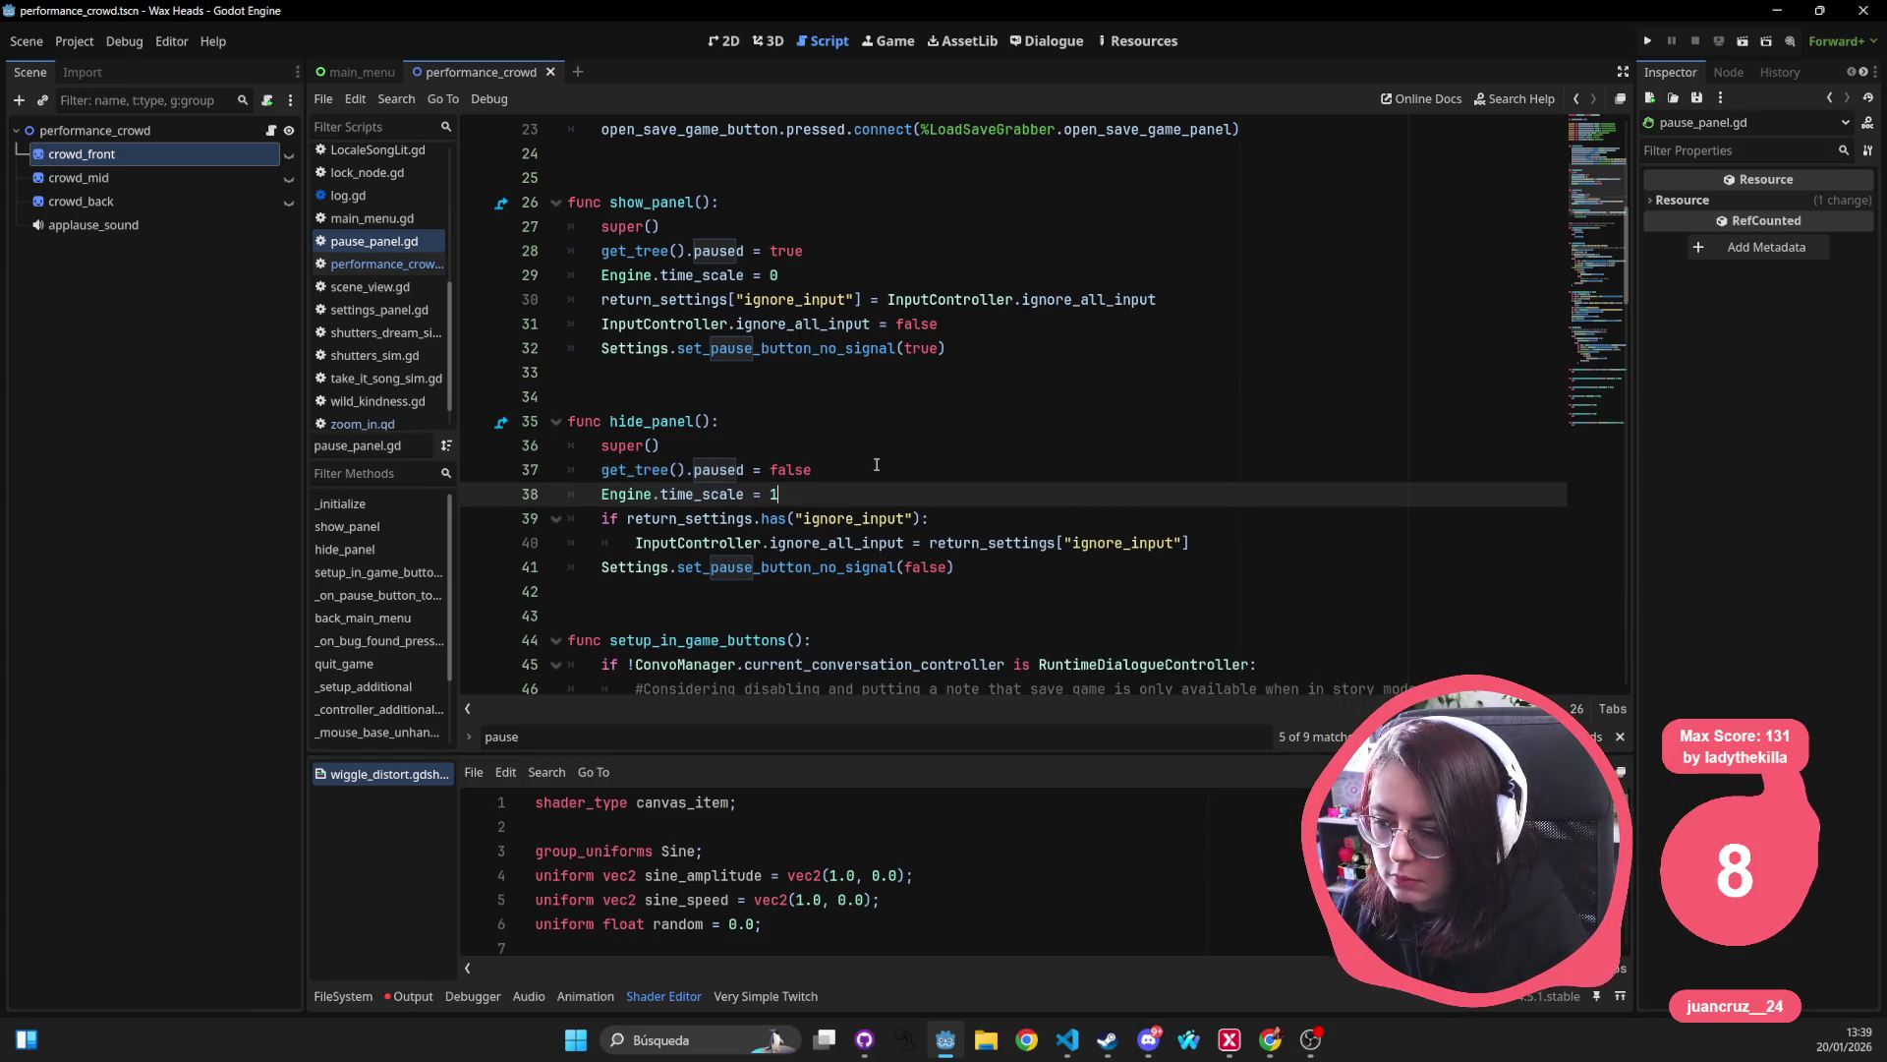
{"action": "key", "text": "Up"}
{"action": "key", "text": "Up"}
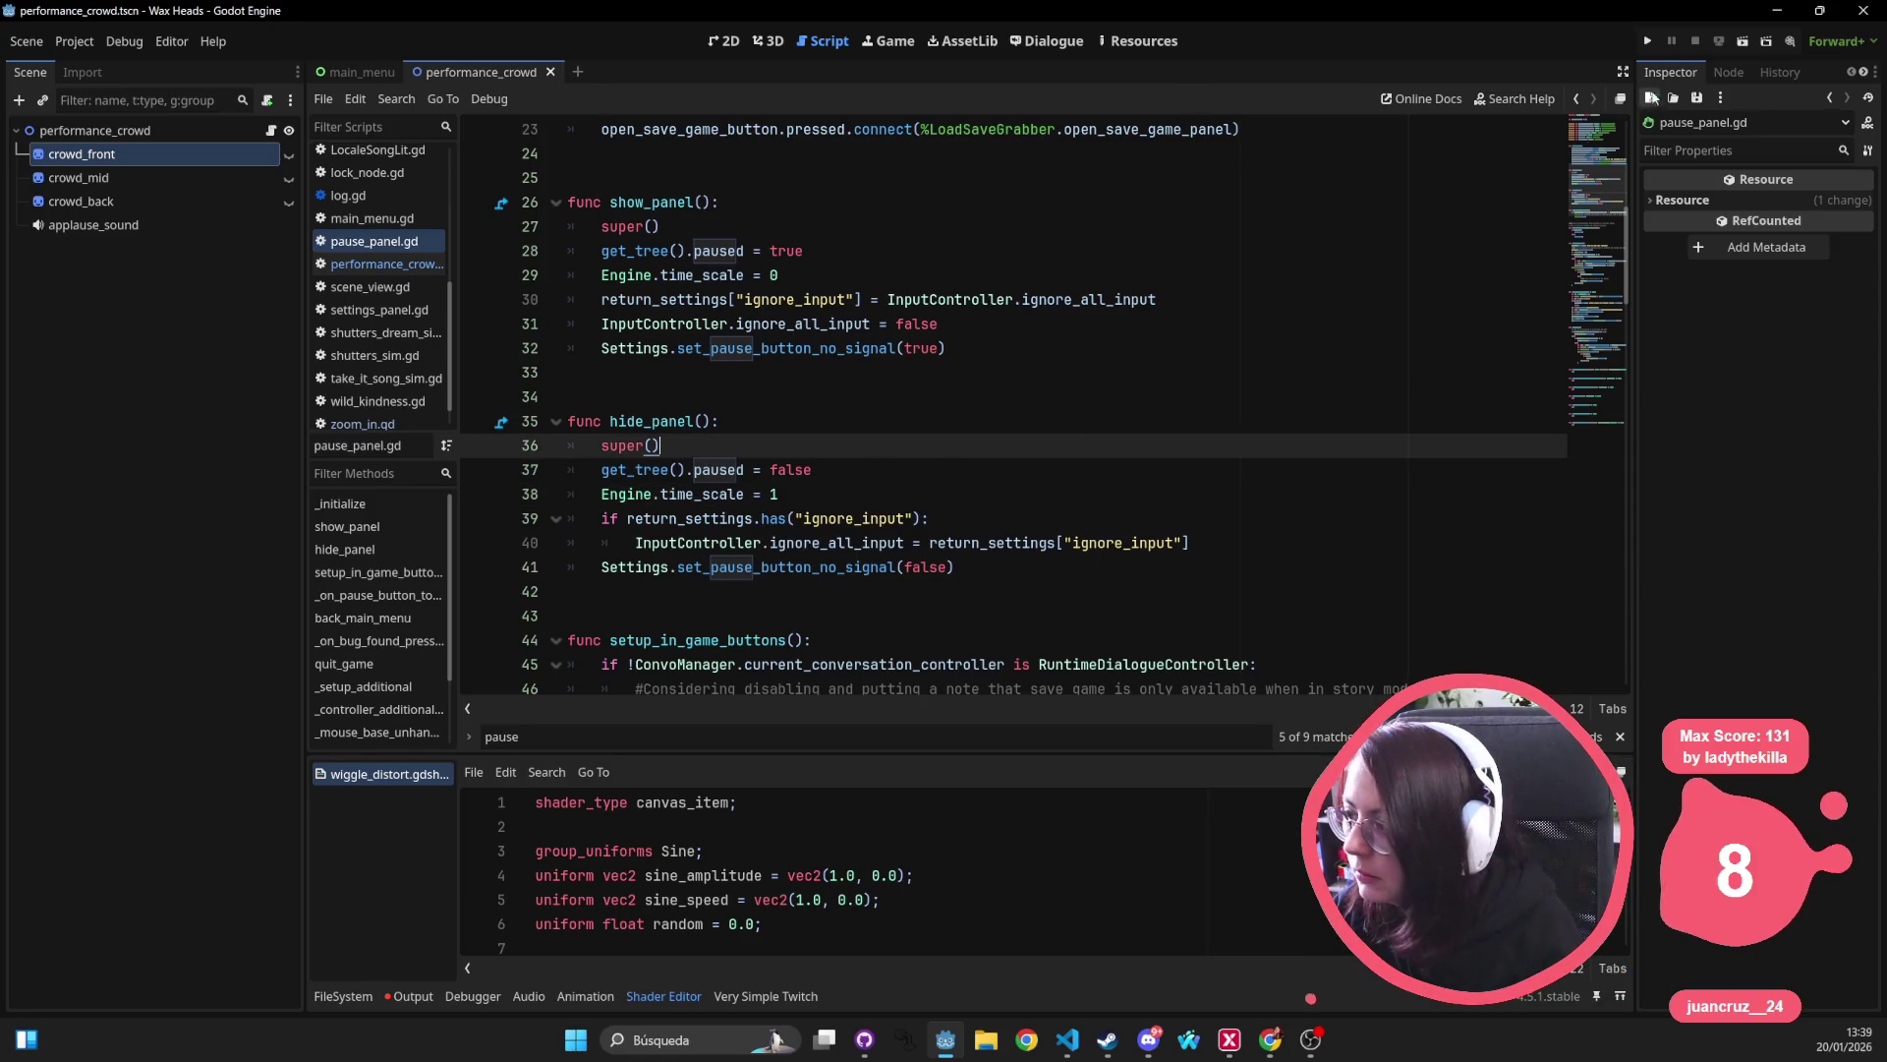
{"action": "left_click", "coordinate": [1648, 42]}
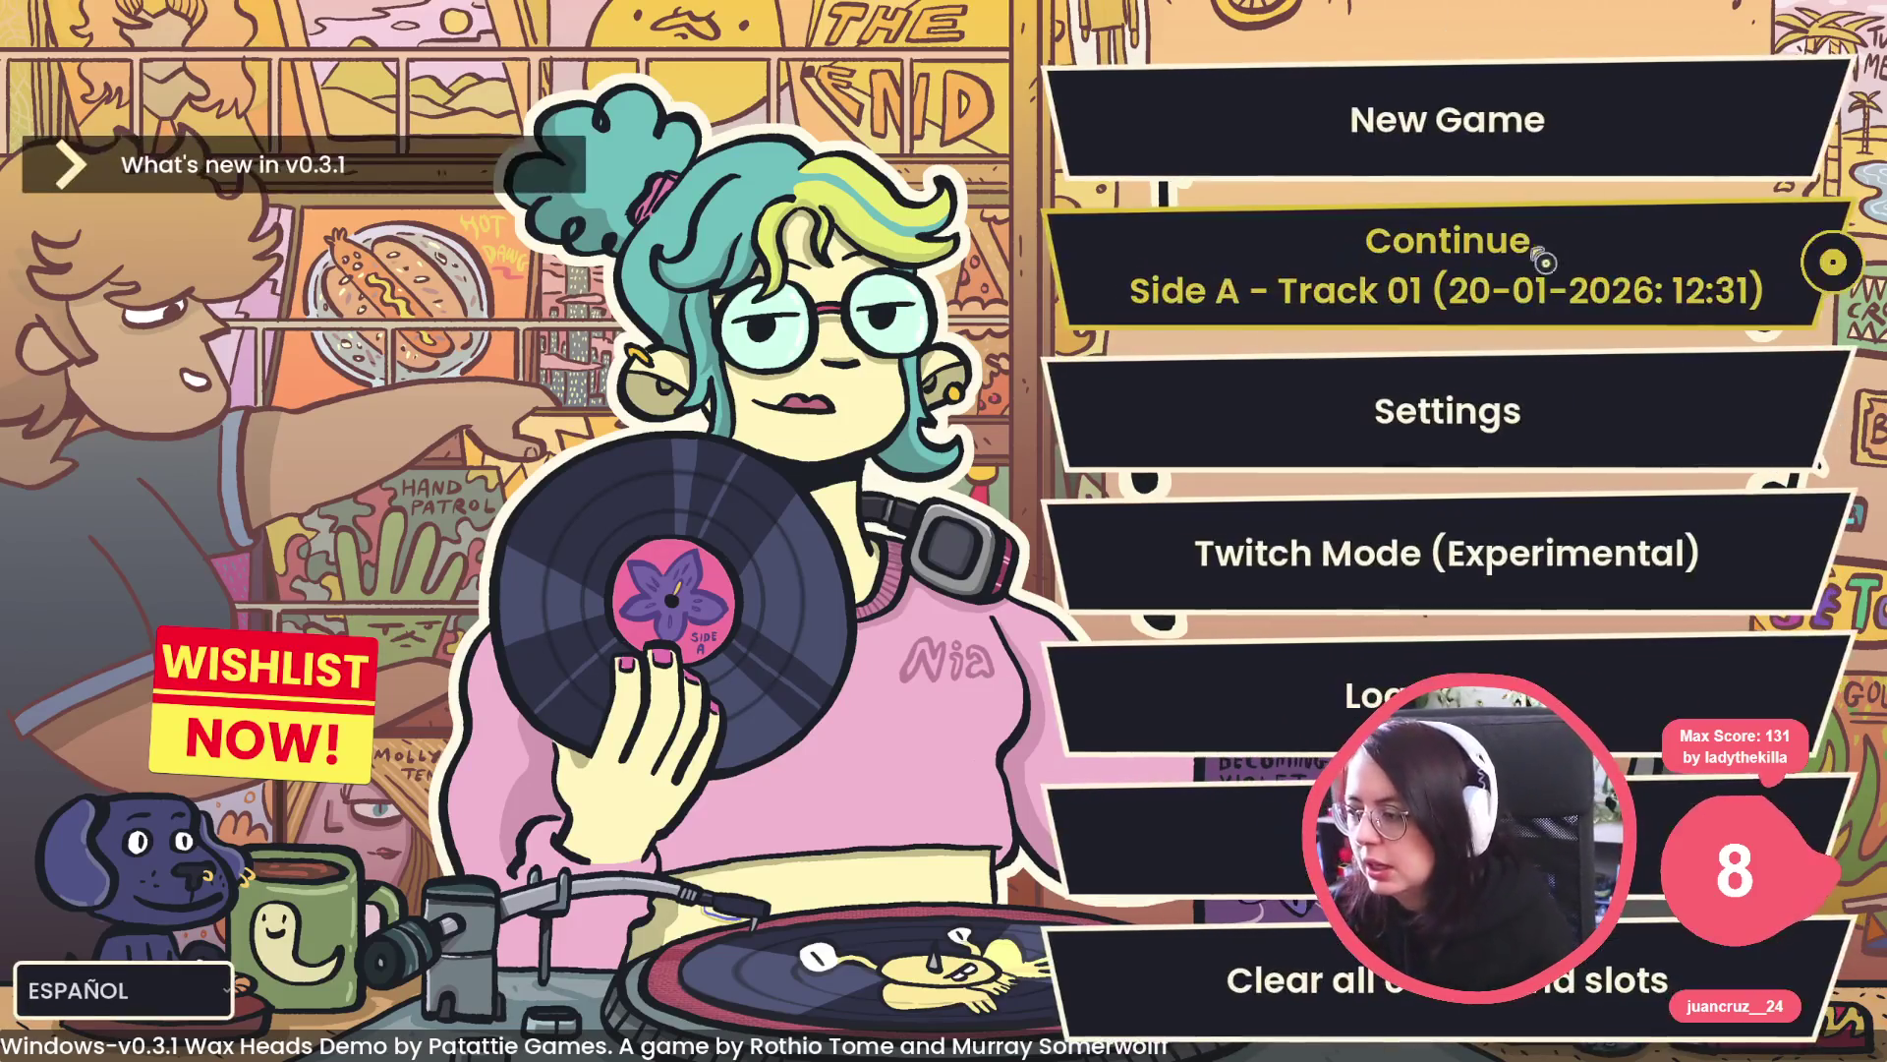
Load the saved game, toggle the pause menu with Esc repeatedly, then open the debug console.
{"action": "left_click", "coordinate": [1545, 261]}
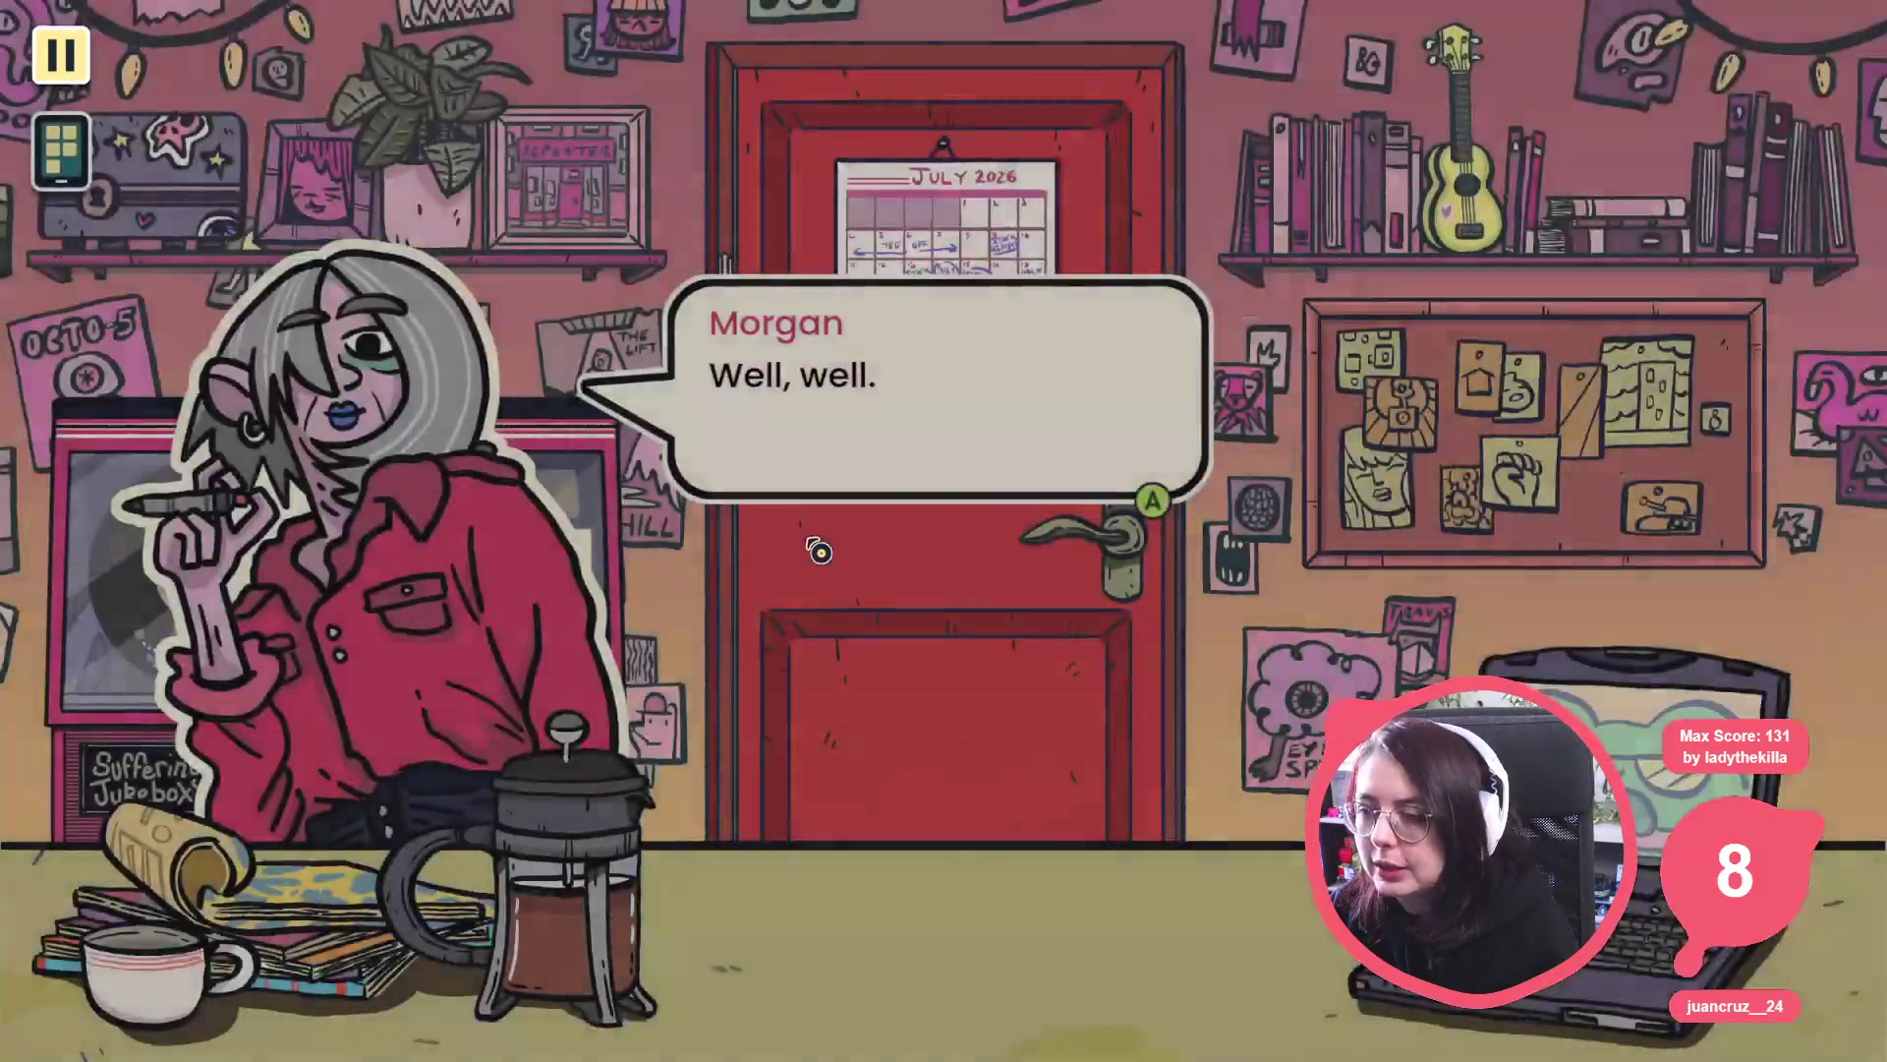
{"action": "key", "text": "Escape"}
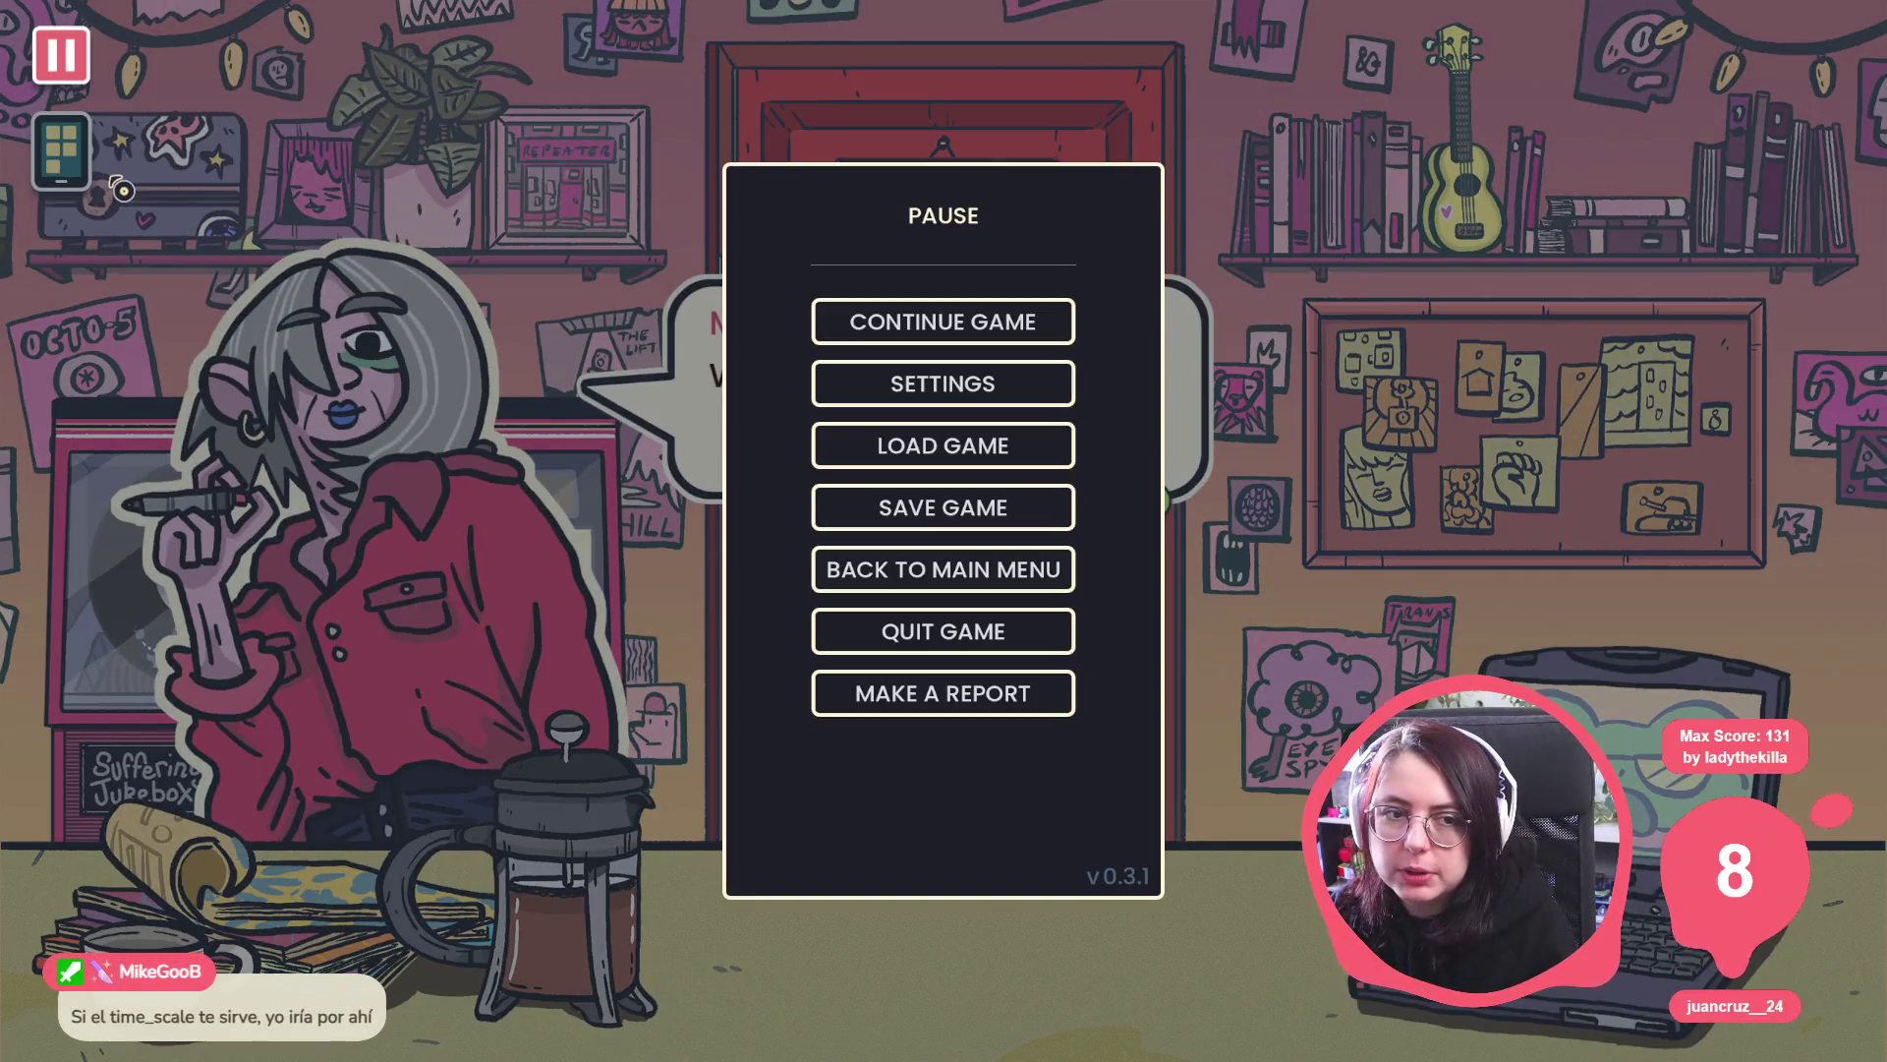
{"action": "key", "text": "Escape"}
{"action": "key", "text": "Escape"}
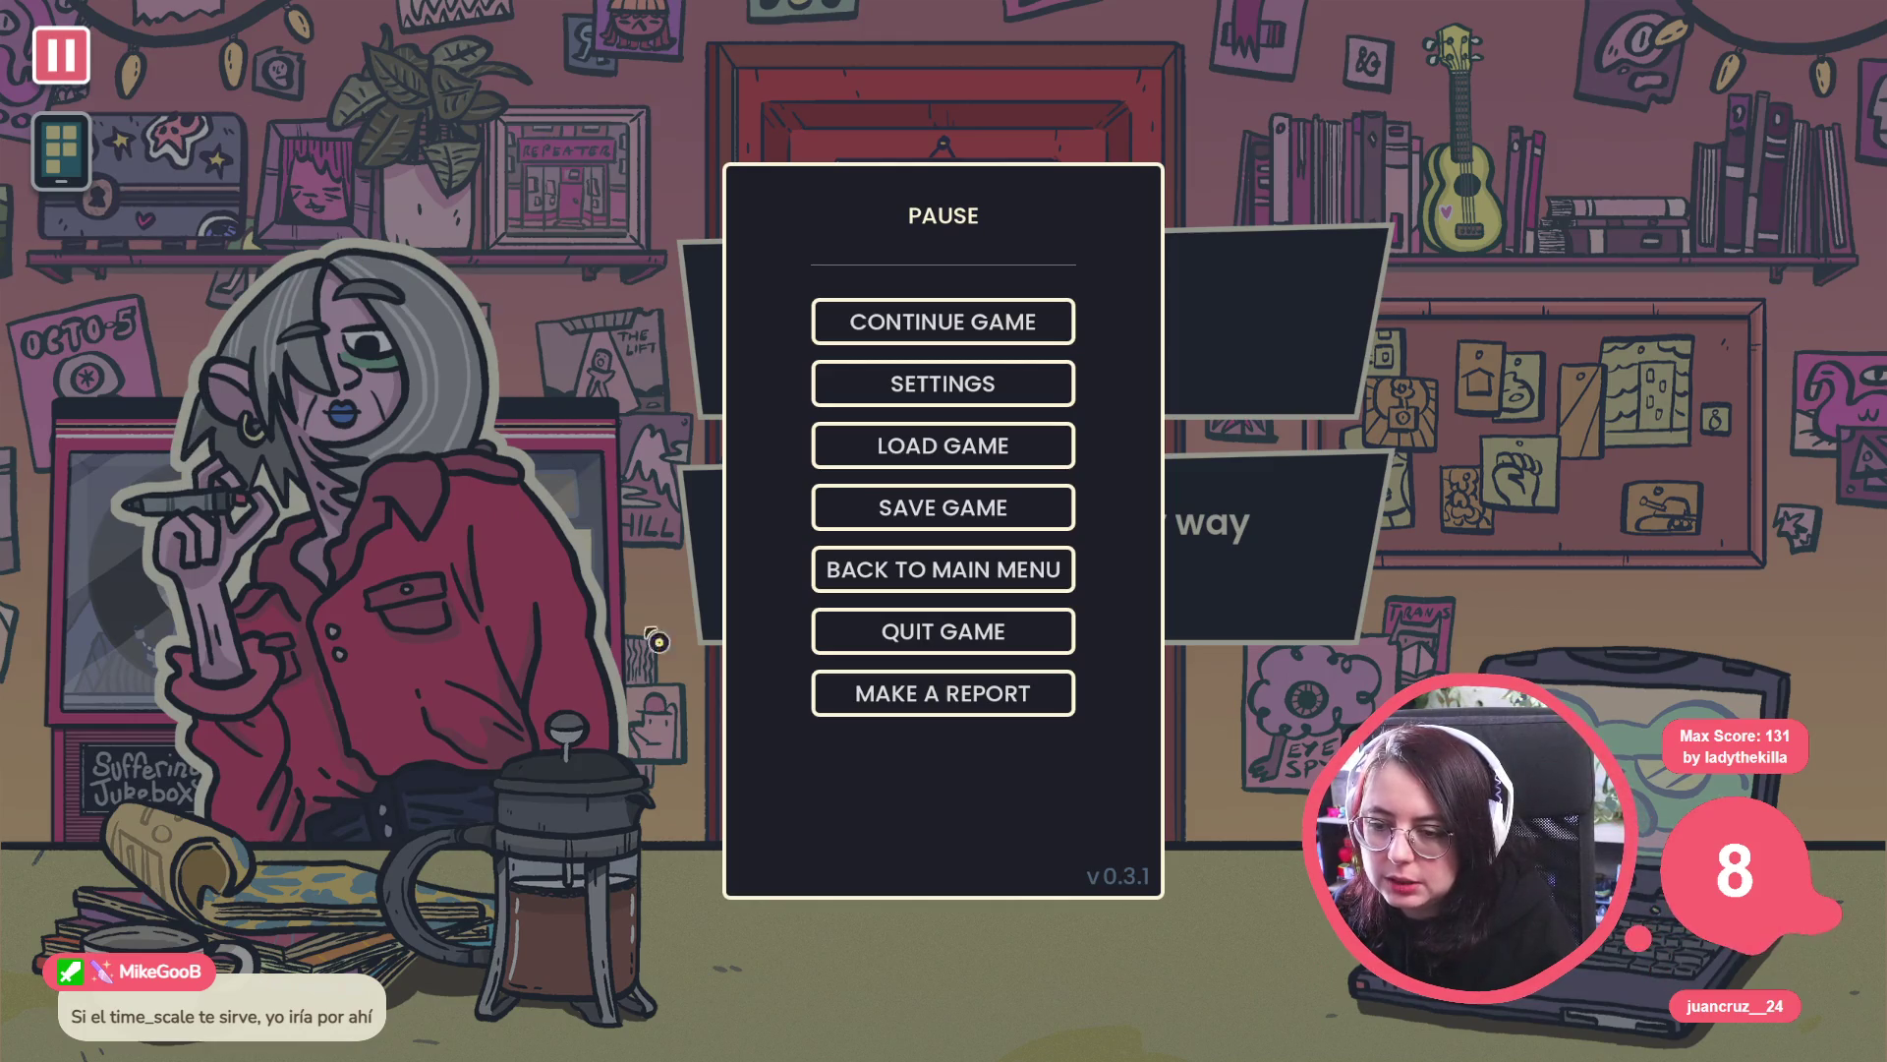
{"action": "key", "text": "Escape"}
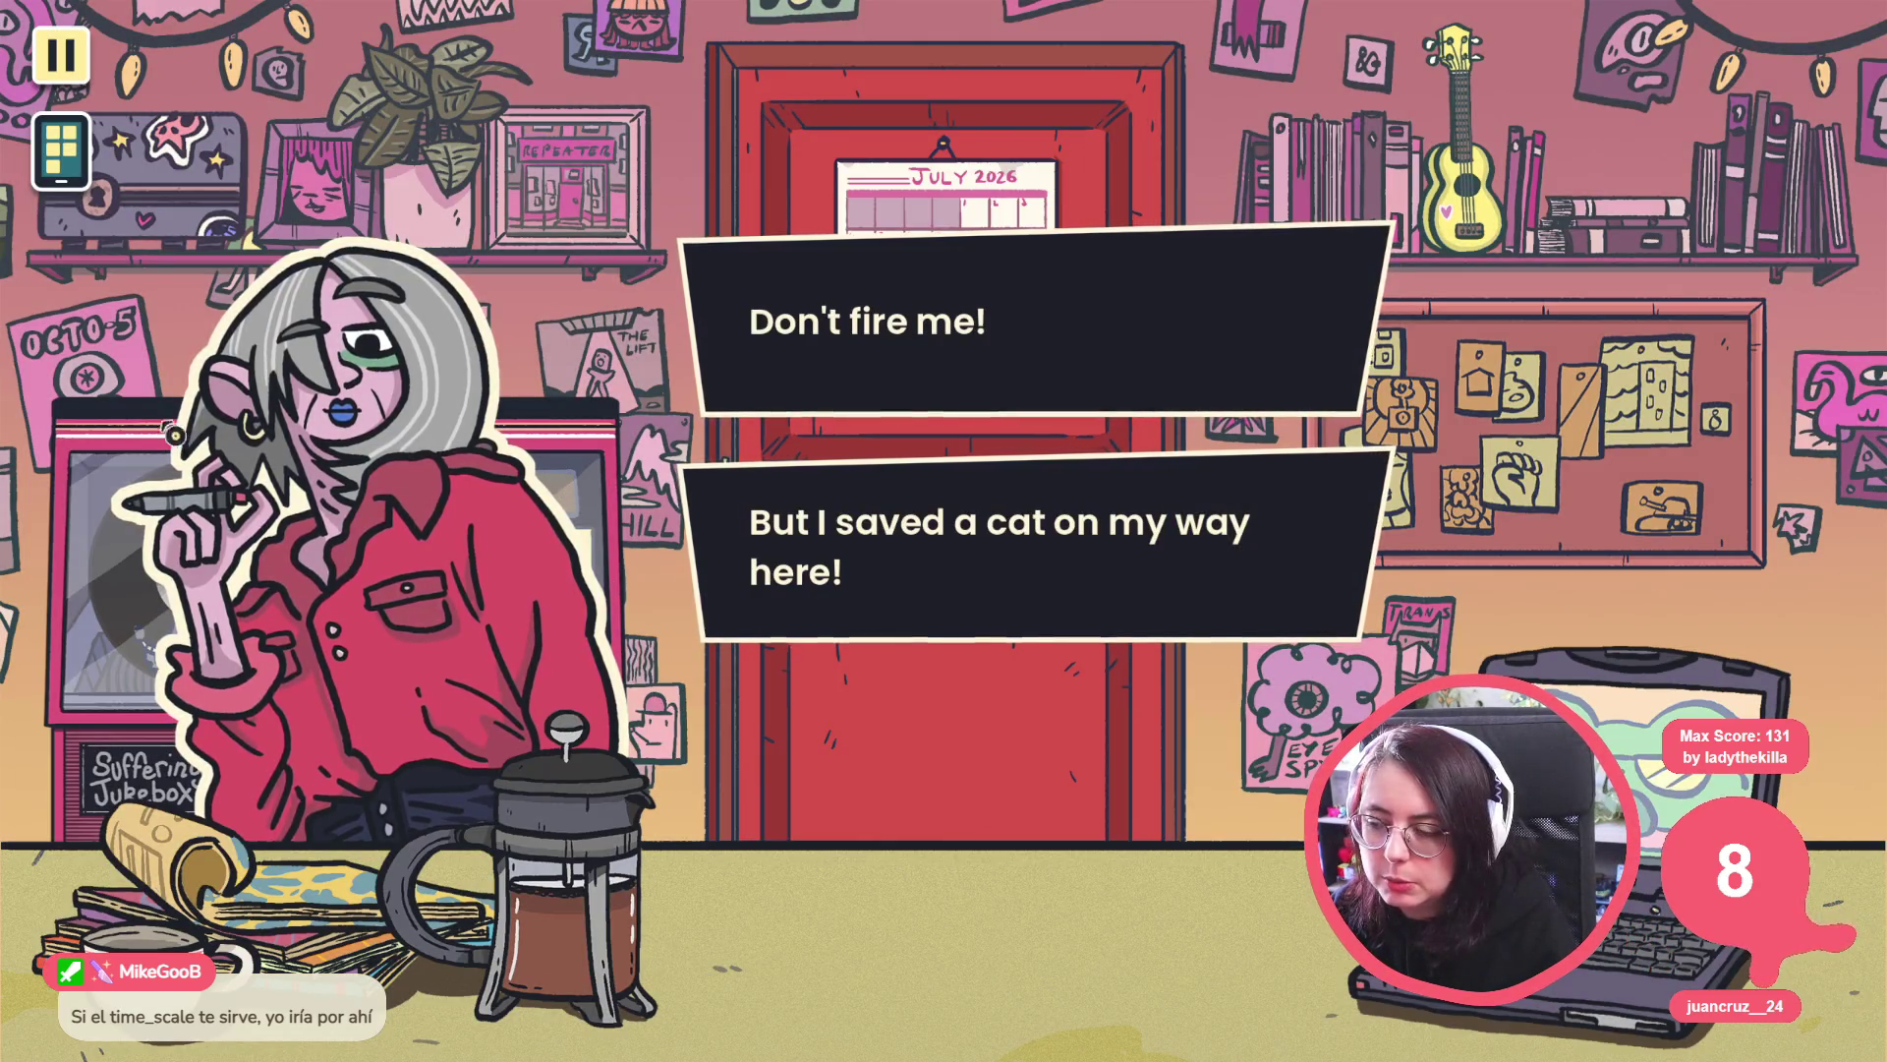
{"action": "key", "text": "Escape"}
{"action": "key", "text": "Escape"}
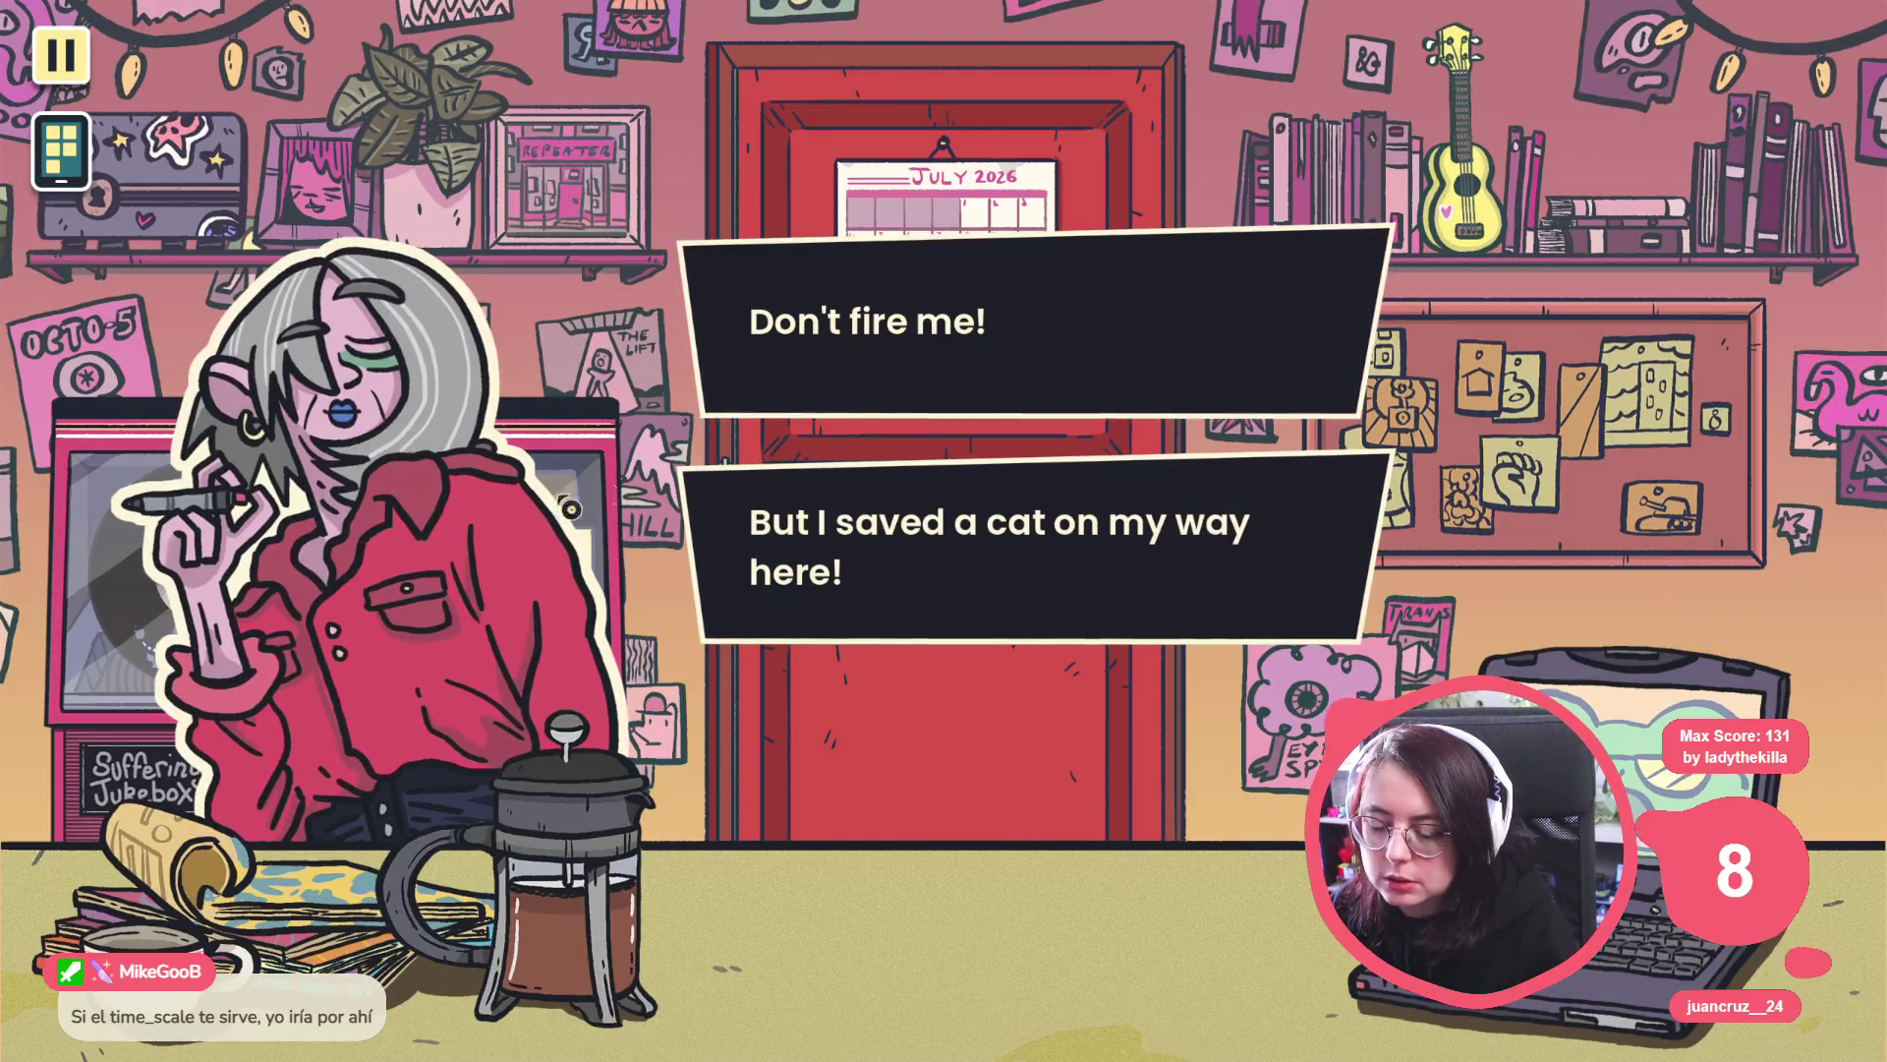
{"action": "key", "text": "Escape"}
{"action": "key", "text": "Escape"}
{"action": "key", "text": "Escape"}
{"action": "key", "text": "Escape"}
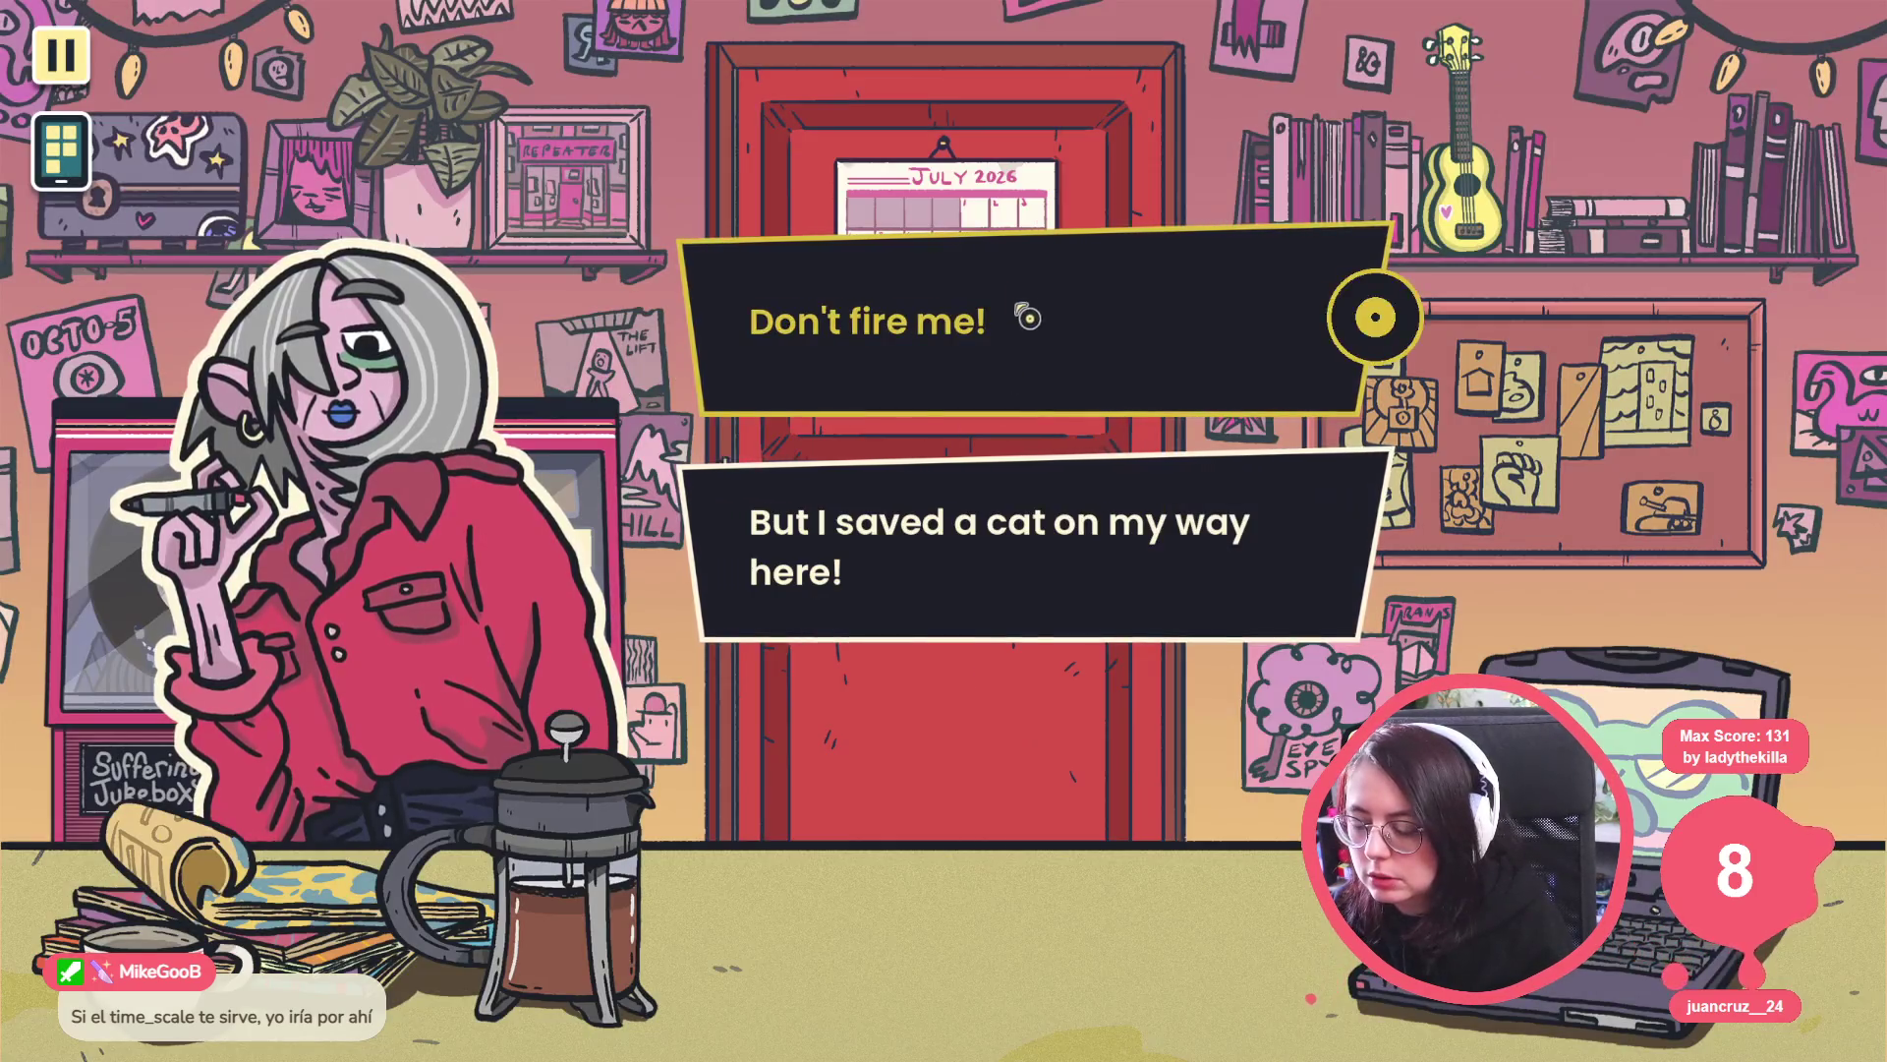
{"action": "key", "text": "grave"}
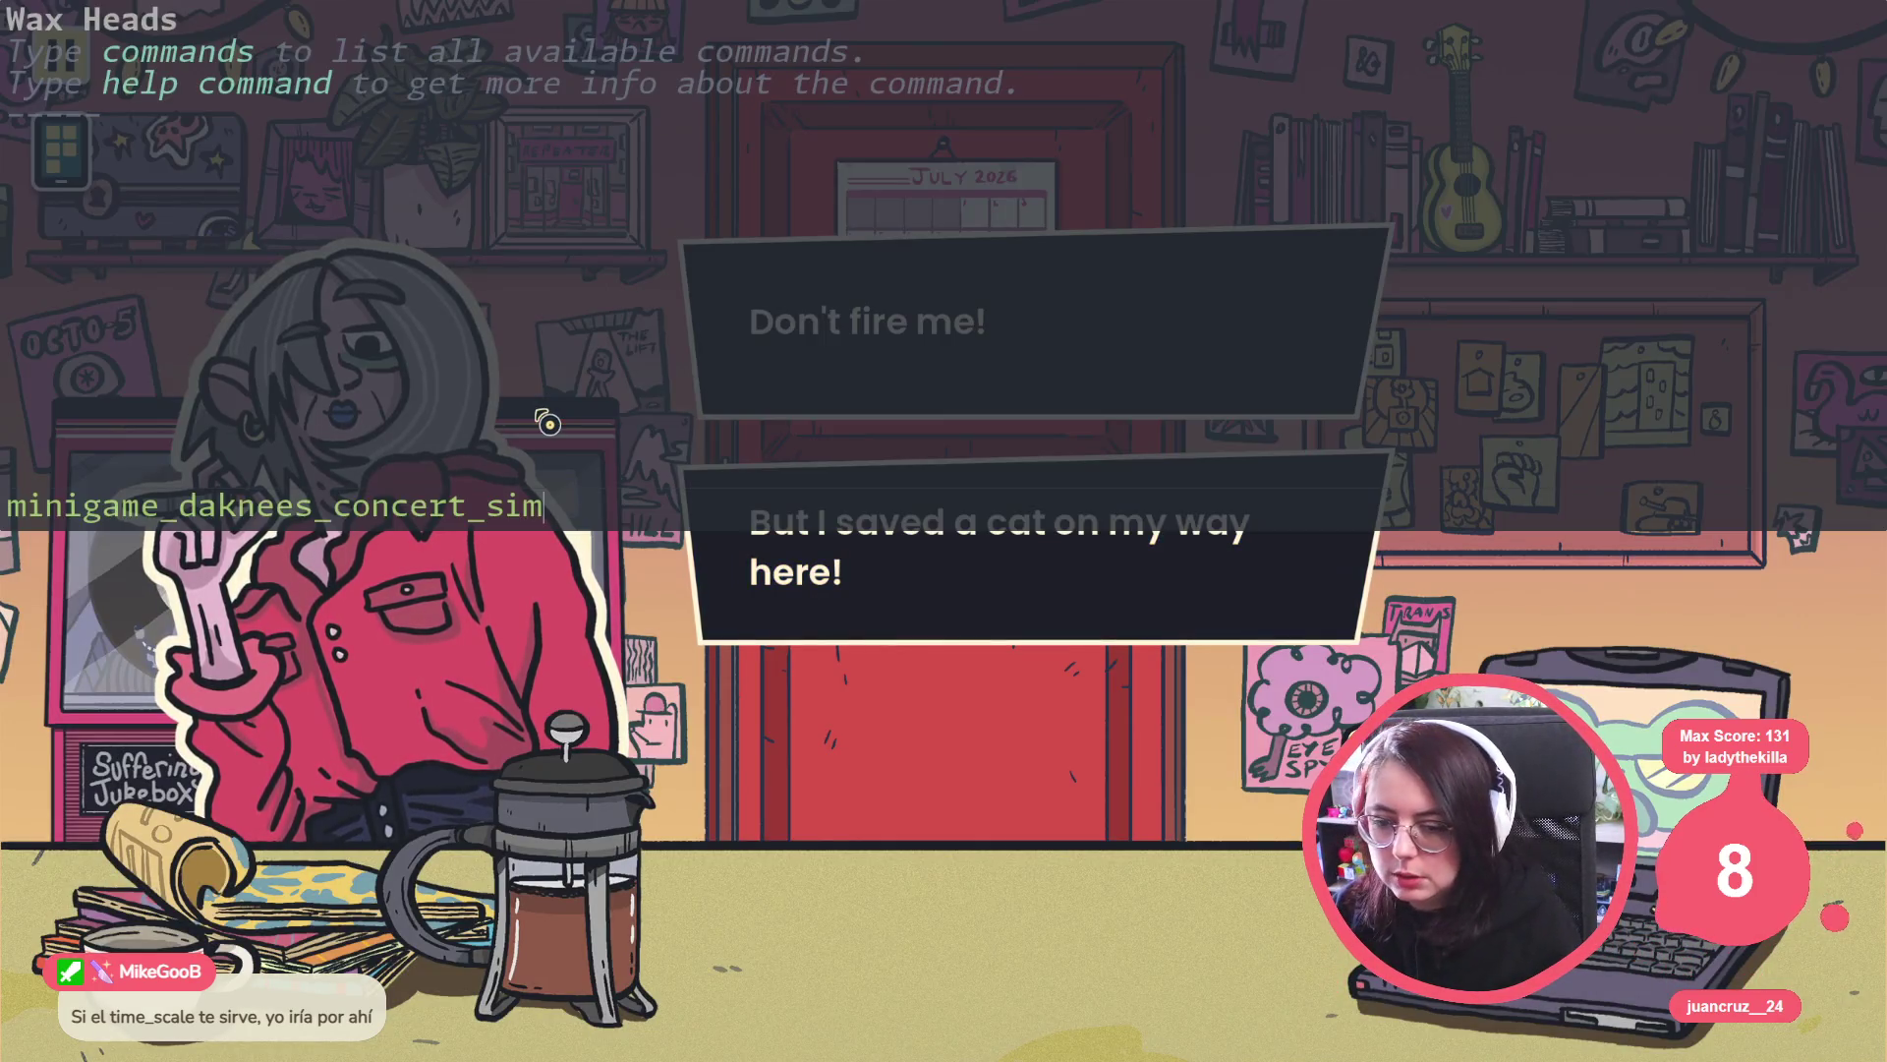
Run the concert minigame command and pause and resume it several times with Esc.
{"action": "key", "text": "Return"}
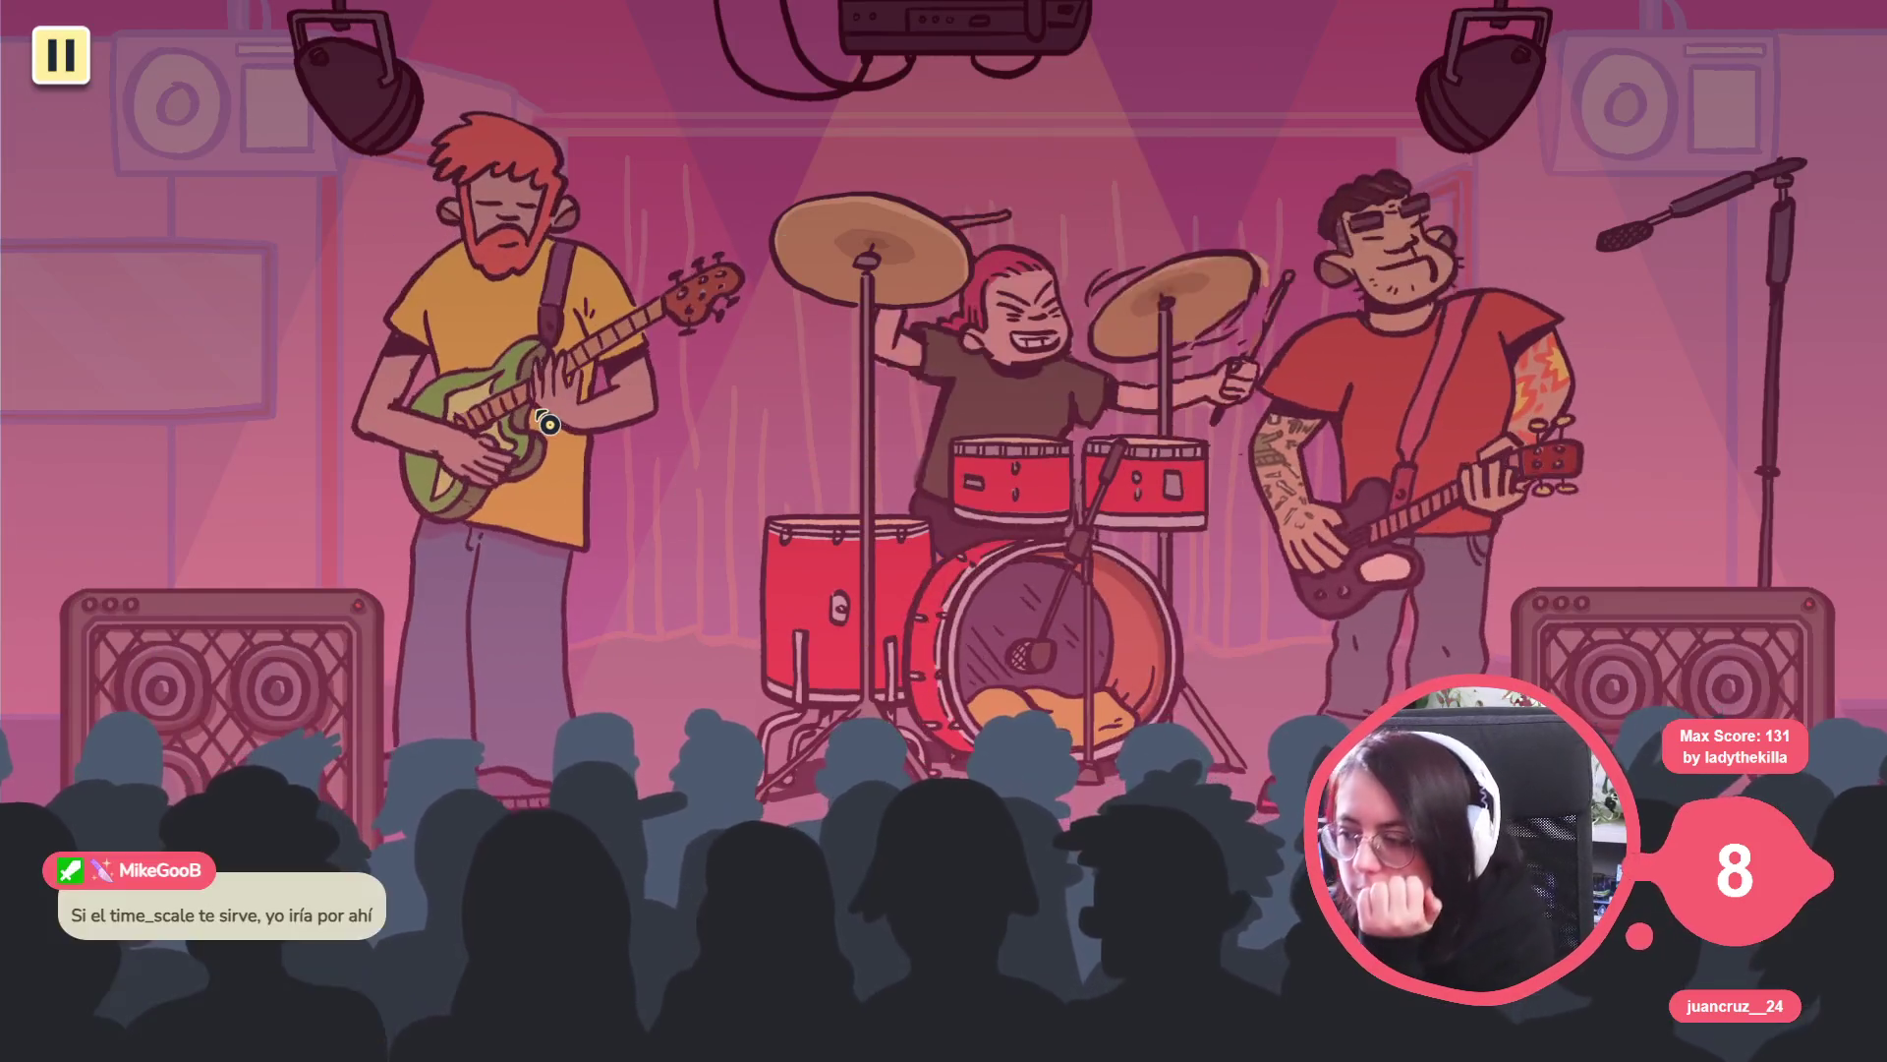
{"action": "key", "text": "Escape"}
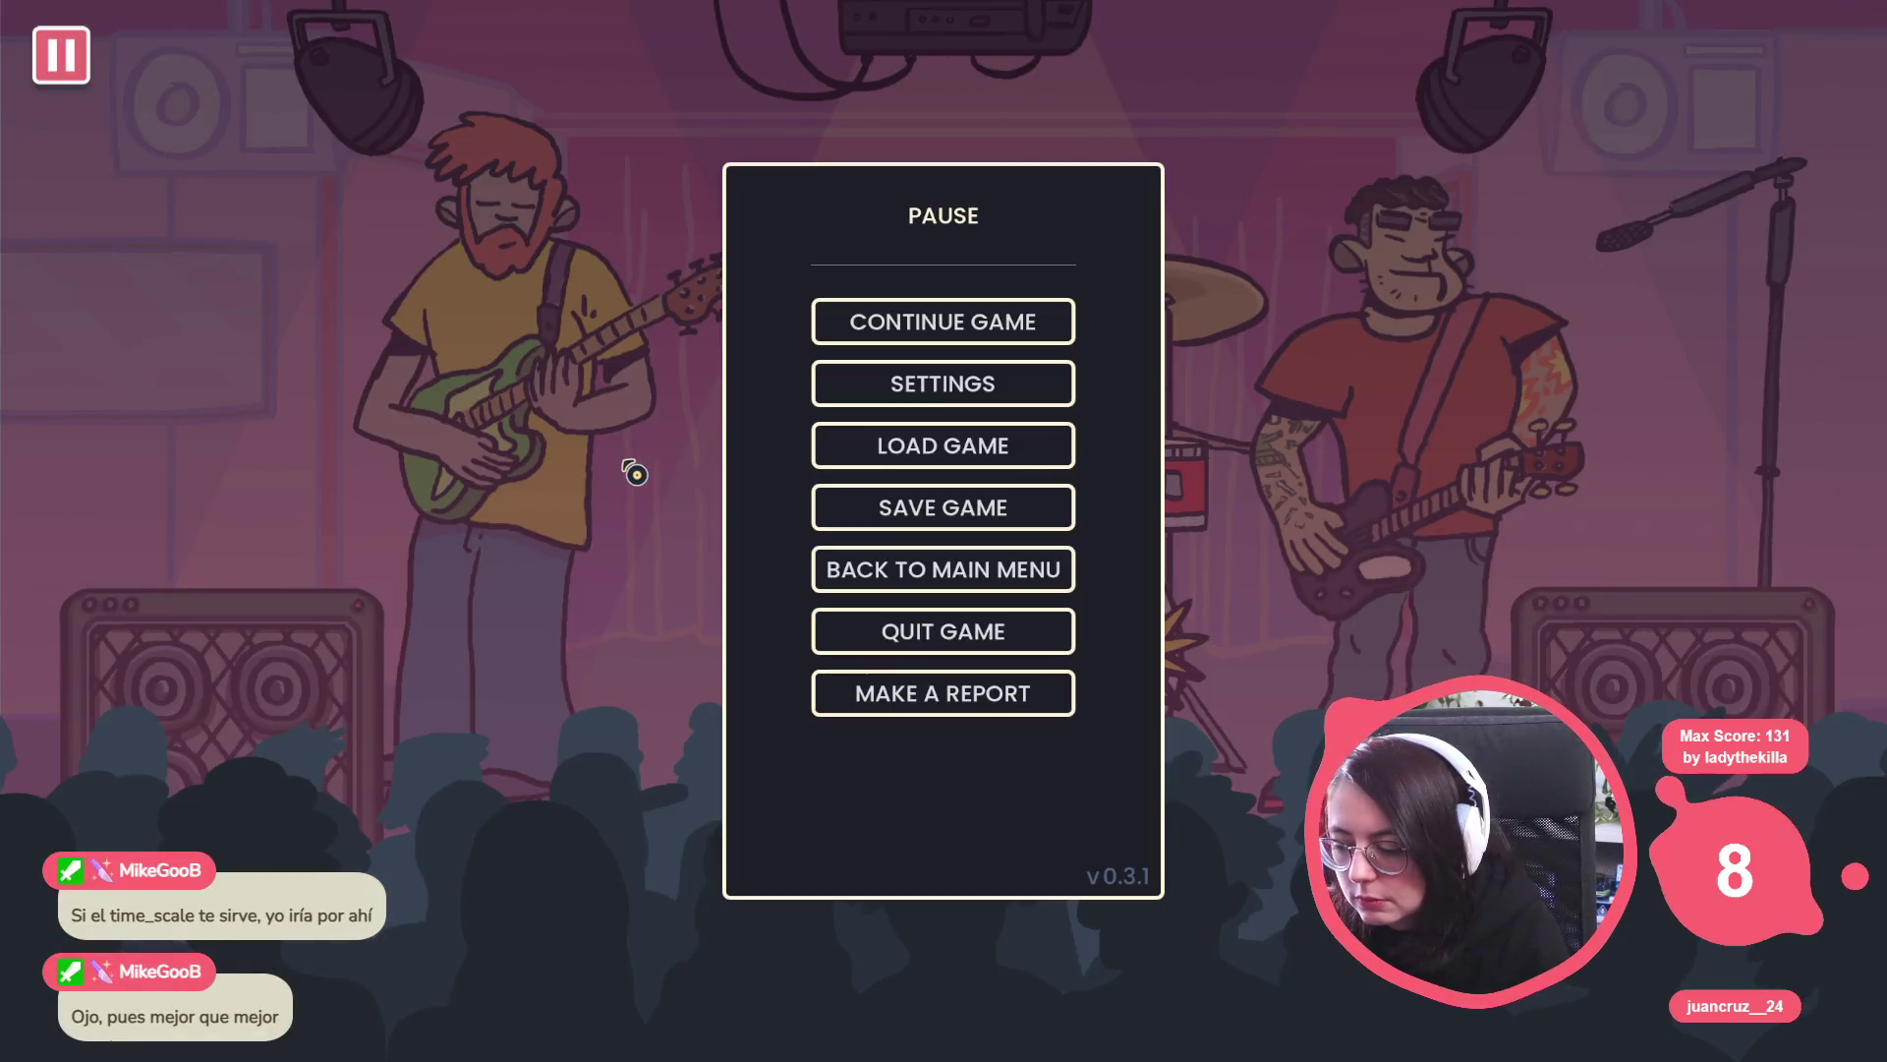
{"action": "key", "text": "Escape"}
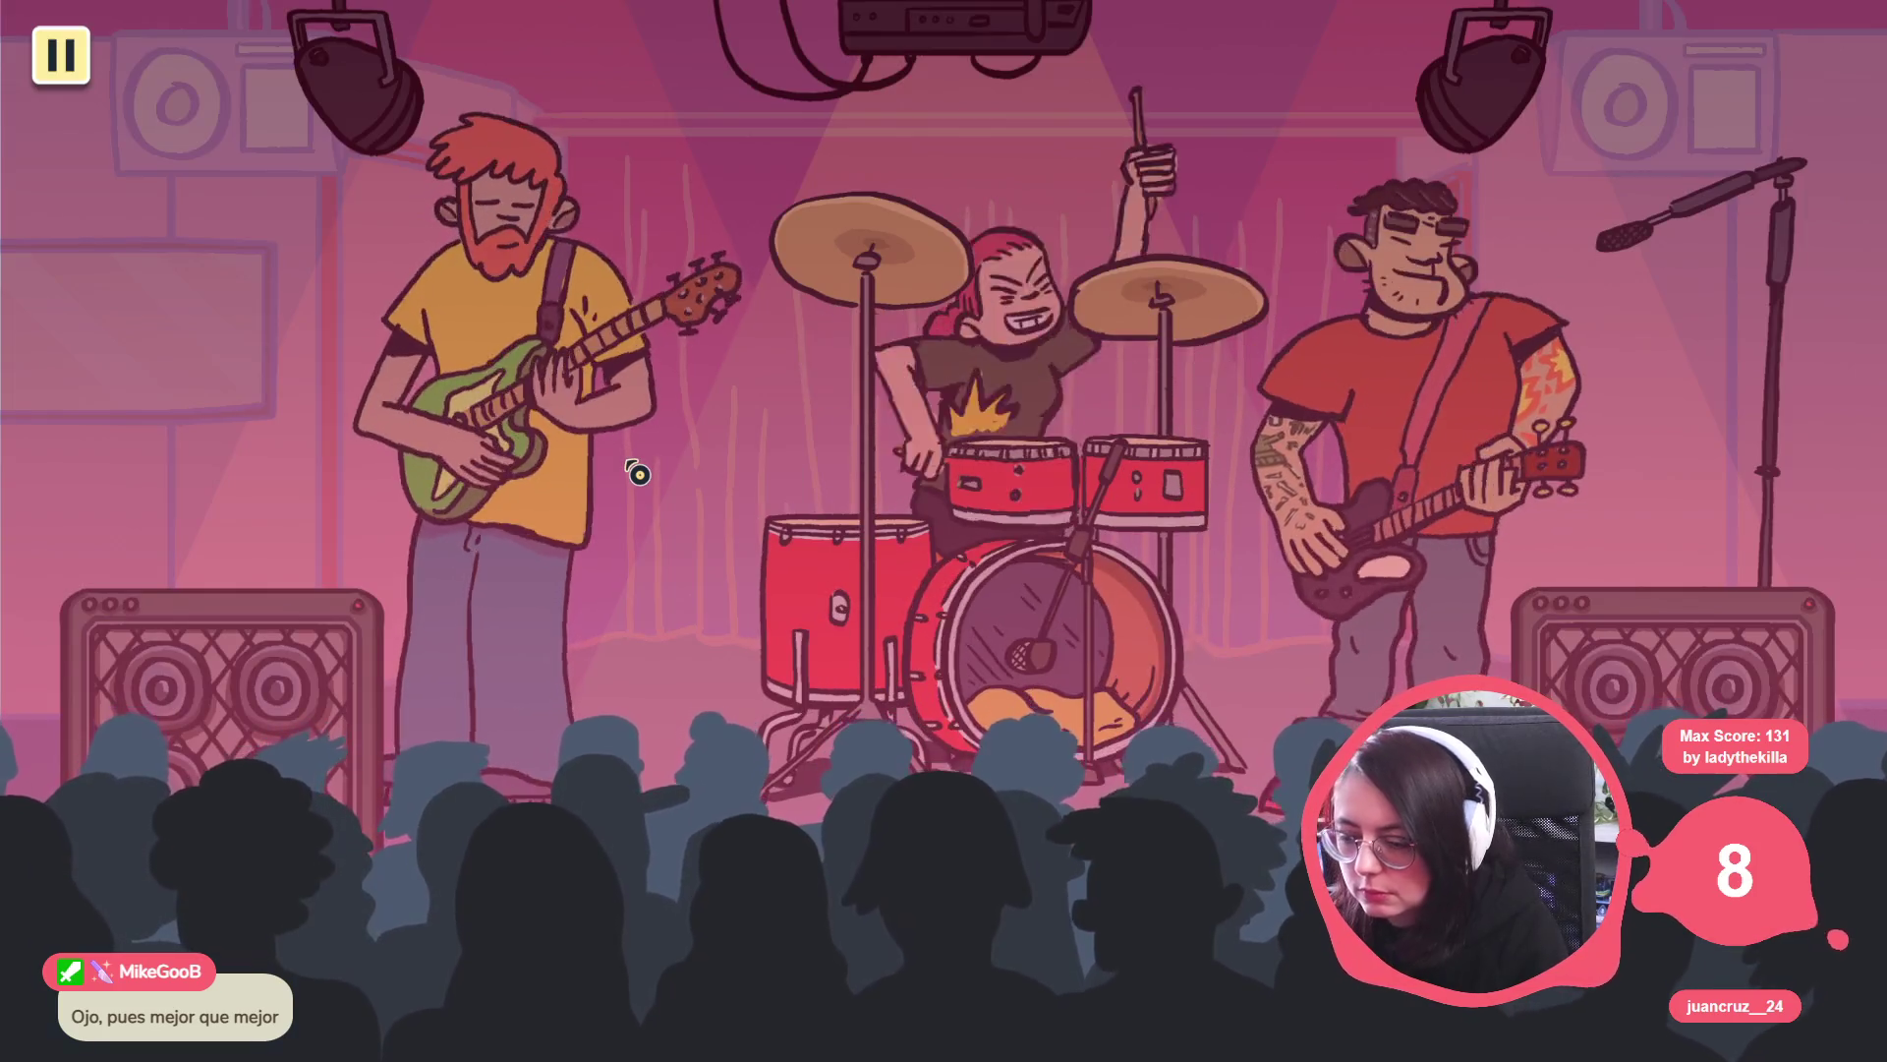
{"action": "key", "text": "Escape"}
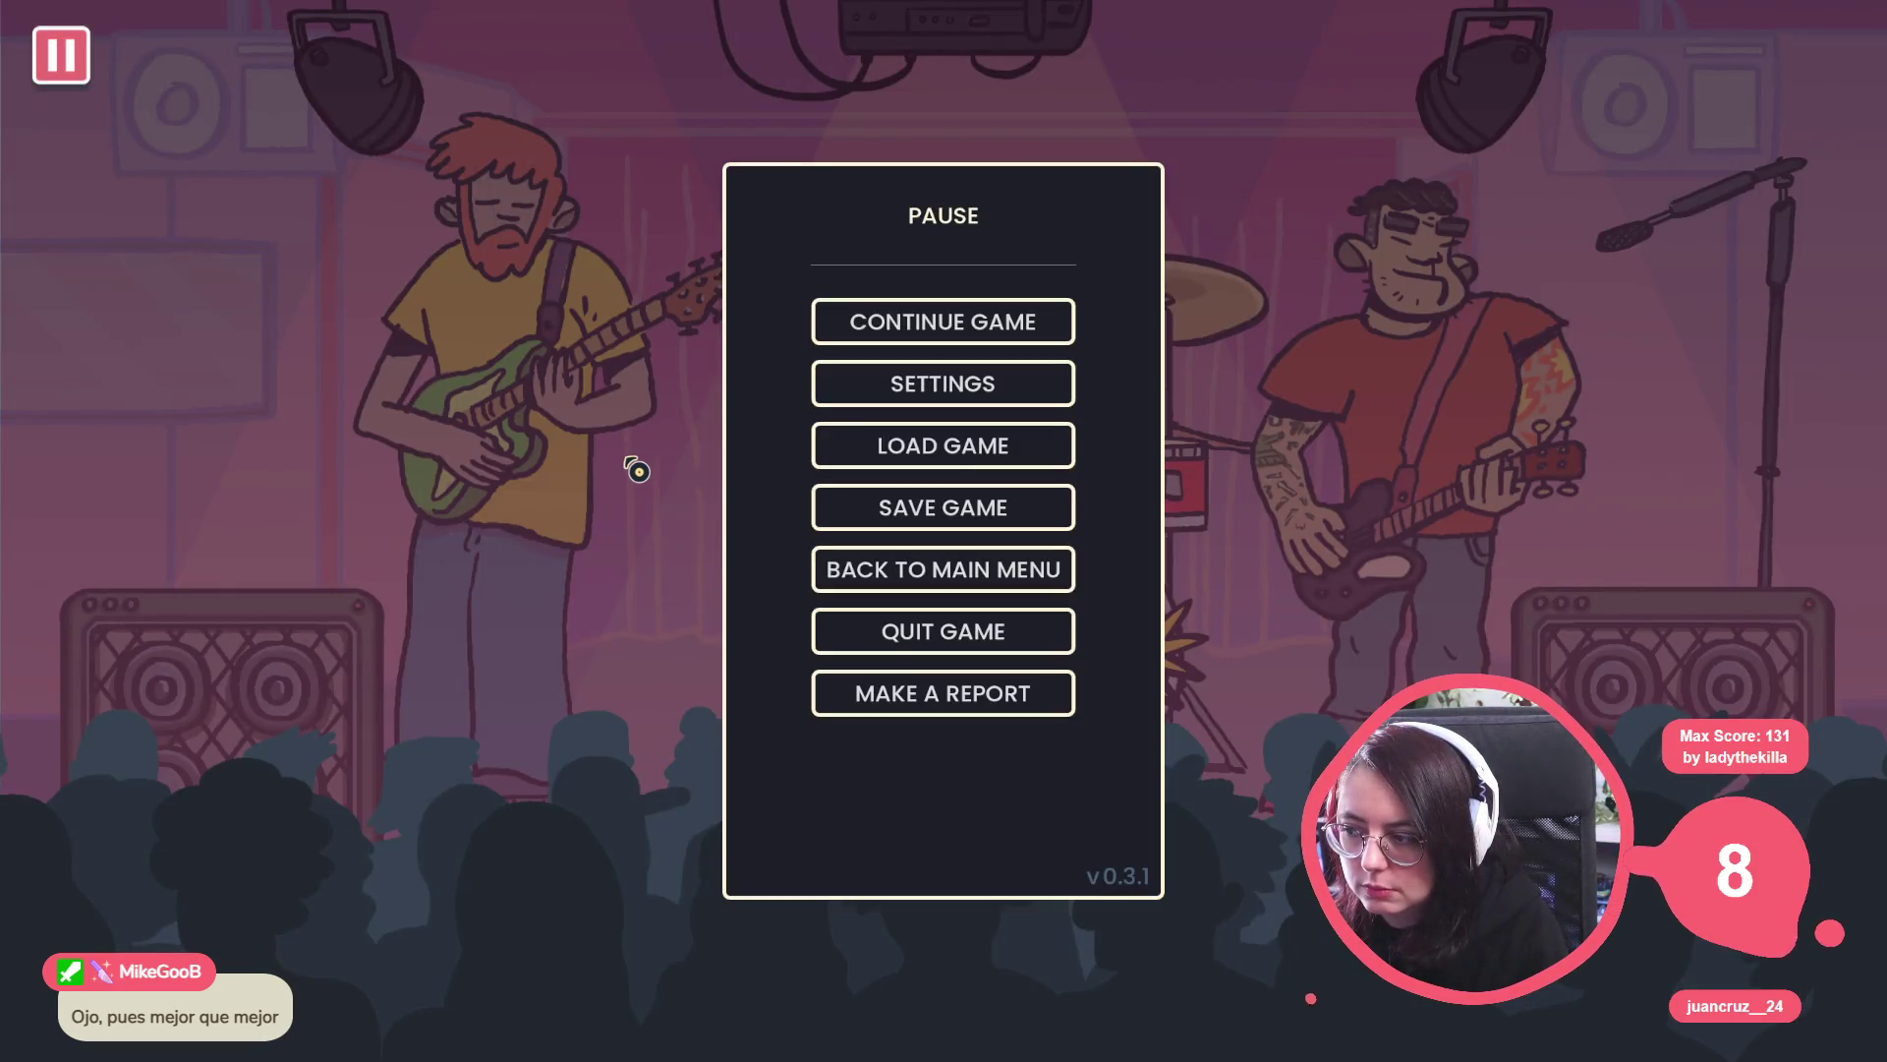
{"action": "key", "text": "Escape"}
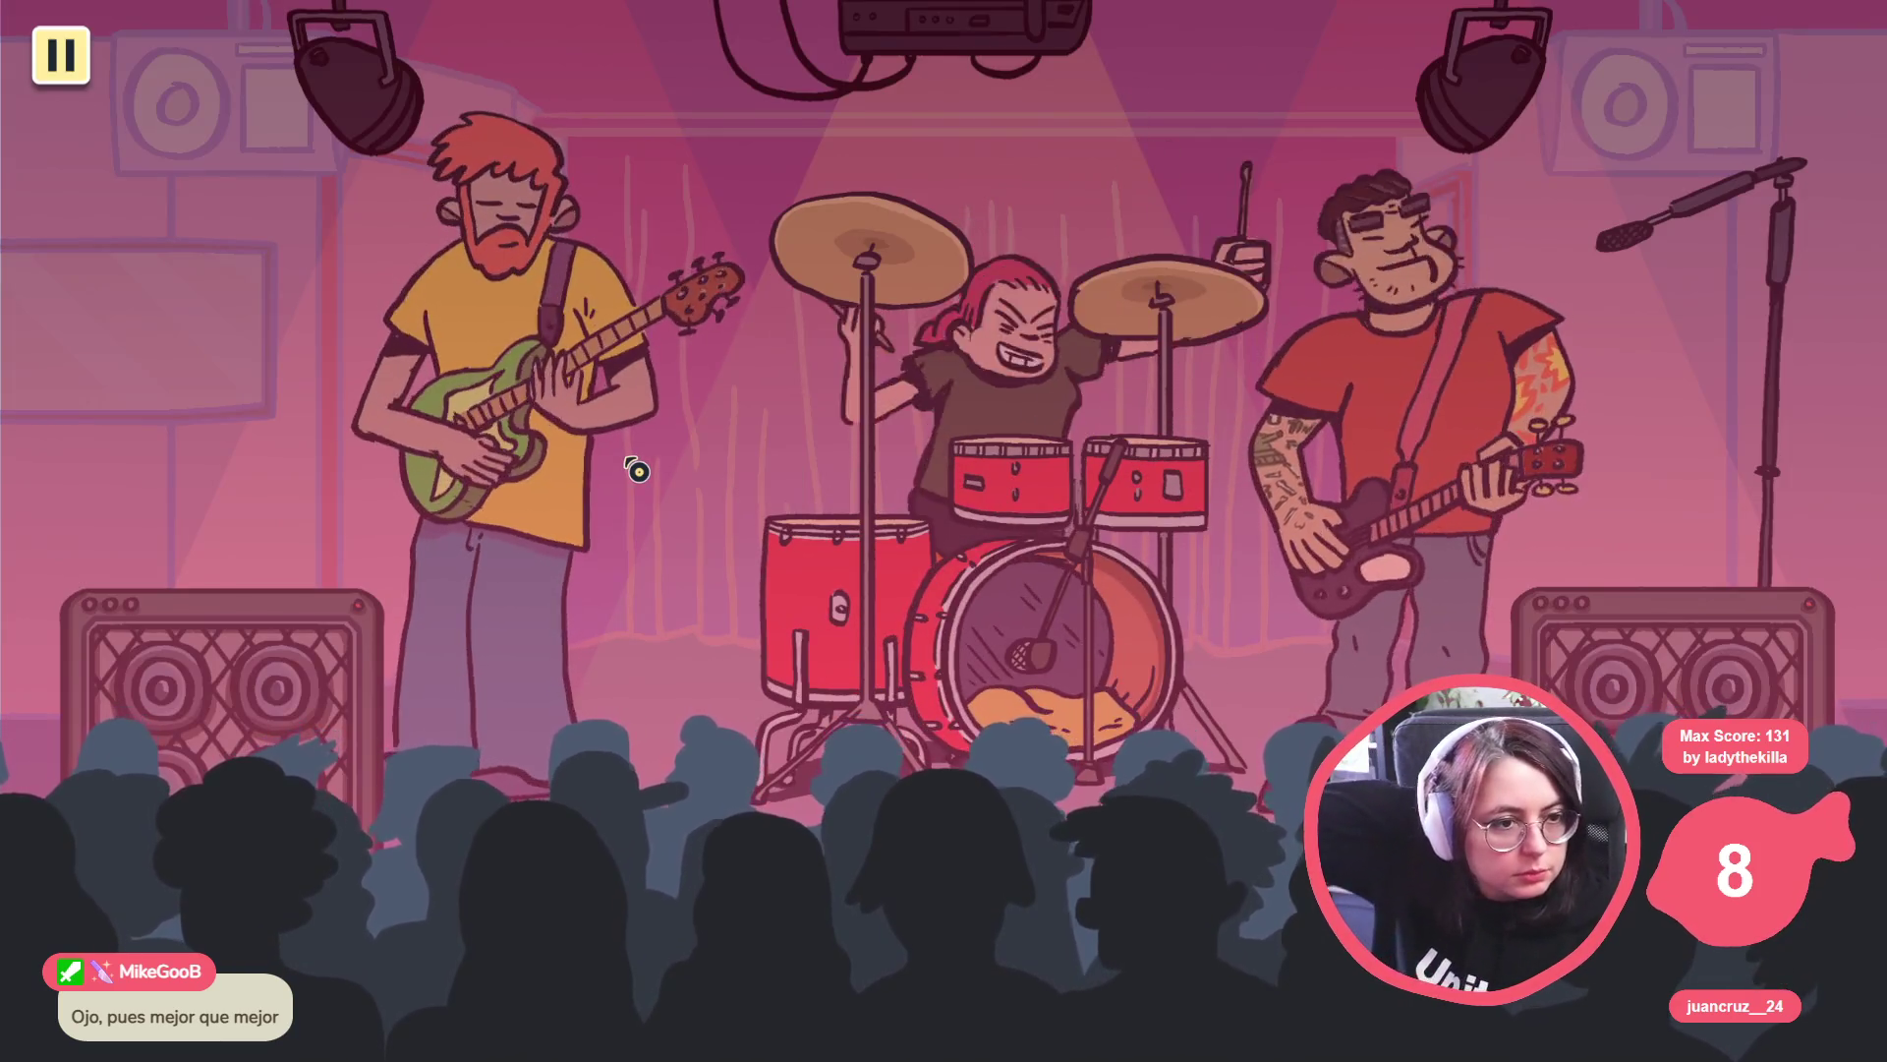
{"action": "key", "text": "Escape"}
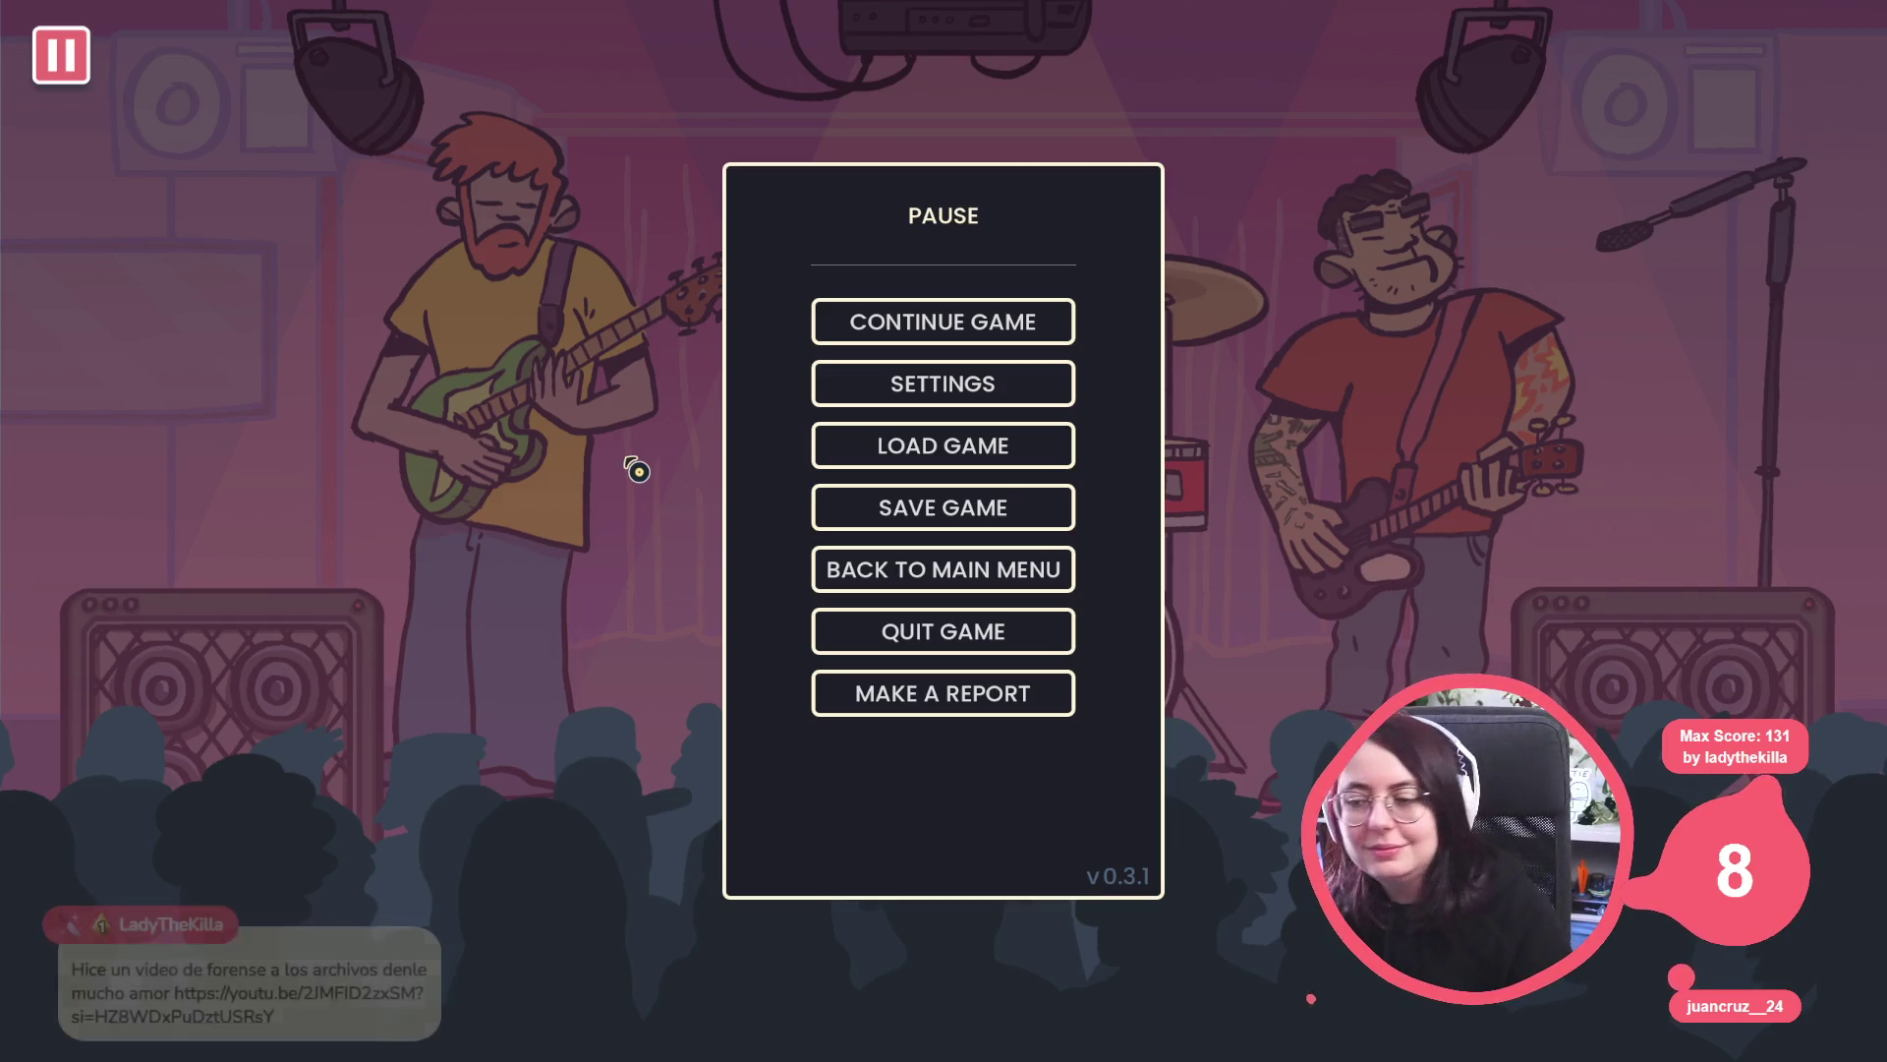
Resume the concert, play through to the office dialogue, then close the game with Alt+F4.
{"action": "key", "text": "Escape"}
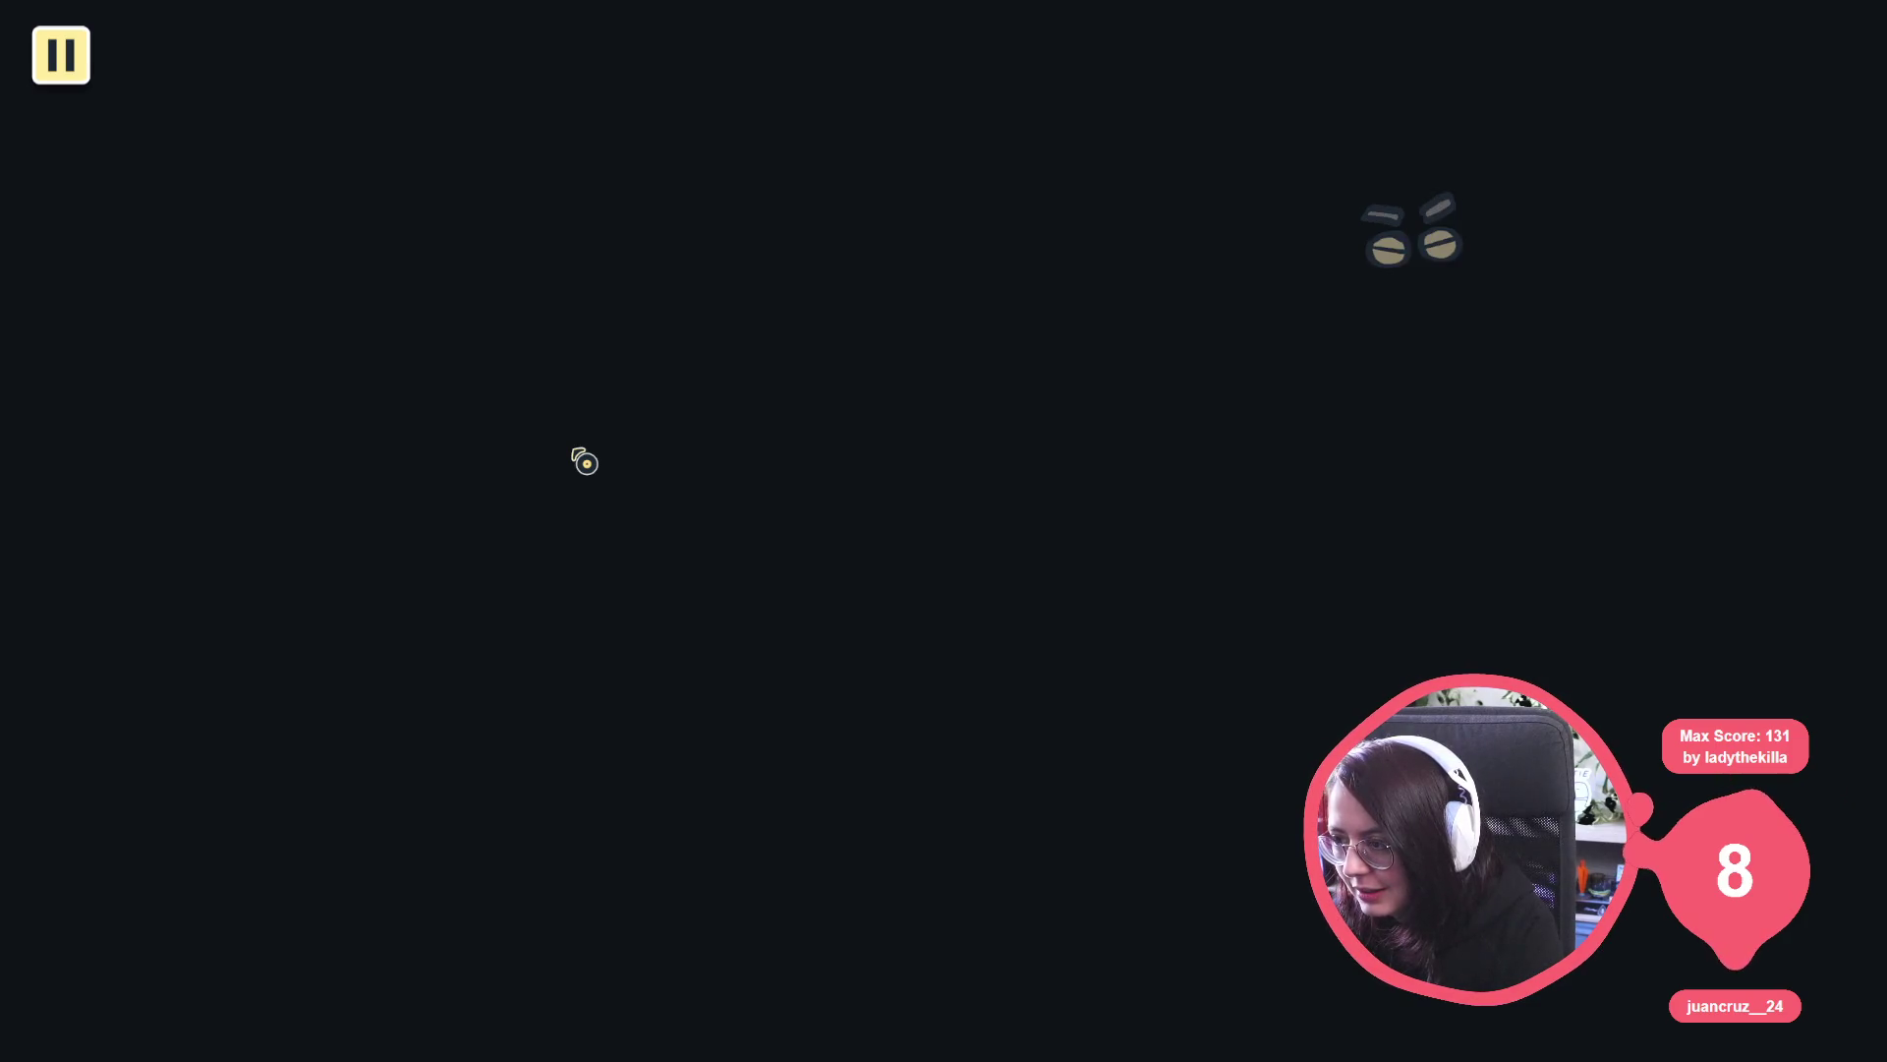
{"action": "key", "text": "Escape"}
{"action": "key", "text": "Escape"}
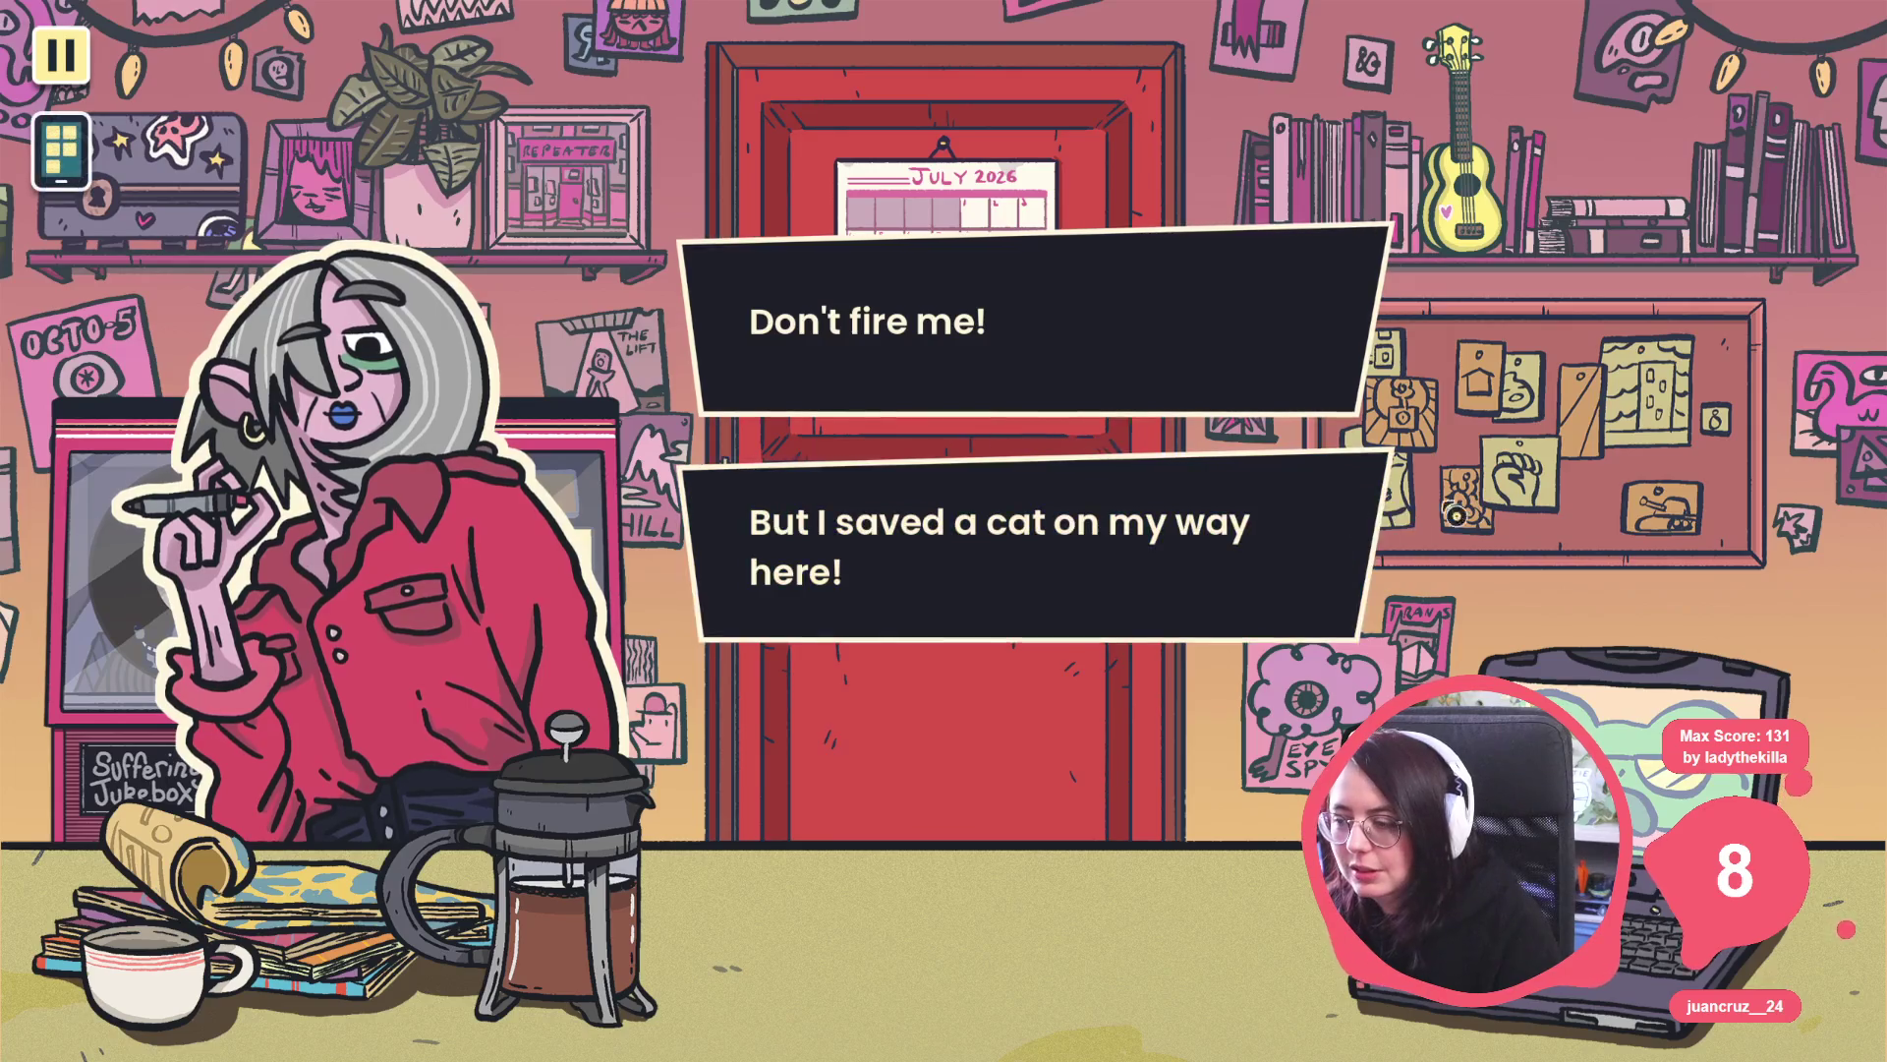
{"action": "key", "text": "alt+F4"}
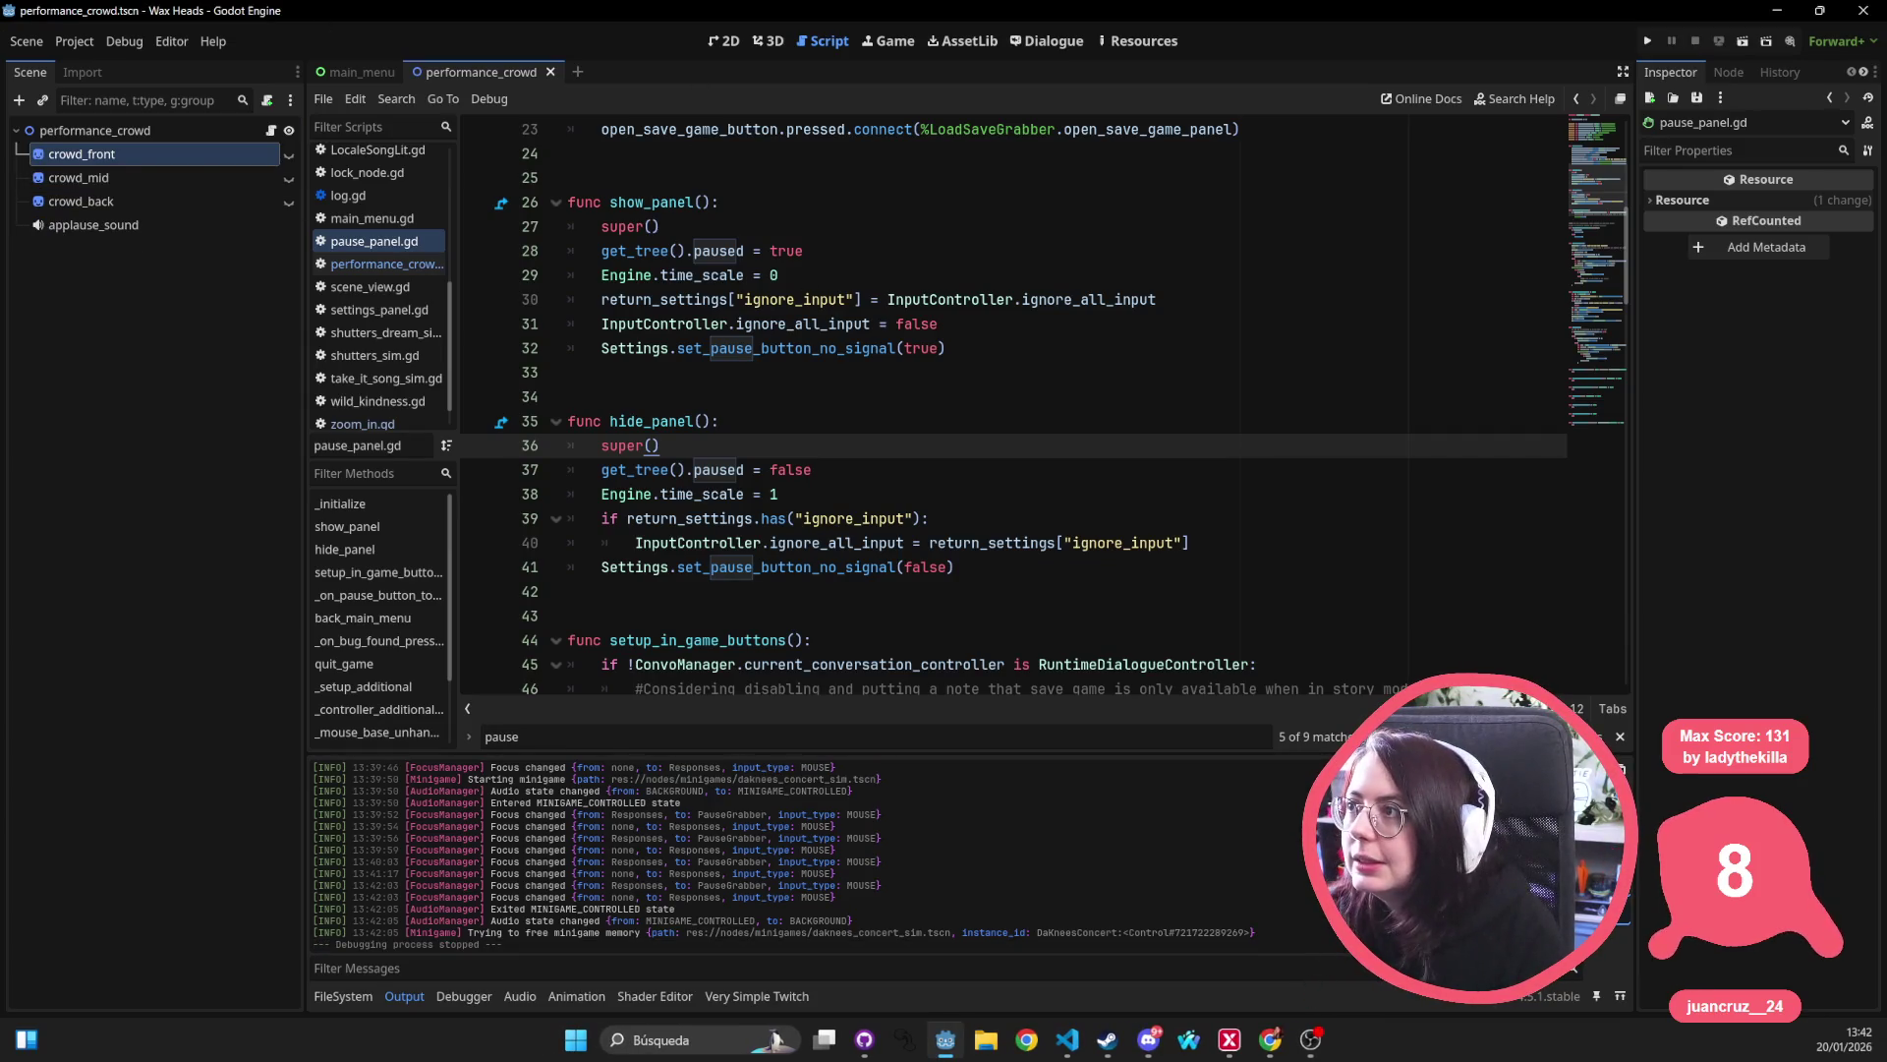
{"action": "key", "text": "alt+Tab"}
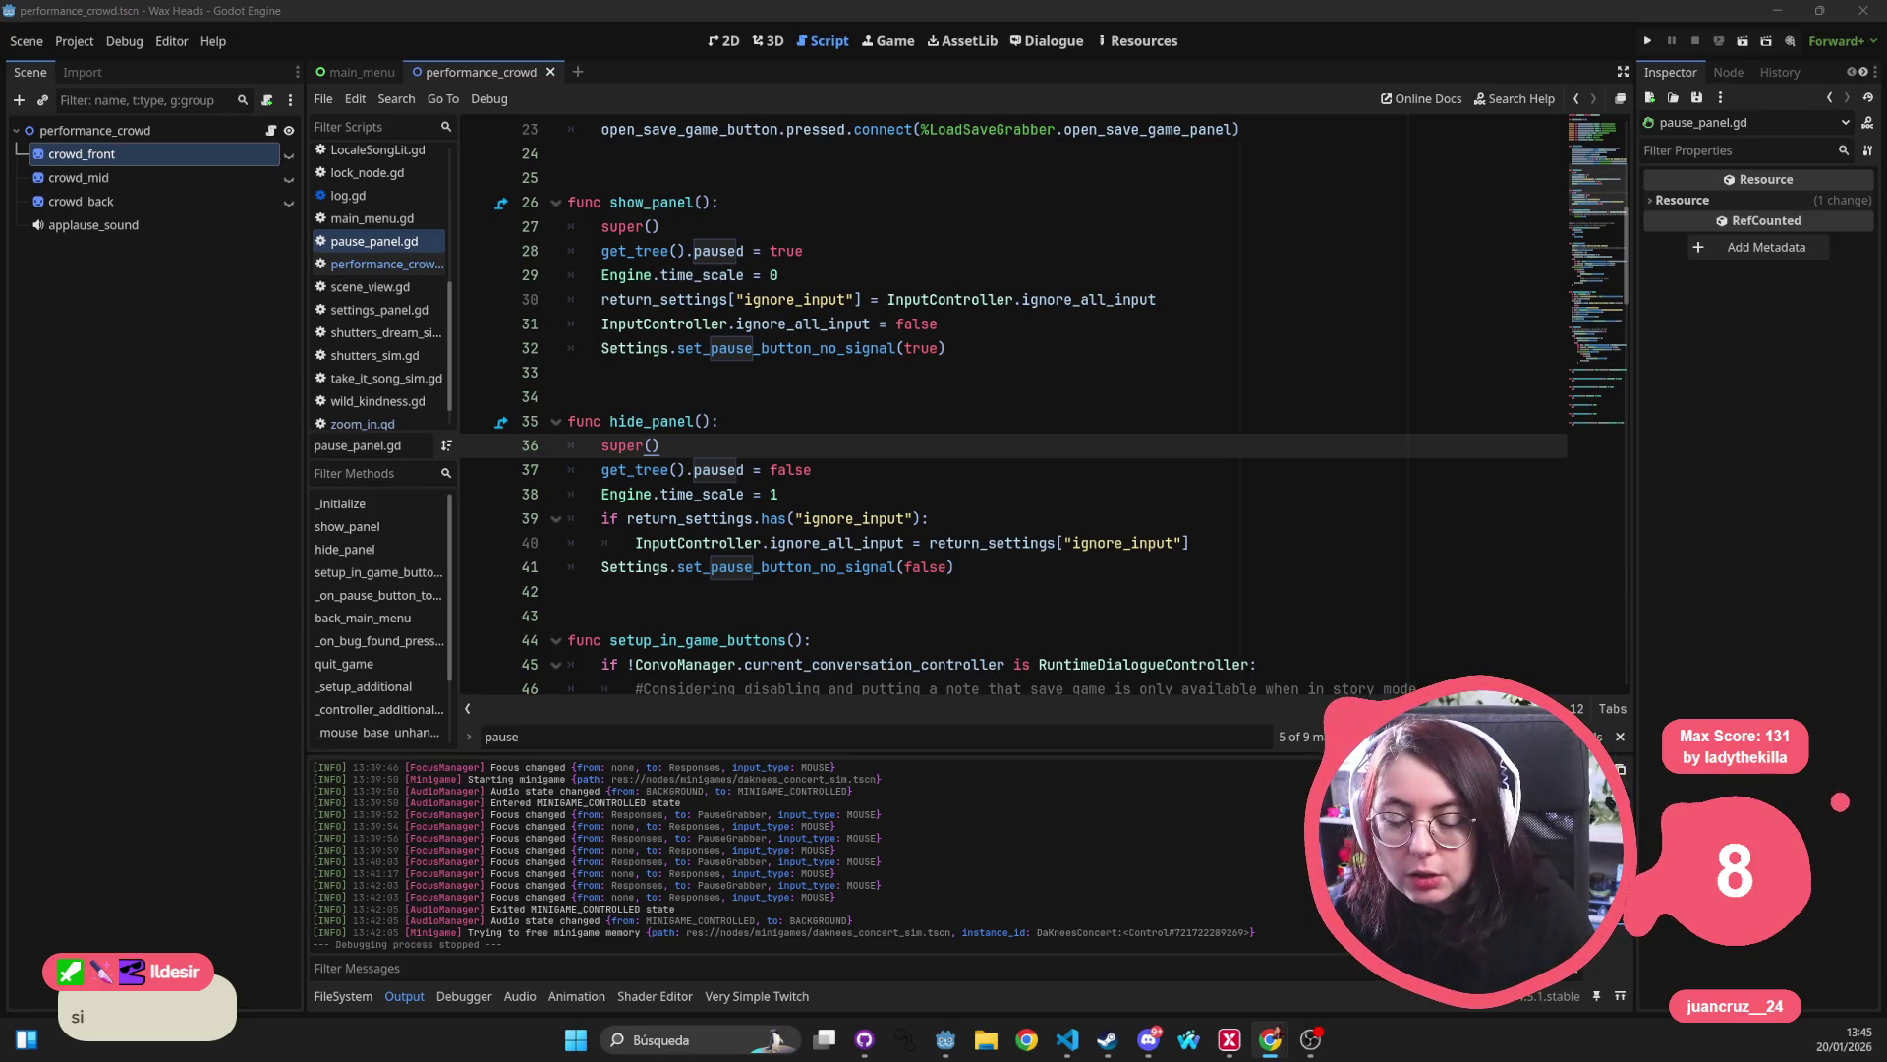
{"action": "left_click", "coordinate": [143, 81]}
{"action": "left_click", "coordinate": [124, 41]}
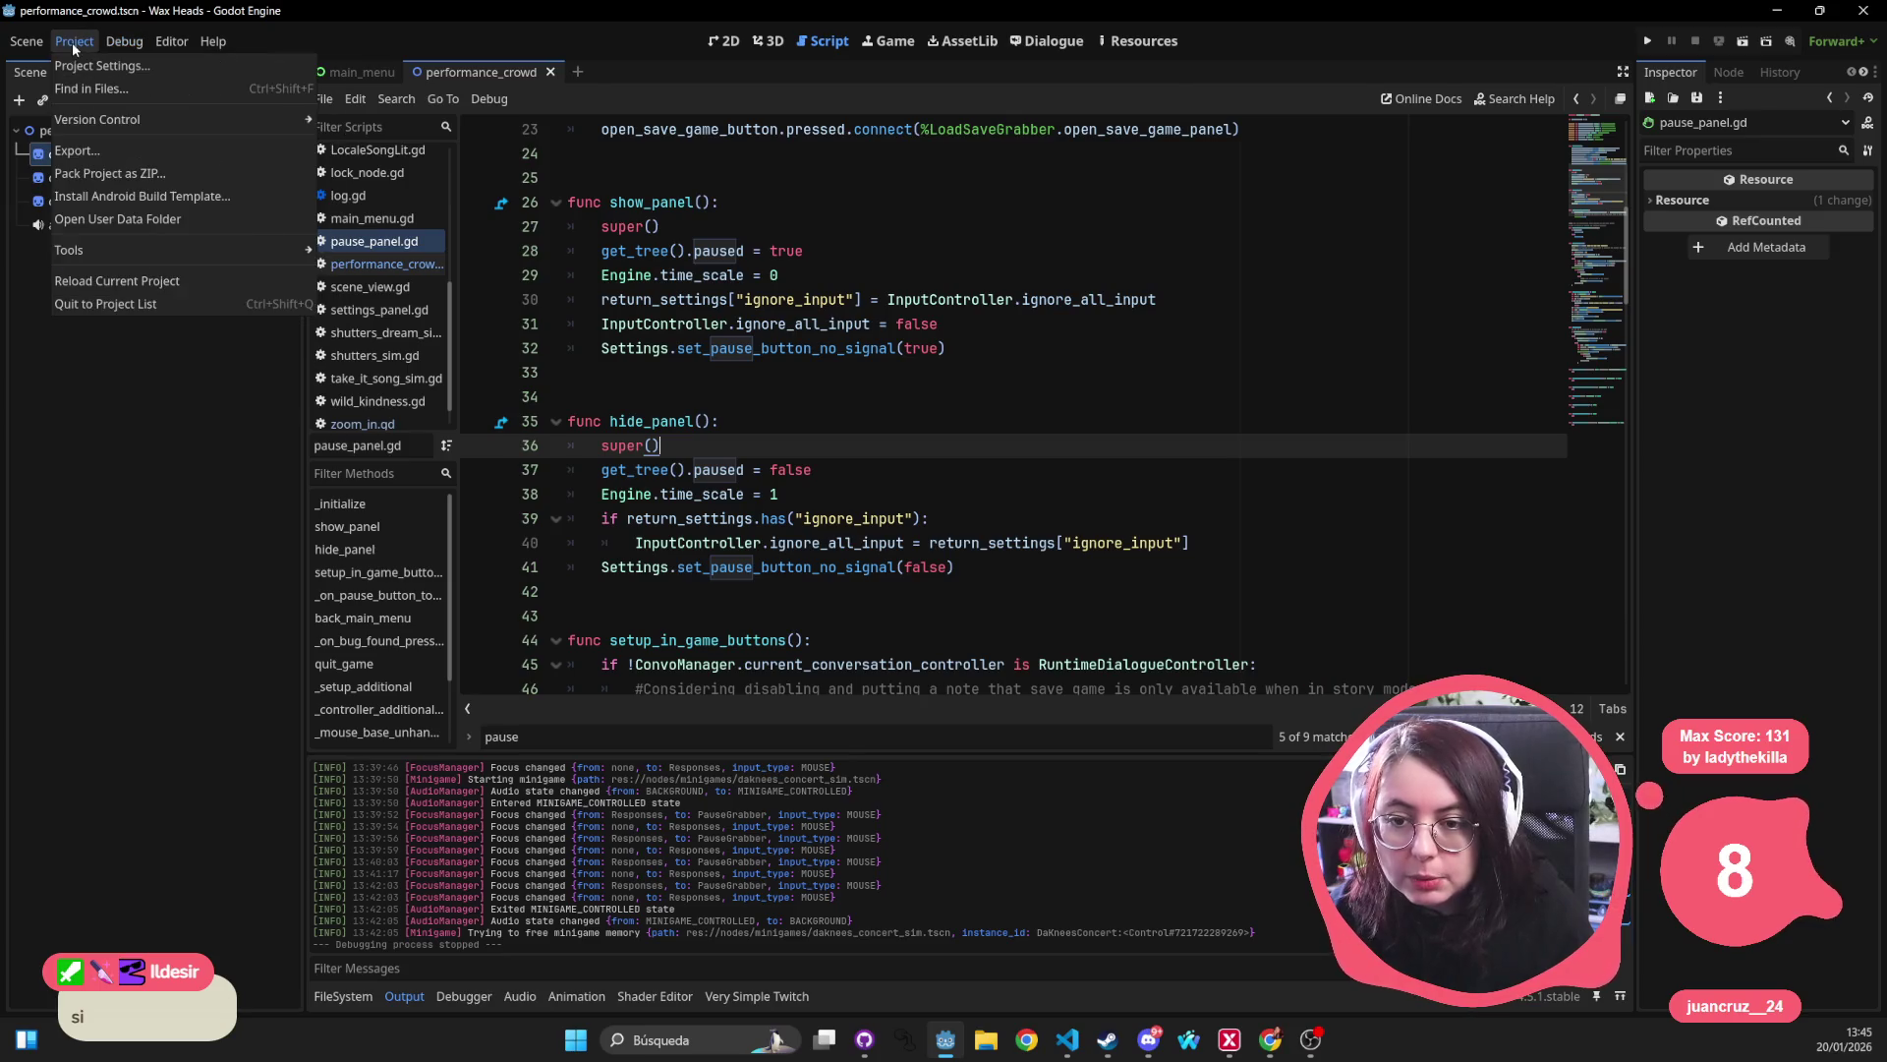
{"action": "left_click", "coordinate": [88, 61]}
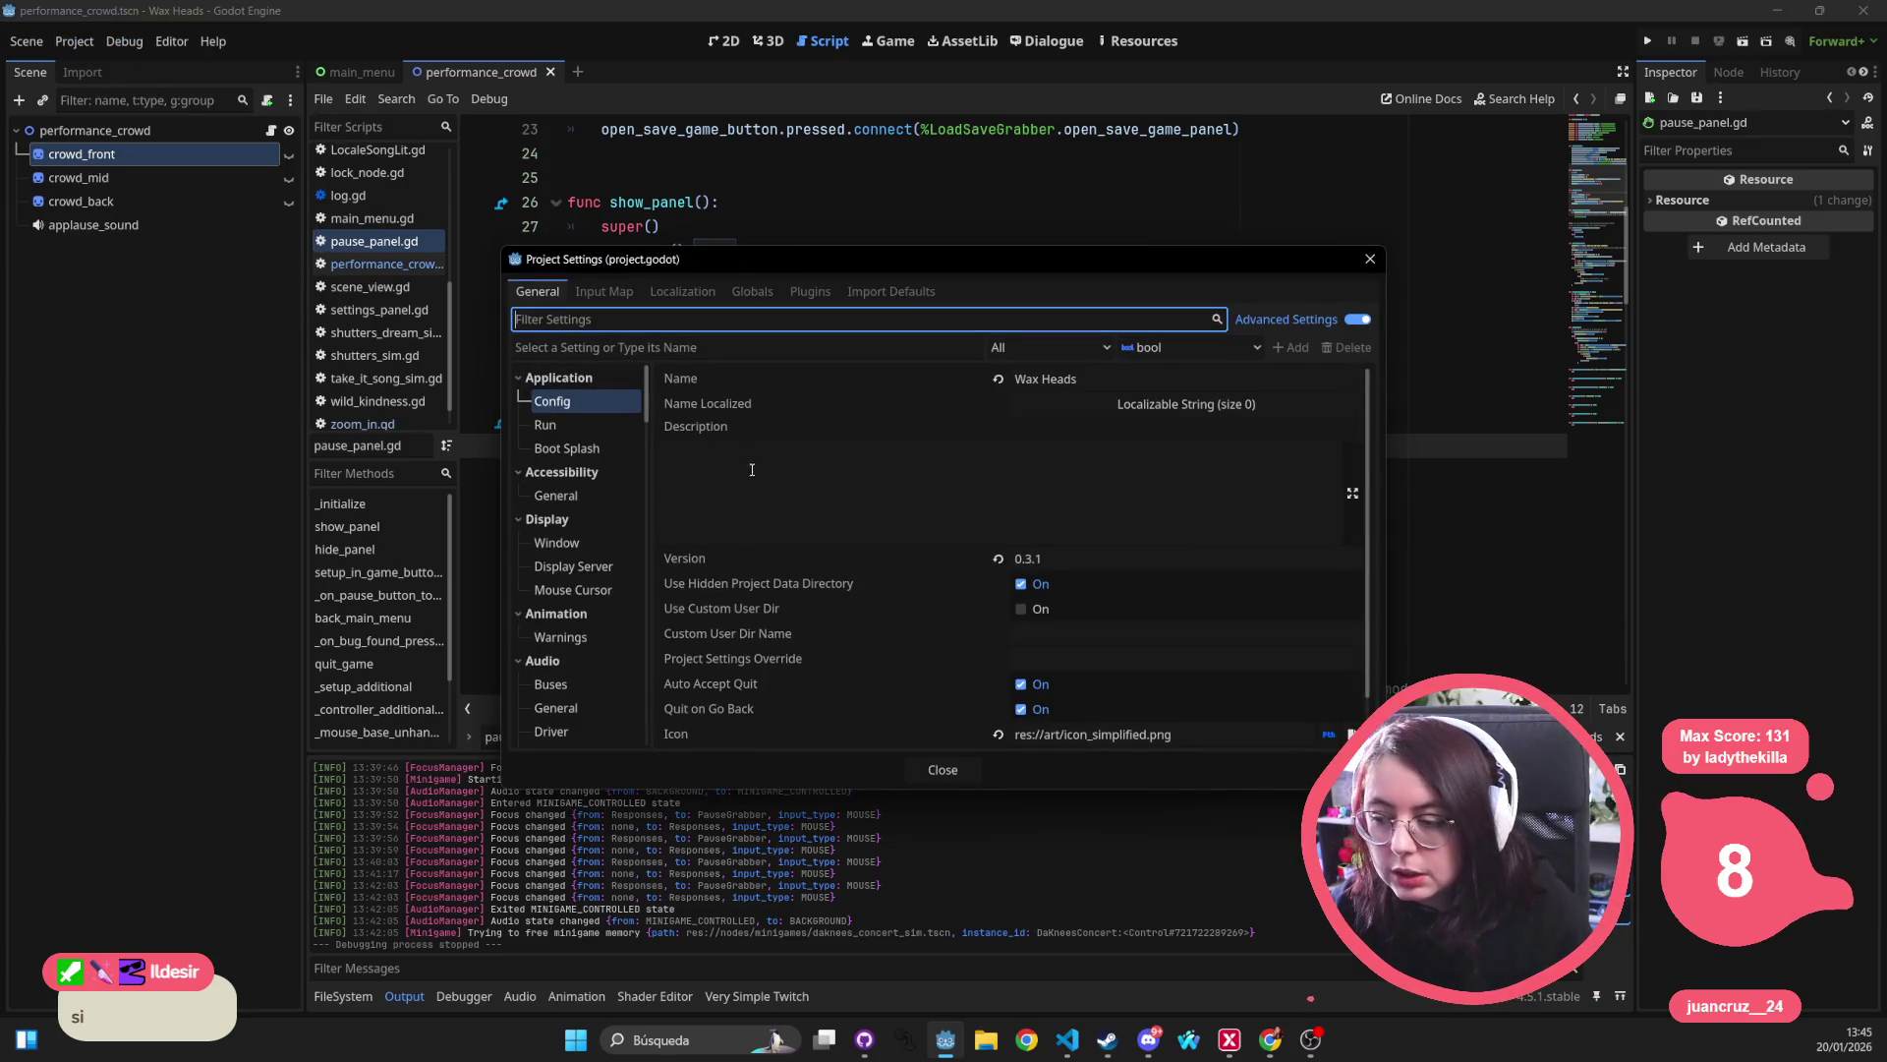
{"action": "left_click", "coordinate": [592, 291]}
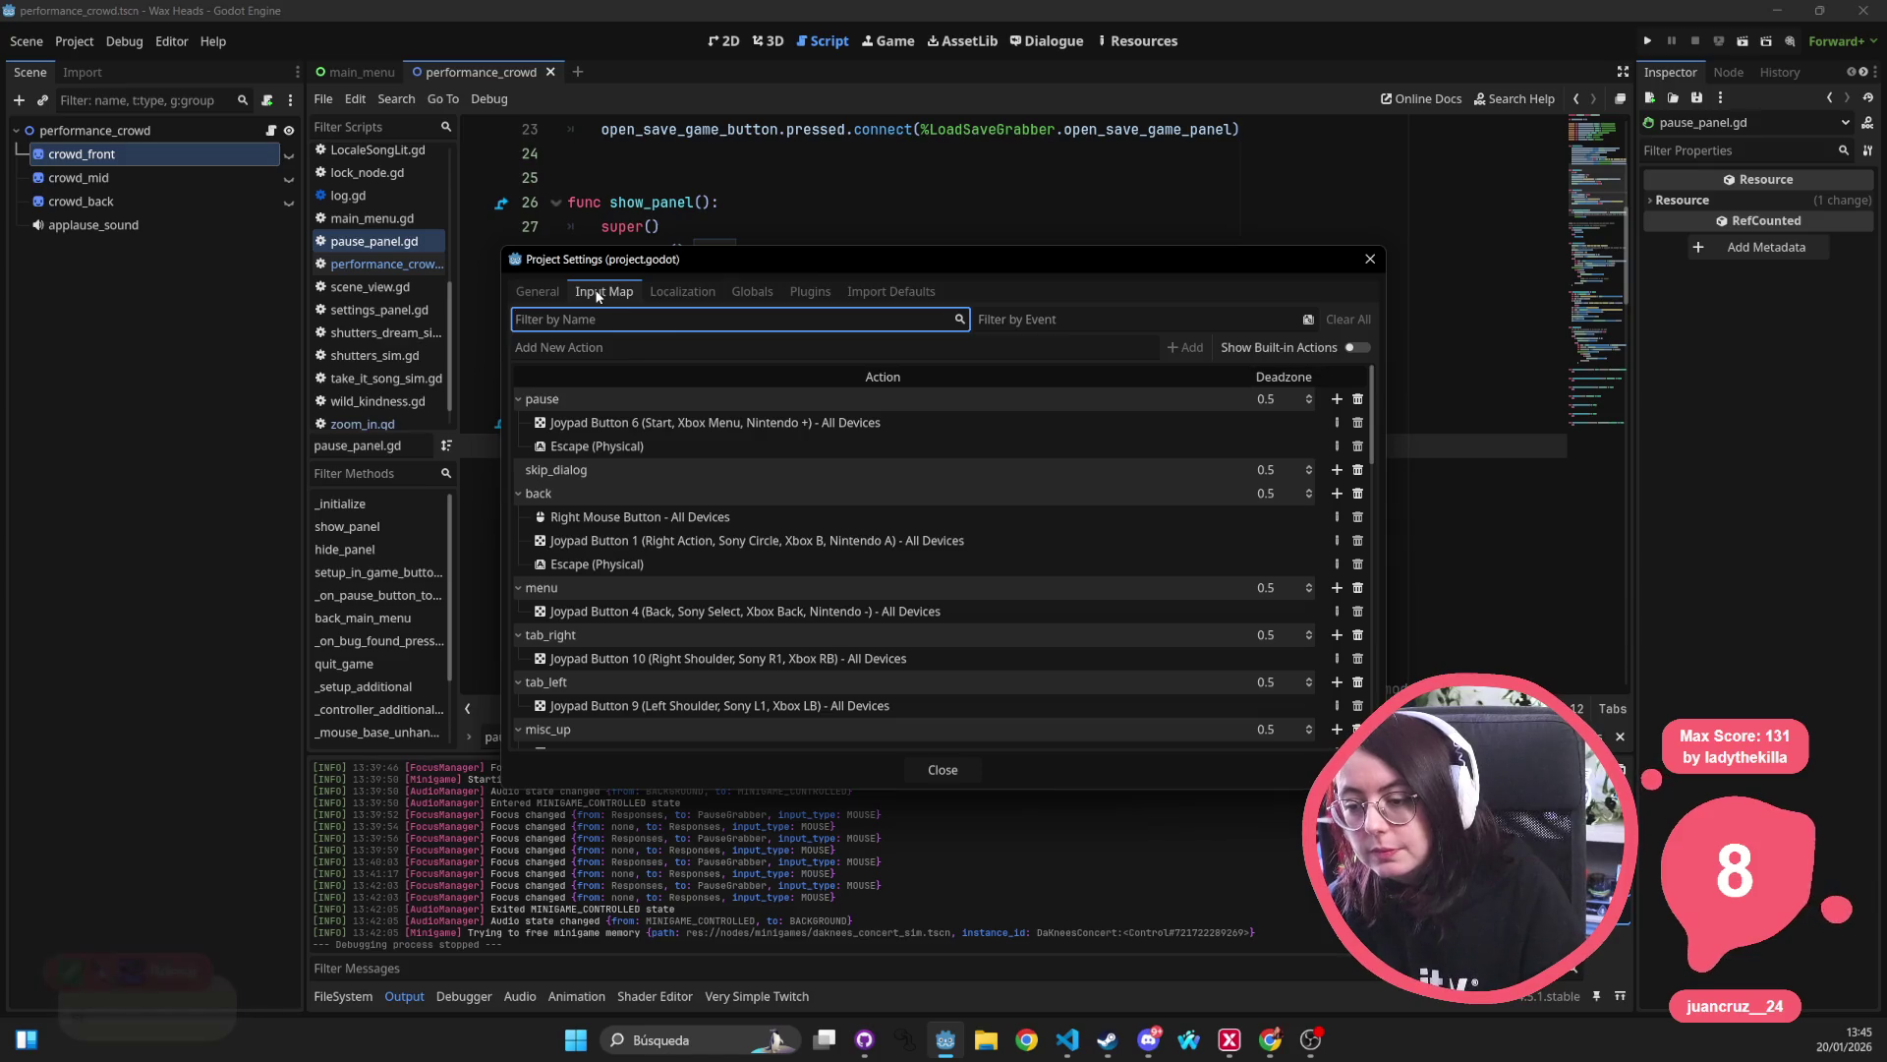
{"action": "left_click", "coordinate": [682, 292]}
{"action": "left_click", "coordinate": [1370, 259]}
{"action": "left_click", "coordinate": [74, 41]}
{"action": "left_click", "coordinate": [104, 61]}
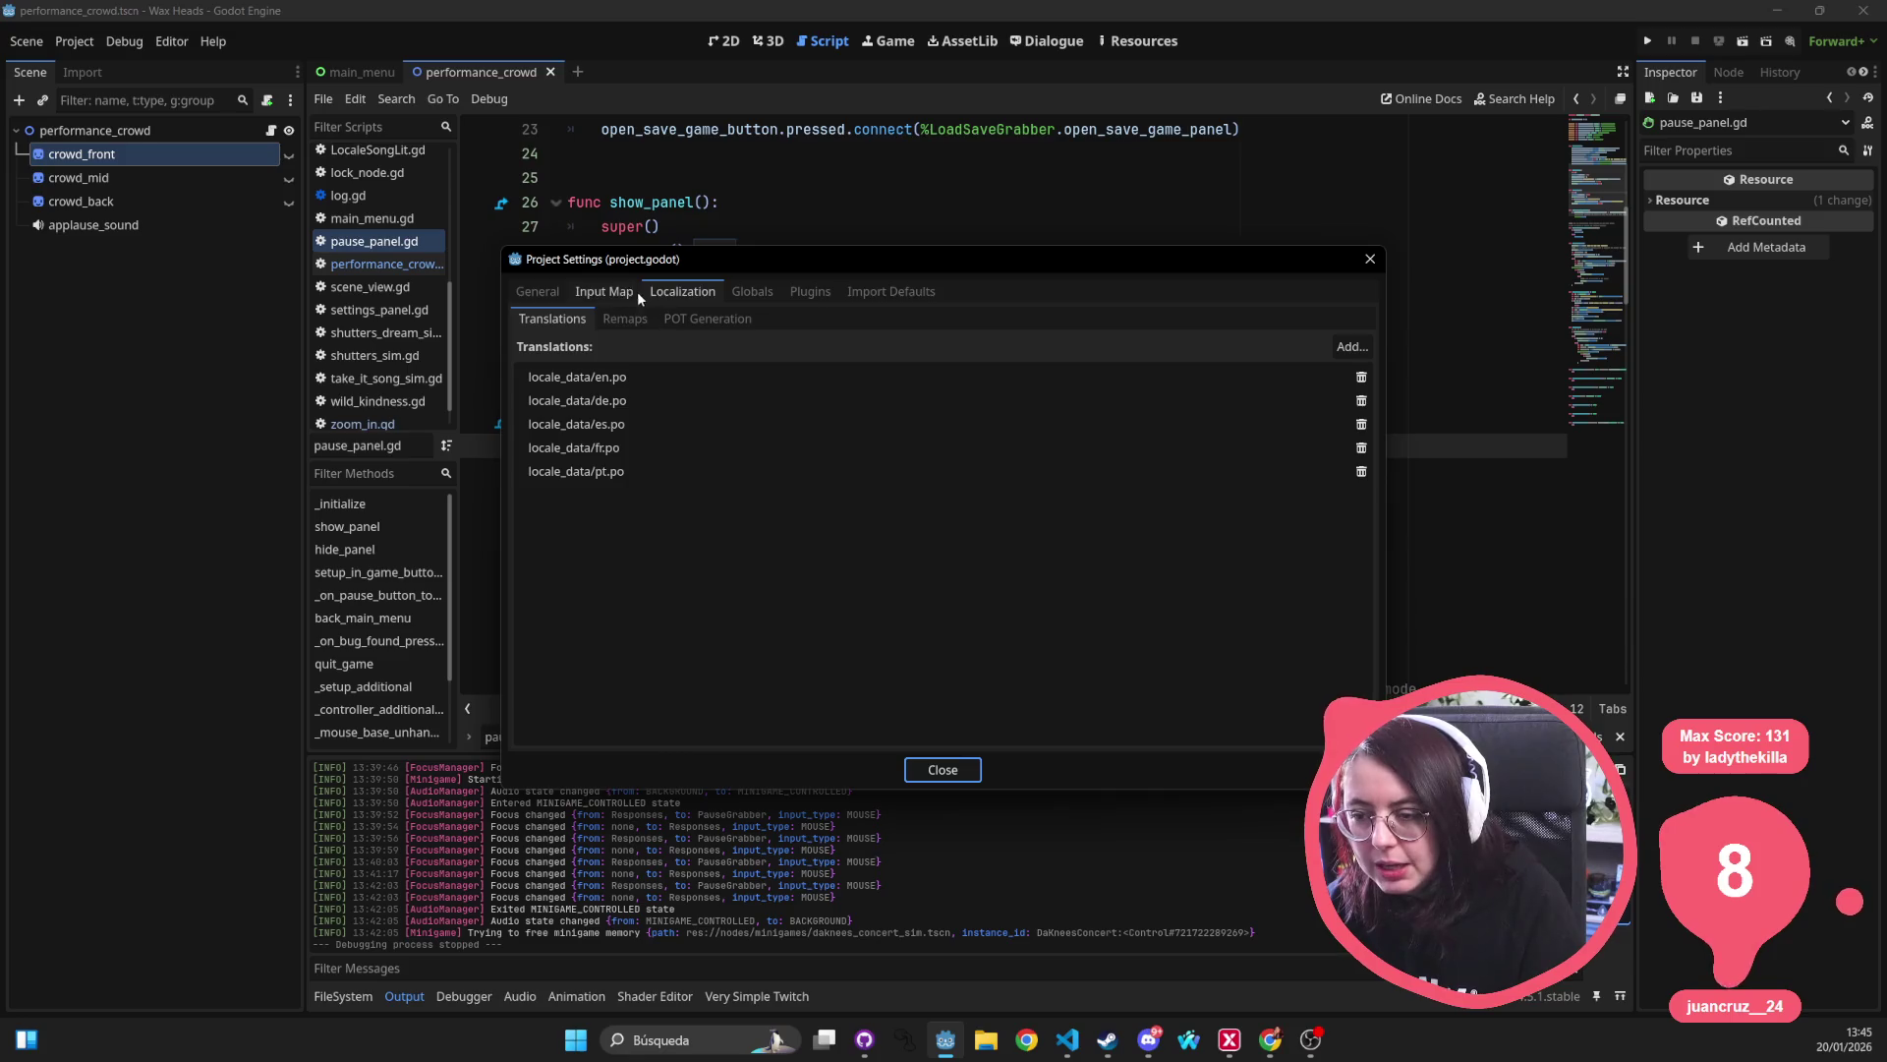
{"action": "left_click", "coordinate": [603, 291]}
{"action": "left_click", "coordinate": [563, 291]}
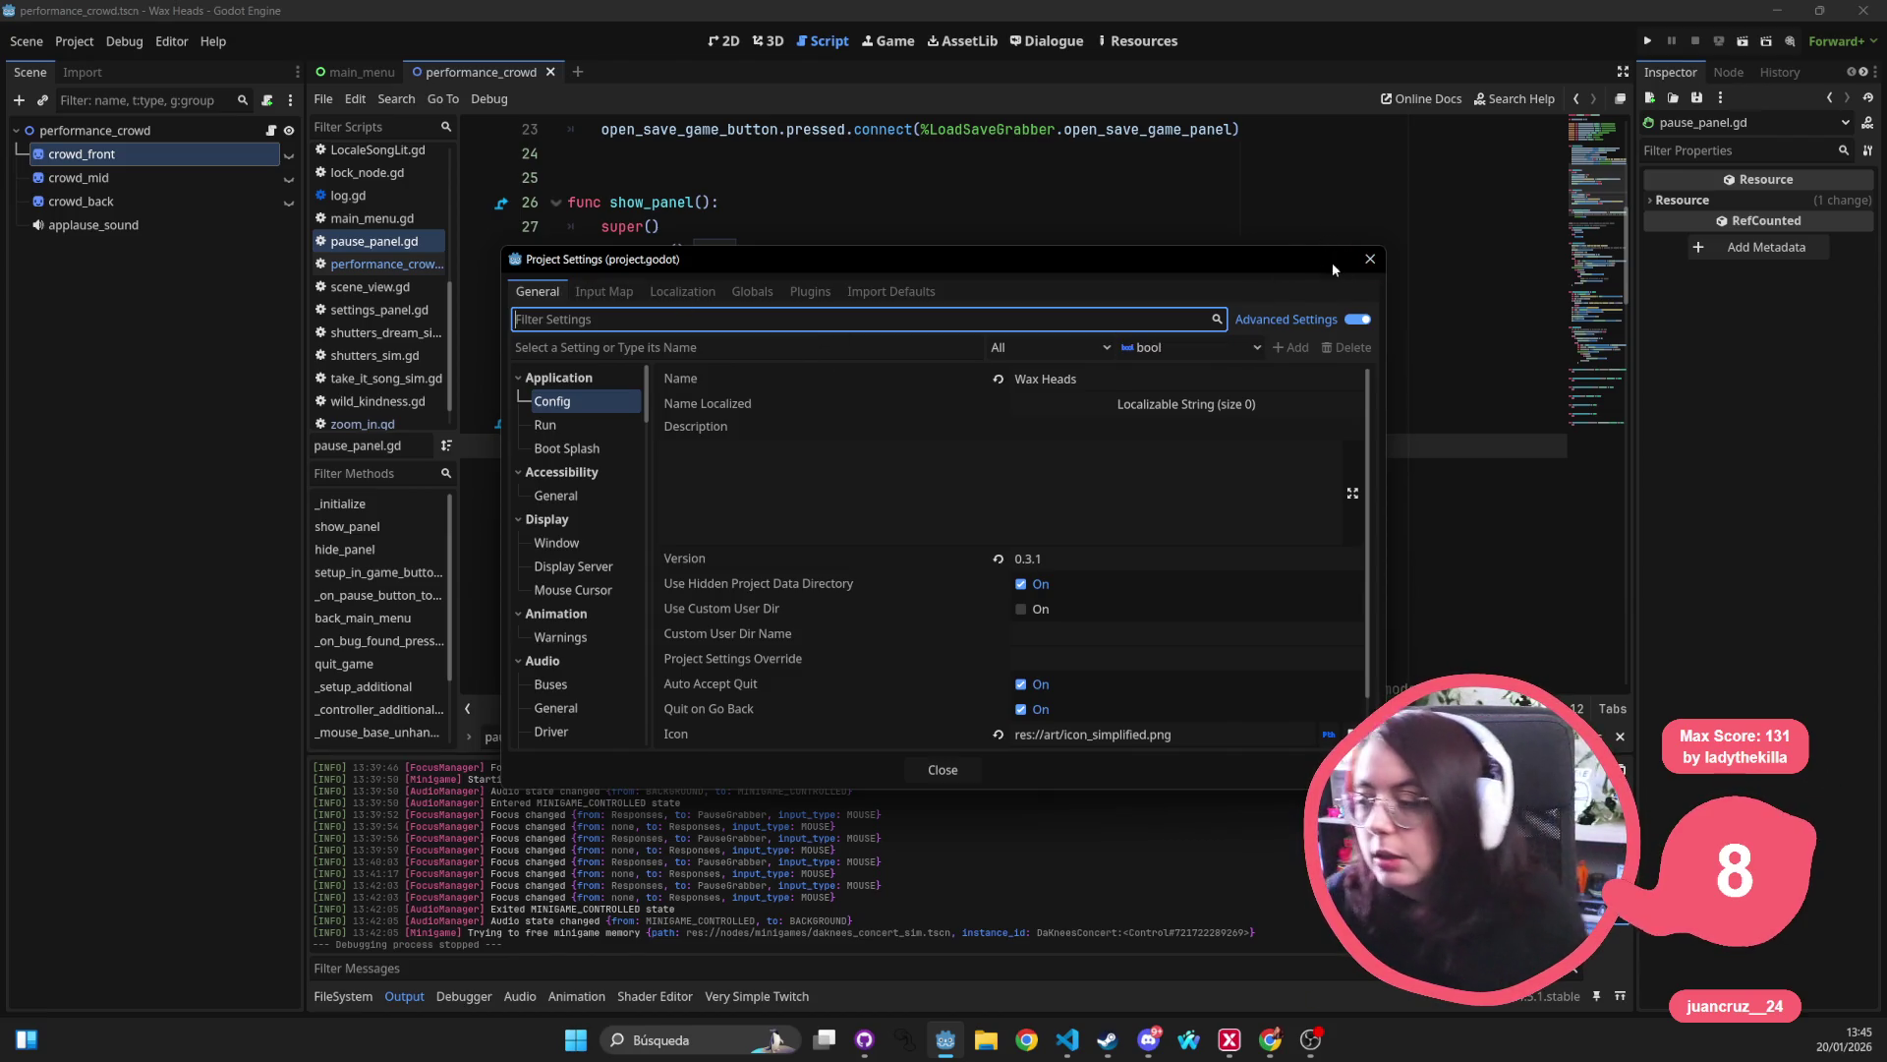
{"action": "left_click", "coordinate": [1370, 258]}
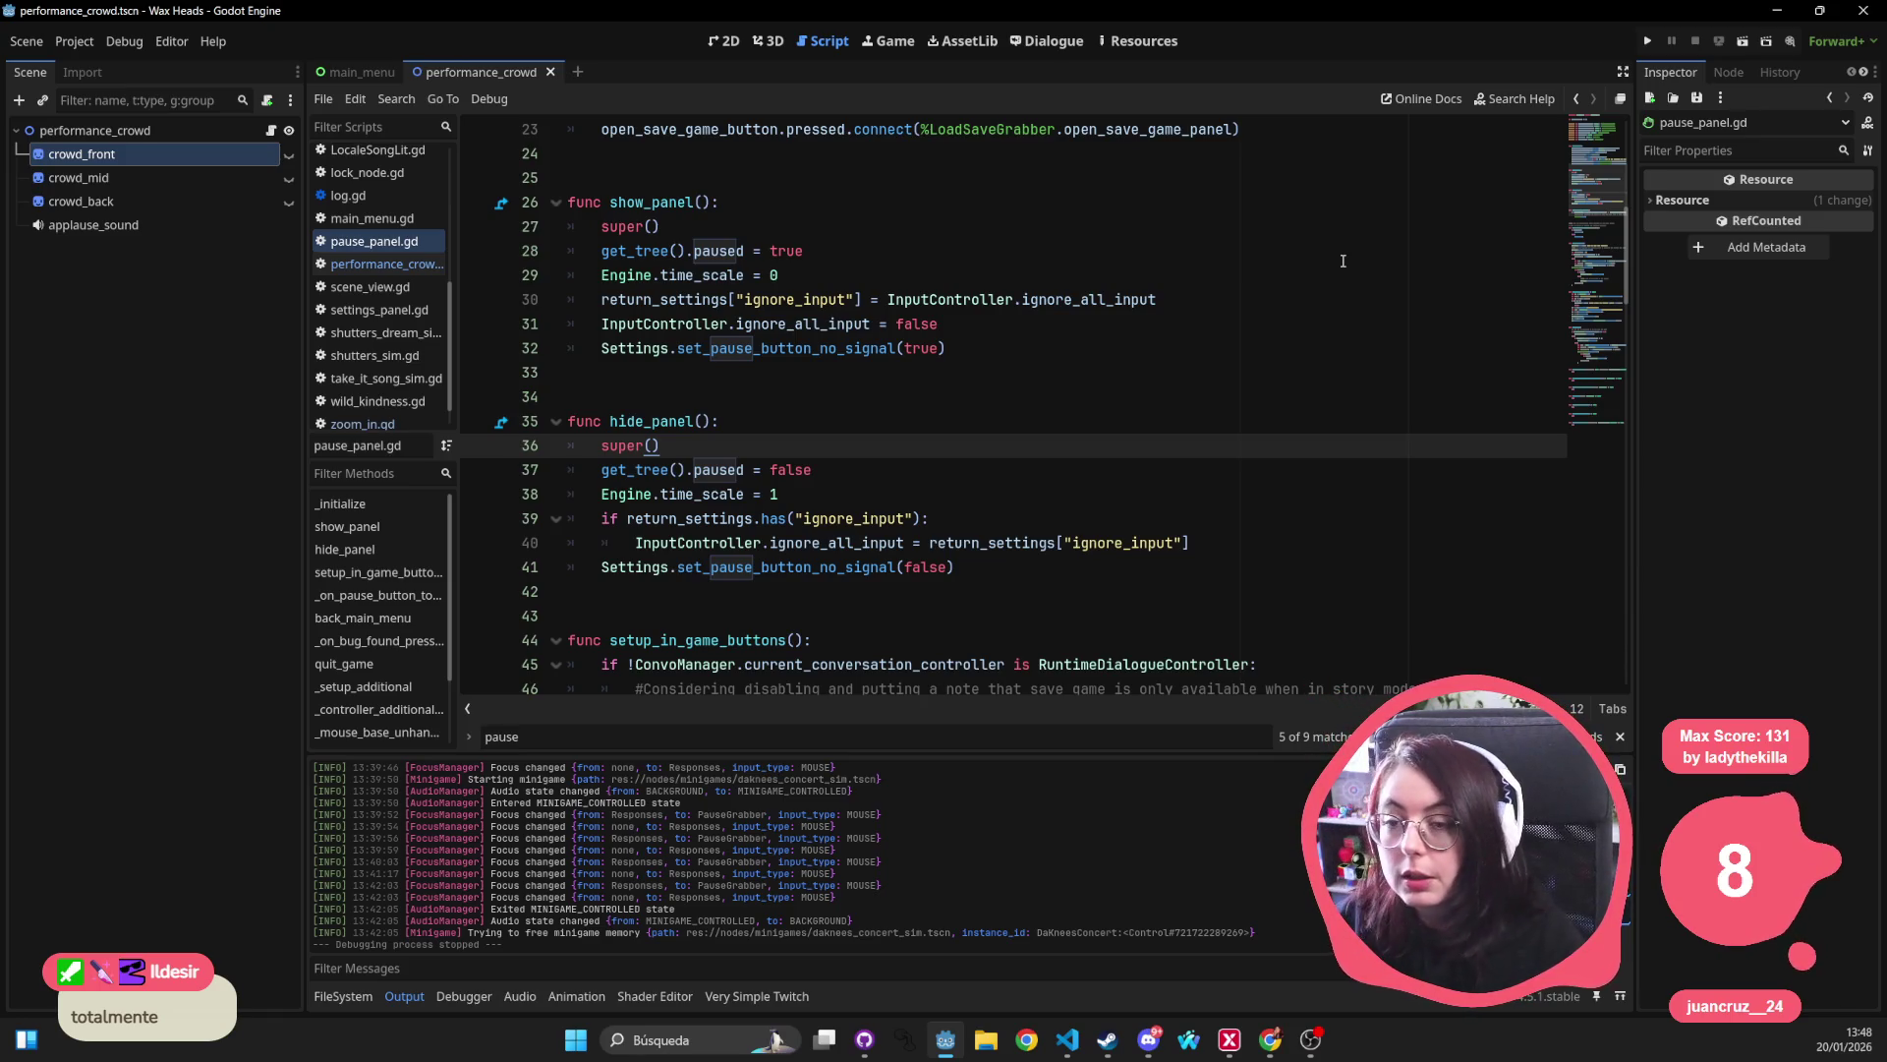
Return to the script editor and open intro.tscn through the quick file search for 'intro'.
{"action": "key", "text": "alt+Tab"}
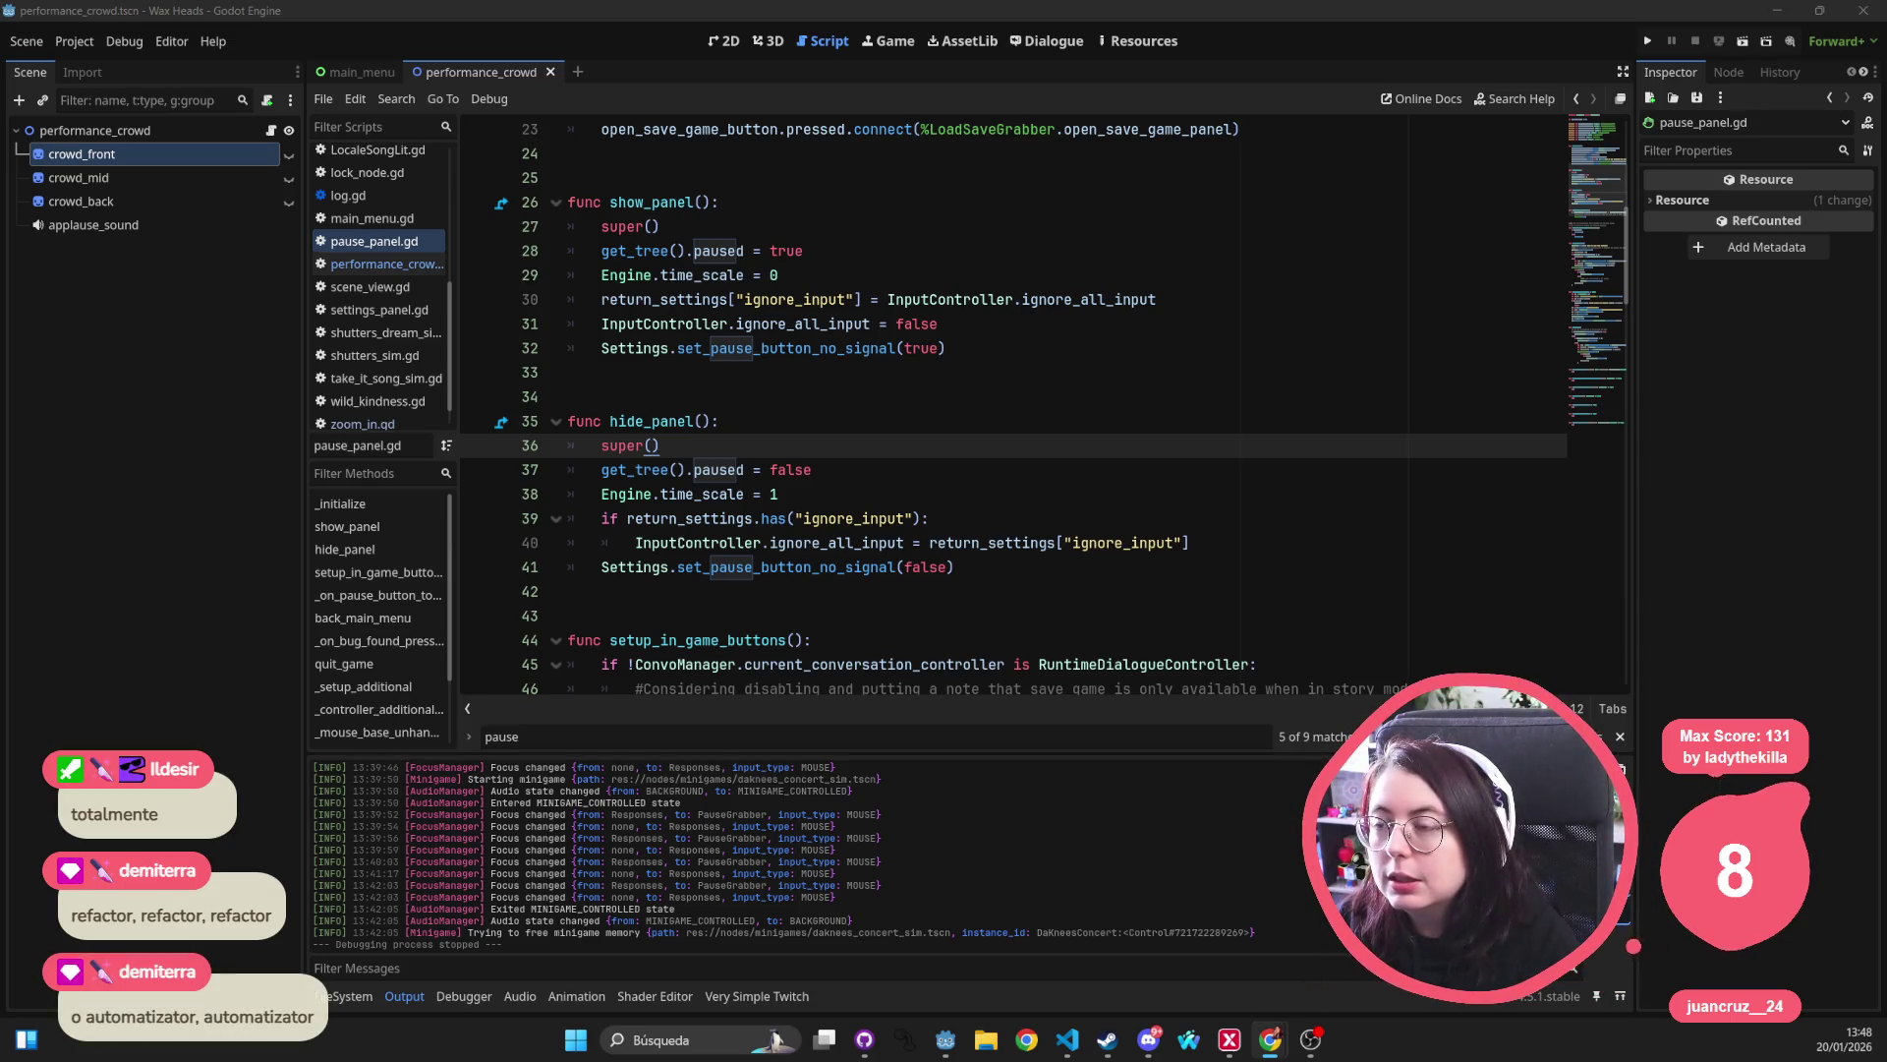
{"action": "left_click", "coordinate": [822, 237]}
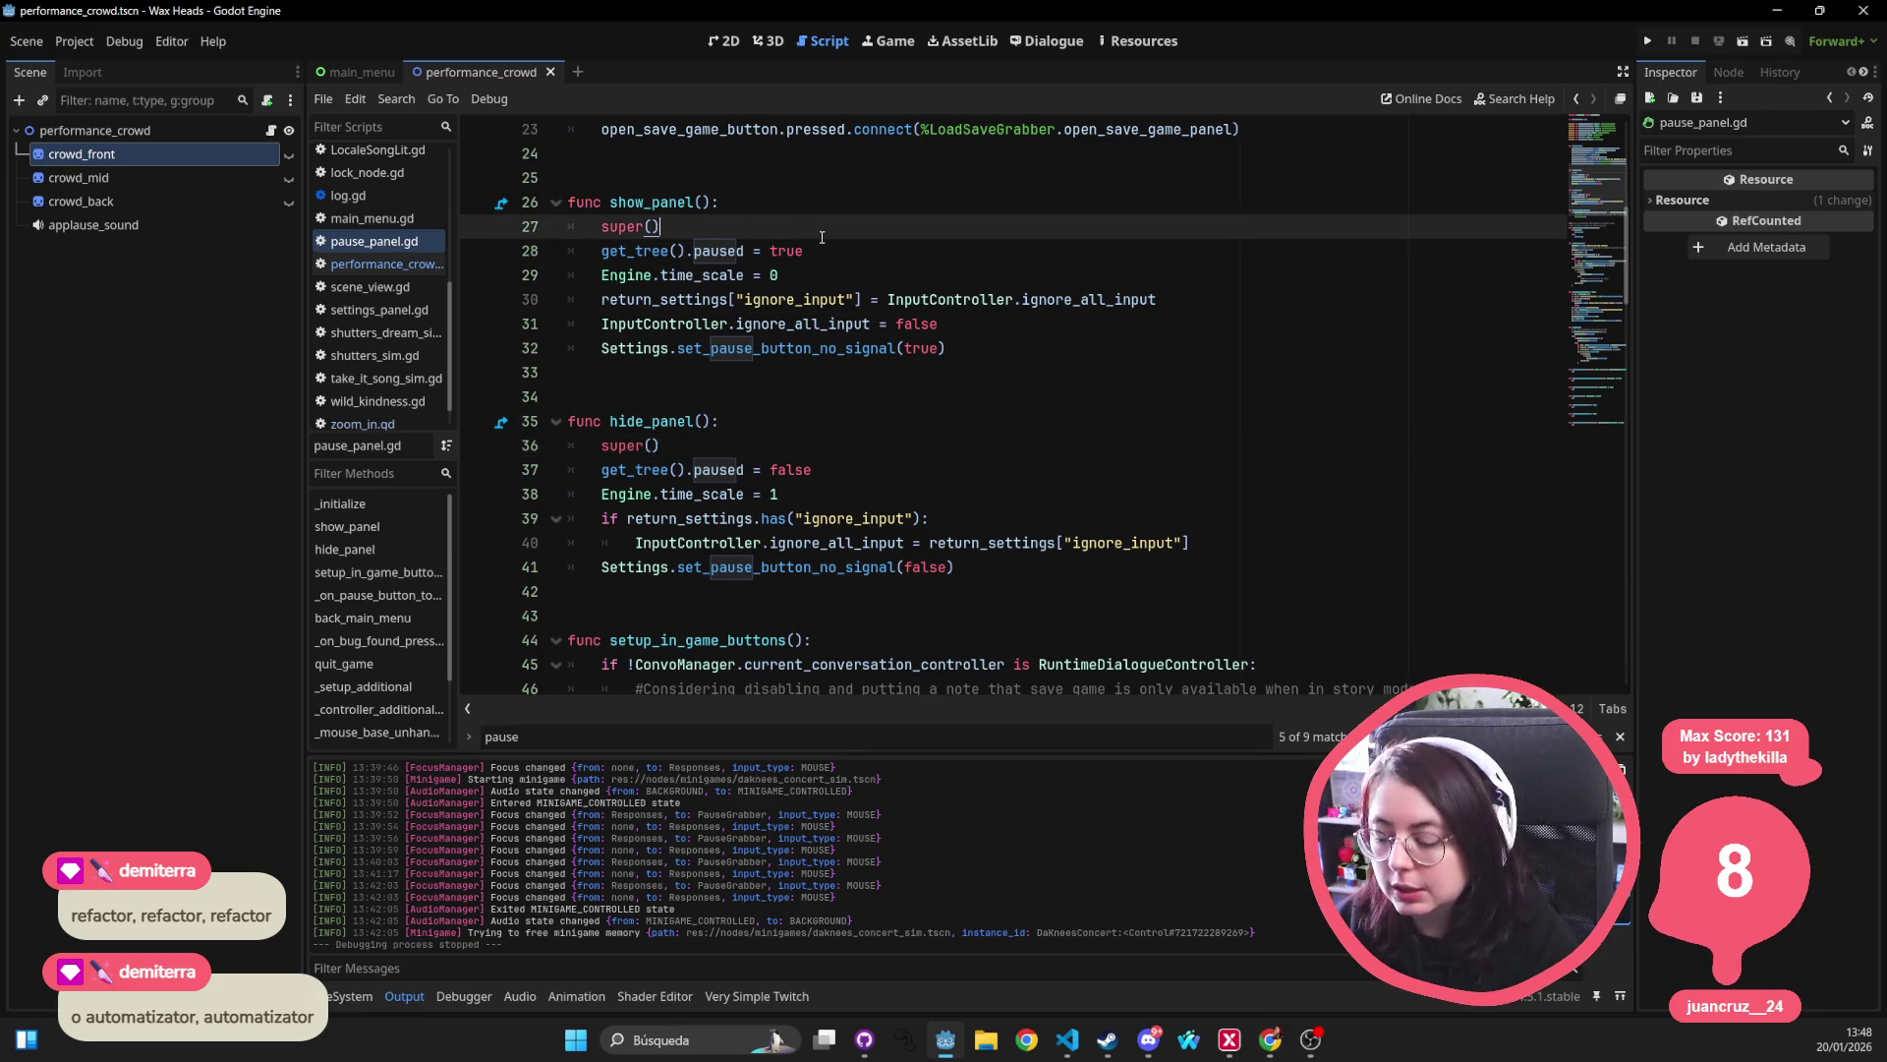
{"action": "key", "text": "alt+shift+o"}
{"action": "type", "text": "intro"}
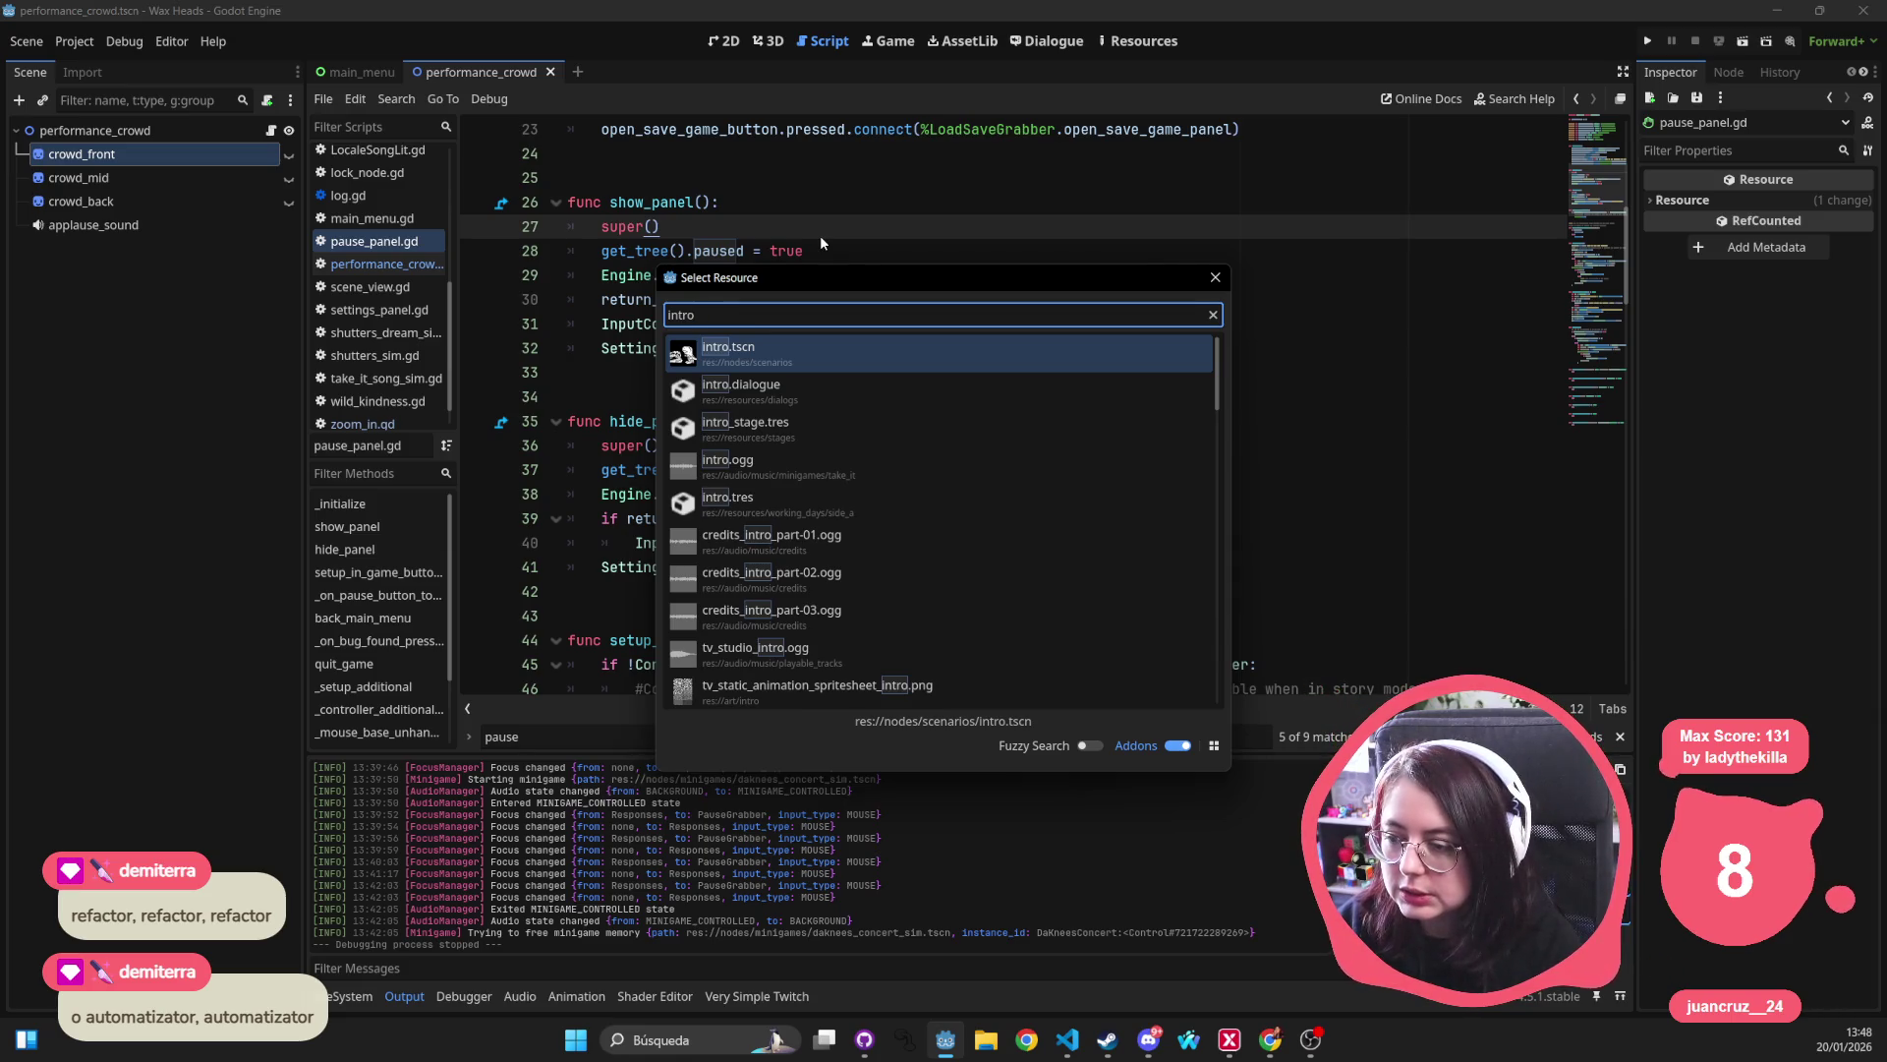
{"action": "key", "text": "Return"}
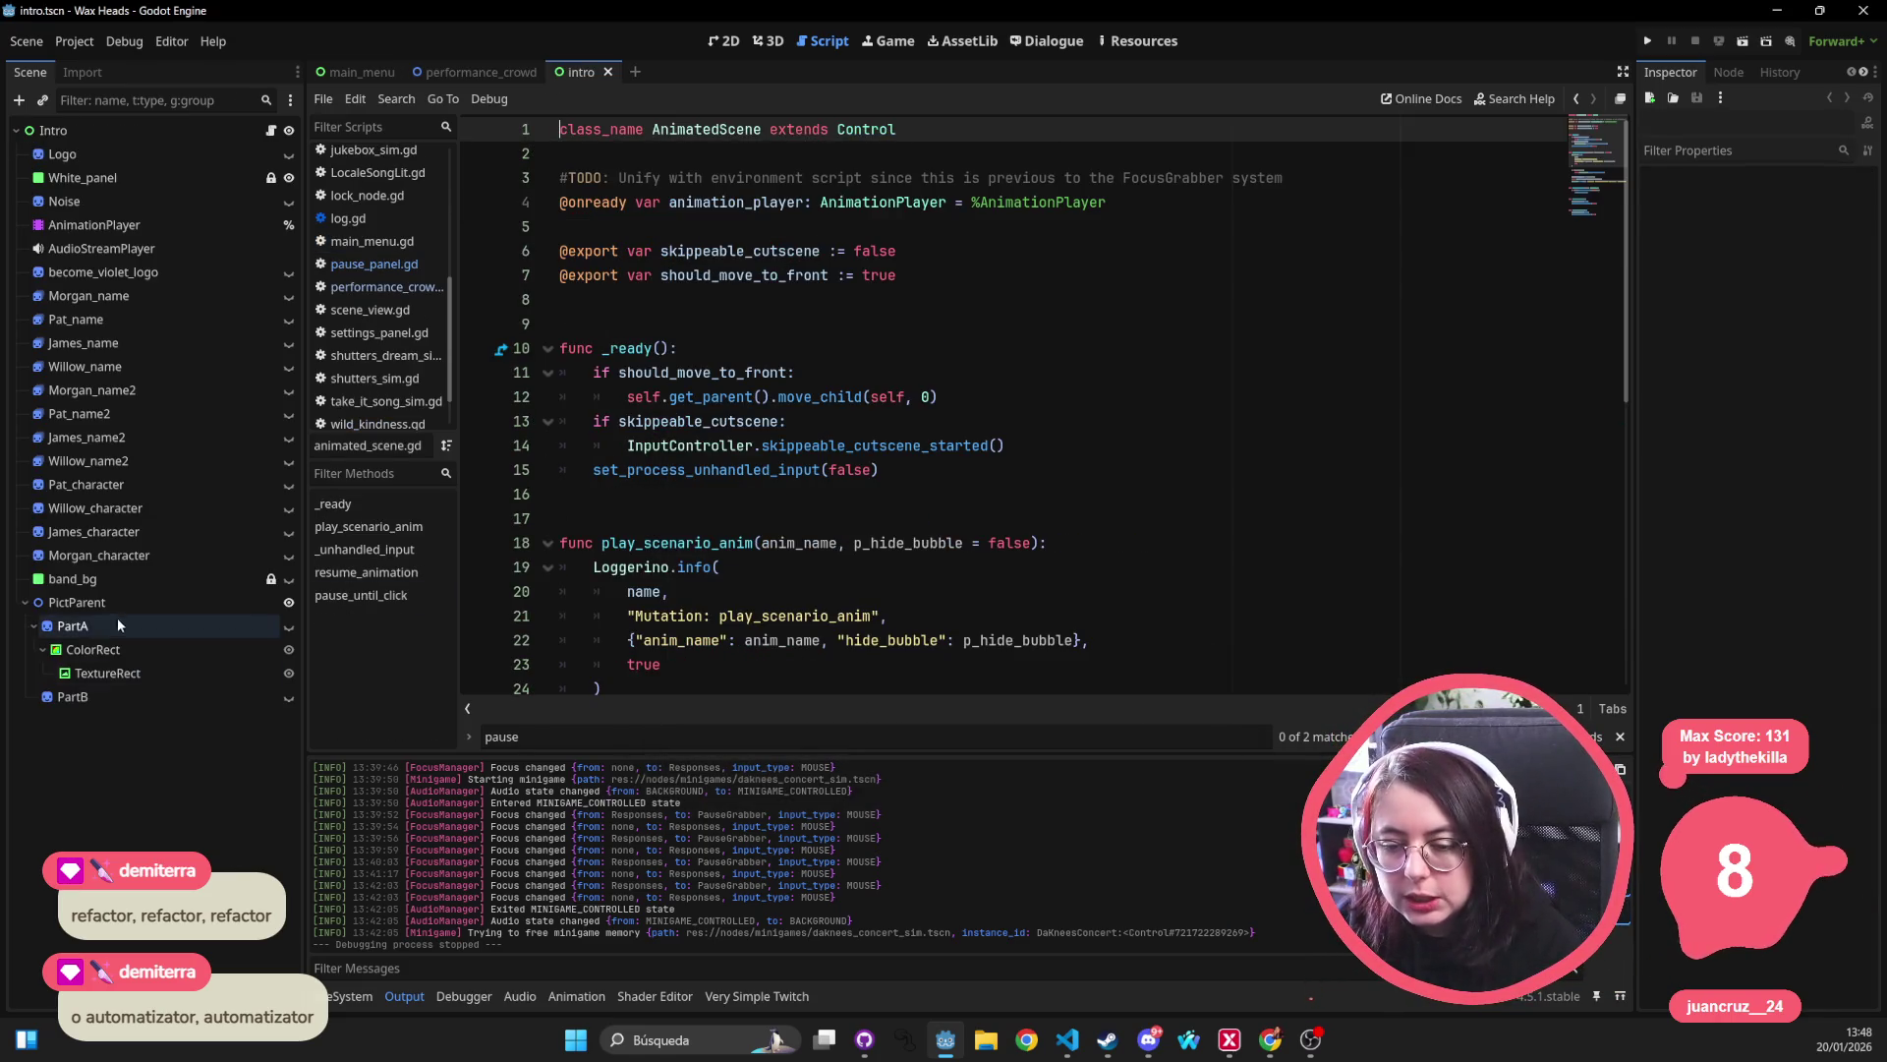
Switch to the 2D view and inspect the AnimationPlayer's animation list without changing it.
{"action": "left_click", "coordinate": [725, 40]}
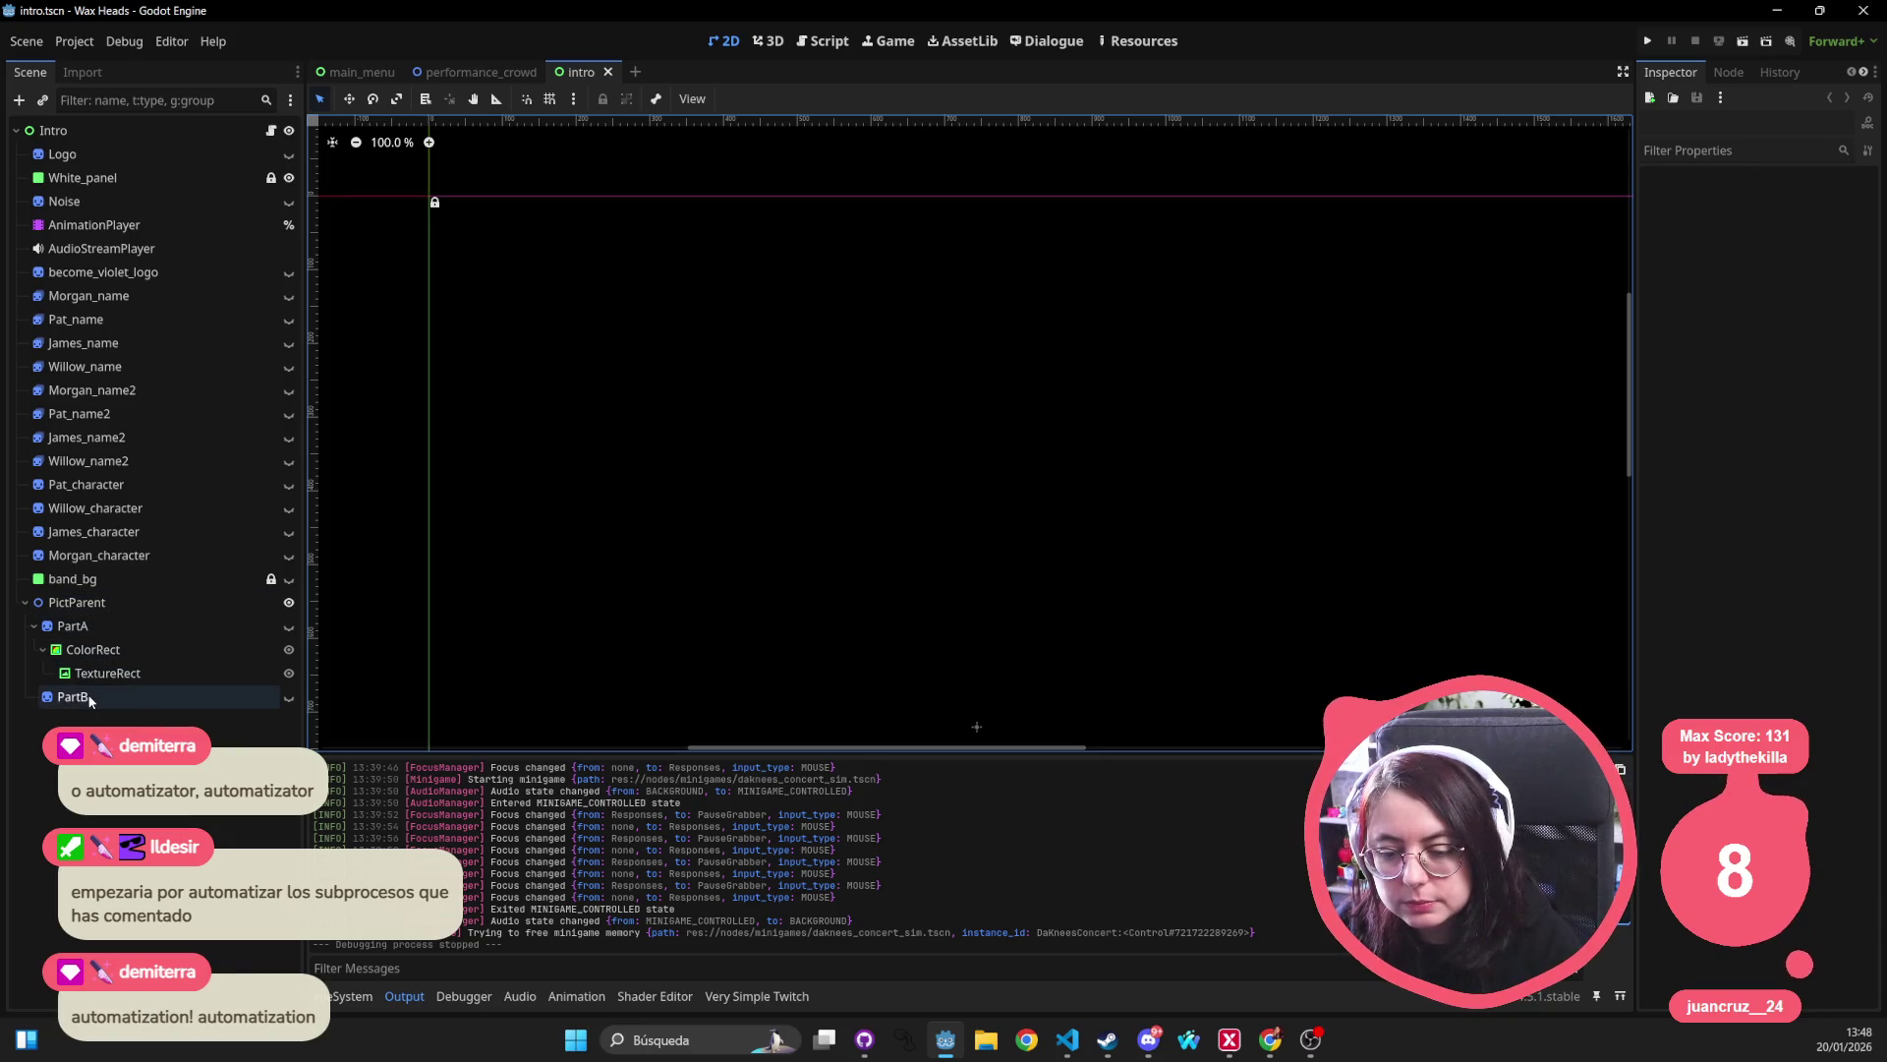
{"action": "left_click", "coordinate": [127, 229]}
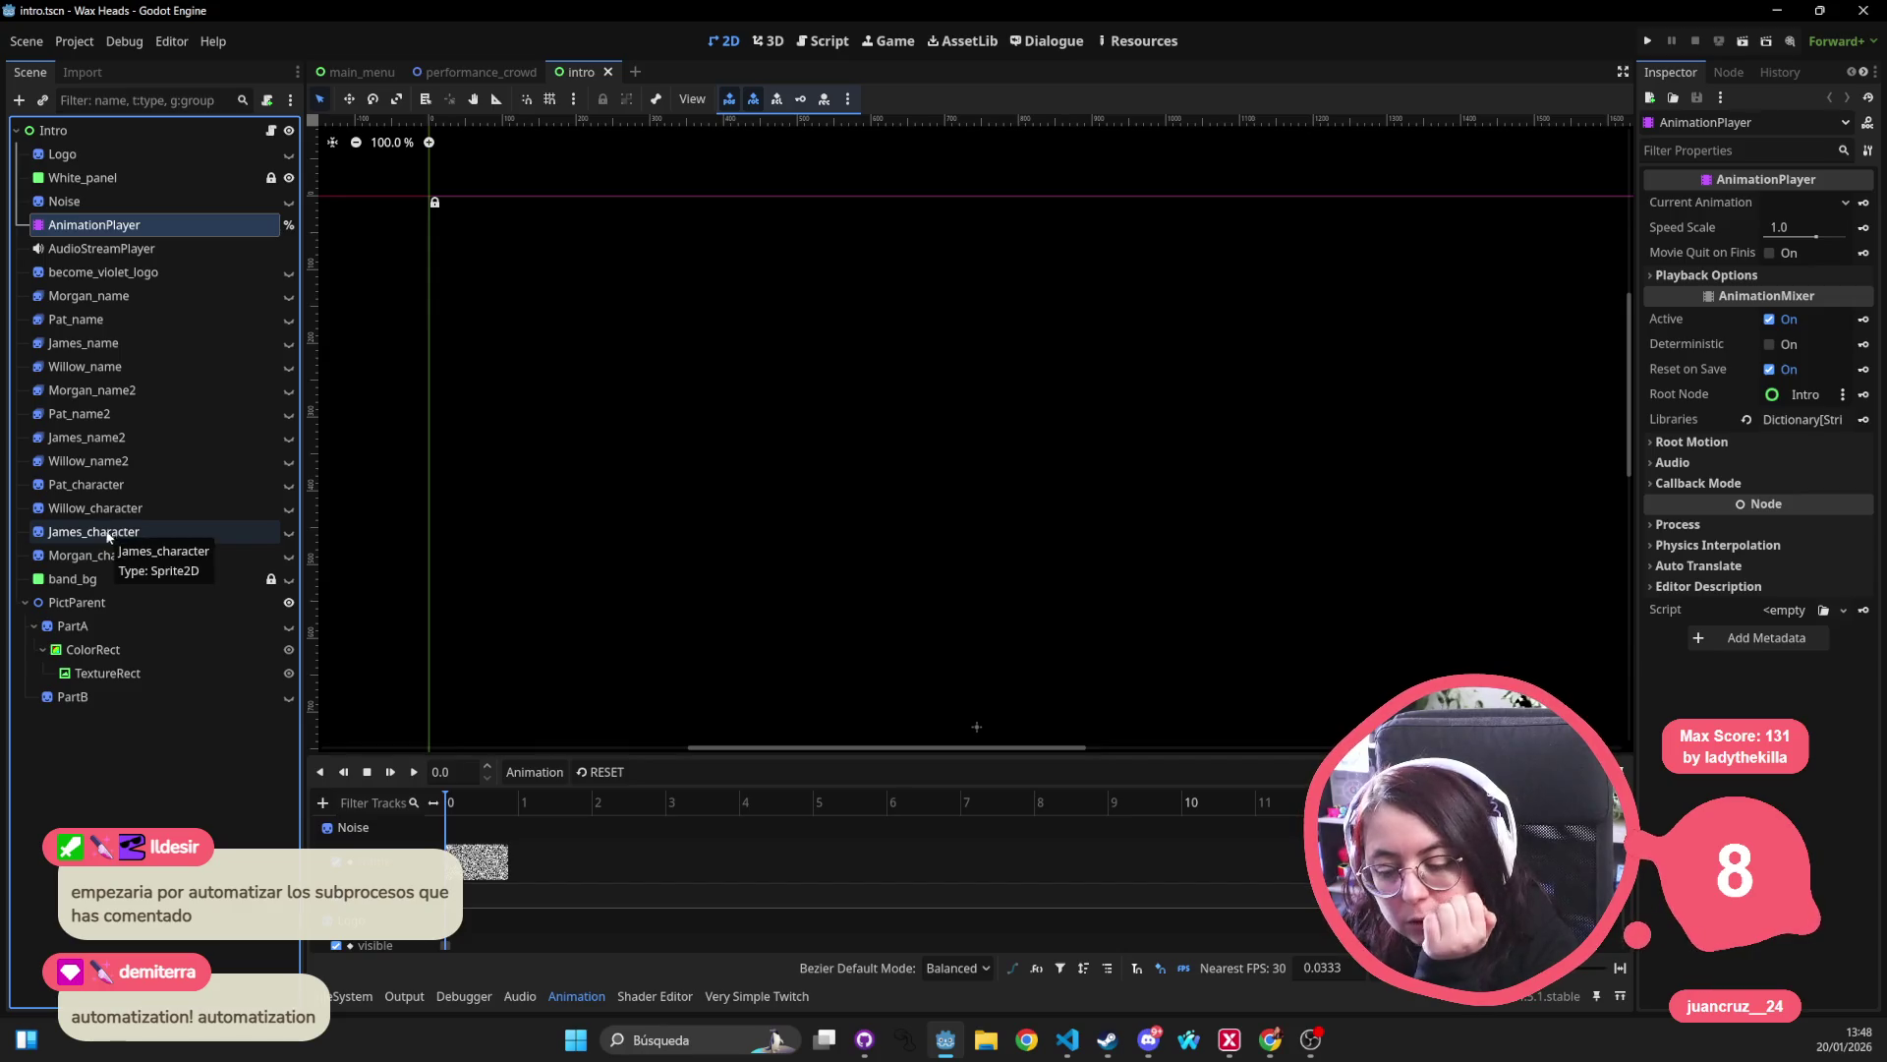
{"action": "left_click", "coordinate": [641, 775]}
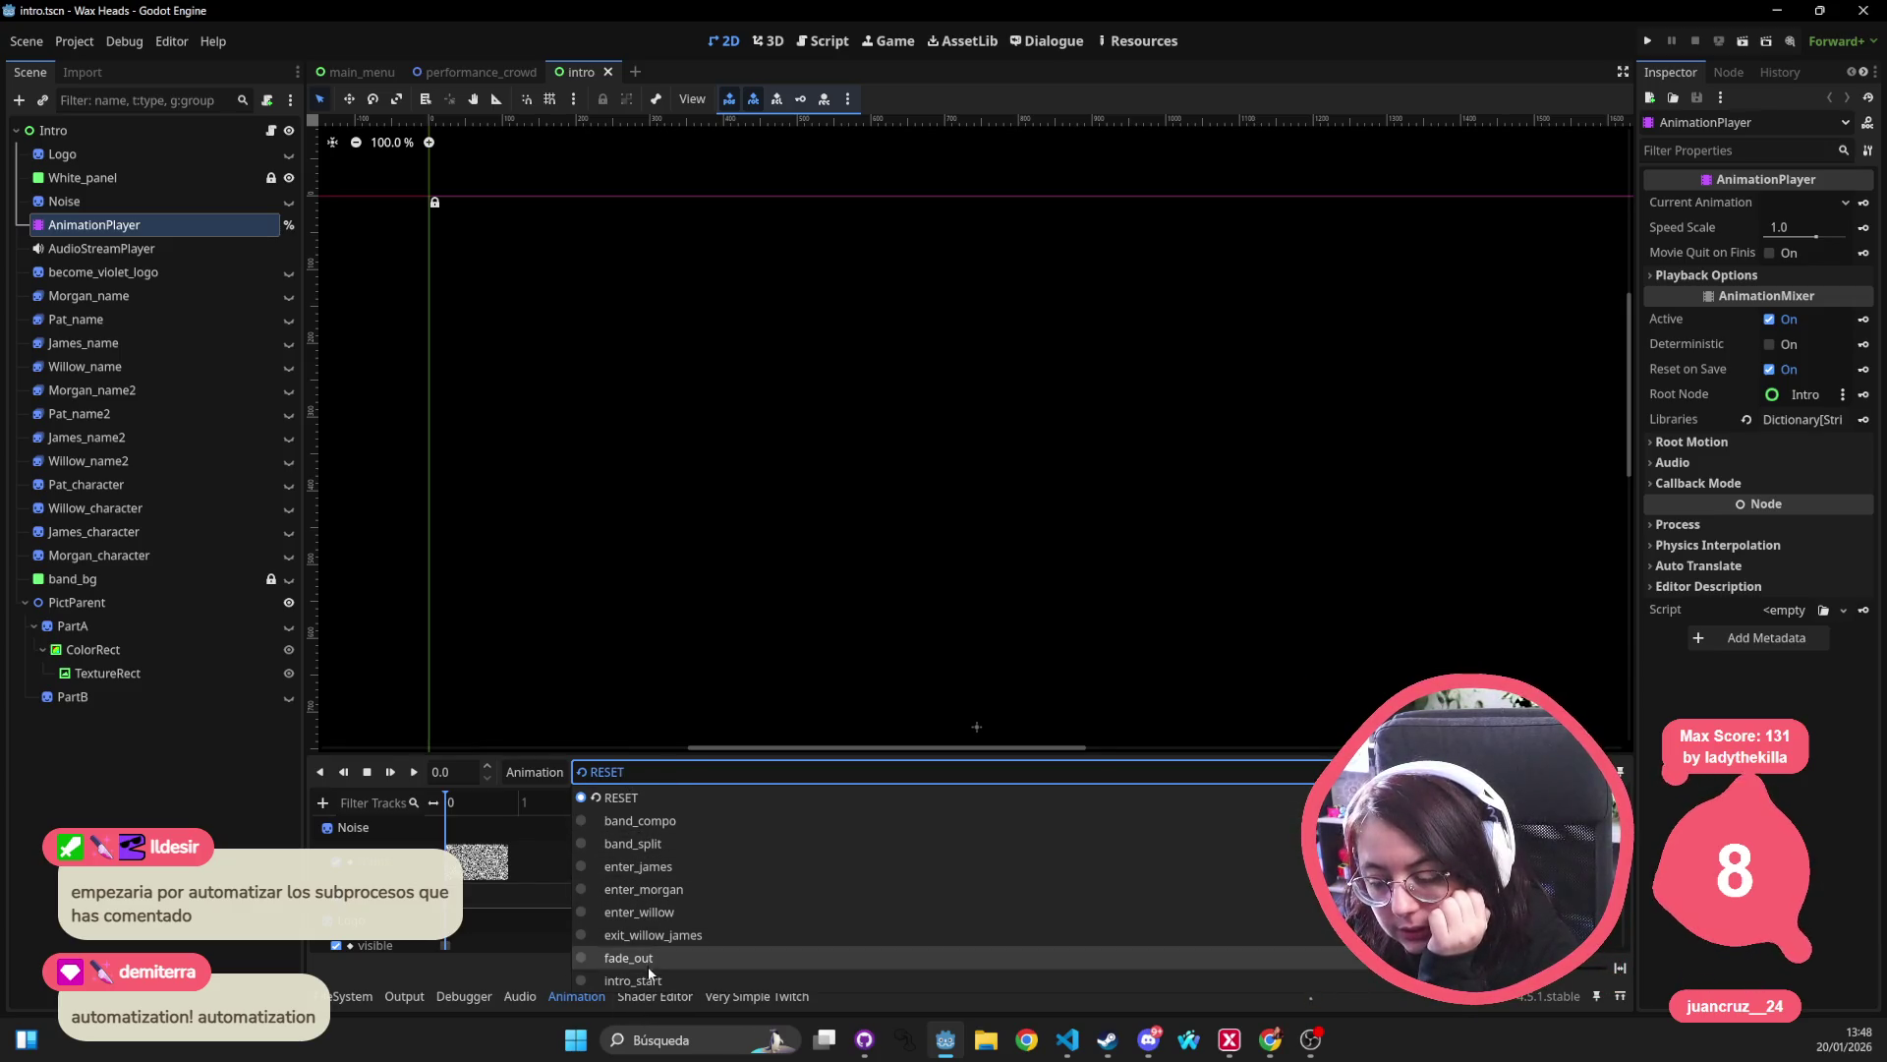
{"action": "left_click", "coordinate": [145, 285]}
Inspect the name sprites, Morgan_character, band_bg, PictParent, PartA and TextureRect nodes.
{"action": "left_click", "coordinate": [139, 271]}
{"action": "left_click", "coordinate": [133, 296]}
{"action": "left_click", "coordinate": [130, 319]}
{"action": "left_click", "coordinate": [132, 343]}
{"action": "left_click", "coordinate": [134, 387]}
{"action": "left_click", "coordinate": [108, 554]}
{"action": "left_click", "coordinate": [83, 579]}
{"action": "left_click", "coordinate": [79, 602]}
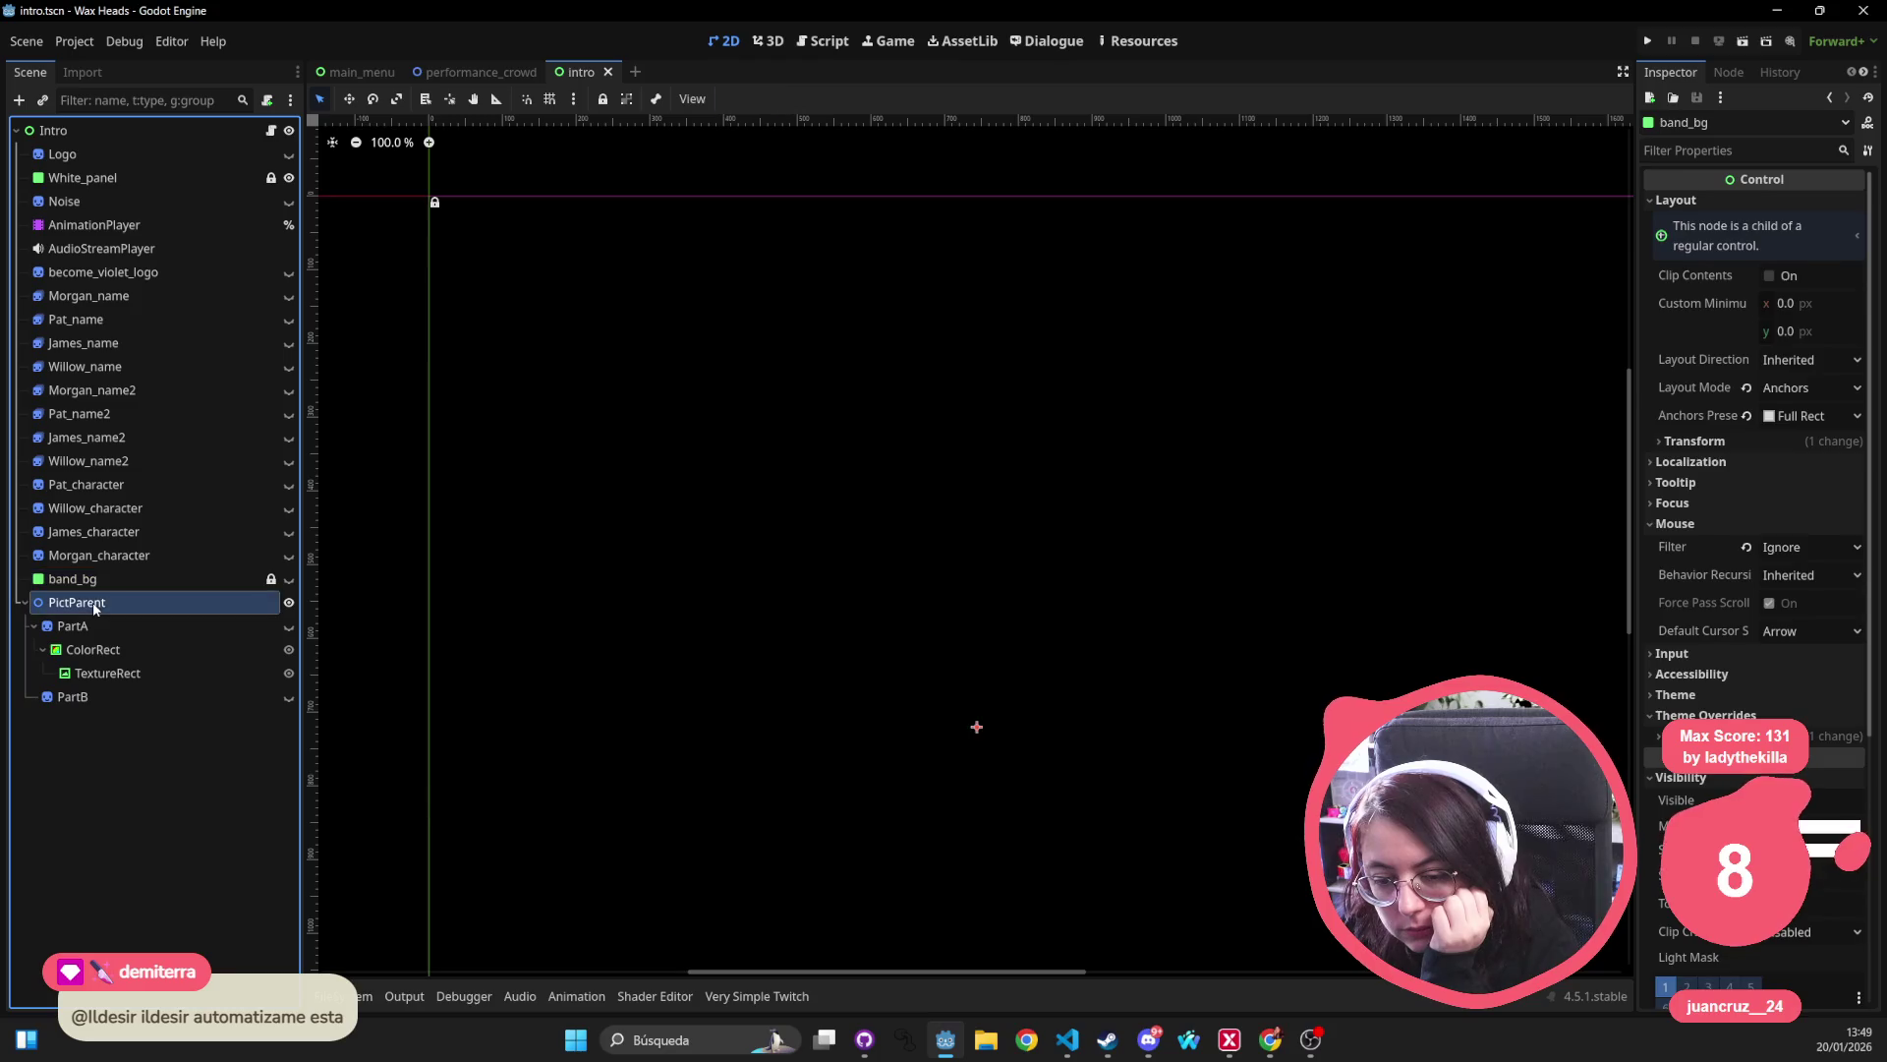
{"action": "left_click", "coordinate": [74, 625]}
{"action": "left_click", "coordinate": [102, 672]}
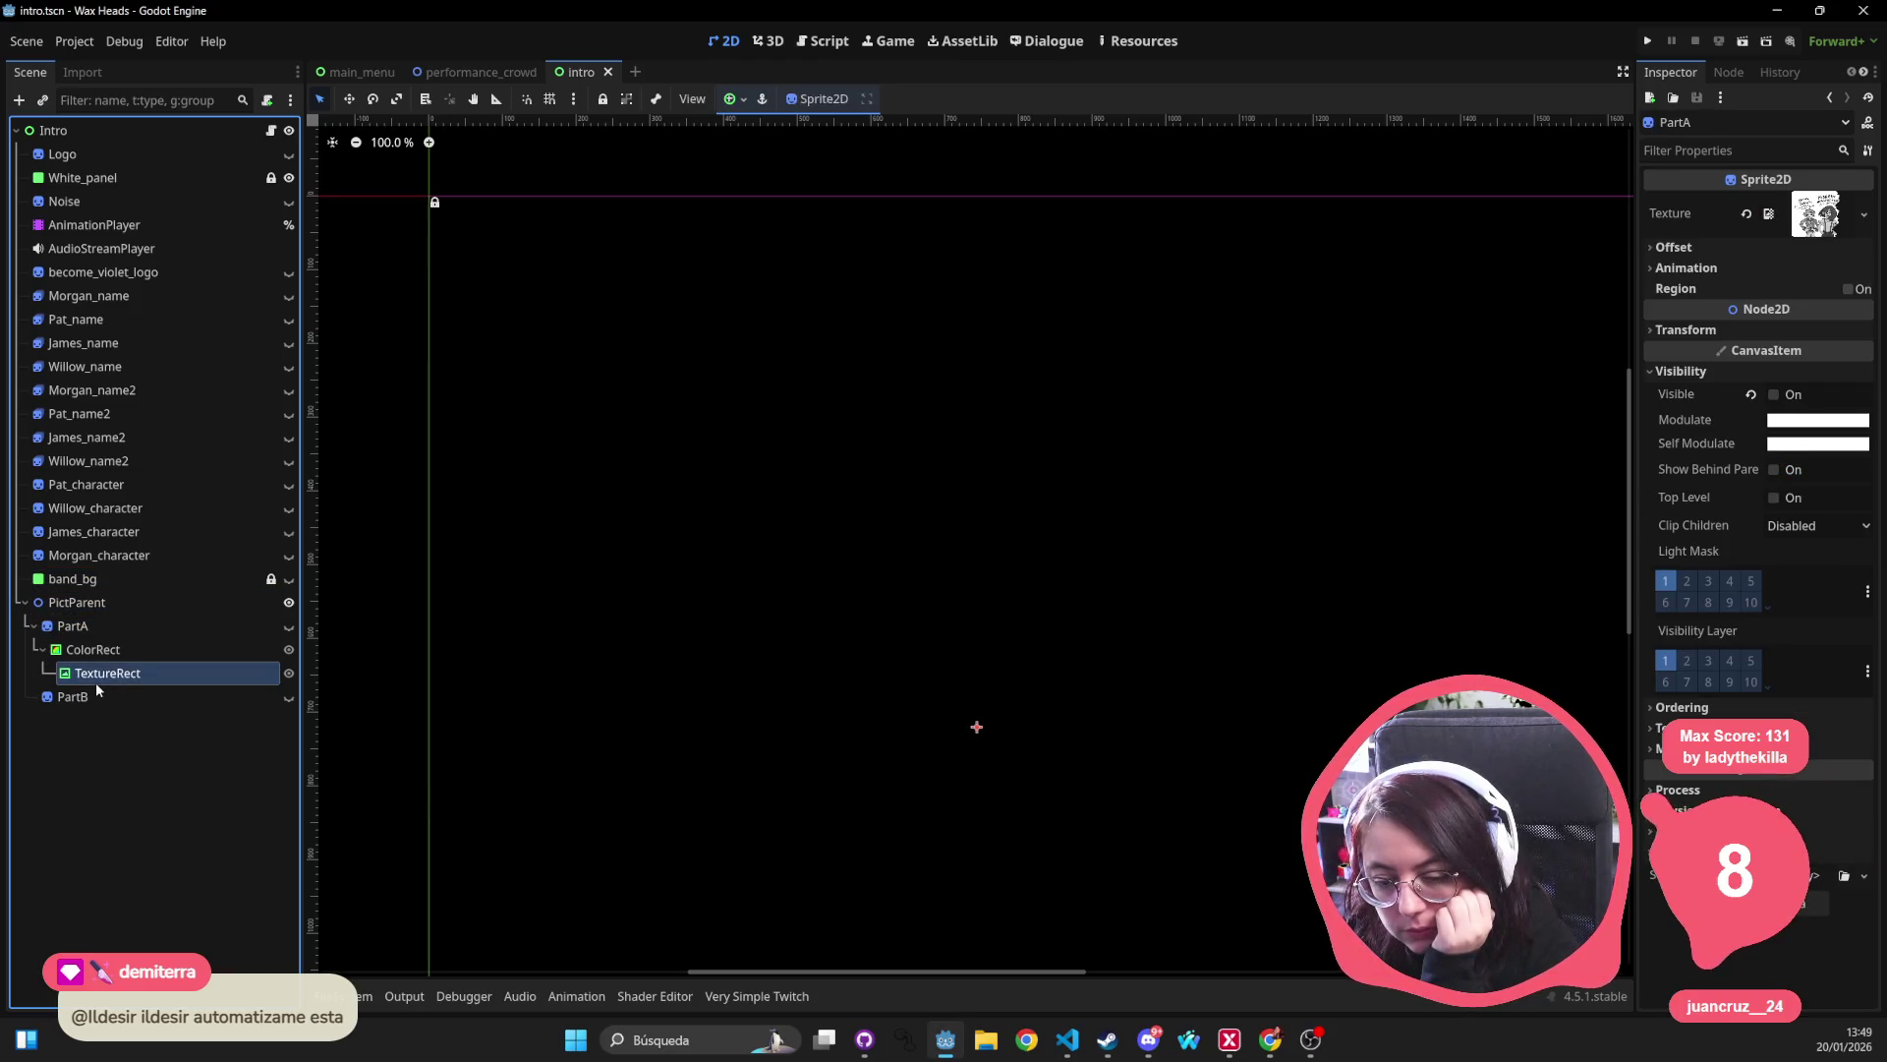
Inspect PartB, the Intro root, White_panel, and the Noise sprite's 2×5 frame sheet at scale 2.0.
{"action": "left_click", "coordinate": [74, 696]}
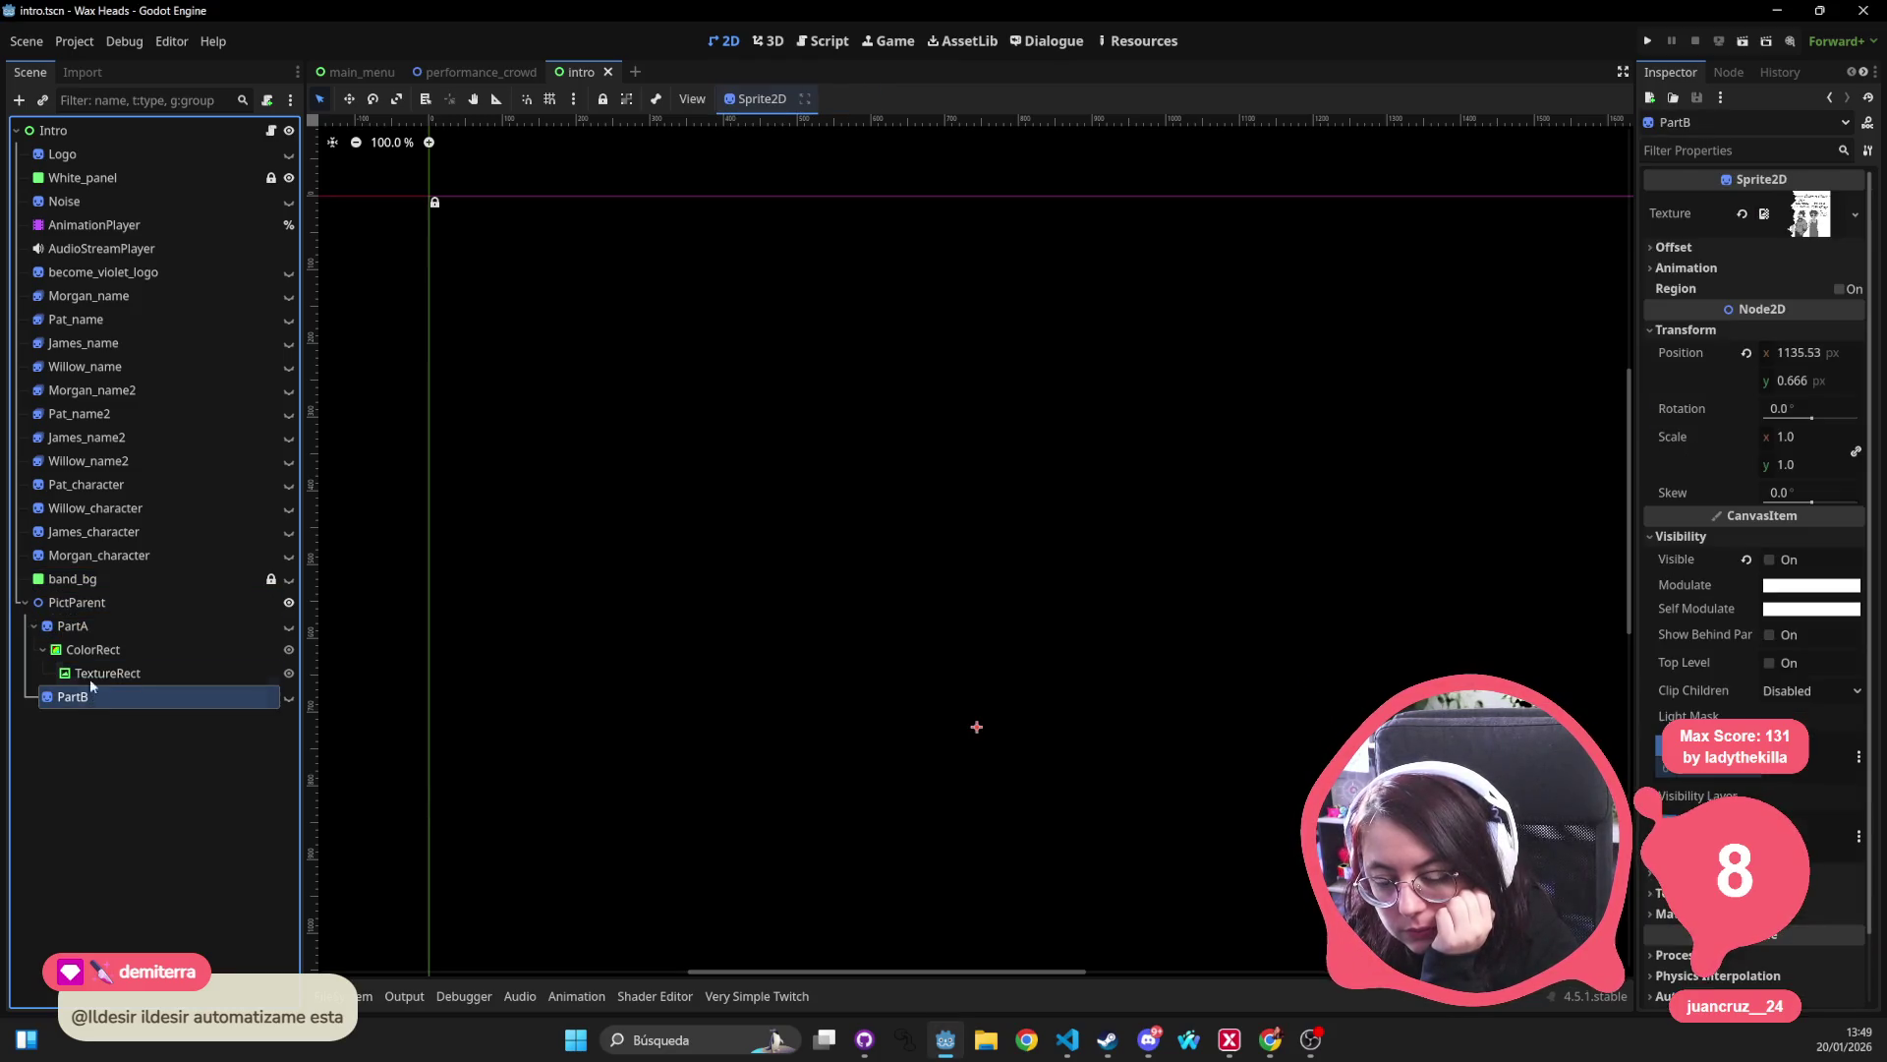
{"action": "left_click", "coordinate": [155, 123]}
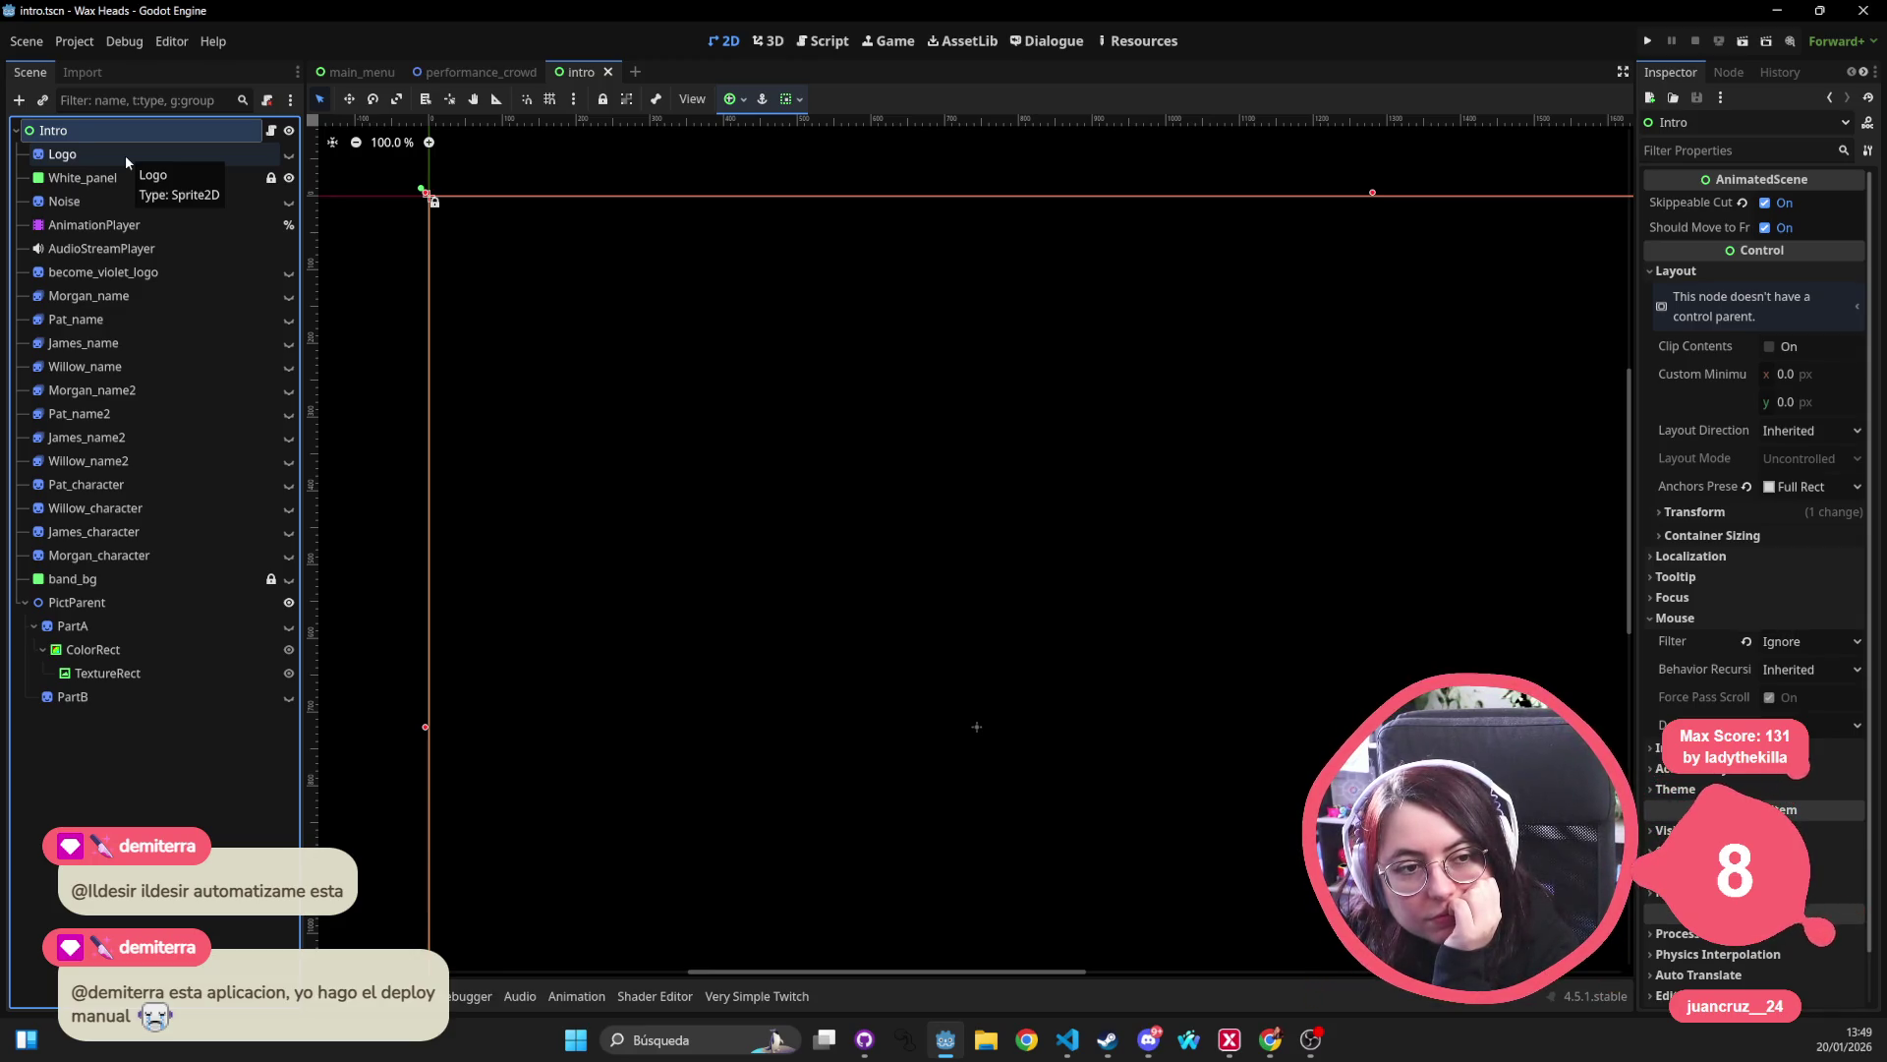
{"action": "left_click", "coordinate": [107, 176]}
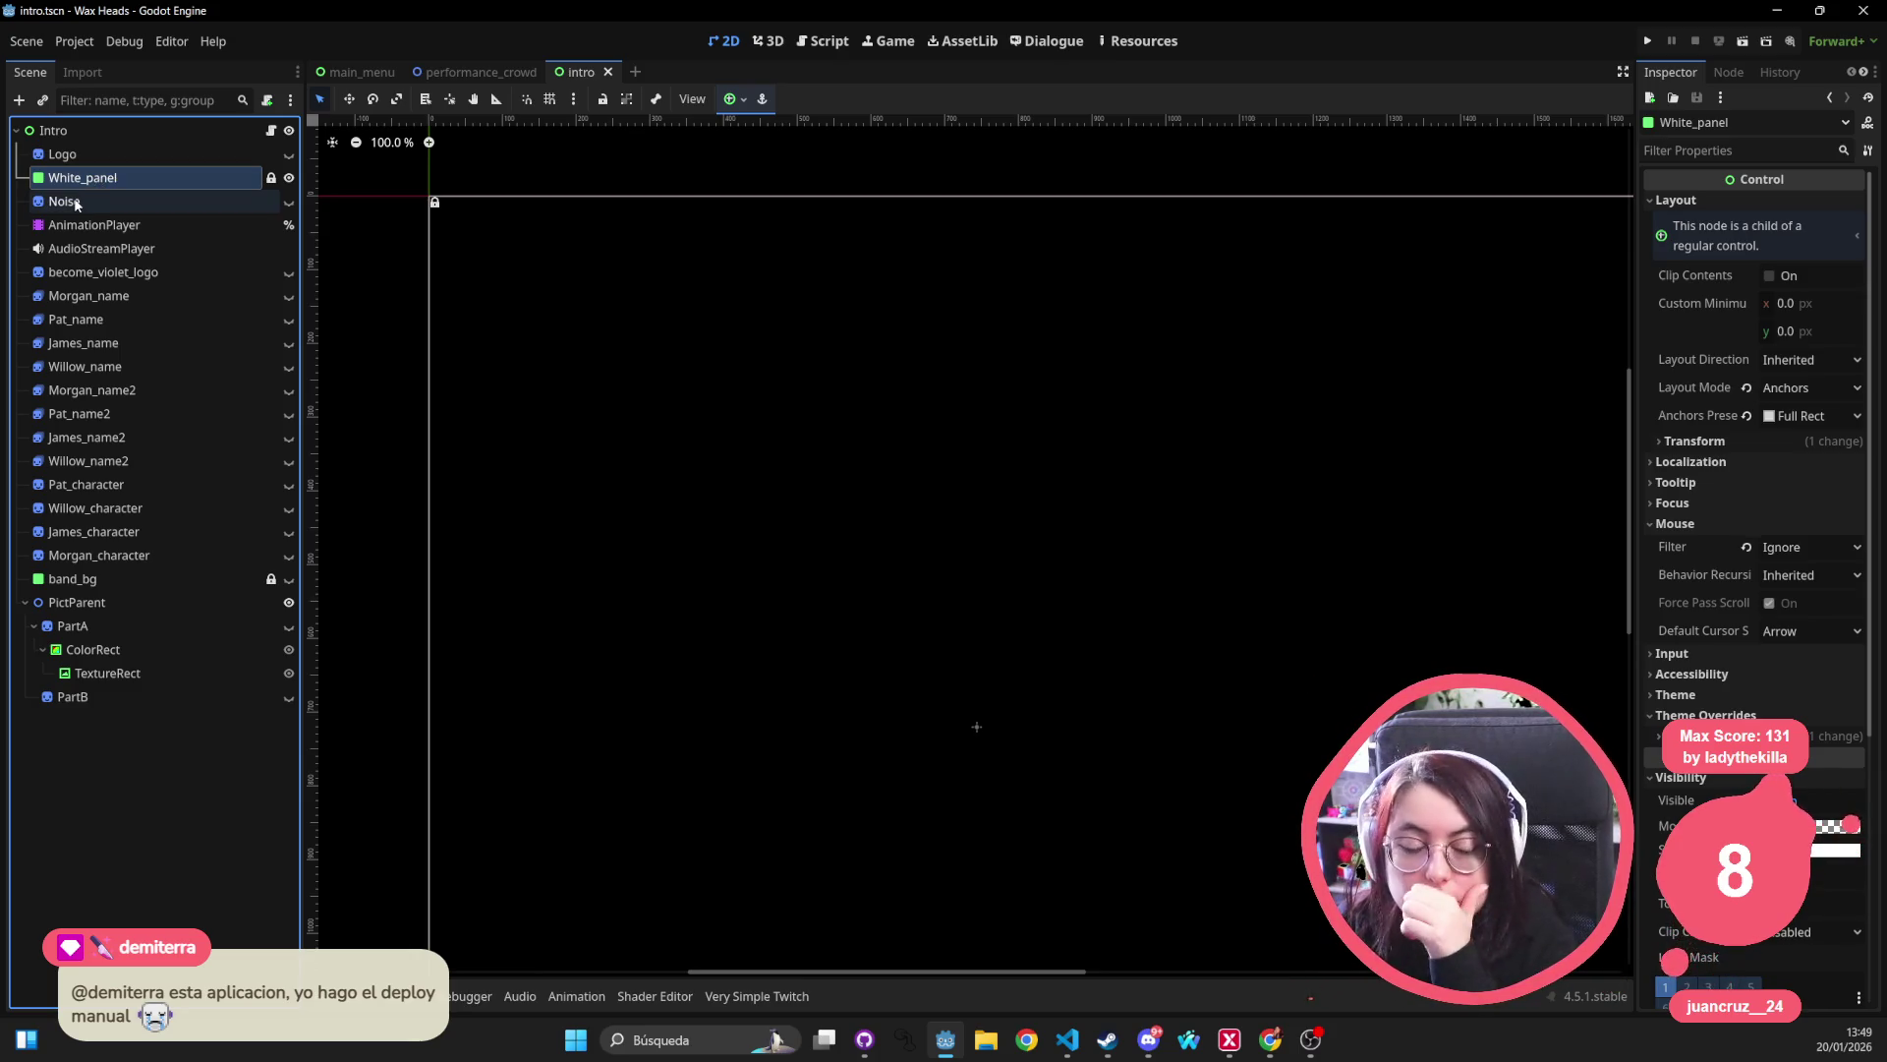
{"action": "left_click", "coordinate": [61, 202]}
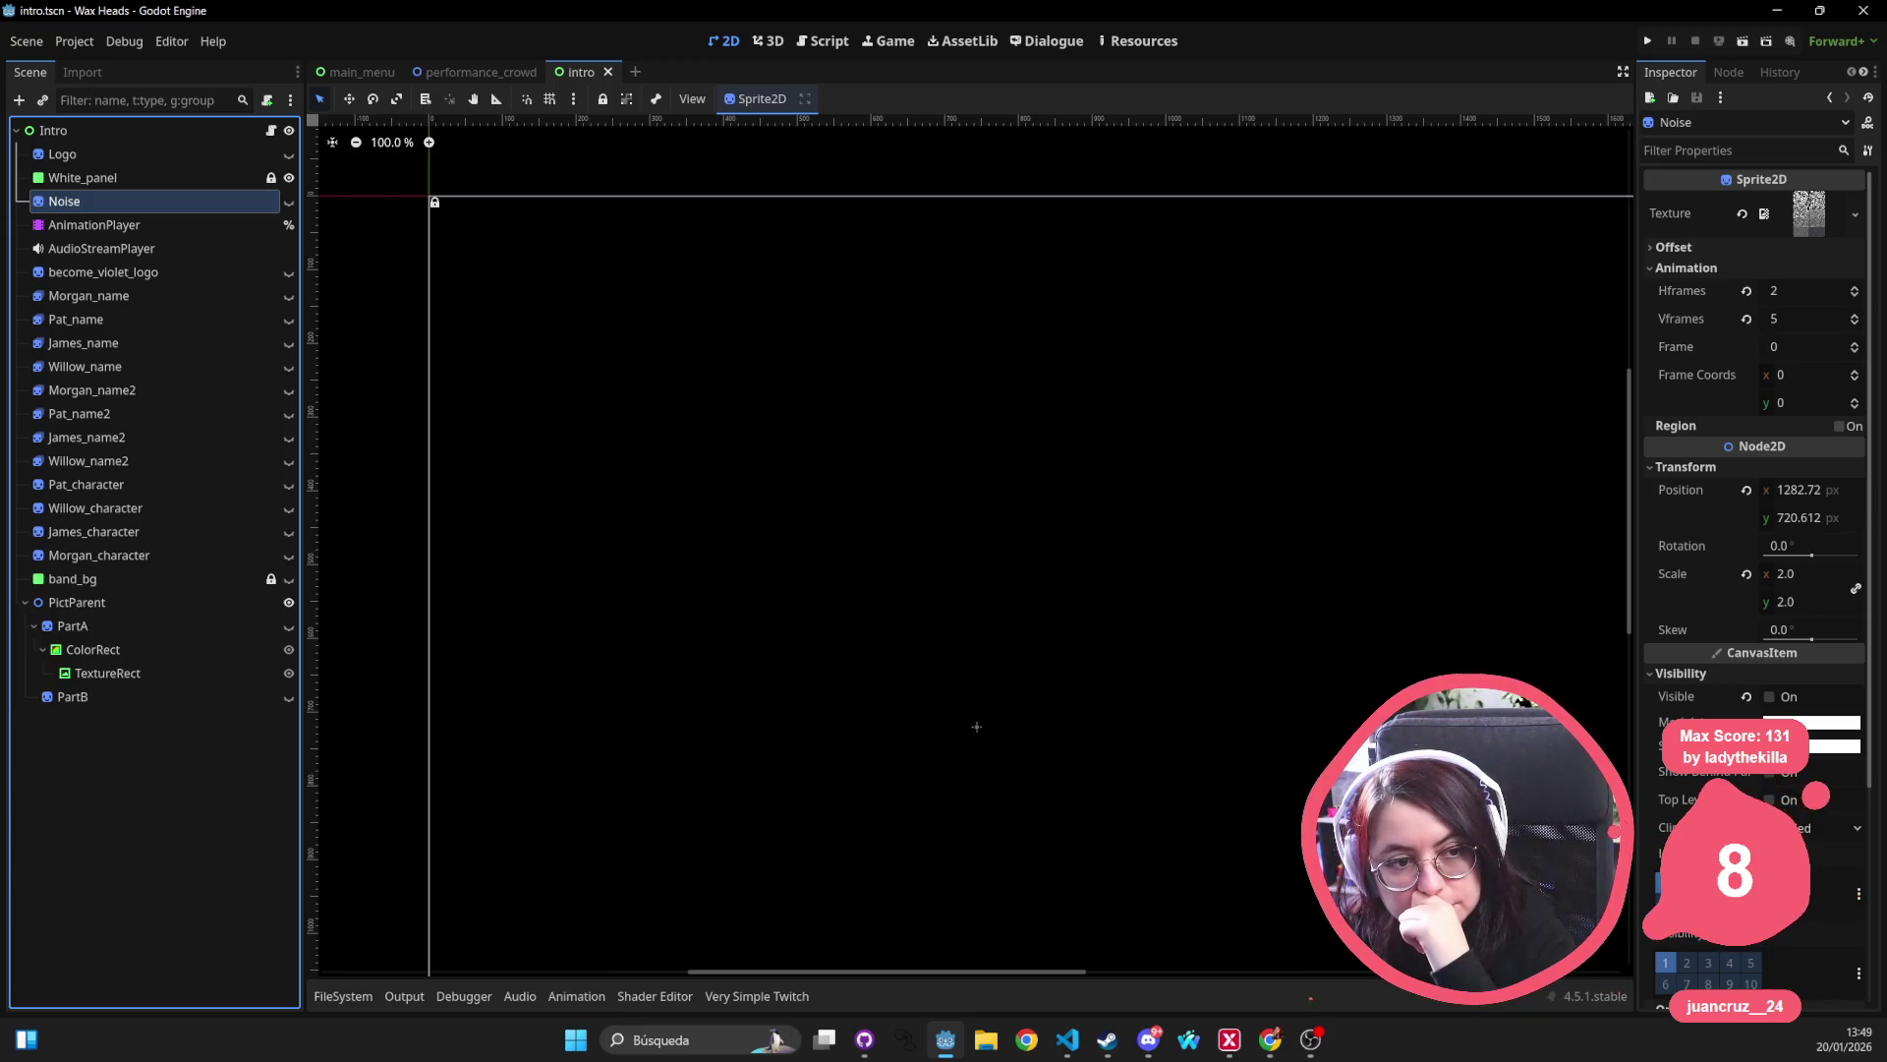
Review the AnimationPlayer, AudioStreamPlayer, become_violet_logo, name nodes and James_character sprite.
{"action": "left_click", "coordinate": [94, 225]}
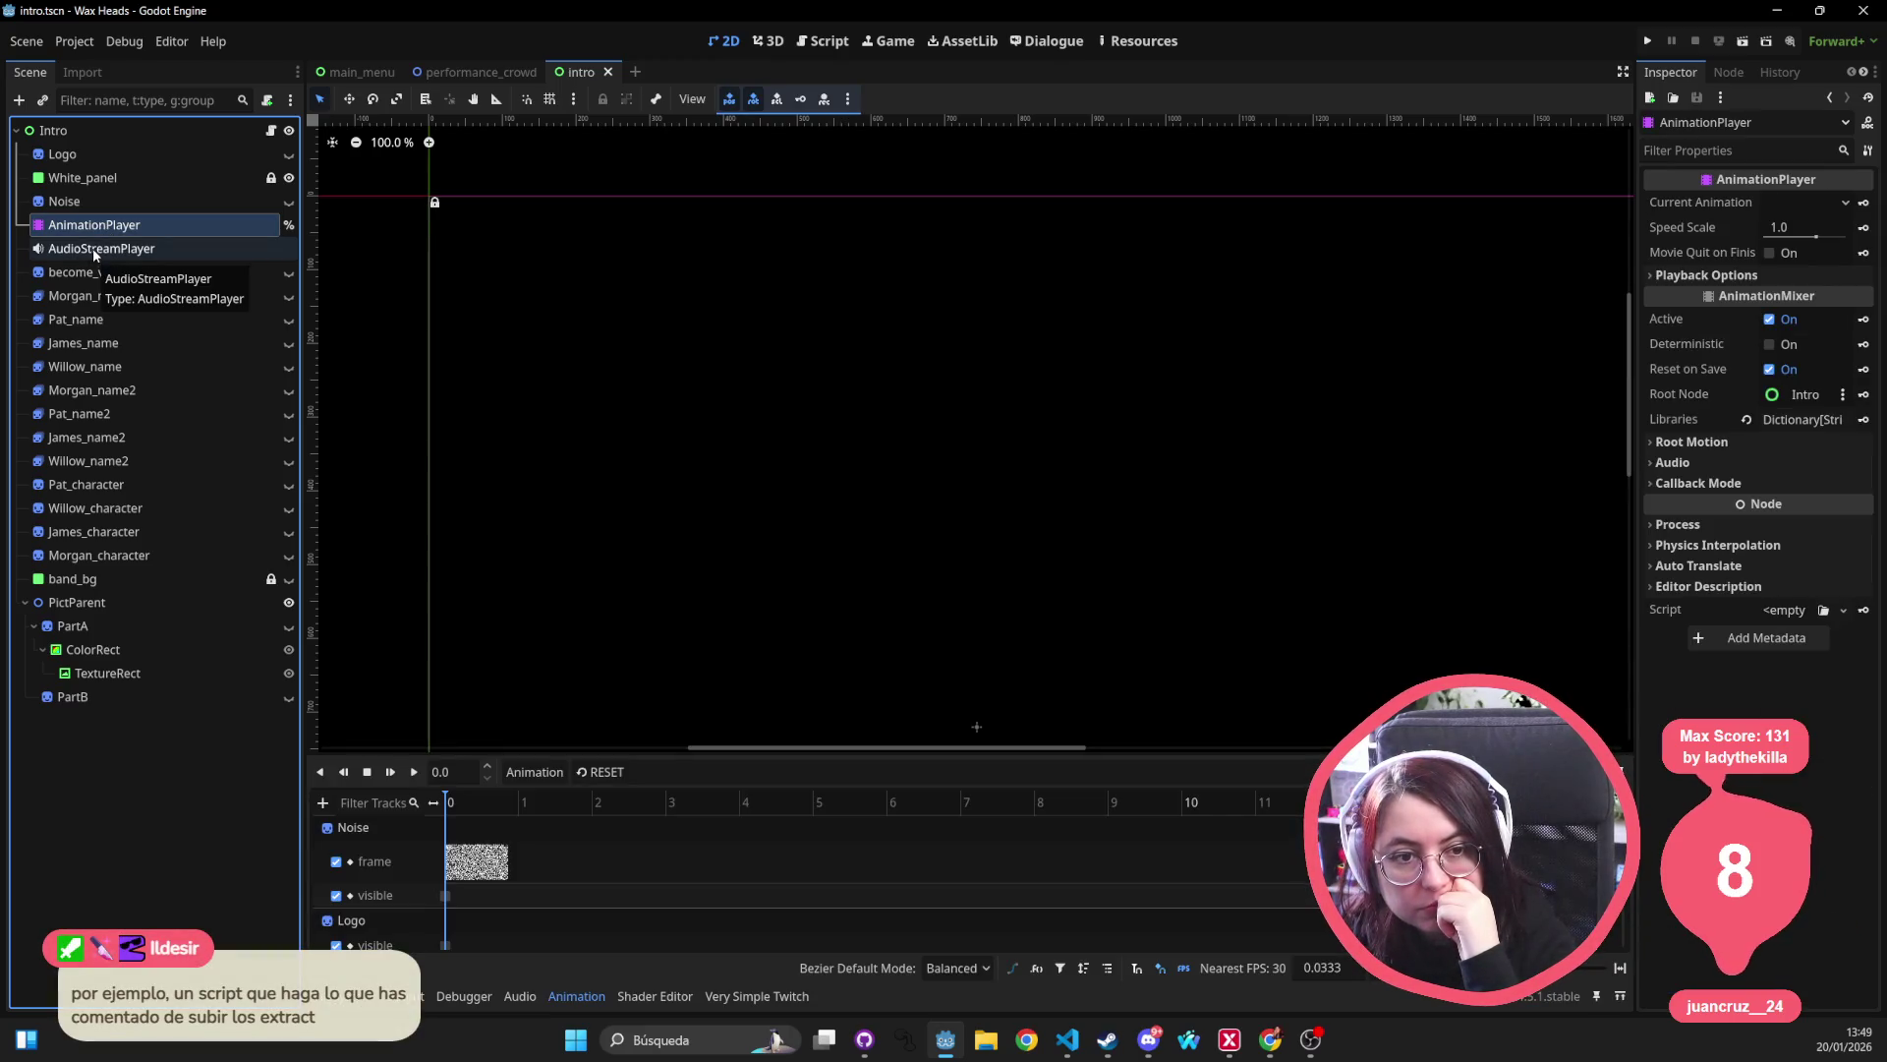
{"action": "left_click", "coordinate": [92, 248]}
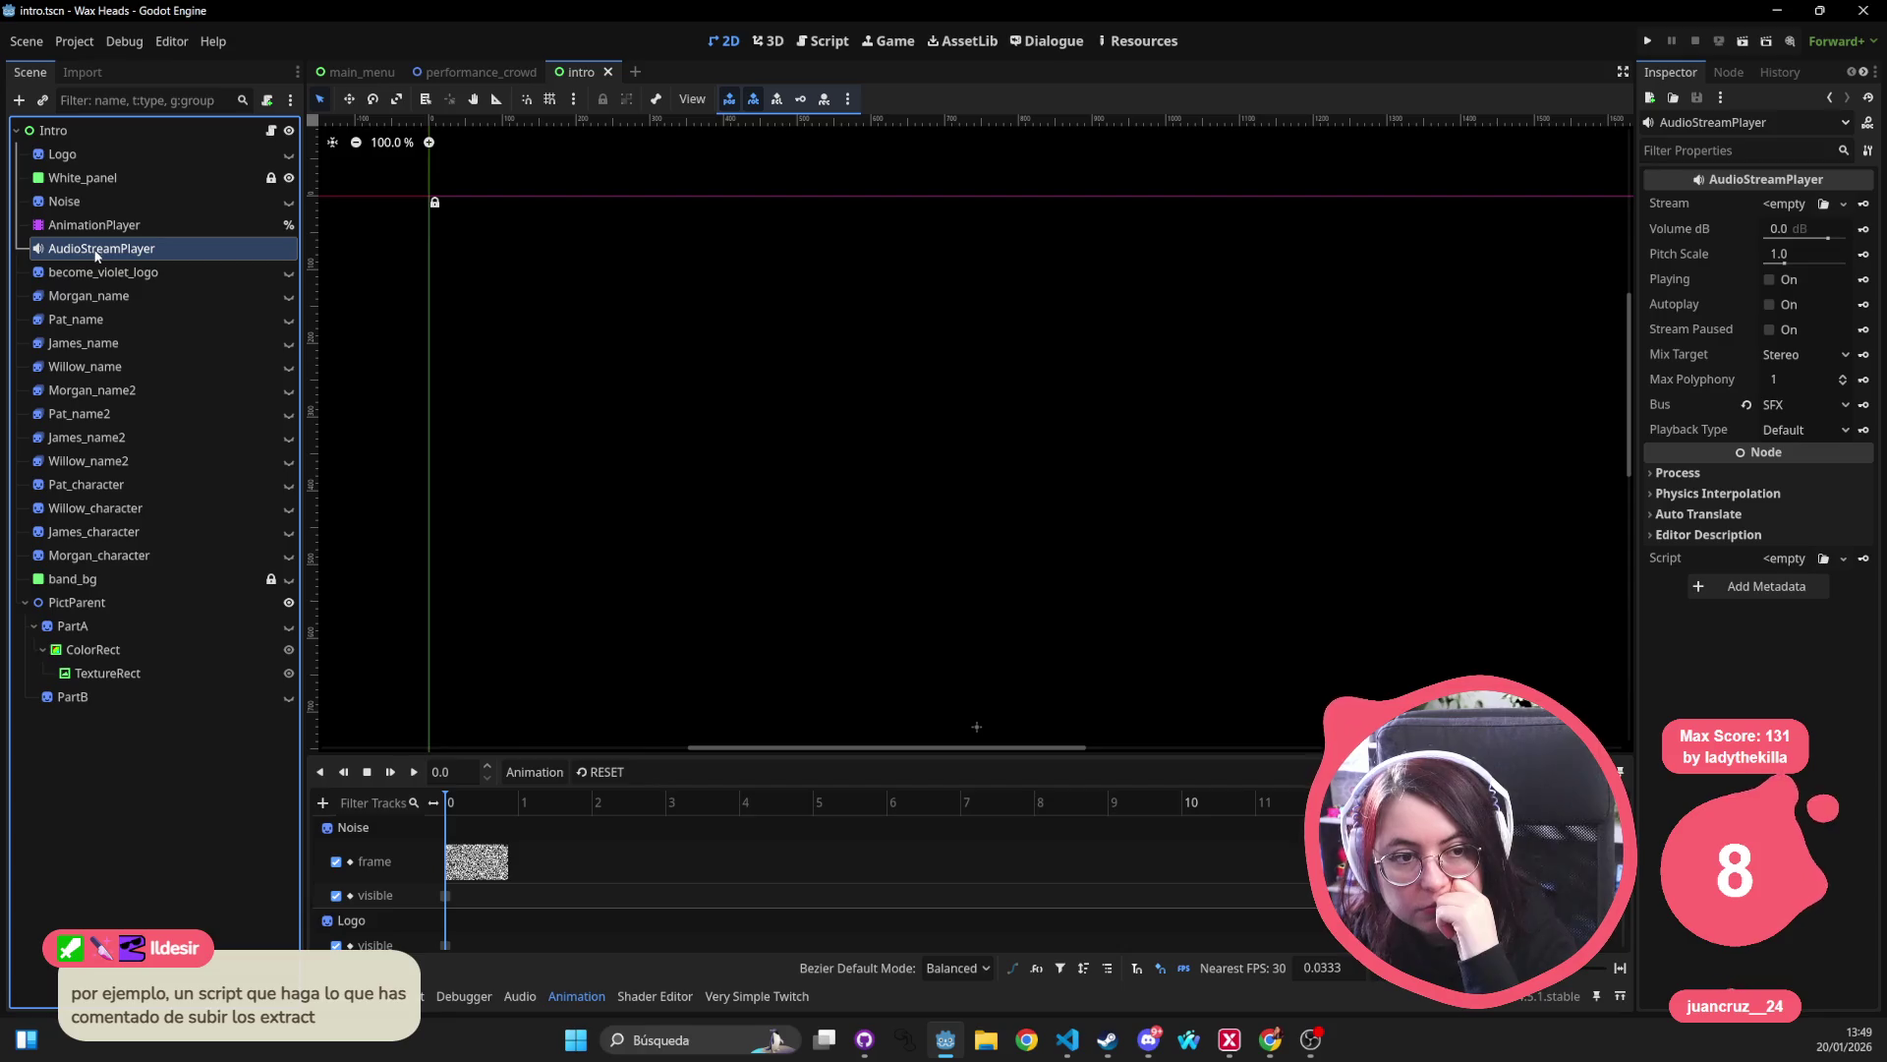
{"action": "left_click", "coordinate": [86, 275]}
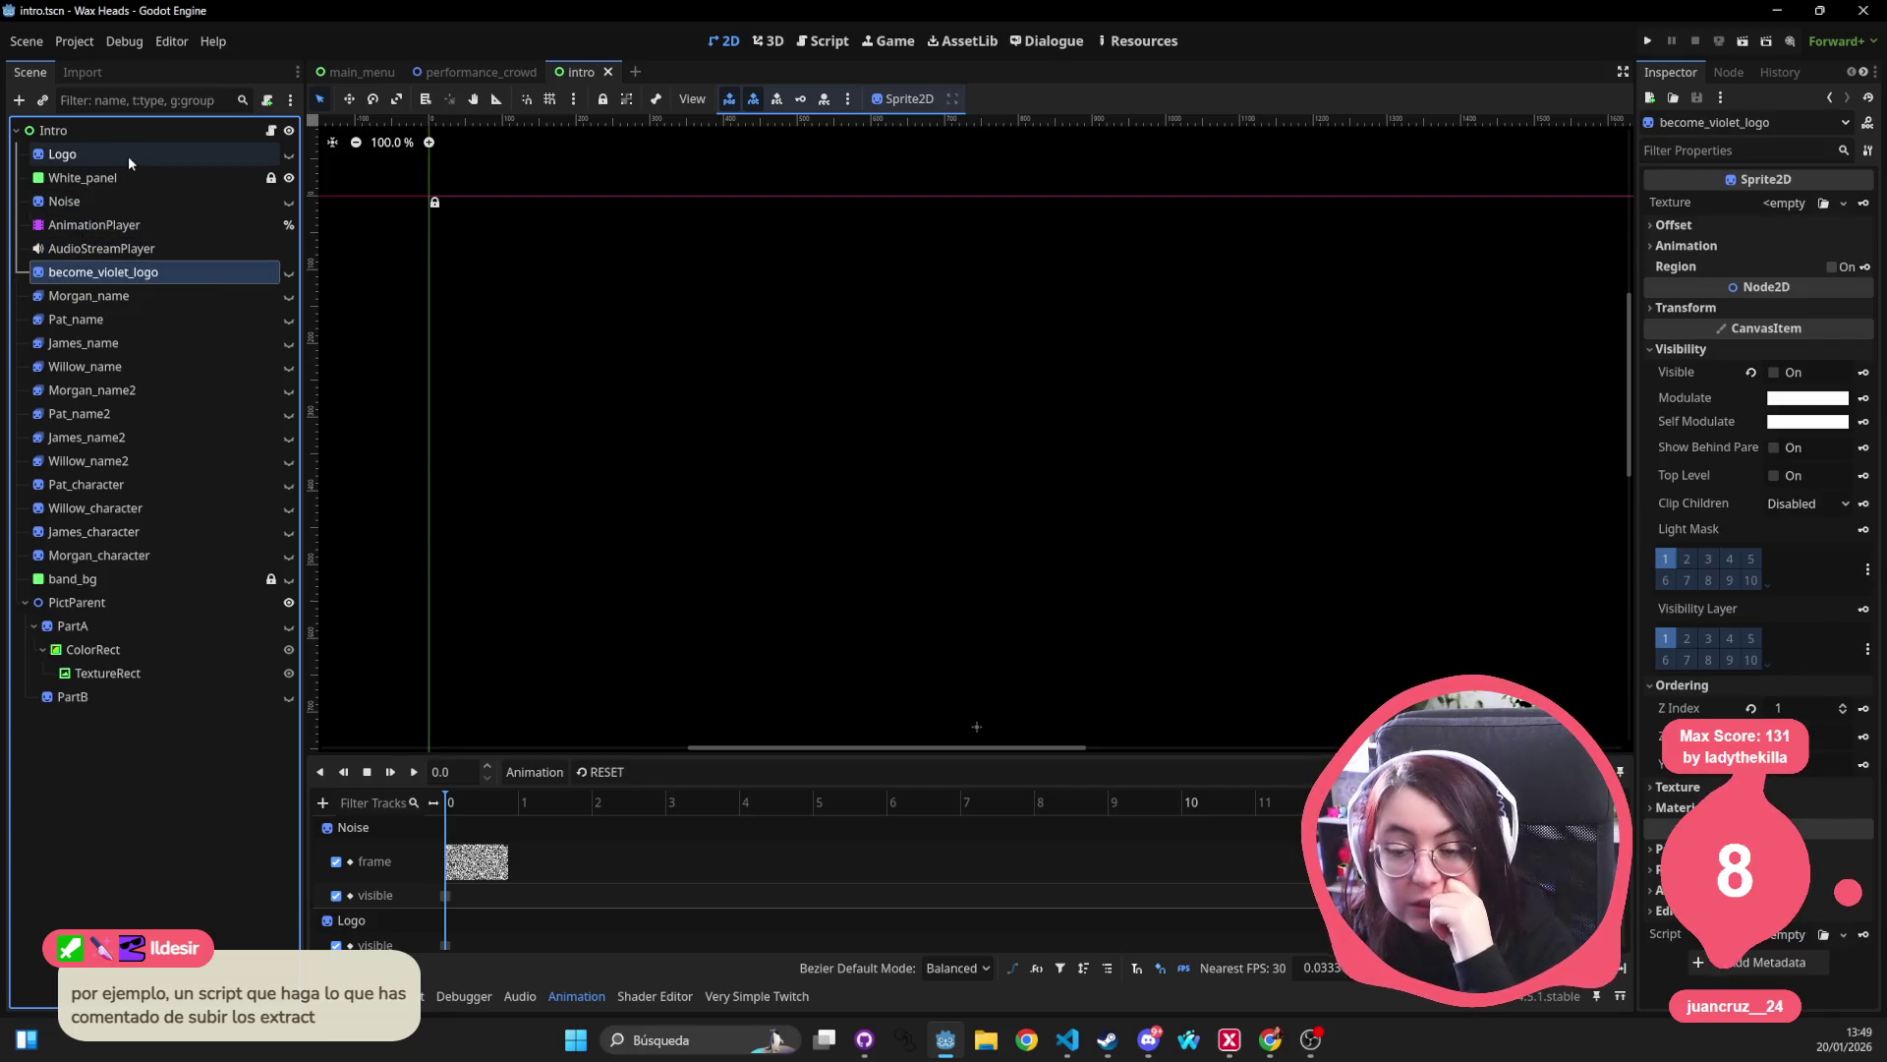
{"action": "left_click", "coordinate": [93, 295]}
{"action": "left_click", "coordinate": [104, 273]}
{"action": "left_click", "coordinate": [90, 303]}
{"action": "left_click", "coordinate": [83, 342]}
{"action": "left_click", "coordinate": [86, 437]}
{"action": "left_click", "coordinate": [108, 532]}
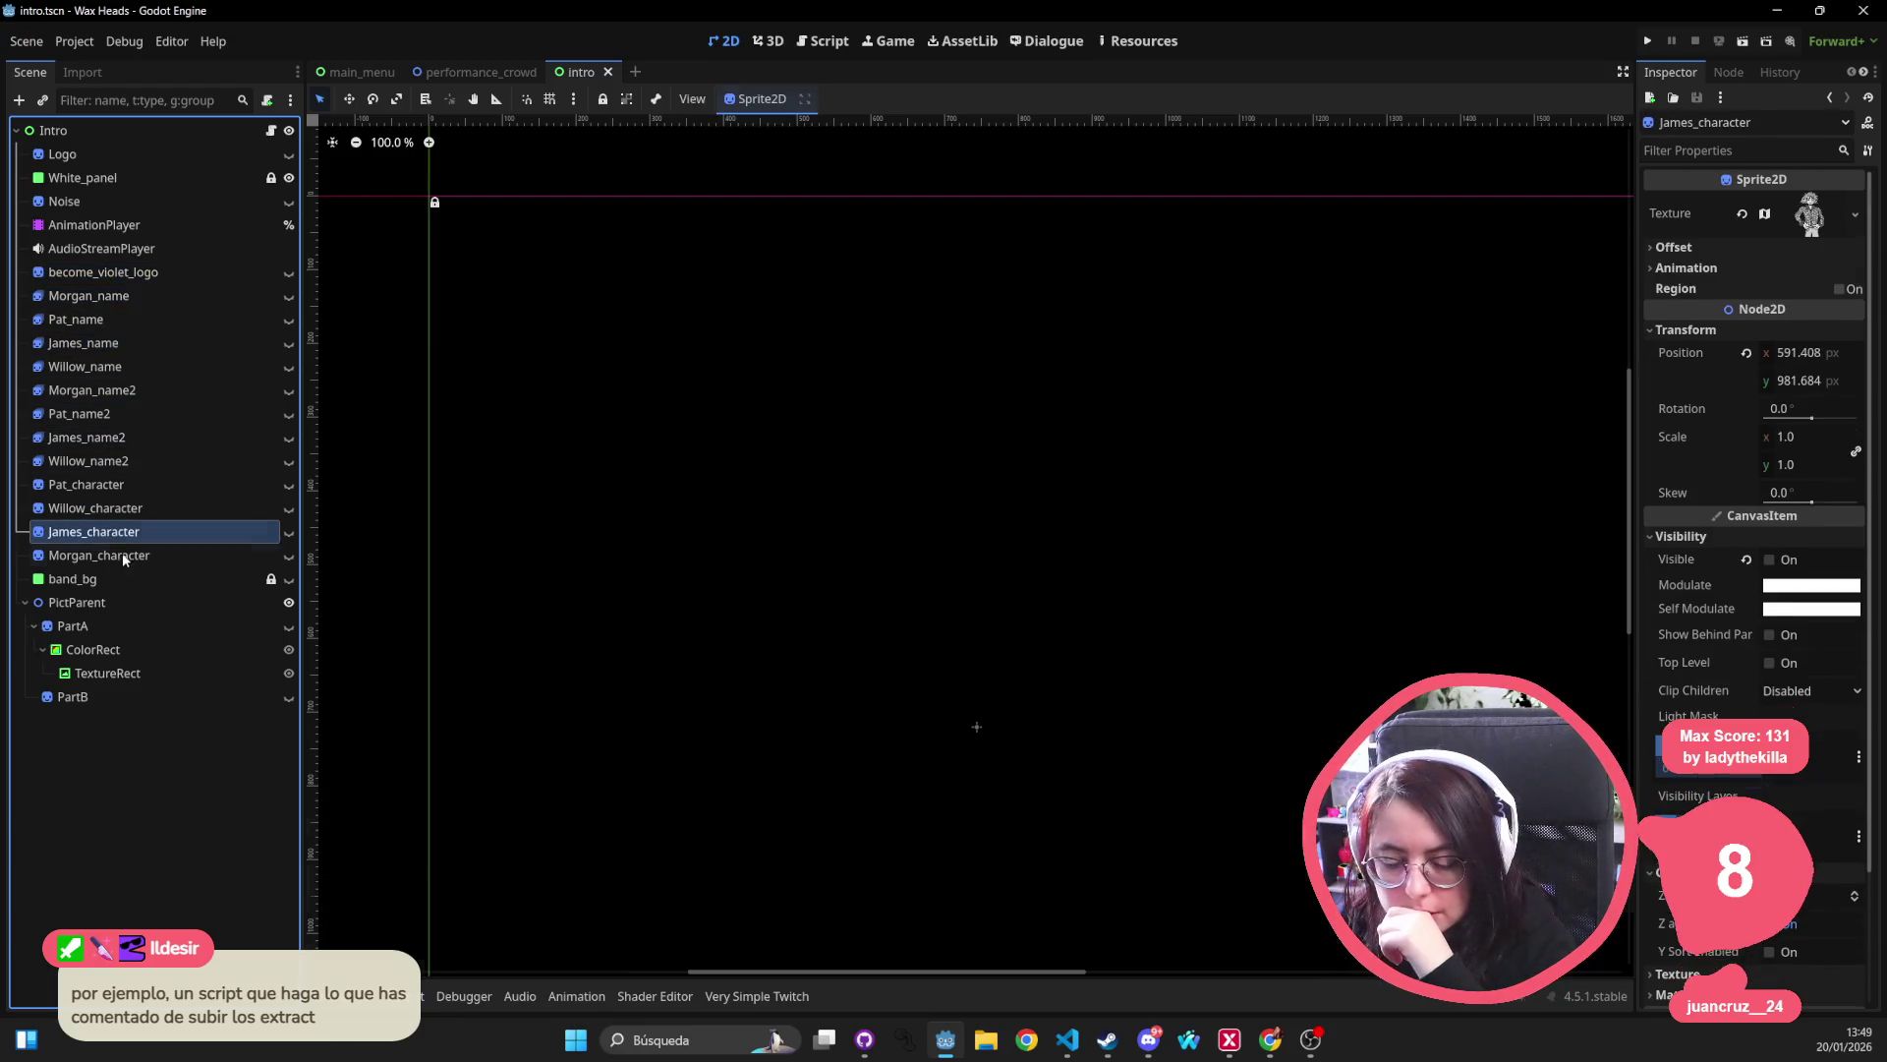
Inspect band_bg, PictParent and the Intro root, ending on the Logo sprite at 639.36, 323.676.
{"action": "left_click", "coordinate": [160, 580]}
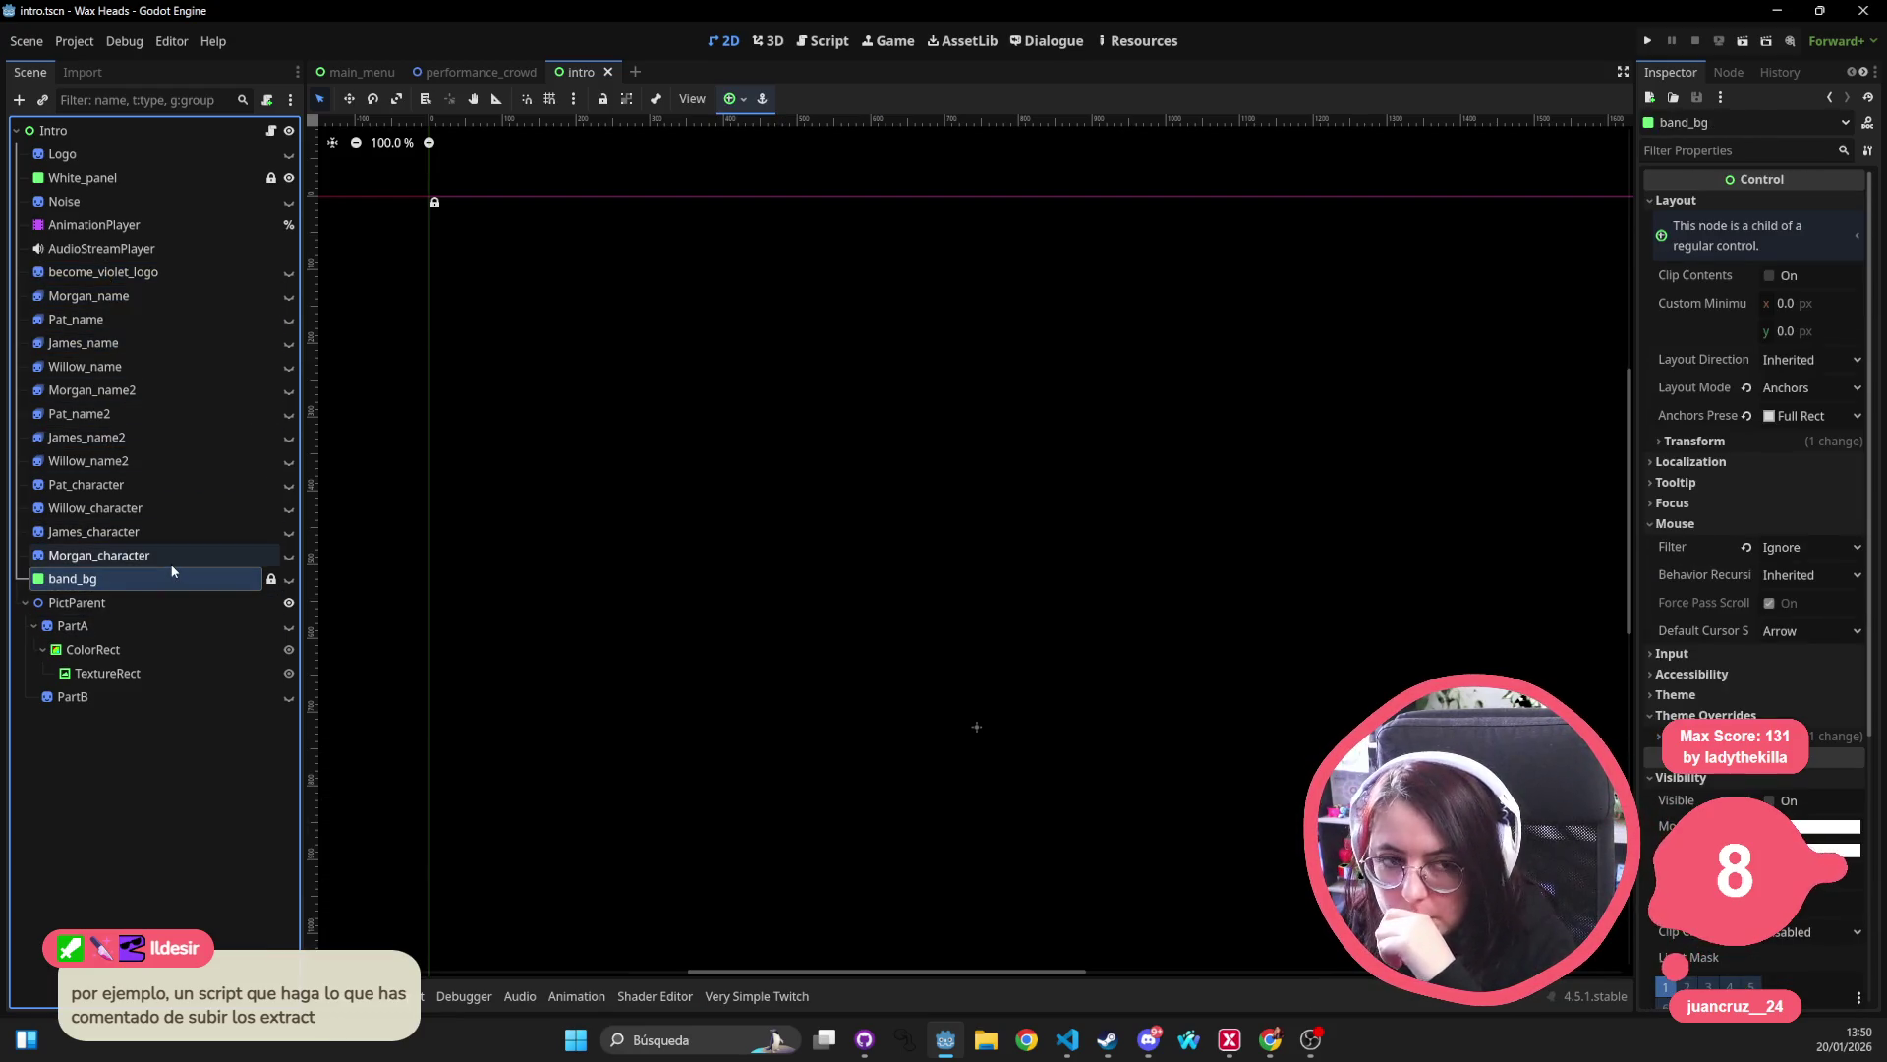
{"action": "left_click", "coordinate": [165, 602]}
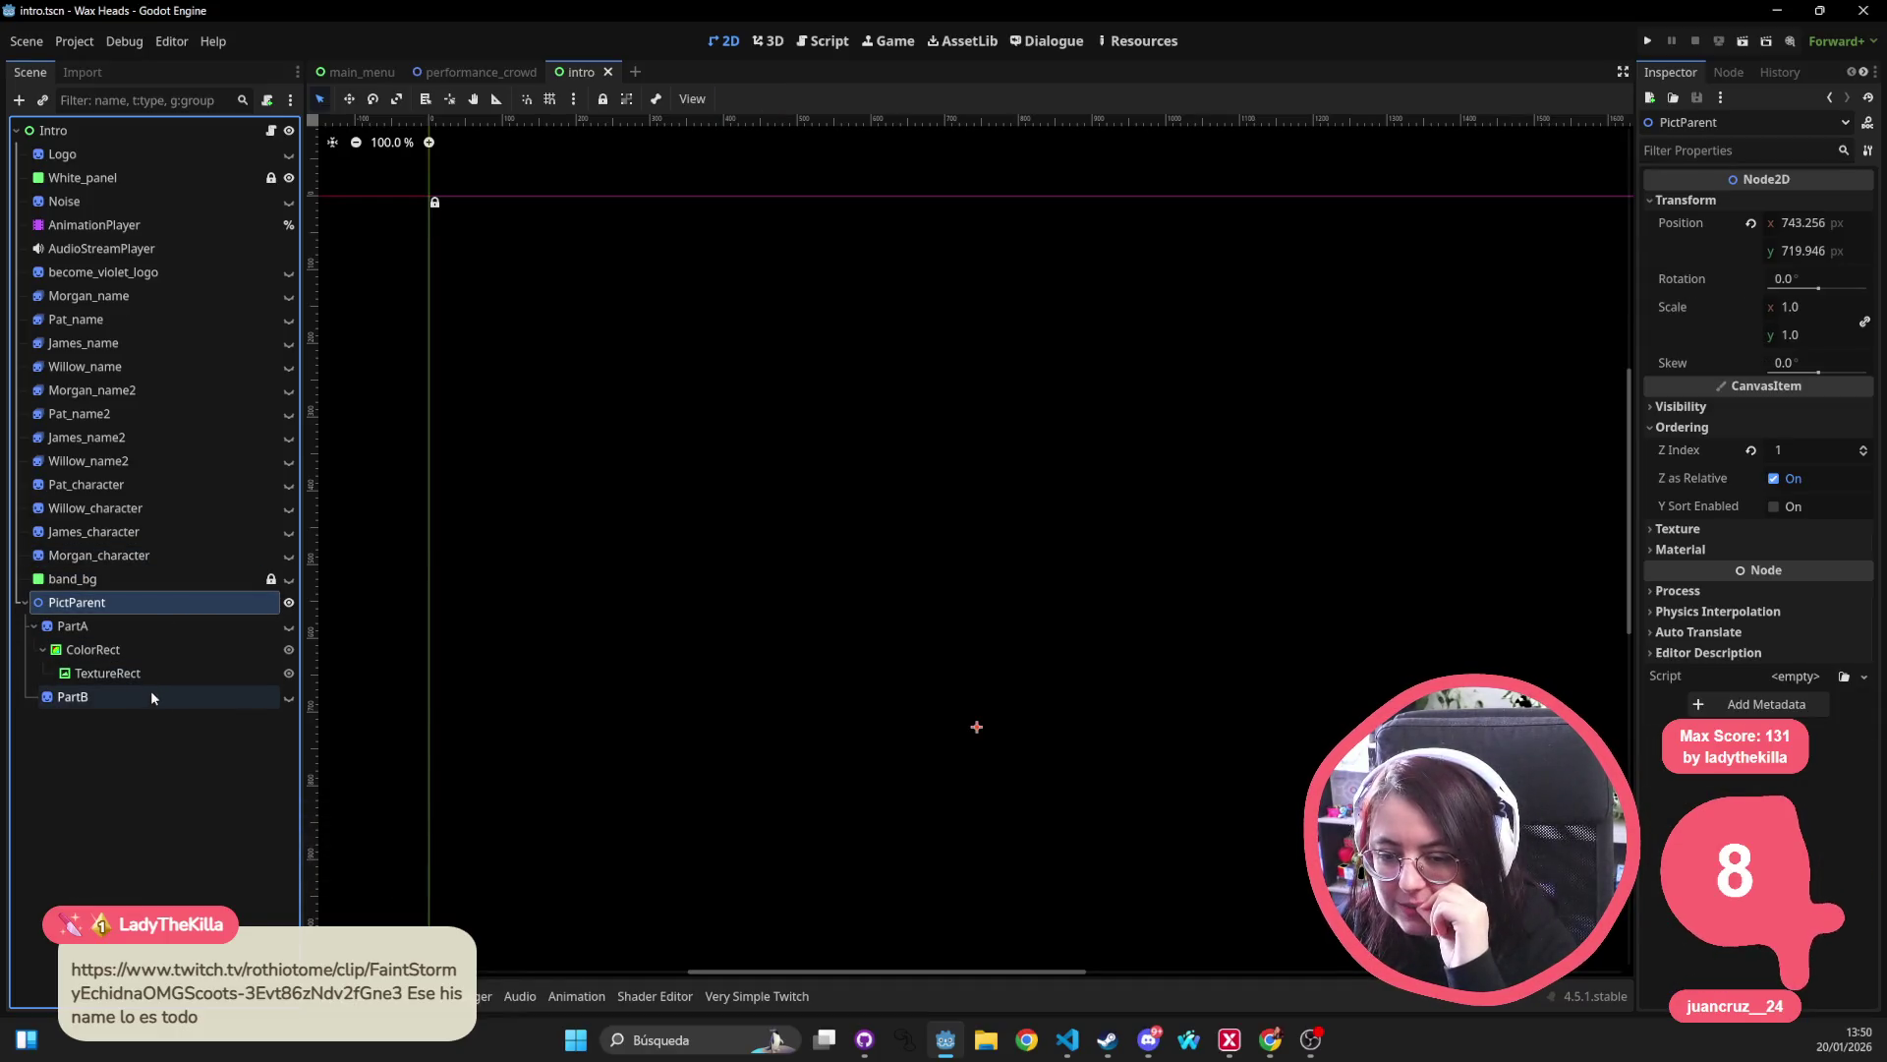
{"action": "left_click", "coordinate": [157, 271]}
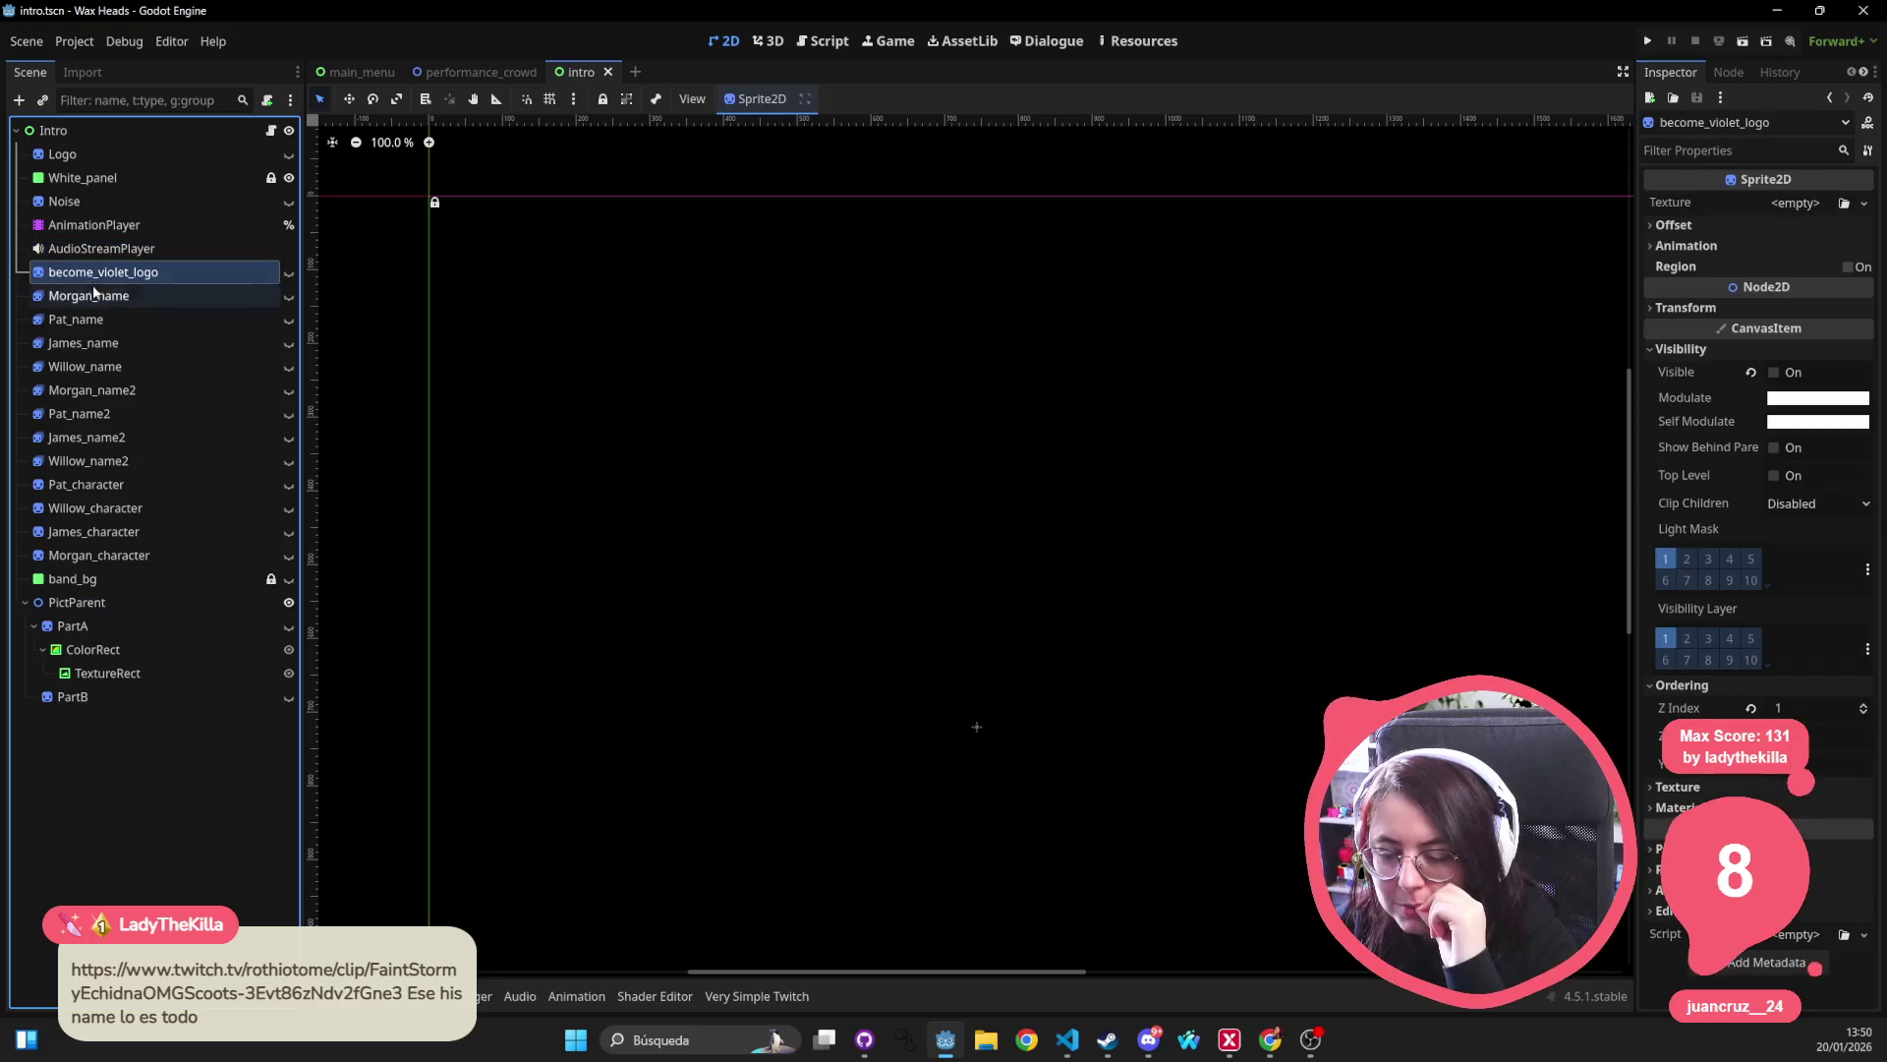
{"action": "left_click", "coordinate": [185, 138]}
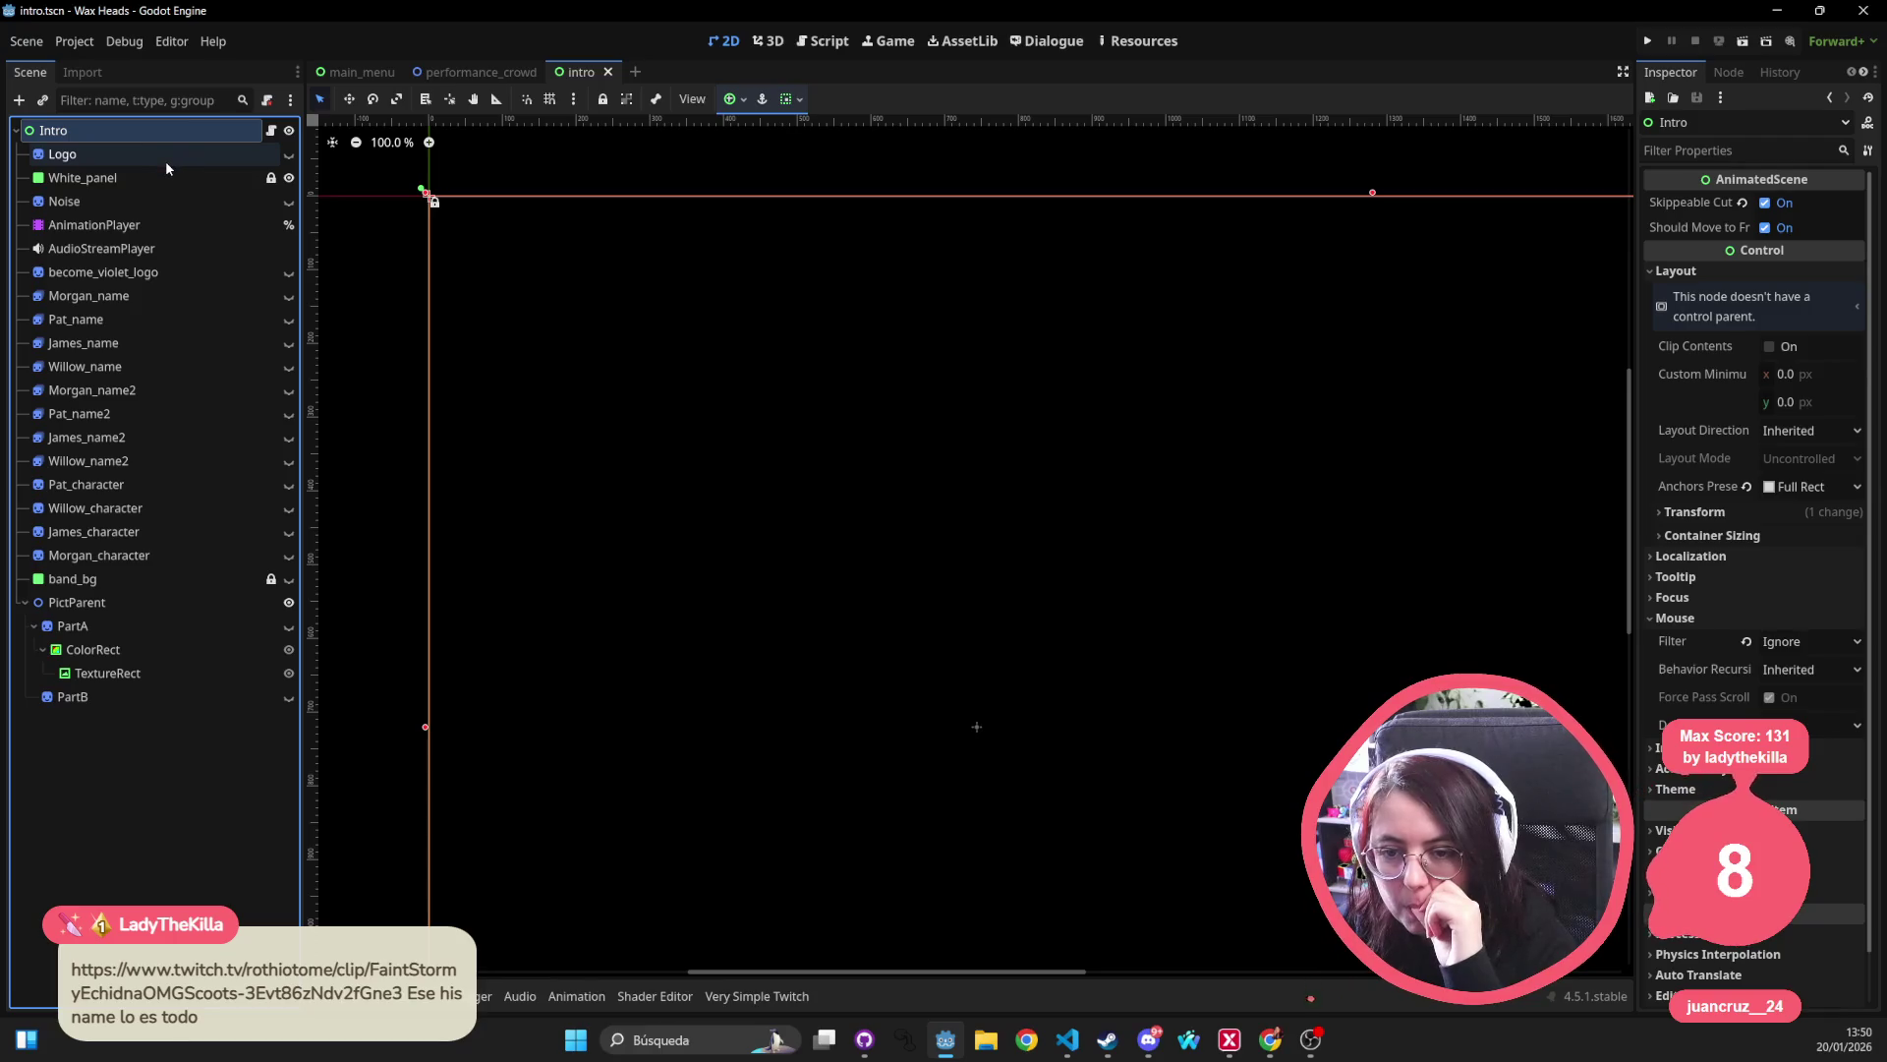
{"action": "left_click", "coordinate": [167, 156]}
{"action": "scroll", "coordinate": [570, 405], "scroll_direction": "down", "scroll_amount": 2}
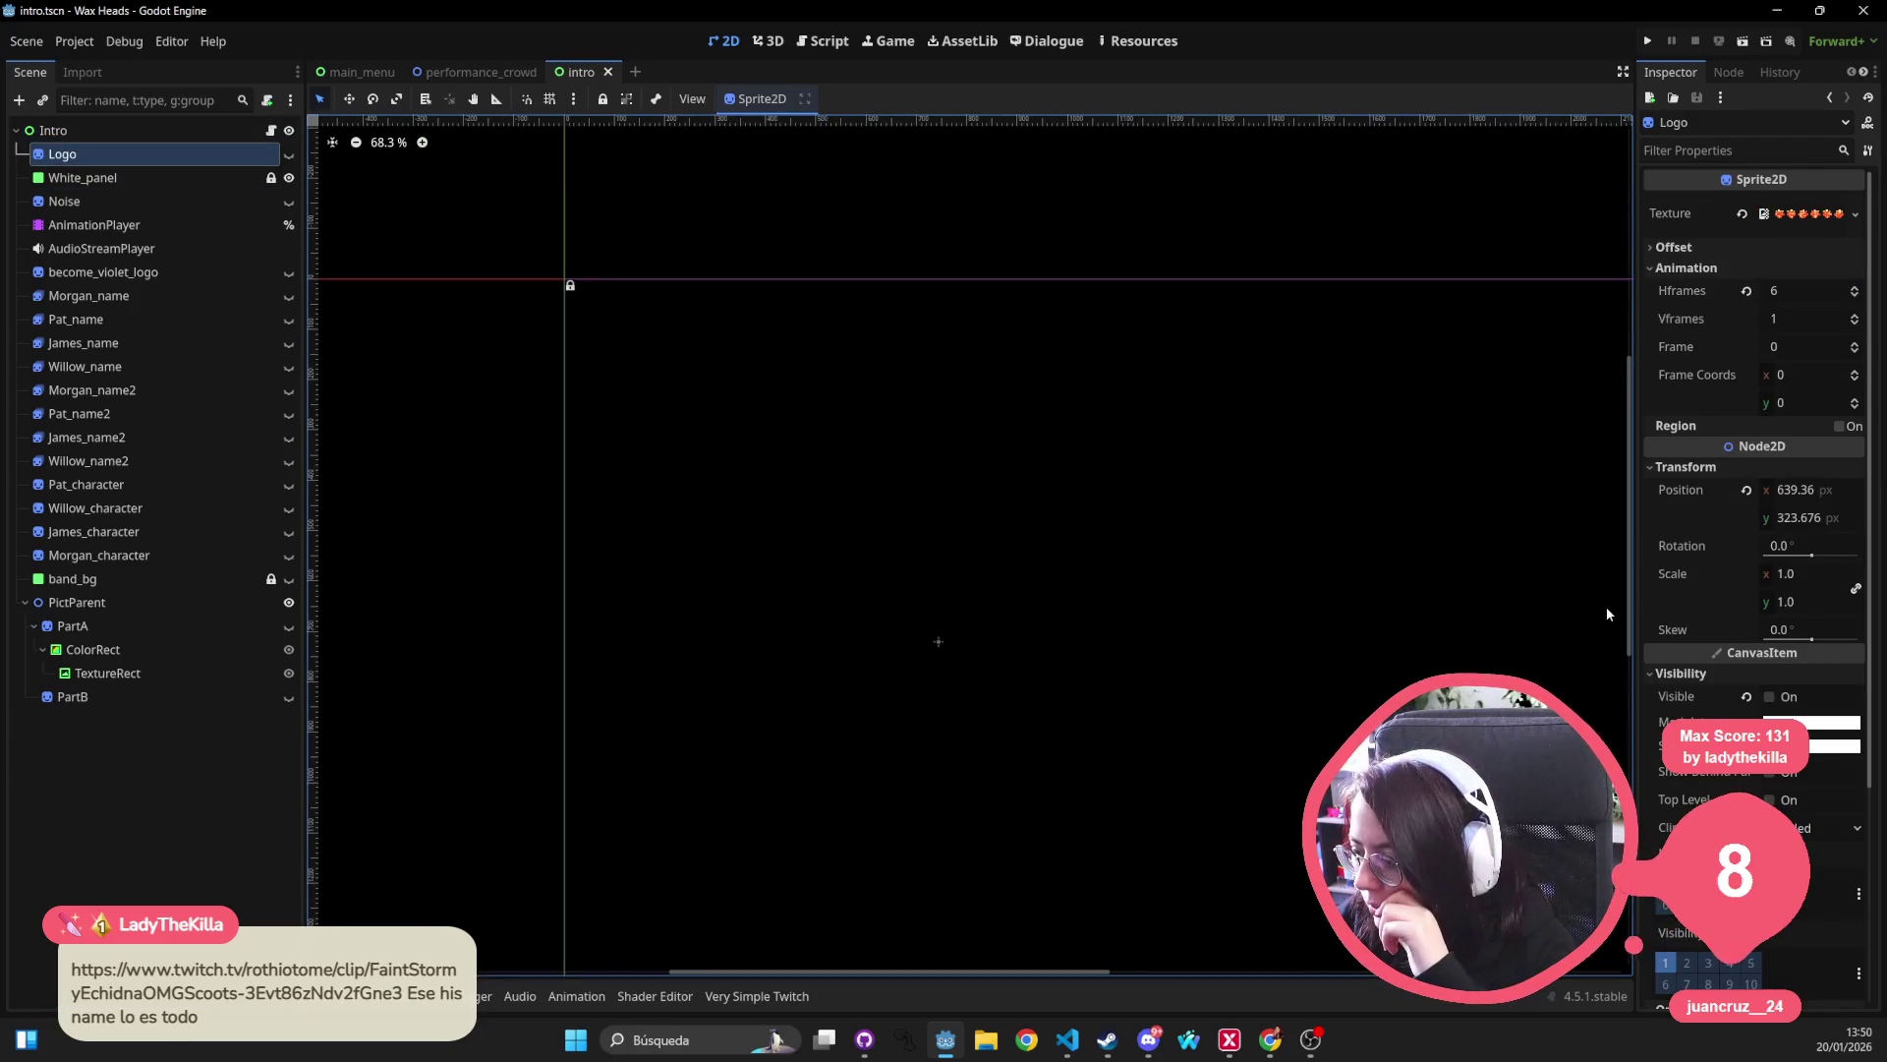
{"action": "scroll", "coordinate": [1753, 685], "scroll_direction": "down", "scroll_amount": 2}
{"action": "scroll", "coordinate": [1753, 685], "scroll_direction": "down", "scroll_amount": 4}
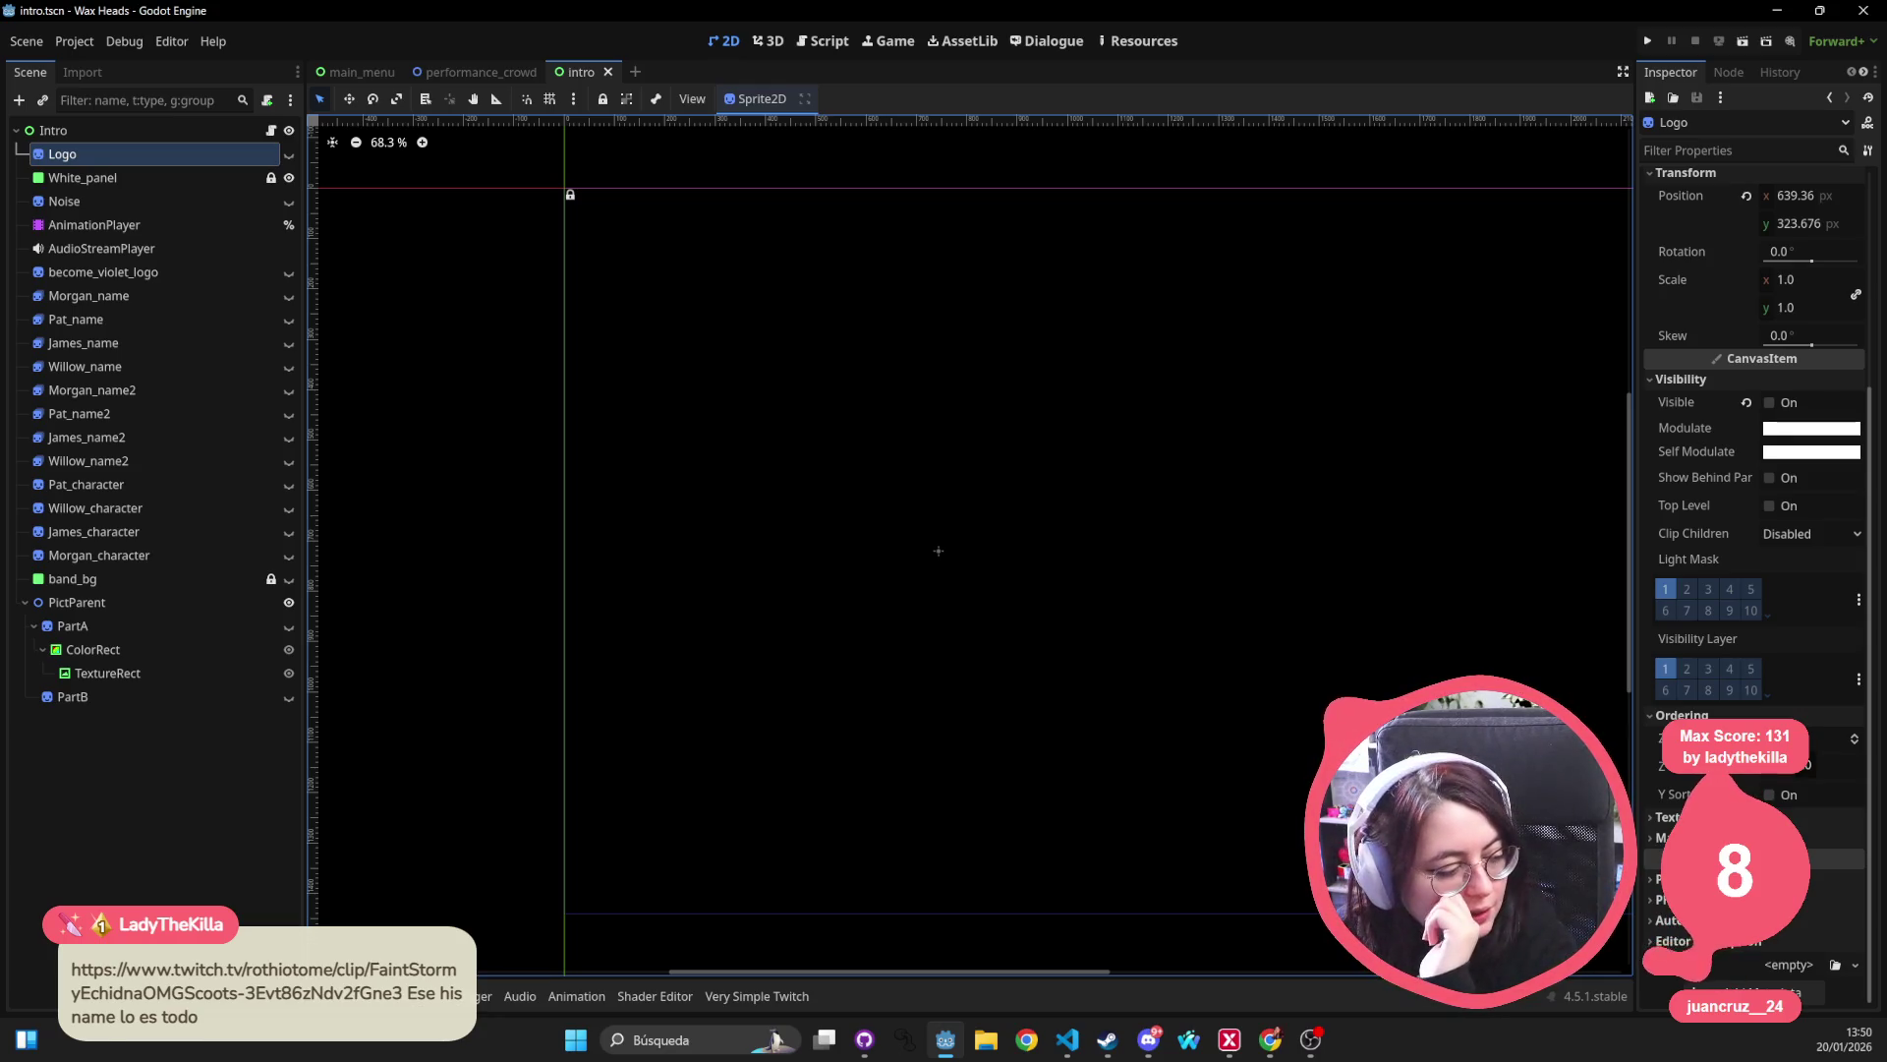
{"action": "scroll", "coordinate": [1215, 508], "scroll_direction": "down", "scroll_amount": 2}
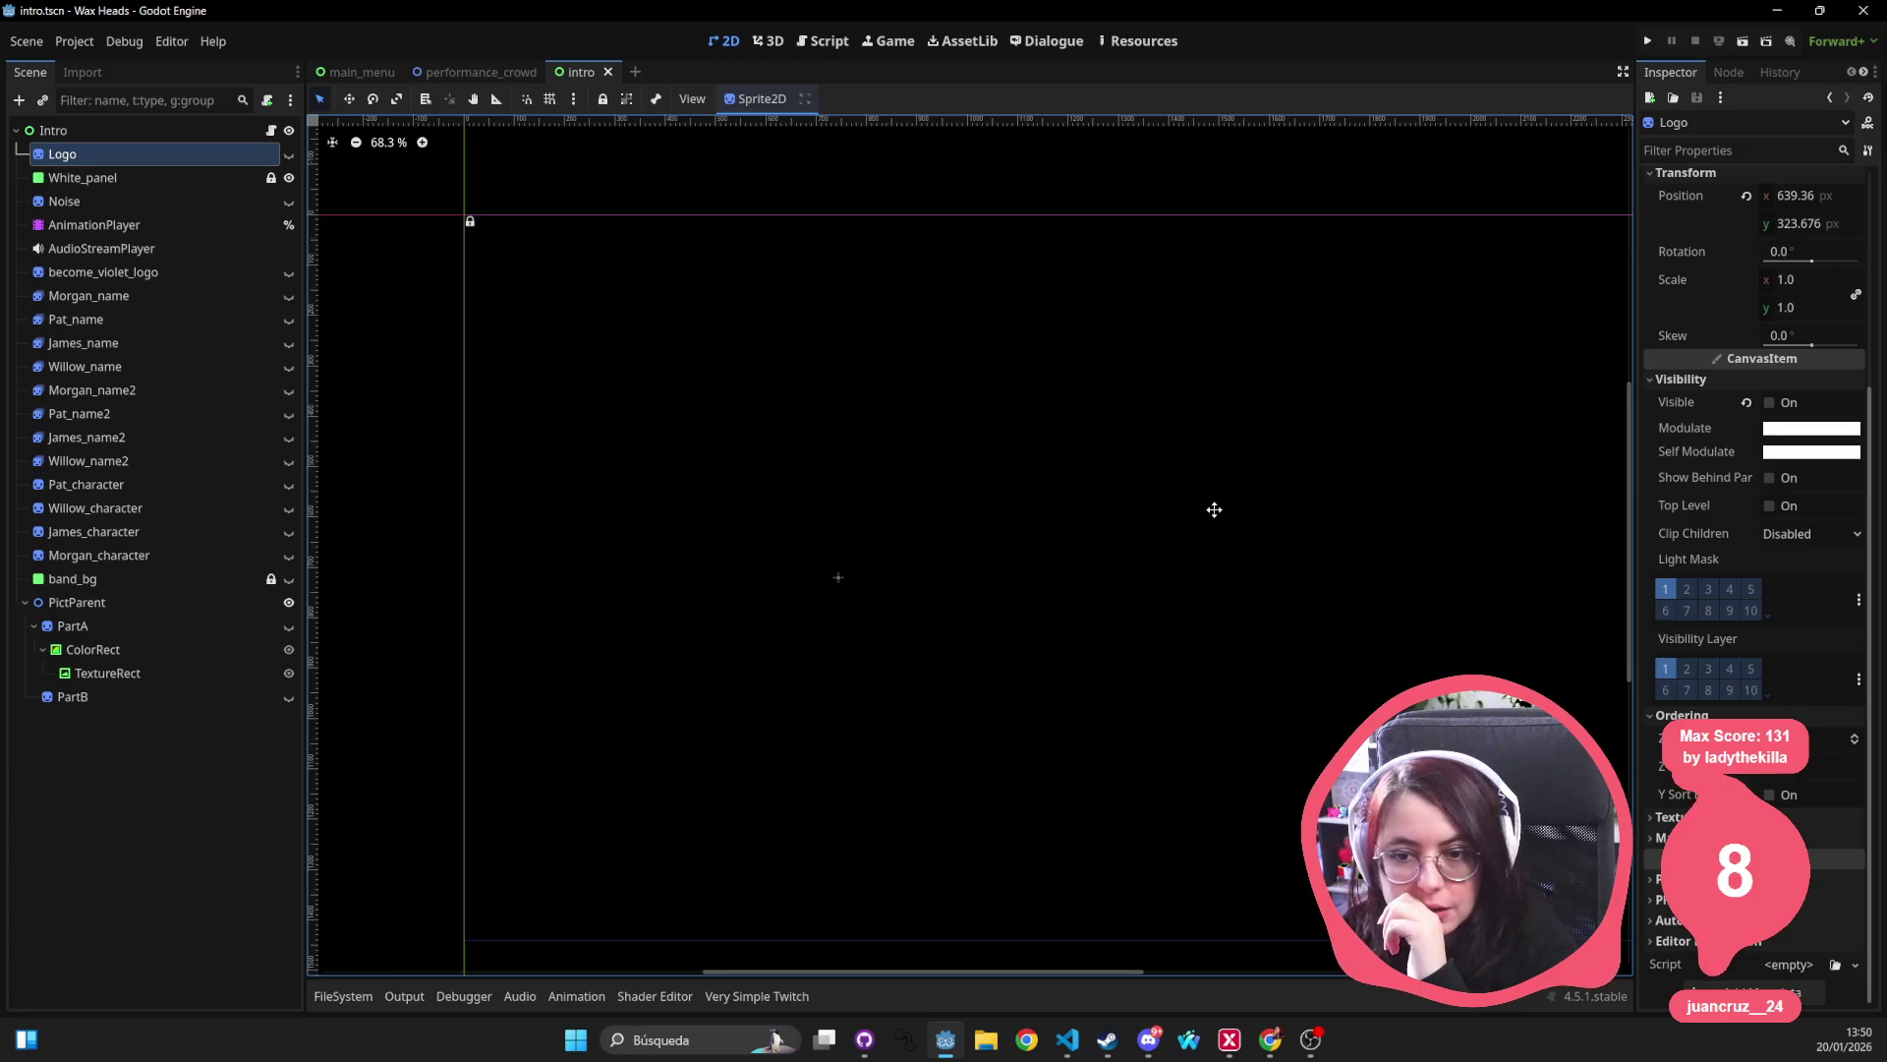
{"action": "scroll", "coordinate": [1192, 454], "scroll_direction": "down", "scroll_amount": 2}
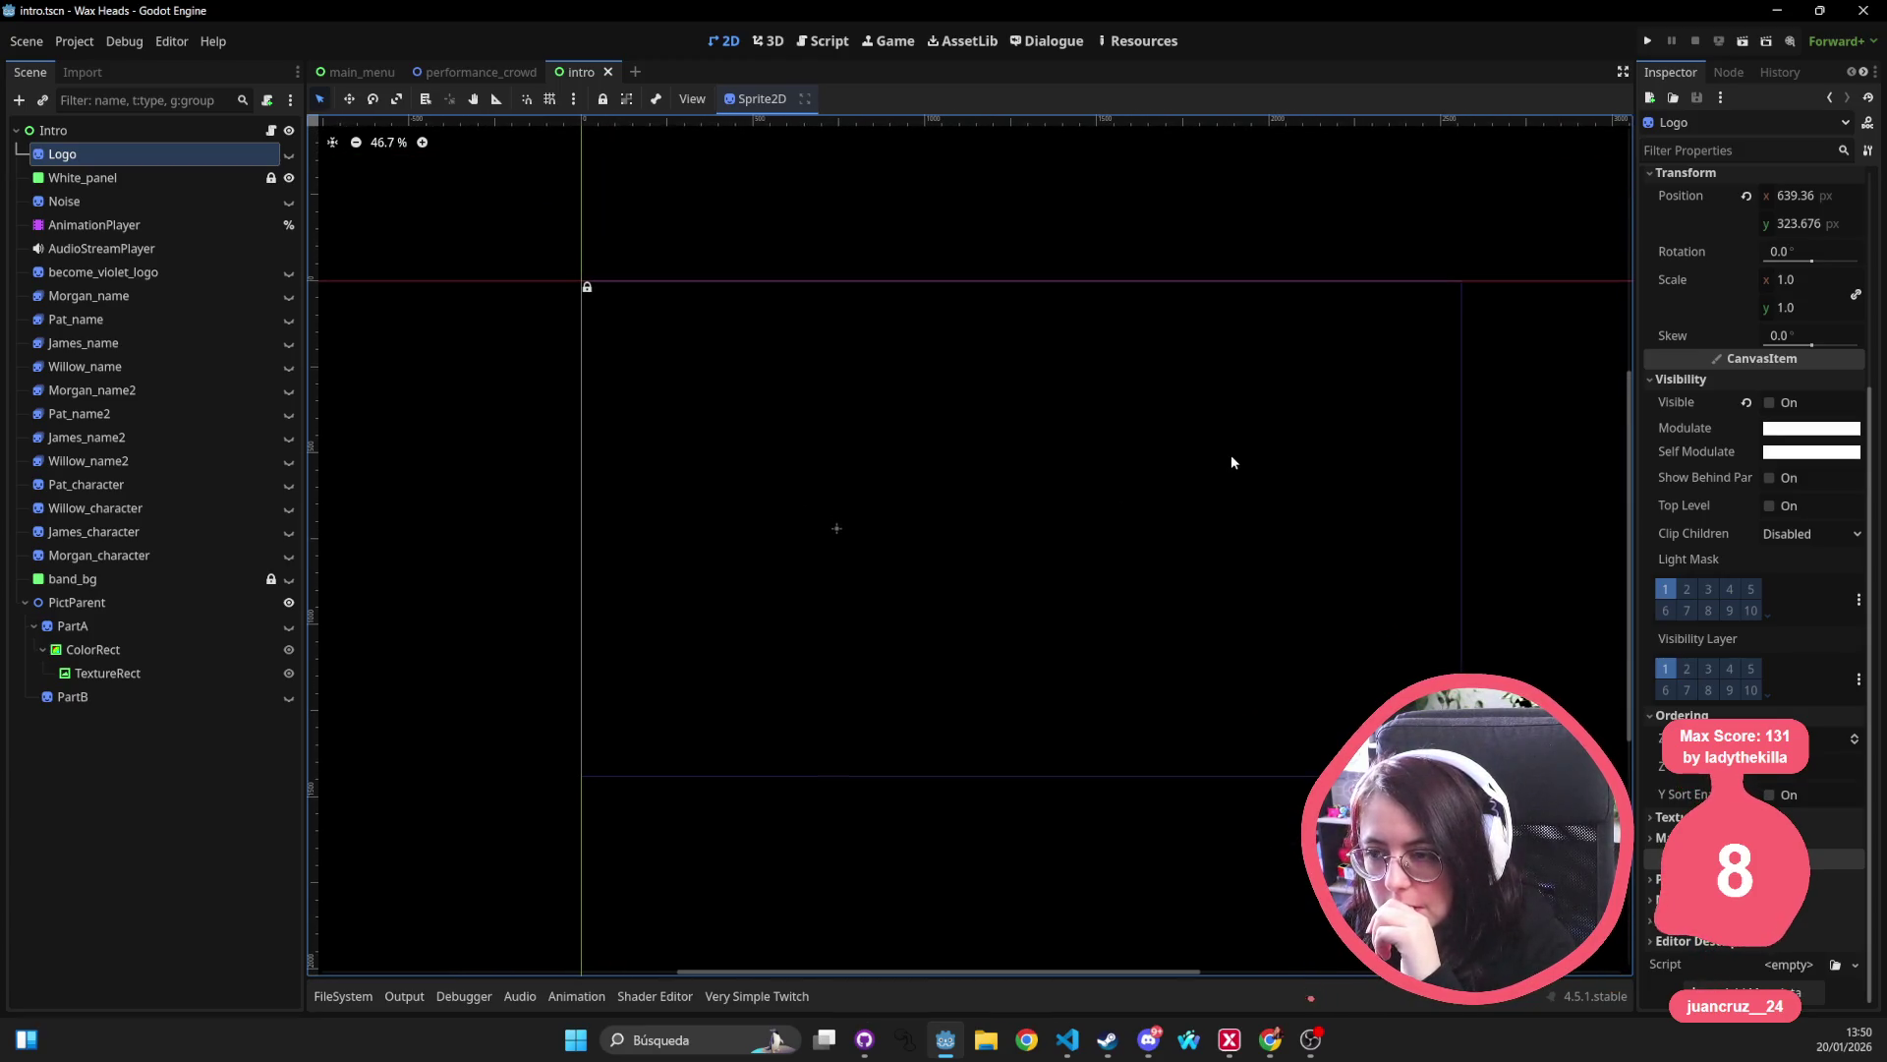
{"action": "key", "text": "shift+alt+o"}
Open interview.tscn from a search for 'interview' and center its logo in the view.
{"action": "type", "text": "interview"}
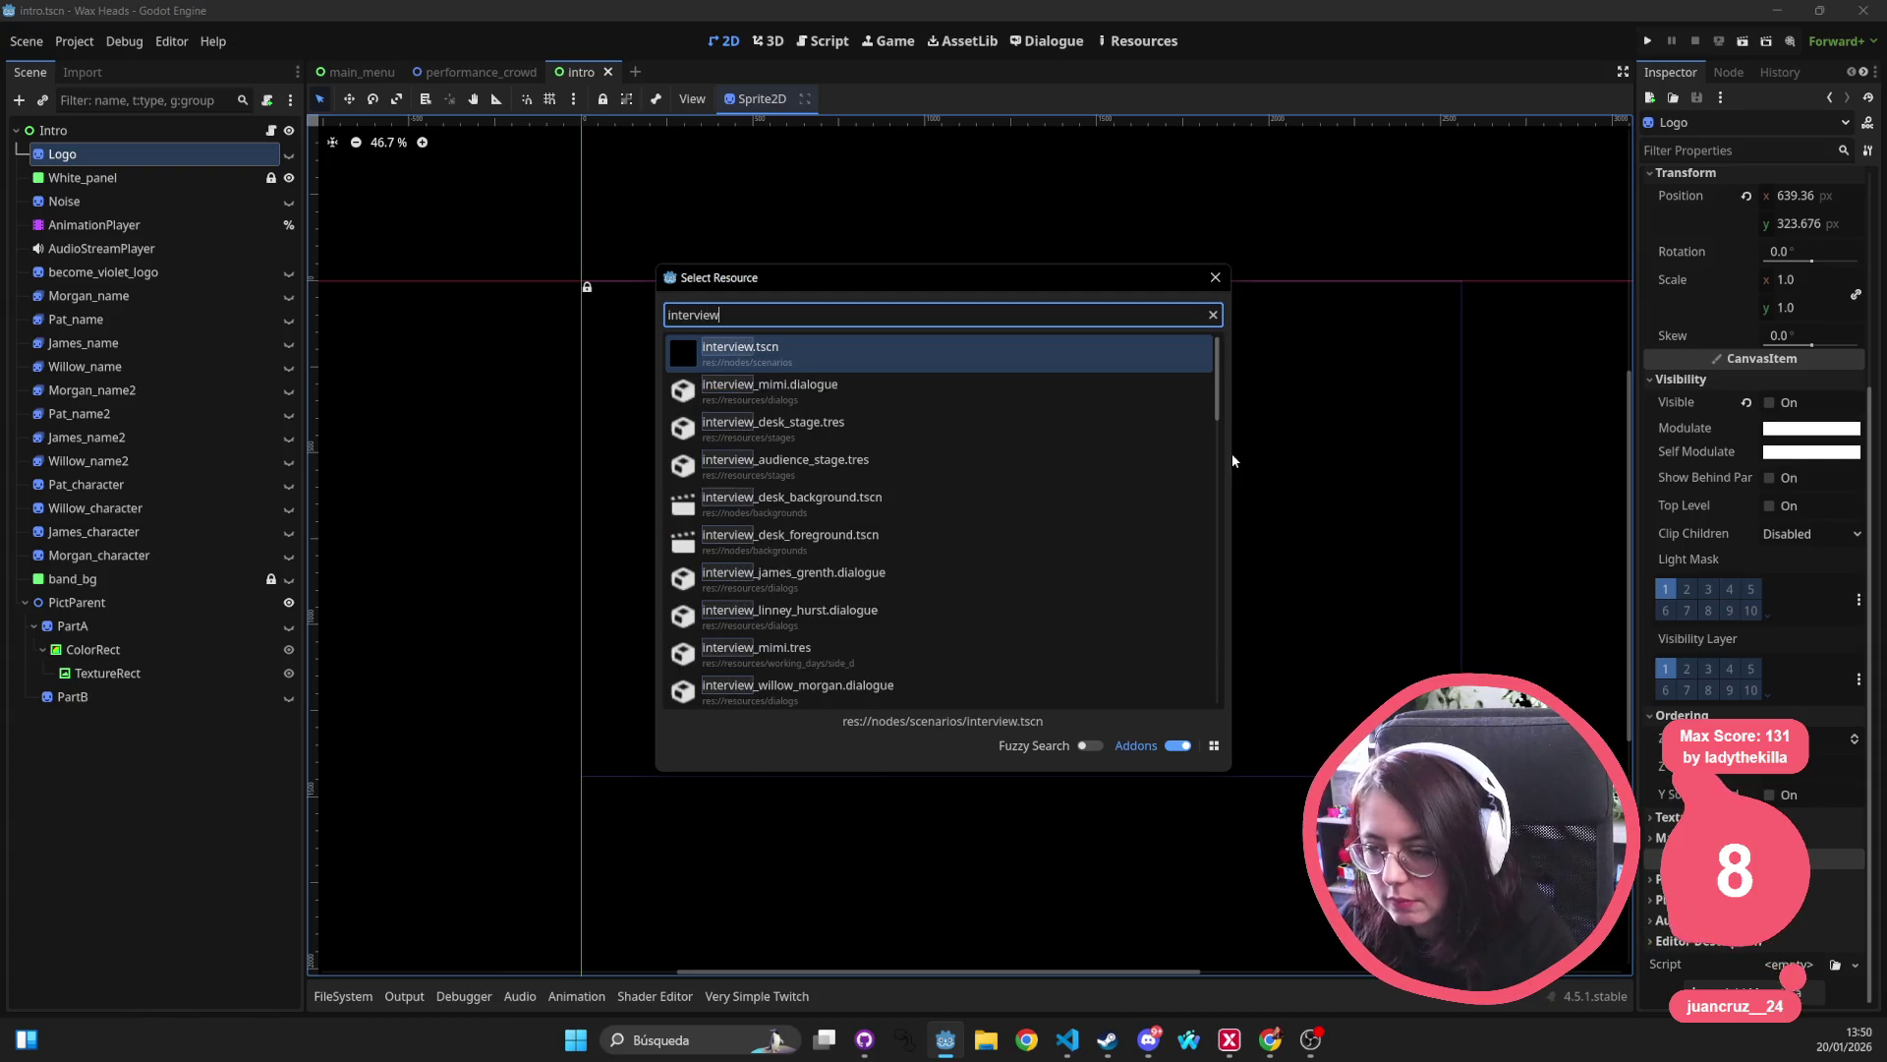
{"action": "key", "text": "Return"}
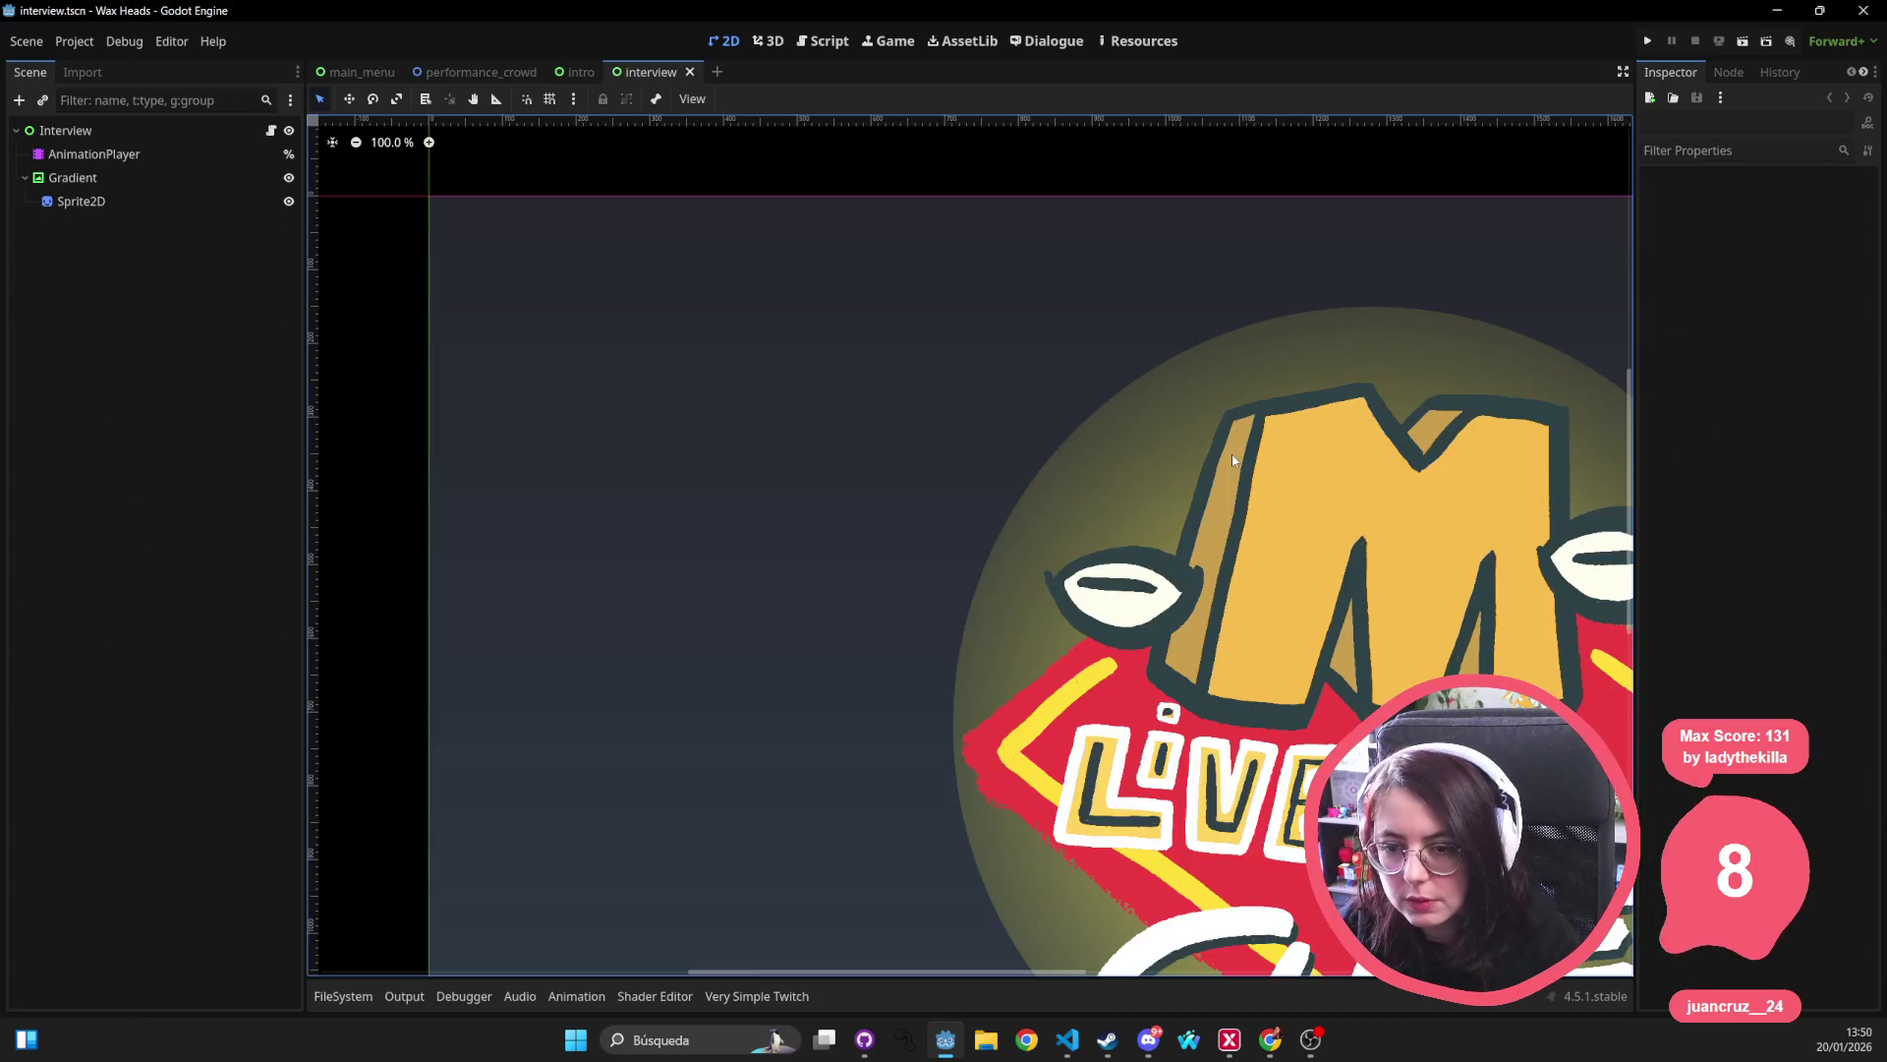
{"action": "scroll", "coordinate": [1190, 468], "scroll_direction": "down", "scroll_amount": 6}
{"action": "left_click_drag", "start_coordinate": [1299, 503], "coordinate": [920, 481]}
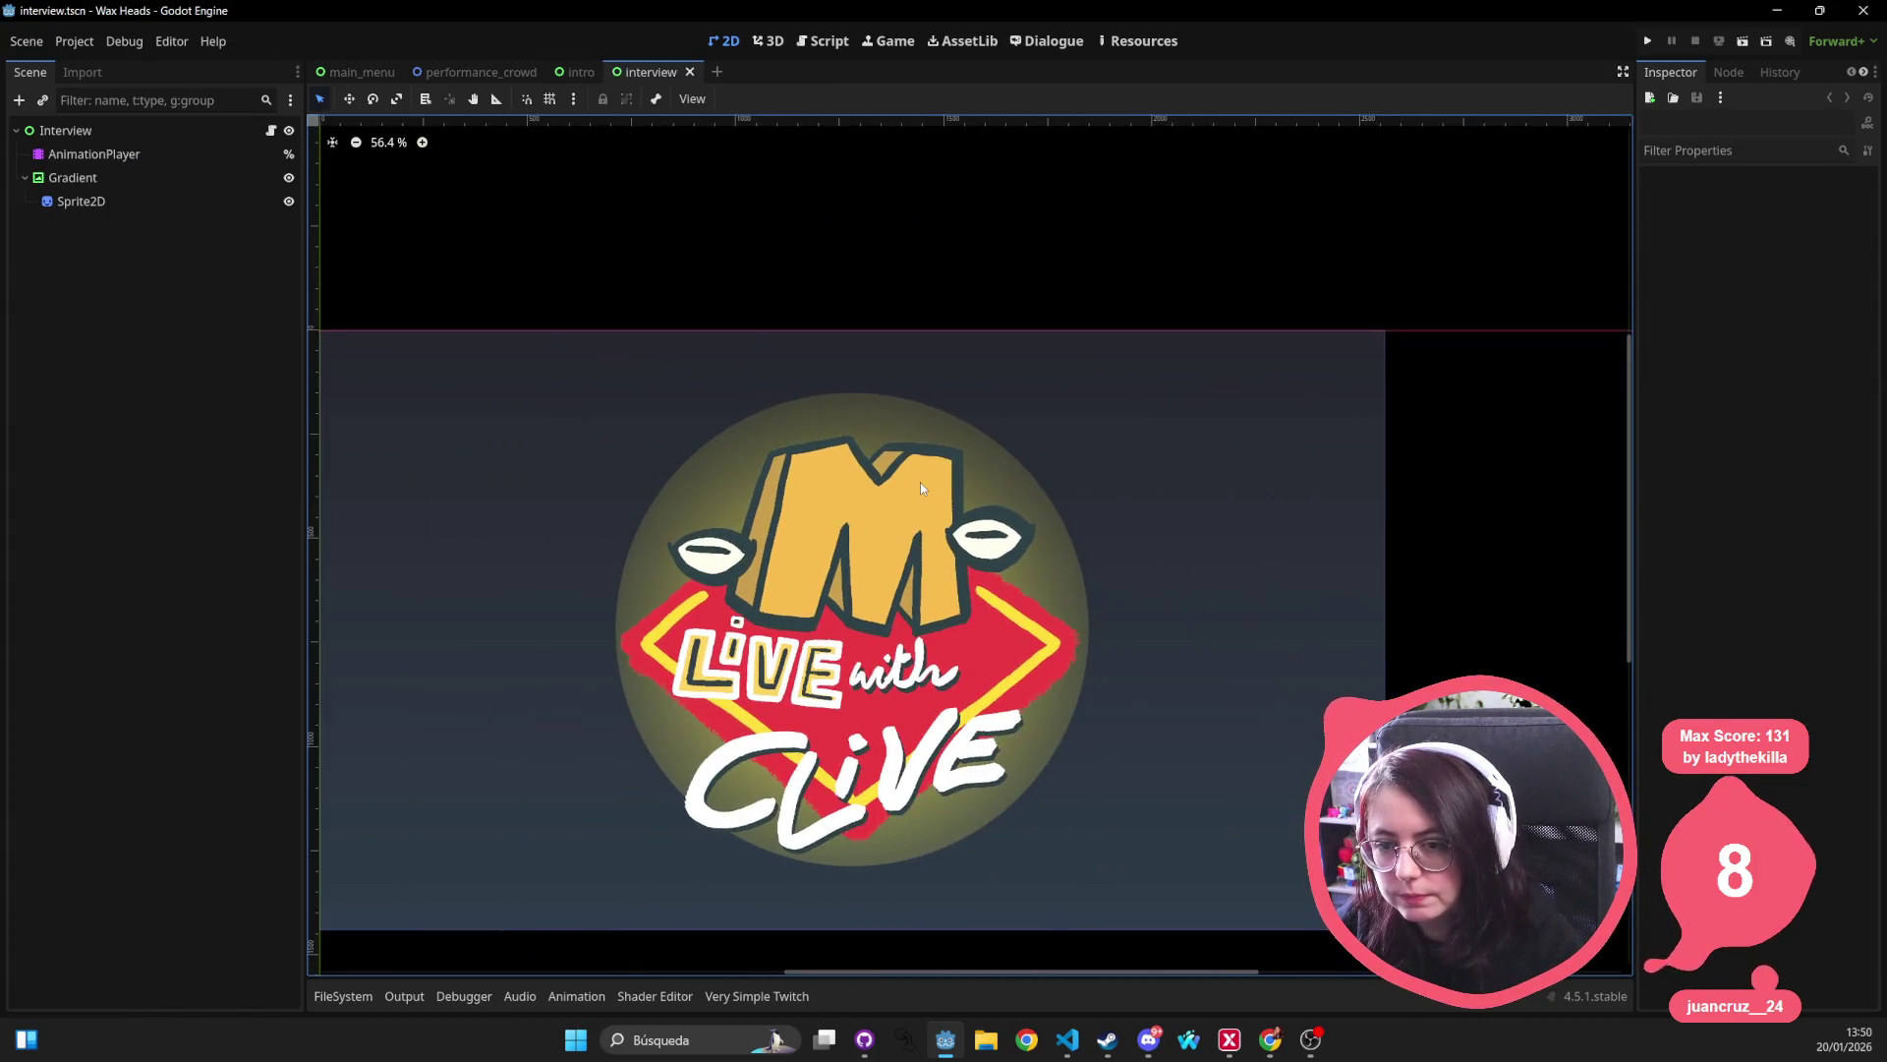
Inspect the Interview root, AnimationPlayer, Gradient and logo Sprite2D nodes, ending on Gradient.
{"action": "left_click", "coordinate": [109, 129]}
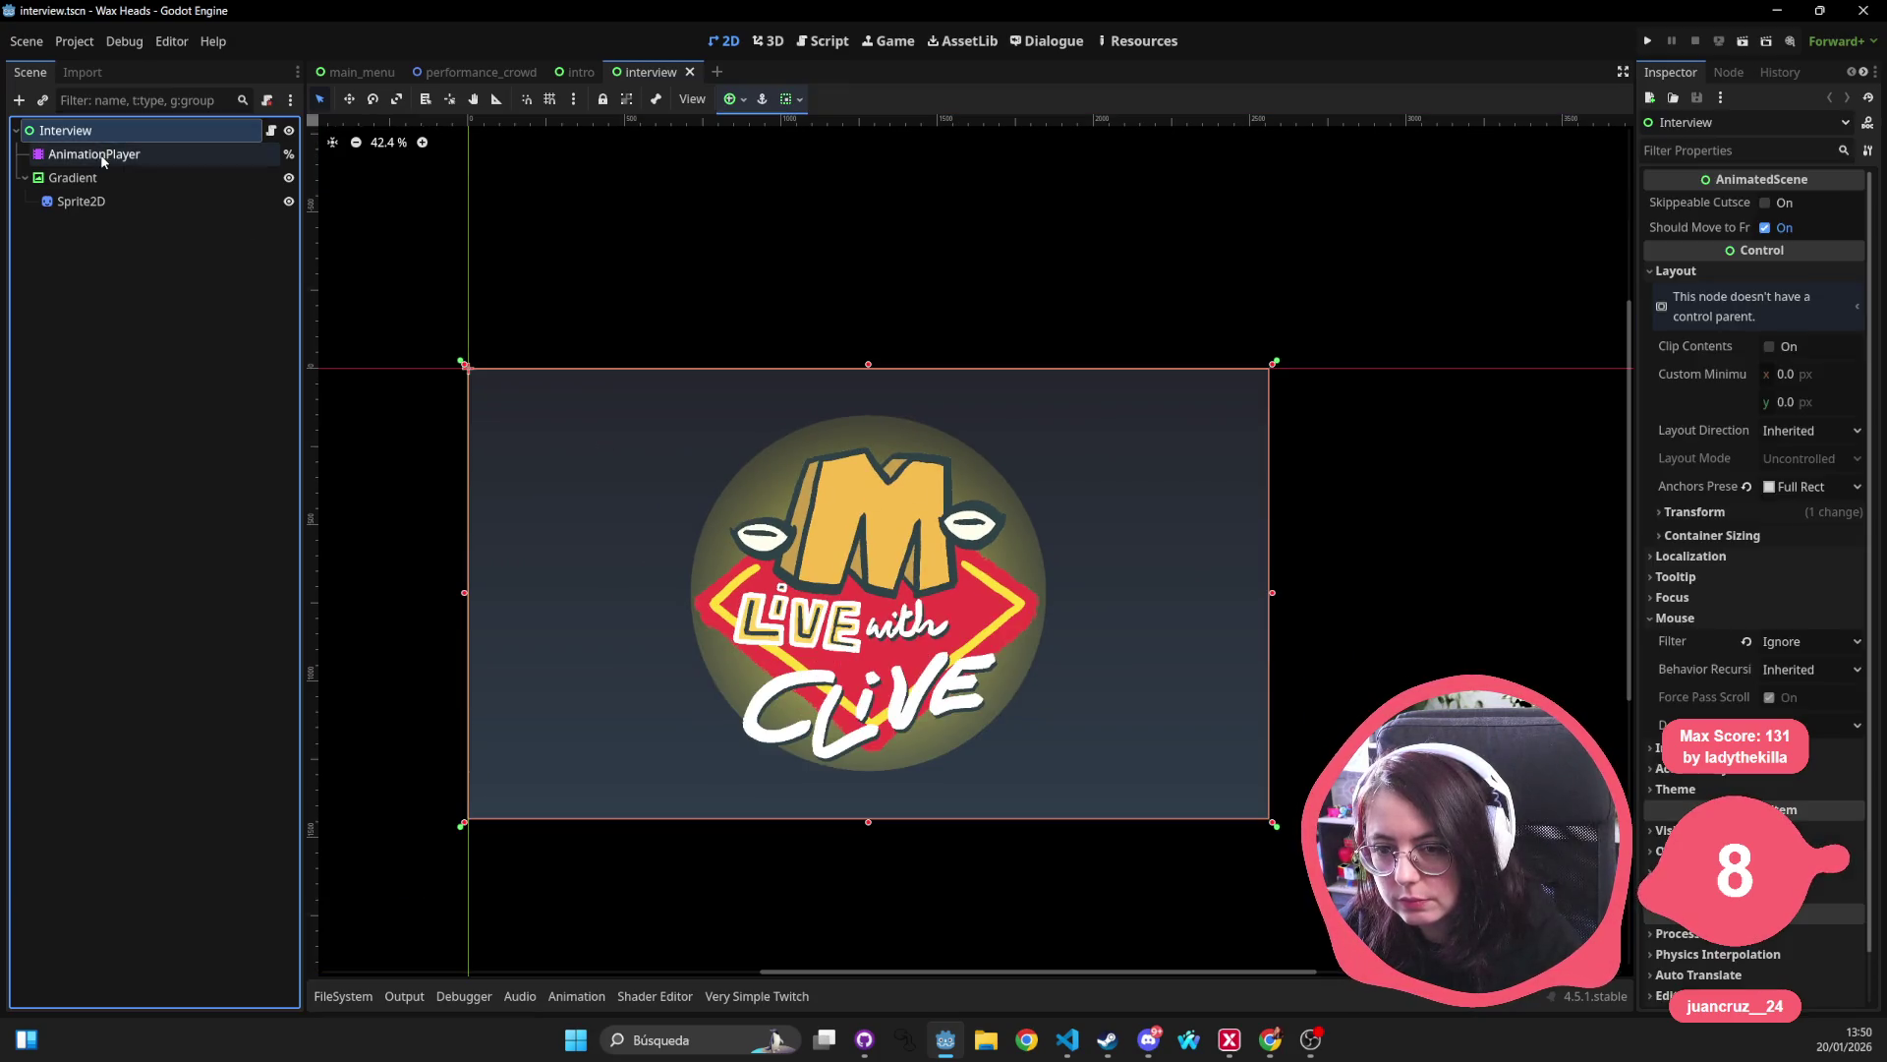
{"action": "left_click", "coordinate": [95, 155]}
{"action": "left_click", "coordinate": [97, 178]}
{"action": "left_click", "coordinate": [136, 203]}
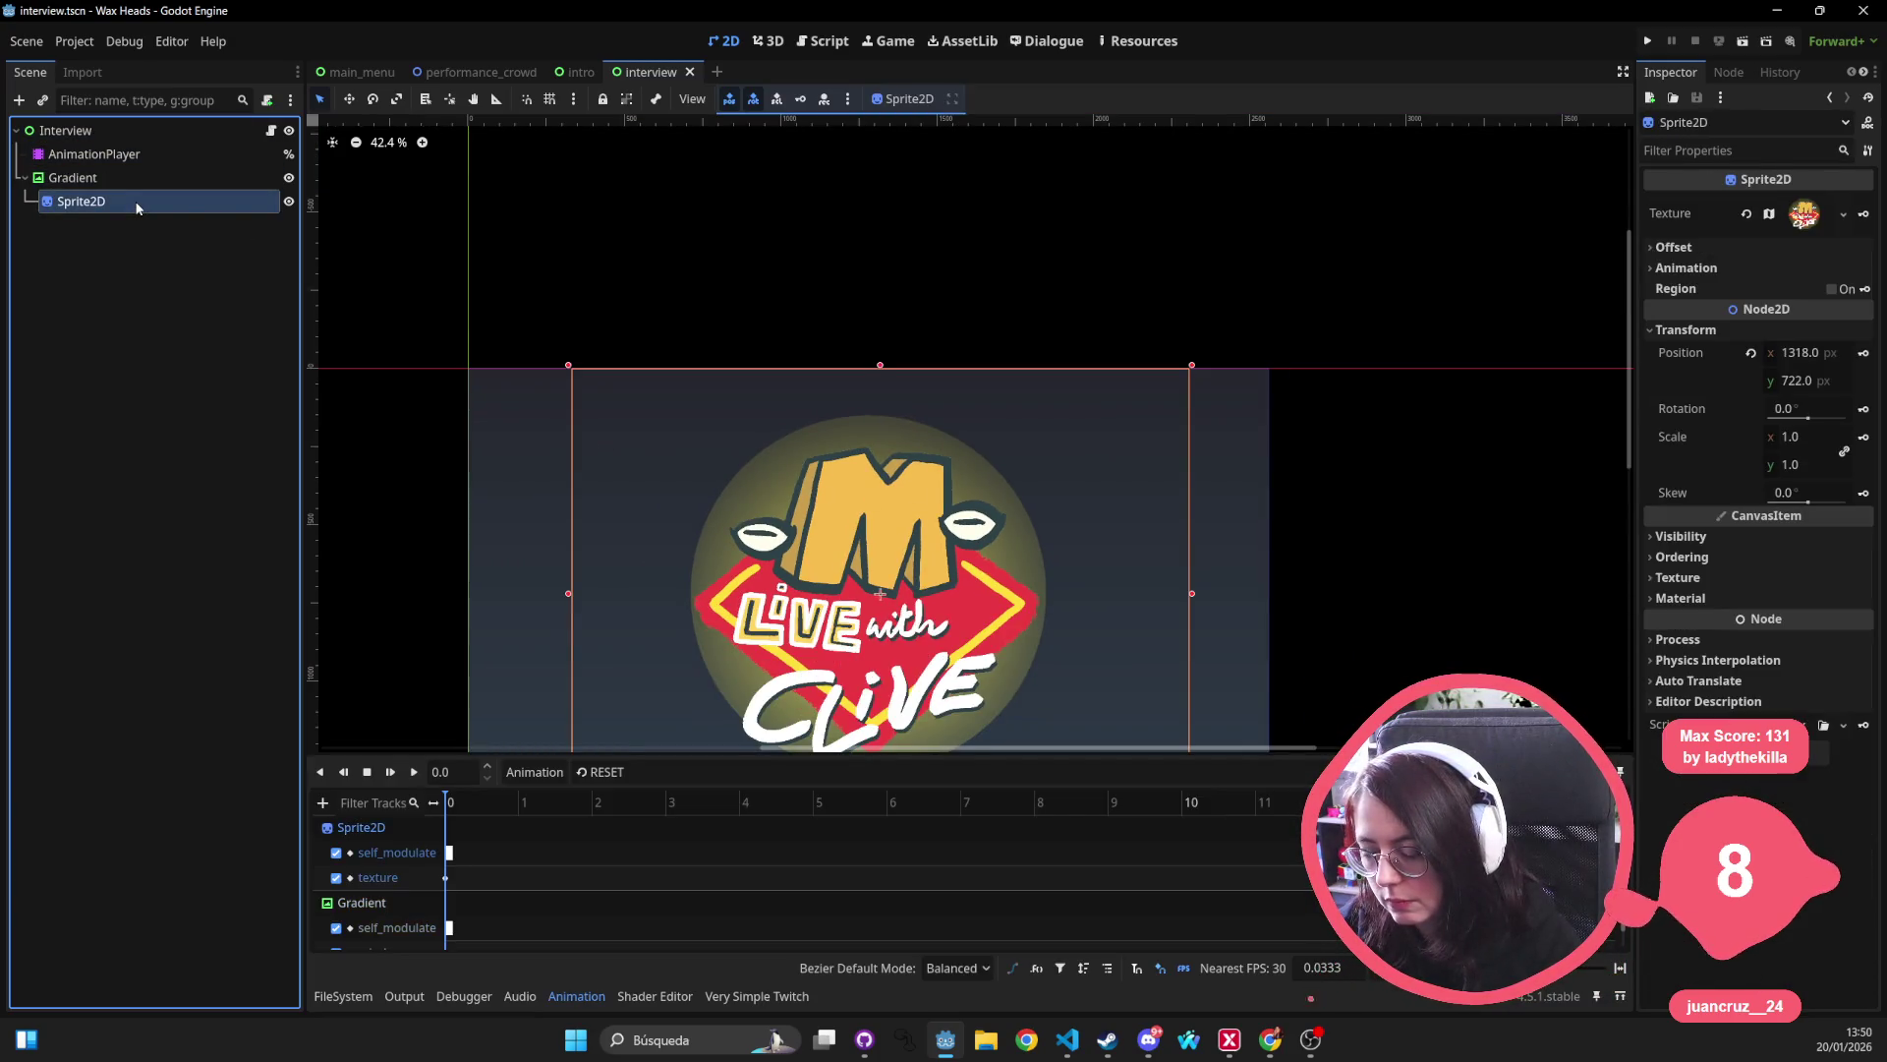
{"action": "left_click", "coordinate": [128, 171]}
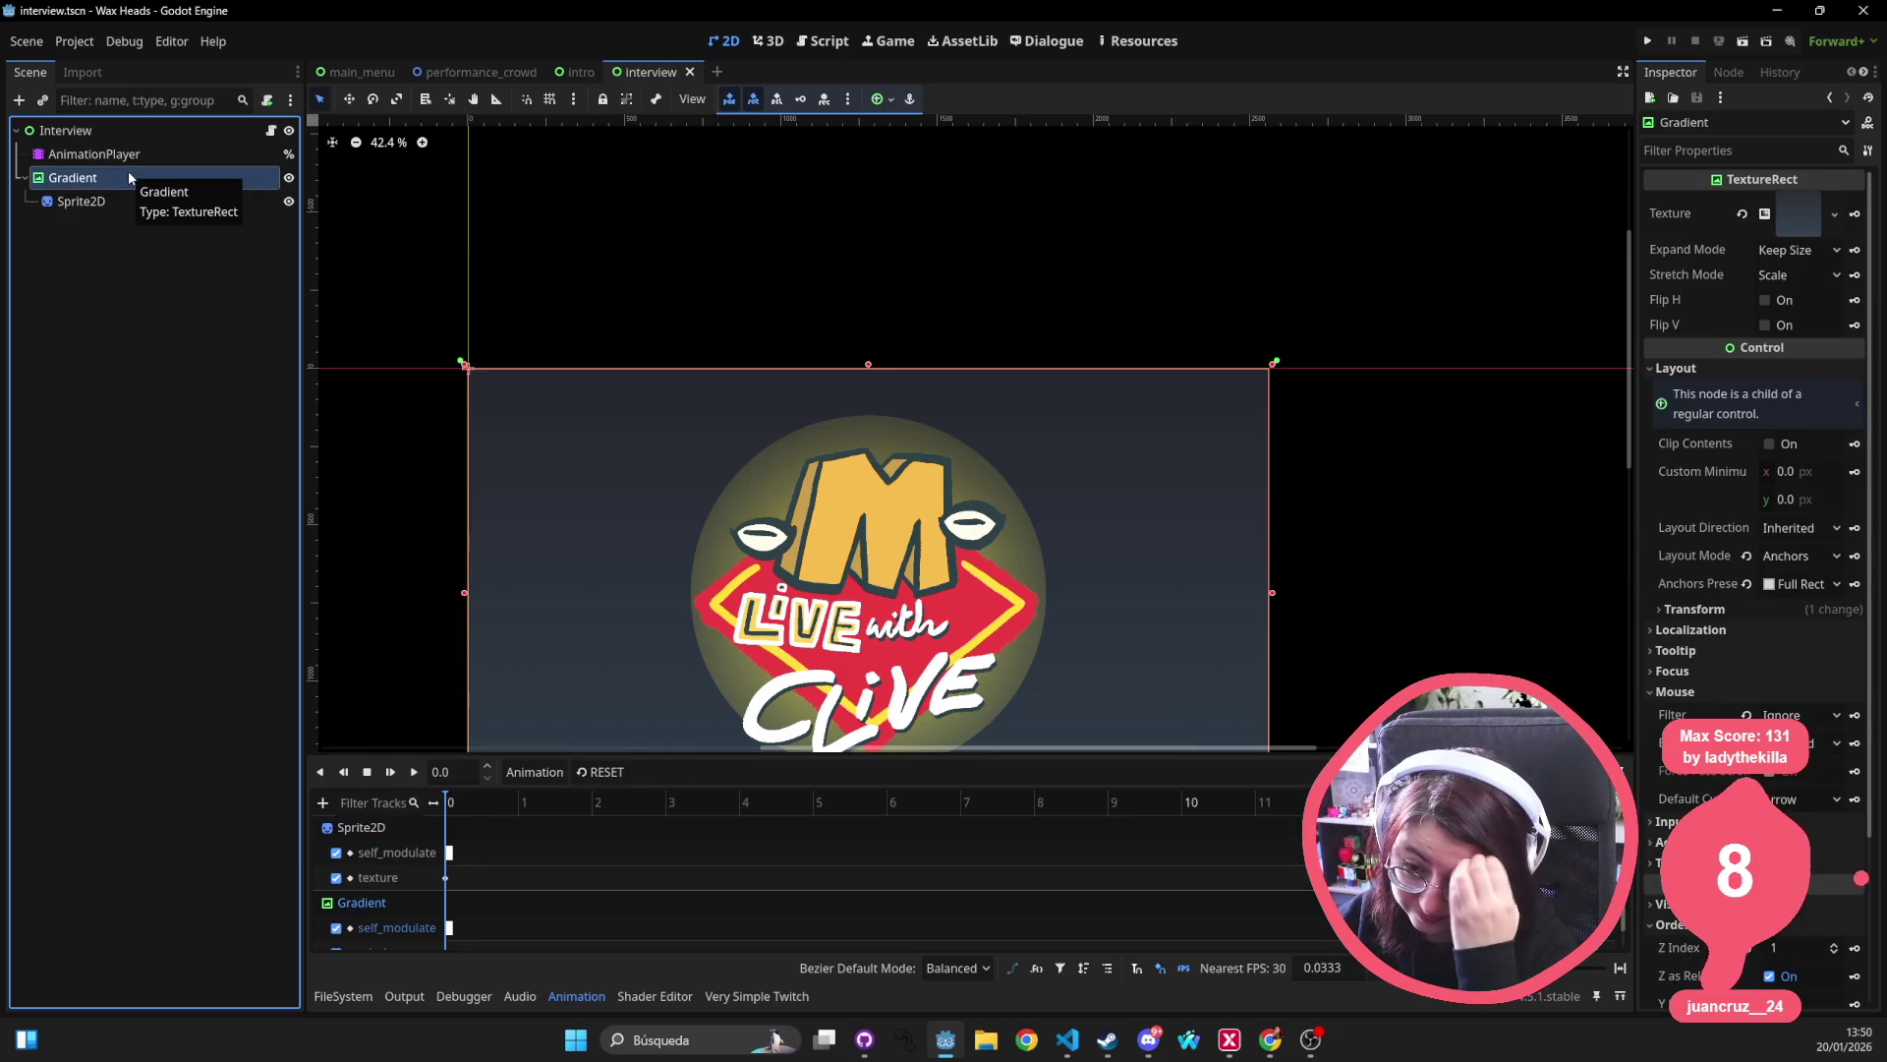
{"action": "left_click", "coordinate": [124, 205]}
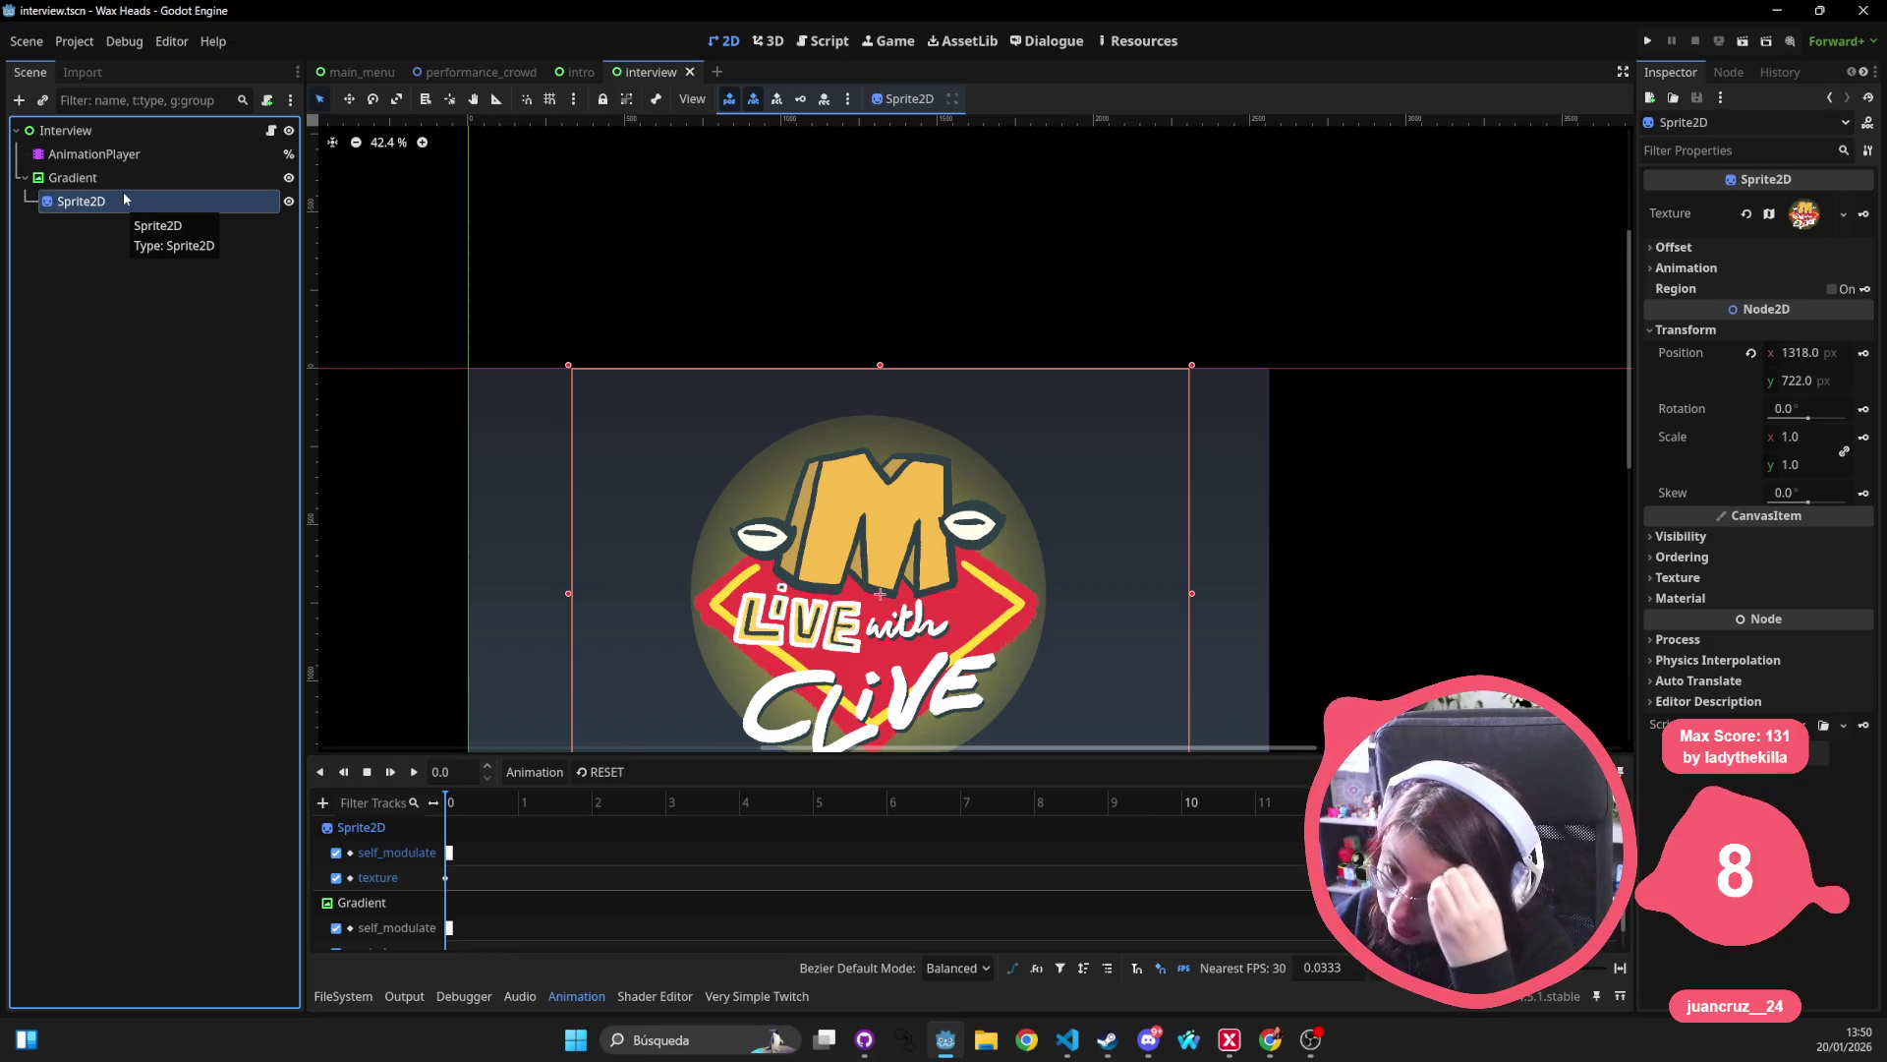
{"action": "left_click", "coordinate": [125, 178]}
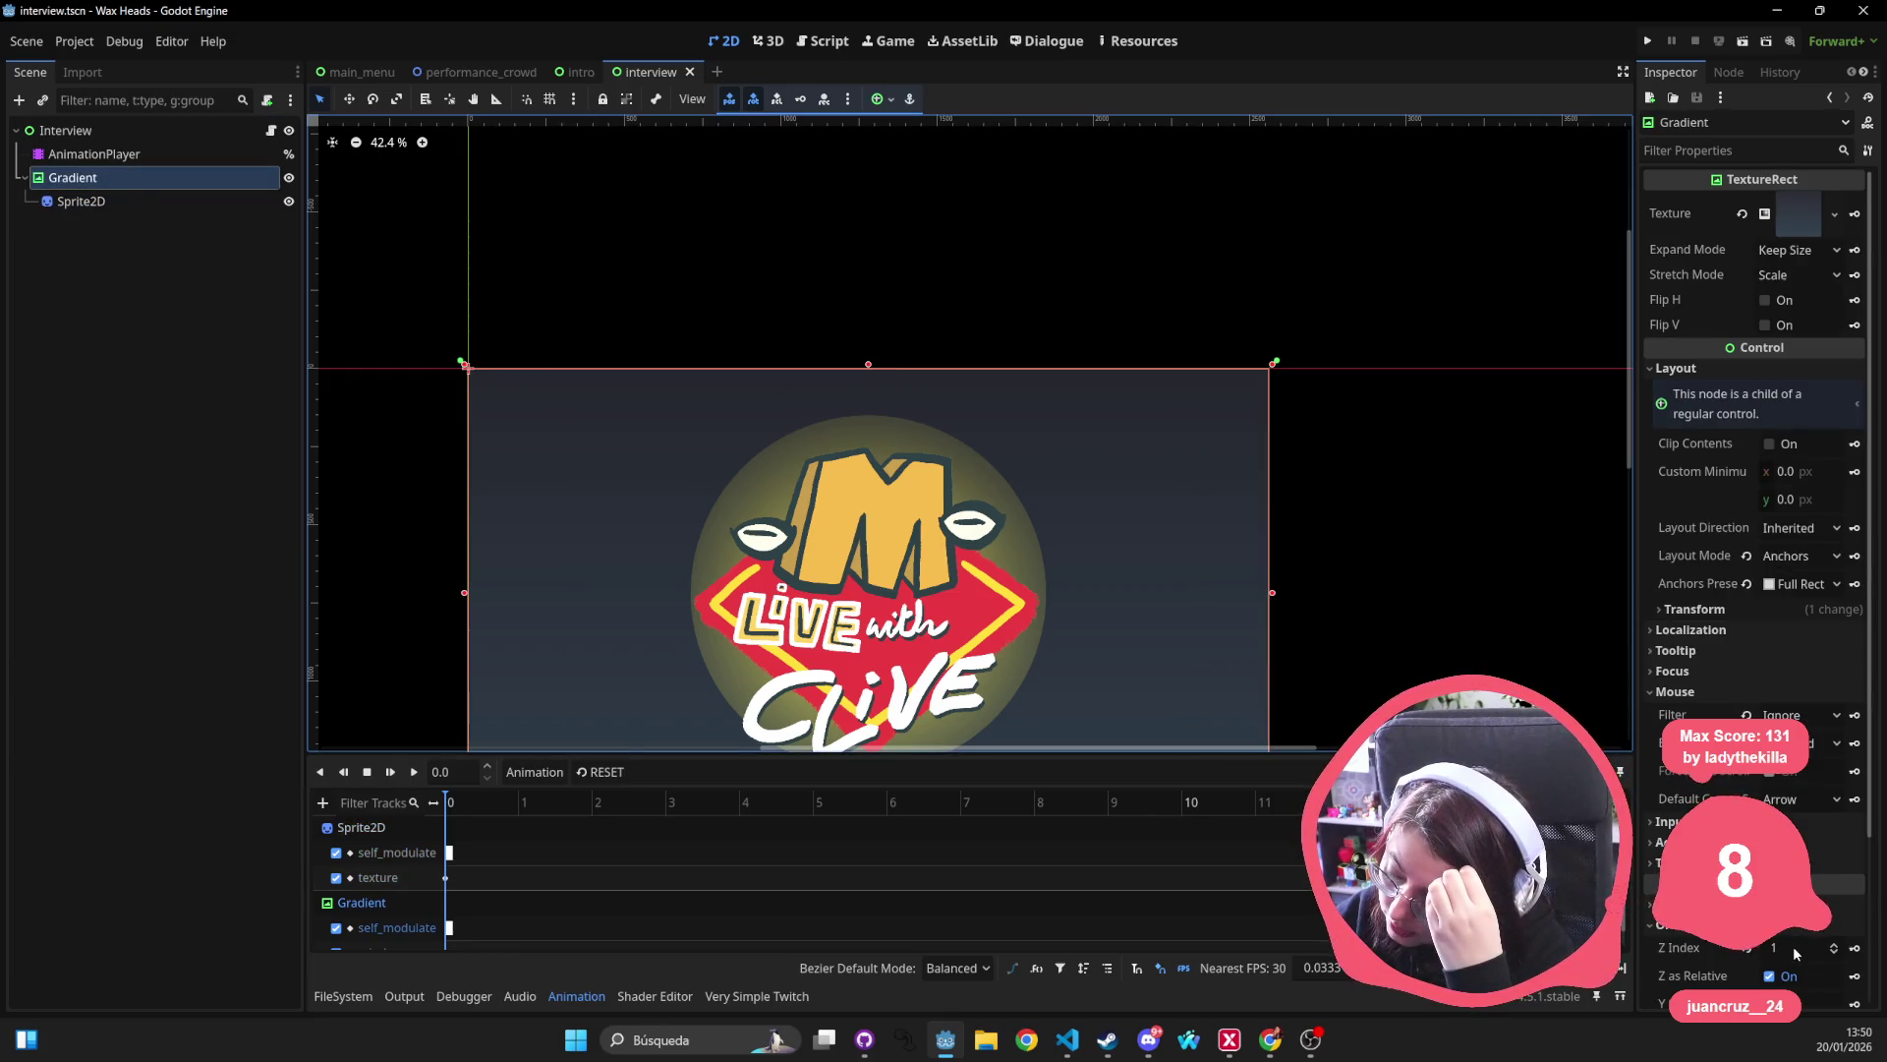
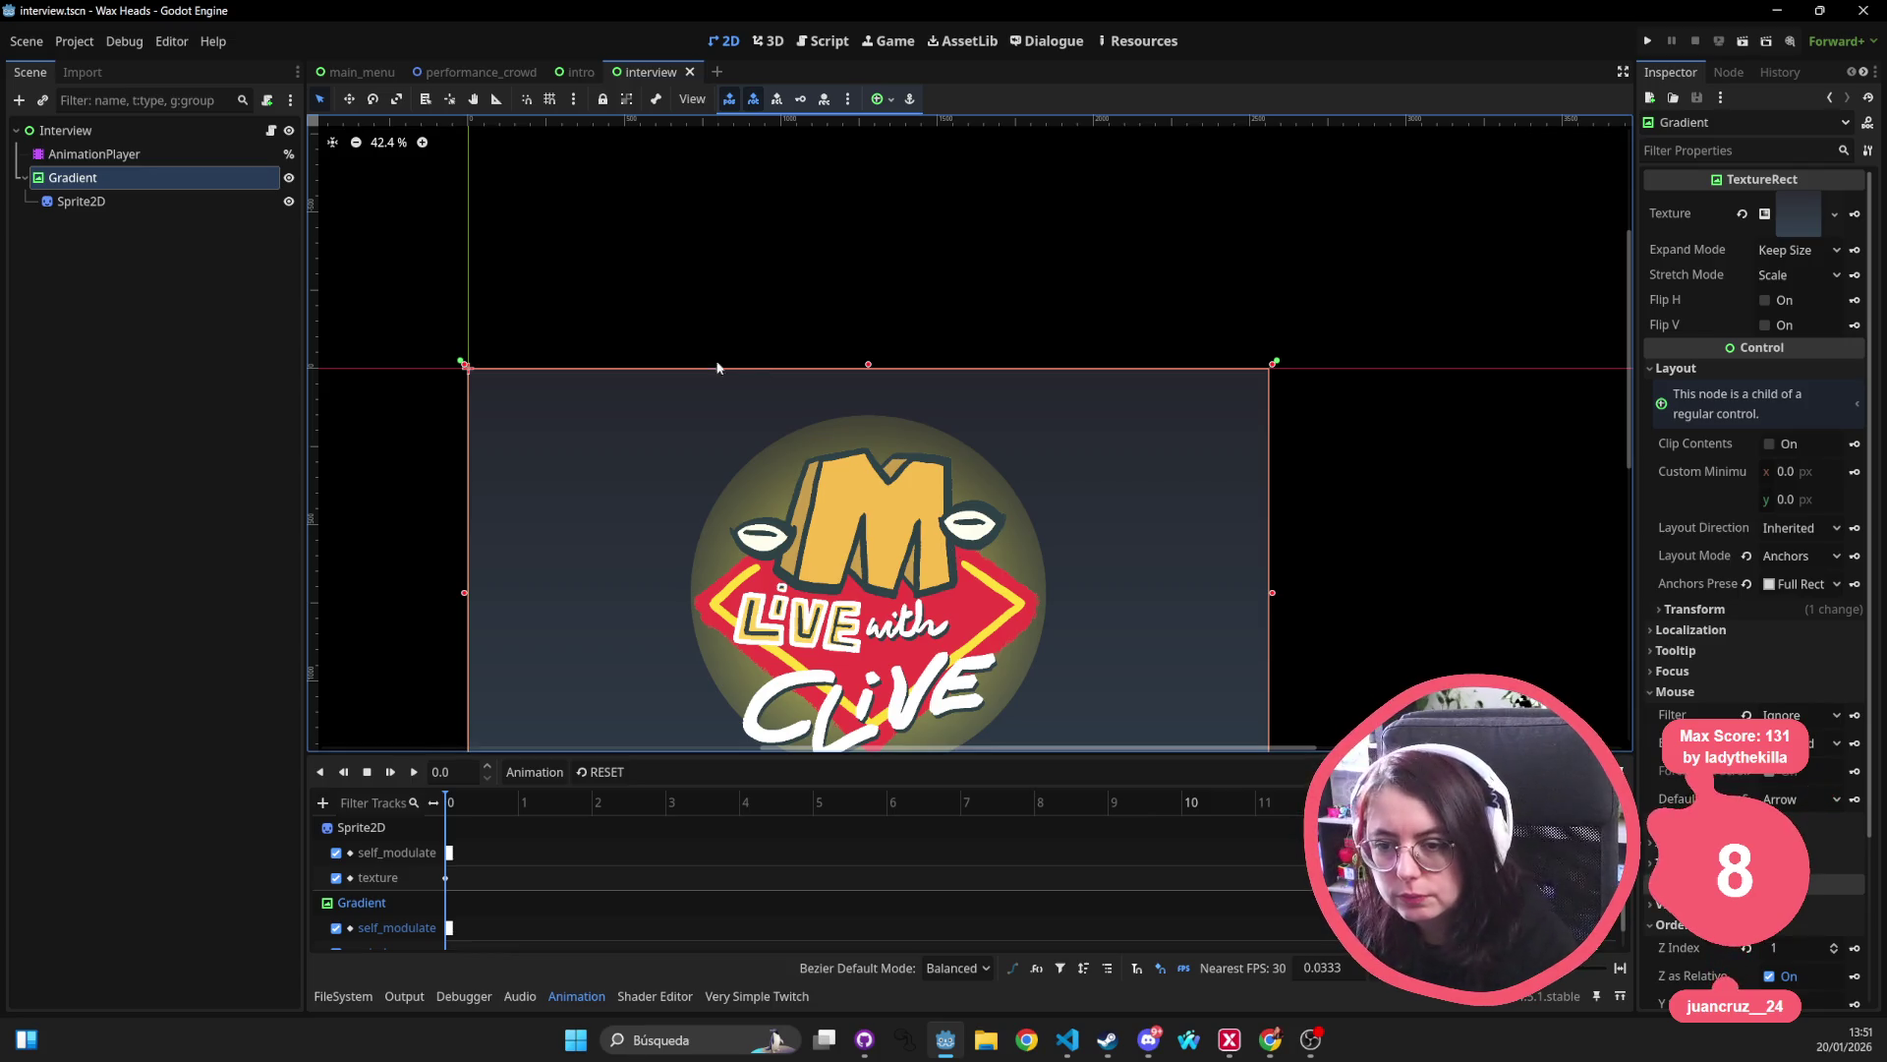
Open animated_scene.gd and inspect play_scenario_anim's Loggerino call and anim_name usage.
{"action": "left_click", "coordinate": [271, 130]}
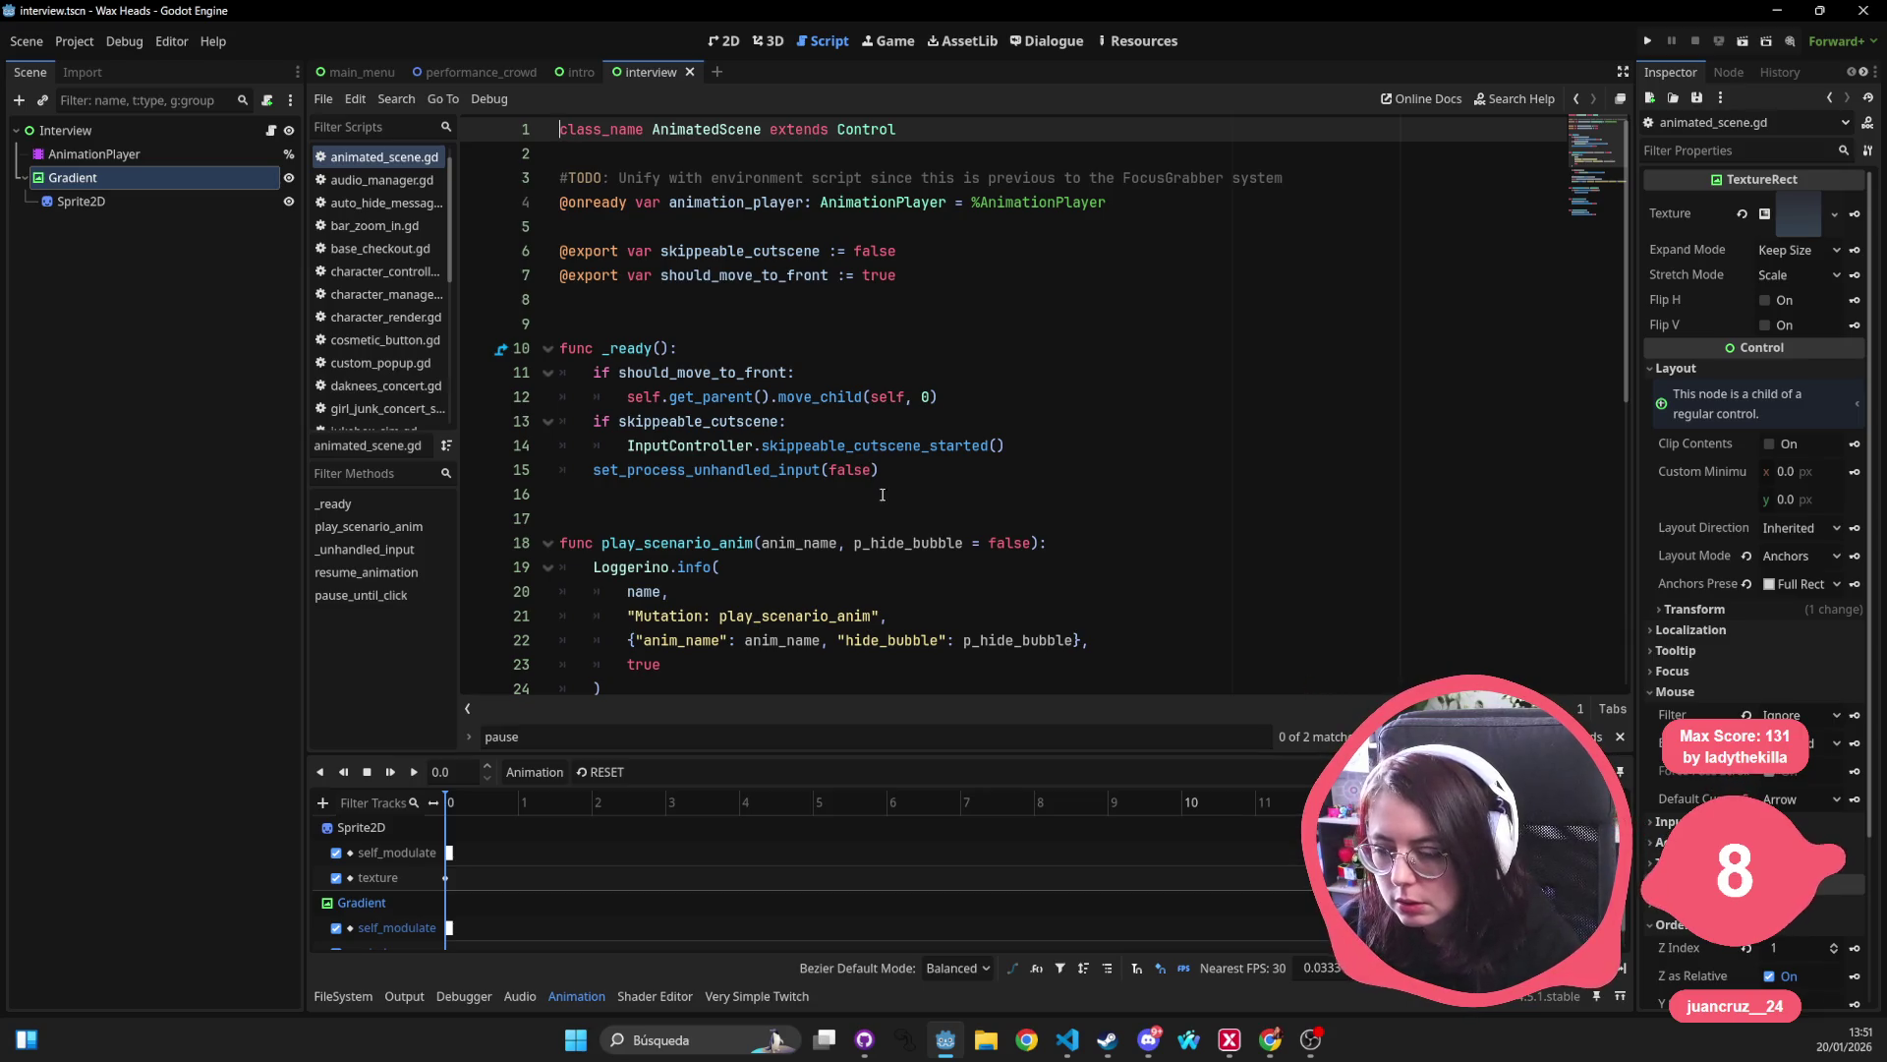
{"action": "scroll", "coordinate": [695, 513], "scroll_direction": "down", "scroll_amount": 1}
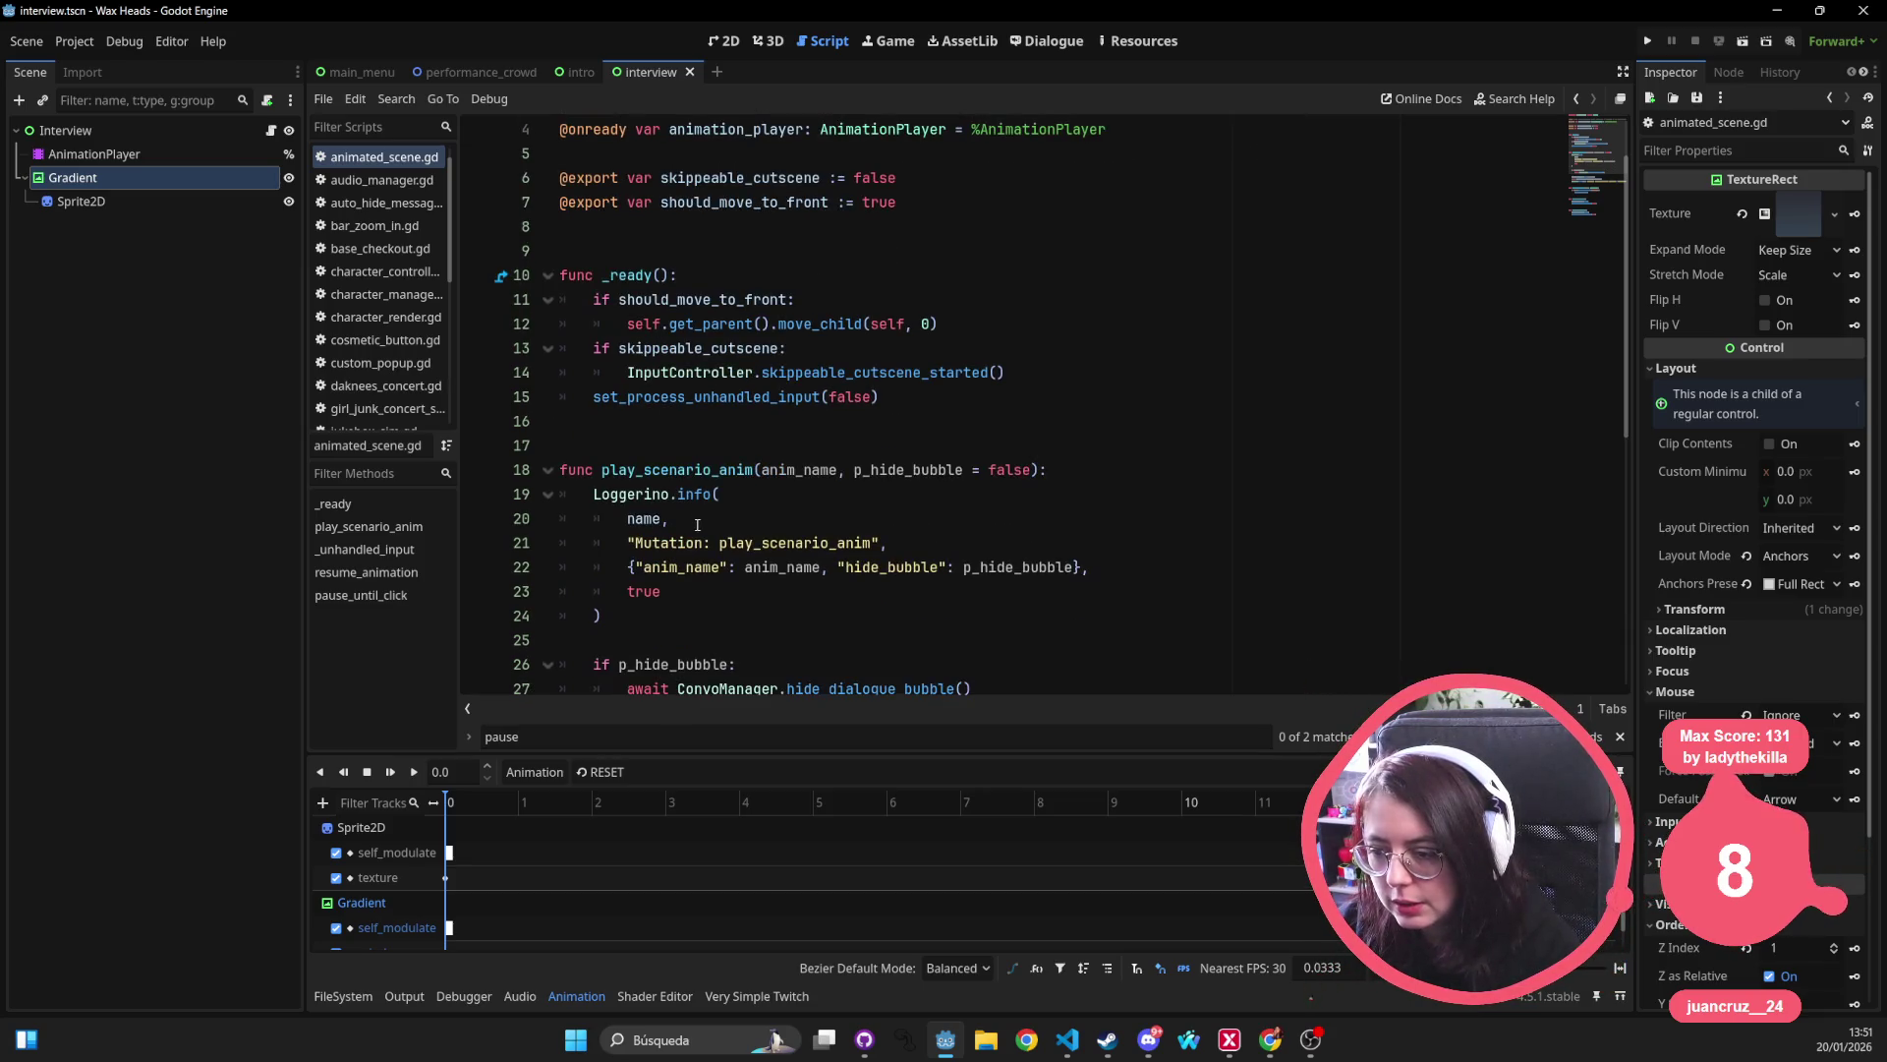
{"action": "double_click", "coordinate": [723, 470]}
{"action": "double_click", "coordinate": [637, 494]}
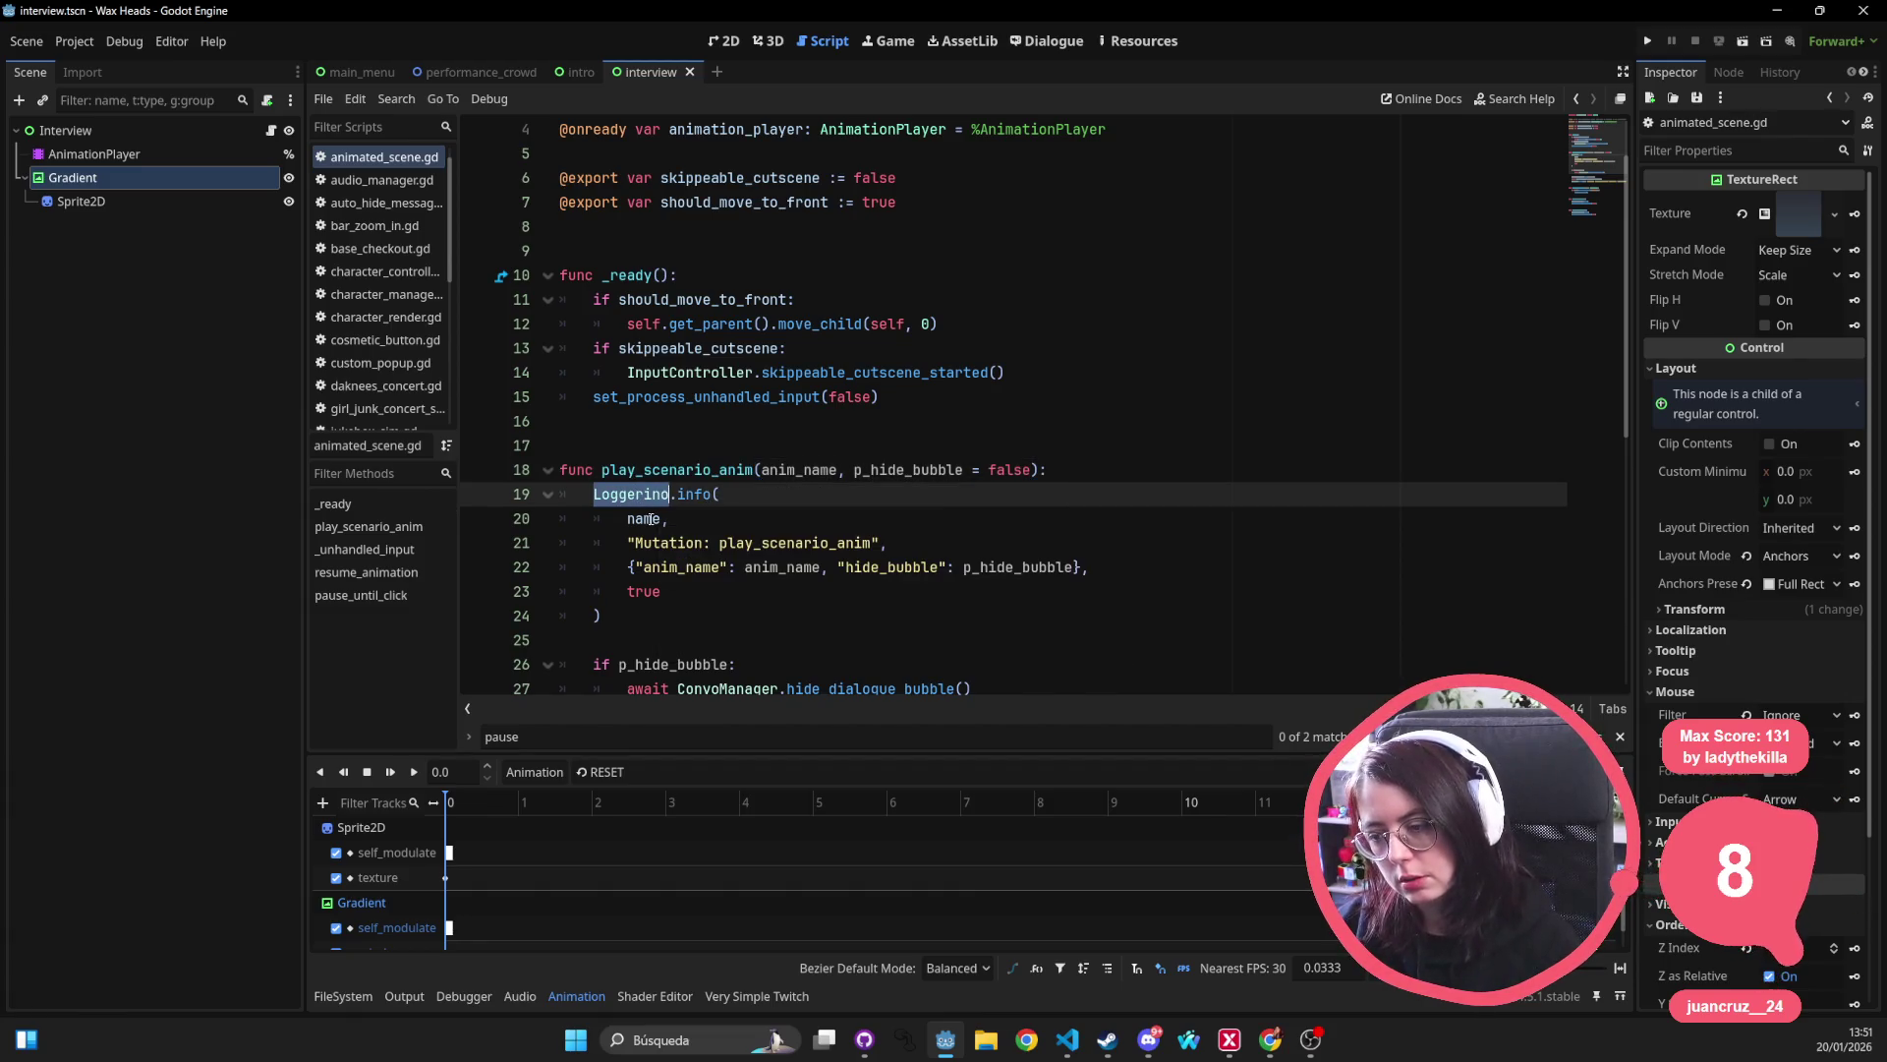
{"action": "left_click", "coordinate": [892, 398]}
{"action": "double_click", "coordinate": [820, 481]}
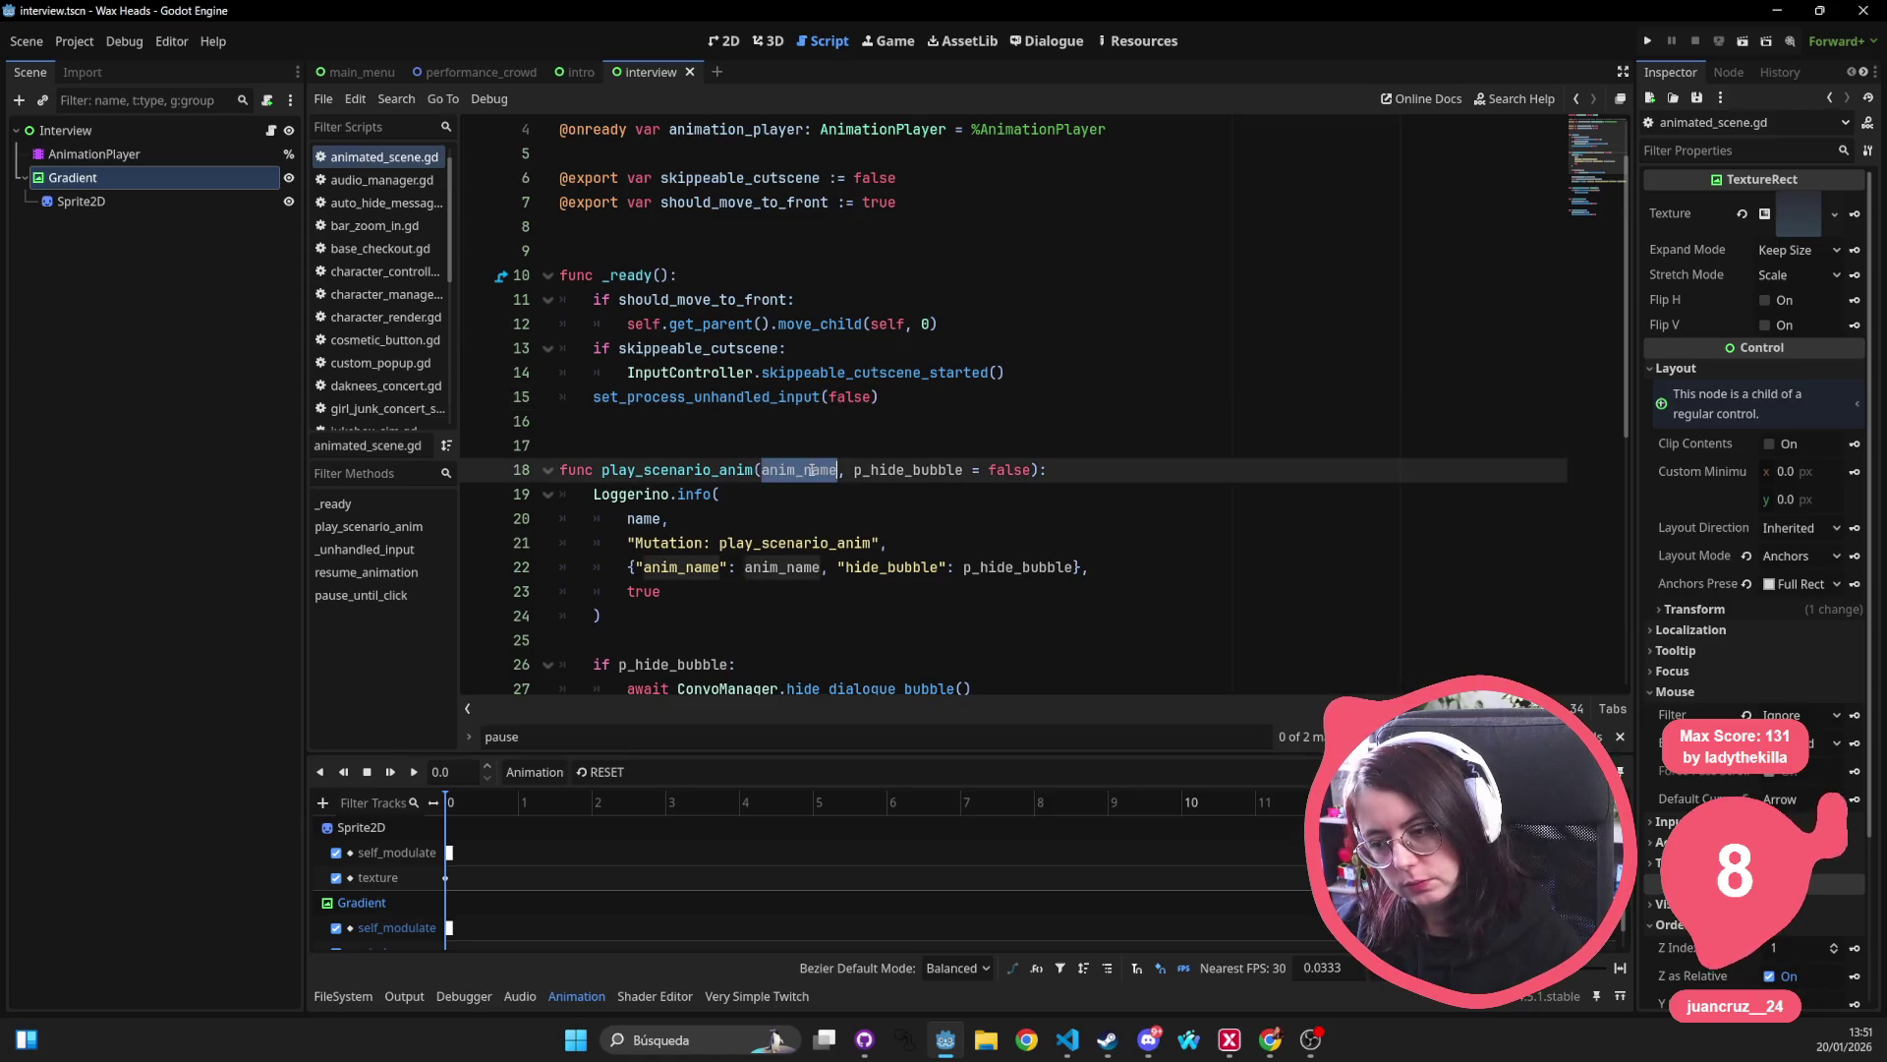
{"action": "left_click", "coordinate": [749, 505]}
{"action": "scroll", "coordinate": [724, 528], "scroll_direction": "down", "scroll_amount": 3}
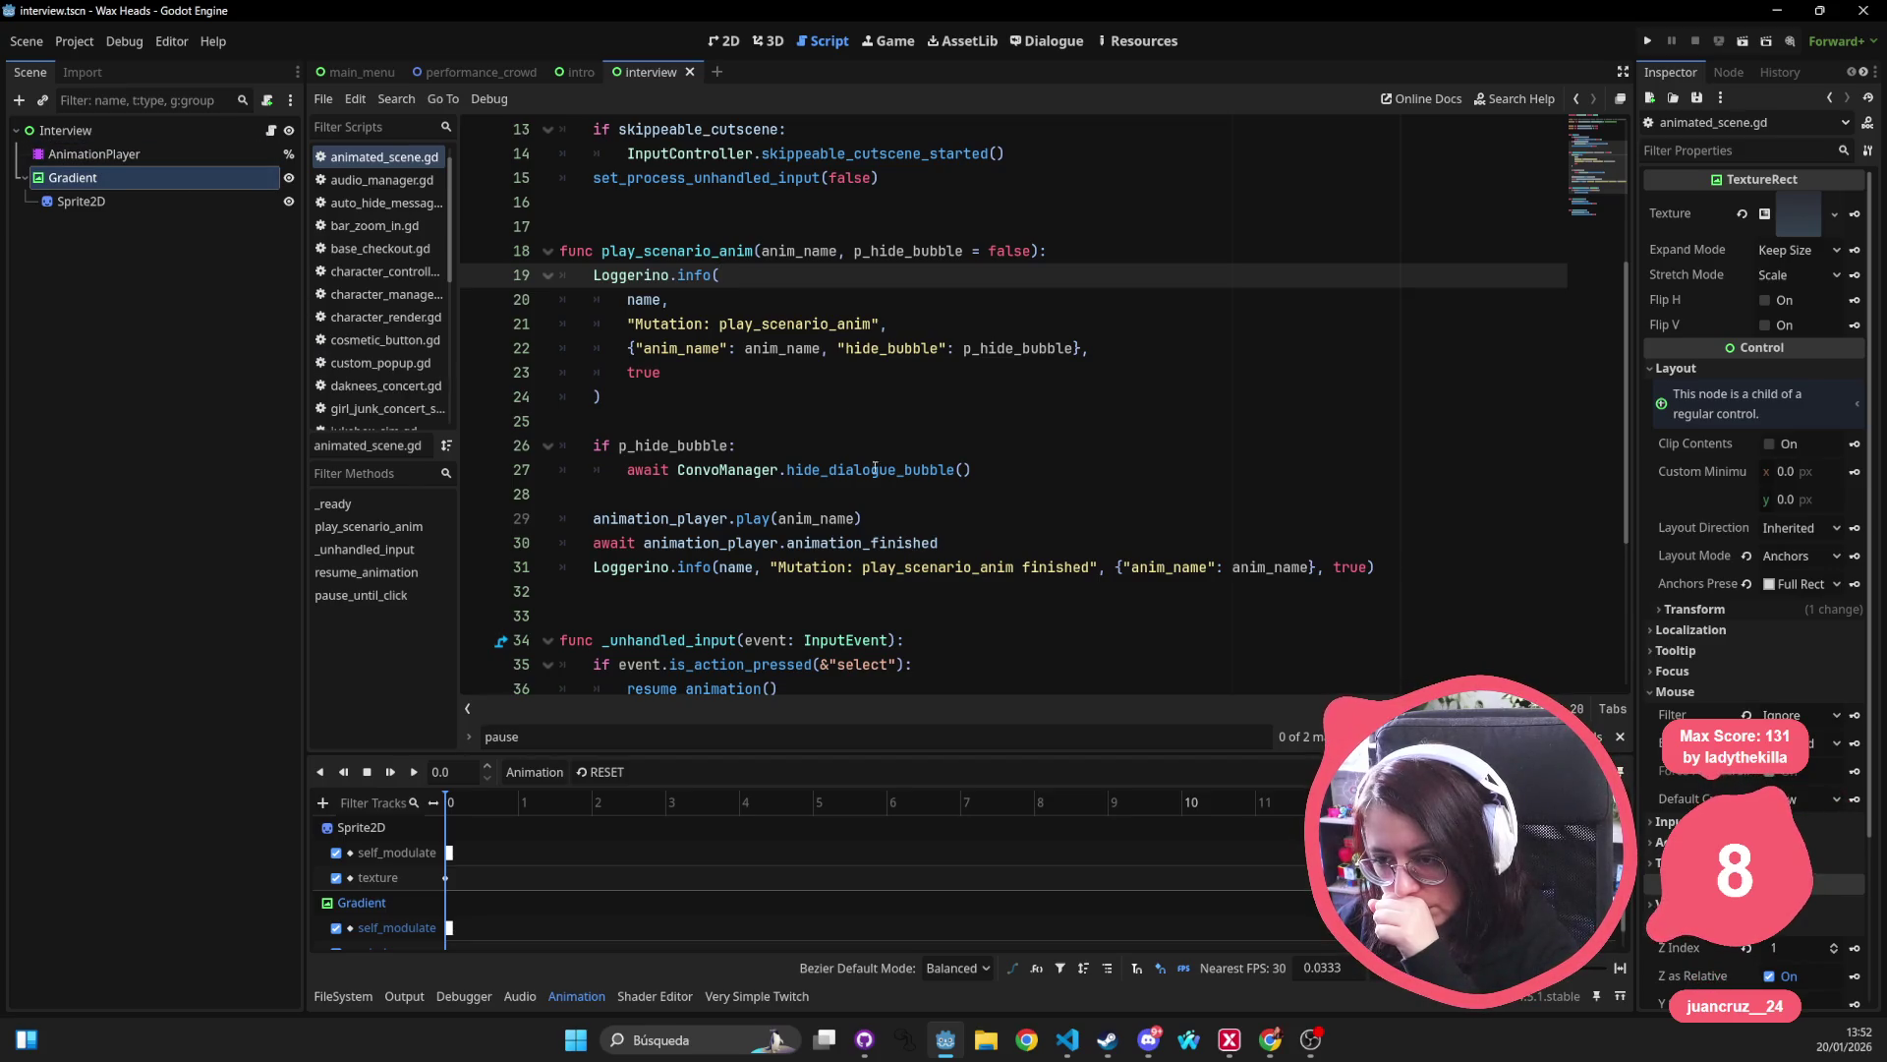
Quick-open interview_desk_foreground.tscn by searching 'foreground'.
{"action": "left_click", "coordinate": [791, 324]}
{"action": "key", "text": "ctrl+shift+o"}
{"action": "type", "text": "foreground"}
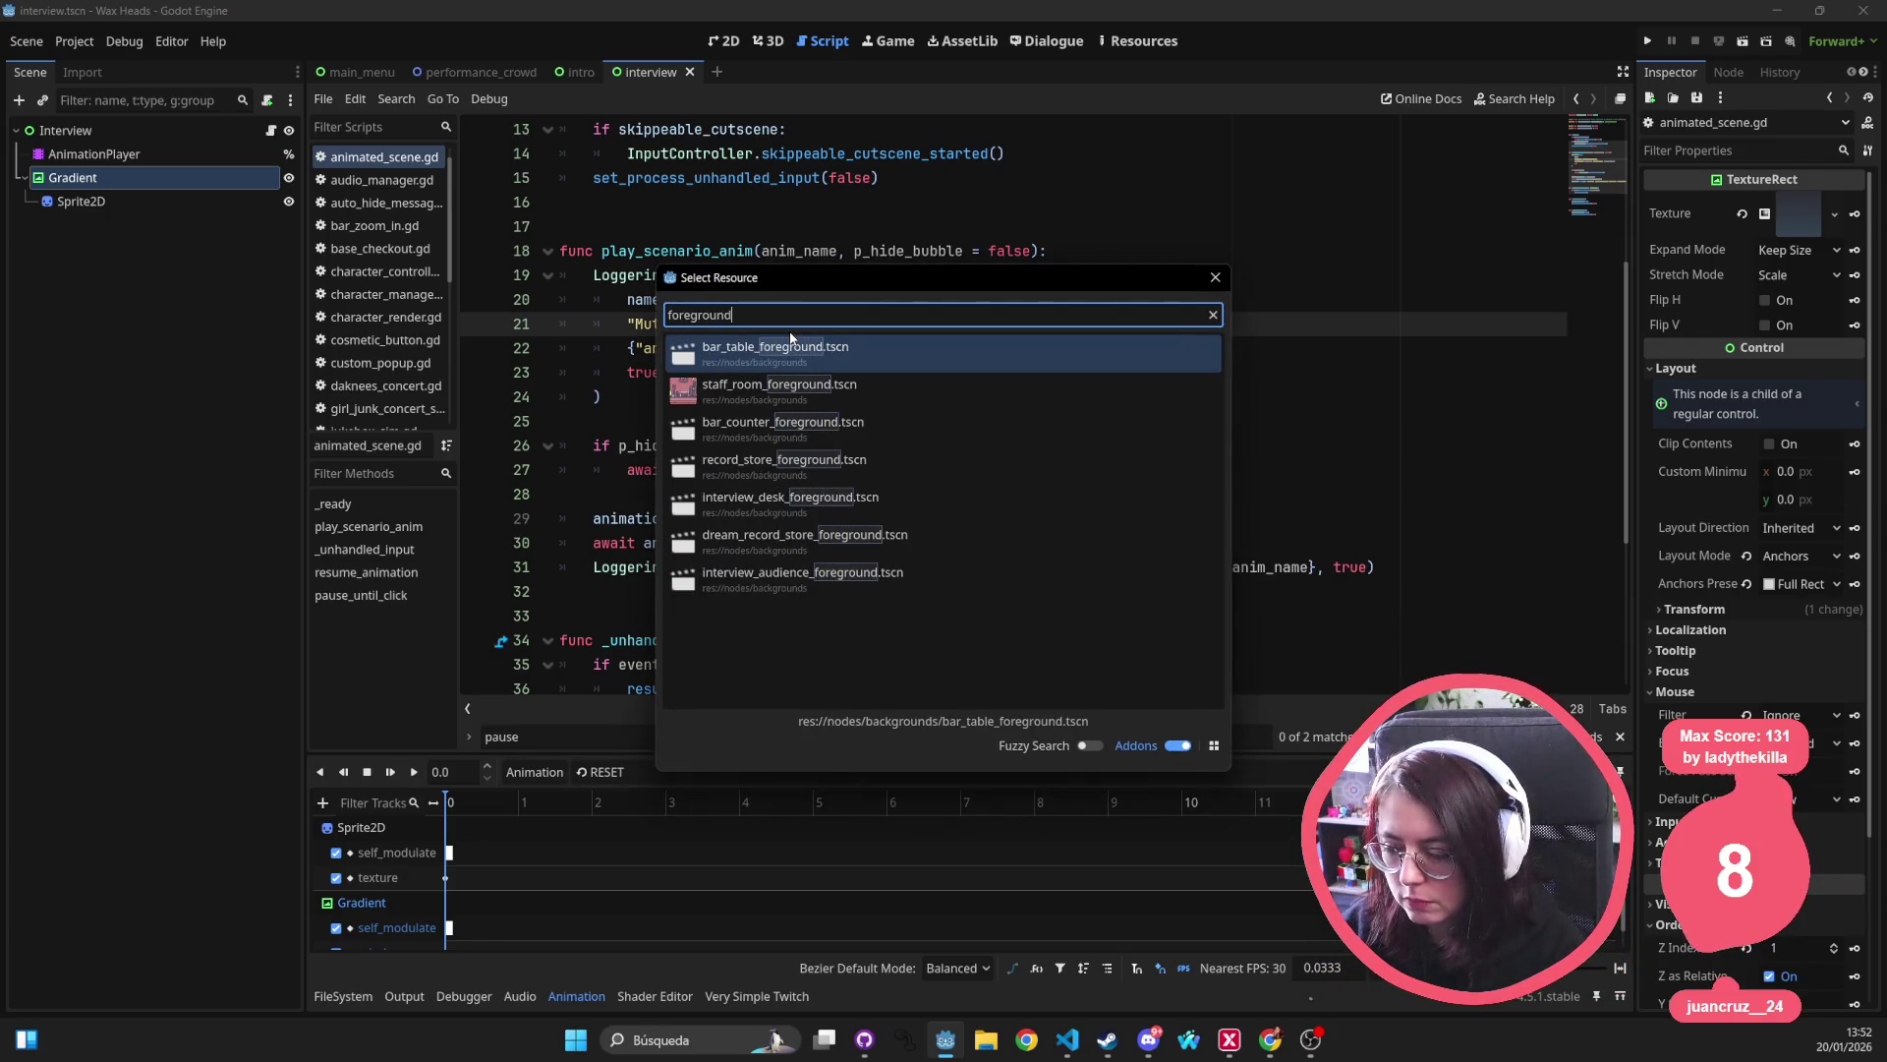
{"action": "key", "text": "Down"}
{"action": "key", "text": "Down"}
{"action": "key", "text": "Down"}
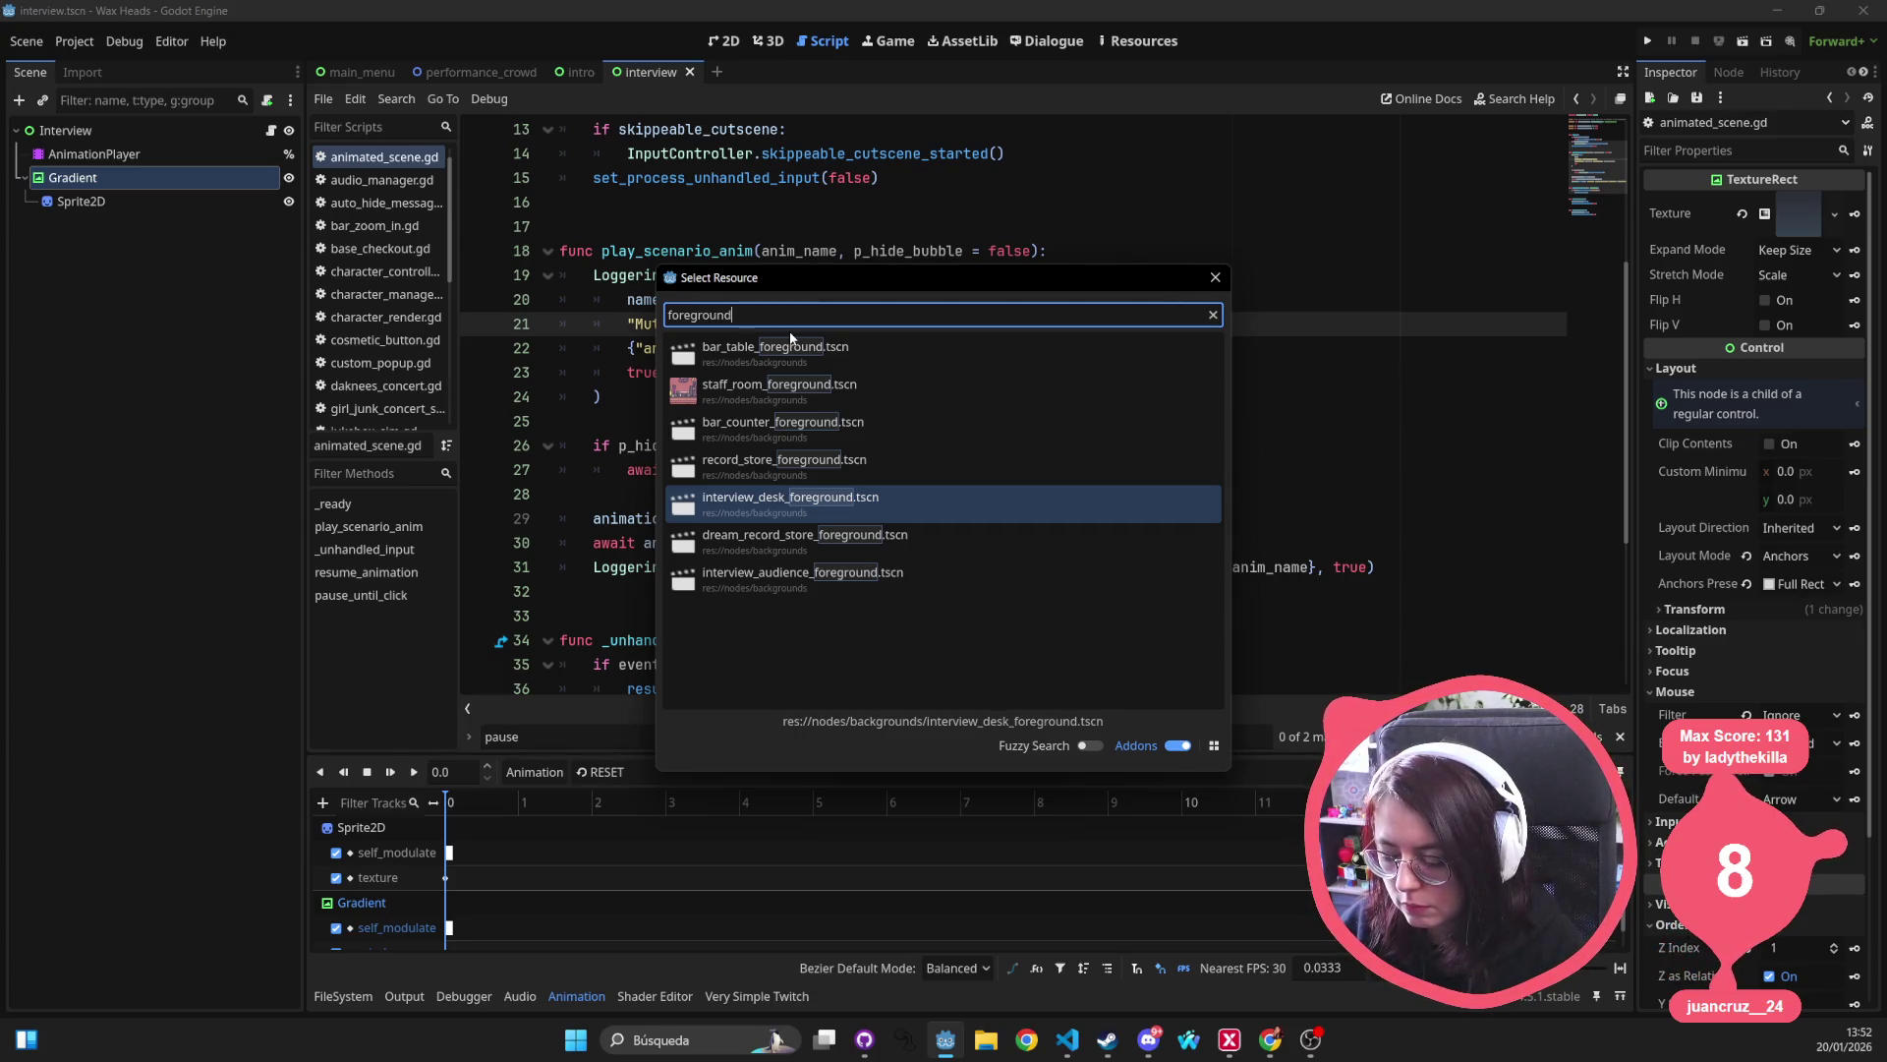
{"action": "key", "text": "Return"}
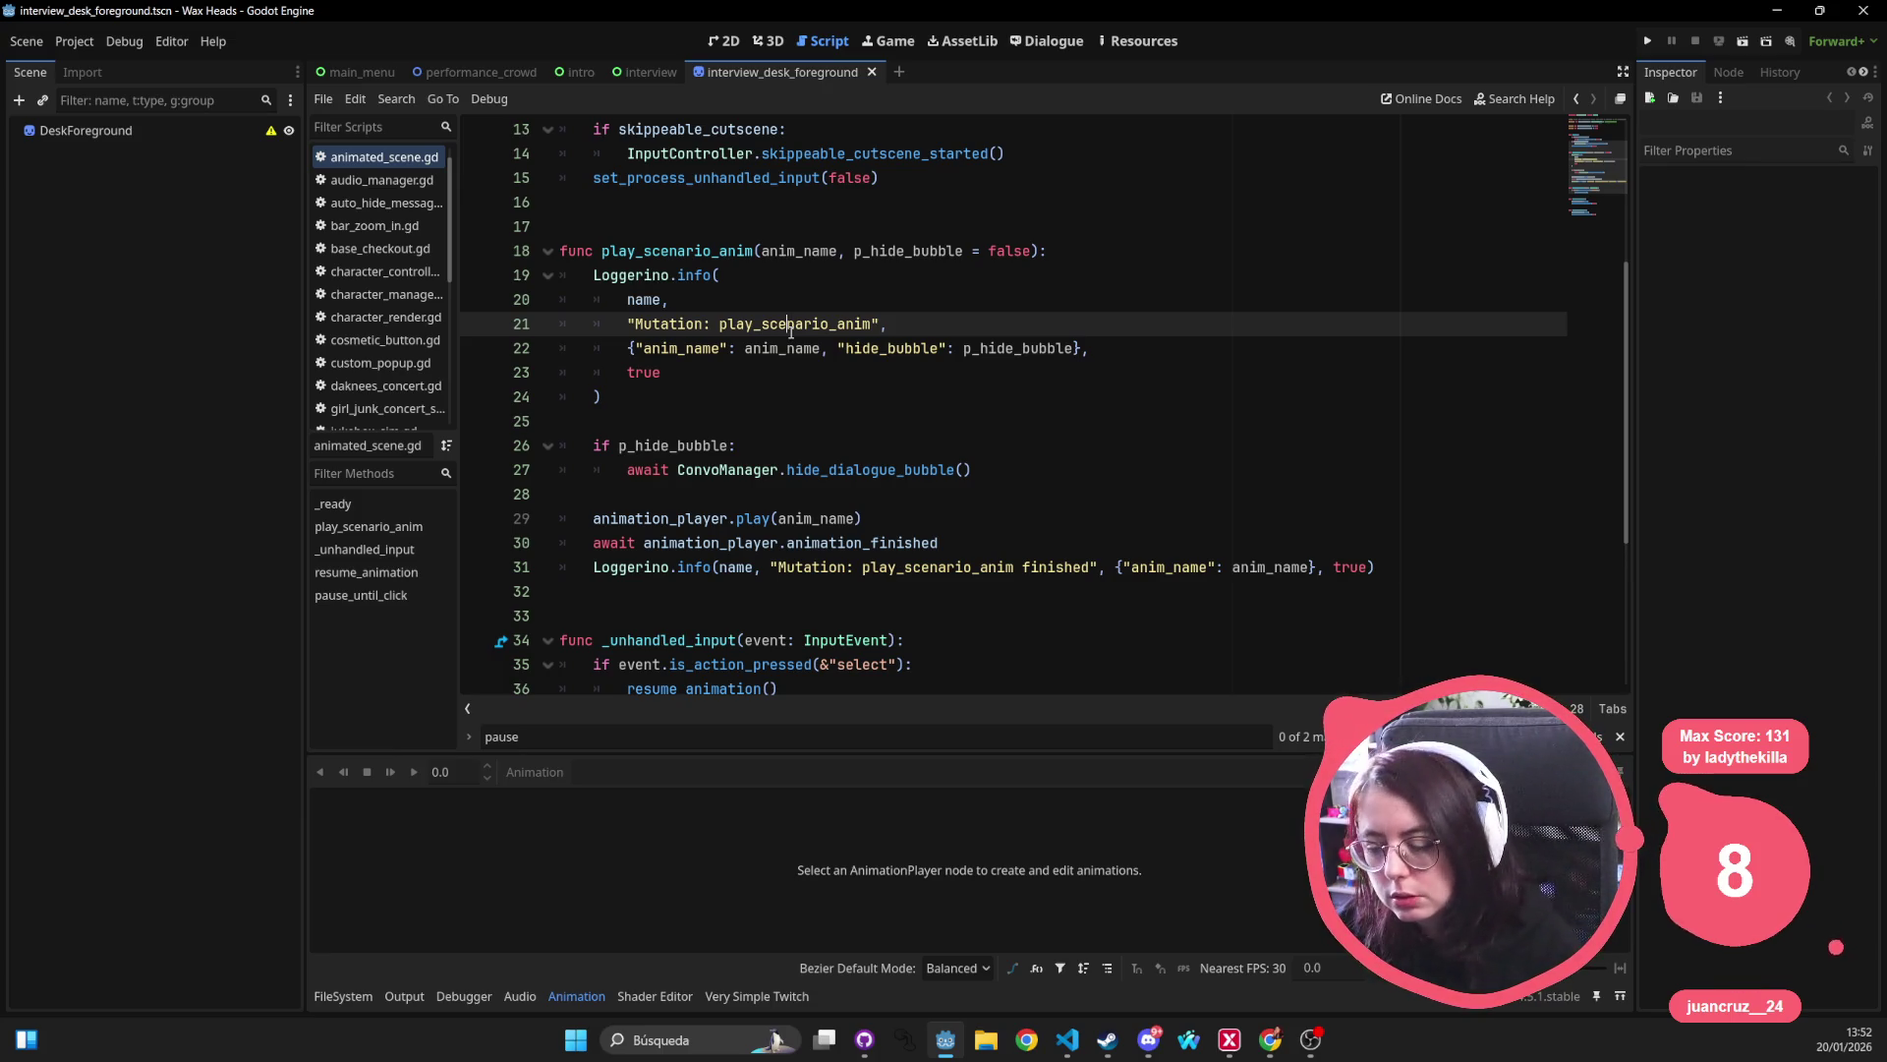
Show the desk scene in the 2D view, framing the wooden desk sprite.
{"action": "left_click", "coordinate": [718, 43]}
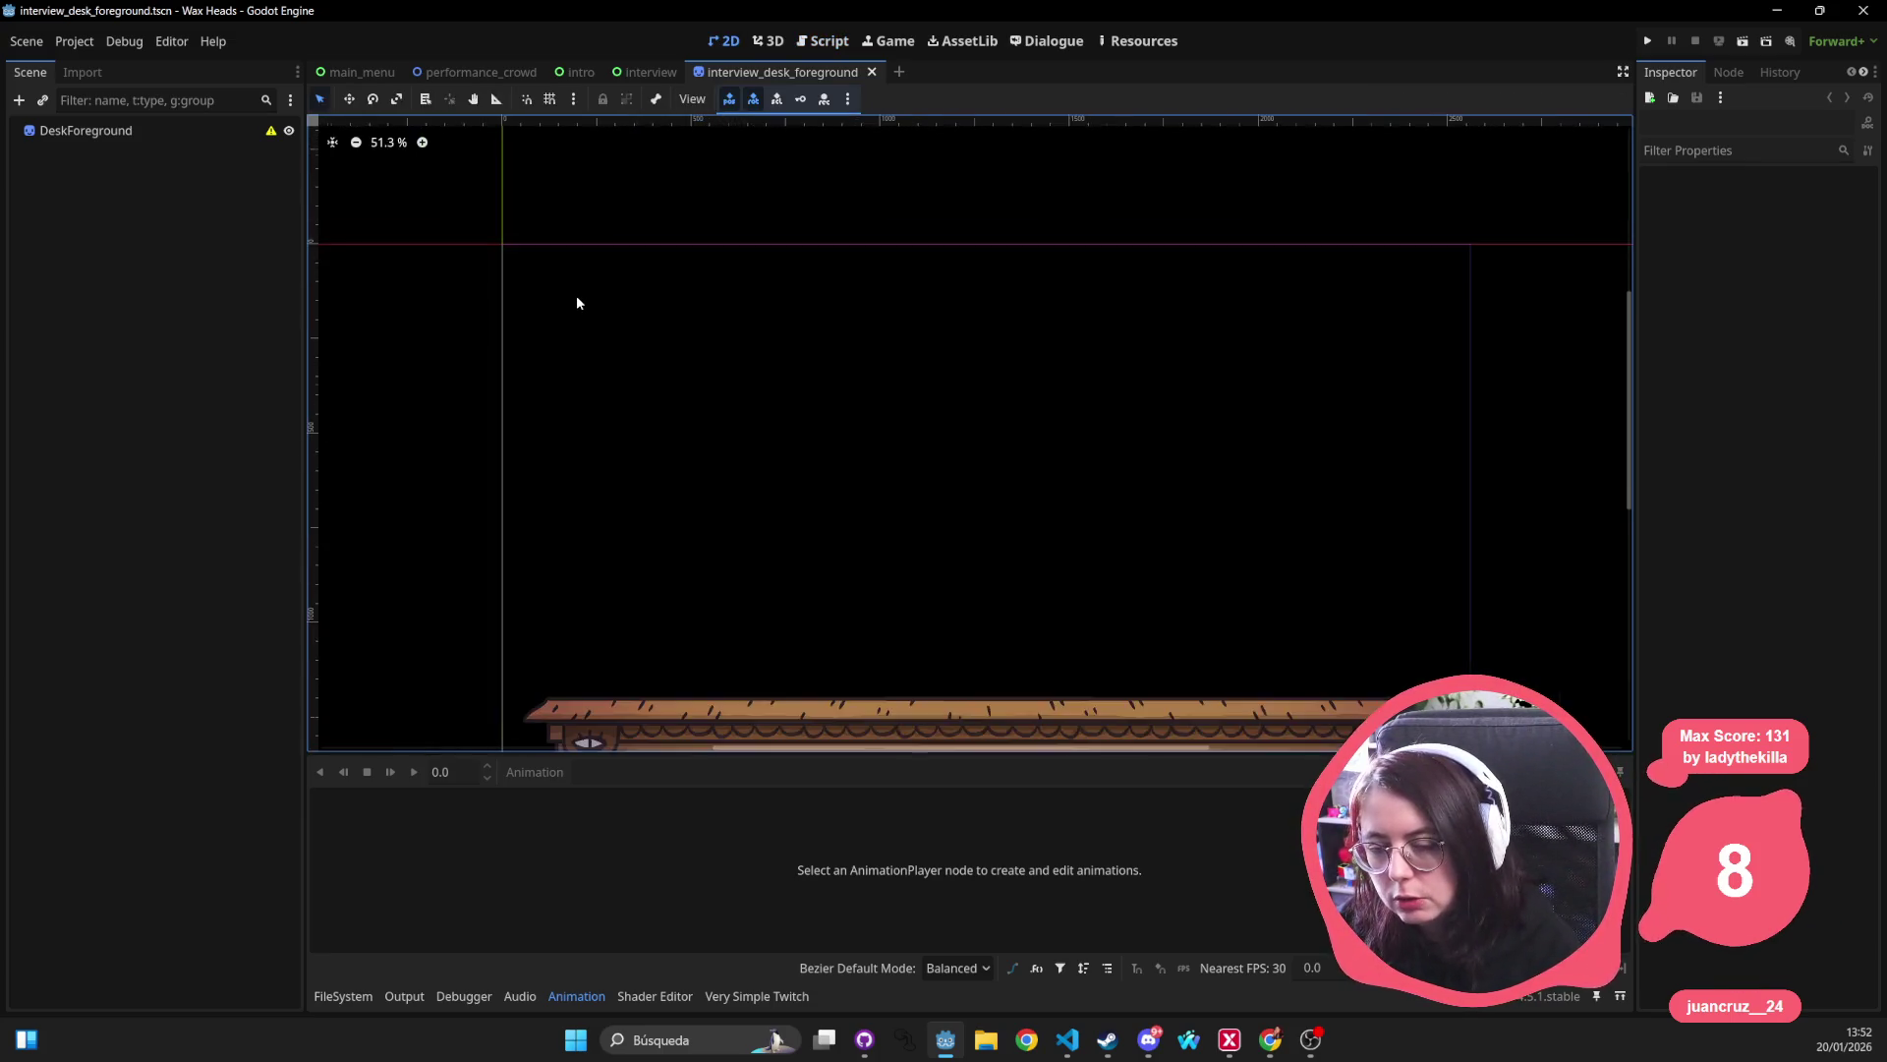
{"action": "scroll", "coordinate": [1087, 345], "scroll_direction": "down", "scroll_amount": 2}
{"action": "scroll", "coordinate": [1140, 487], "scroll_direction": "up", "scroll_amount": 4}
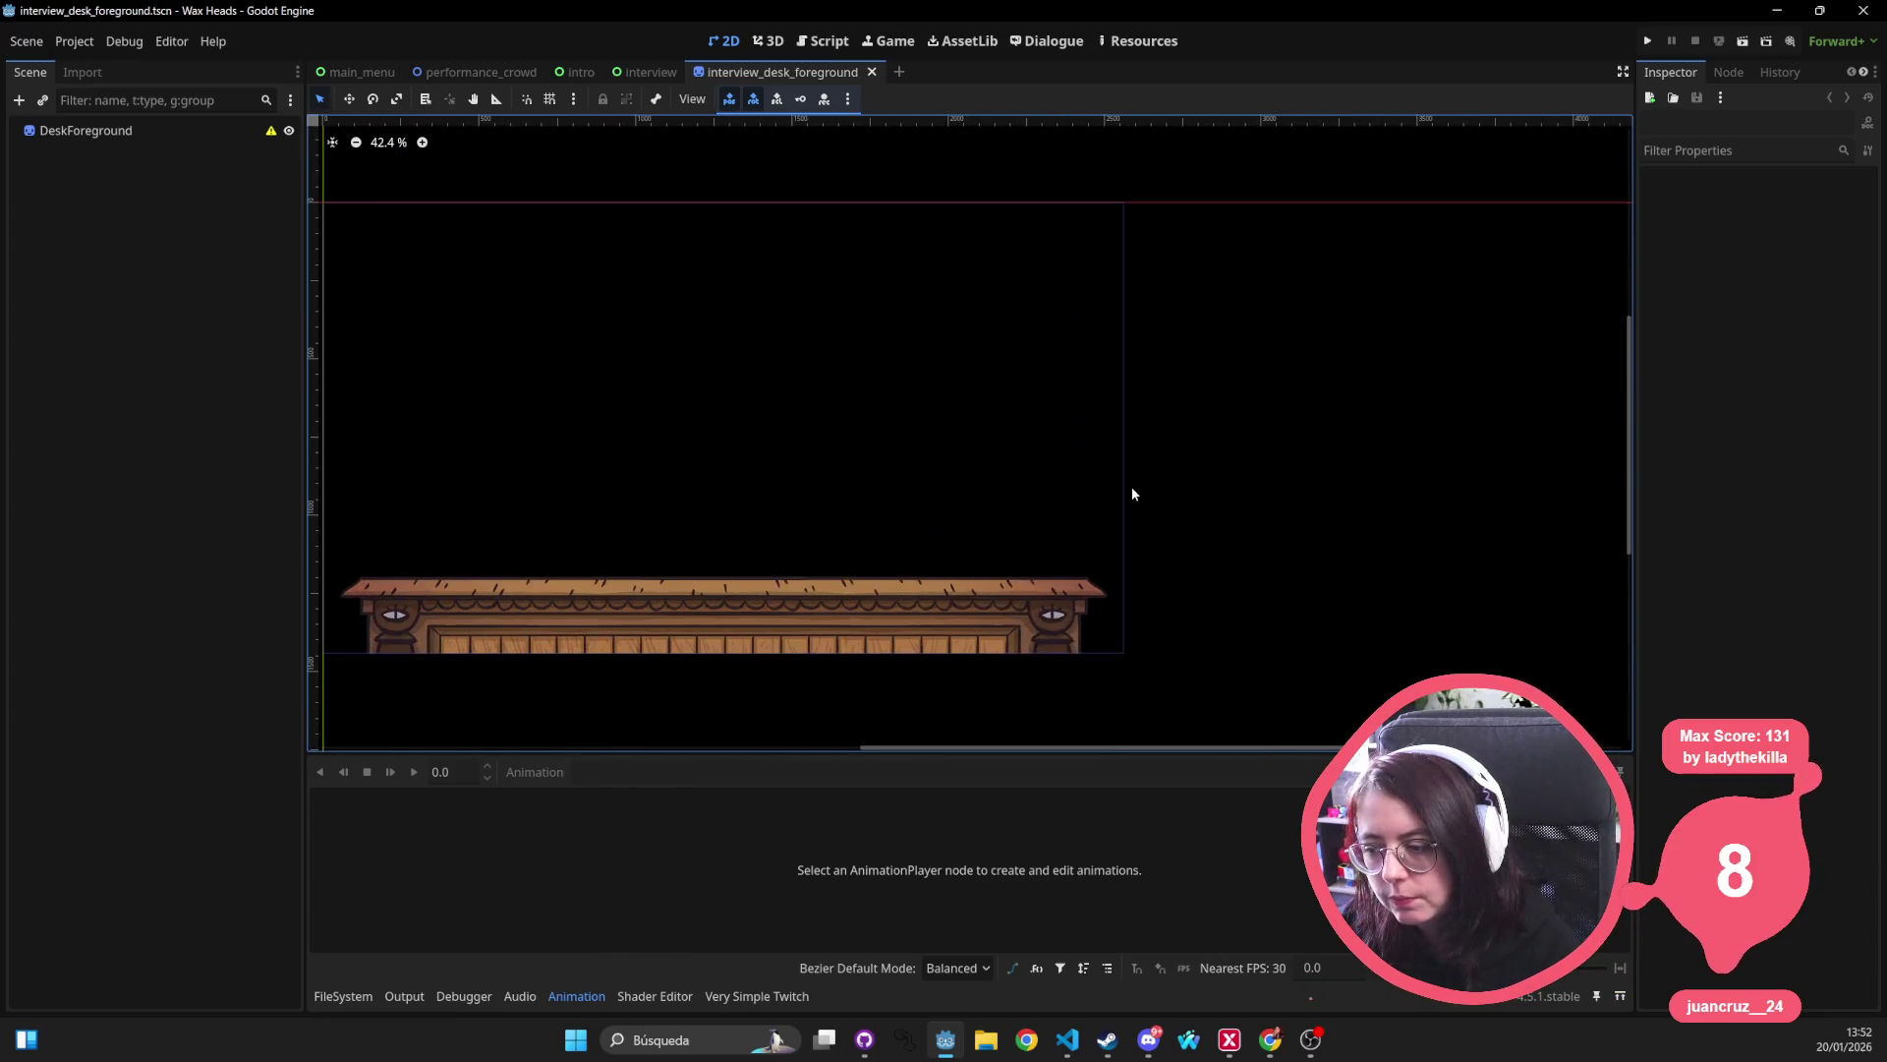
{"action": "left_click_drag", "start_coordinate": [1097, 484], "coordinate": [1108, 502]}
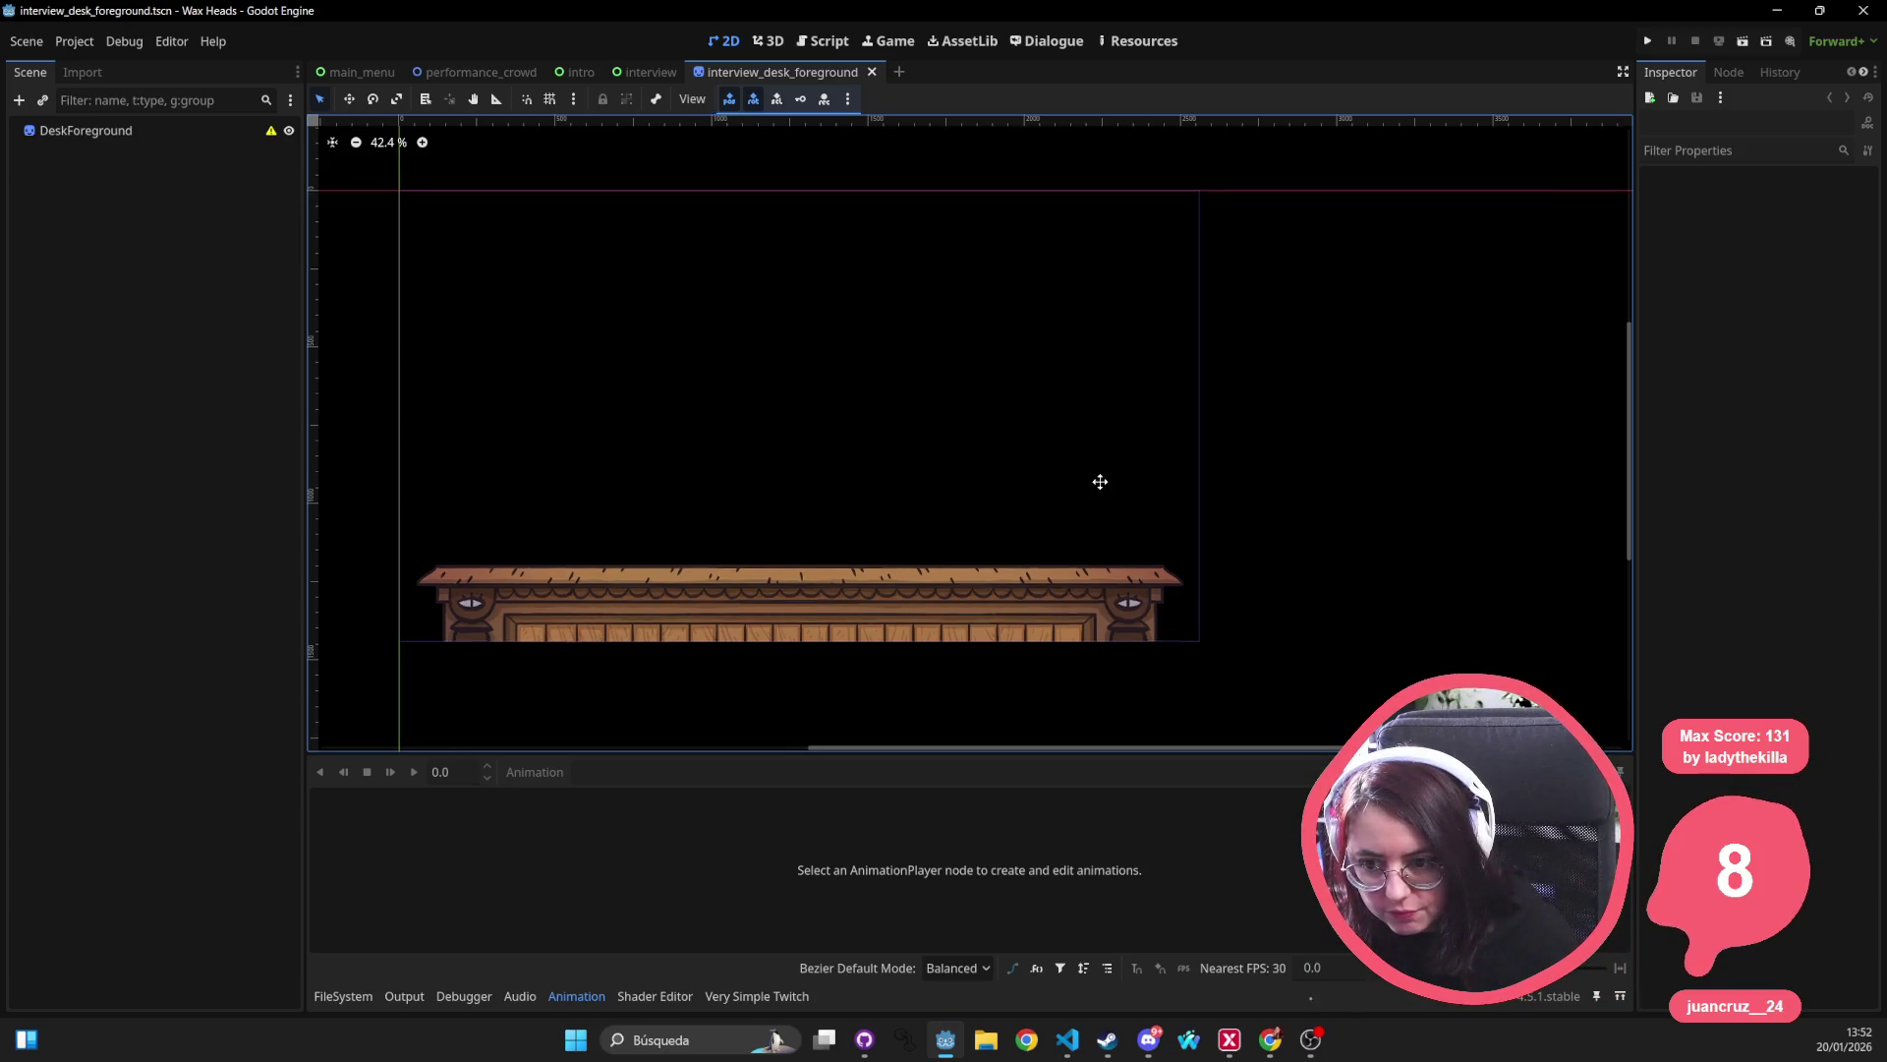
{"action": "scroll", "coordinate": [1101, 491], "scroll_direction": "down", "scroll_amount": 1}
{"action": "scroll", "coordinate": [1101, 491], "scroll_direction": "left", "scroll_amount": 1}
Open convo.tscn and collapse its DialogueBubble and Responses branches.
{"action": "key", "text": "shift+alt+o"}
{"action": "type", "text": "character"}
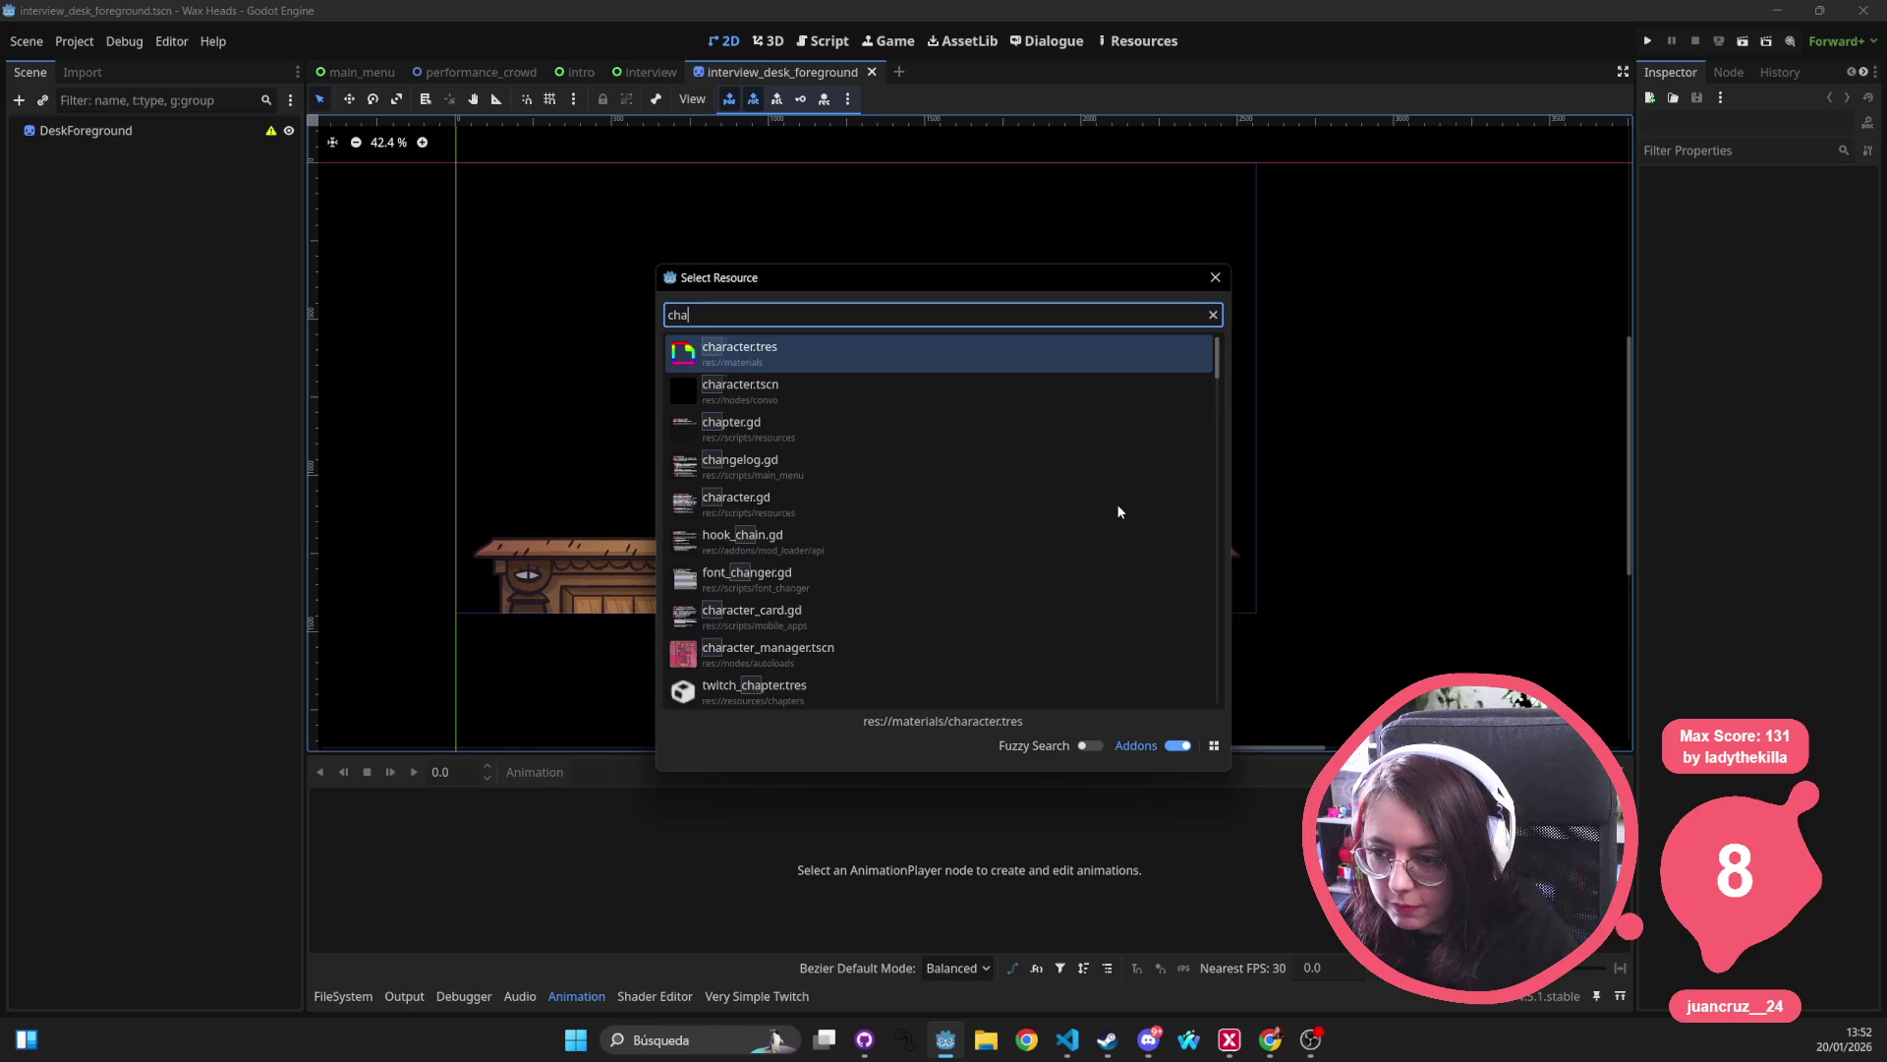
{"action": "key", "text": "ctrl+a"}
{"action": "type", "text": "convo"}
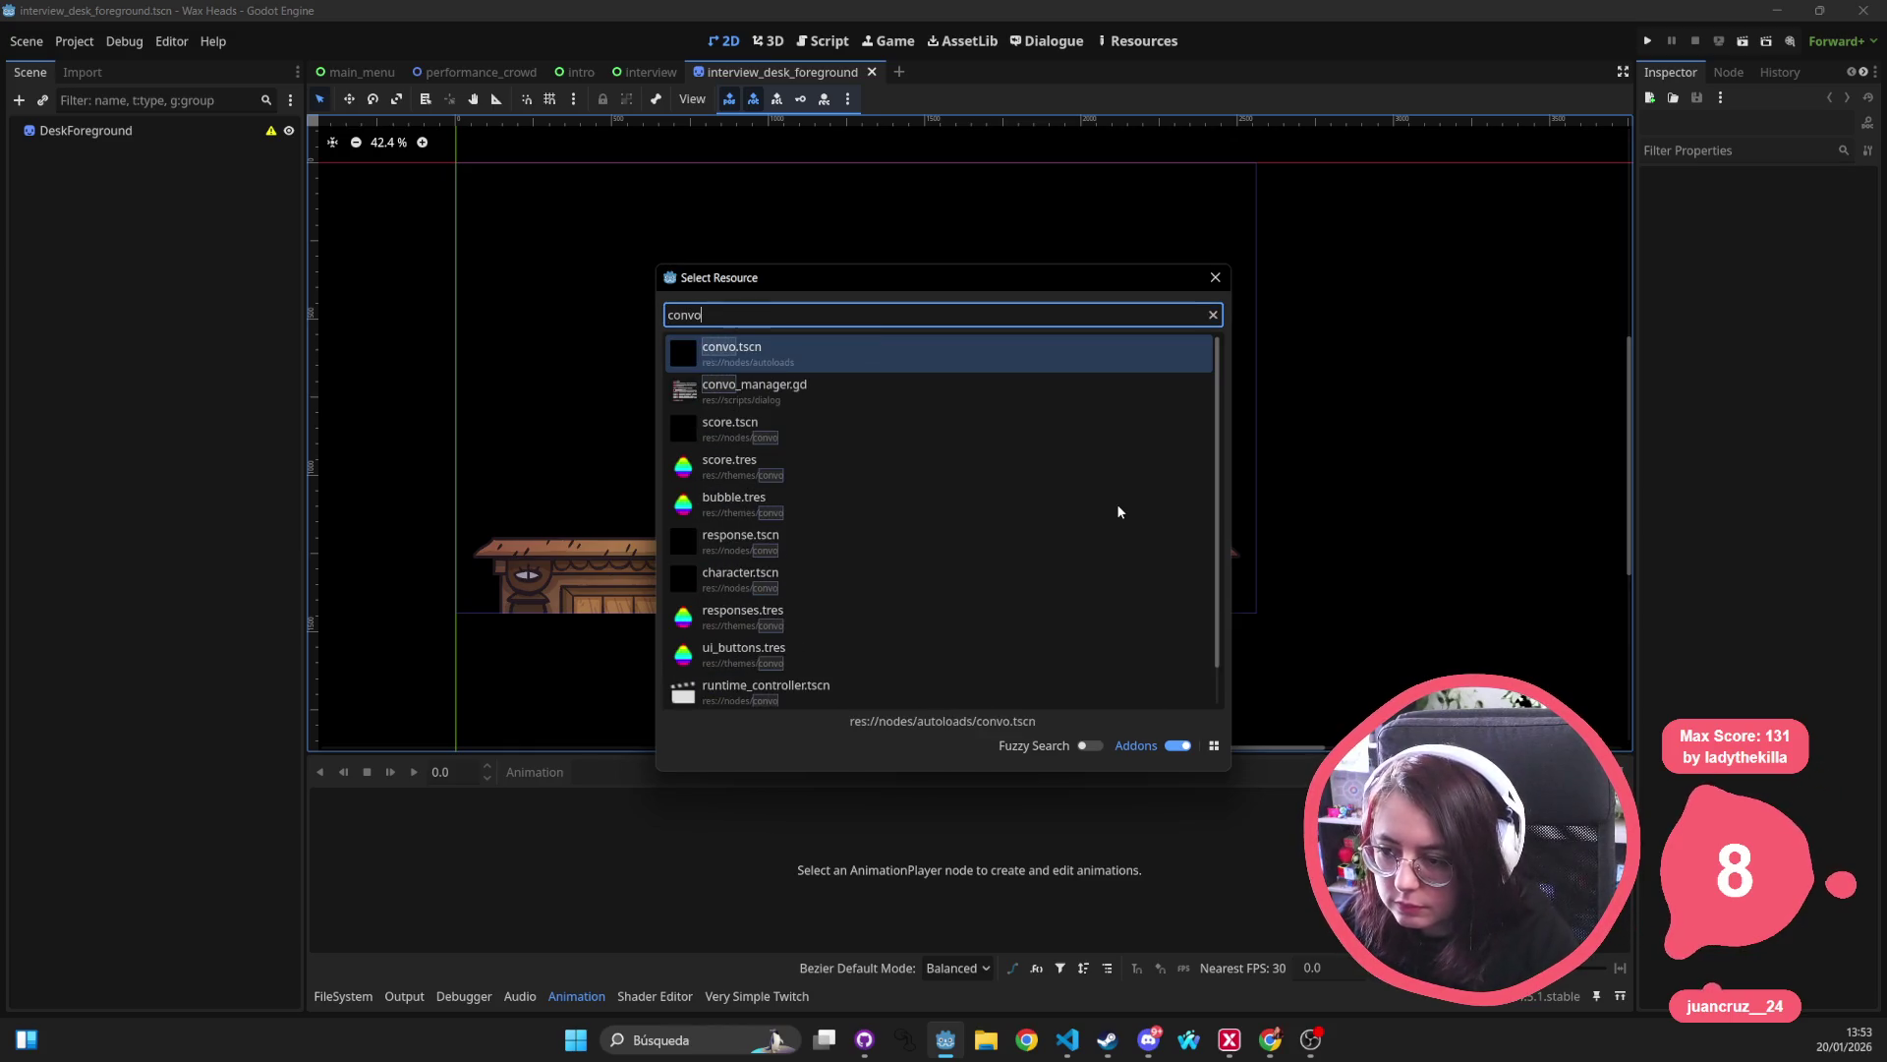
{"action": "key", "text": "Return"}
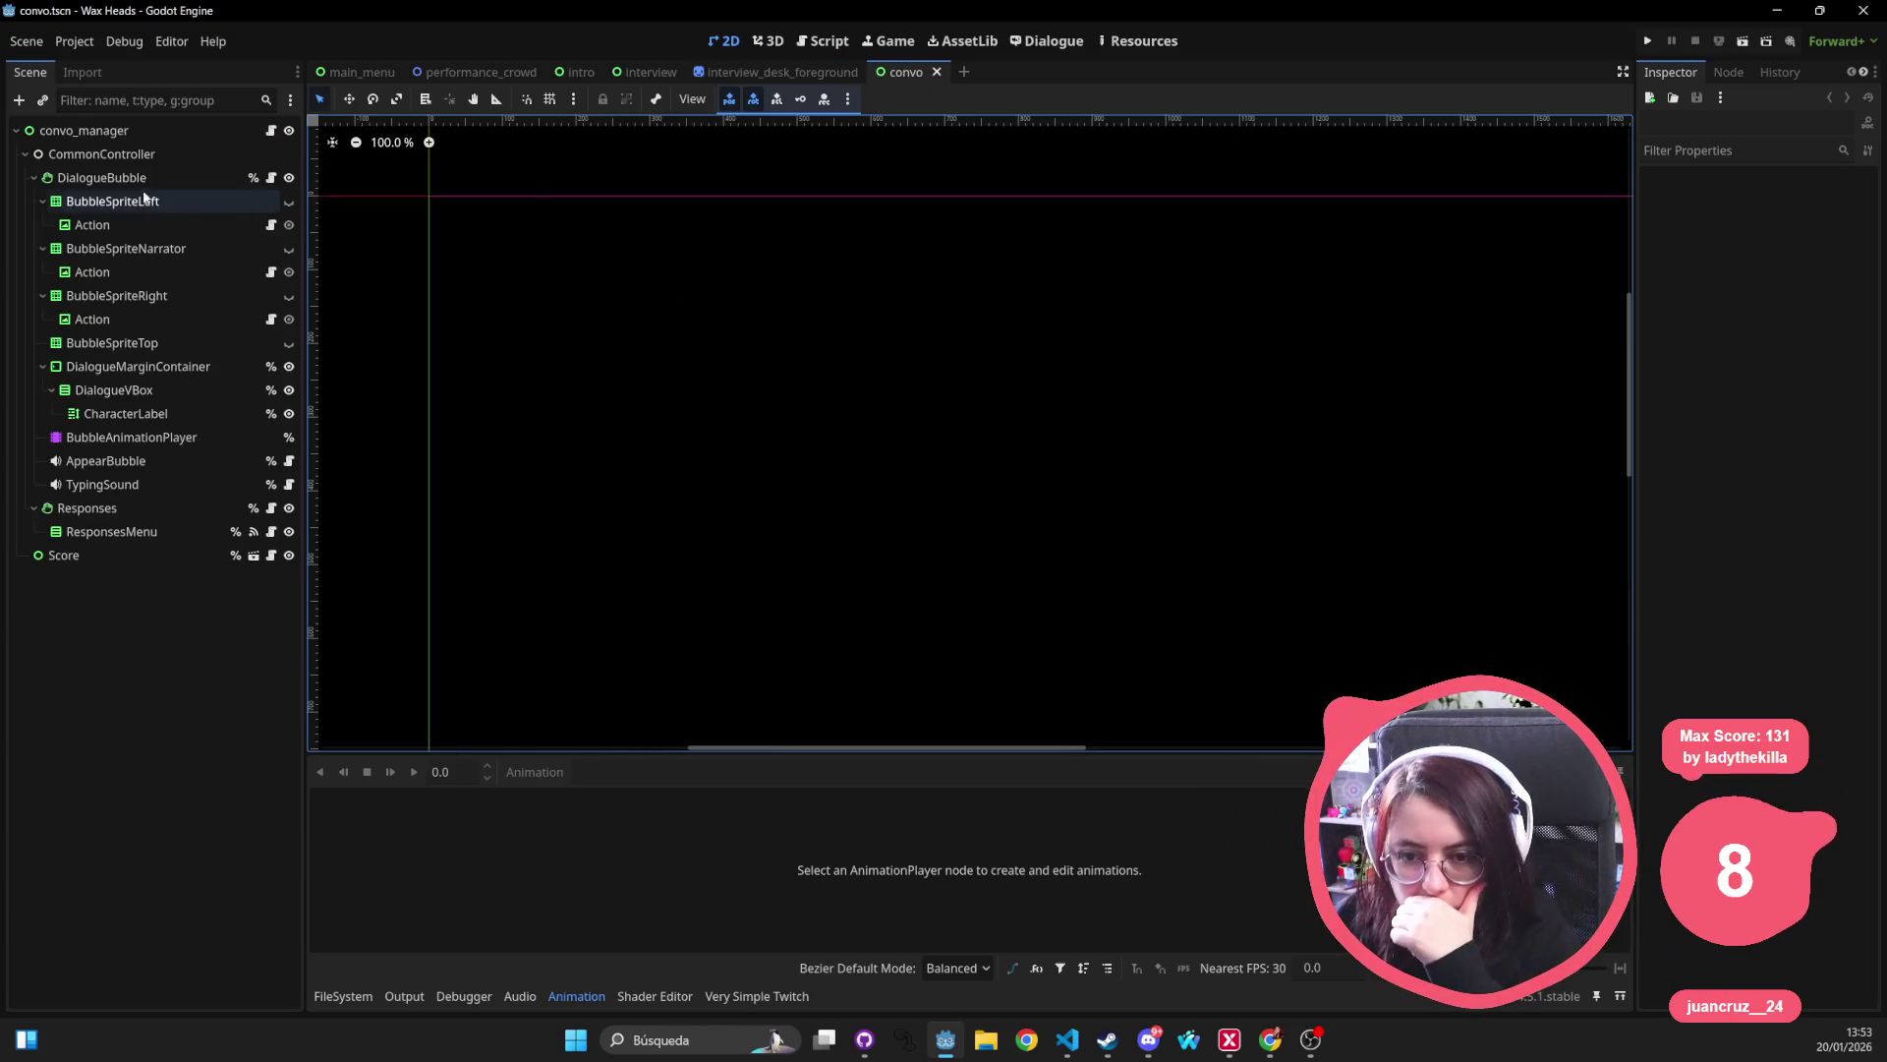
{"action": "left_click", "coordinate": [29, 179]}
{"action": "left_click", "coordinate": [28, 202]}
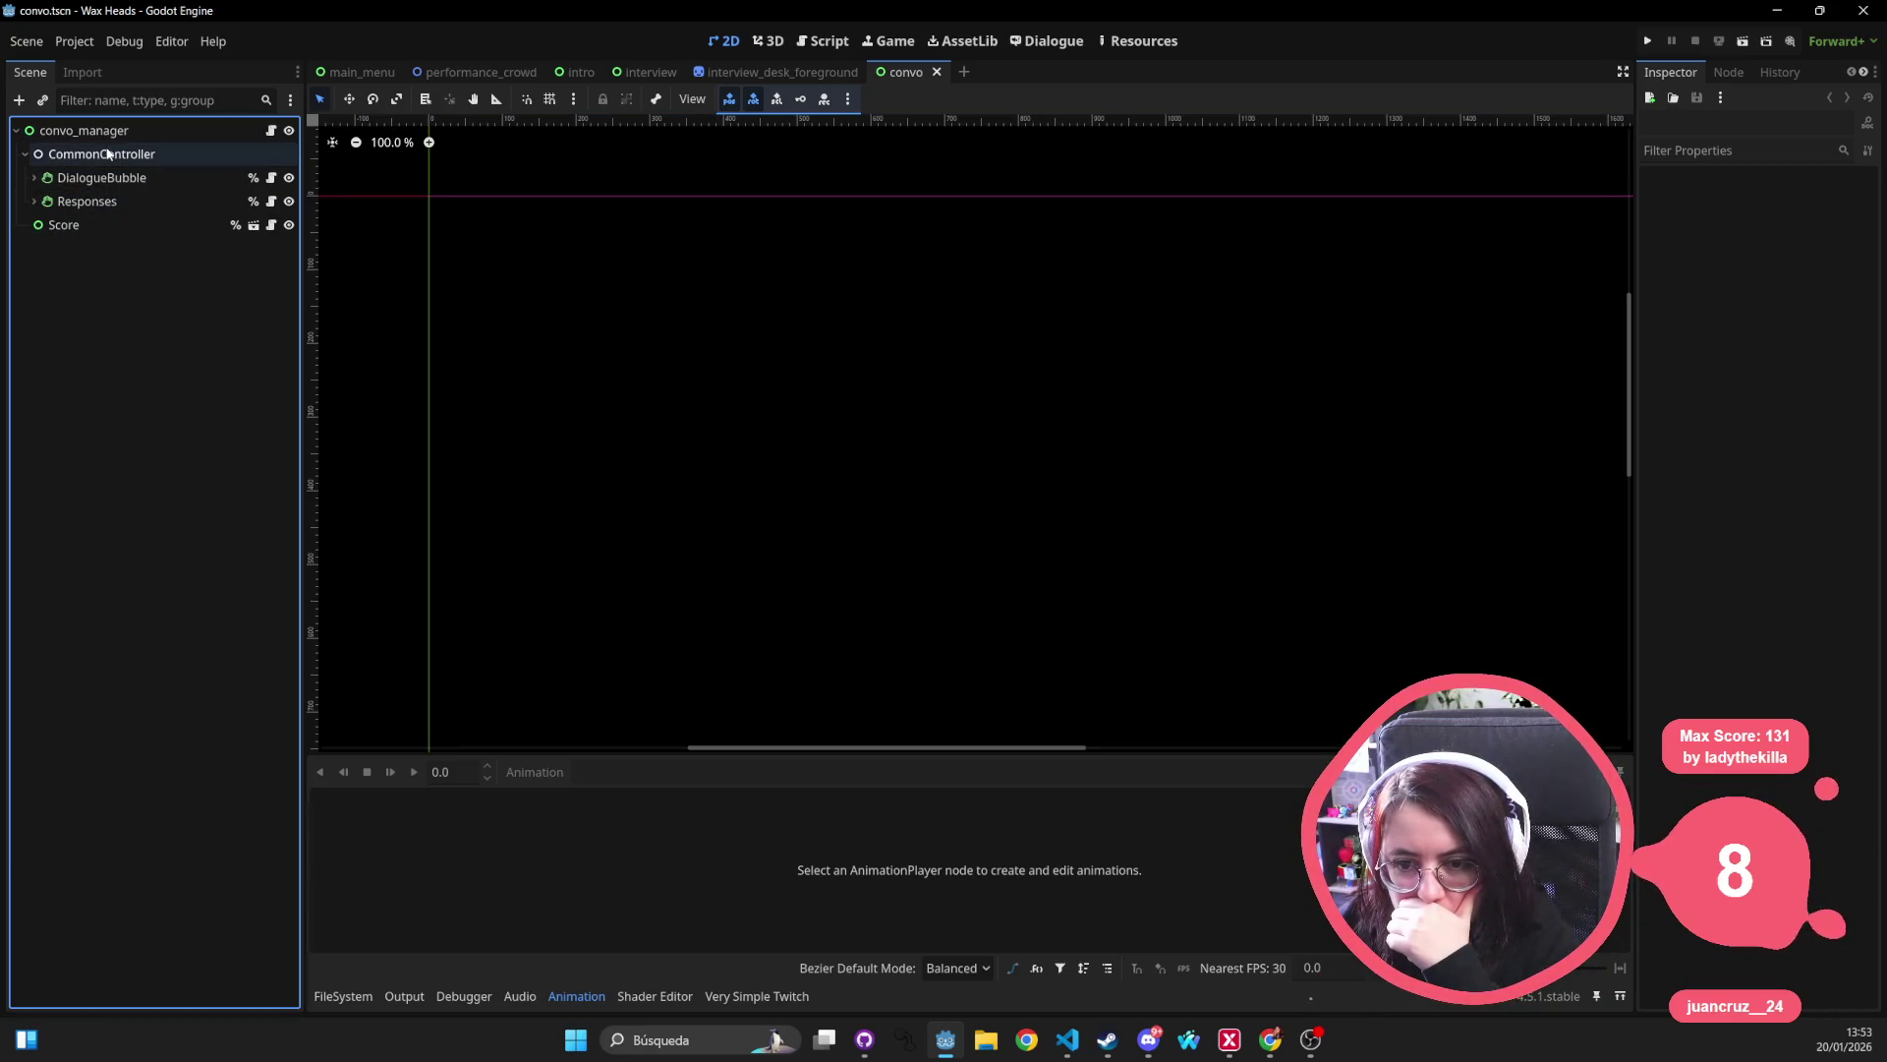
Open the character_controller.gd script.
{"action": "key", "text": "shift+alt+o"}
{"action": "type", "text": "ch"}
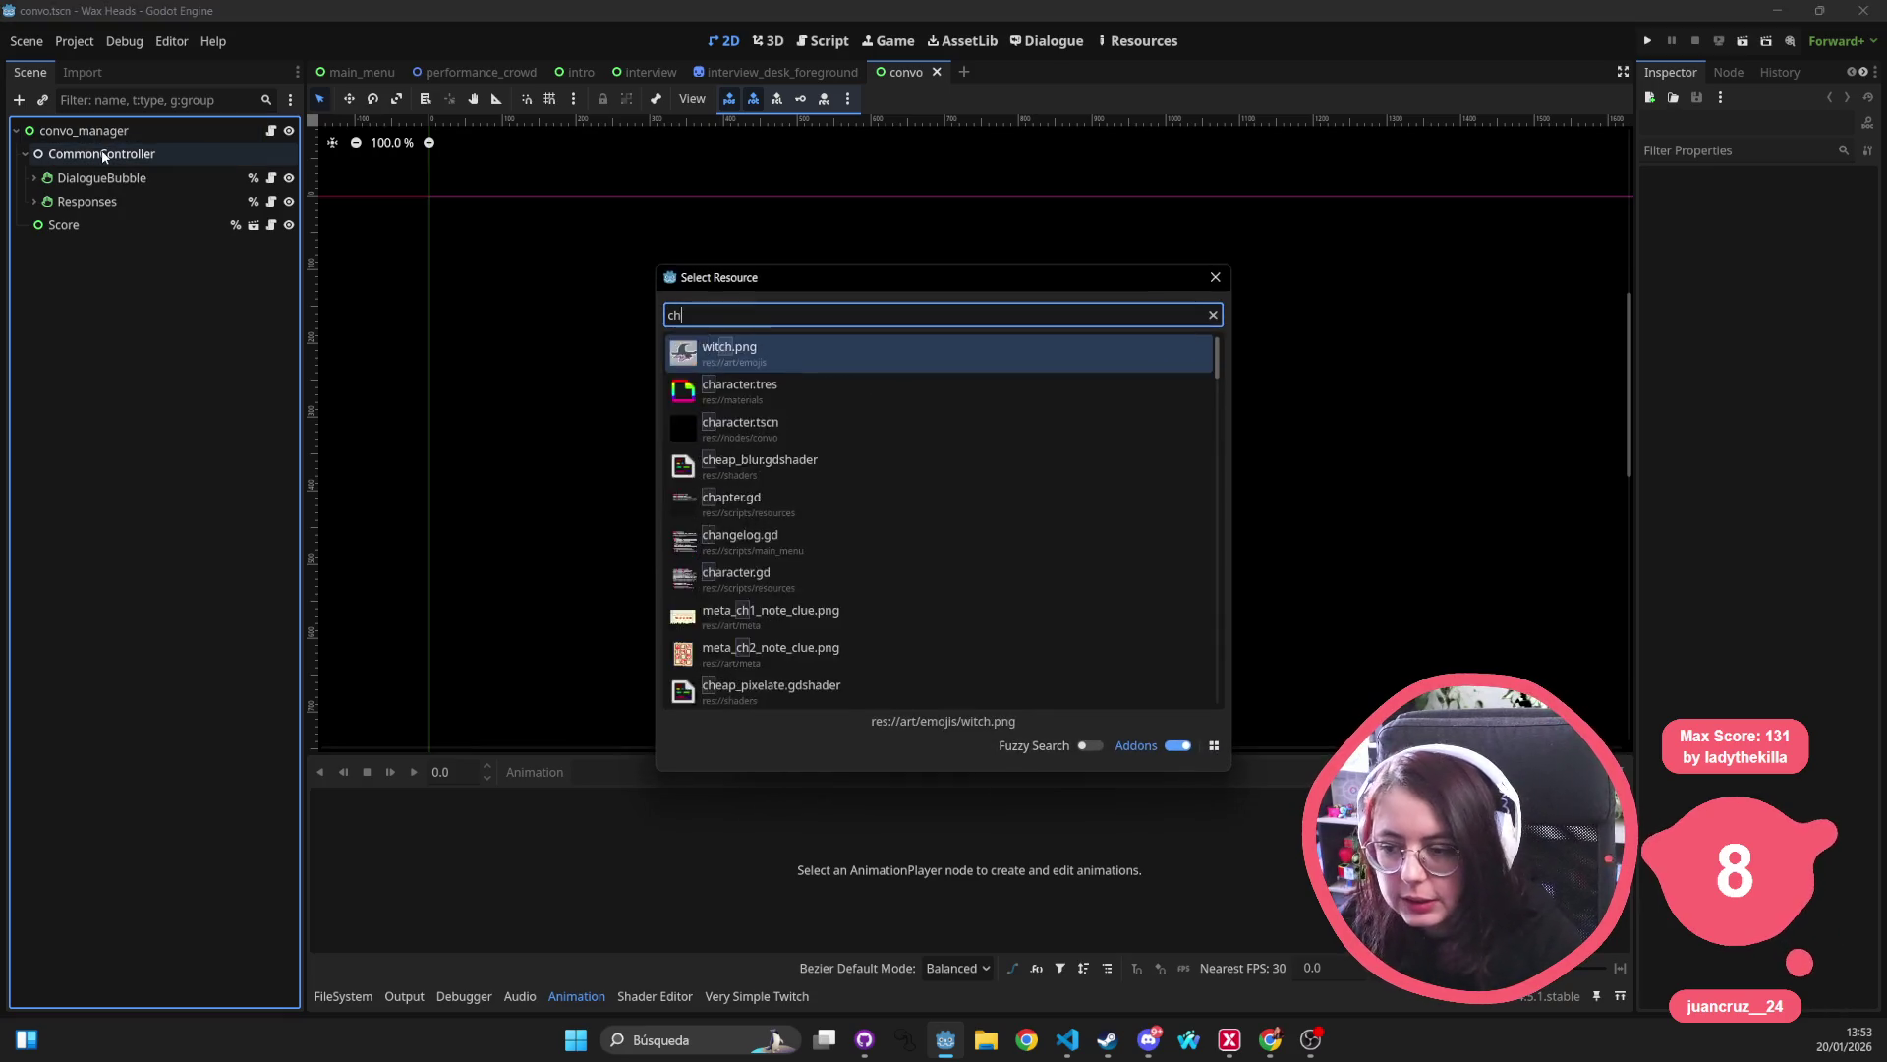
{"action": "type", "text": "aracter_cont"}
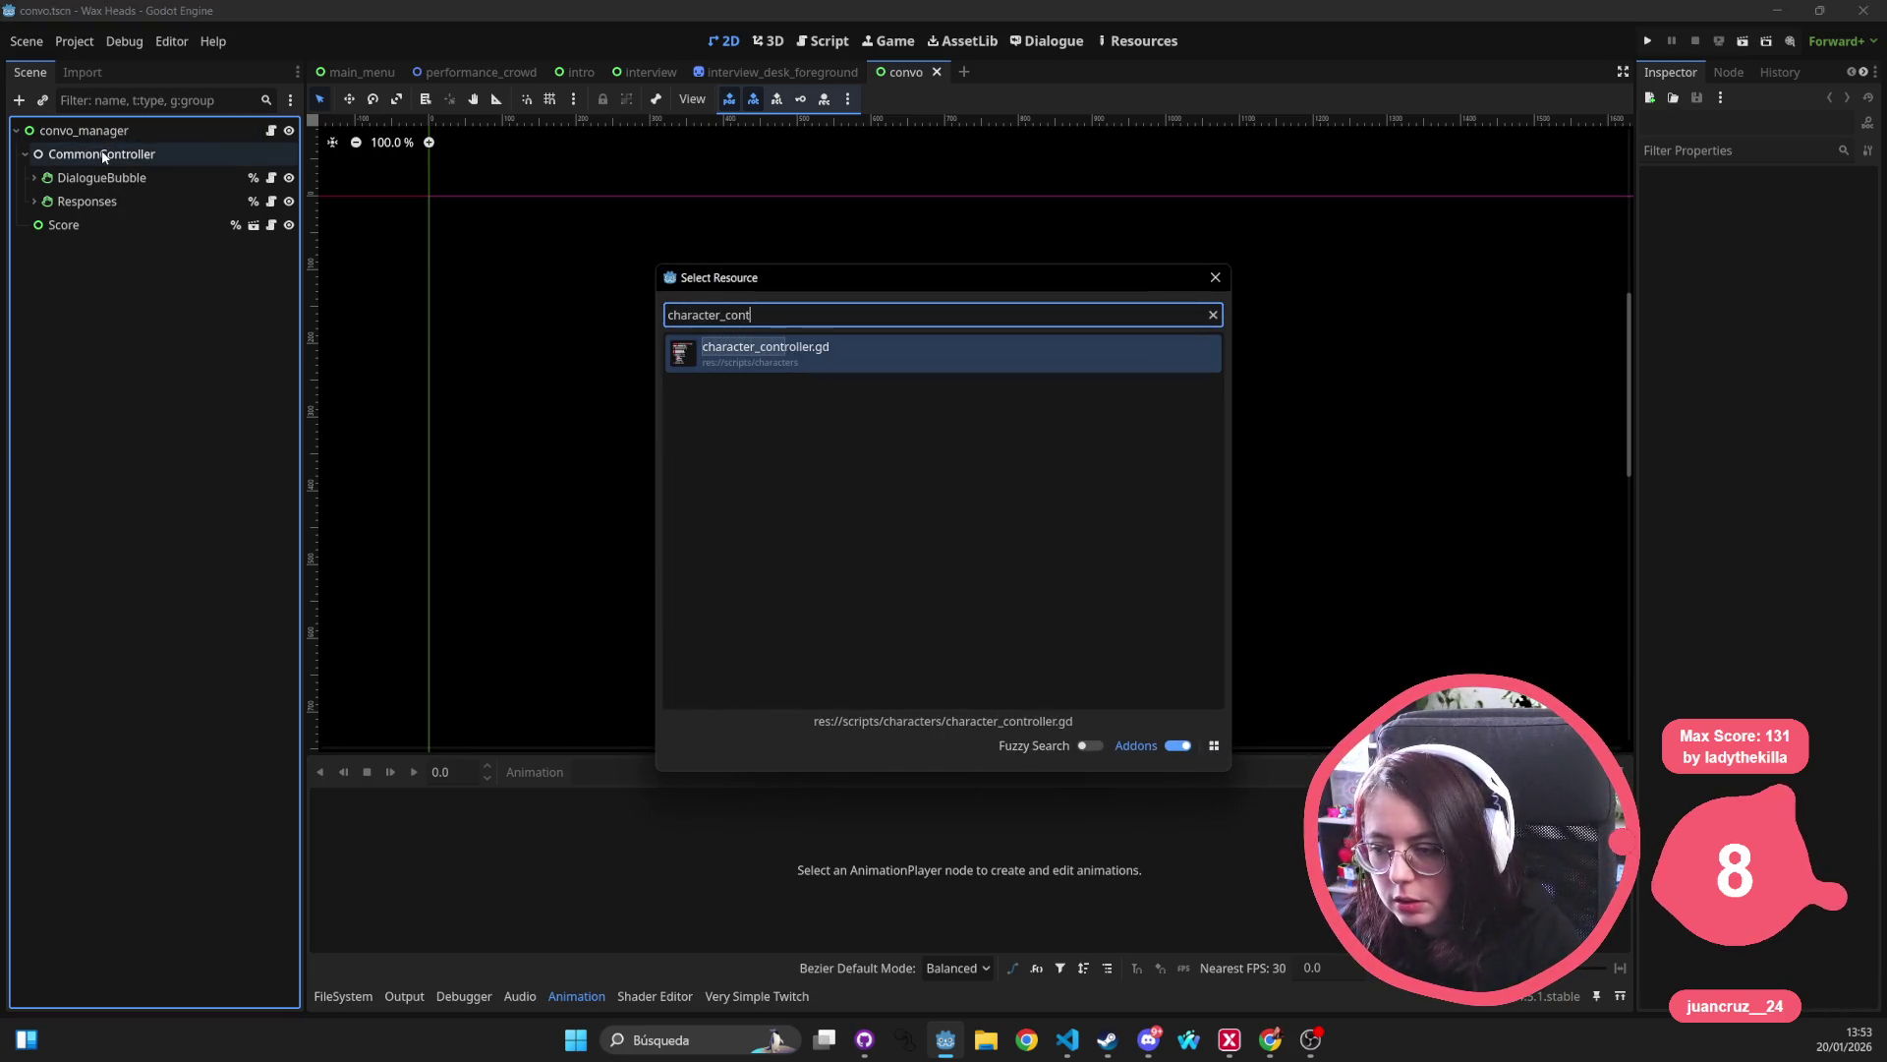
{"action": "key", "text": "Return"}
{"action": "left_click", "coordinate": [837, 348]}
Open character.tscn in the 2D view and bring its character sprite into view.
{"action": "key", "text": "shift+alt+o"}
{"action": "type", "text": "charact"}
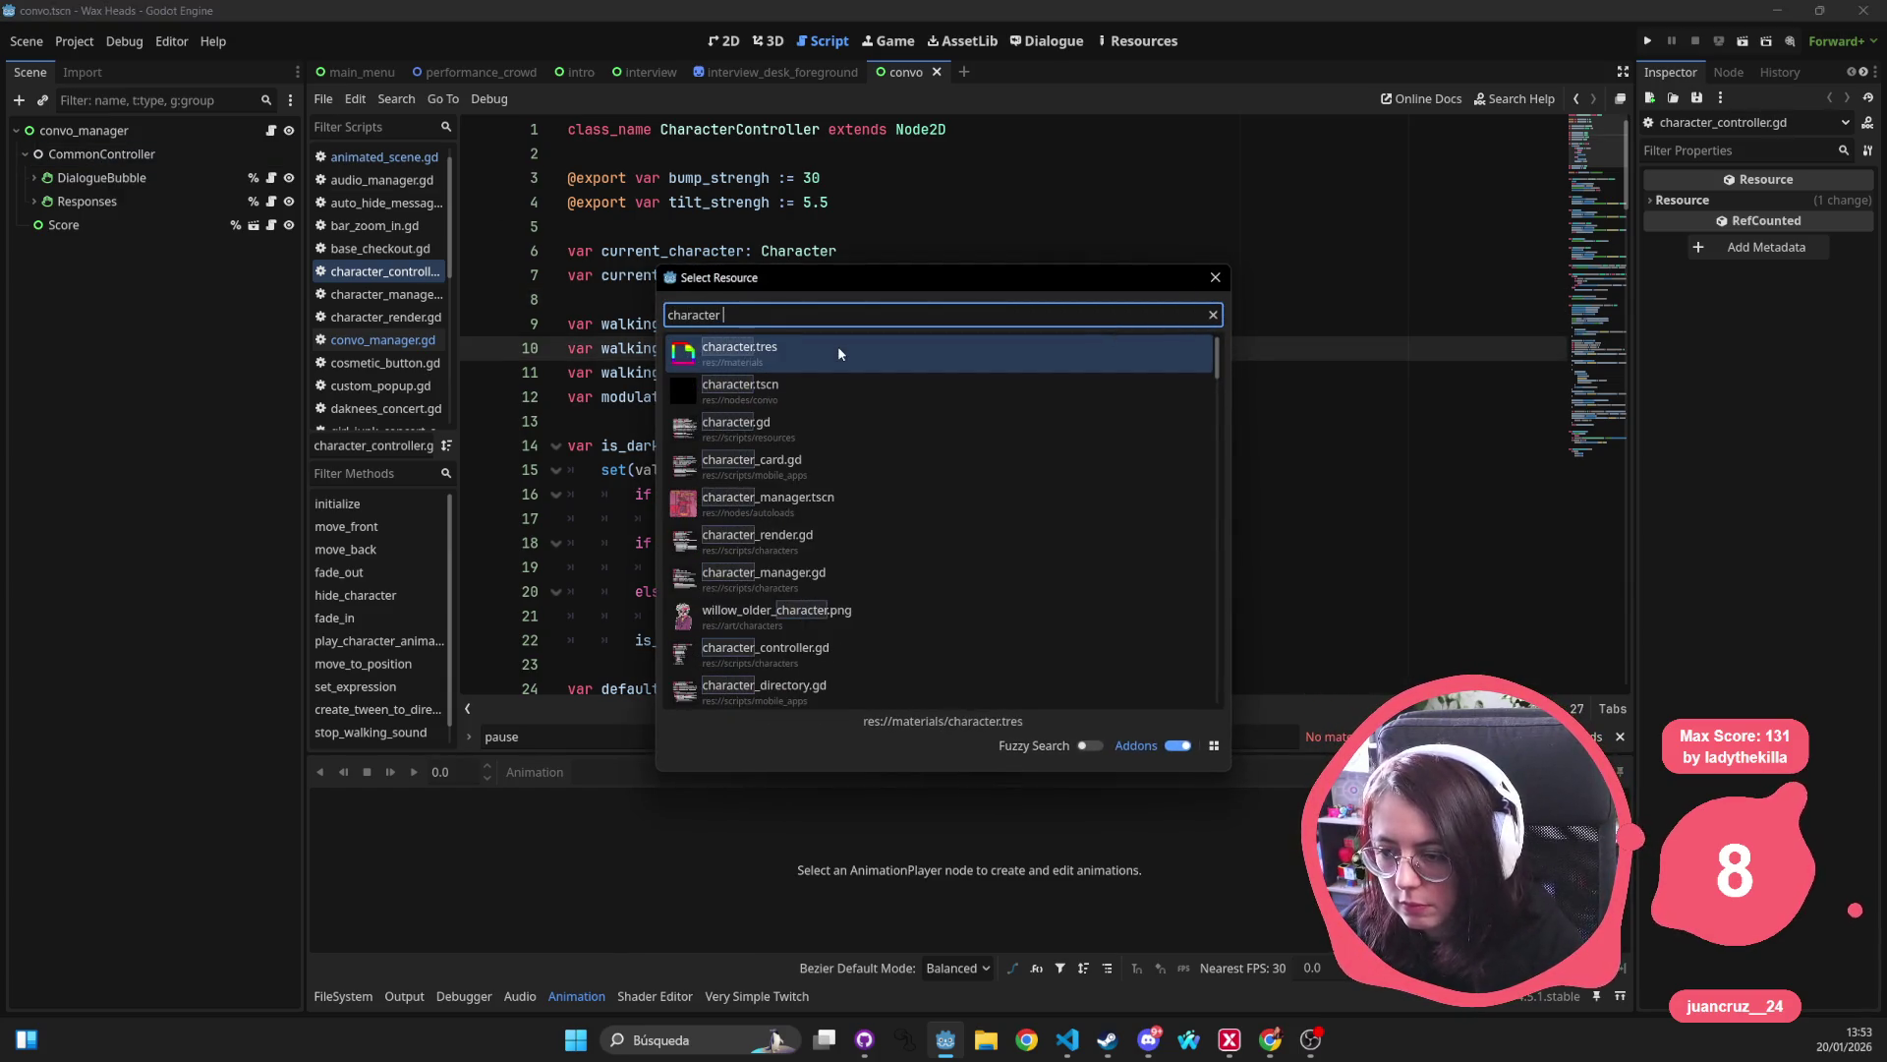
{"action": "key", "text": "Down"}
{"action": "key", "text": "Return"}
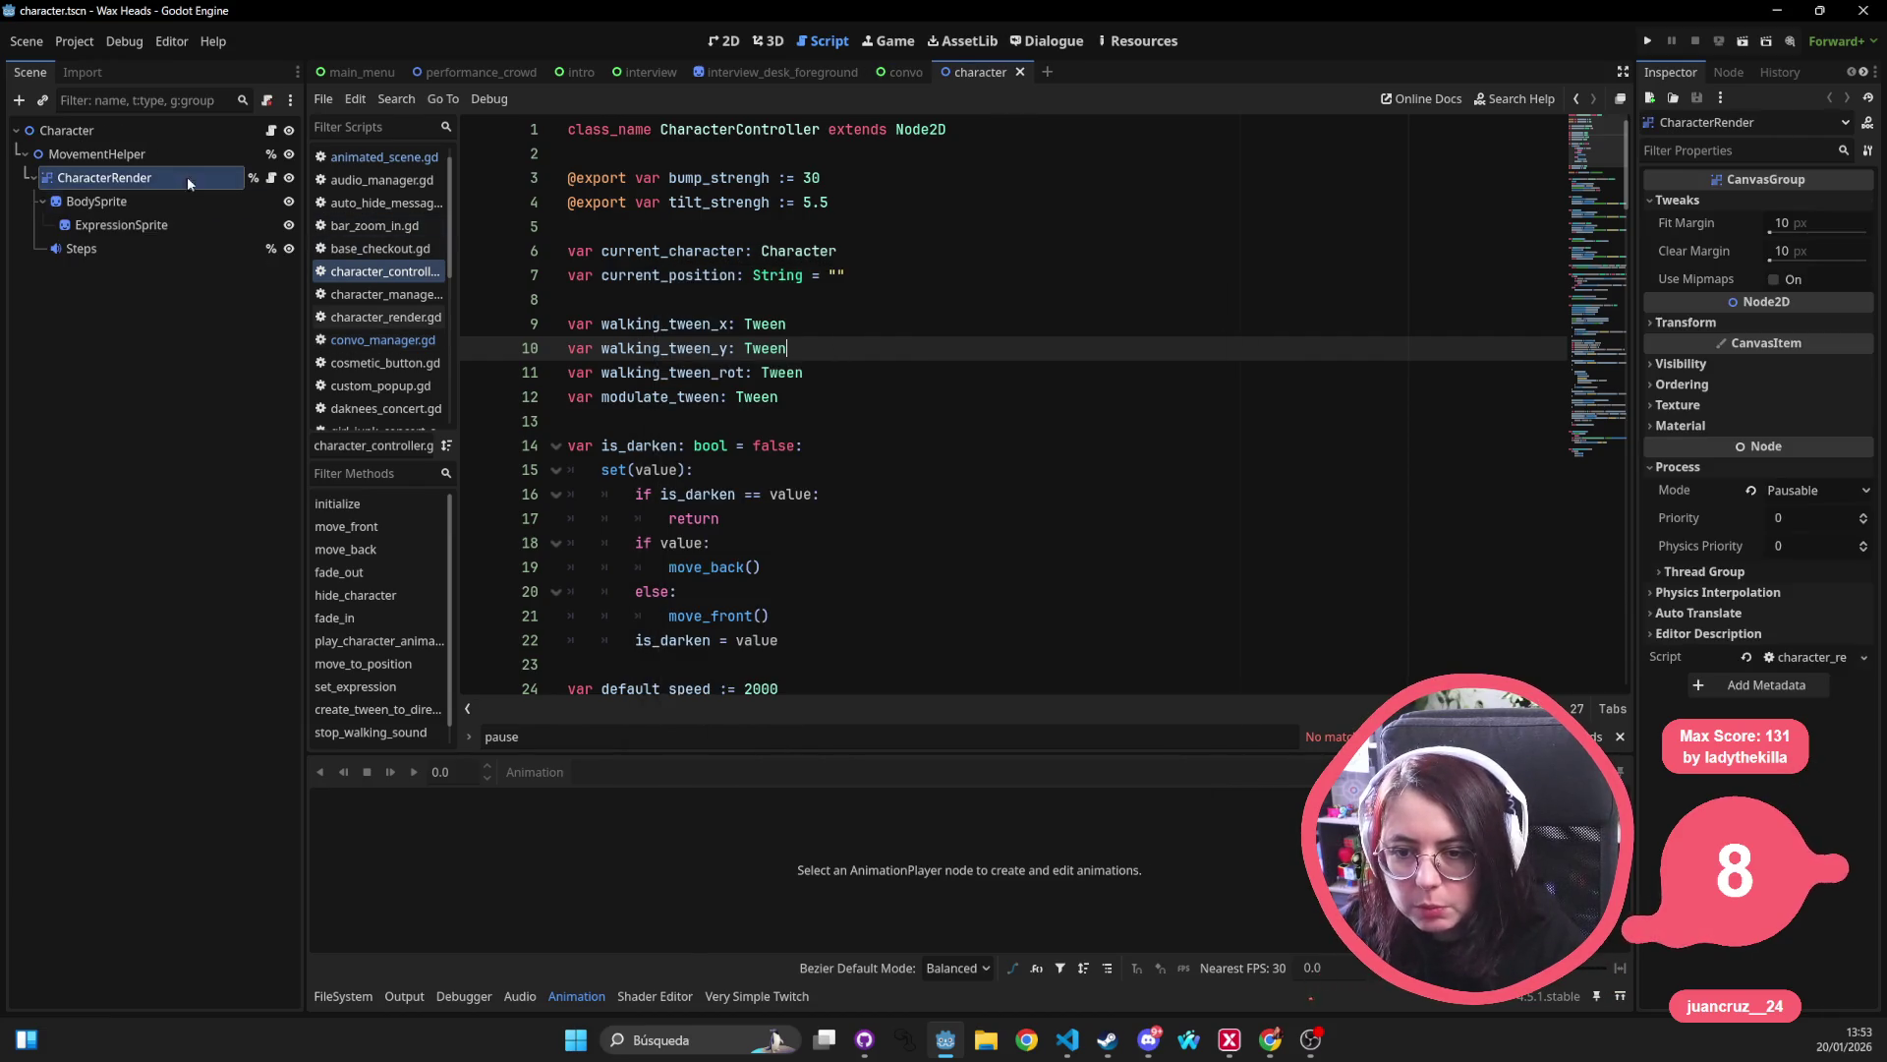
{"action": "left_click", "coordinate": [725, 41]}
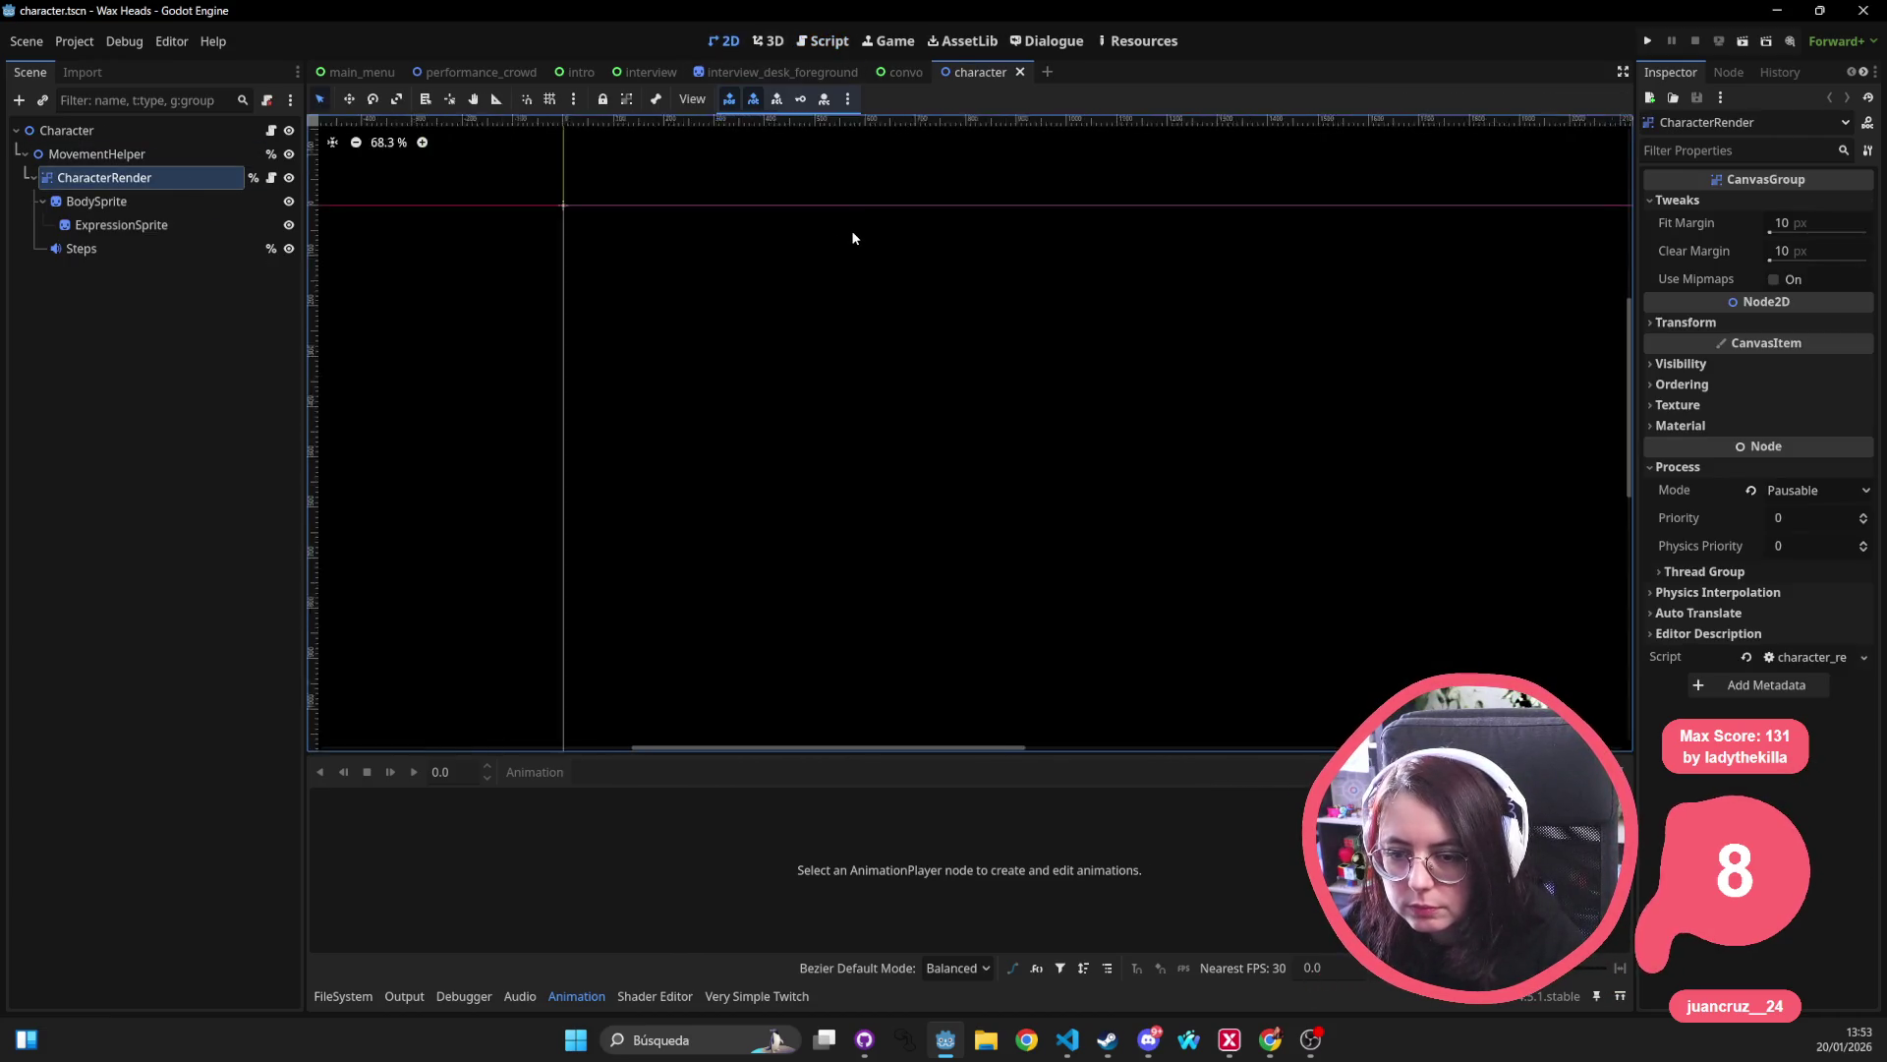
{"action": "left_click_drag", "start_coordinate": [901, 276], "coordinate": [434, 303]}
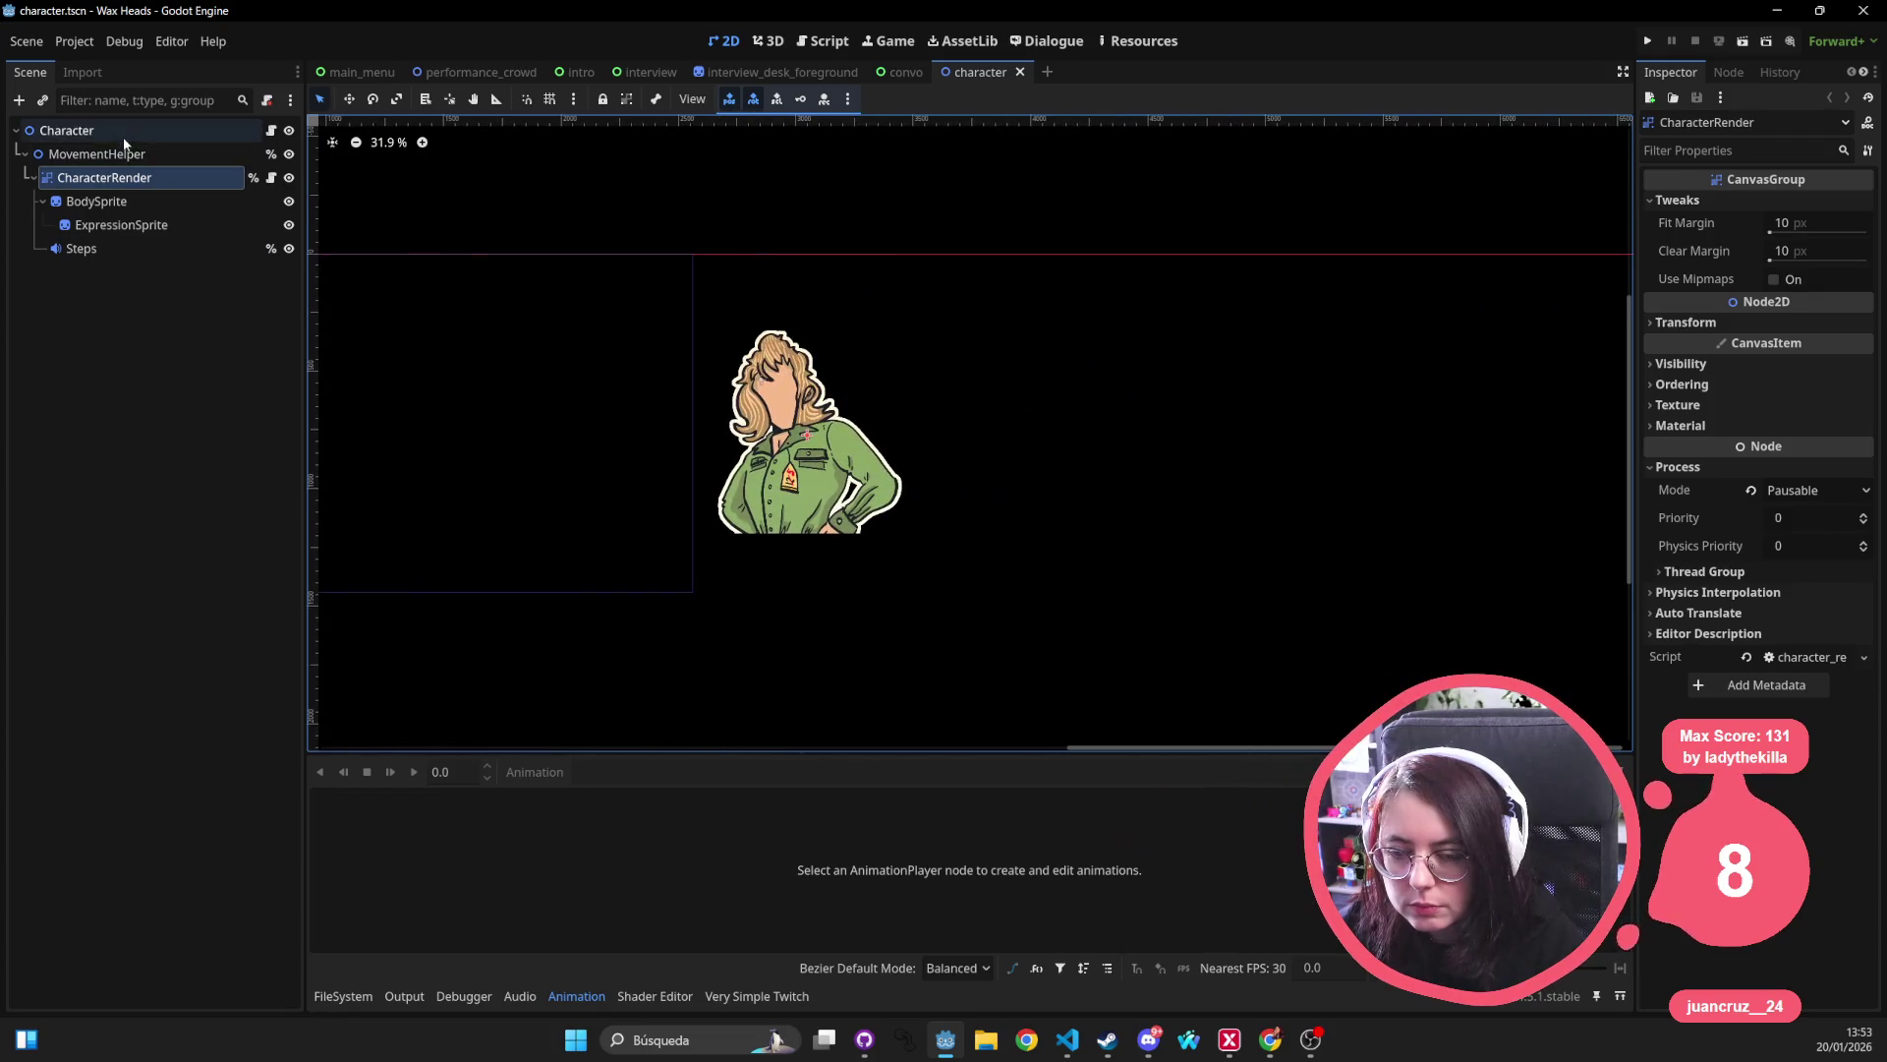
{"action": "left_click_drag", "start_coordinate": [1069, 472], "coordinate": [1266, 531]}
Open character_manager.tscn, inspect its Environment, Background and Foreground nodes, then show main_menu.
{"action": "key", "text": "alt+shift+o"}
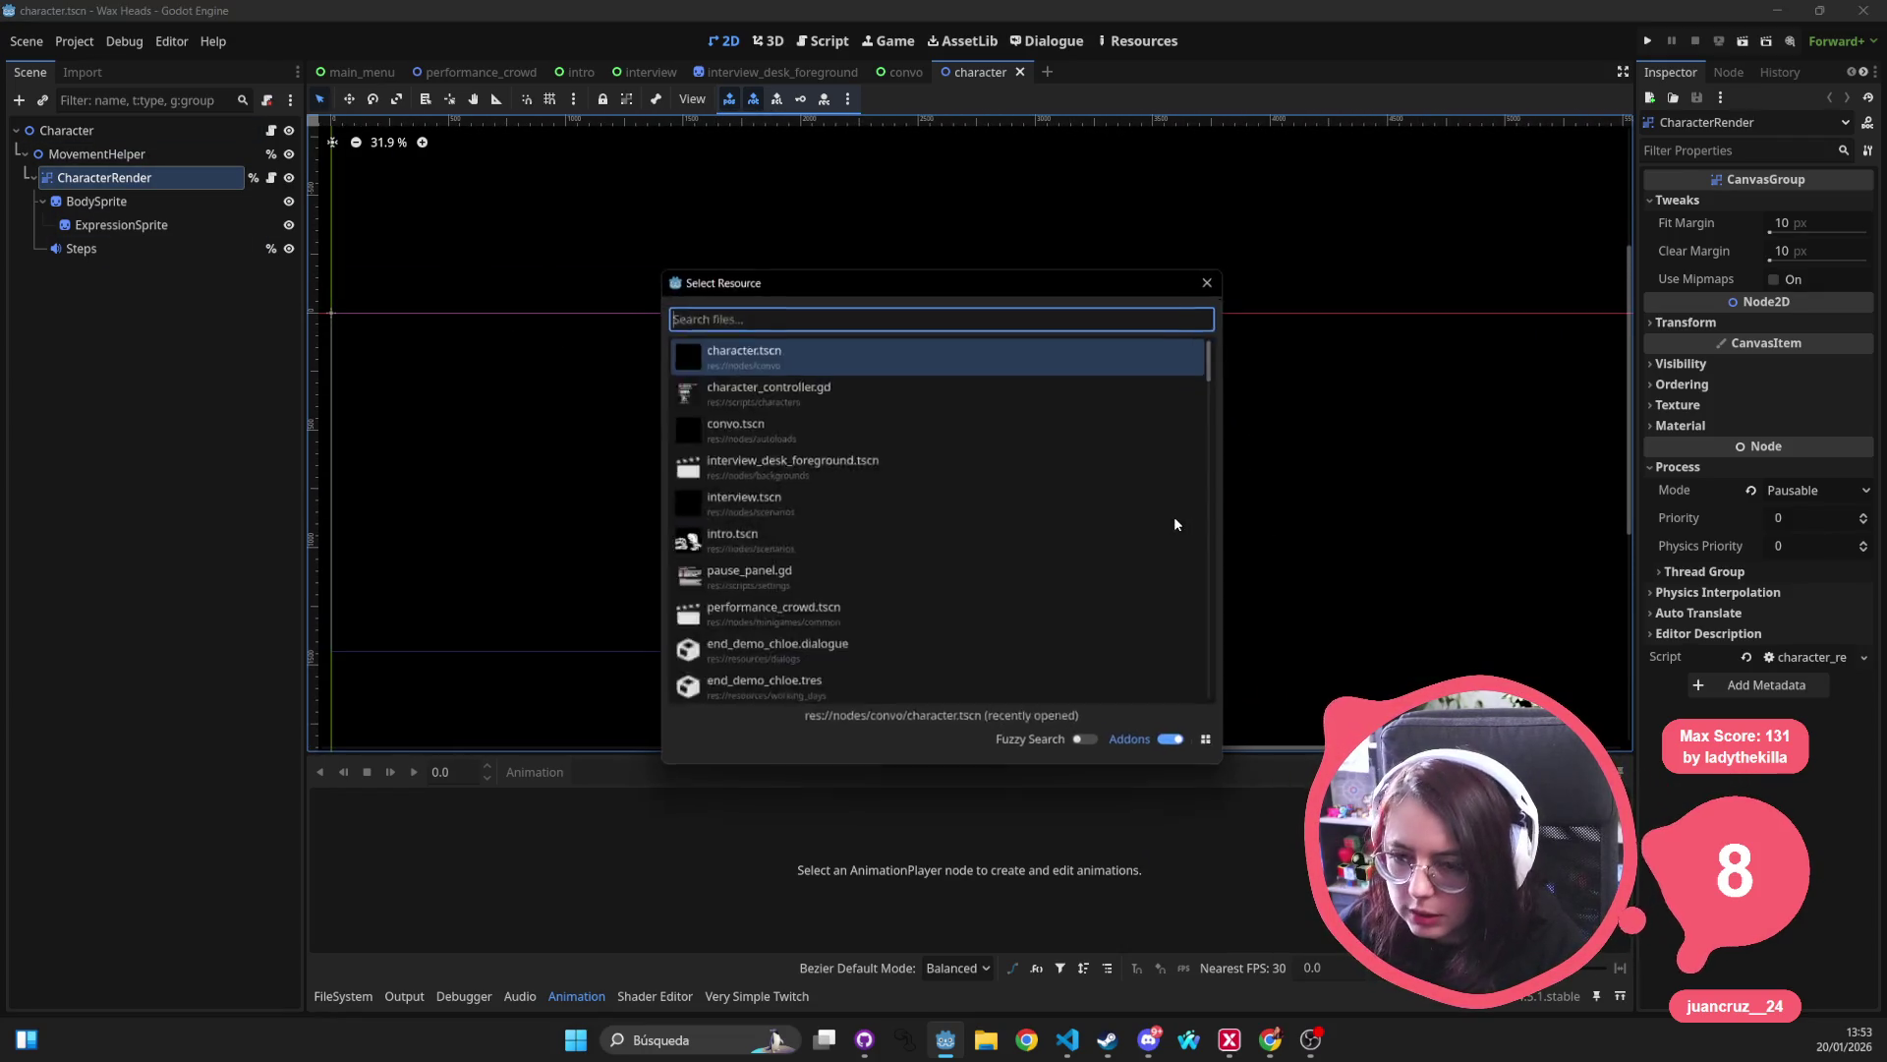
{"action": "type", "text": "character_manager"}
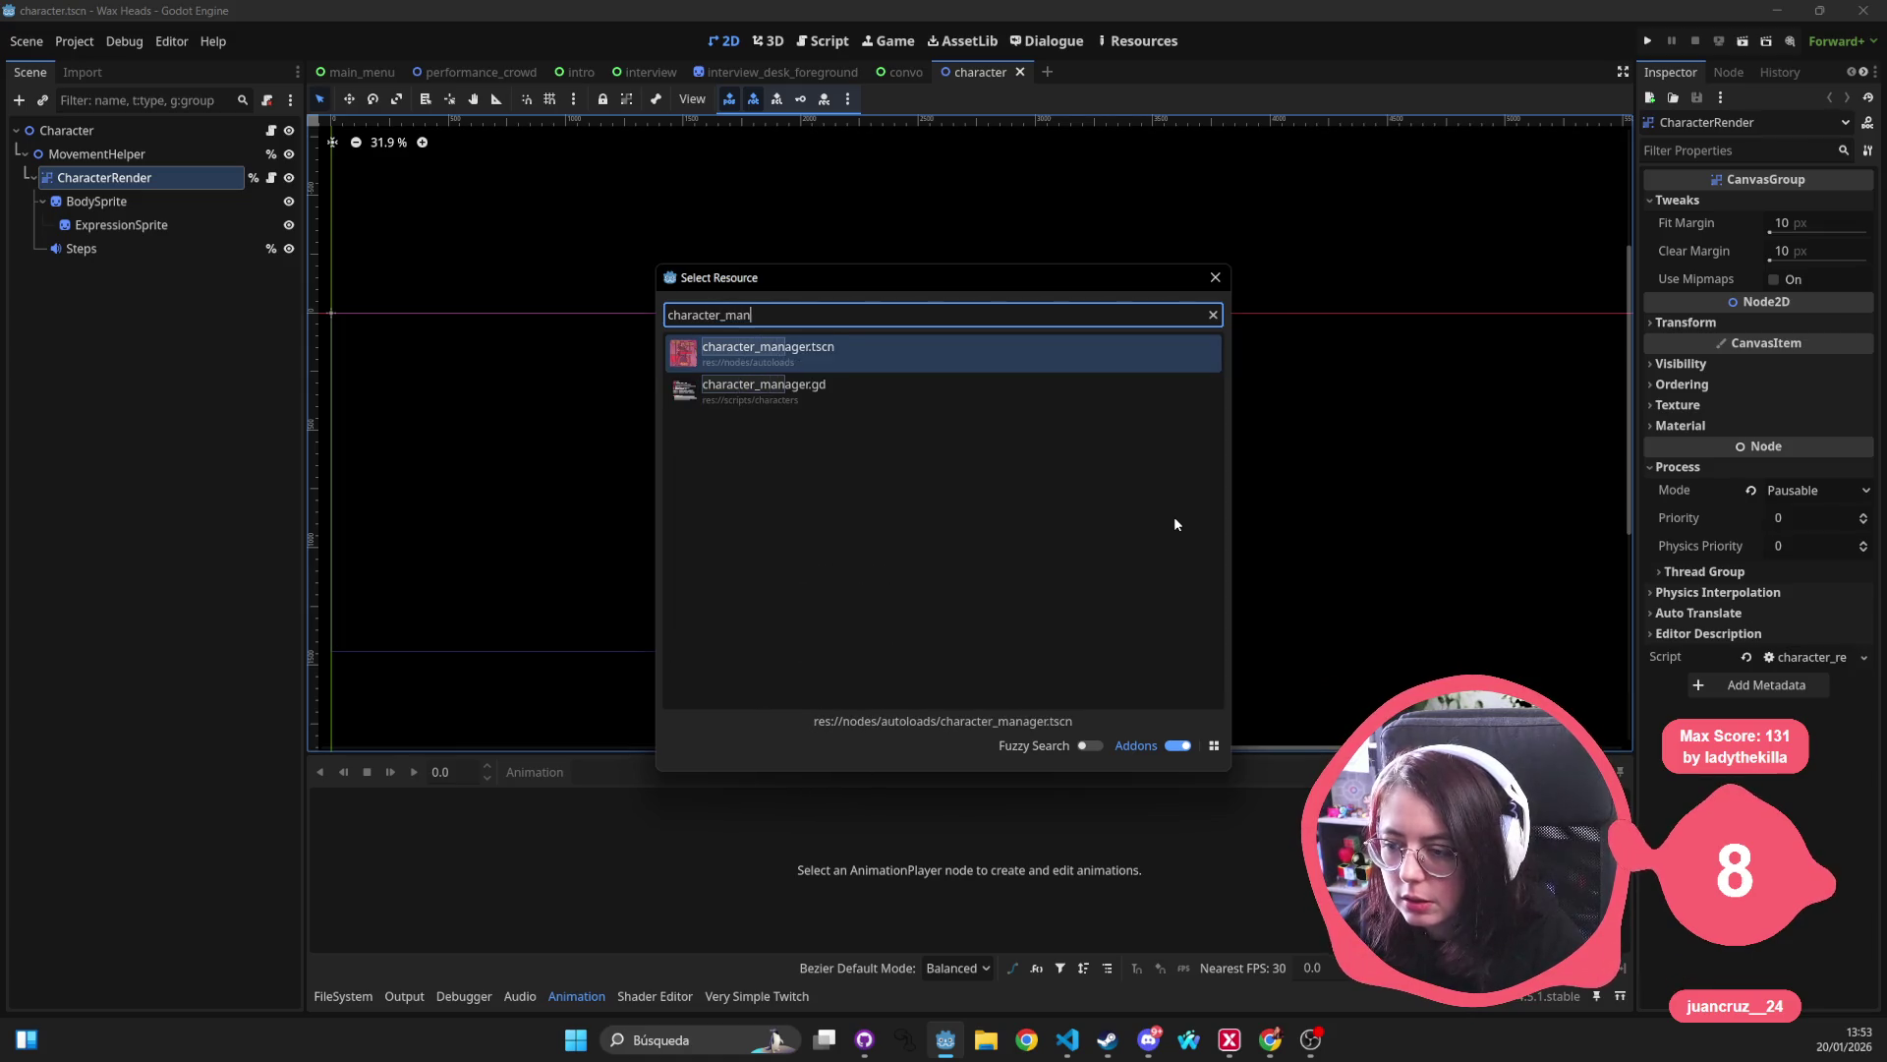
{"action": "key", "text": "Return"}
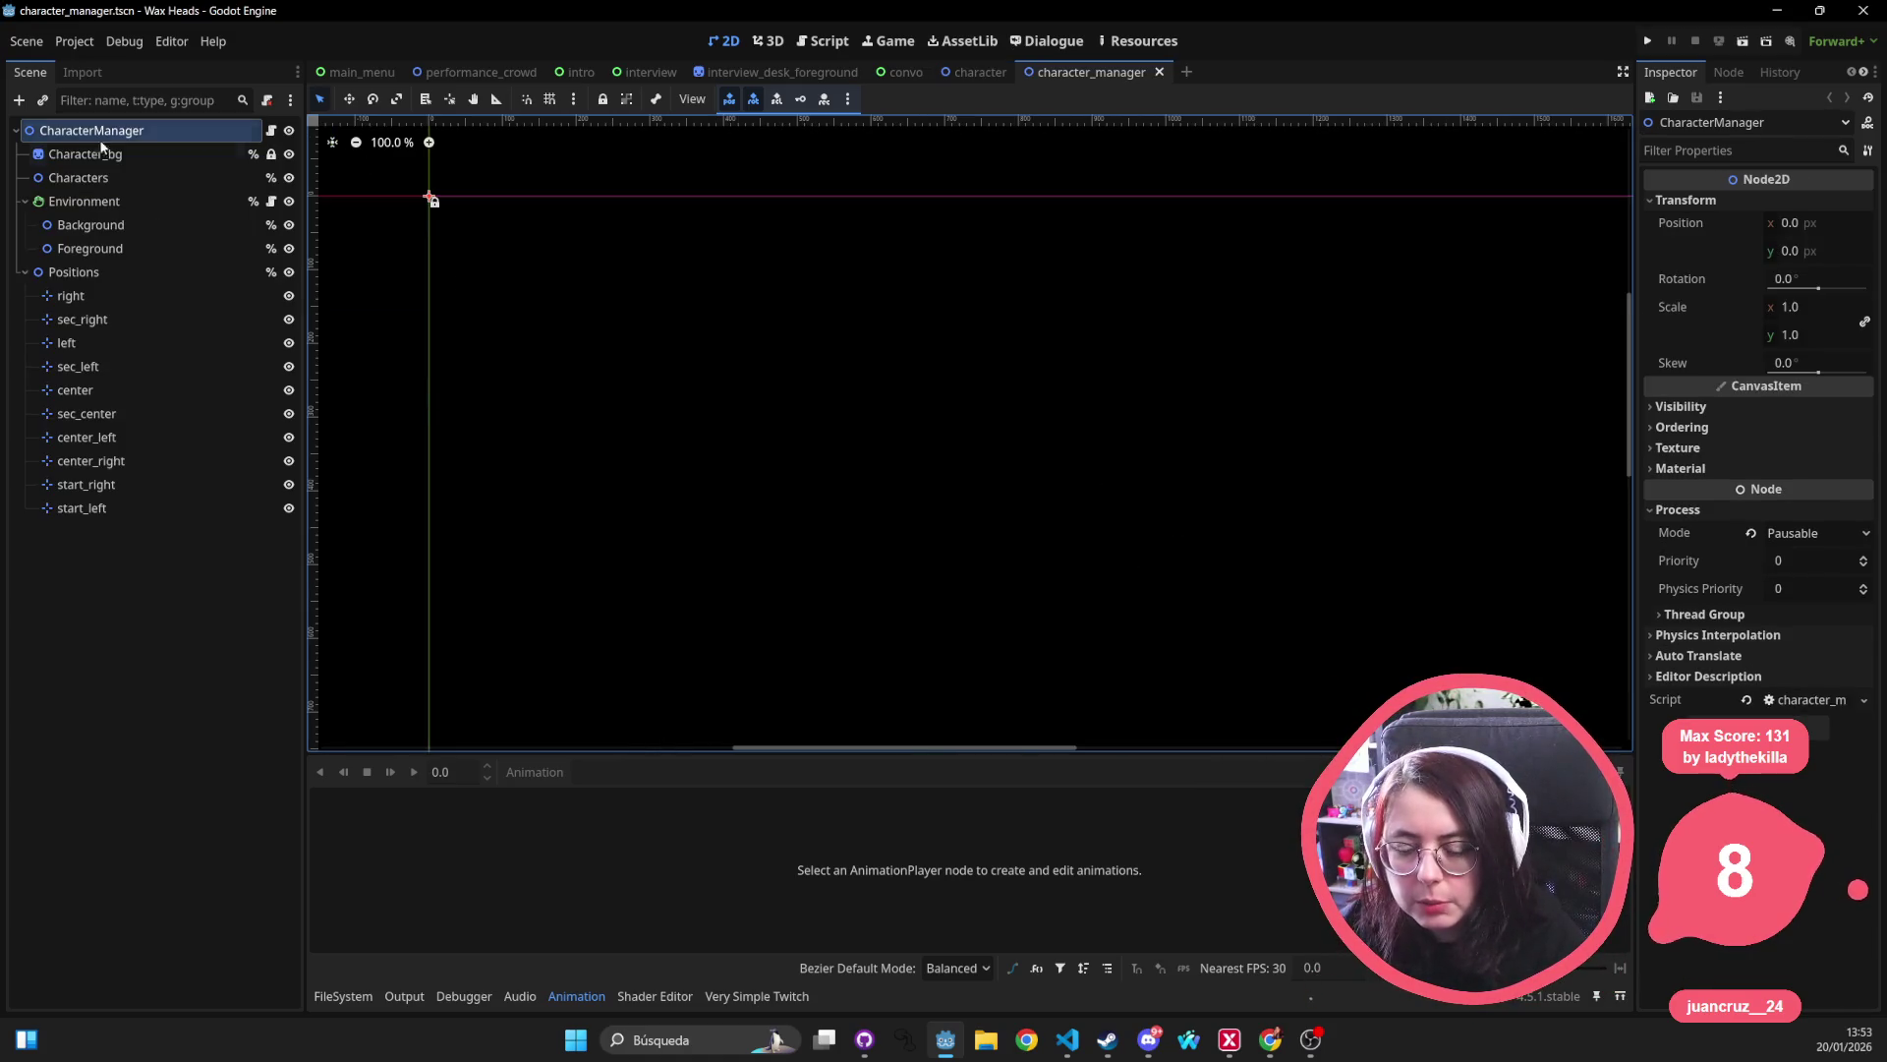
{"action": "left_click", "coordinate": [83, 201]}
{"action": "left_click", "coordinate": [91, 224]}
{"action": "left_click", "coordinate": [117, 249]}
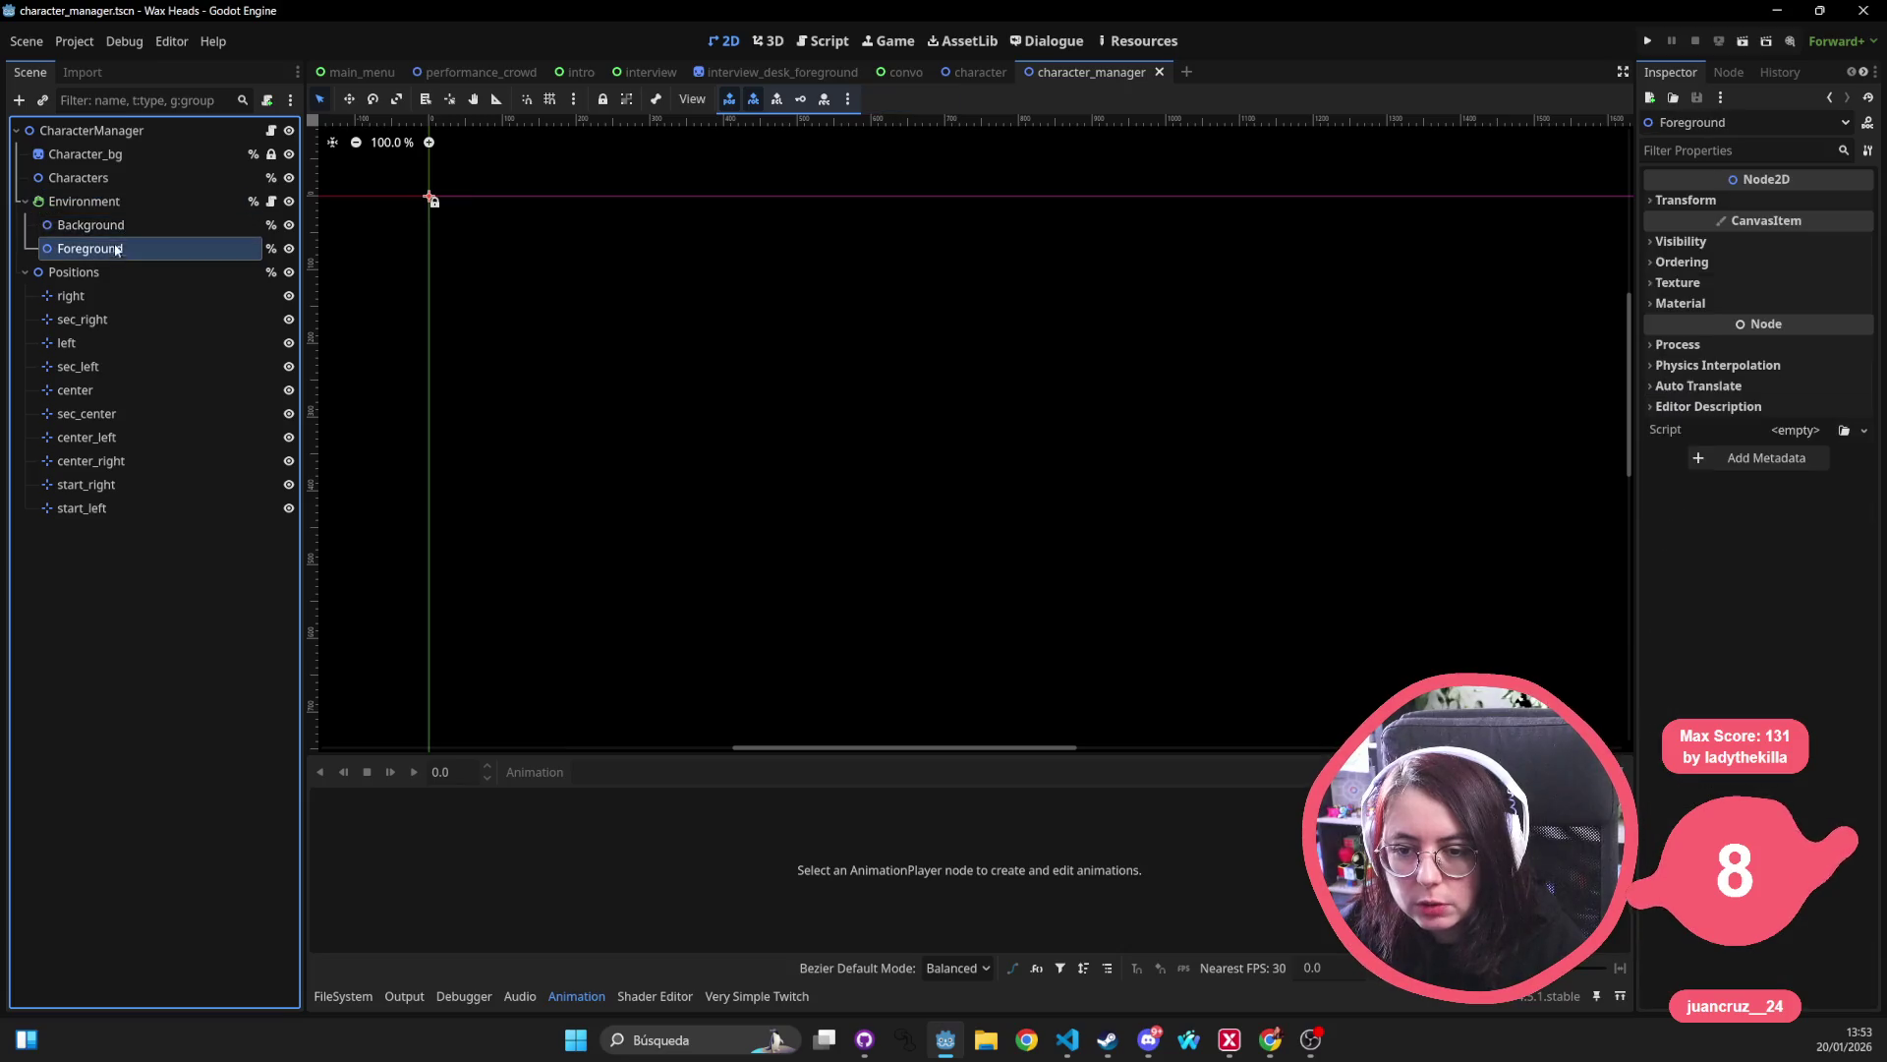
{"action": "left_click", "coordinate": [98, 225]}
{"action": "key", "text": "ctrl+Tab"}
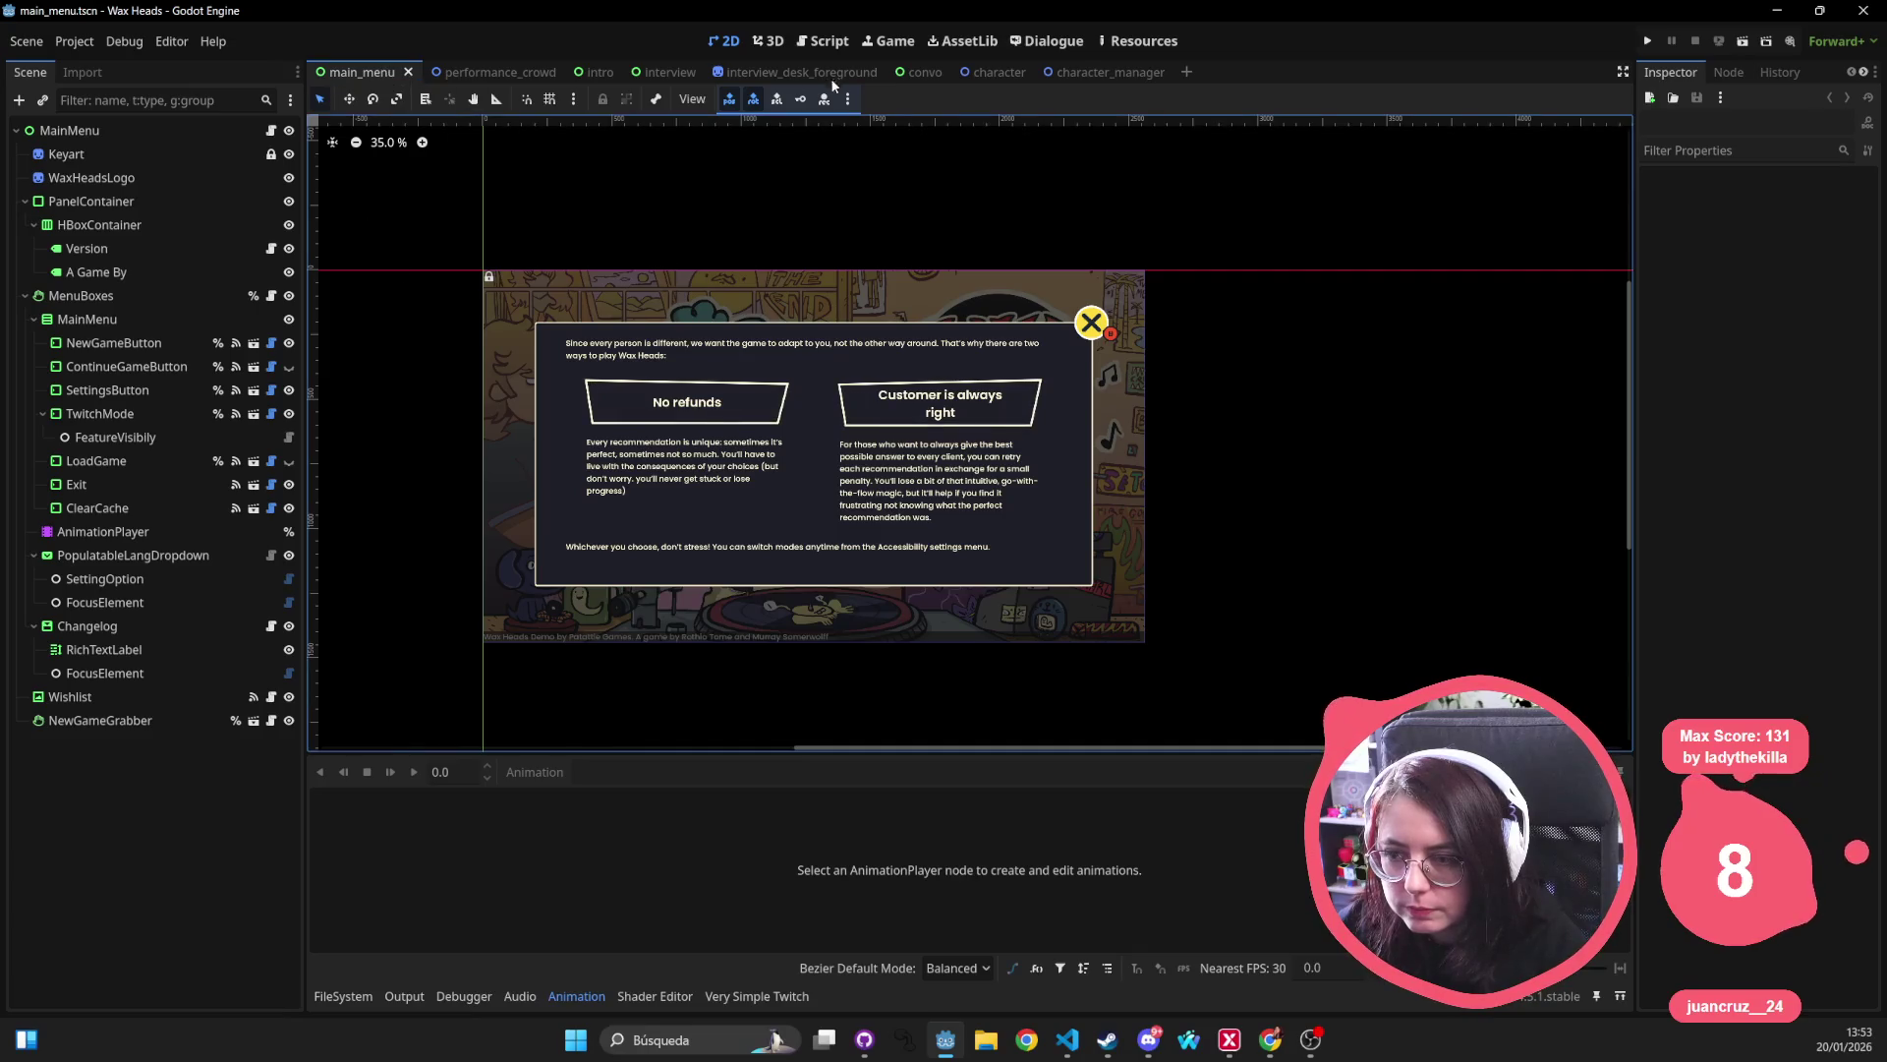
Switch to the intro scene and inspect its PartA node.
{"action": "left_click", "coordinate": [1097, 71]}
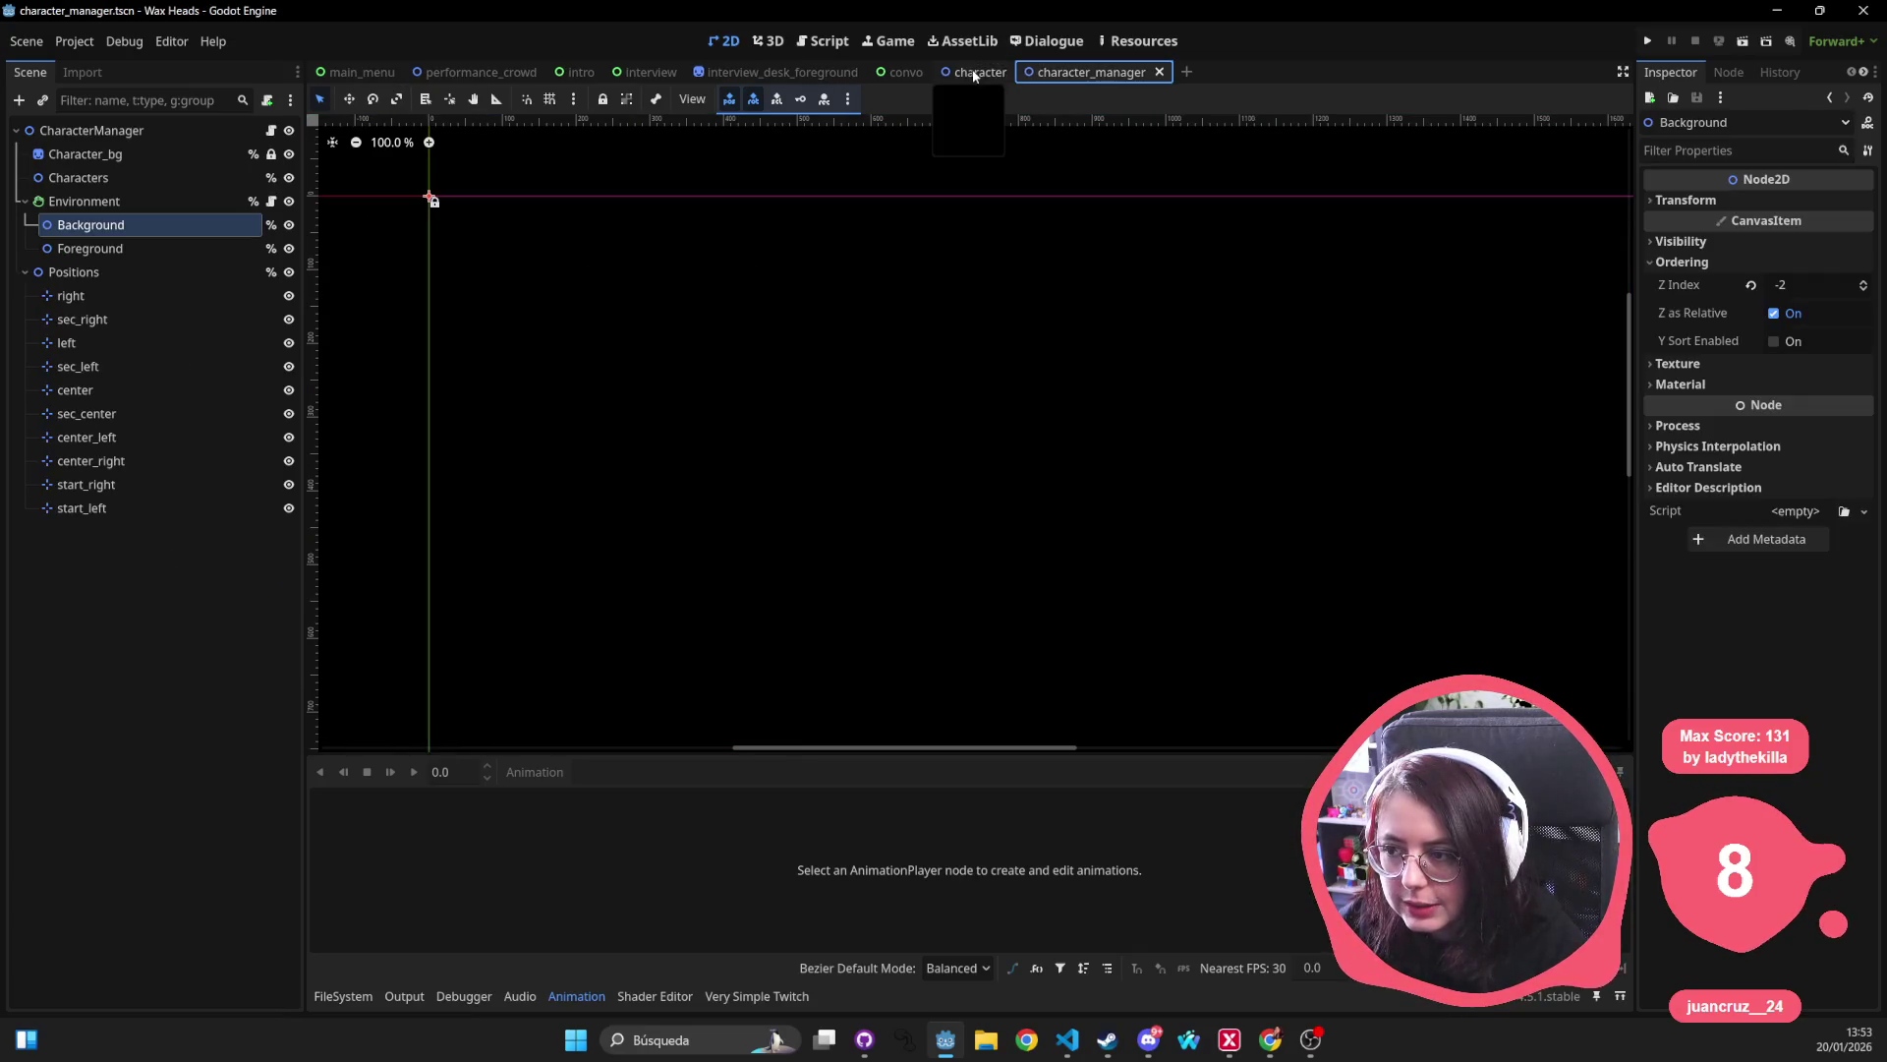
{"action": "left_click", "coordinate": [581, 73]}
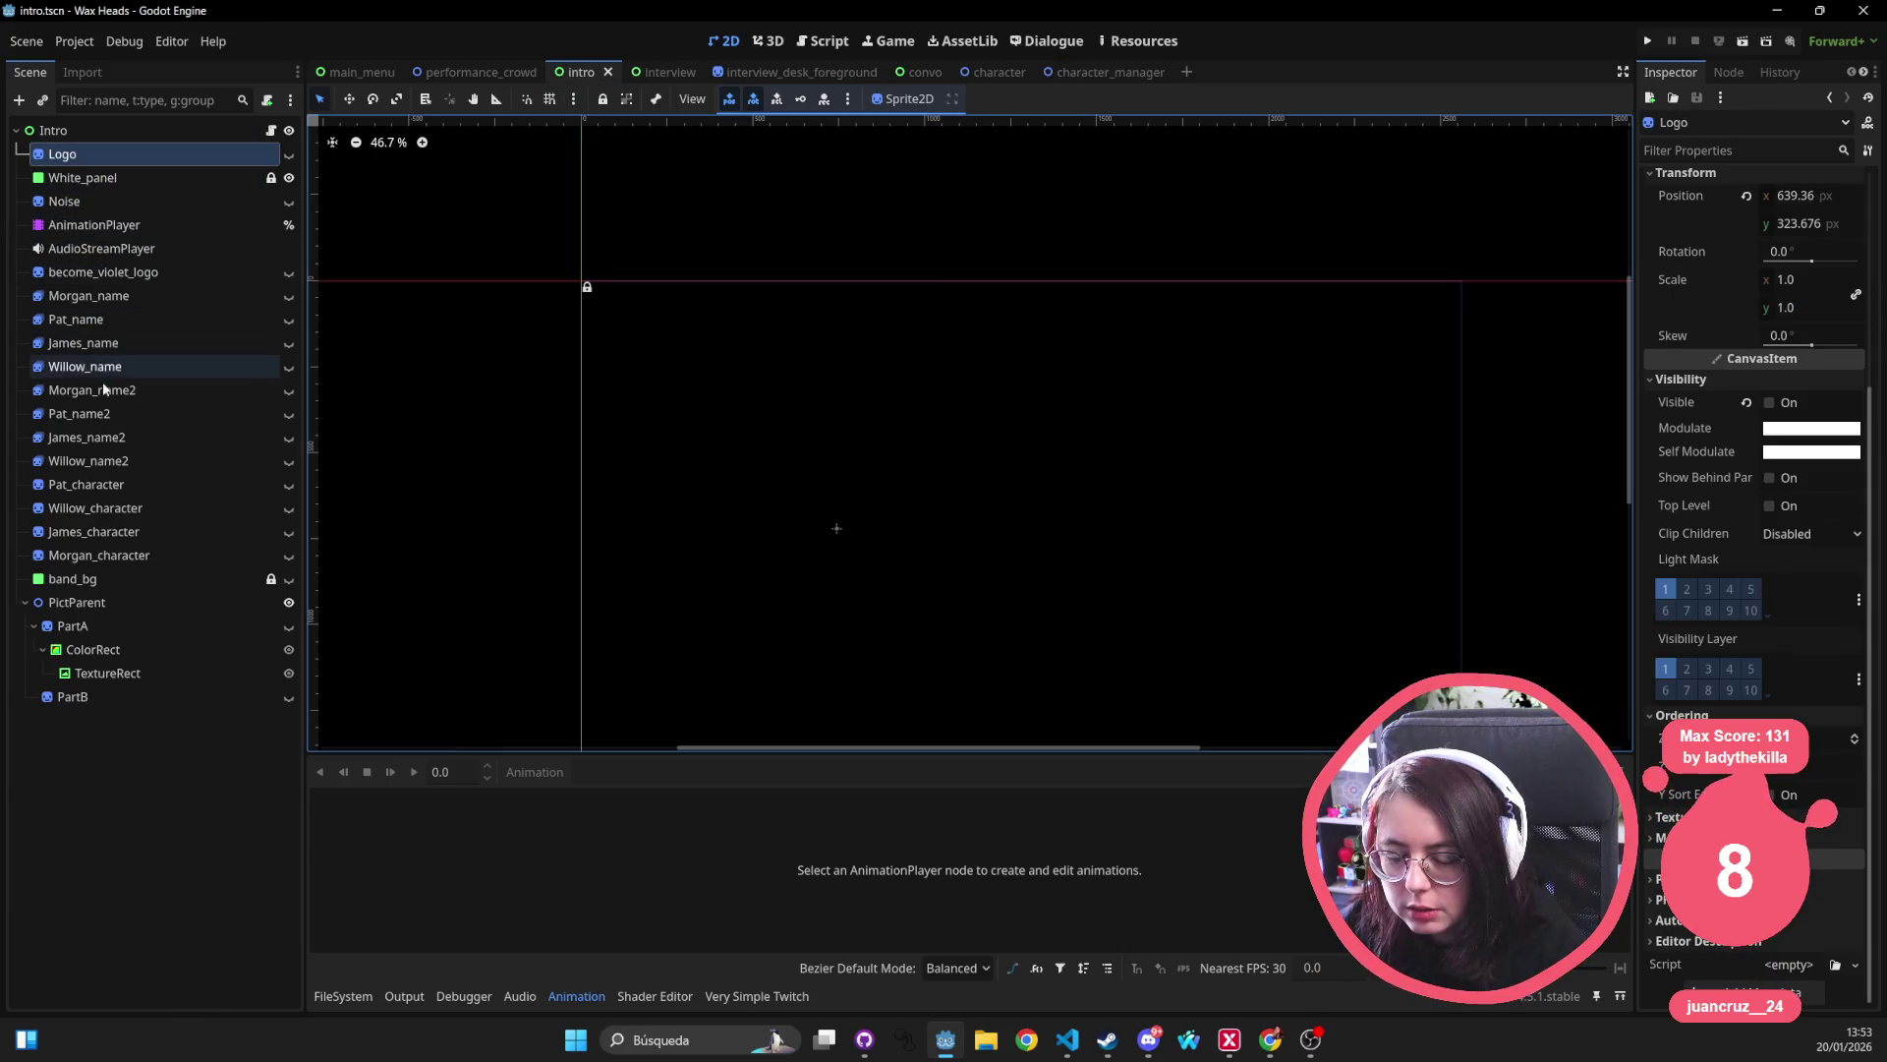
{"action": "left_click", "coordinate": [26, 608]}
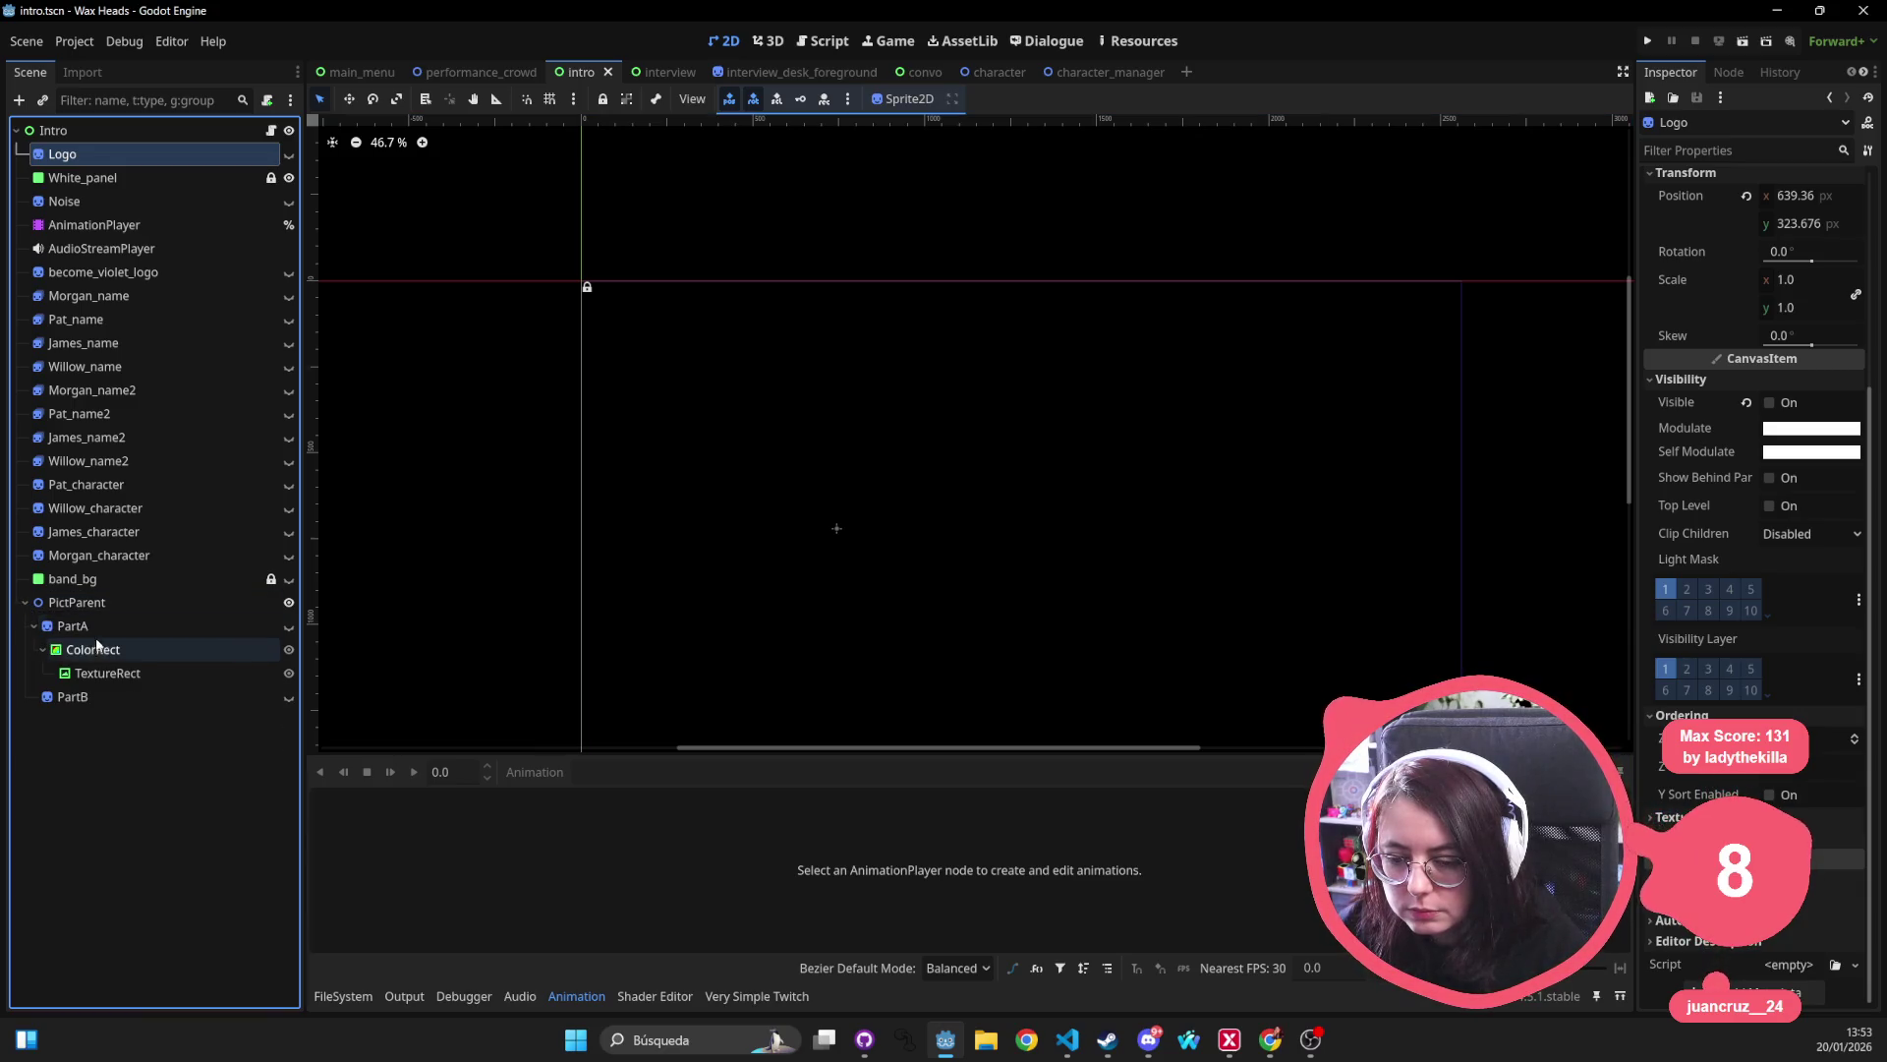
{"action": "left_click", "coordinate": [93, 626]}
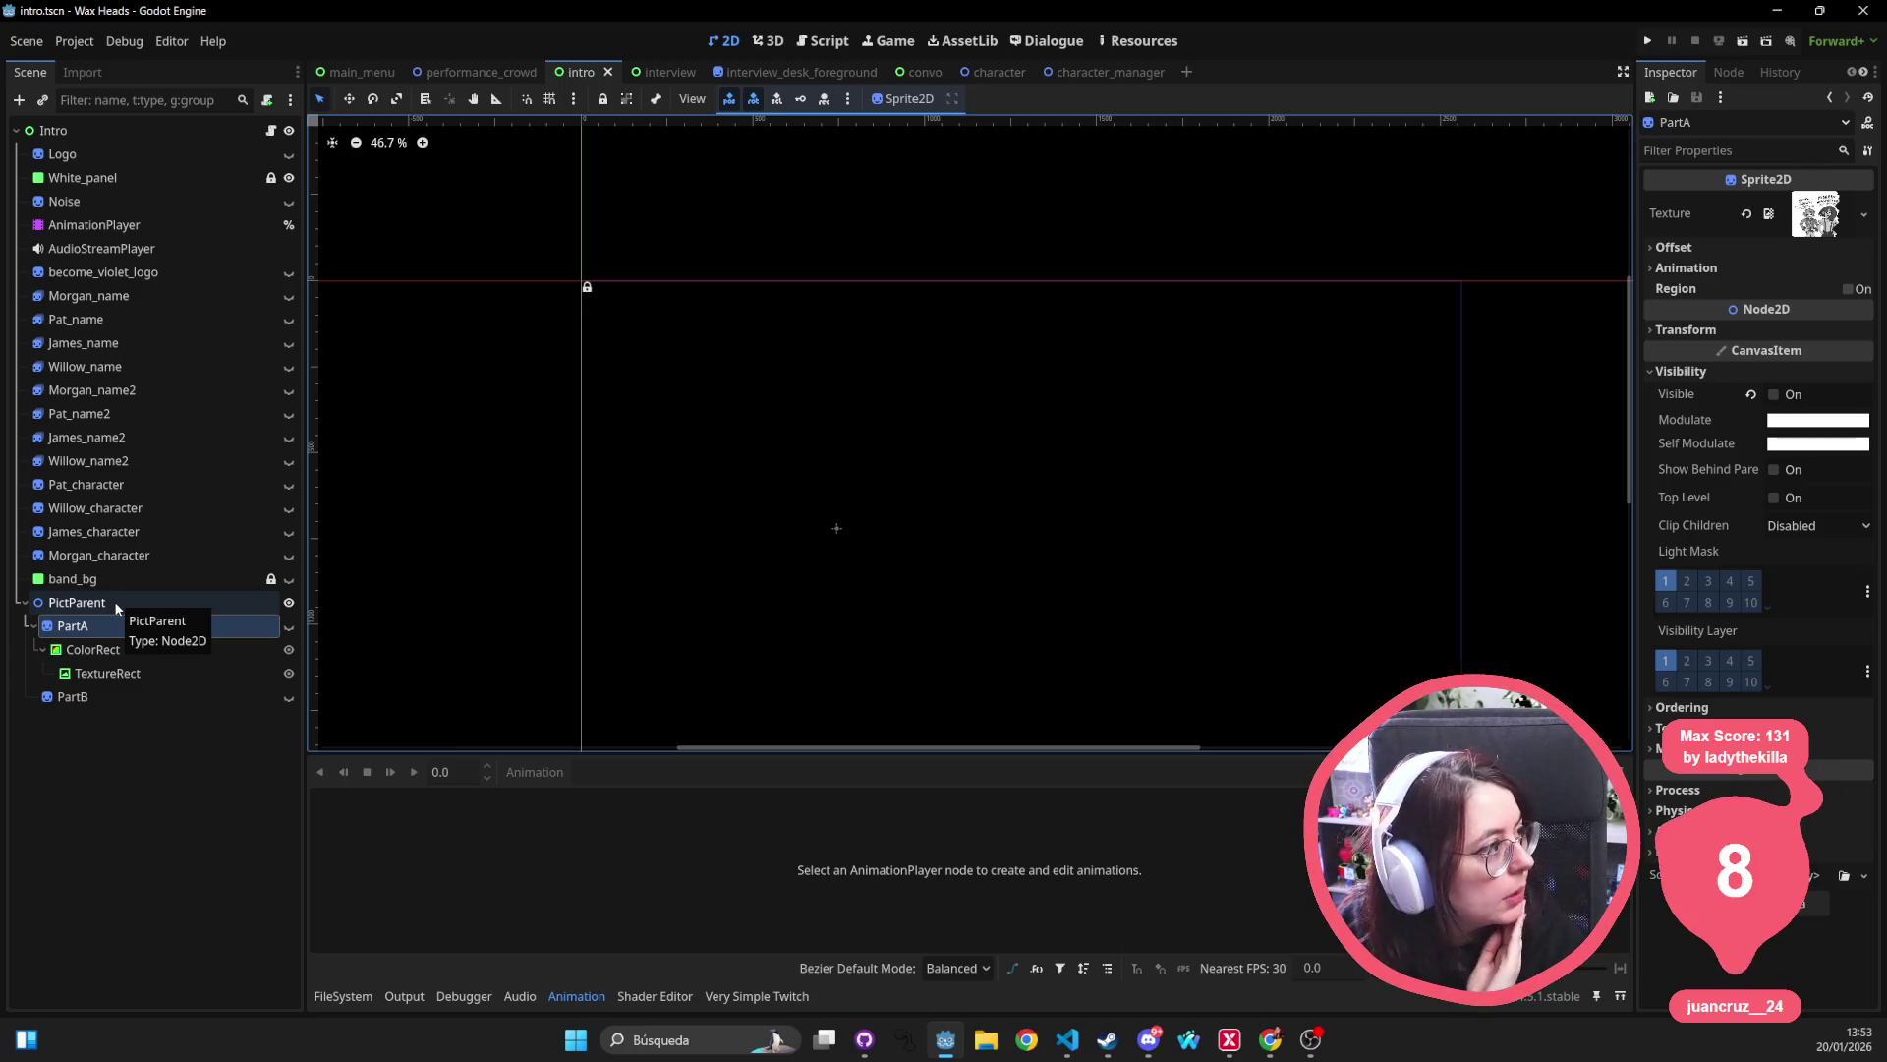
Inspect the become_violet_logo, character name label nodes and the Pat_character sprite.
{"action": "left_click", "coordinate": [137, 273]}
{"action": "left_click", "coordinate": [143, 297]}
{"action": "left_click", "coordinate": [147, 344]}
{"action": "left_click", "coordinate": [146, 366]}
{"action": "left_click", "coordinate": [142, 389]}
{"action": "left_click", "coordinate": [141, 413]}
{"action": "left_click", "coordinate": [144, 438]}
{"action": "left_click", "coordinate": [145, 460]}
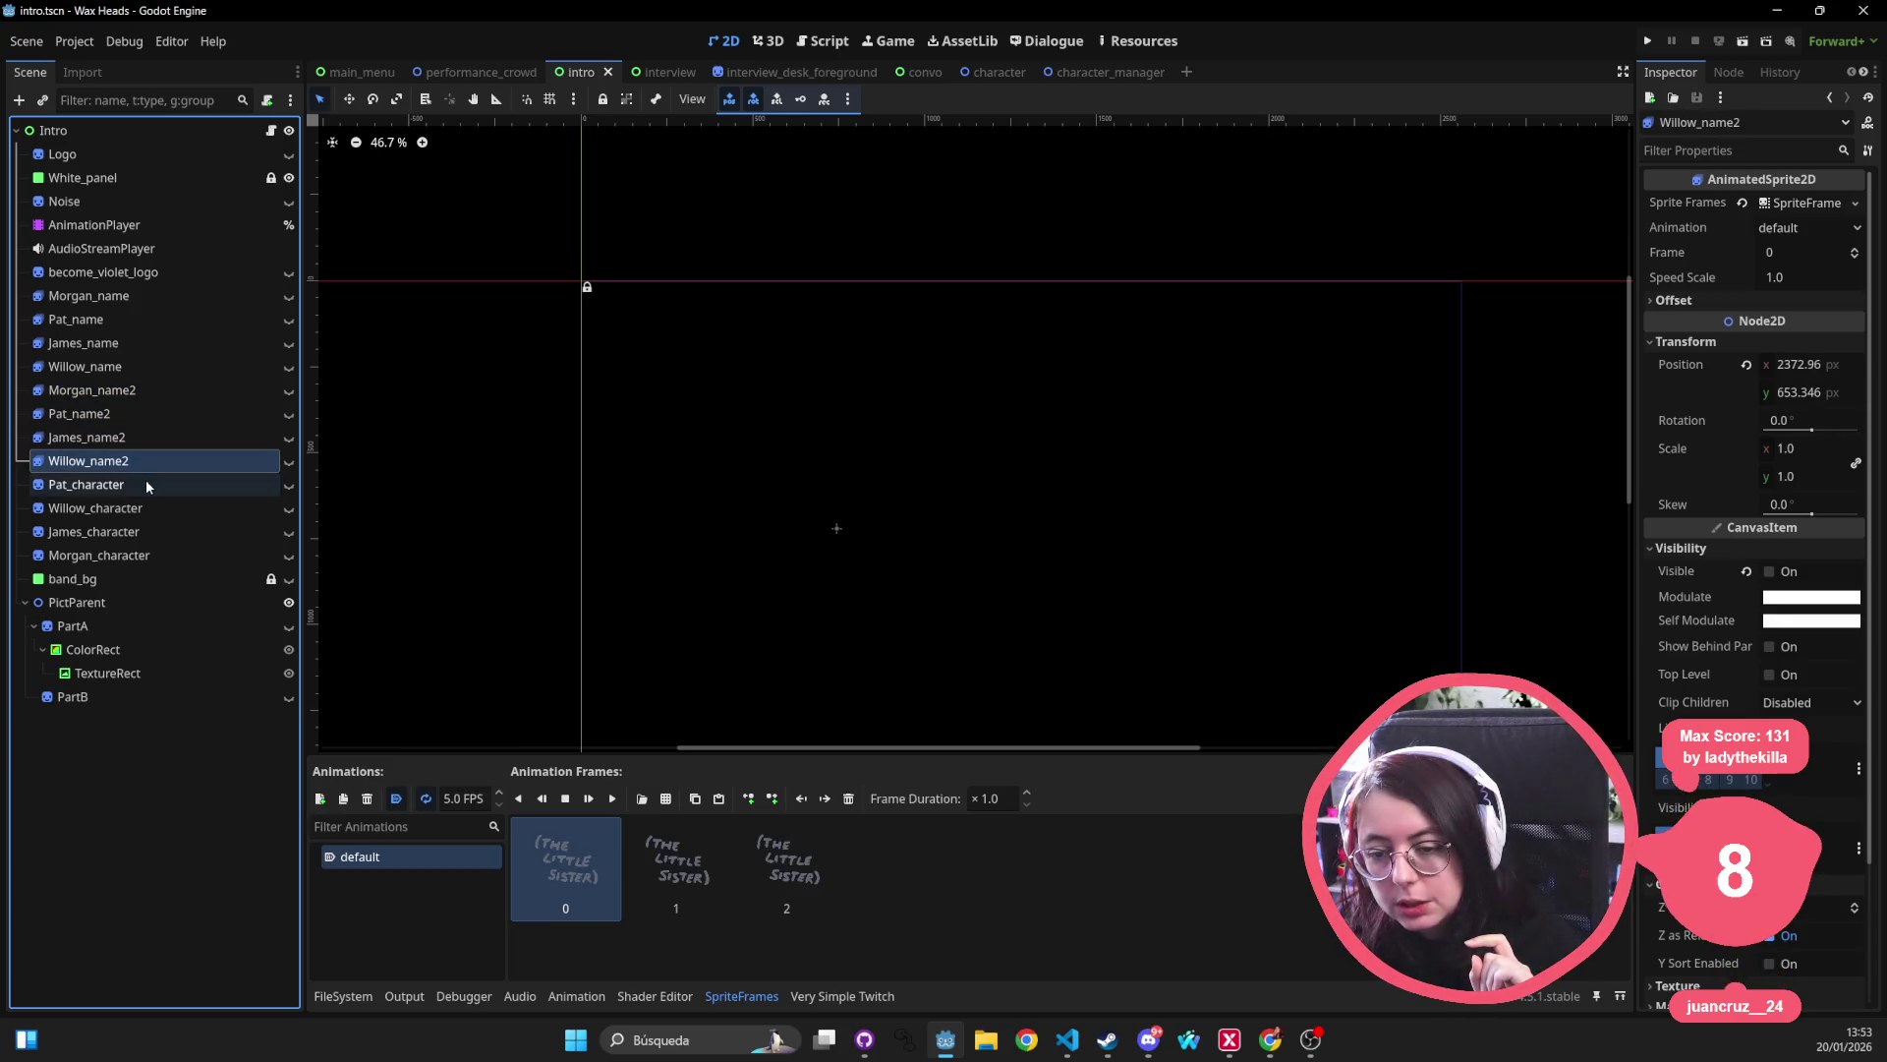
{"action": "left_click", "coordinate": [145, 484]}
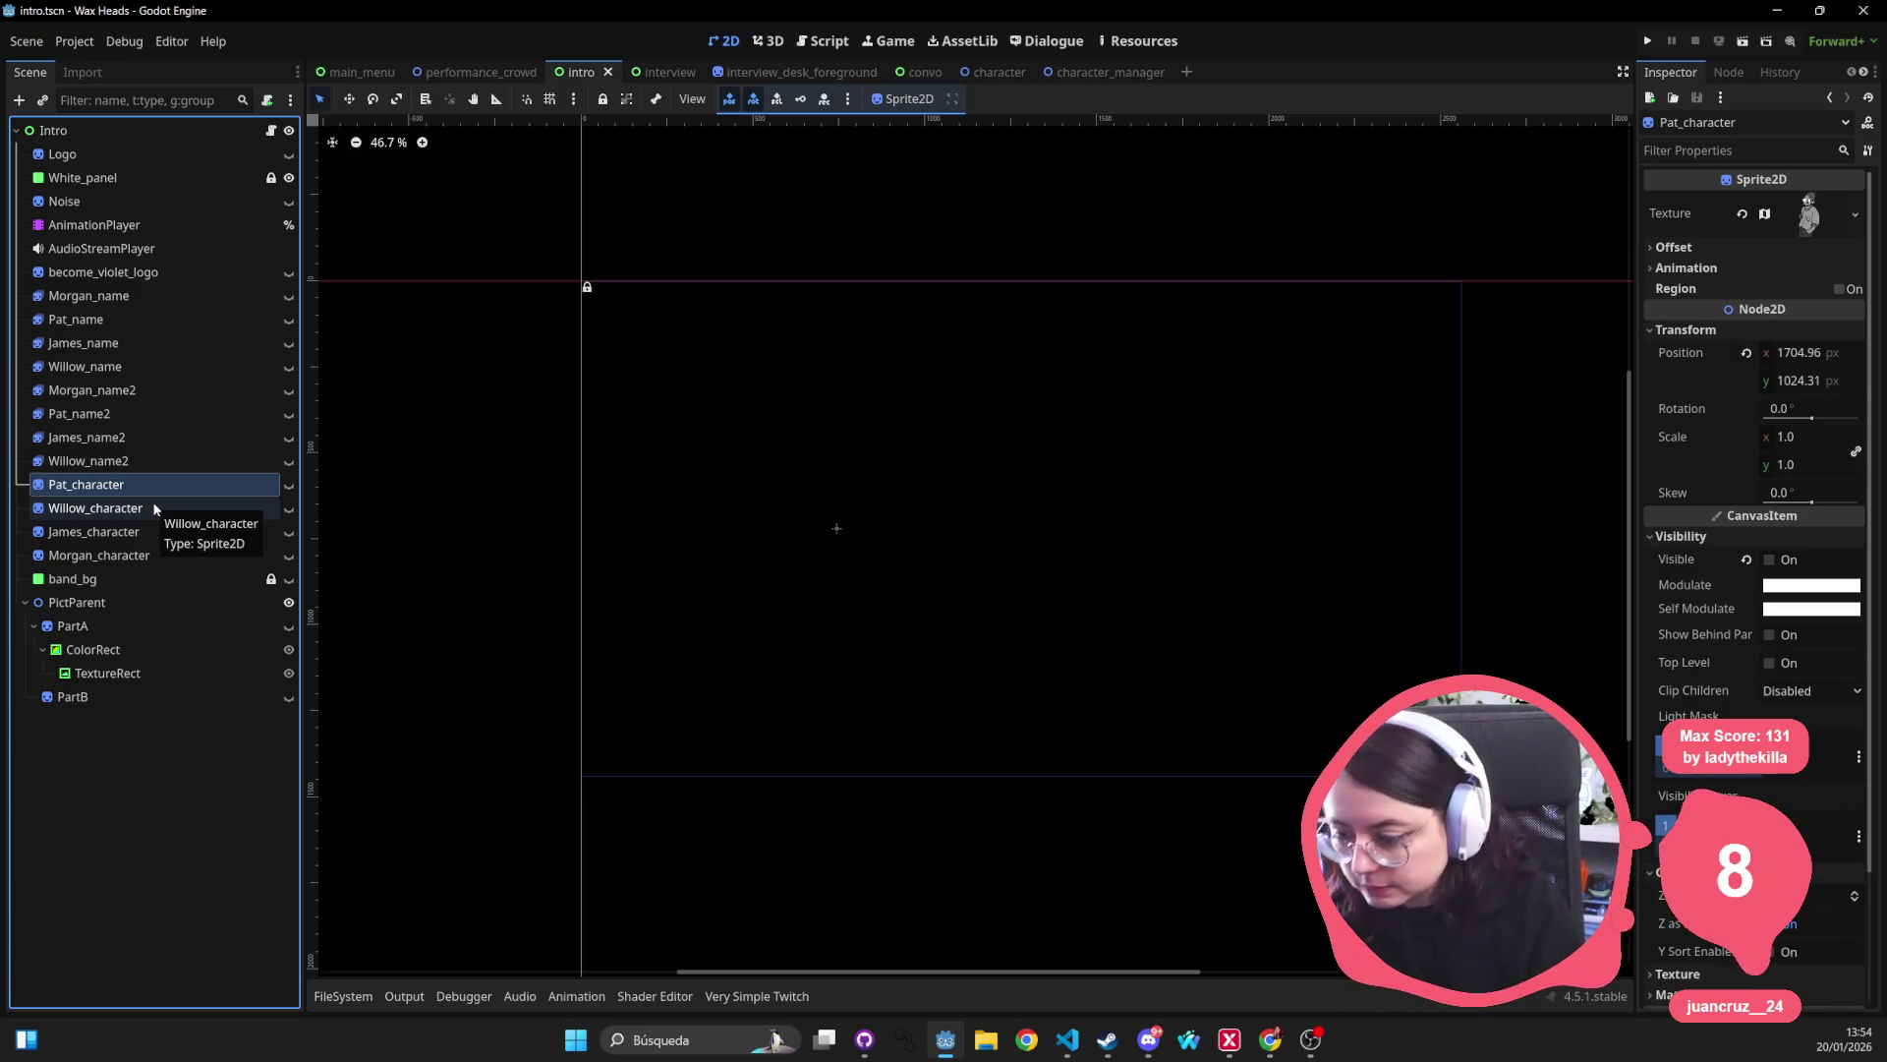
{"action": "key", "text": "alt+shift+o"}
Open pause_panel.tscn and select its PausePanel root, framing the panel.
{"action": "type", "text": "pause"}
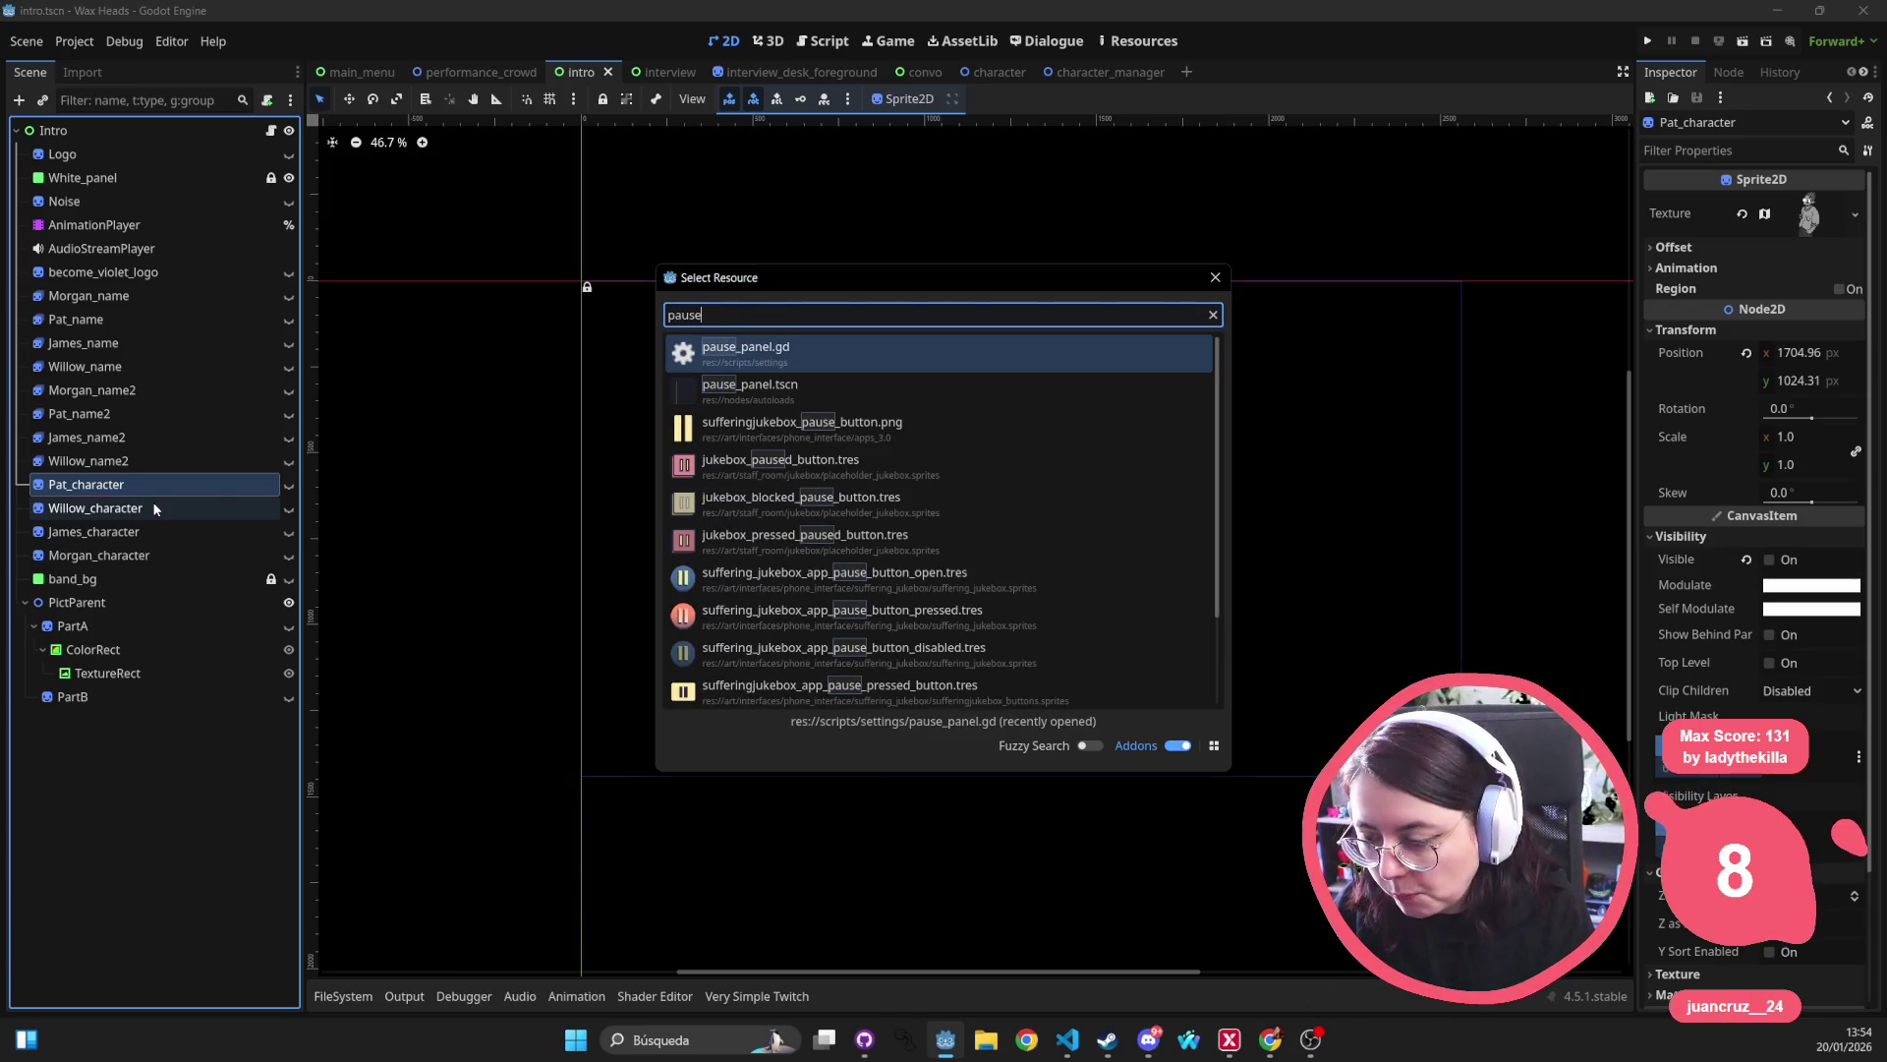
{"action": "key", "text": "Down"}
{"action": "key", "text": "Return"}
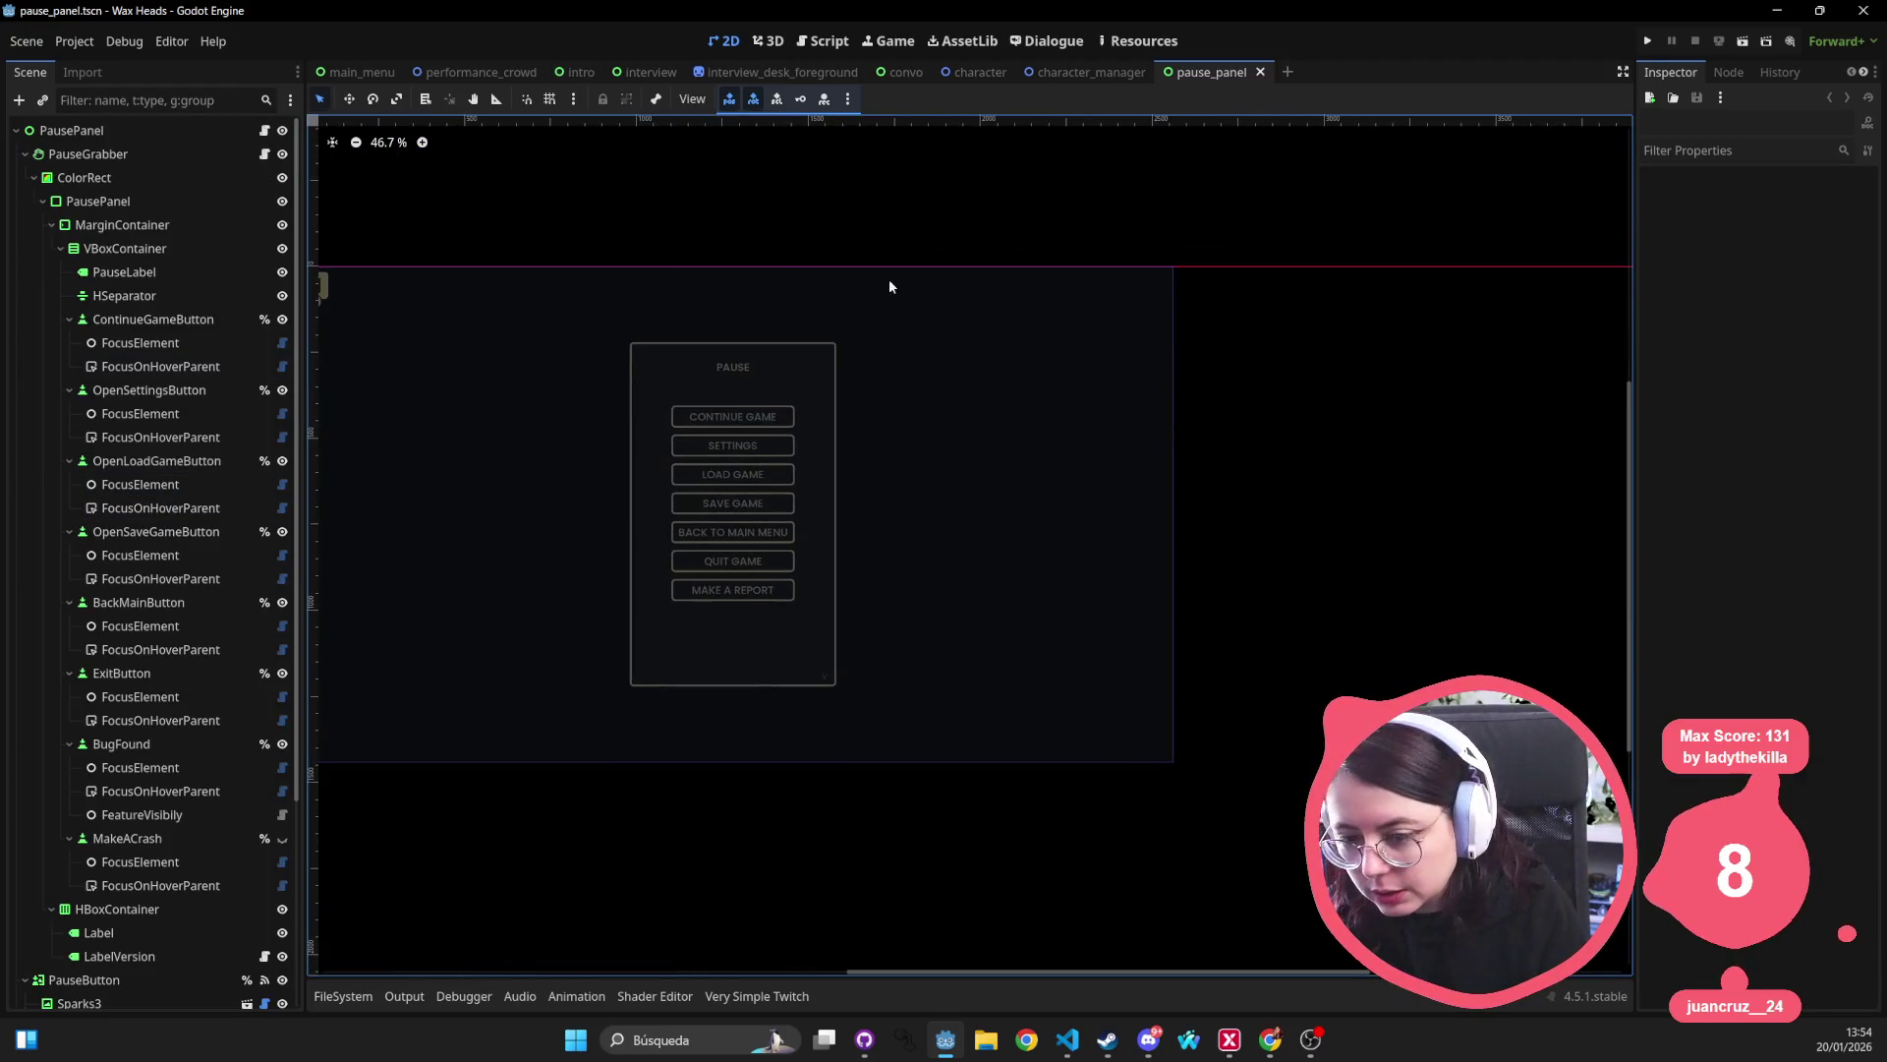
{"action": "left_click", "coordinate": [165, 132]}
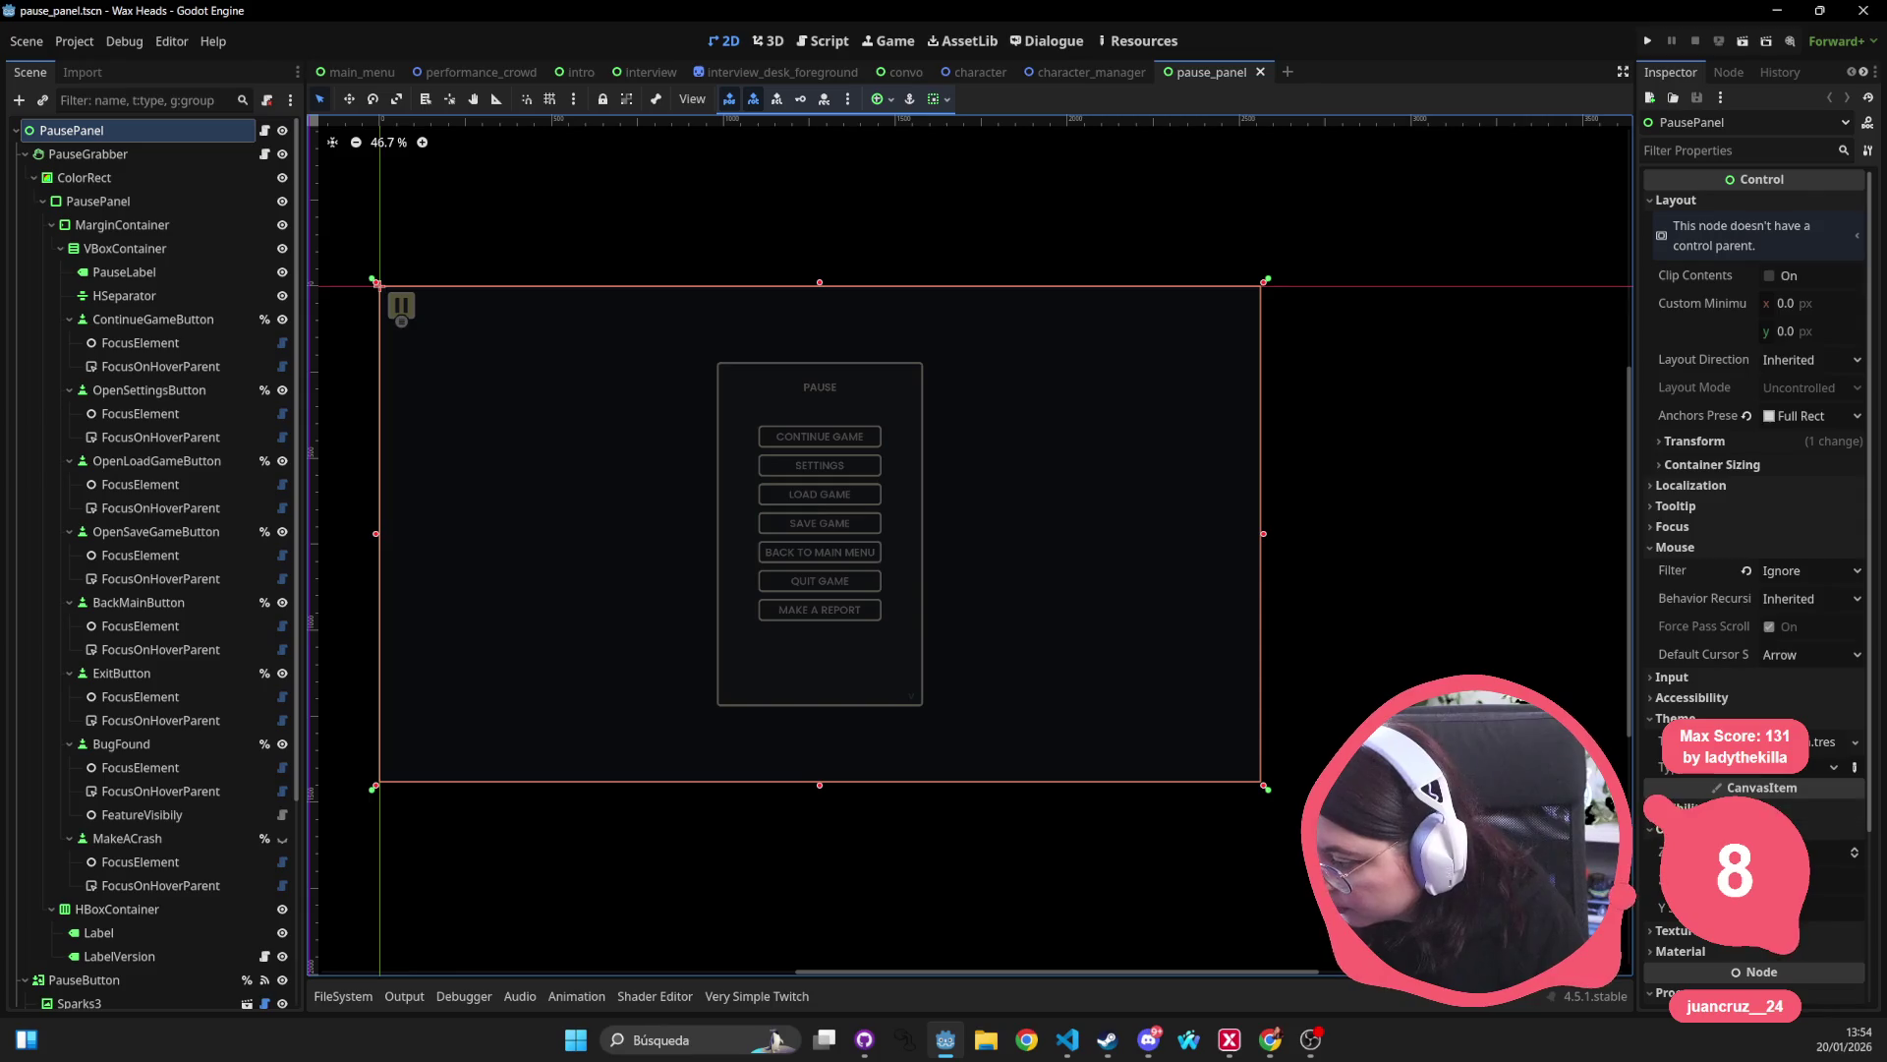
{"action": "left_click_drag", "start_coordinate": [889, 476], "coordinate": [996, 497]}
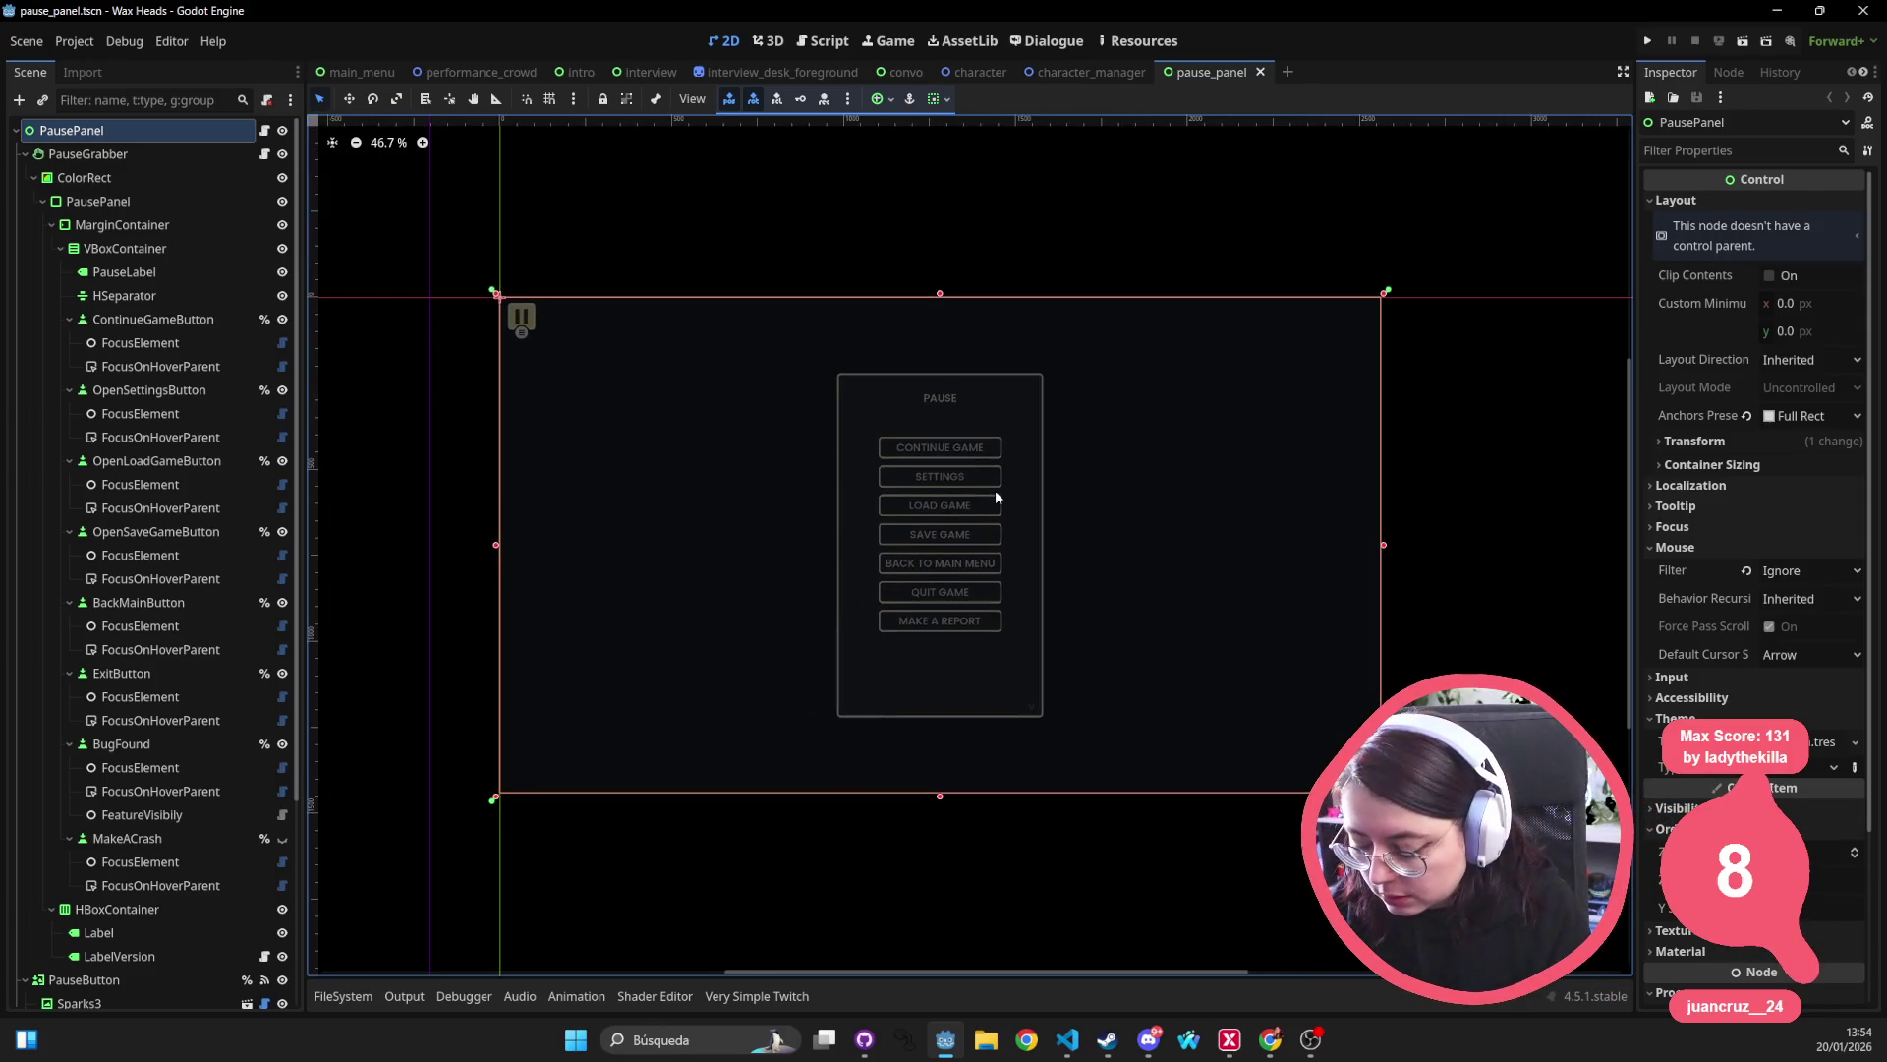
Open settings.tscn and set the SettingsGrabber root's Ordering Z Index to 10.
{"action": "key", "text": "alt+shift+o"}
{"action": "type", "text": "setti"}
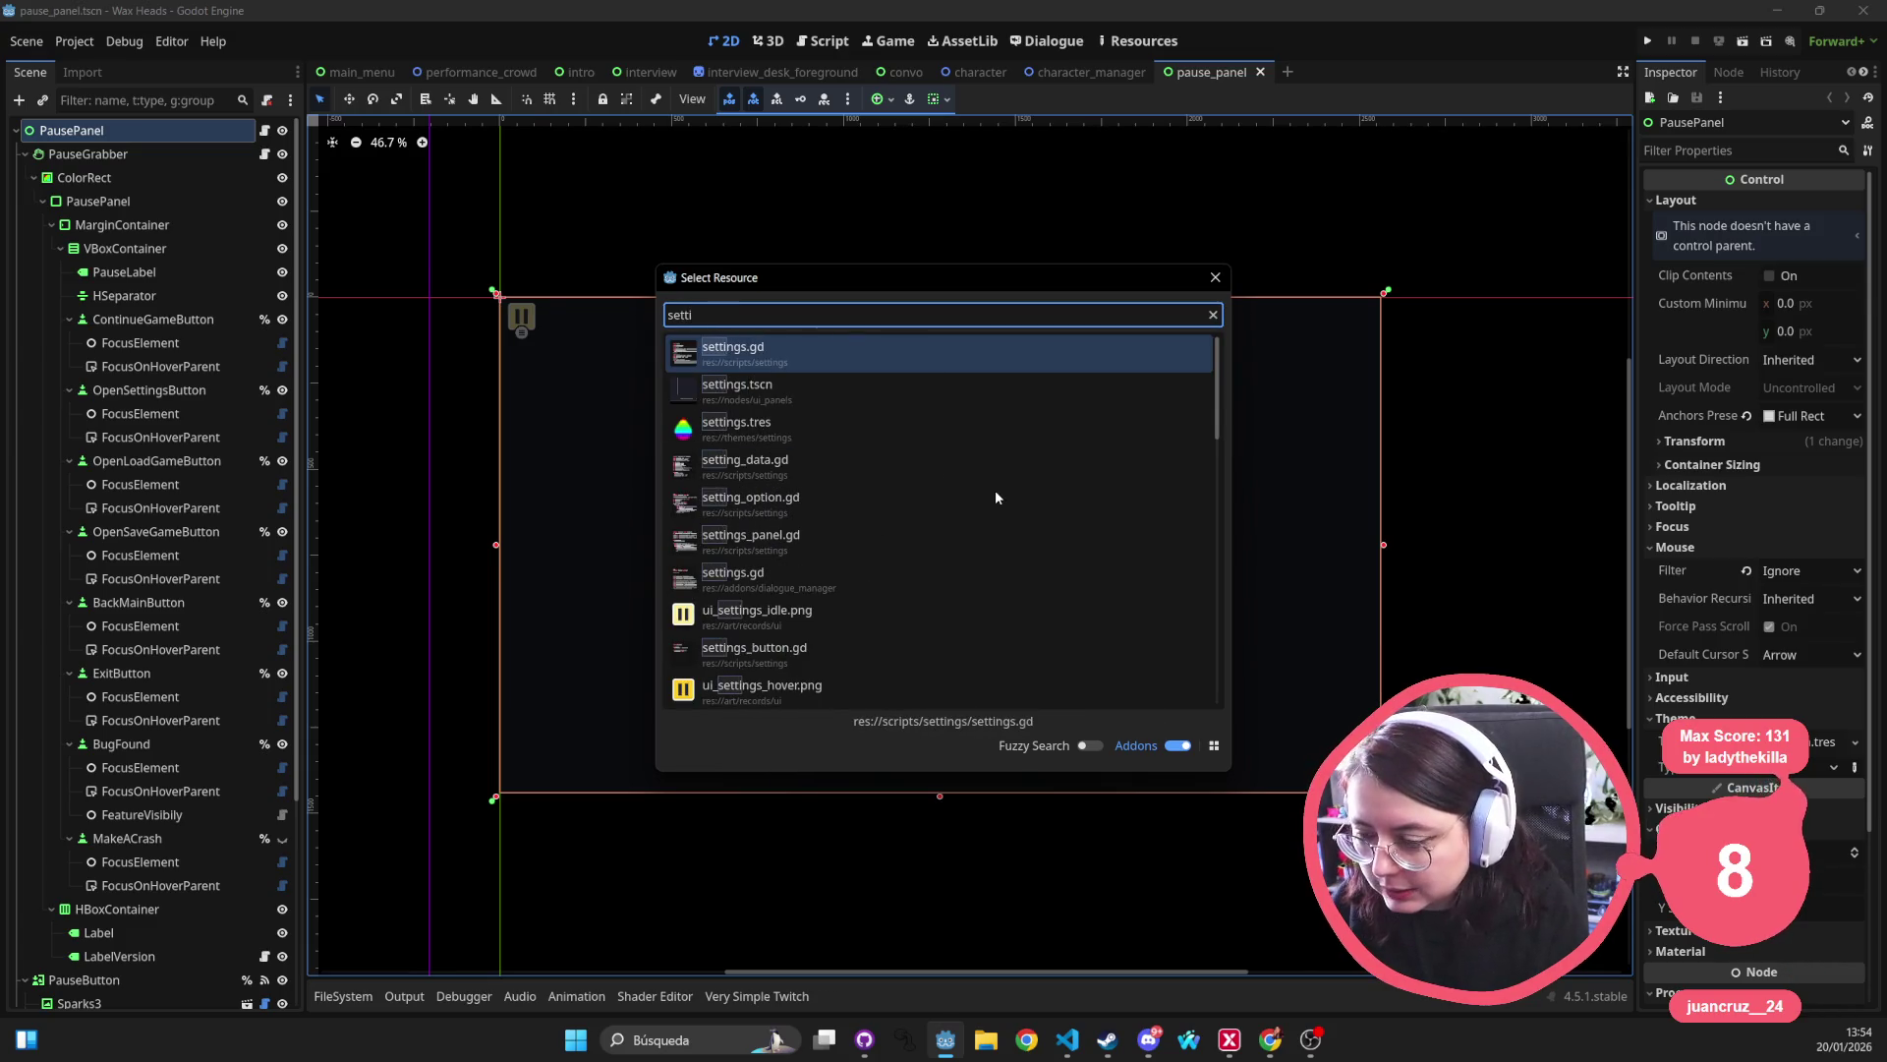
{"action": "key", "text": "Down"}
{"action": "key", "text": "Return"}
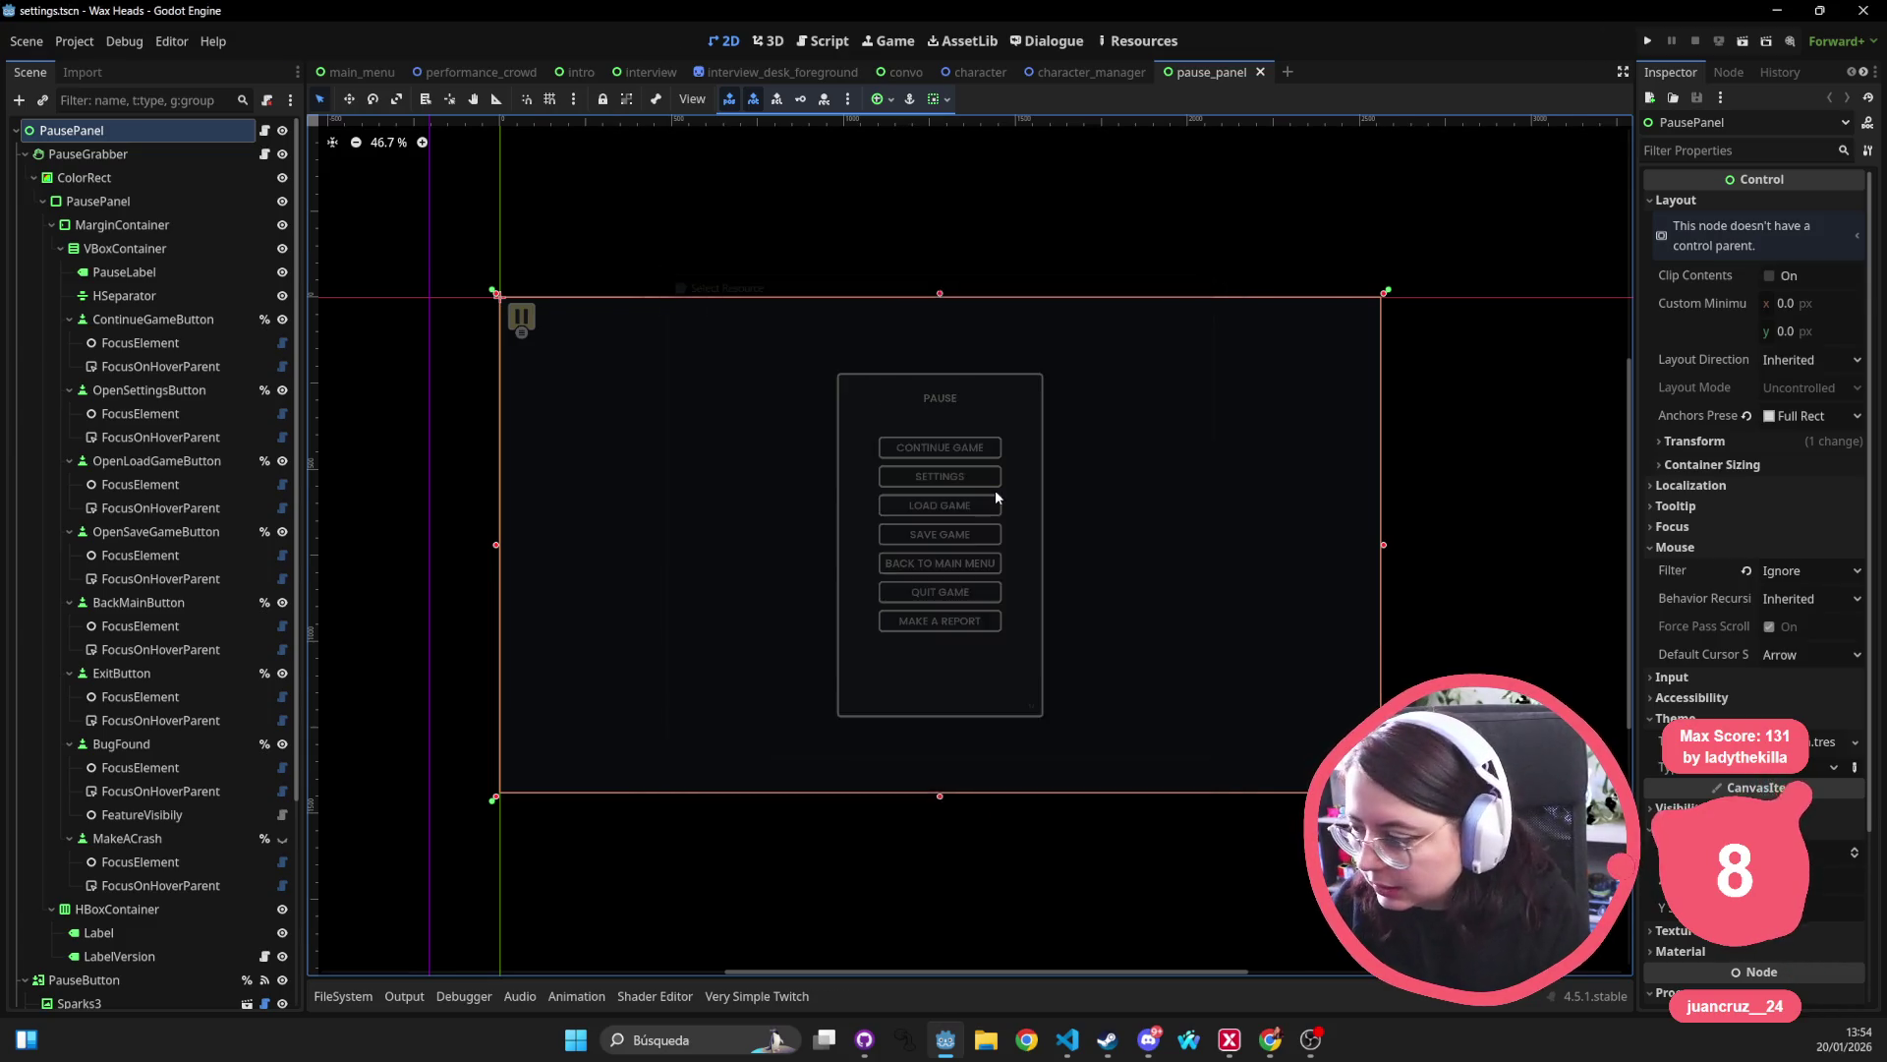
{"action": "left_click", "coordinate": [191, 130]}
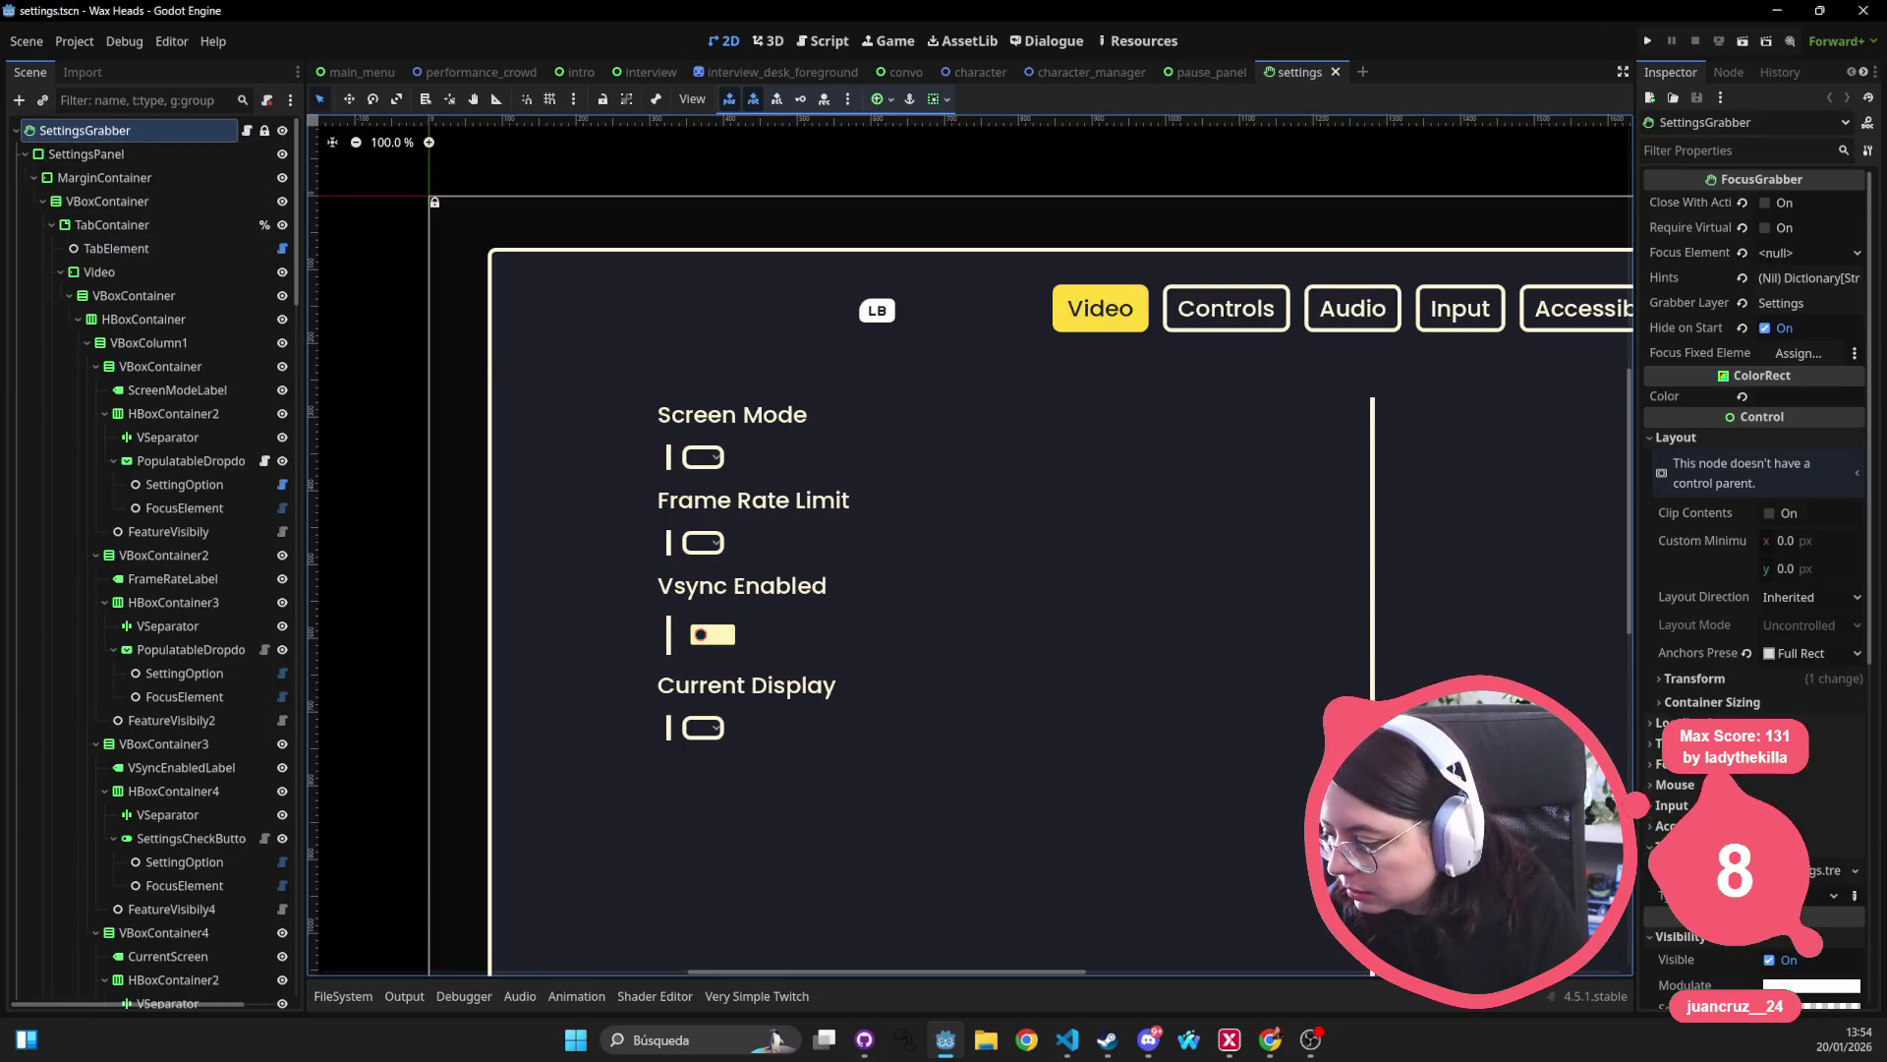
{"action": "scroll", "coordinate": [1755, 590], "scroll_direction": "down", "scroll_amount": 5}
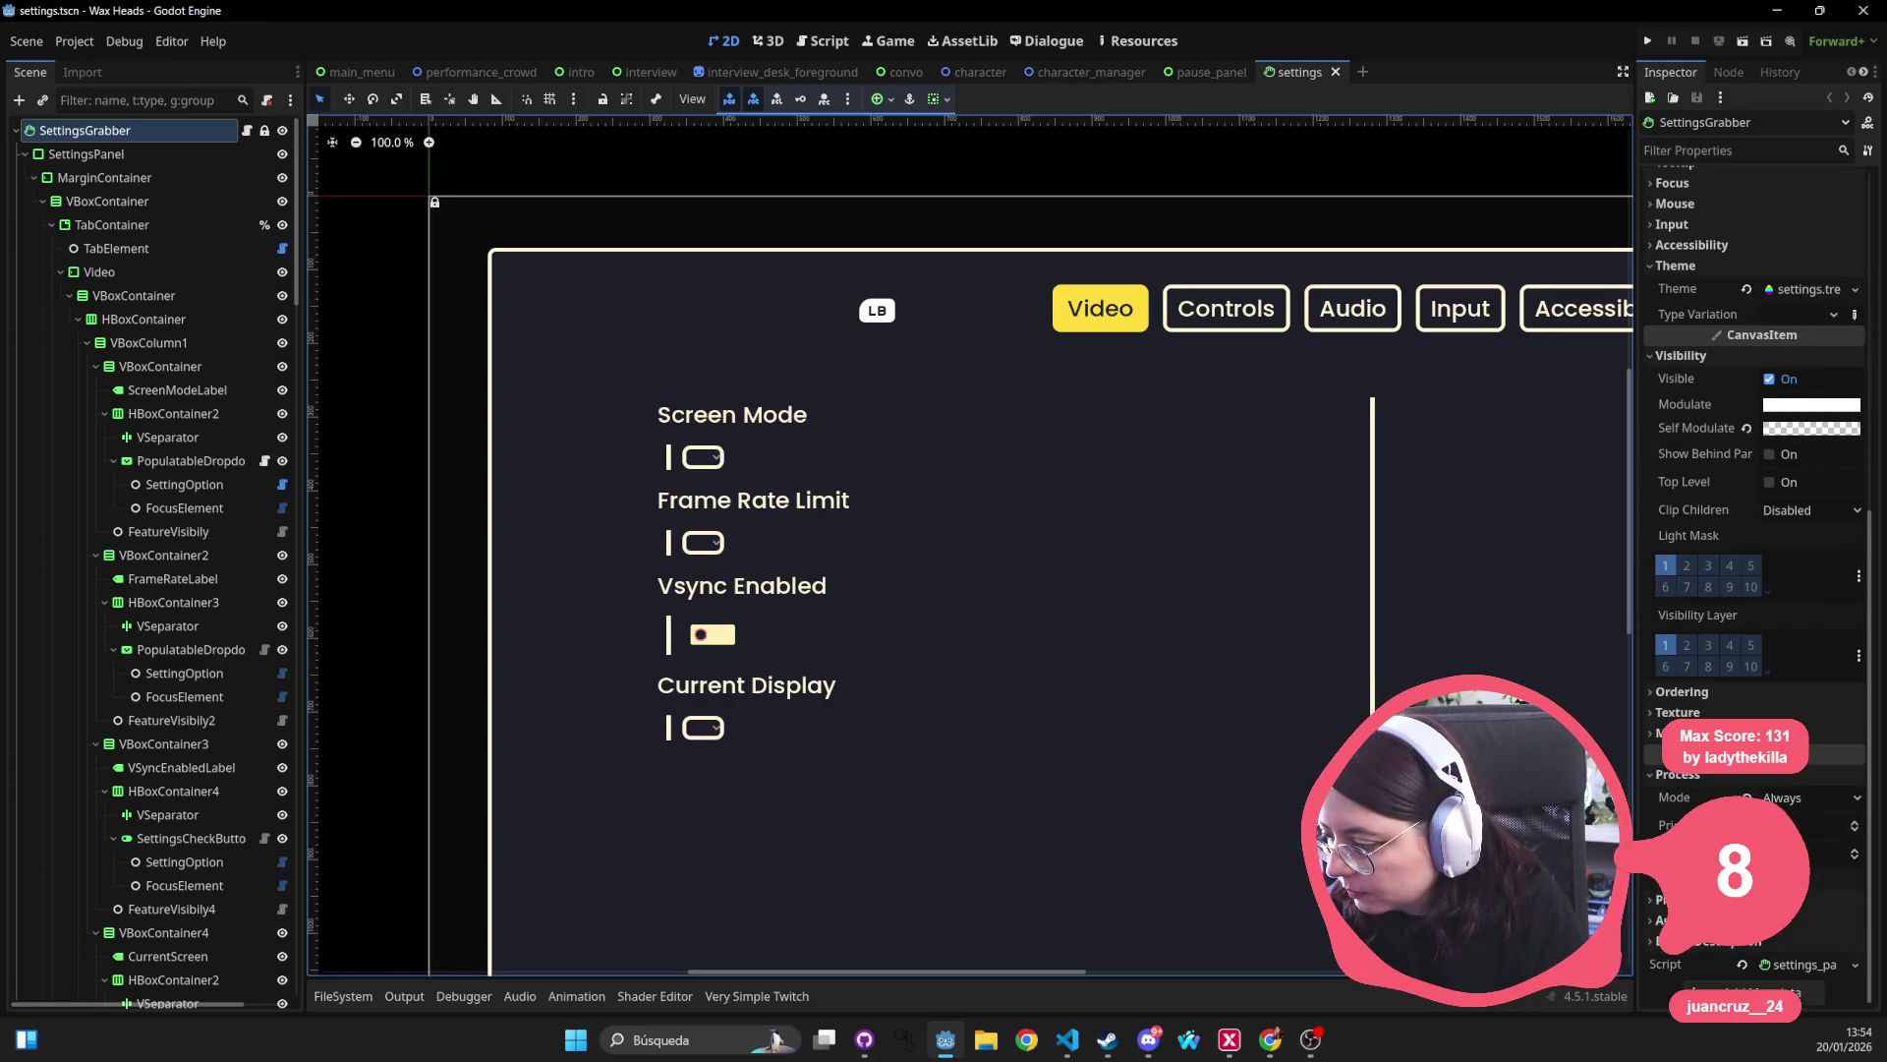
{"action": "left_click", "coordinate": [1691, 877]}
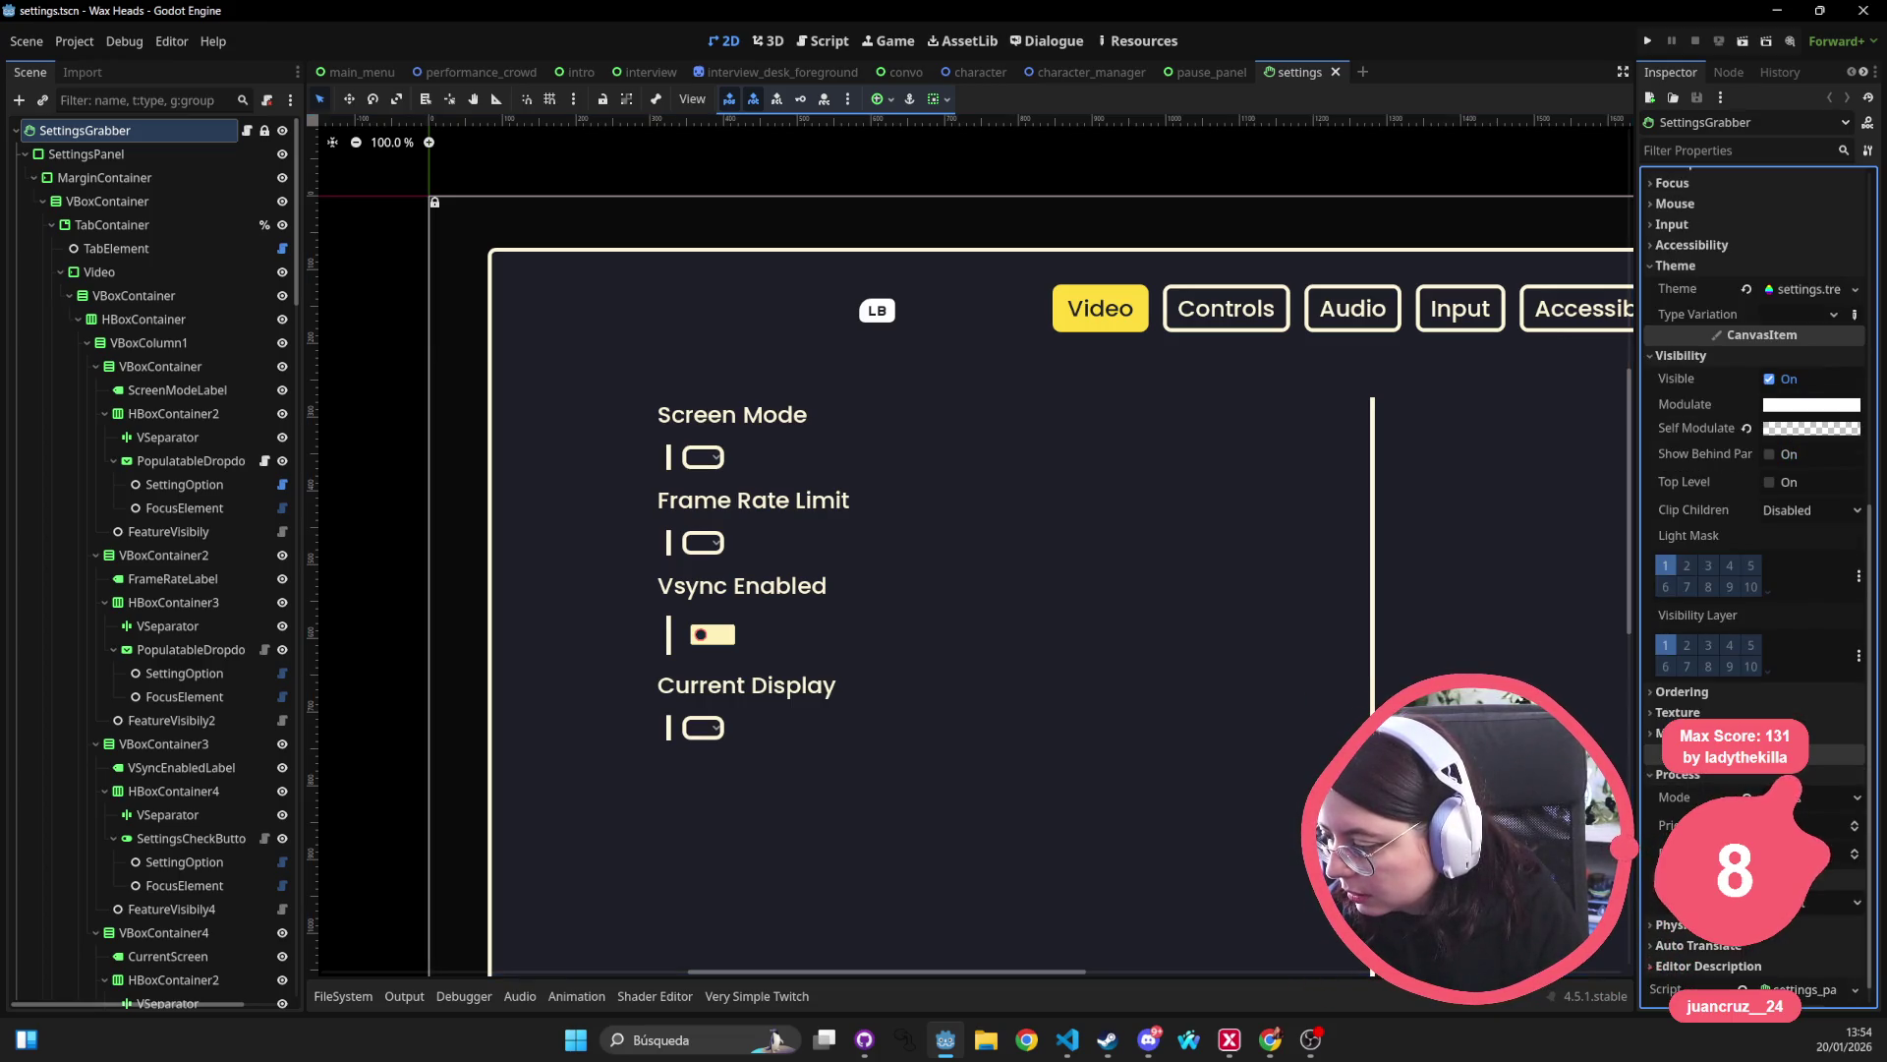
{"action": "left_click", "coordinate": [1724, 693]}
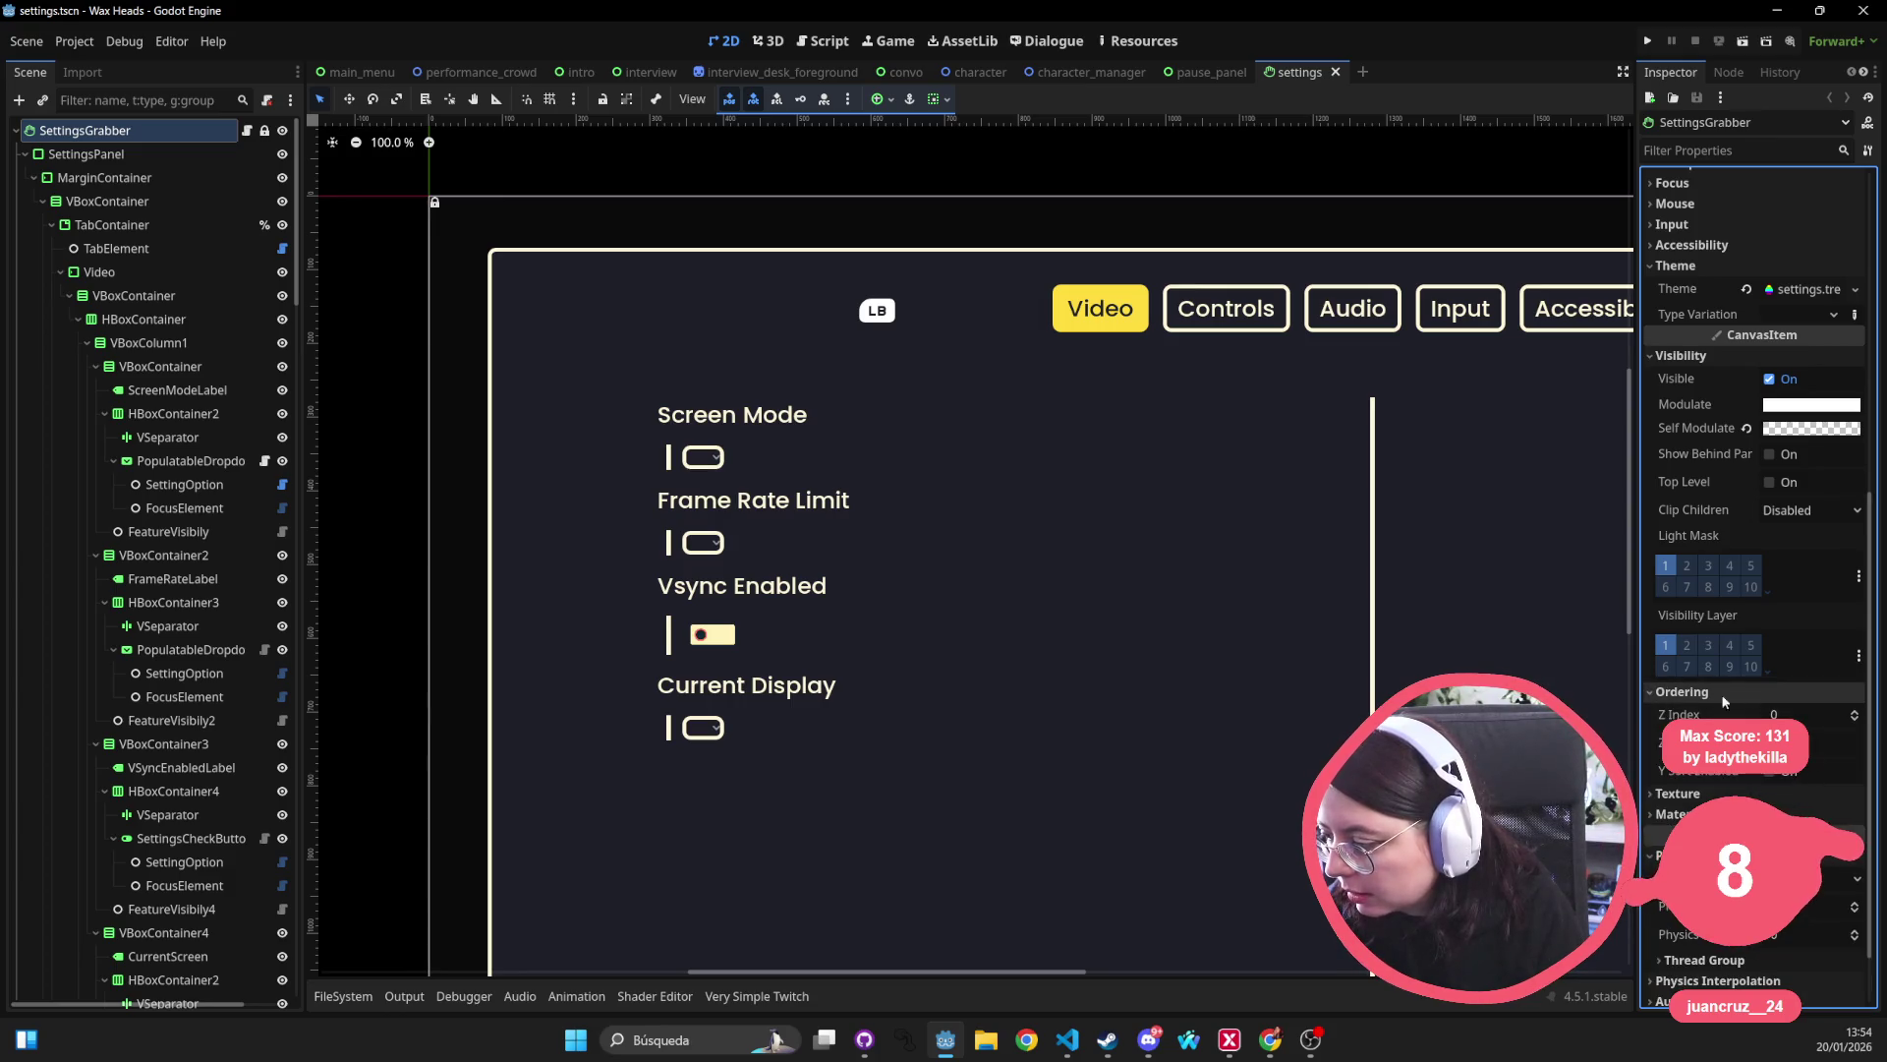
{"action": "left_click", "coordinate": [1779, 714]}
{"action": "type", "text": "10"}
{"action": "key", "text": "Return"}
{"action": "left_click", "coordinate": [668, 374]}
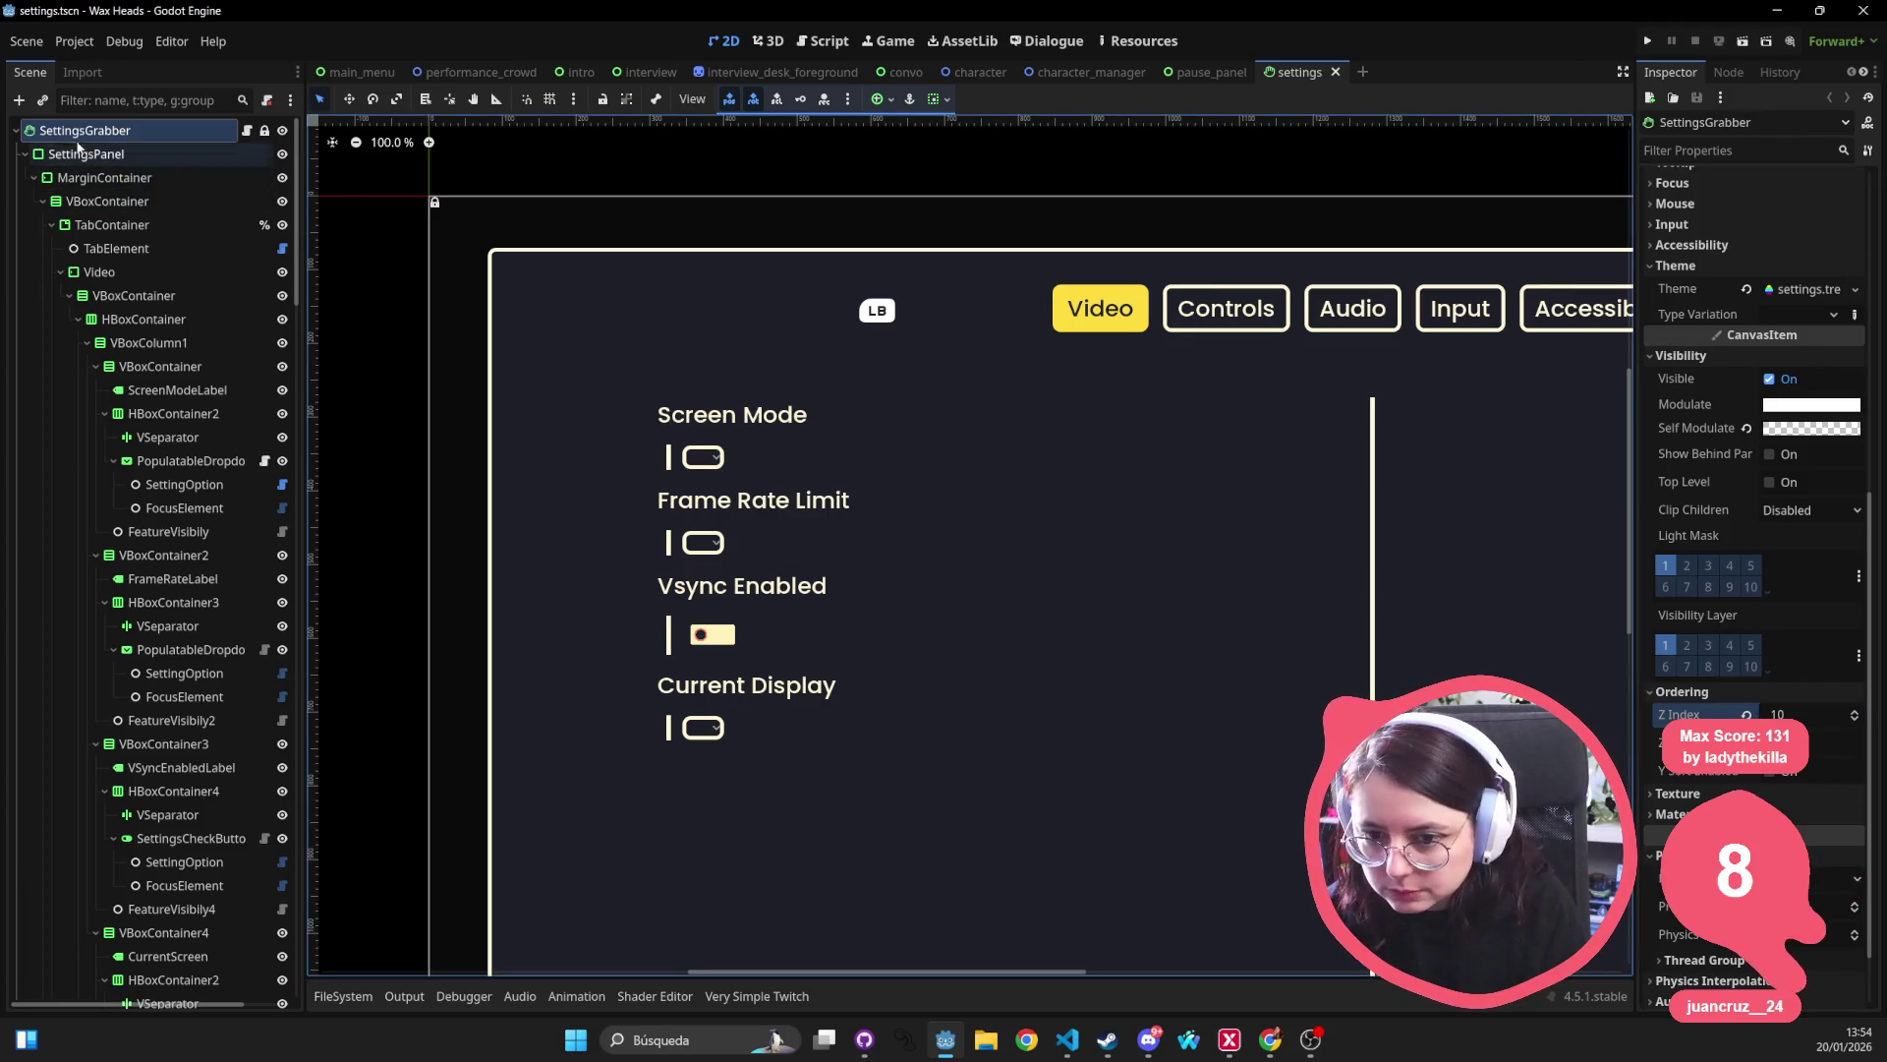
{"action": "left_click", "coordinate": [17, 131]}
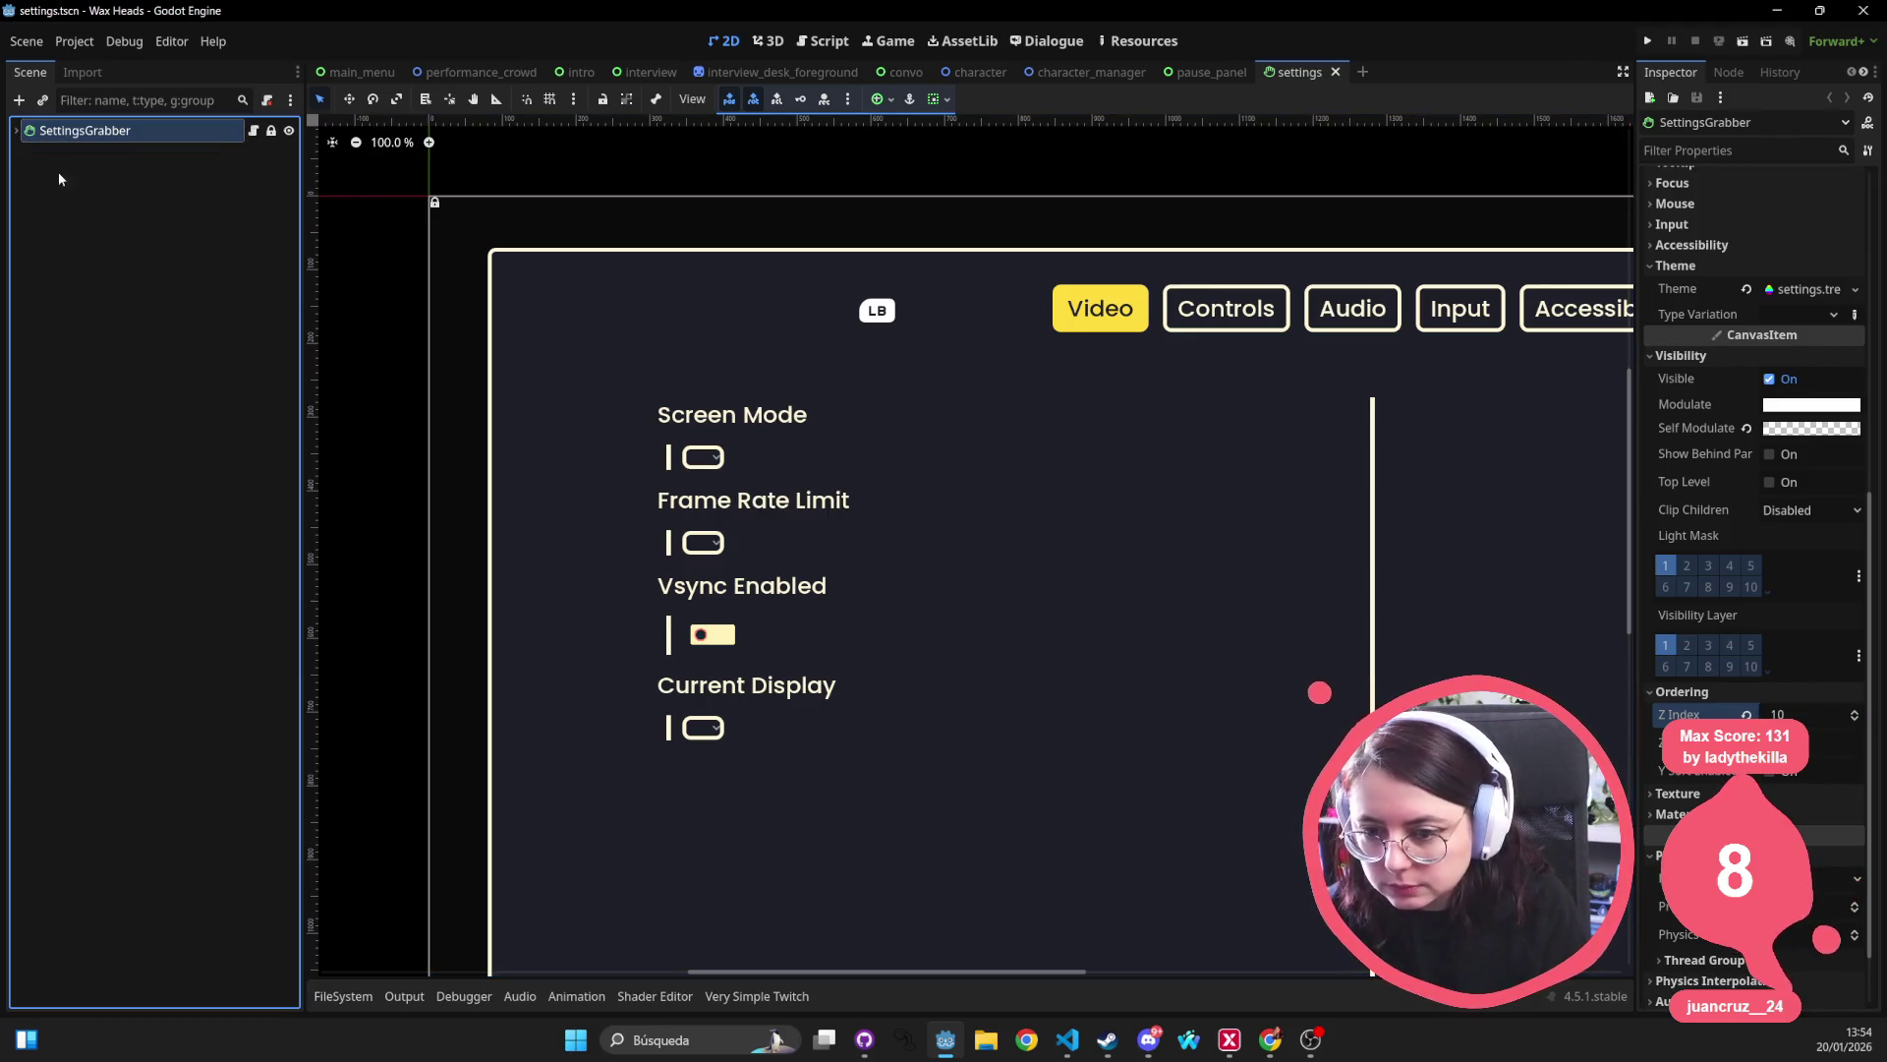
Run the Wax Heads project and start a new game from the main menu.
{"action": "left_click", "coordinate": [1649, 41]}
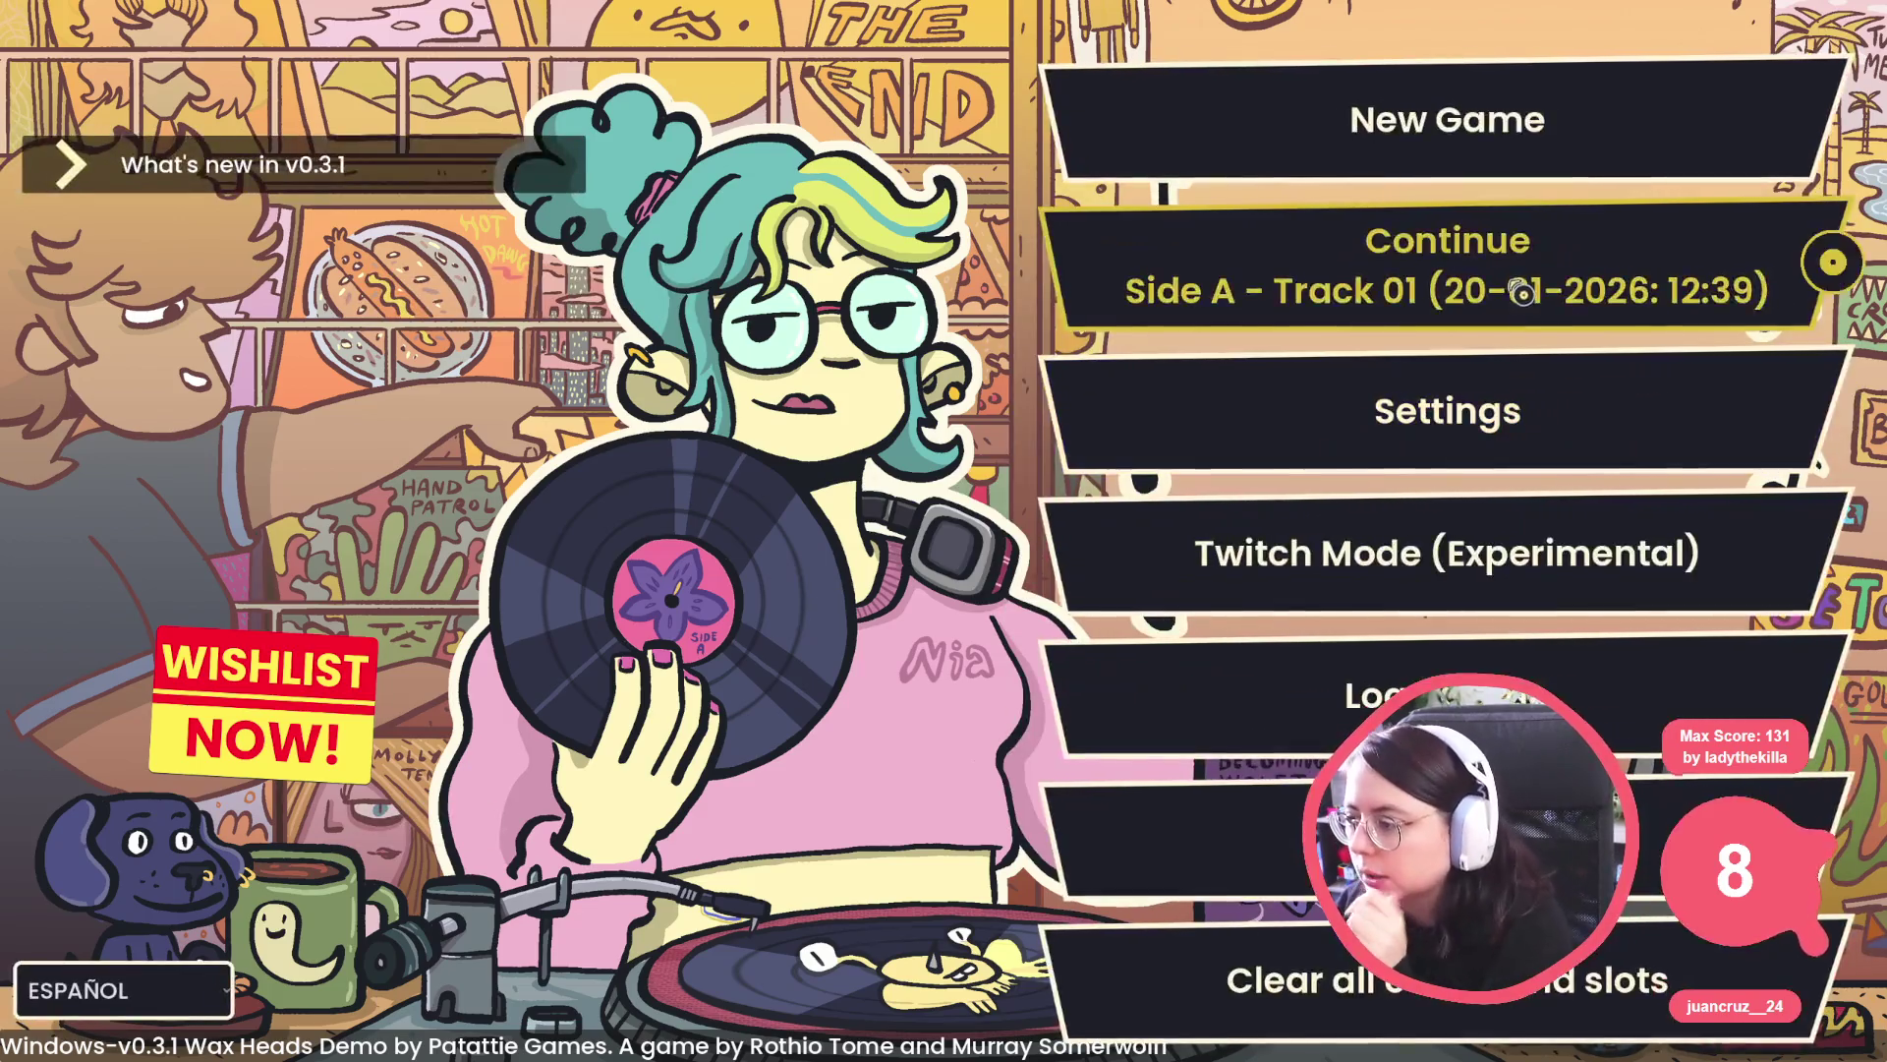
{"action": "left_click", "coordinate": [1522, 292]}
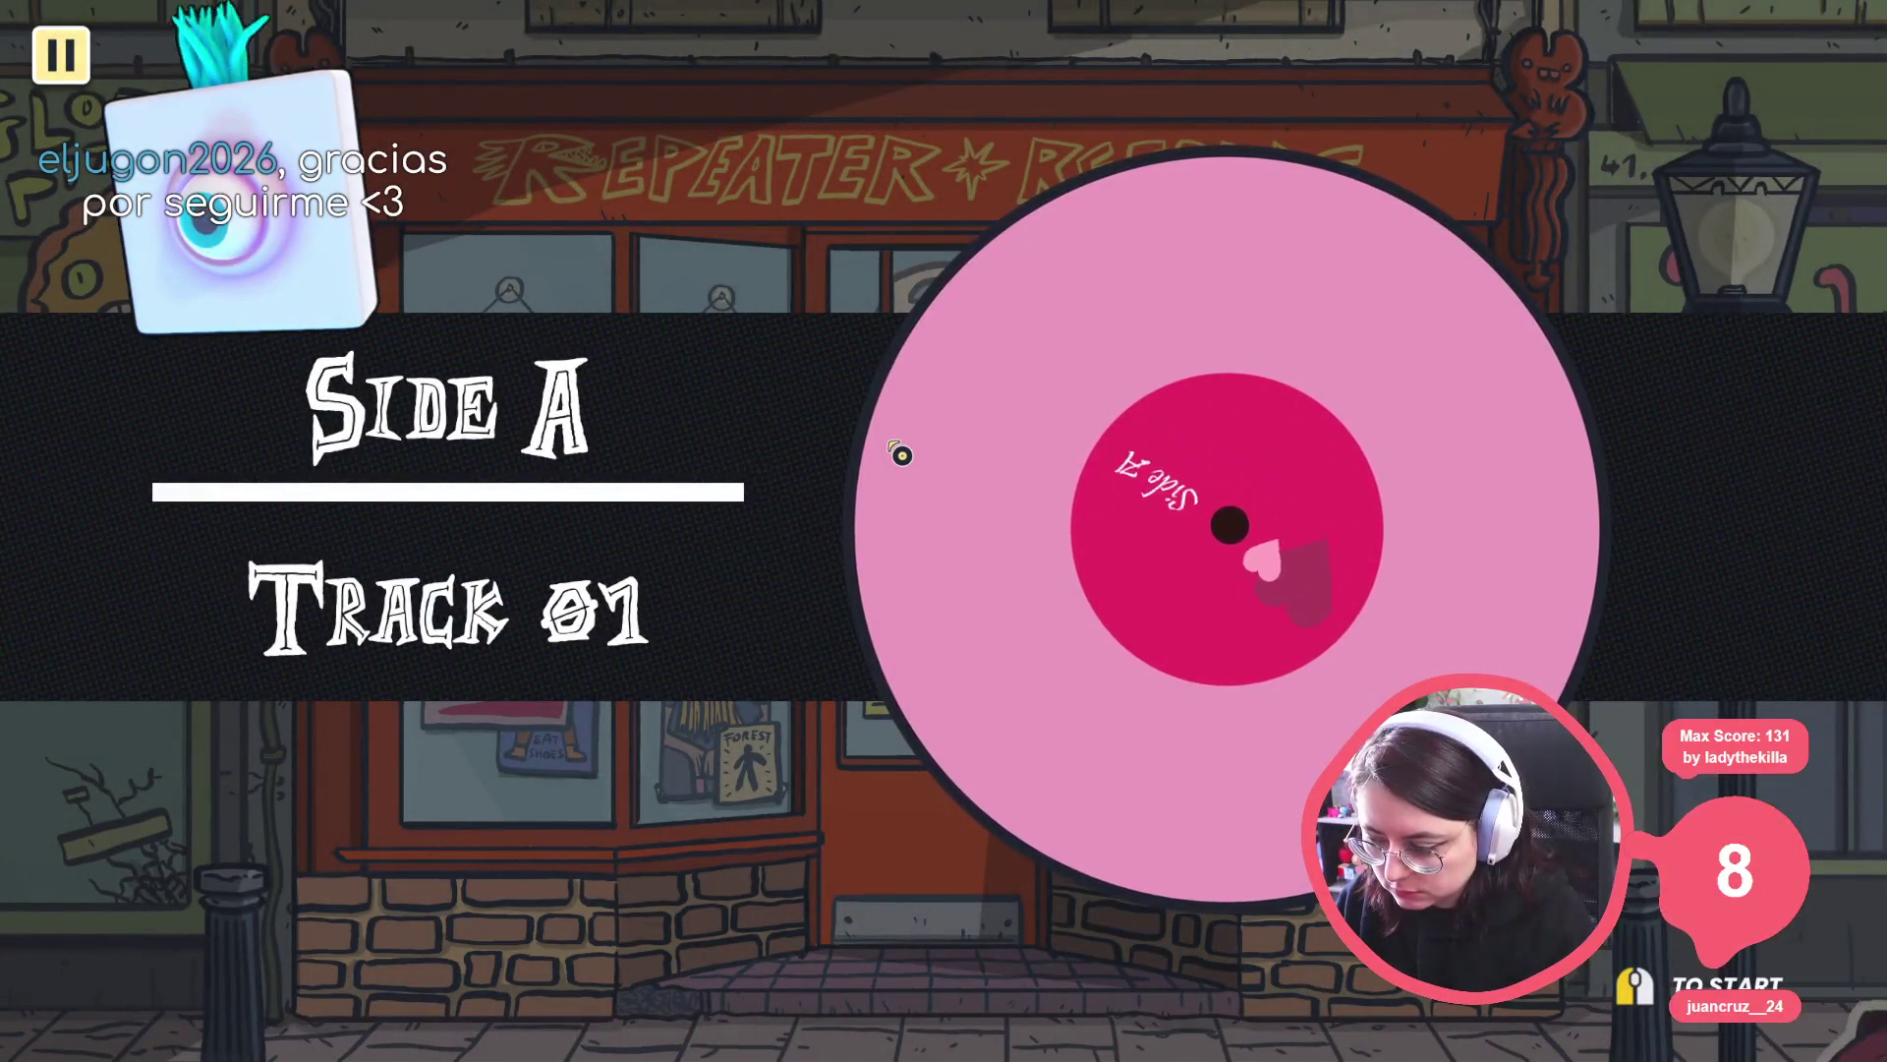
Pass the title card and advance Morgan's dialogue, choosing "Don't fire me!".
{"action": "left_click", "coordinate": [901, 454]}
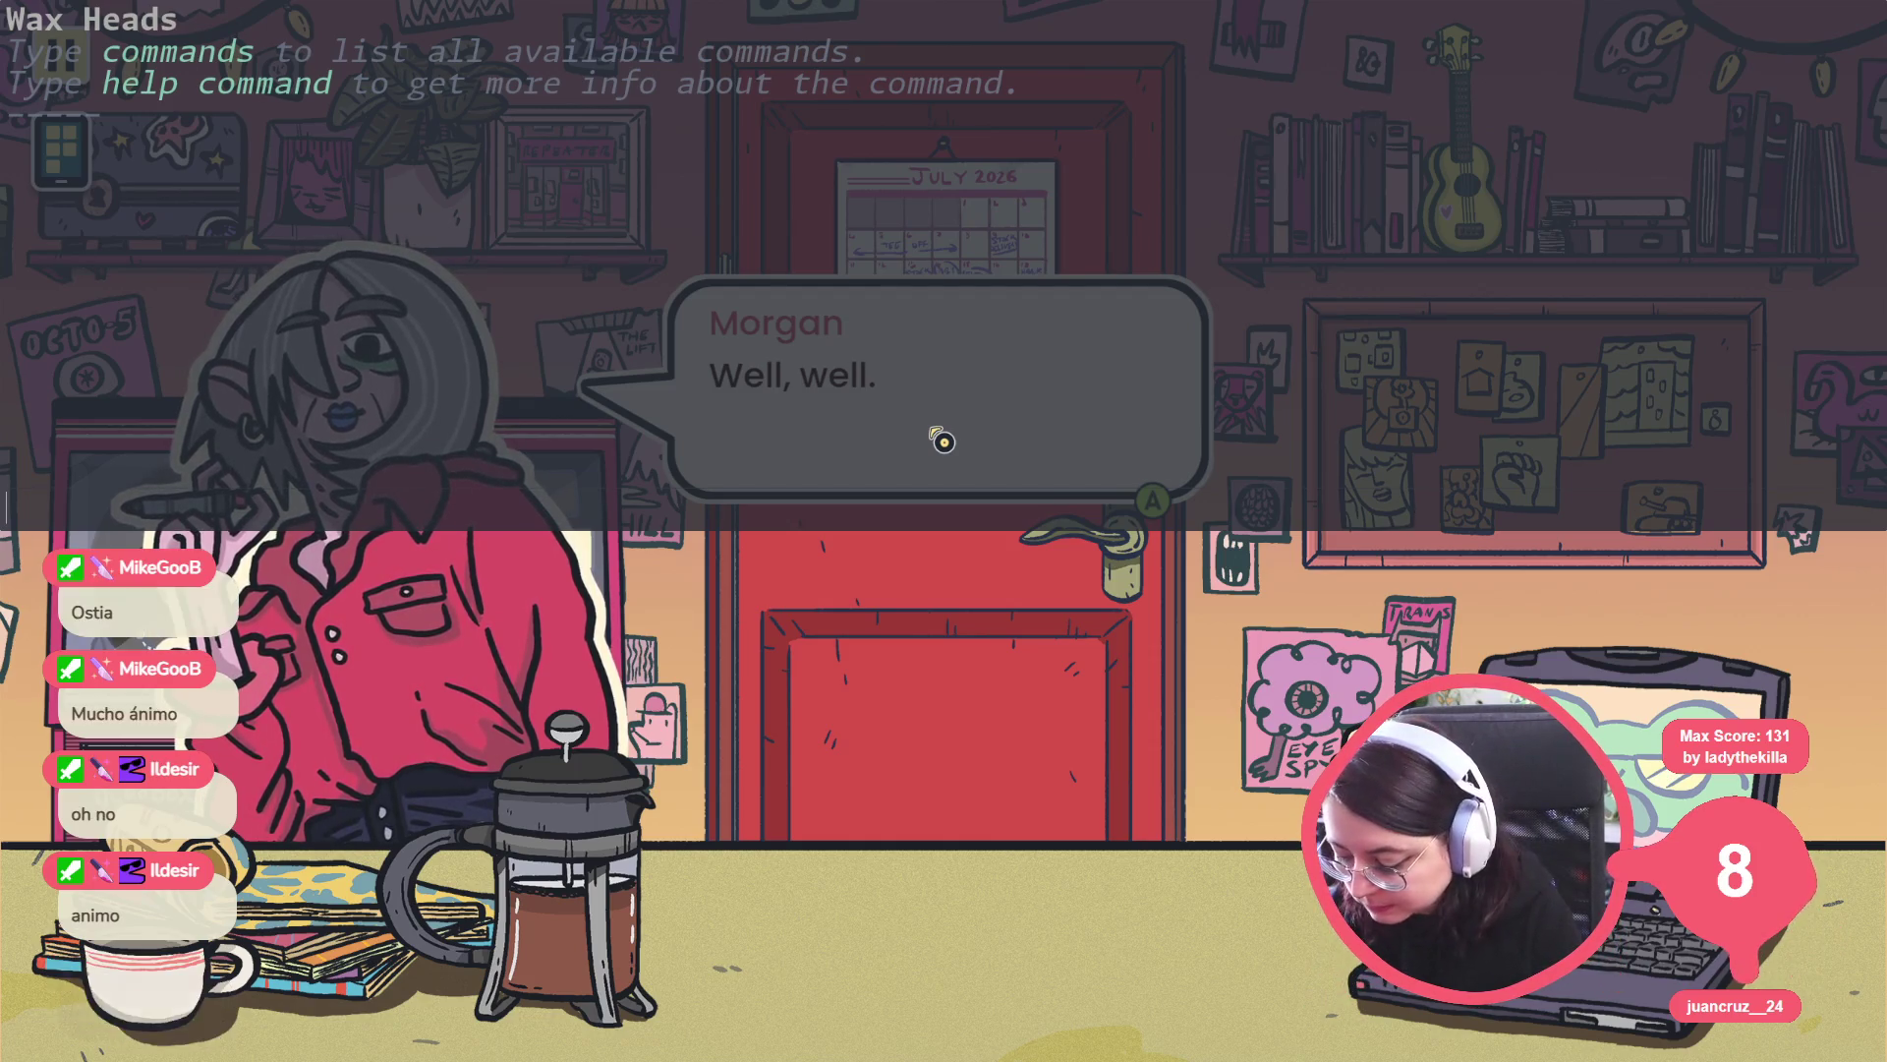
{"action": "key", "text": "grave"}
{"action": "key", "text": "grave"}
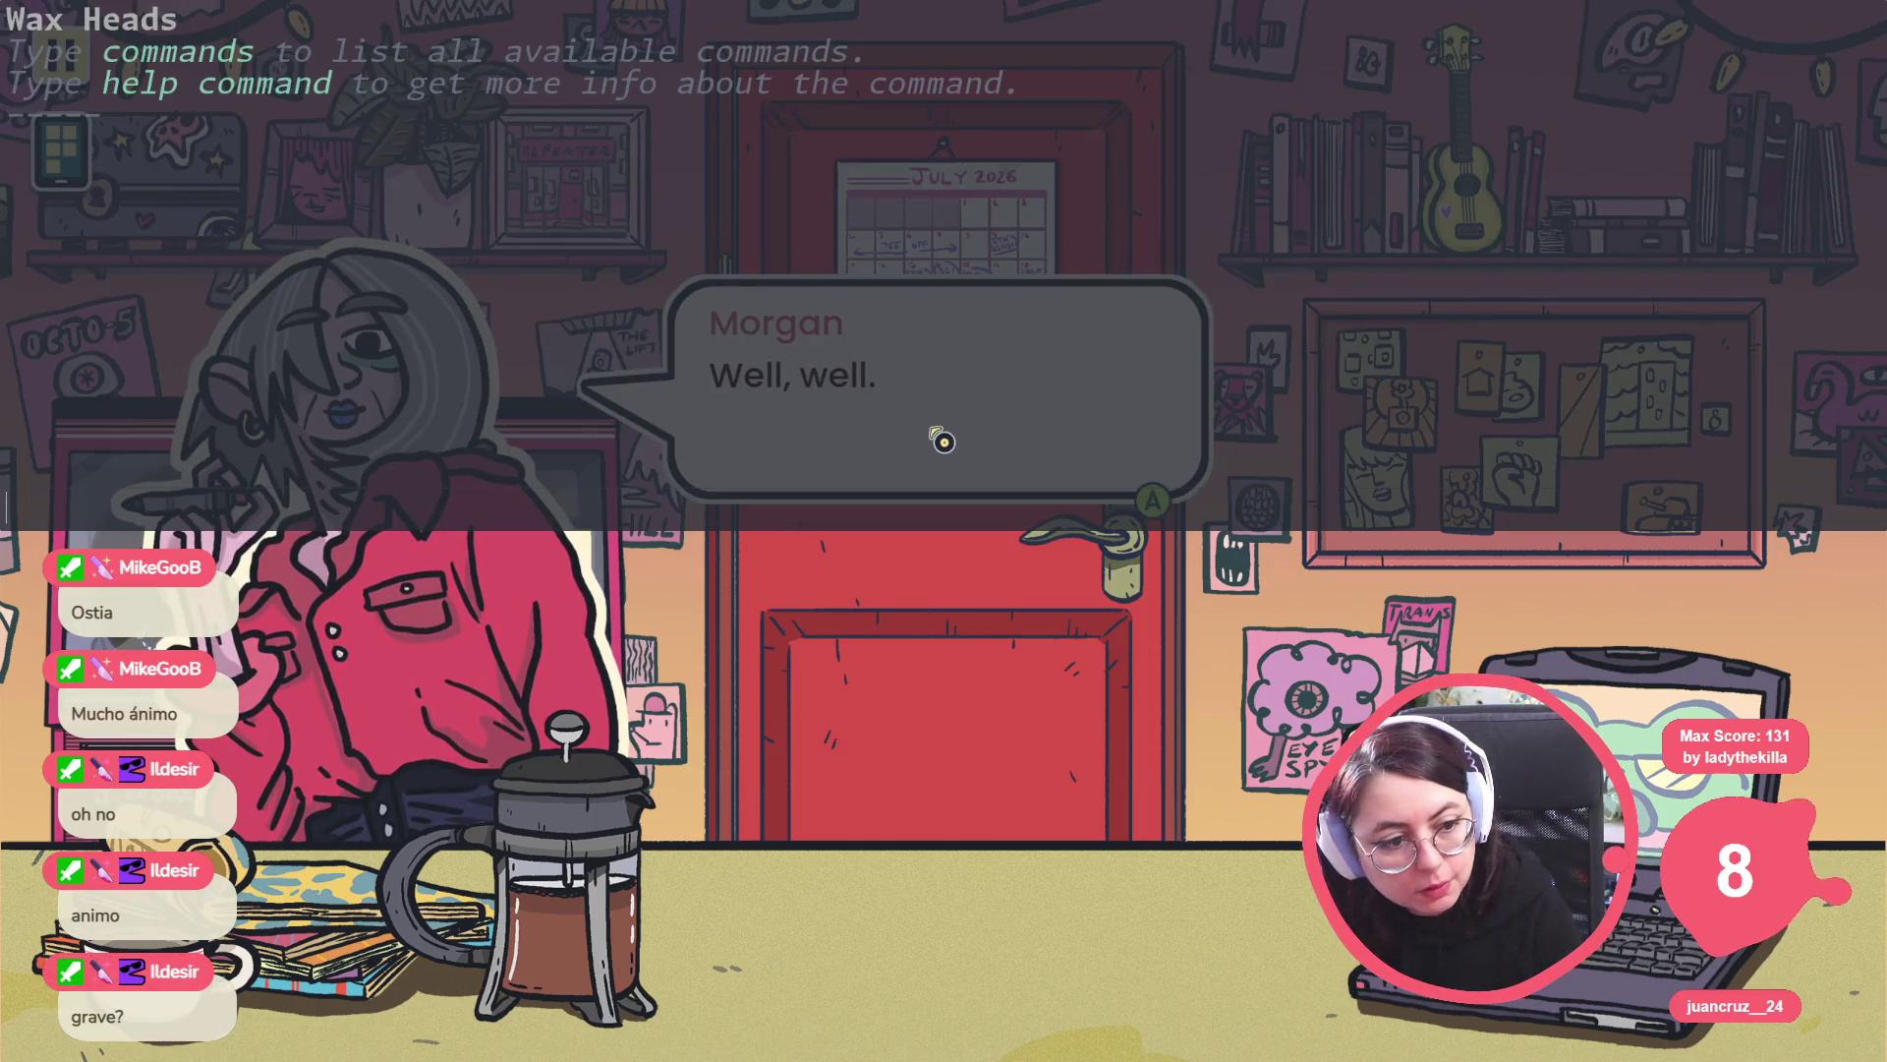
{"action": "key", "text": "grave"}
{"action": "key", "text": "grave"}
{"action": "key", "text": "grave"}
{"action": "left_click", "coordinate": [942, 441]}
{"action": "left_click", "coordinate": [943, 442]}
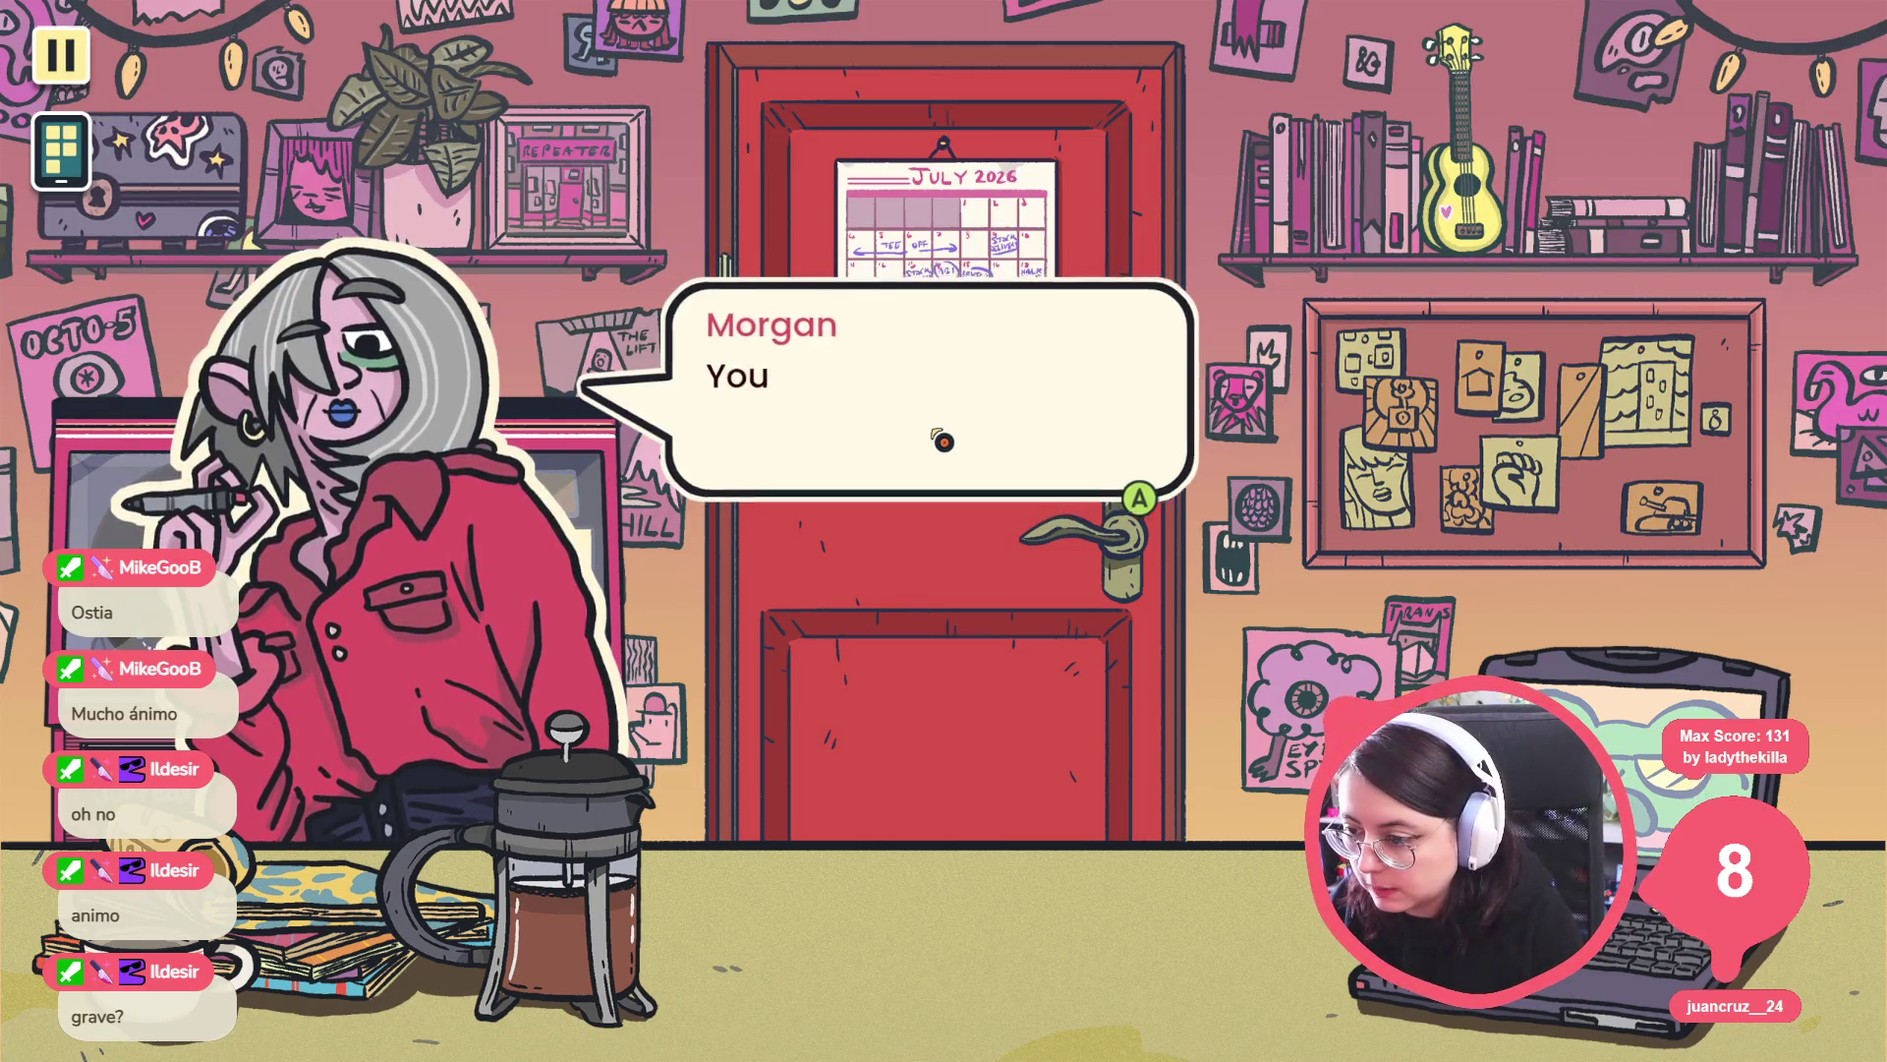
{"action": "left_click", "coordinate": [942, 441]}
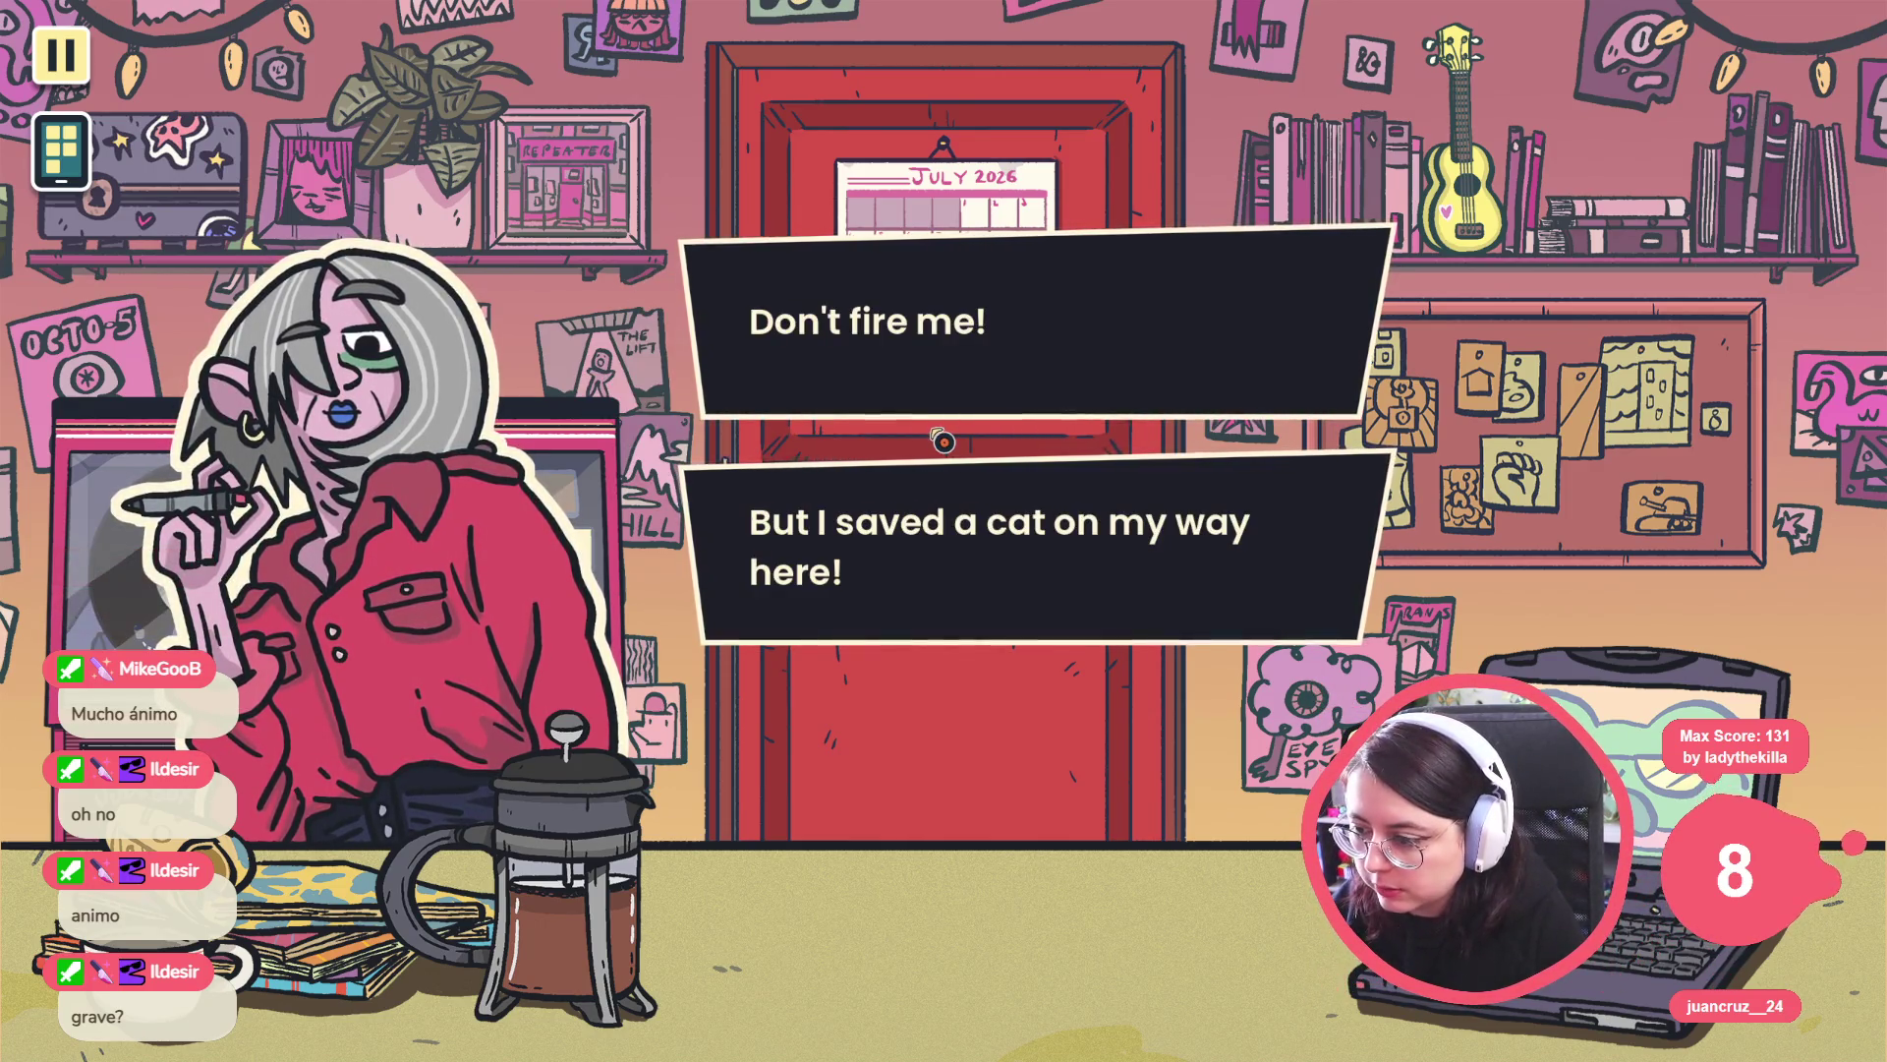
{"action": "left_click", "coordinate": [970, 342]}
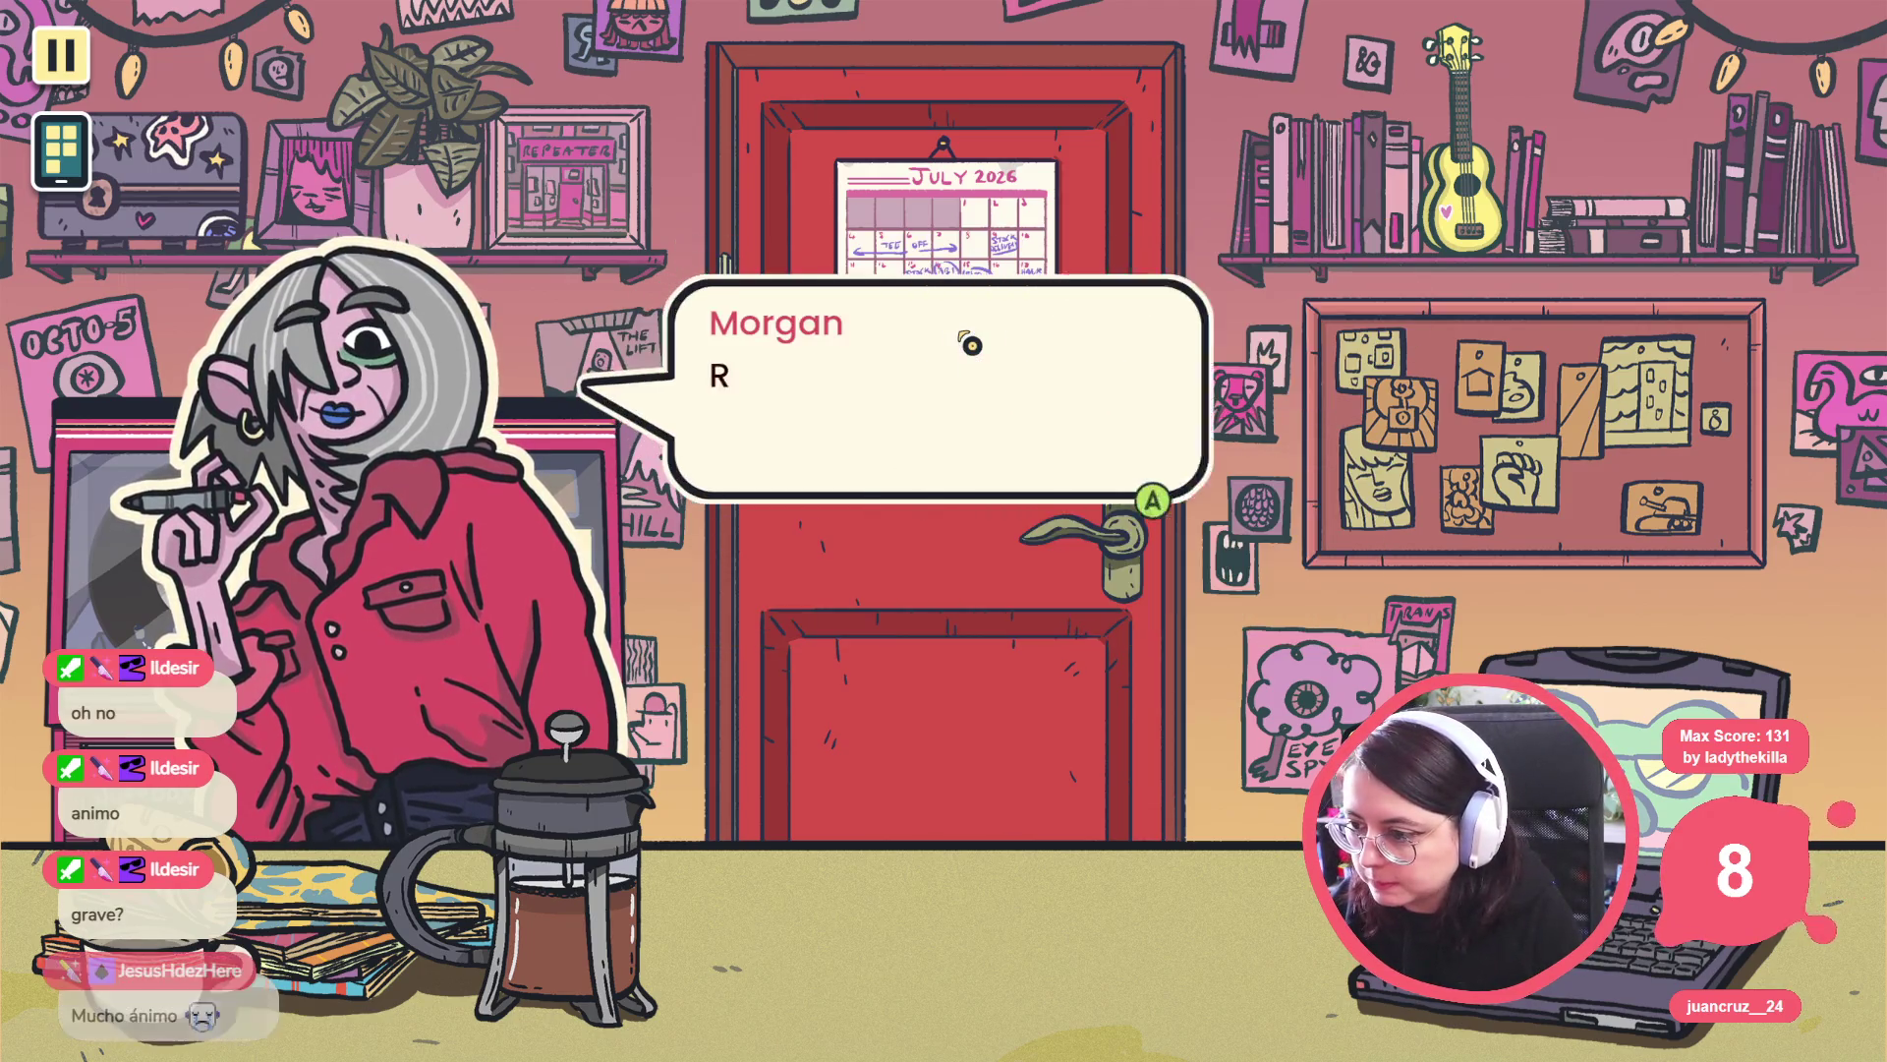
Continue Morgan's dialogue past the !!! reaction to the staff room line.
{"action": "left_click", "coordinate": [435, 710]}
{"action": "left_click", "coordinate": [436, 710]}
{"action": "left_click", "coordinate": [435, 710]}
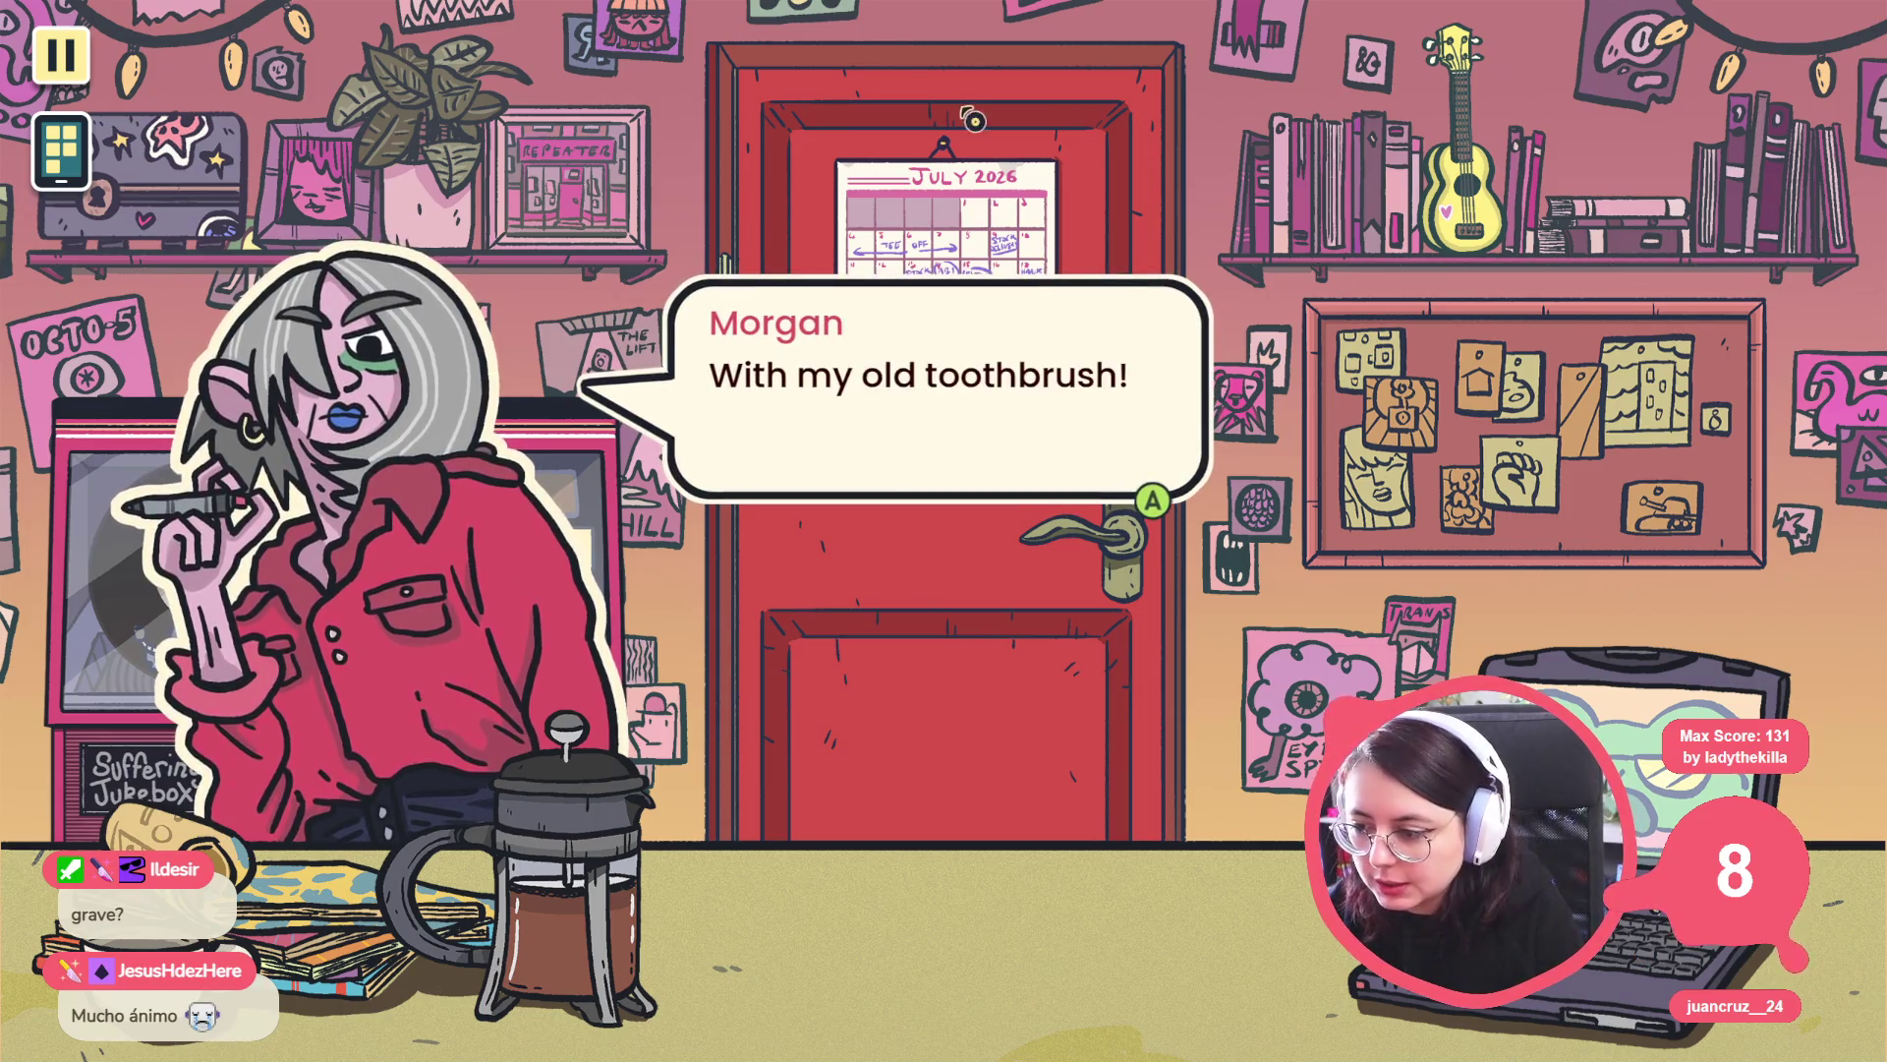
{"action": "left_click", "coordinate": [953, 271]}
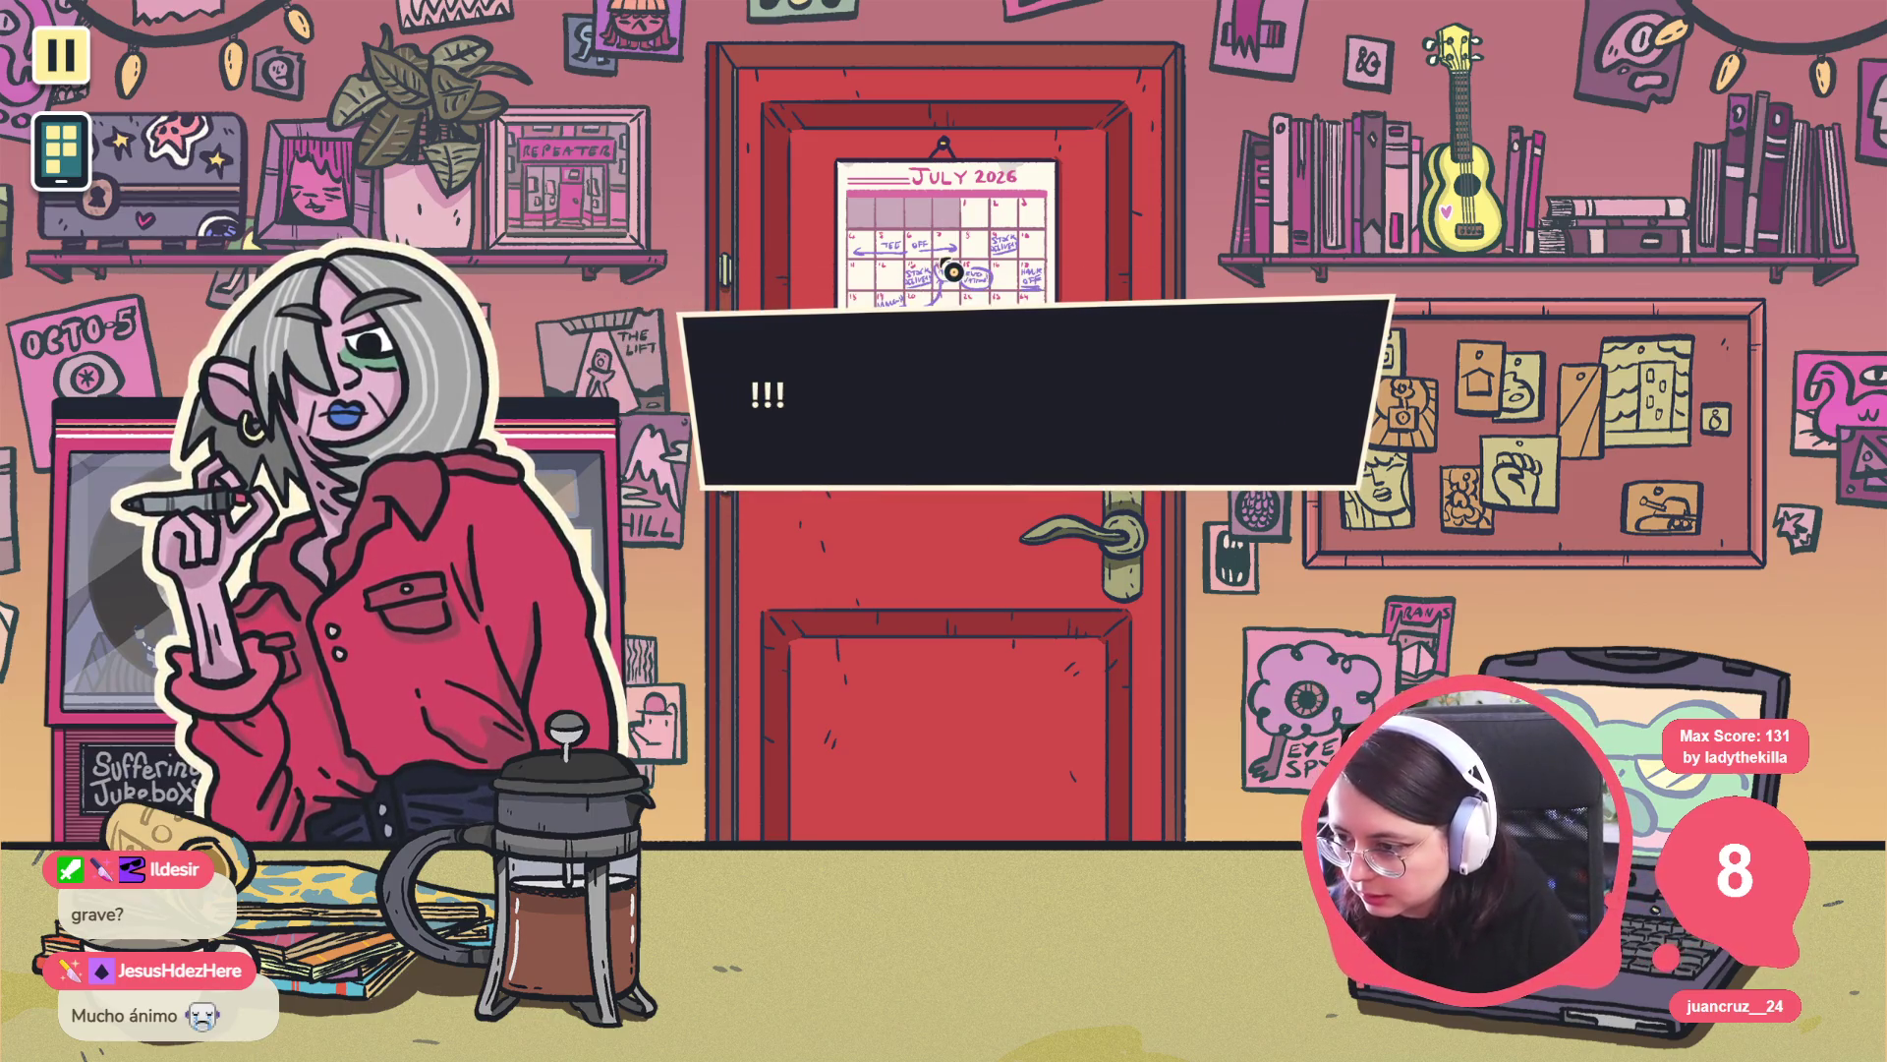
{"action": "left_click", "coordinate": [898, 401]}
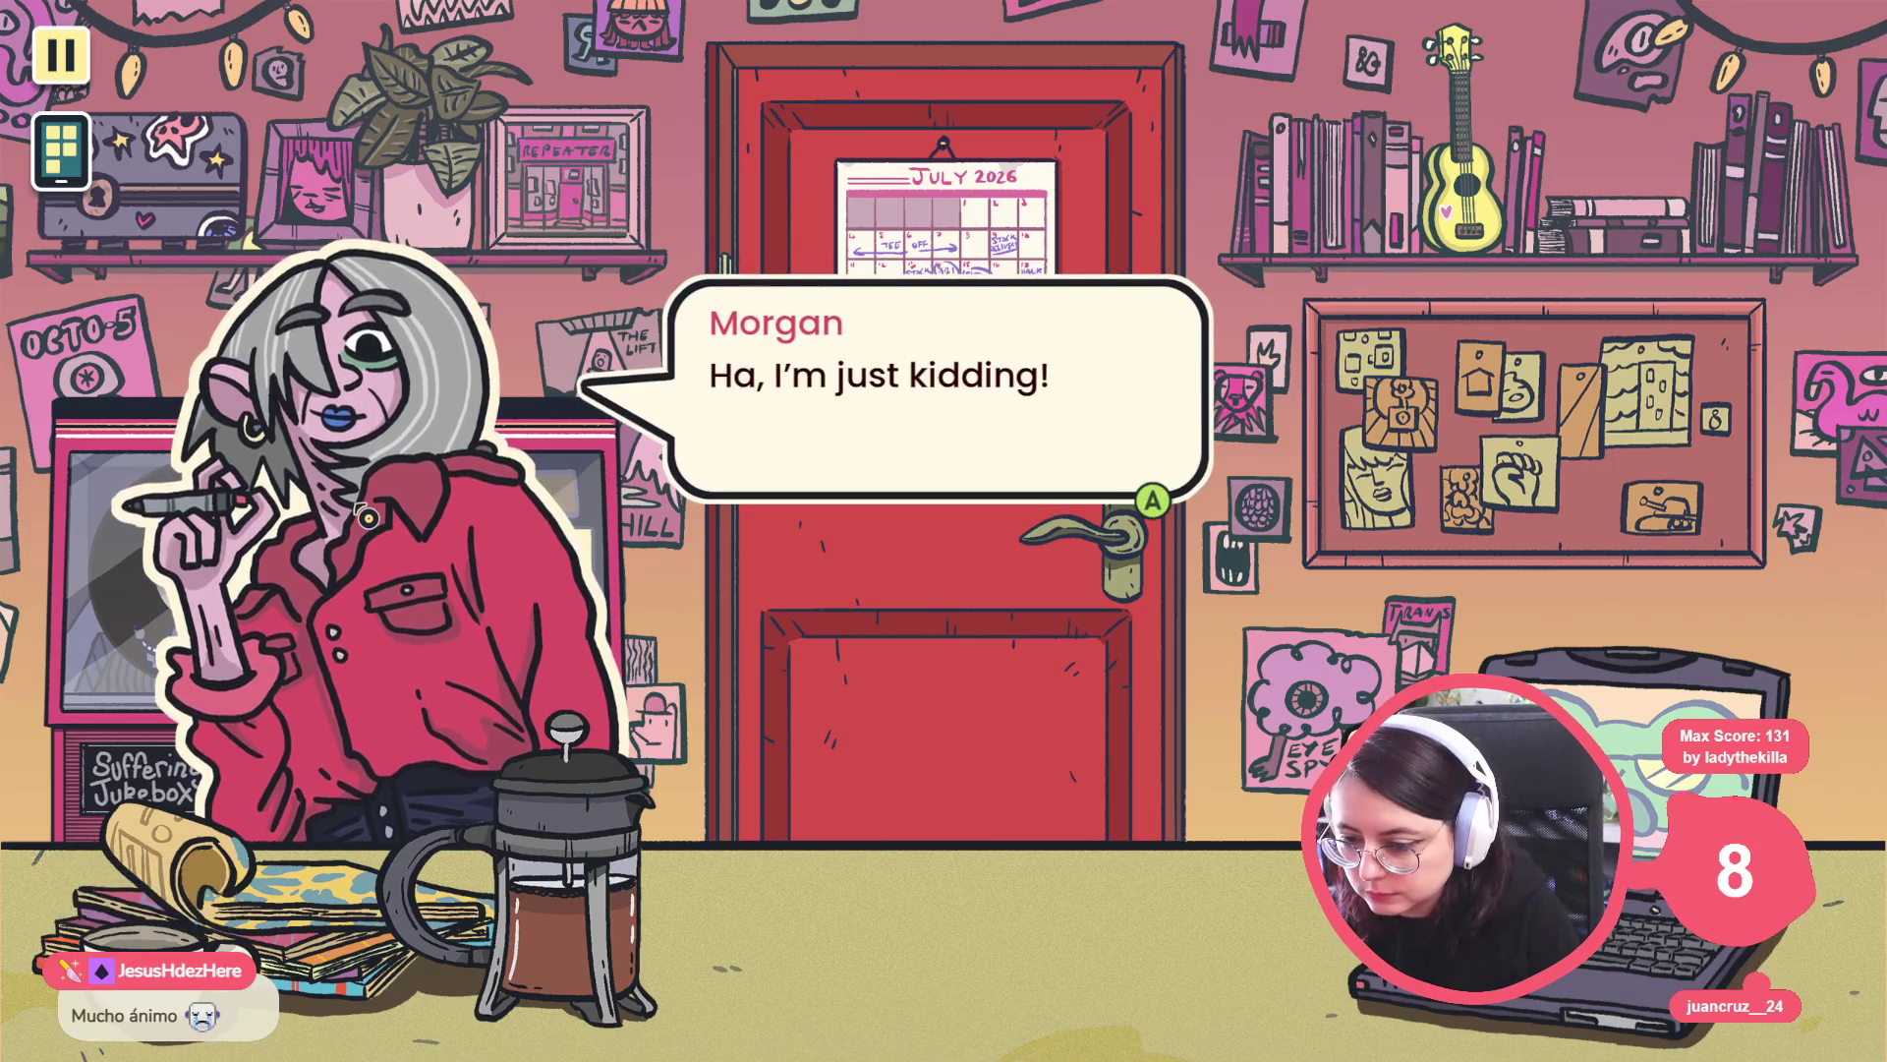
{"action": "left_click", "coordinate": [367, 516]}
{"action": "left_click", "coordinate": [366, 516]}
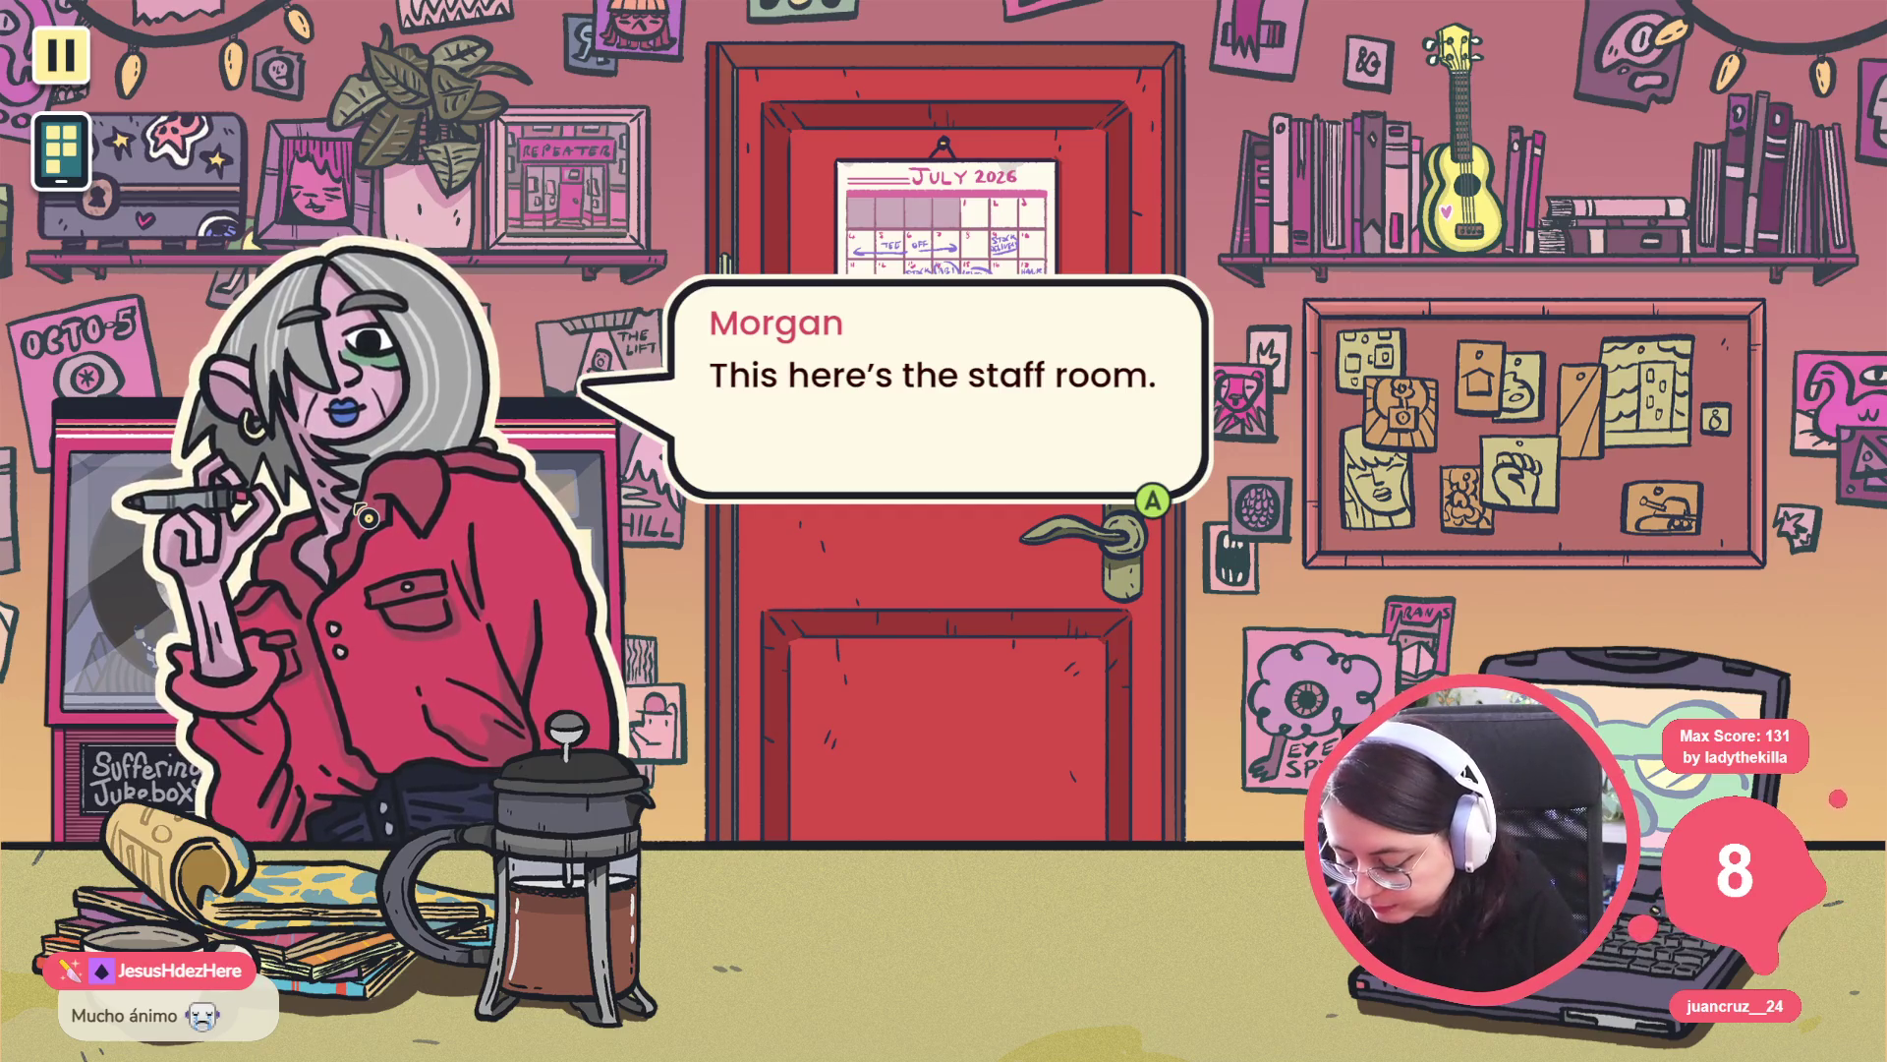
{"action": "key", "text": "grave"}
Run get_days_list in the developer console to list all days.
{"action": "type", "text": "go-"}
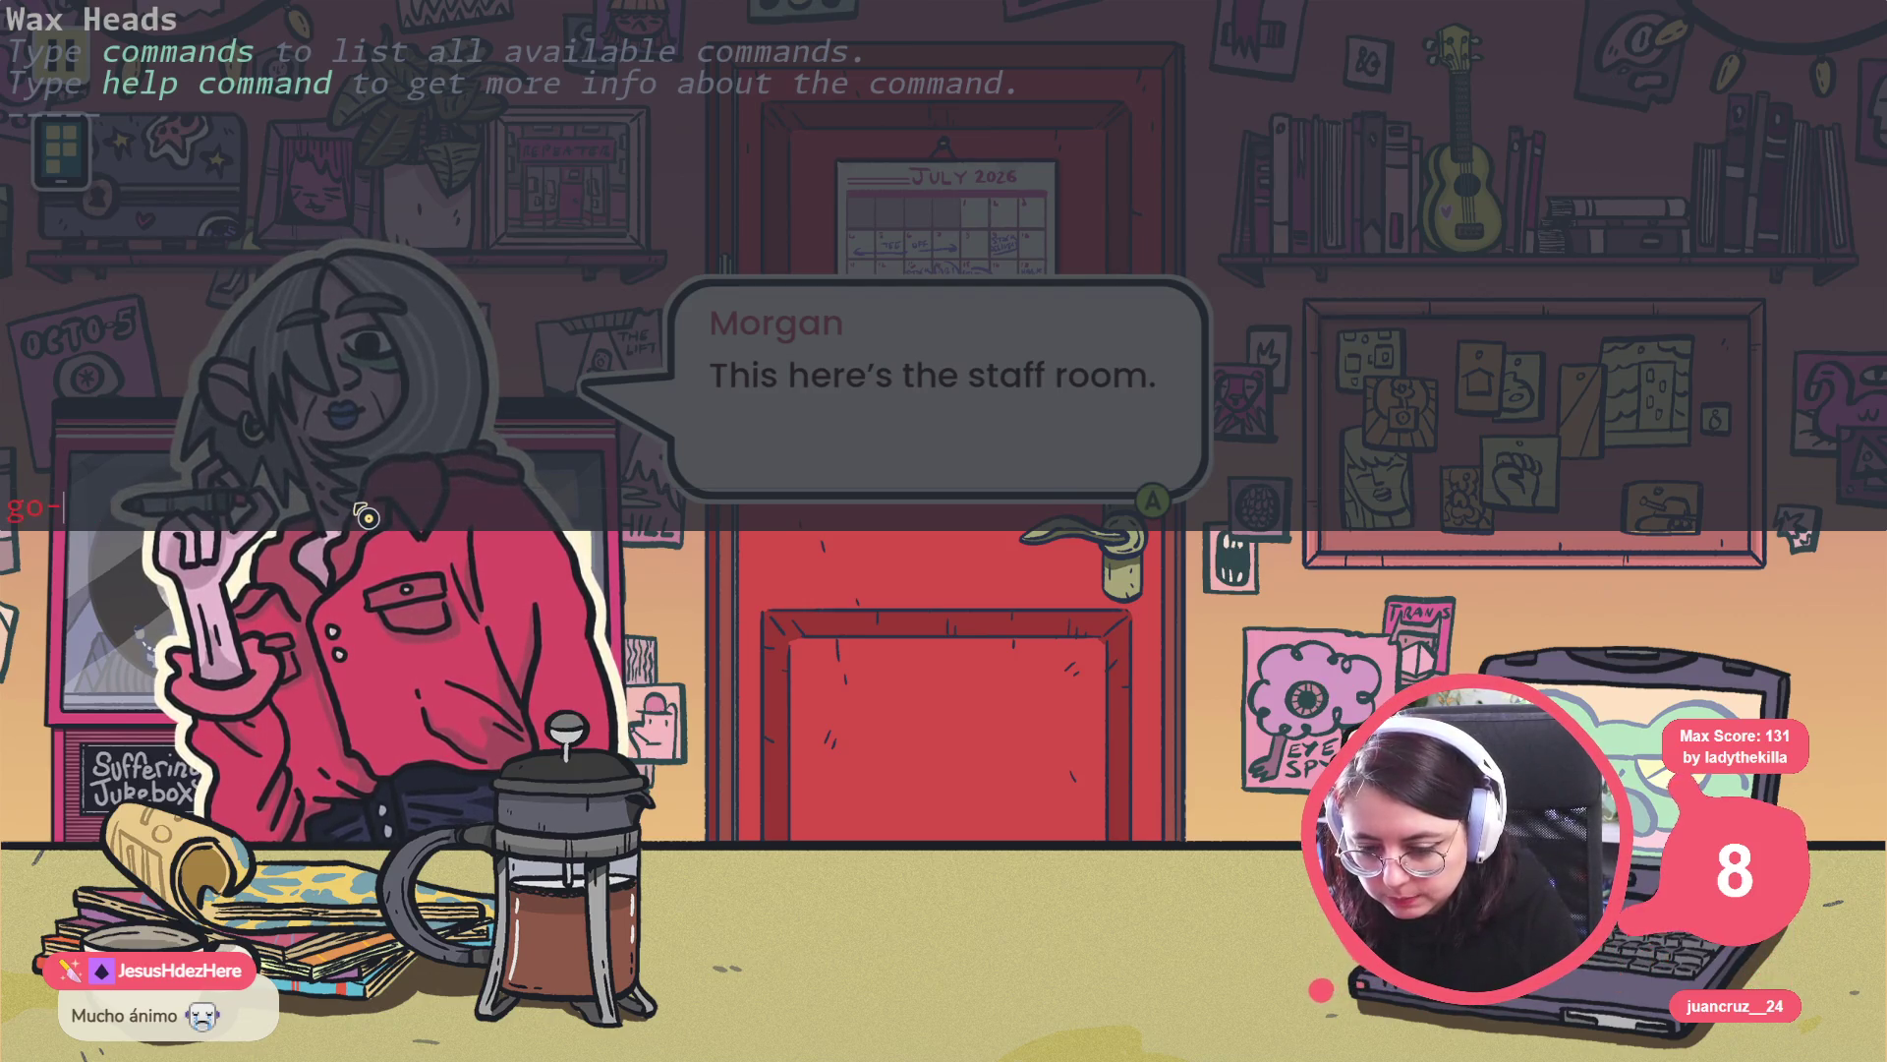
{"action": "key", "text": "BackSpace"}
{"action": "type", "text": "_to_day i"}
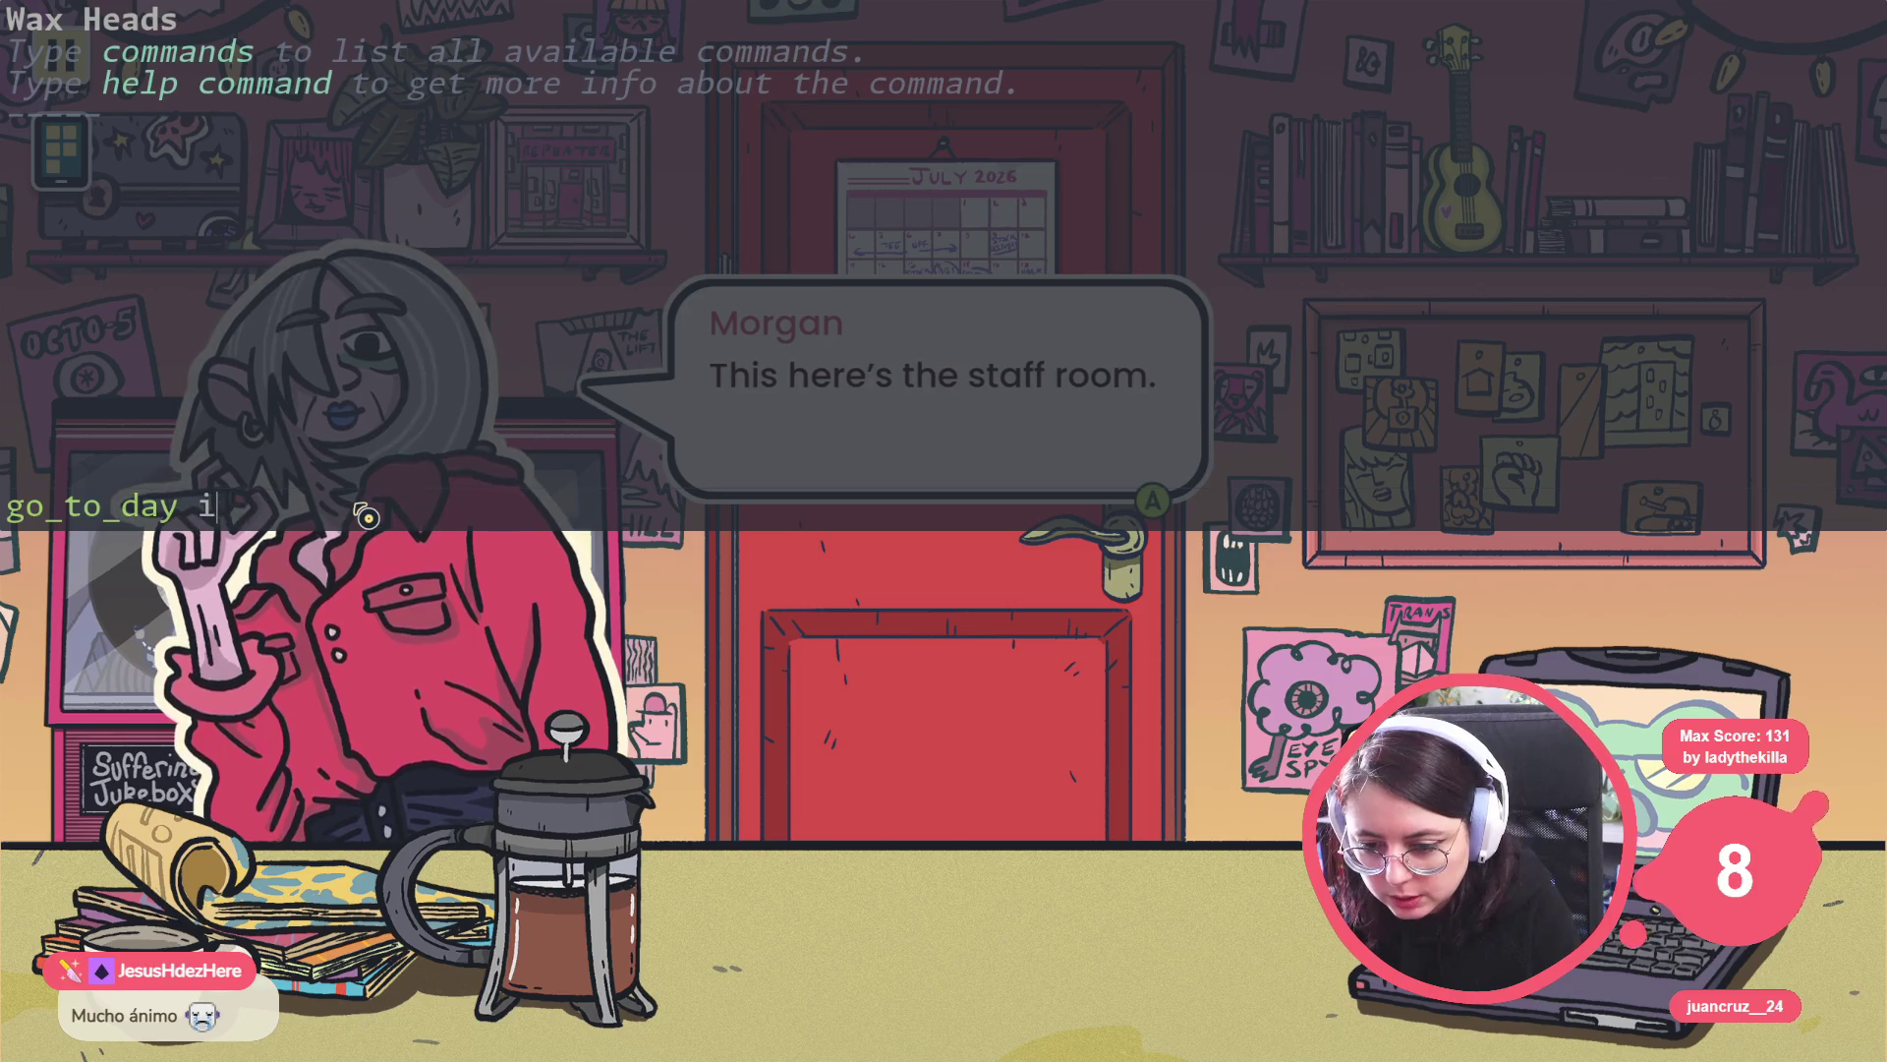
{"action": "key", "text": "BackSpace"}
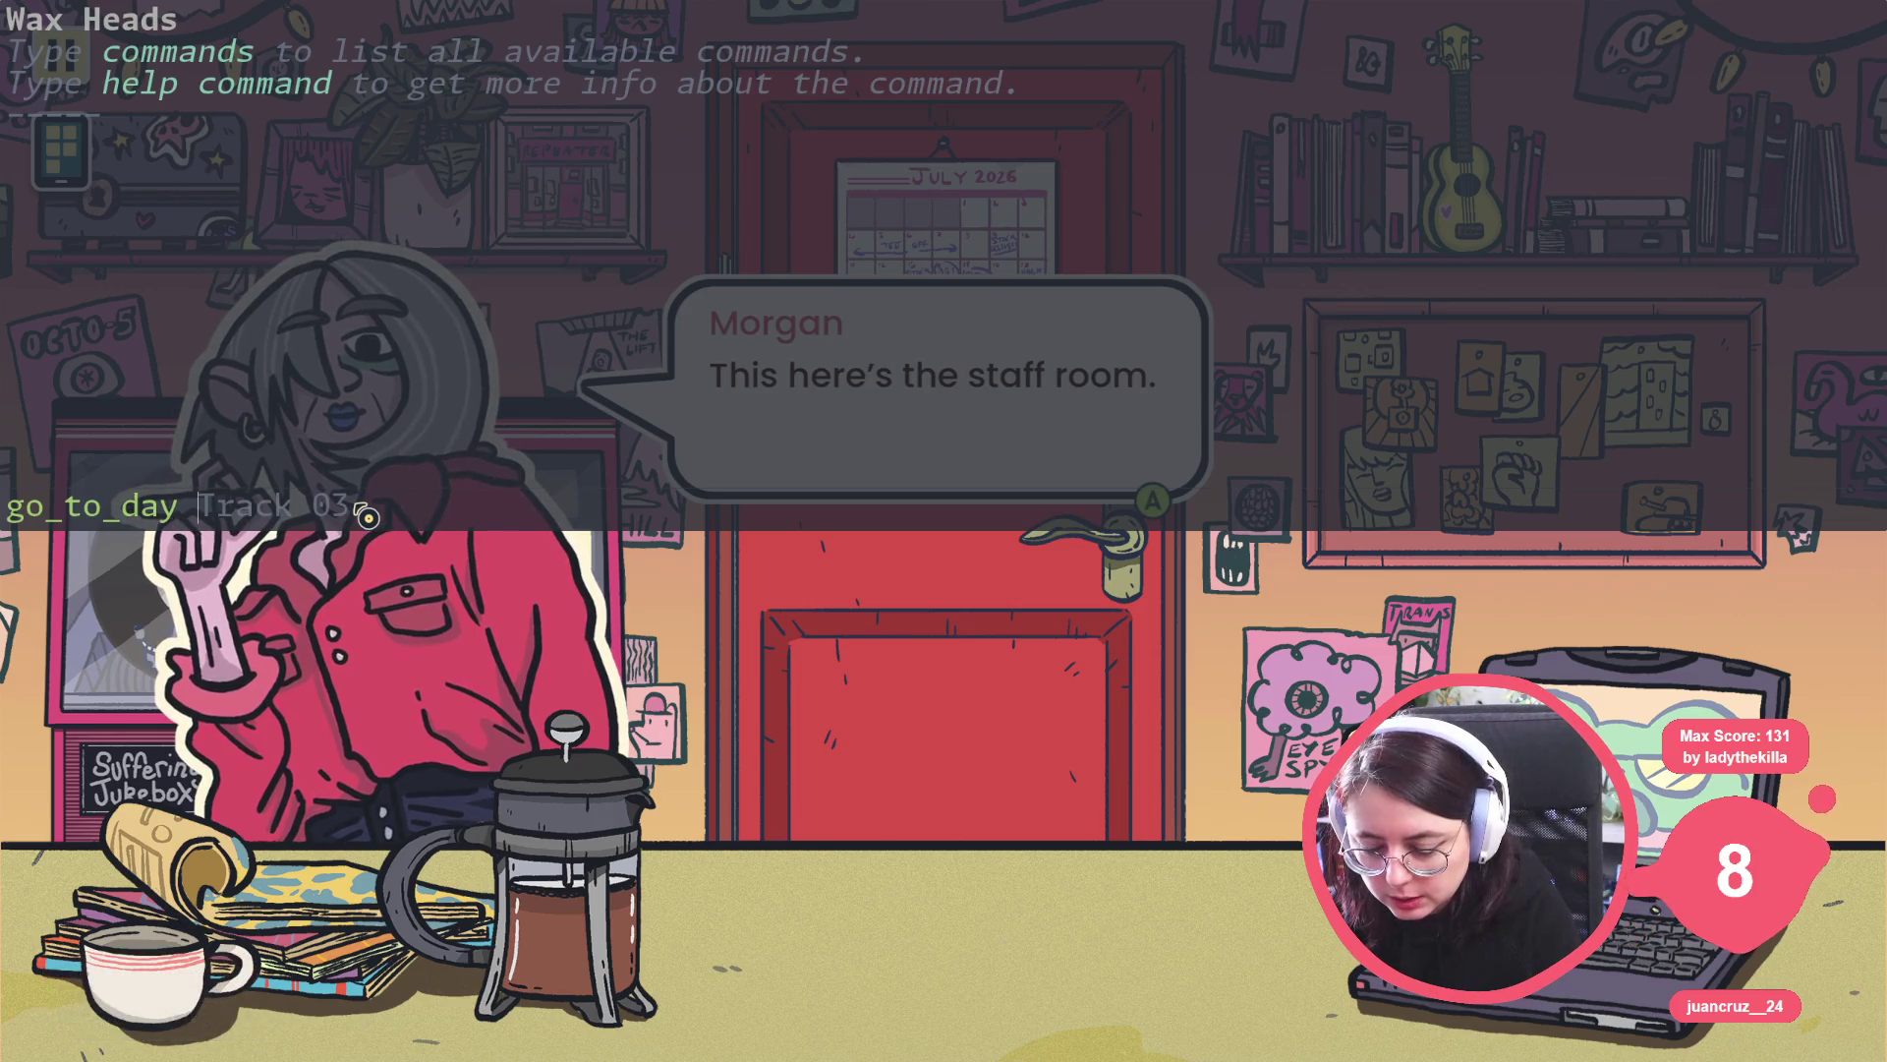
{"action": "key", "text": "BackSpace"}
{"action": "key", "text": "BackSpace"}
{"action": "key", "text": "BackSpace"}
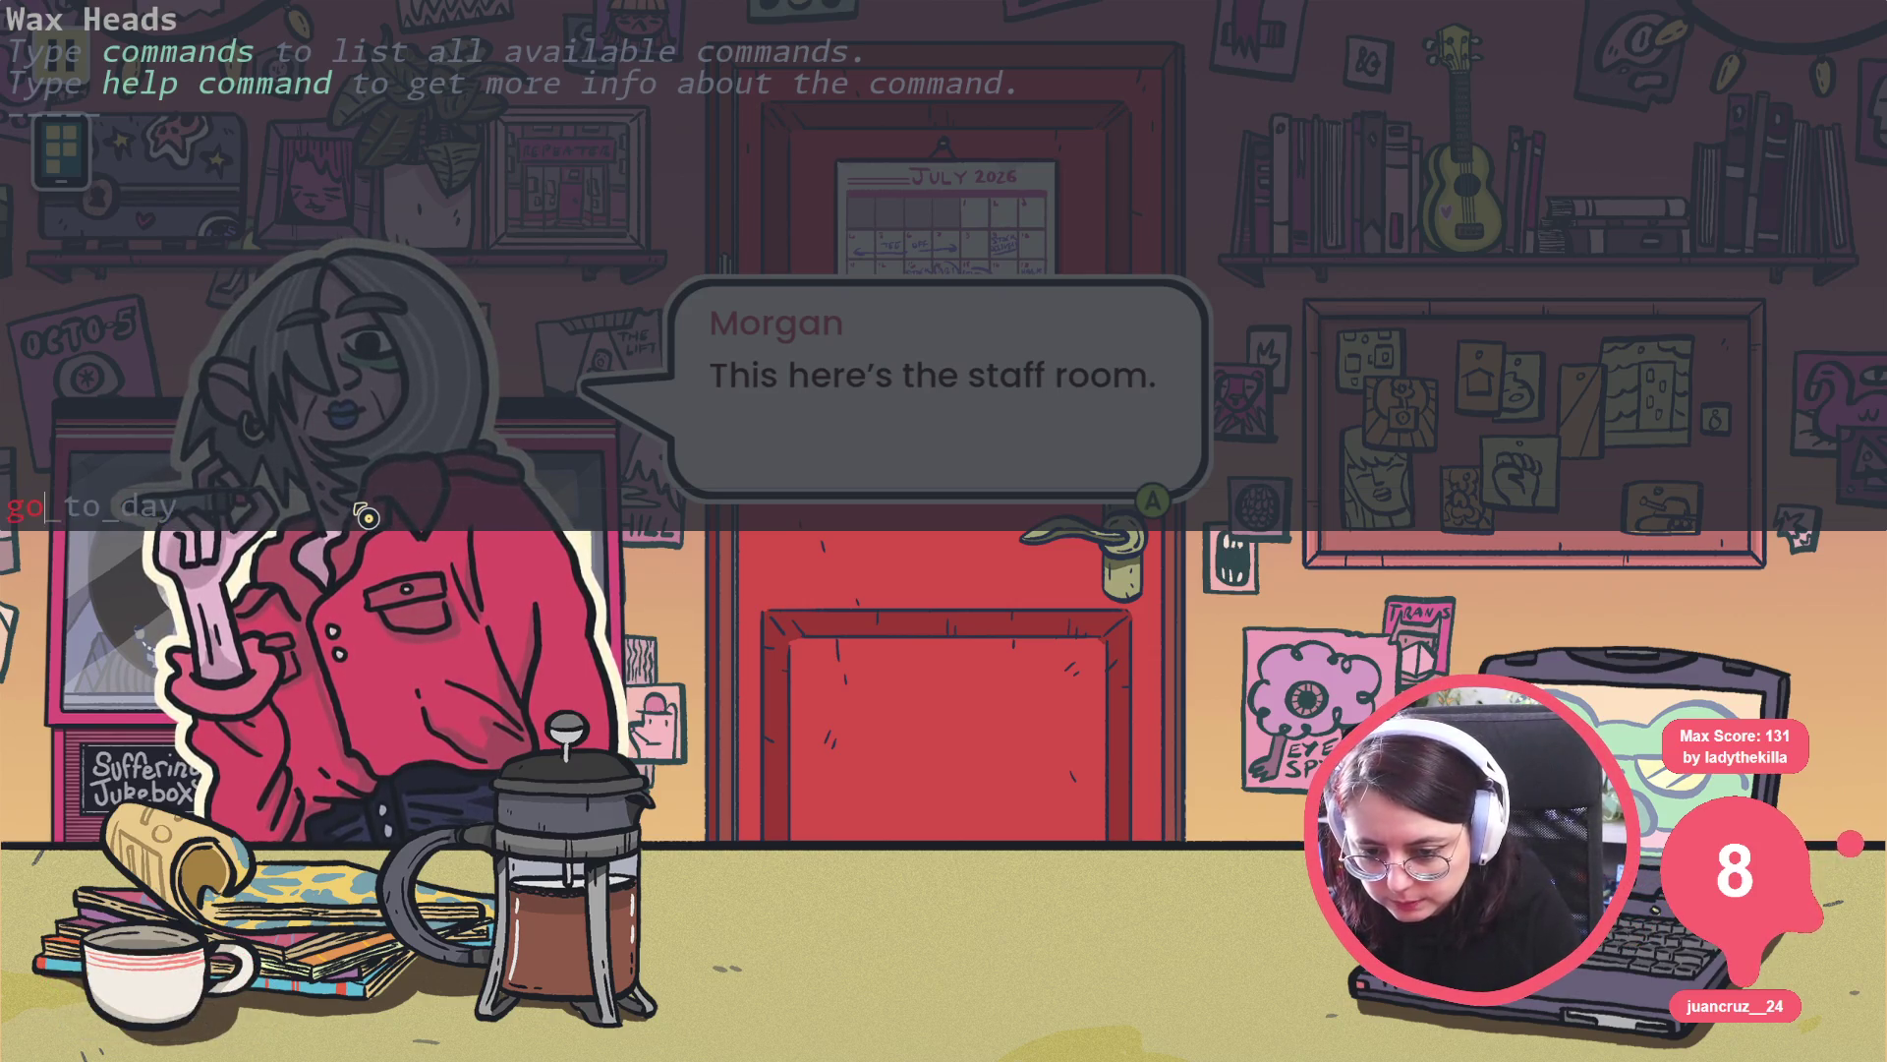
{"action": "type", "text": "et_days"}
{"action": "key", "text": "Tab"}
{"action": "key", "text": "Return"}
Jump to the Interview day with go_to_day, then pause the game.
{"action": "type", "text": "go"}
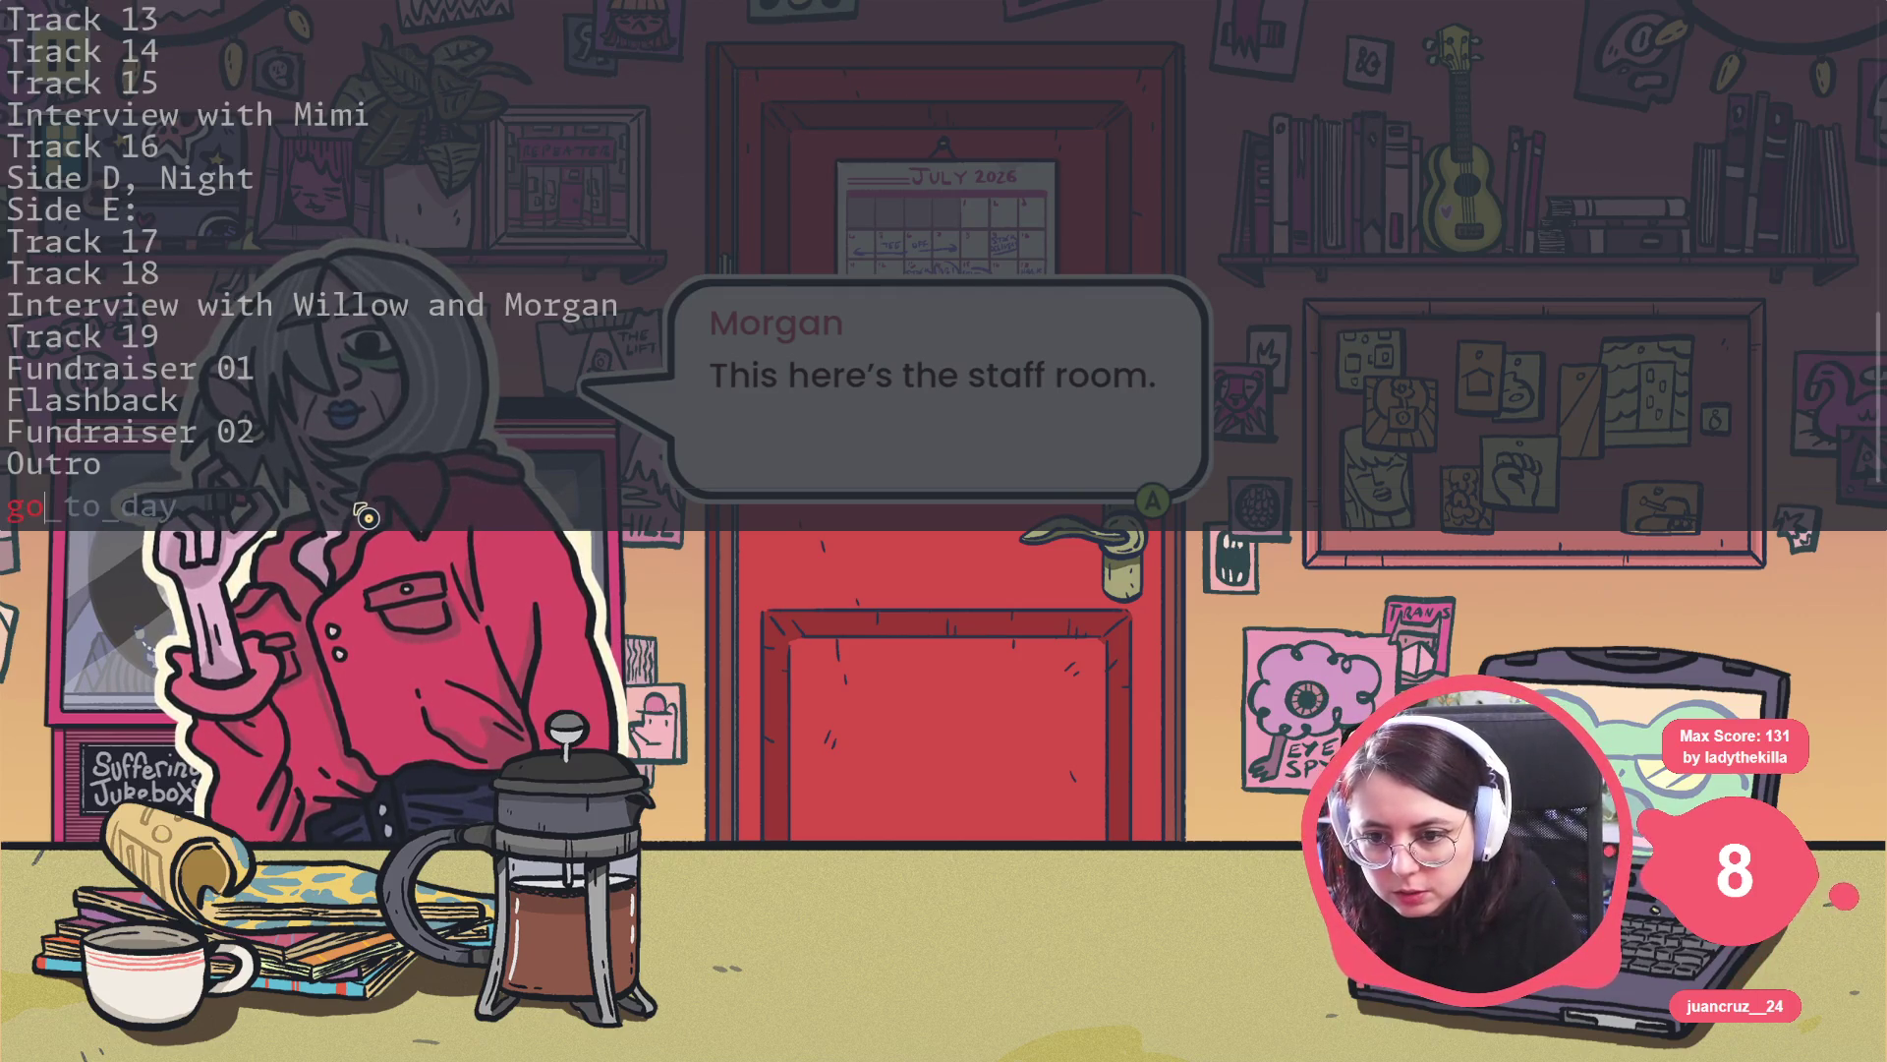
{"action": "key", "text": "Tab"}
{"action": "type", "text": "Wint"}
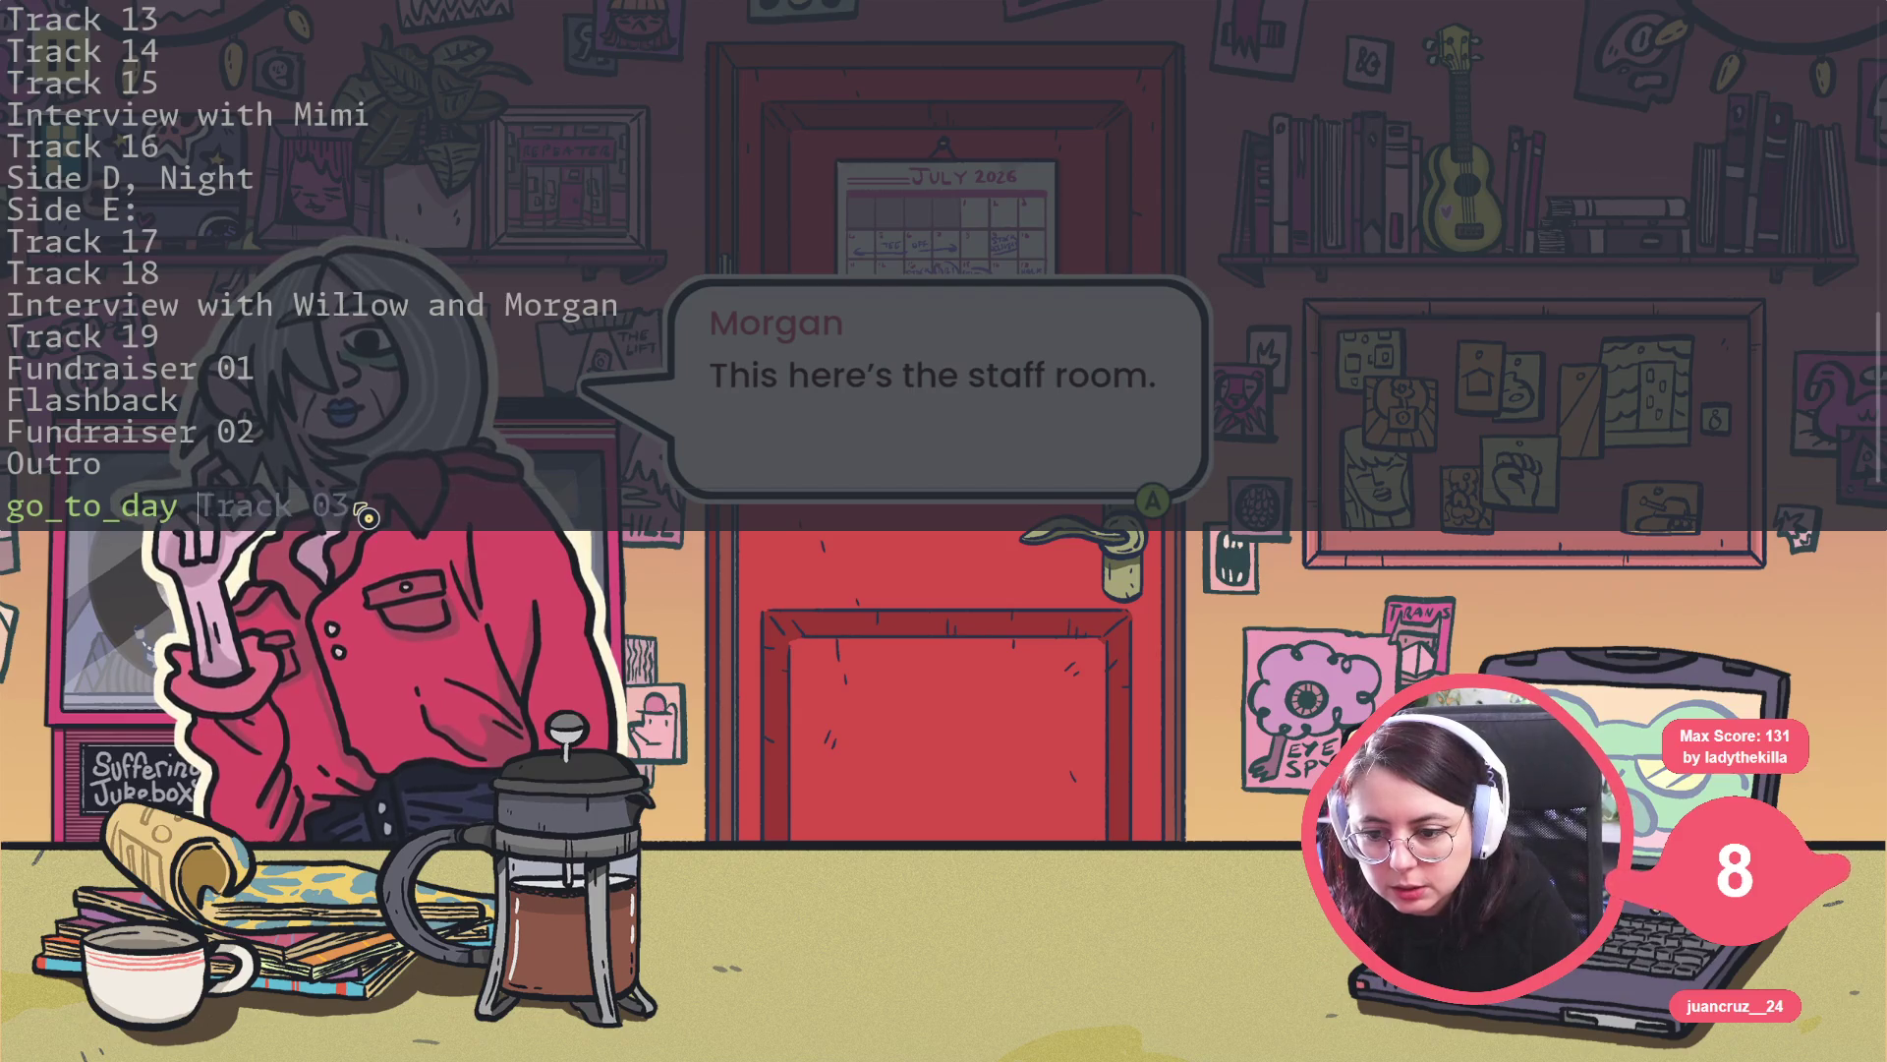
{"action": "type", "text": "erv"}
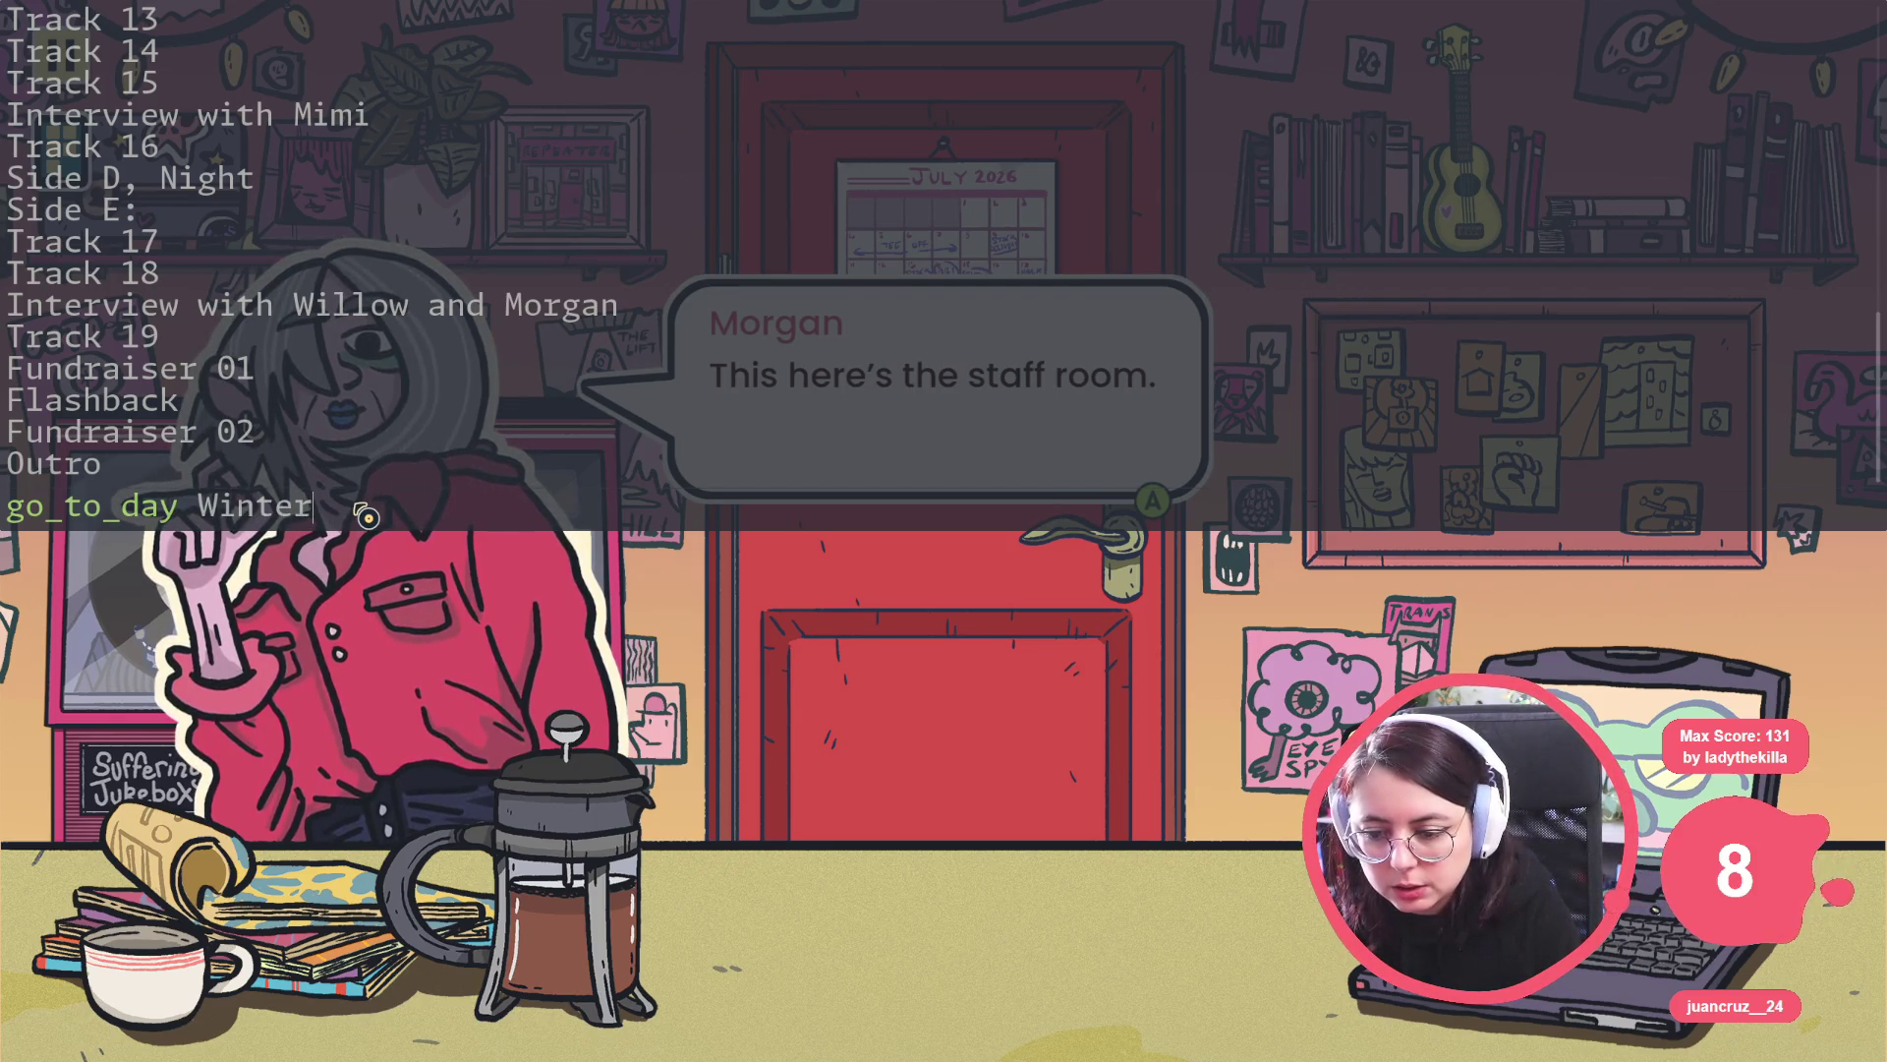
{"action": "key", "text": "BackSpace"}
{"action": "key", "text": "BackSpace"}
{"action": "key", "text": "BackSpace"}
{"action": "type", "text": "Interview with James Grenth"}
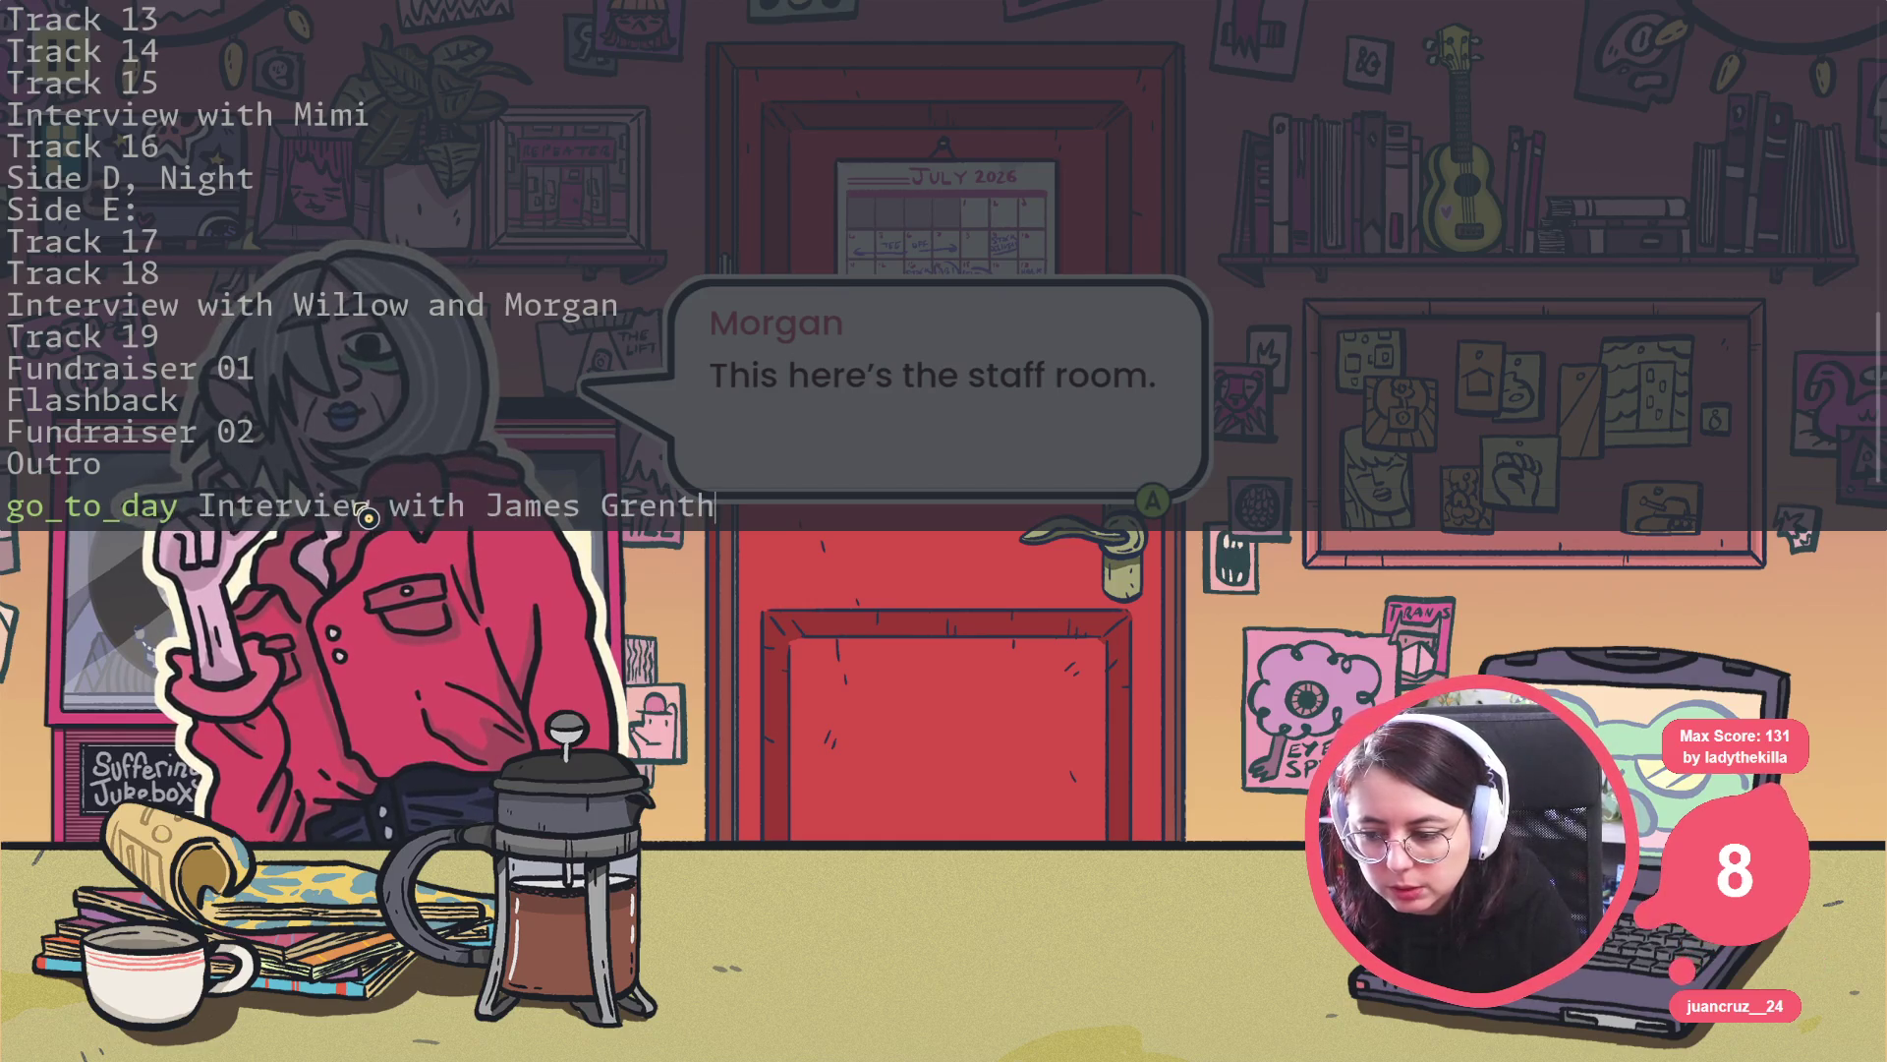
{"action": "key", "text": "Tab"}
{"action": "key", "text": "Return"}
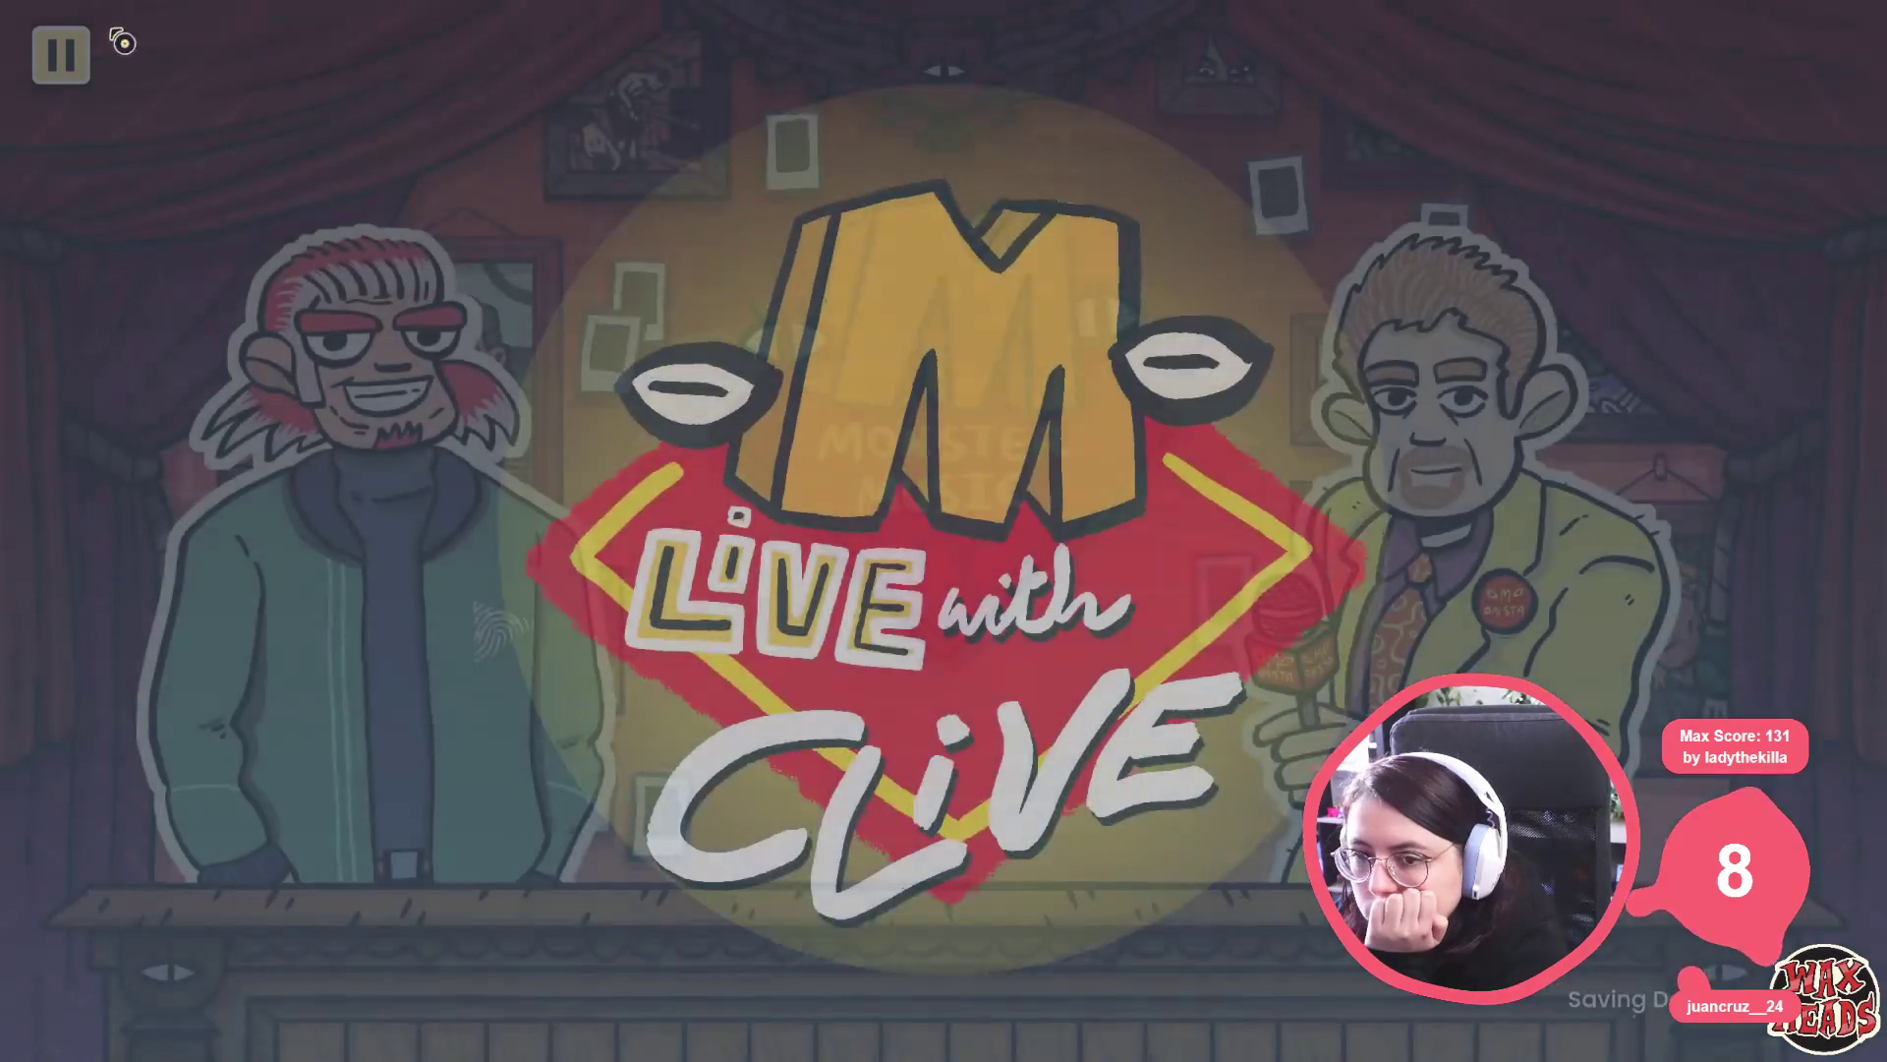
{"action": "left_click", "coordinate": [79, 62]}
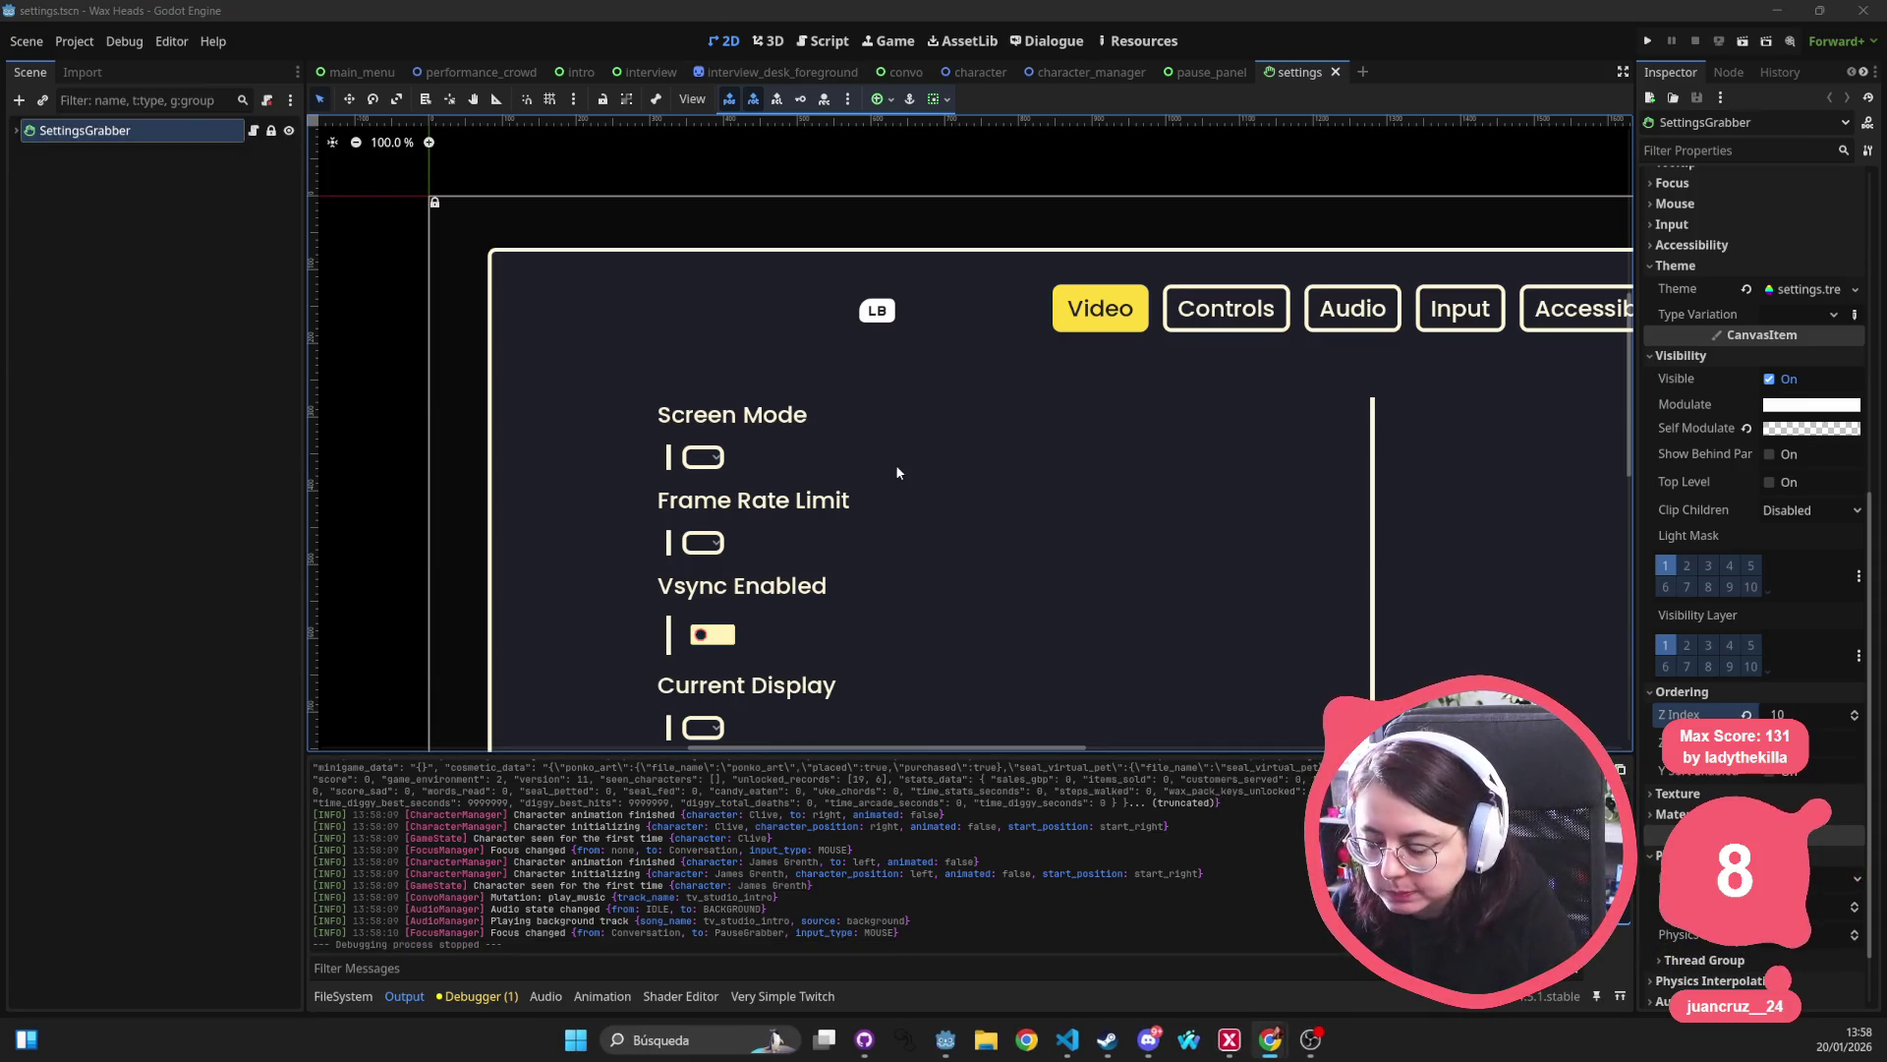
Open interview.tscn and expand the Interview root's Visibility properties.
{"action": "key", "text": "shift+alt+o"}
{"action": "type", "text": "interview"}
{"action": "key", "text": "Return"}
{"action": "left_click", "coordinate": [134, 131]}
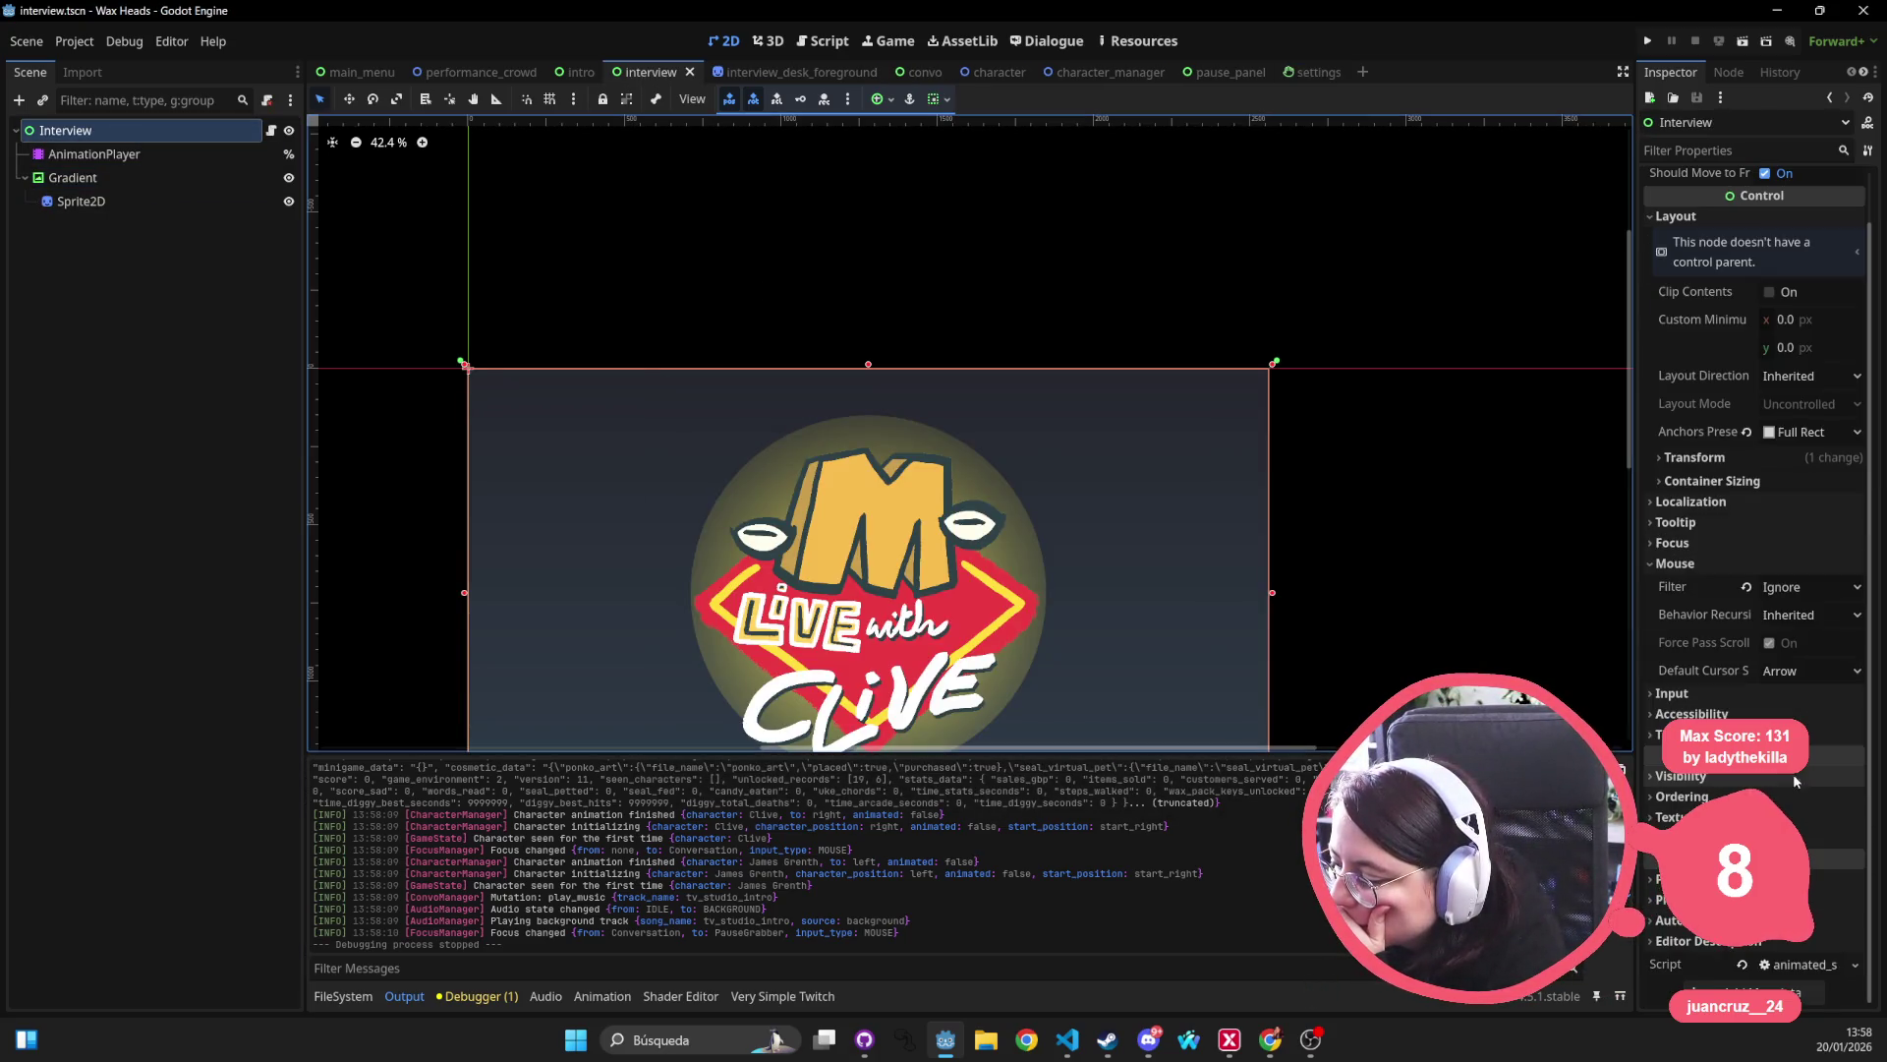
{"action": "left_click", "coordinate": [1783, 777]}
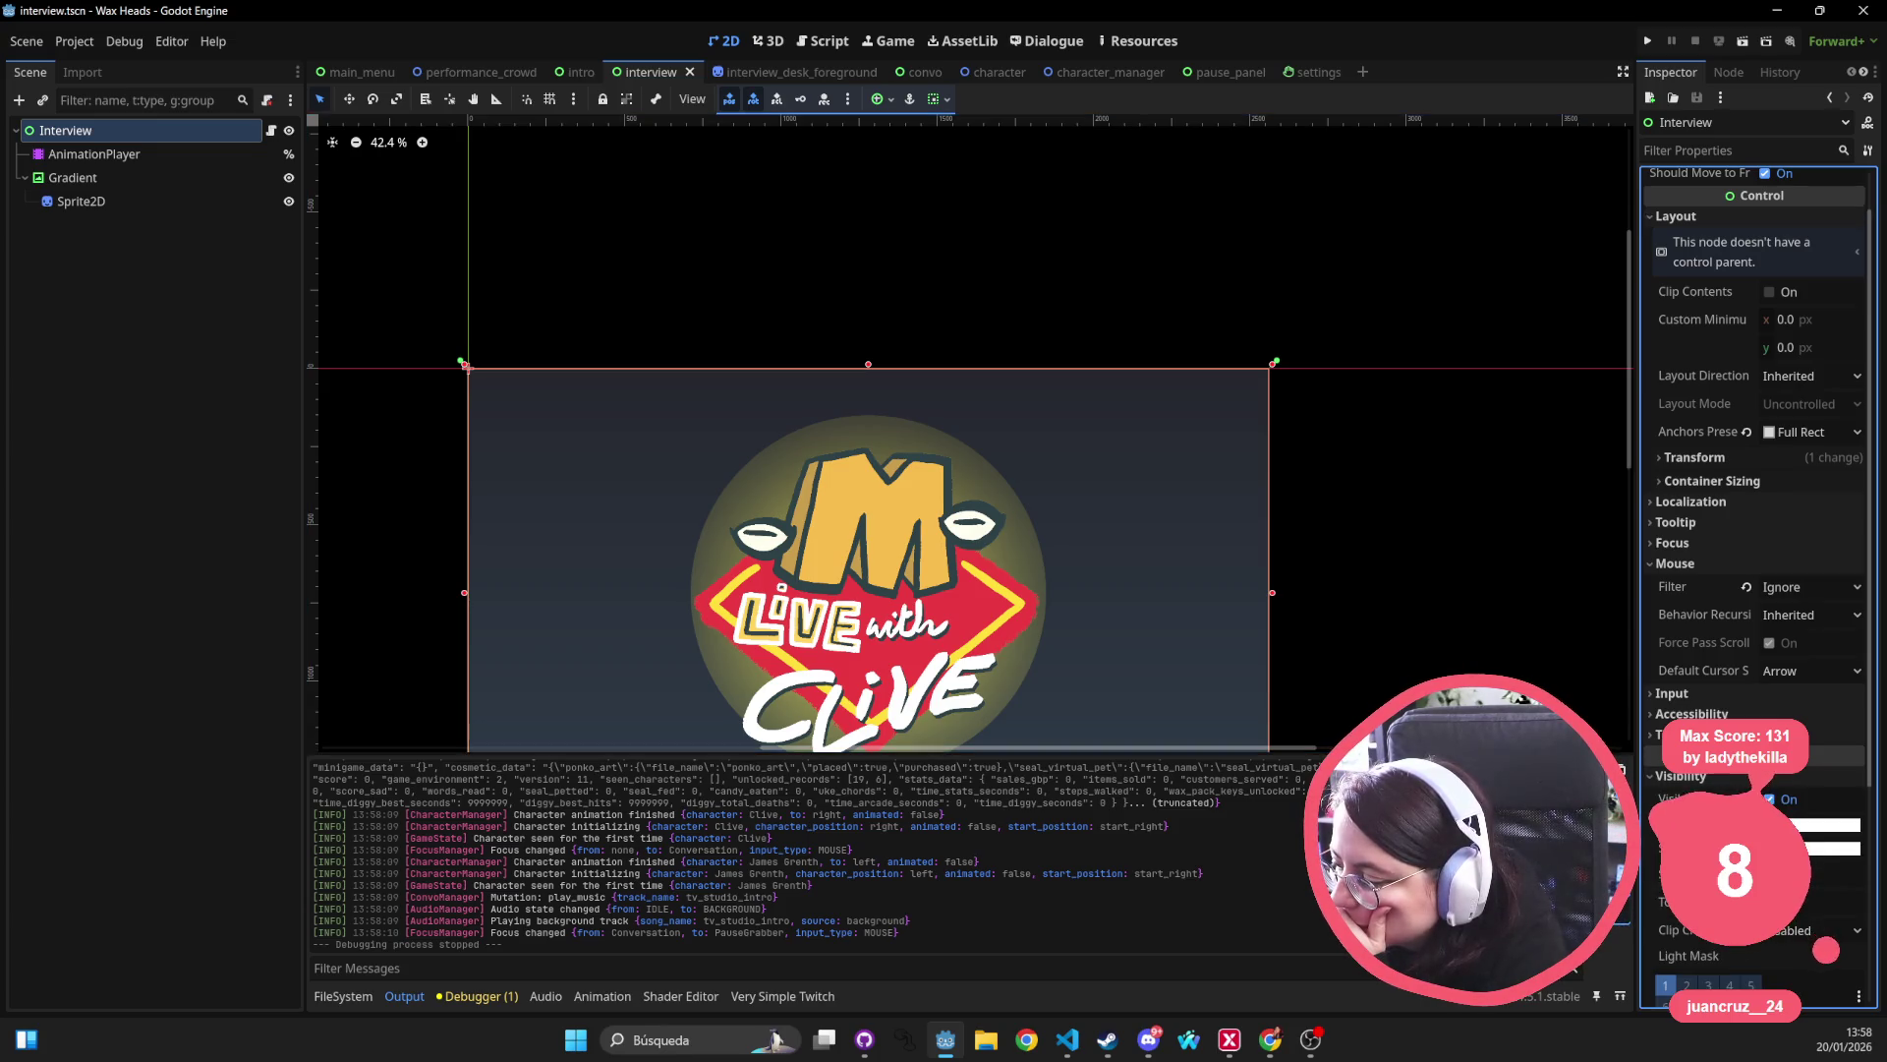
{"action": "scroll", "coordinate": [1783, 777], "scroll_direction": "down", "scroll_amount": 4}
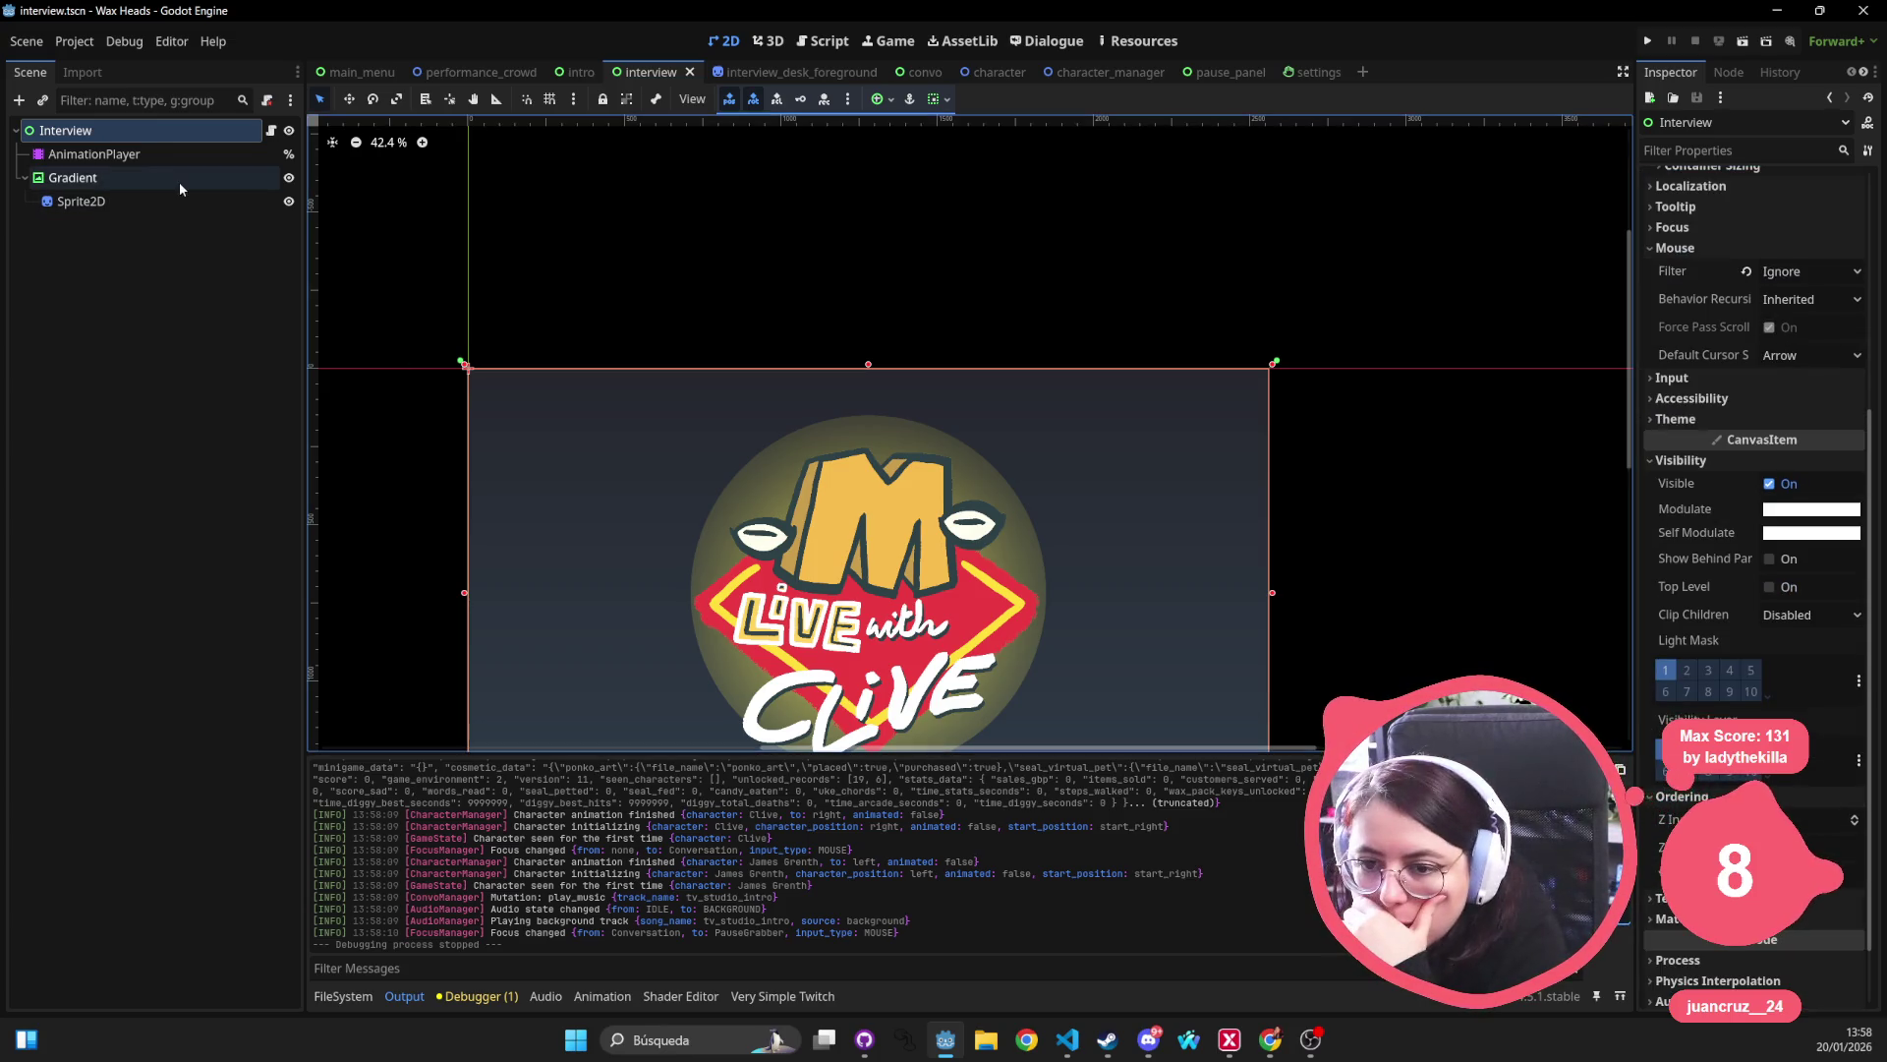
Inspect the AnimationPlayer, Gradient and Sprite2D nodes, checking the sprite's Visibility and Z Index.
{"action": "left_click", "coordinate": [174, 156]}
{"action": "left_click", "coordinate": [161, 177]}
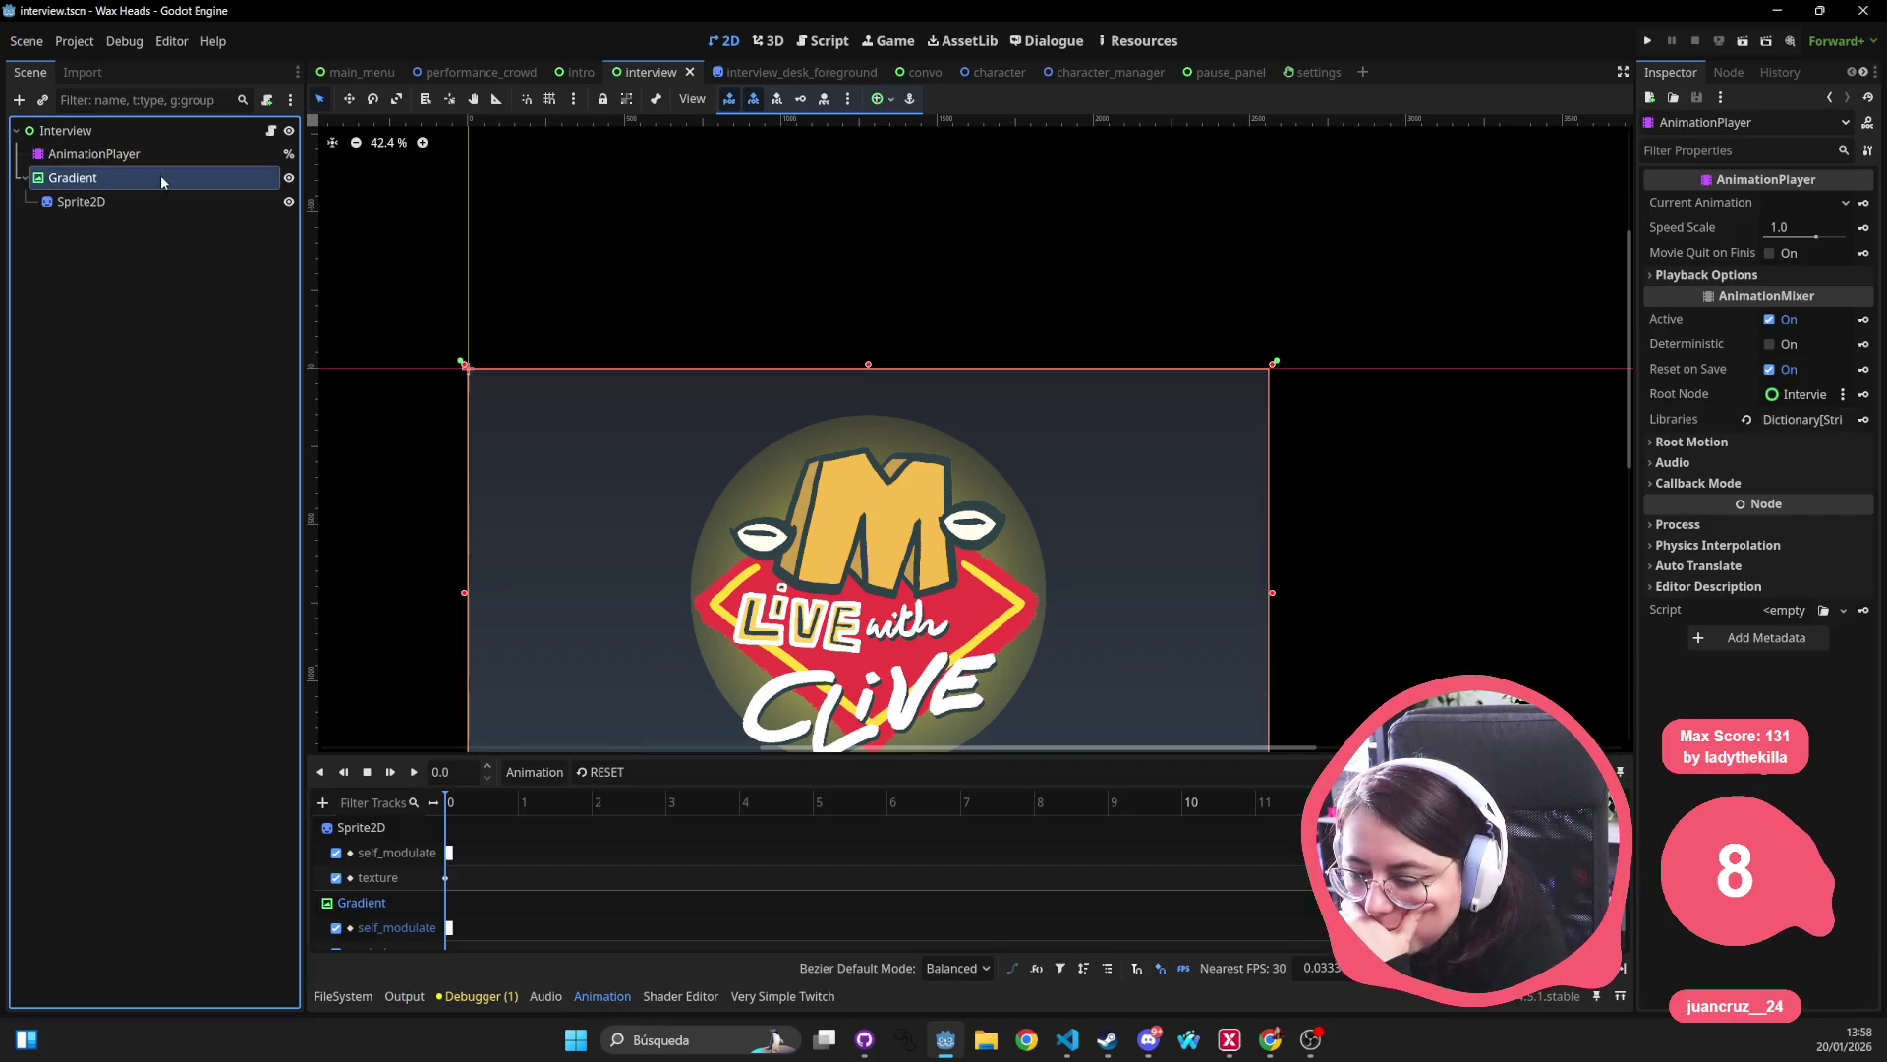
{"action": "scroll", "coordinate": [1808, 796], "scroll_direction": "down", "scroll_amount": 3}
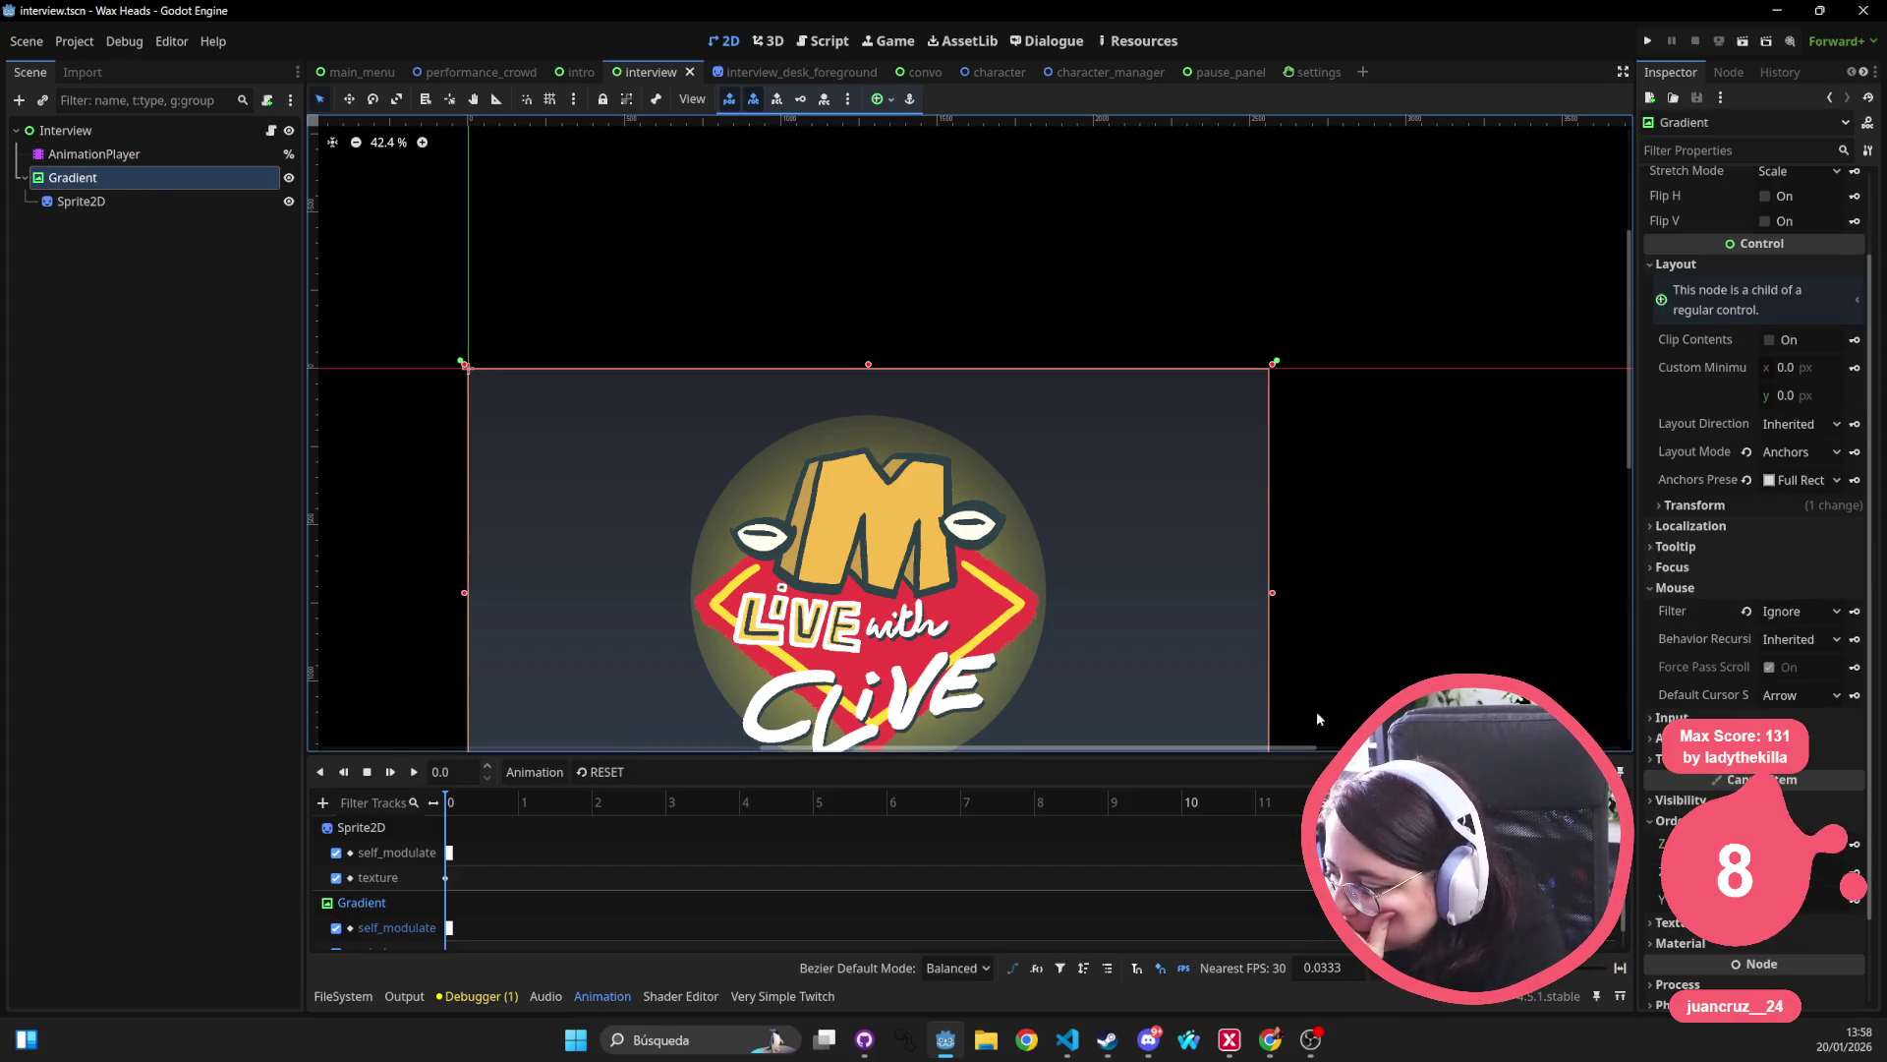
{"action": "left_click", "coordinate": [193, 206]}
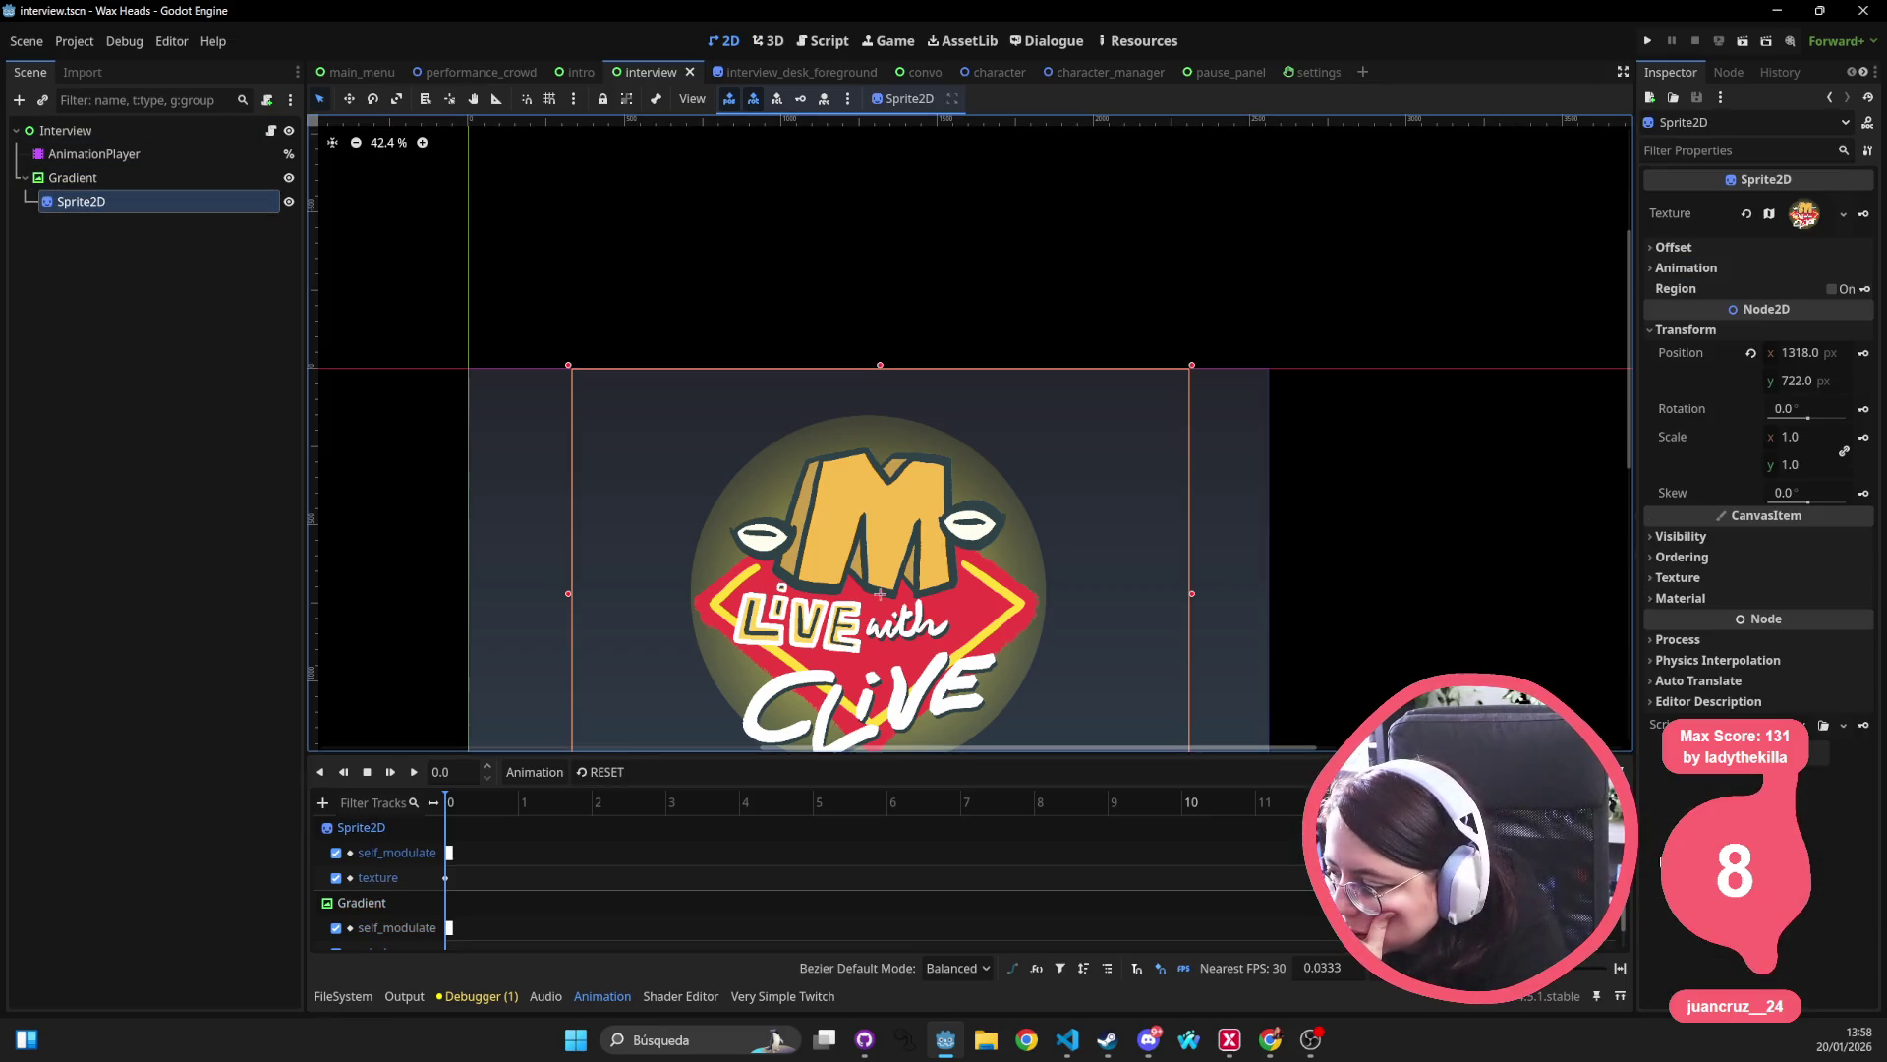
{"action": "left_click", "coordinate": [1681, 535]}
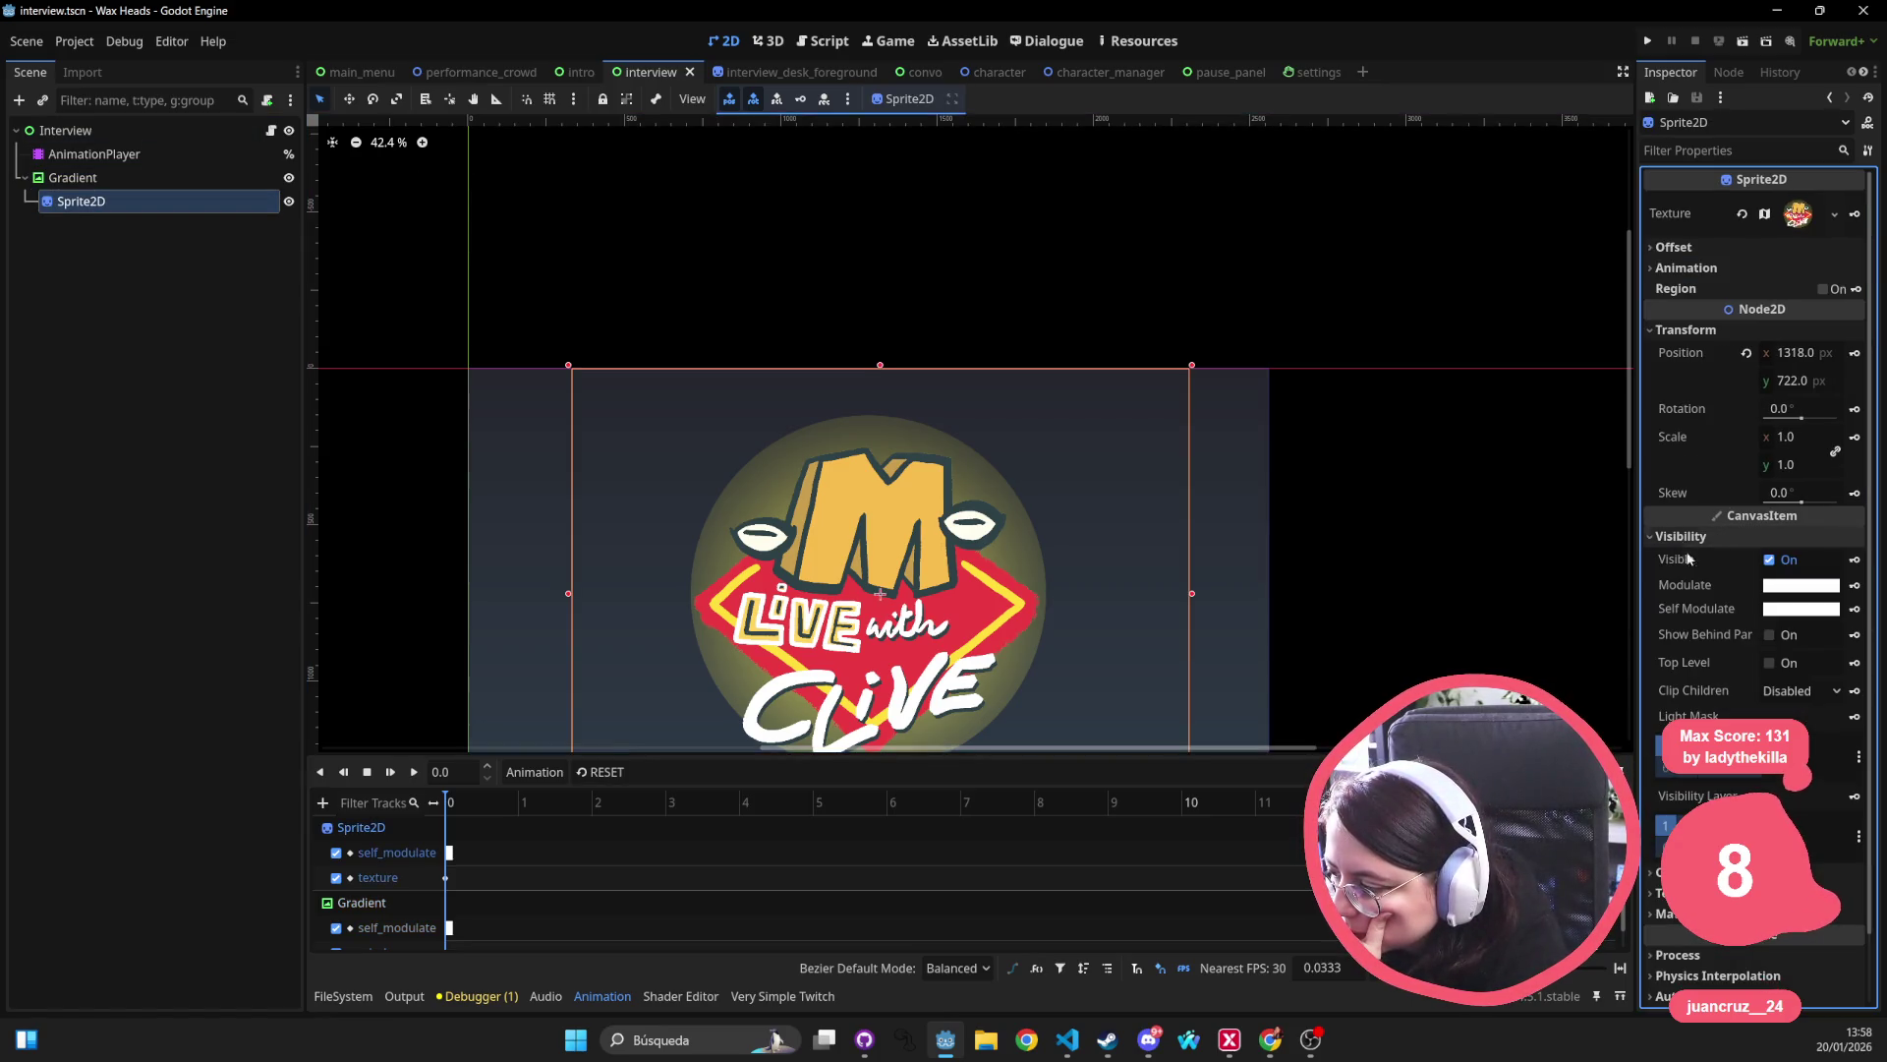
{"action": "left_click", "coordinate": [1671, 871]}
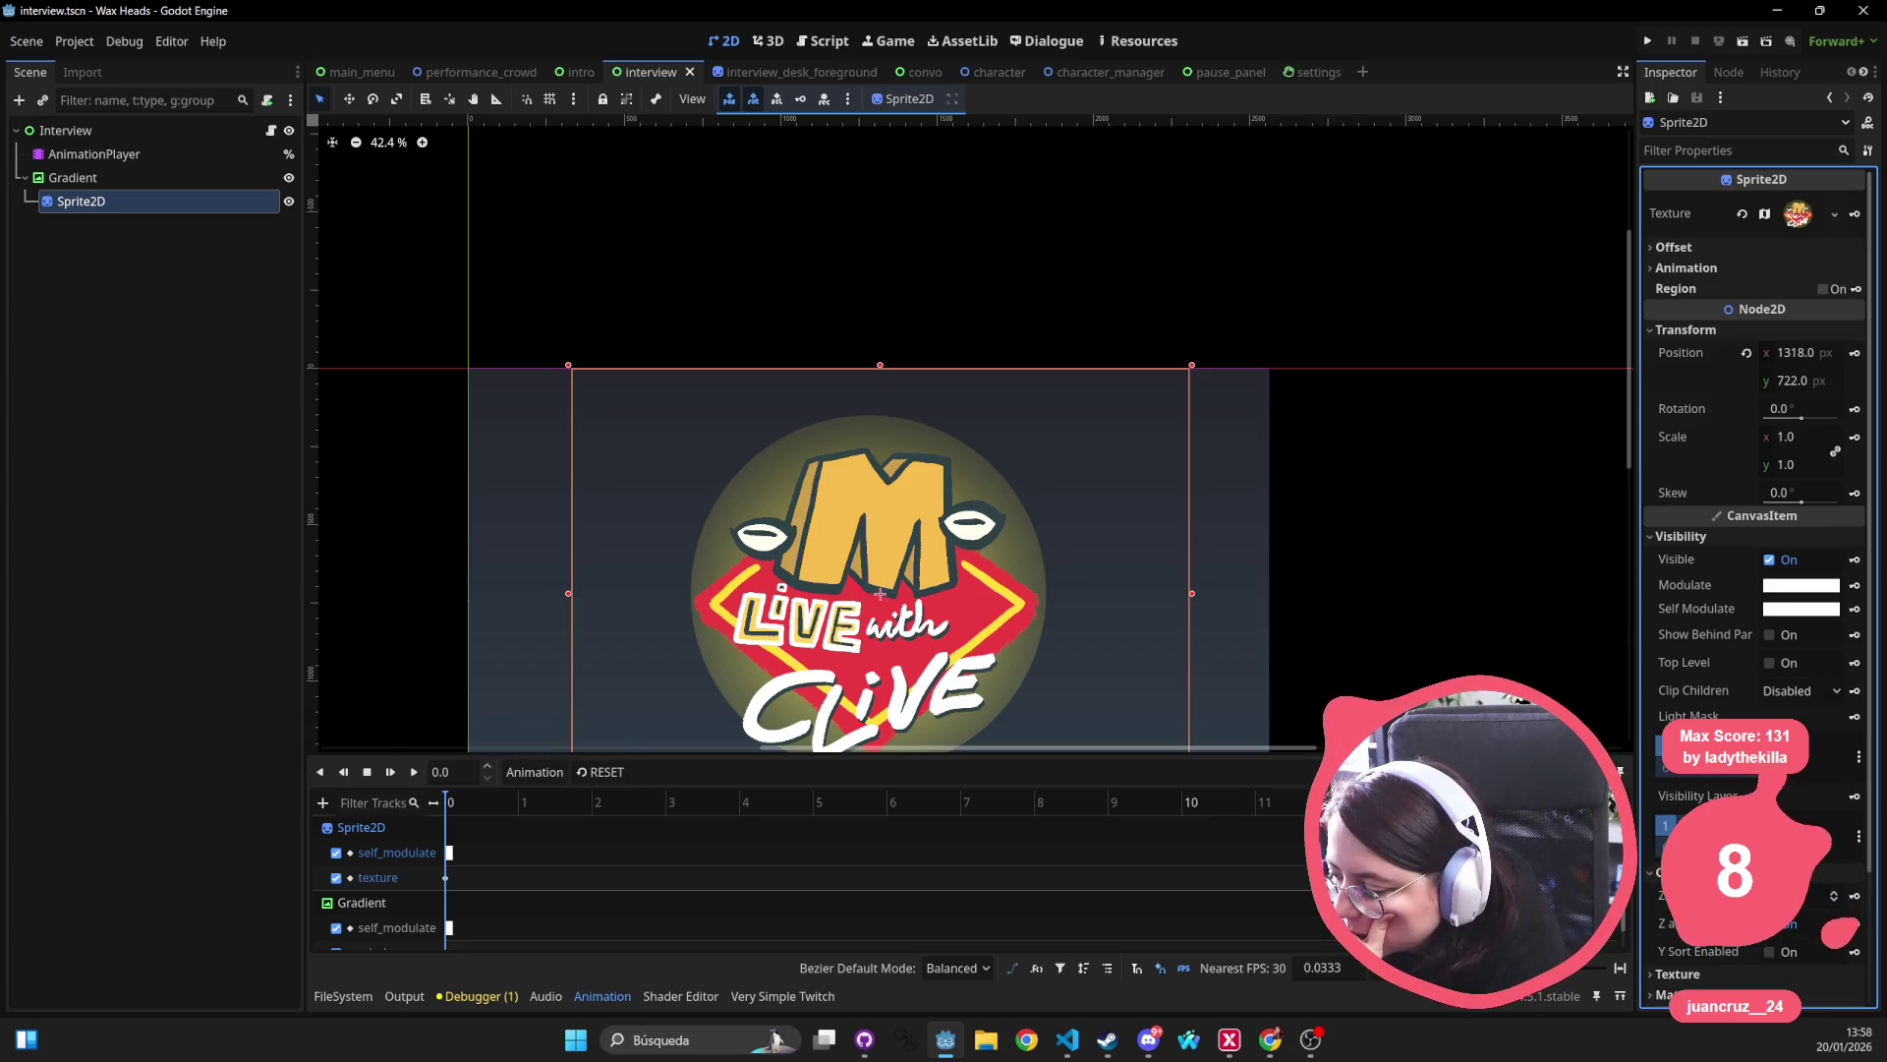
{"action": "scroll", "coordinate": [1120, 585], "scroll_direction": "down", "scroll_amount": 6}
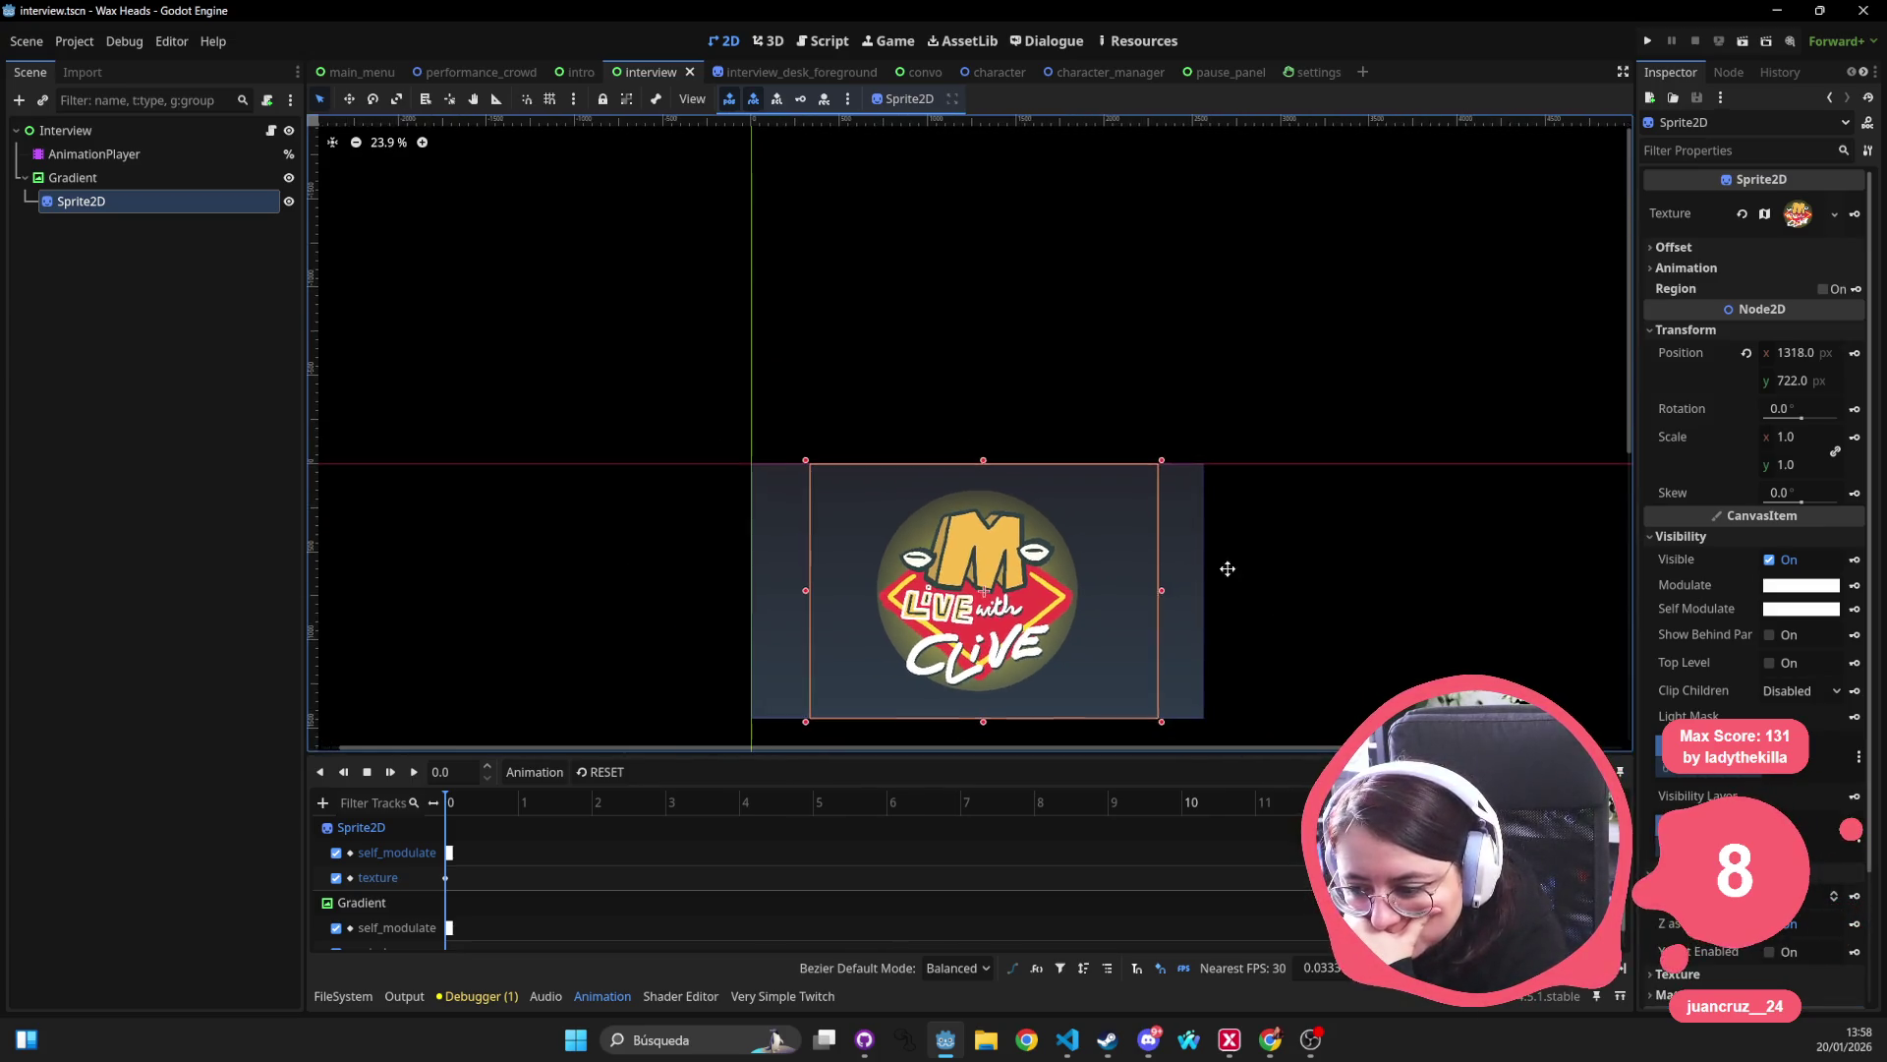
{"action": "left_click_drag", "start_coordinate": [1226, 568], "coordinate": [1040, 418]}
{"action": "left_click", "coordinate": [157, 177]}
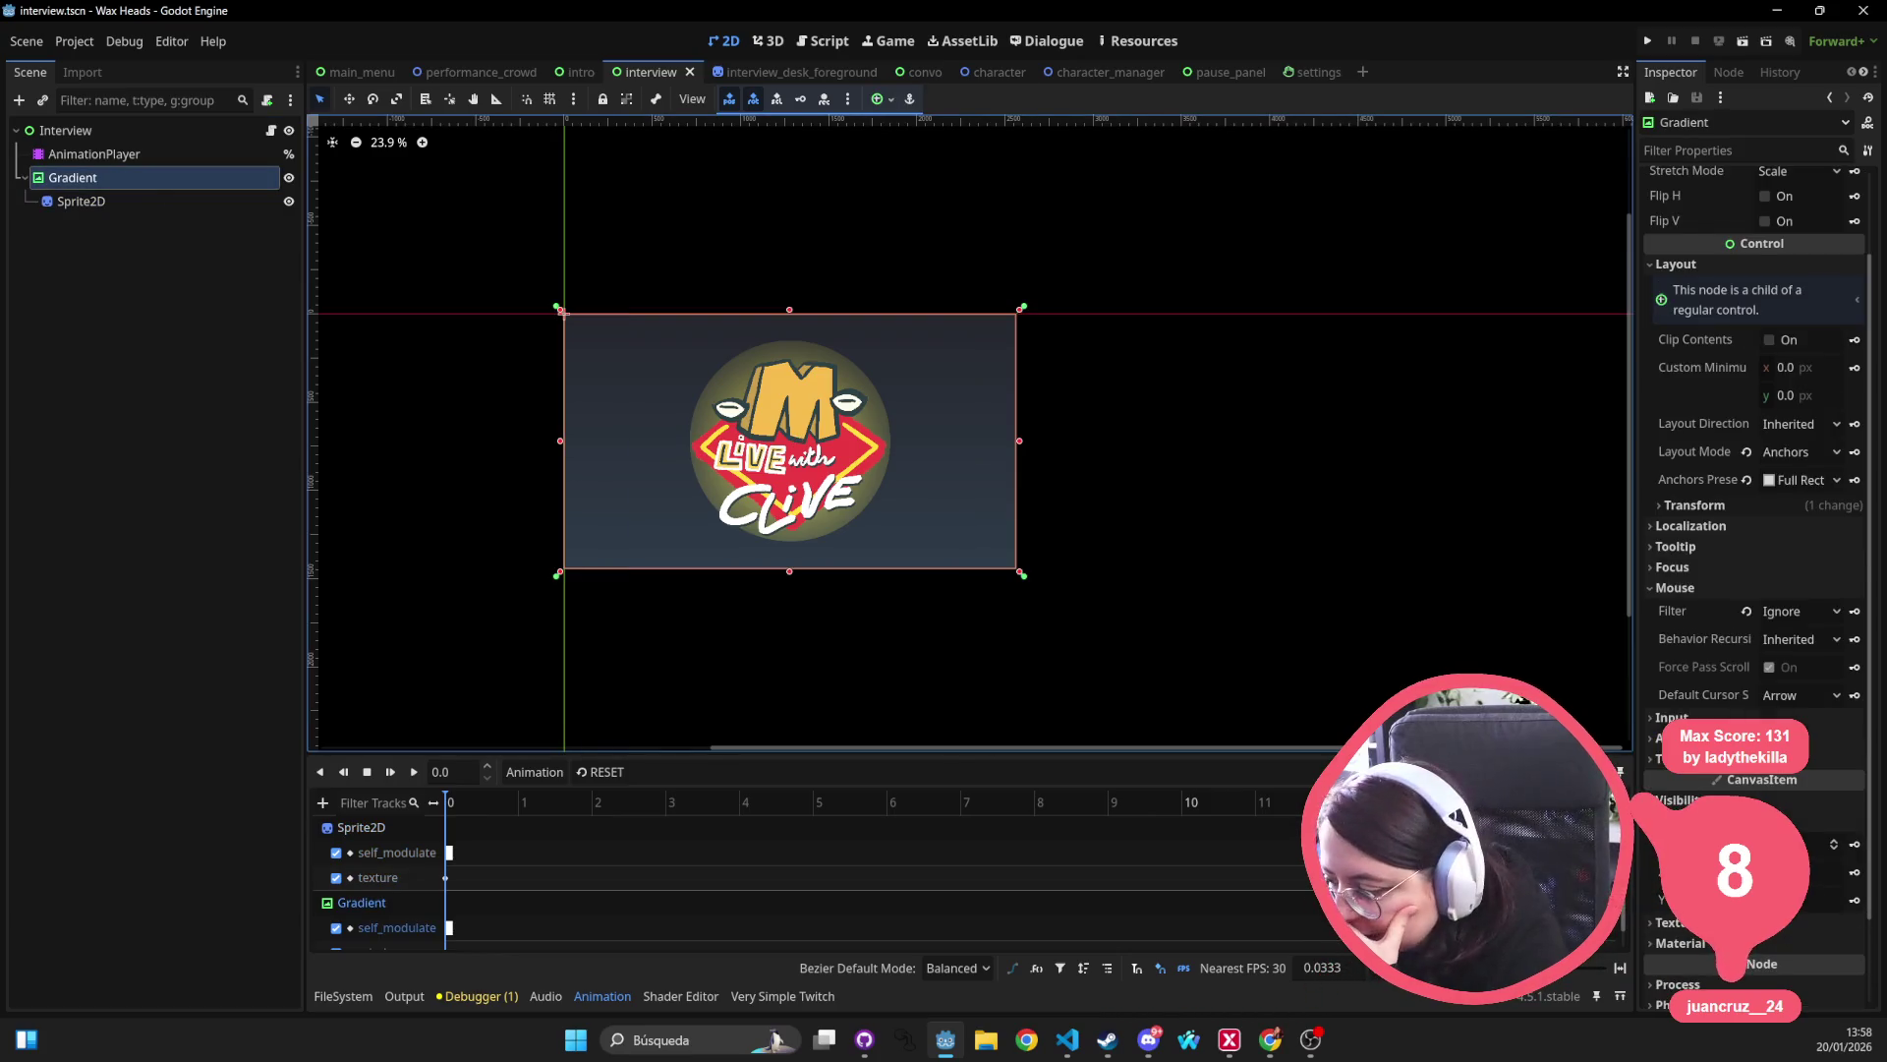
{"action": "scroll", "coordinate": [1750, 855], "scroll_direction": "down", "scroll_amount": 2}
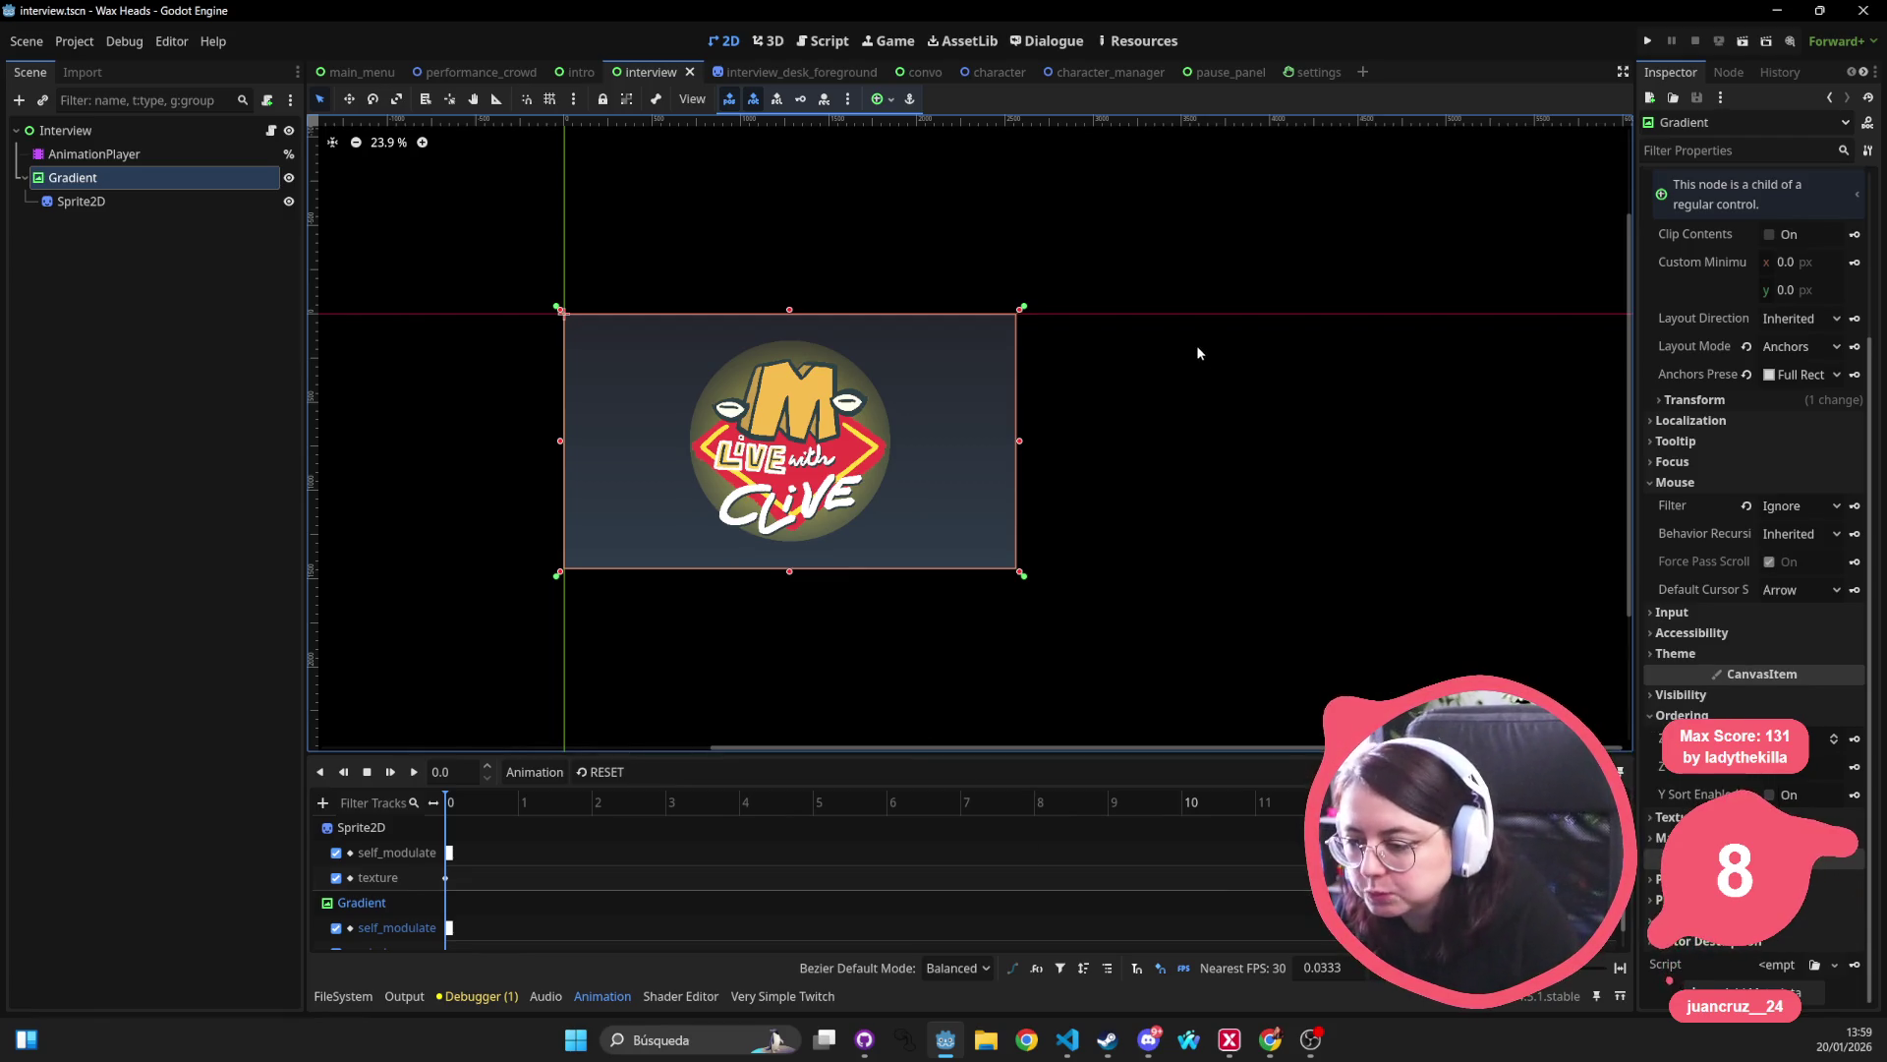
Open the pause_panel.tscn scene through the Quick Open Scene search for 'pause'.
{"action": "left_click_drag", "start_coordinate": [1196, 354], "coordinate": [936, 191]}
{"action": "key", "text": "alt+shift+o"}
{"action": "type", "text": "pause"}
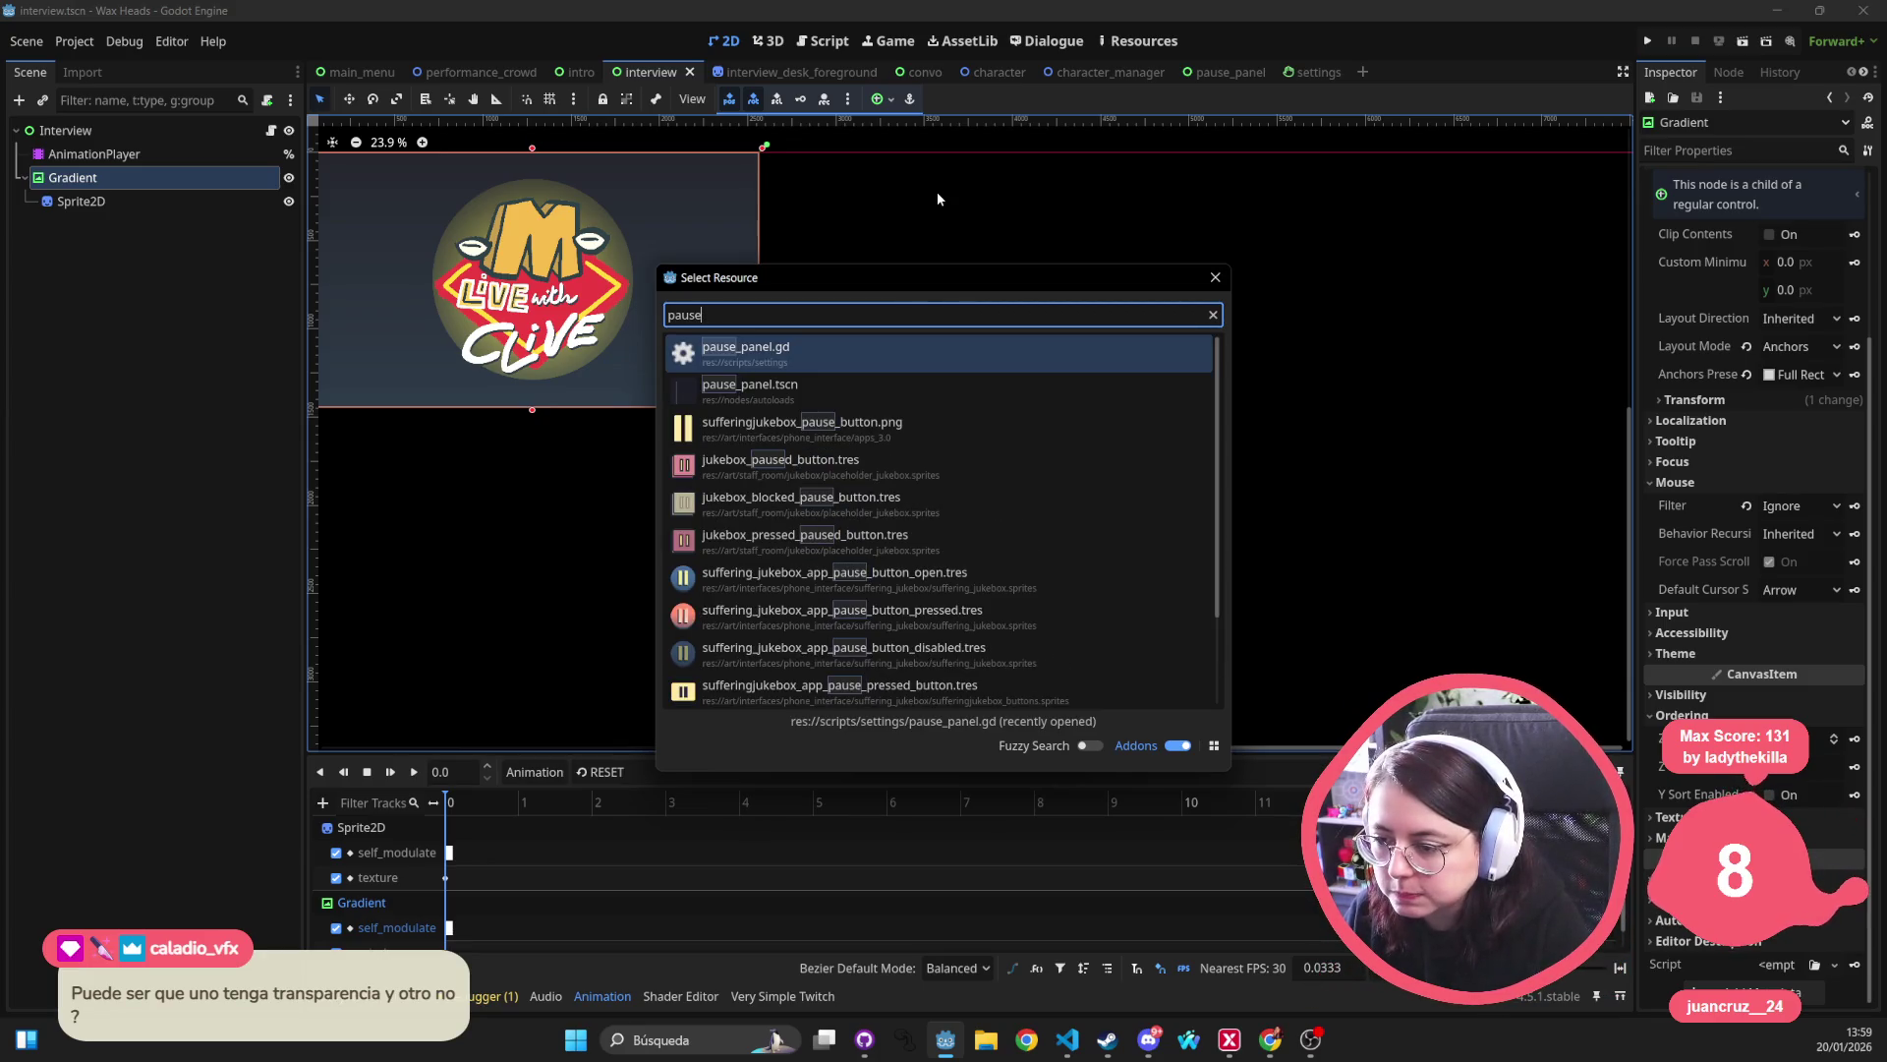
{"action": "key", "text": "Down"}
{"action": "key", "text": "Return"}
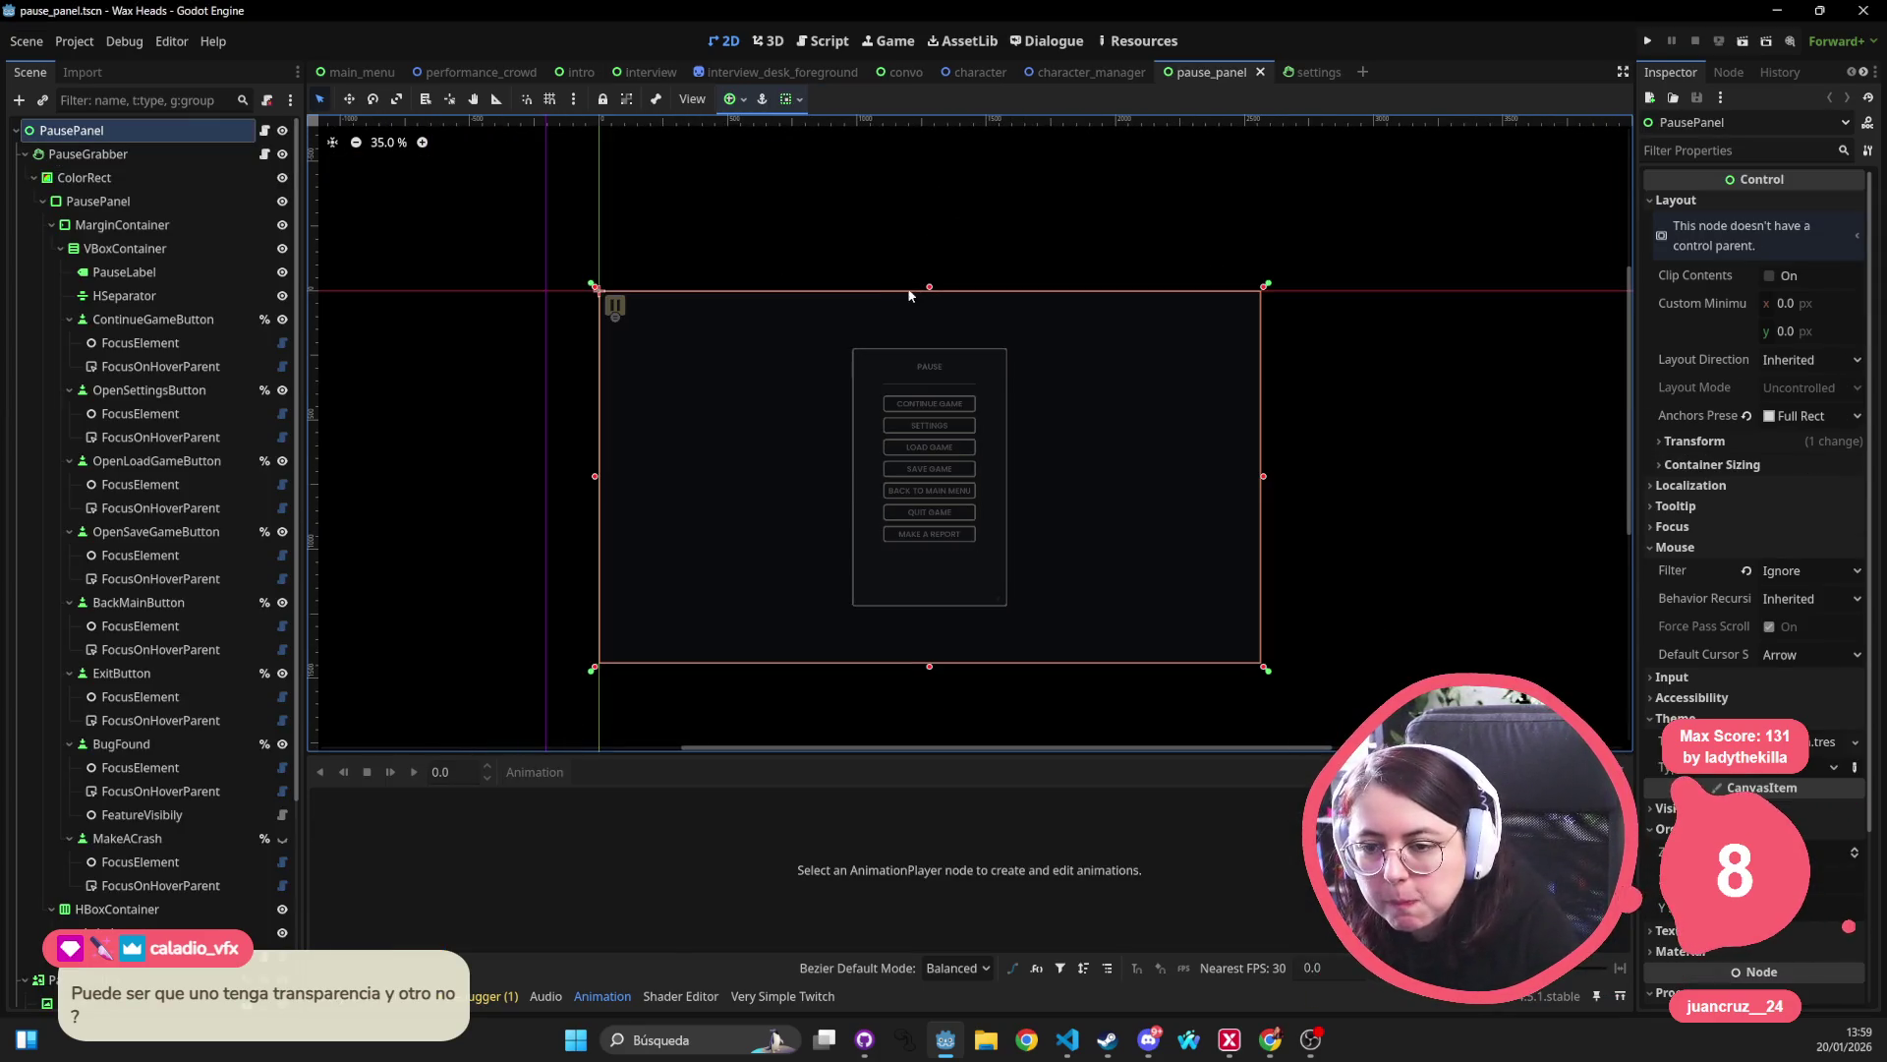
Collapse the PauseGrabber, PauseButton and LoadSaveGrabber branches in the PausePanel Scene tree.
{"action": "left_click_drag", "start_coordinate": [909, 294], "coordinate": [823, 269]}
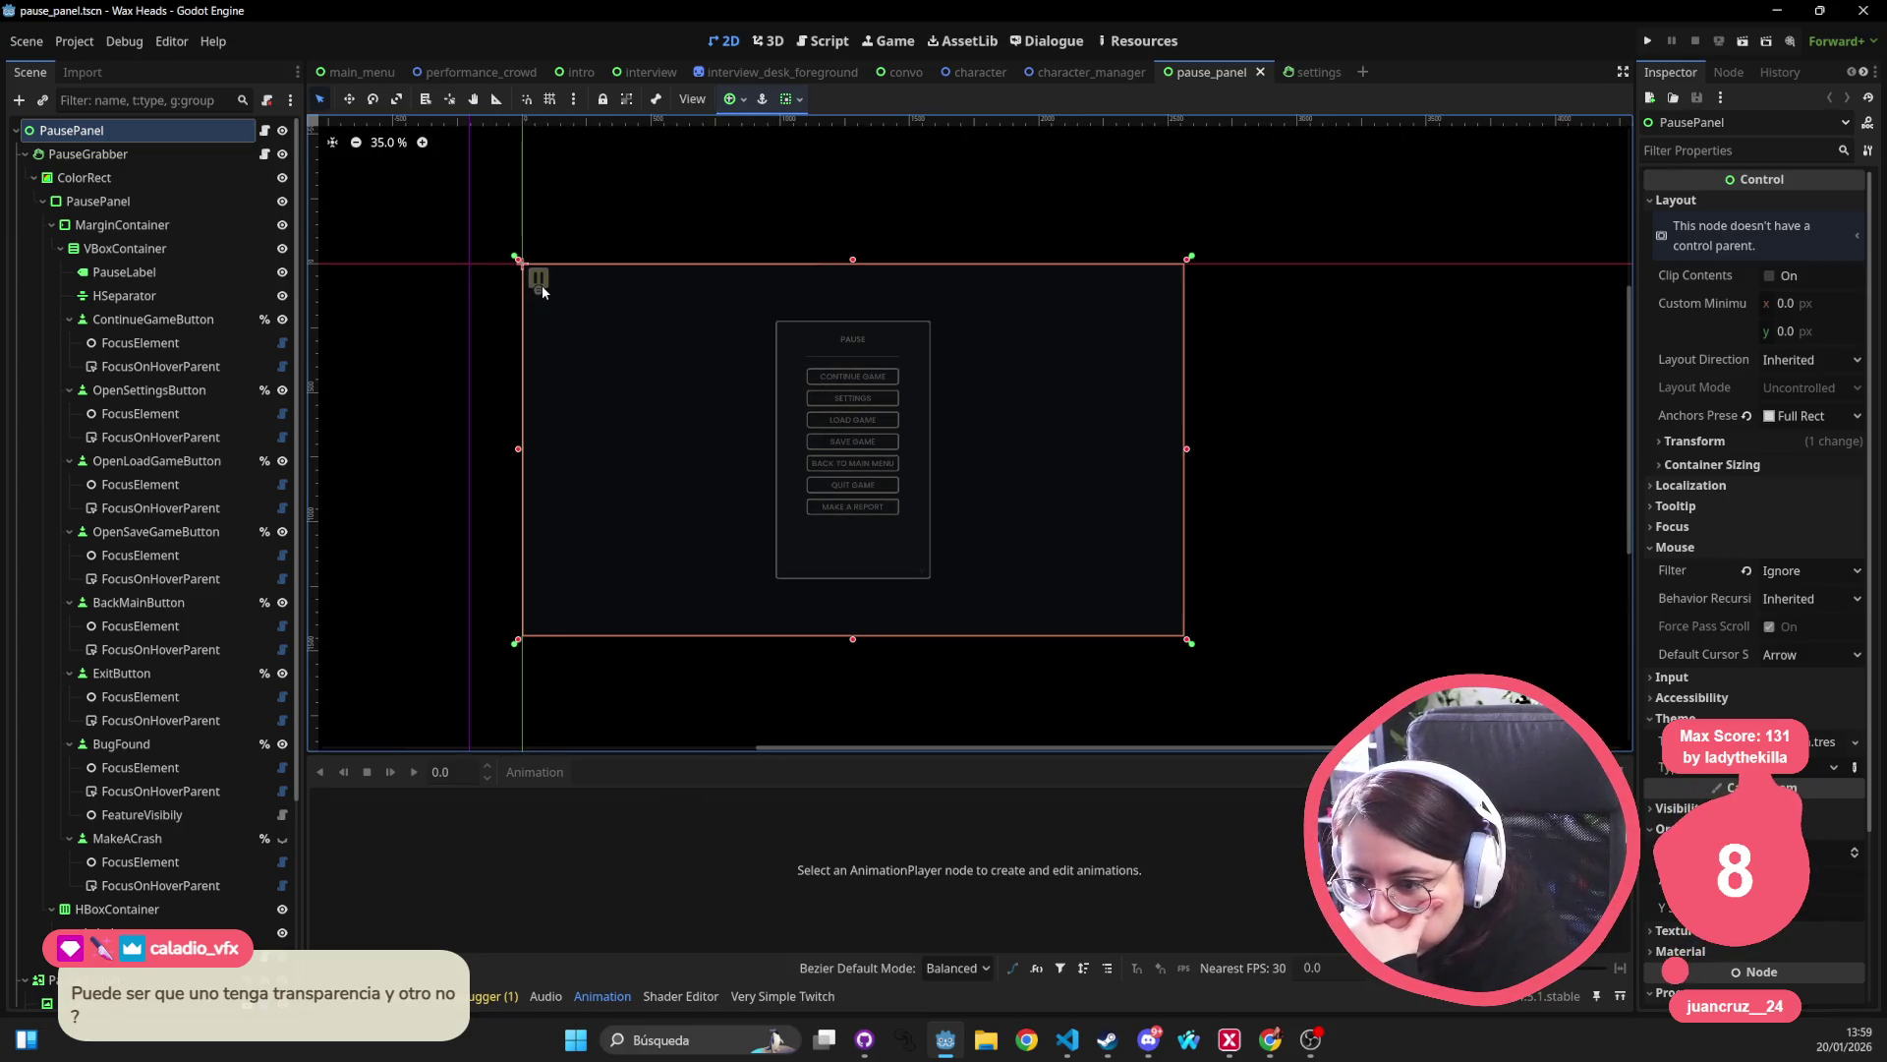
{"action": "left_click", "coordinate": [16, 130]}
{"action": "left_click", "coordinate": [1322, 254]}
{"action": "left_click", "coordinate": [734, 395]}
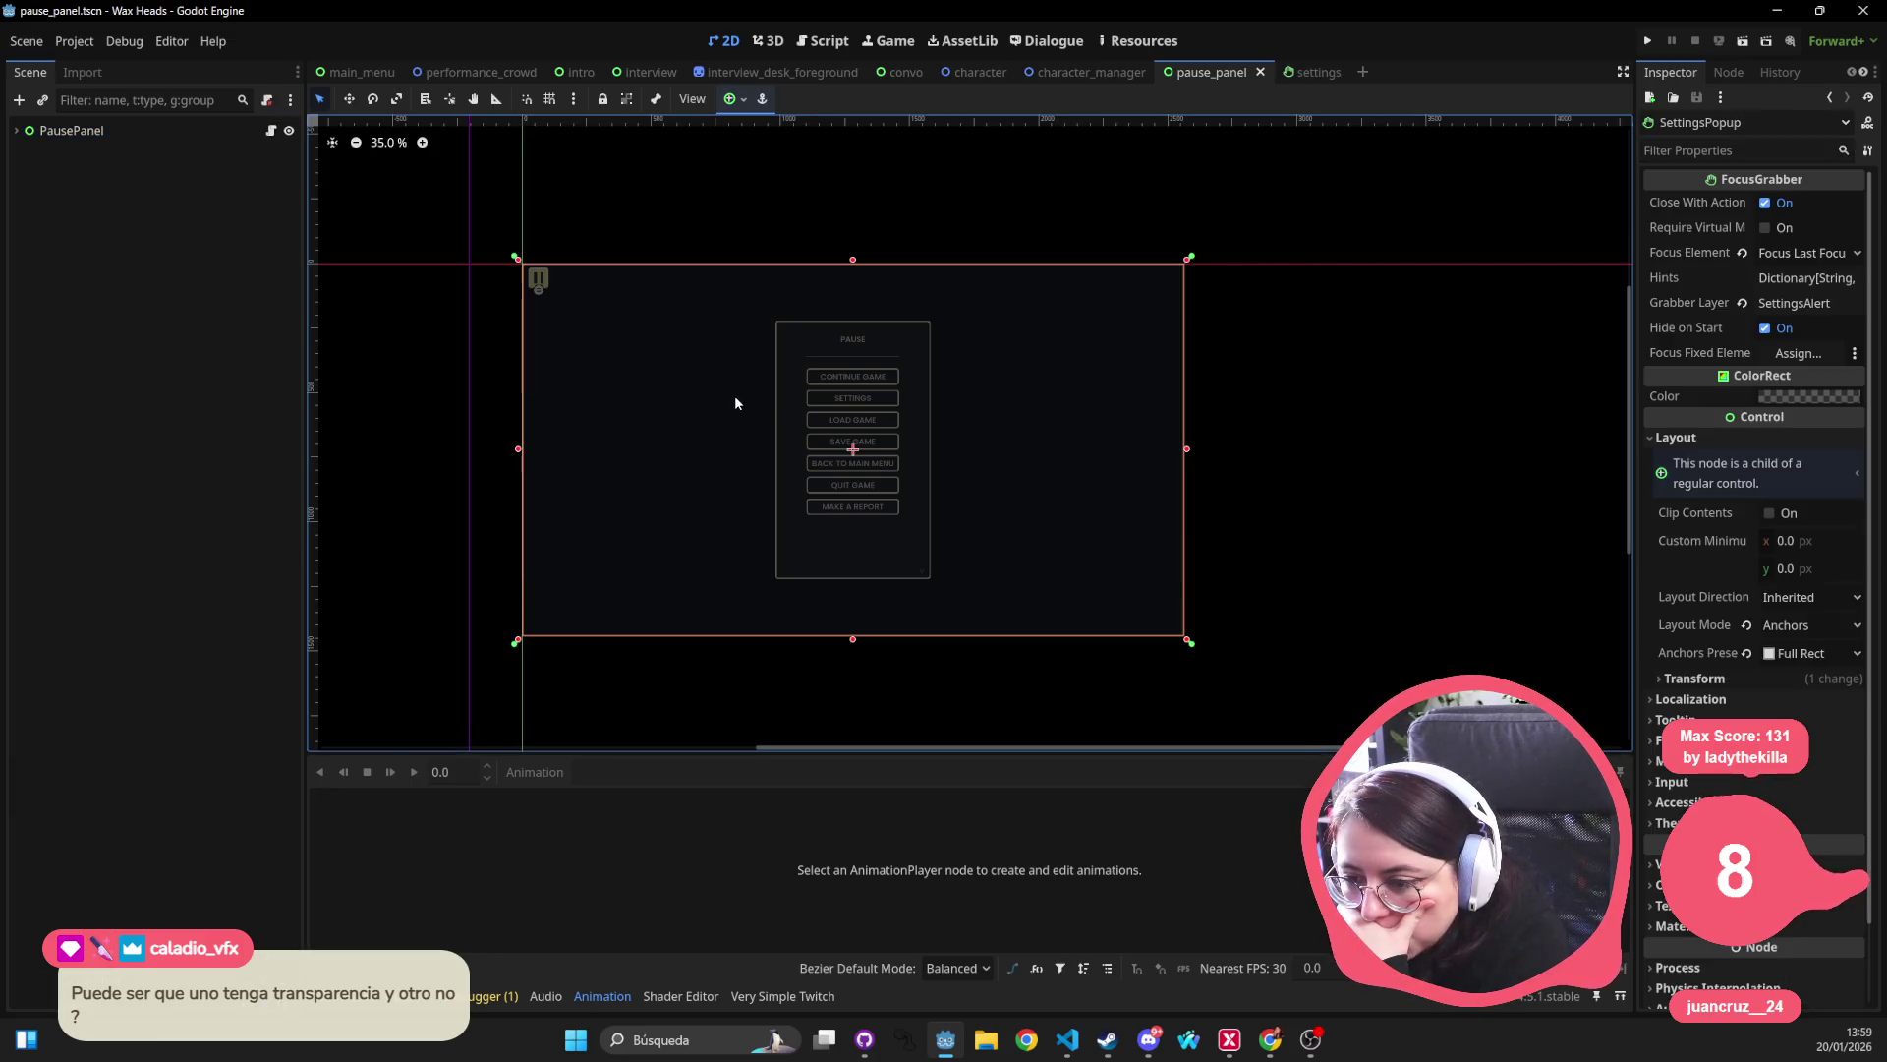
{"action": "scroll", "coordinate": [734, 395], "scroll_direction": "up", "scroll_amount": 3}
{"action": "left_click", "coordinate": [72, 130]}
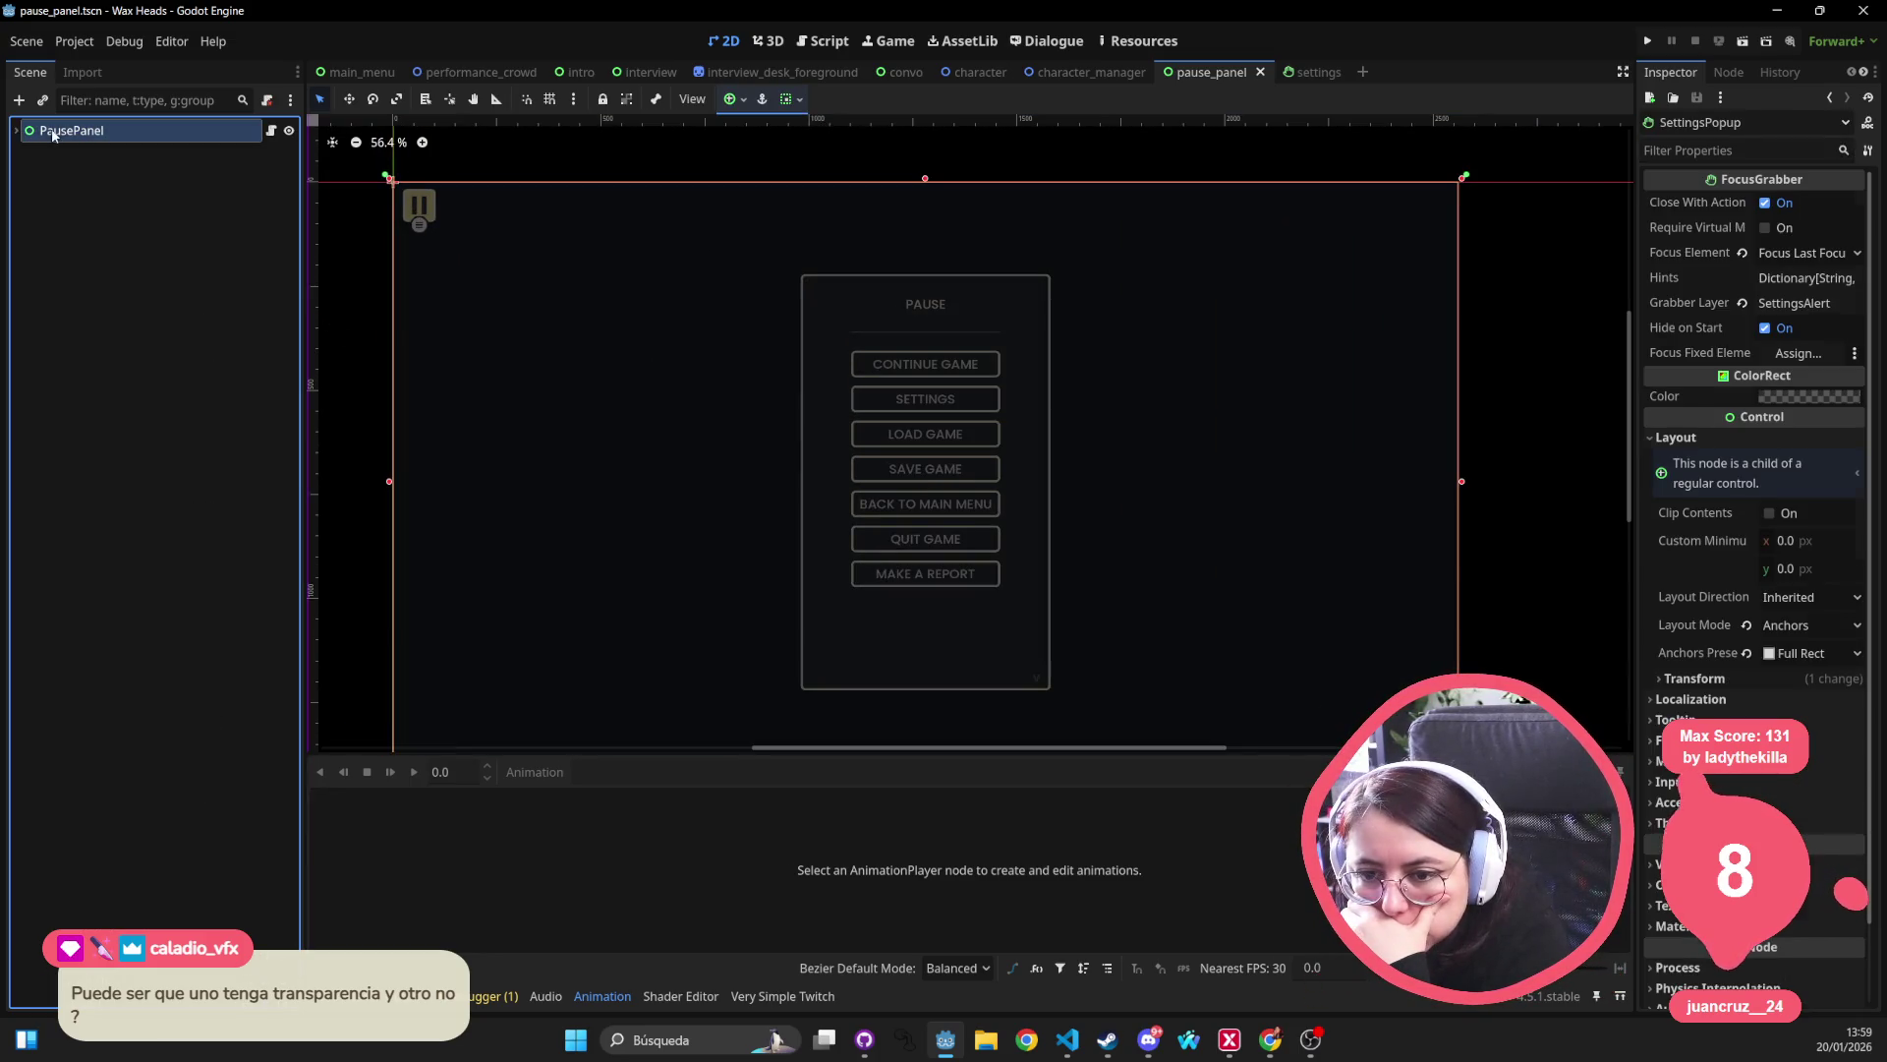
{"action": "left_click", "coordinate": [16, 129], "text": "shift"}
{"action": "left_click", "coordinate": [26, 154]}
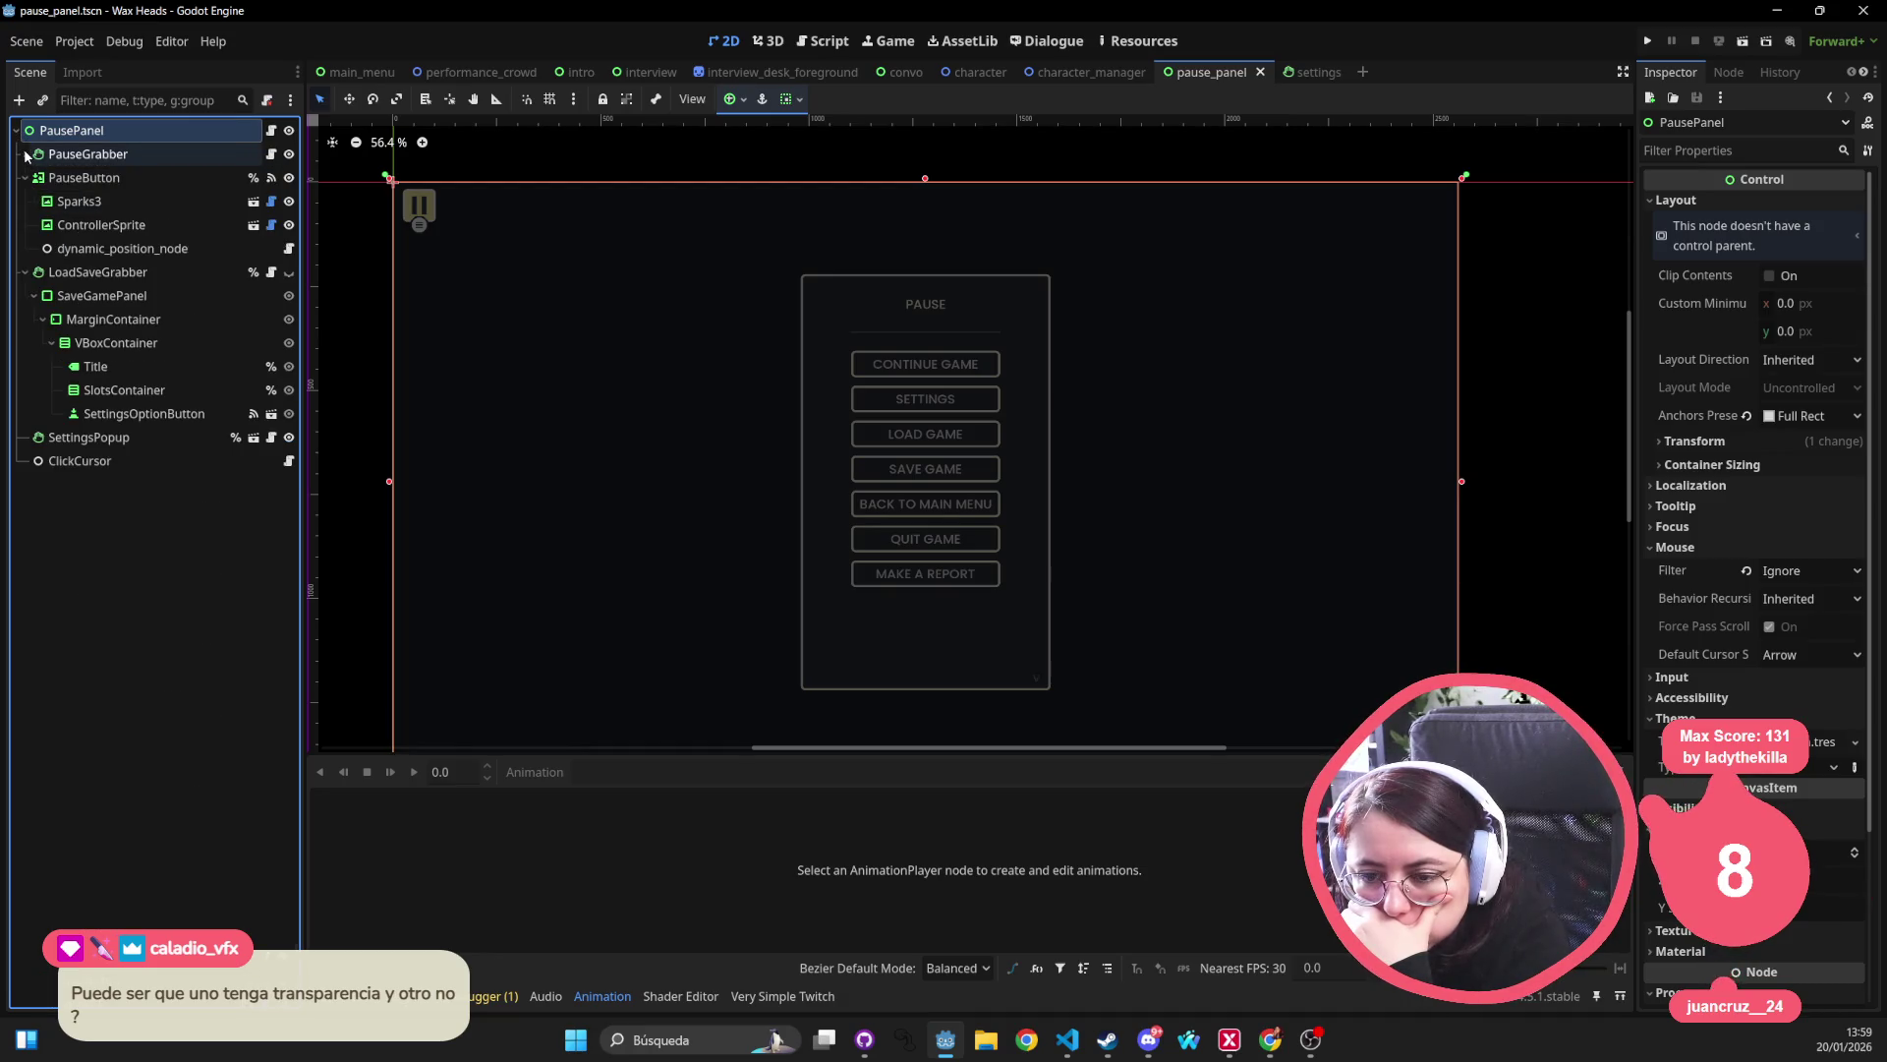
{"action": "left_click", "coordinate": [25, 178]}
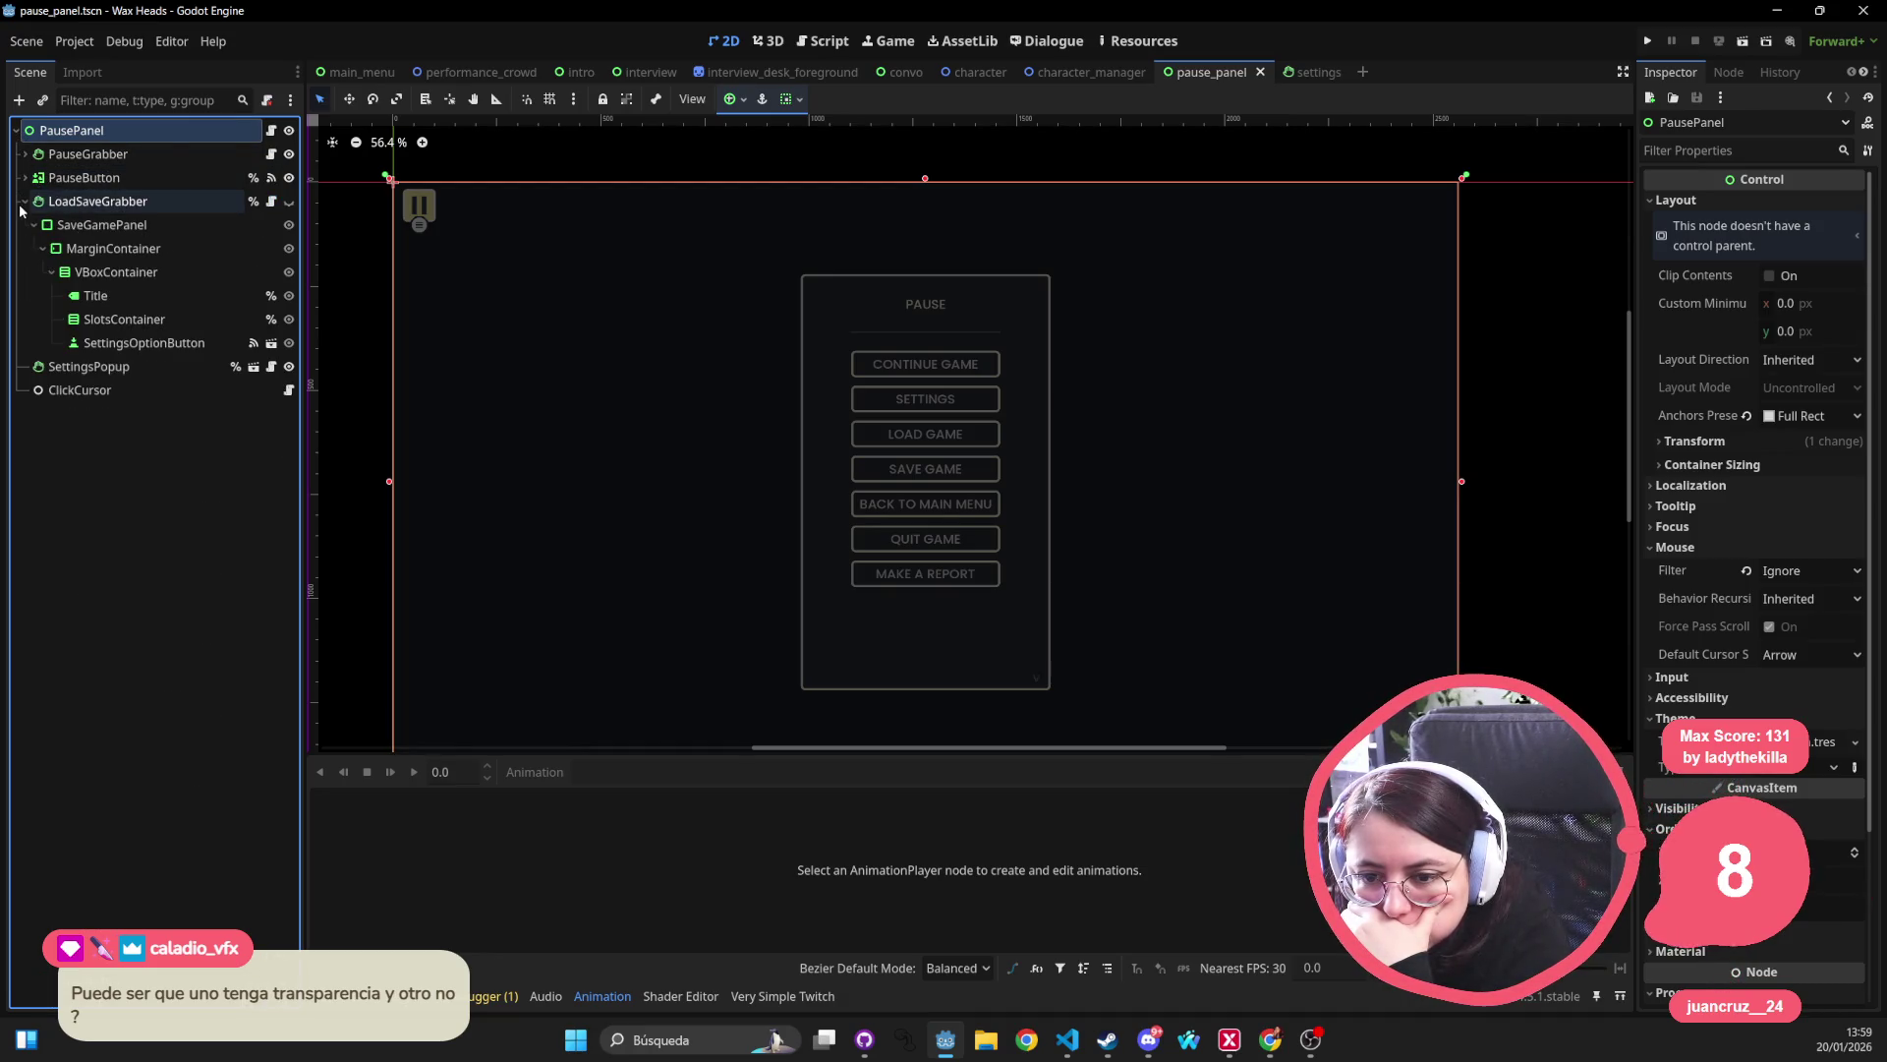
{"action": "left_click", "coordinate": [31, 201]}
{"action": "left_click", "coordinate": [25, 200]}
Check PauseGrabber's script, then toggle the grabbers' and PauseButton's visibility off and back on.
{"action": "left_click", "coordinate": [89, 154]}
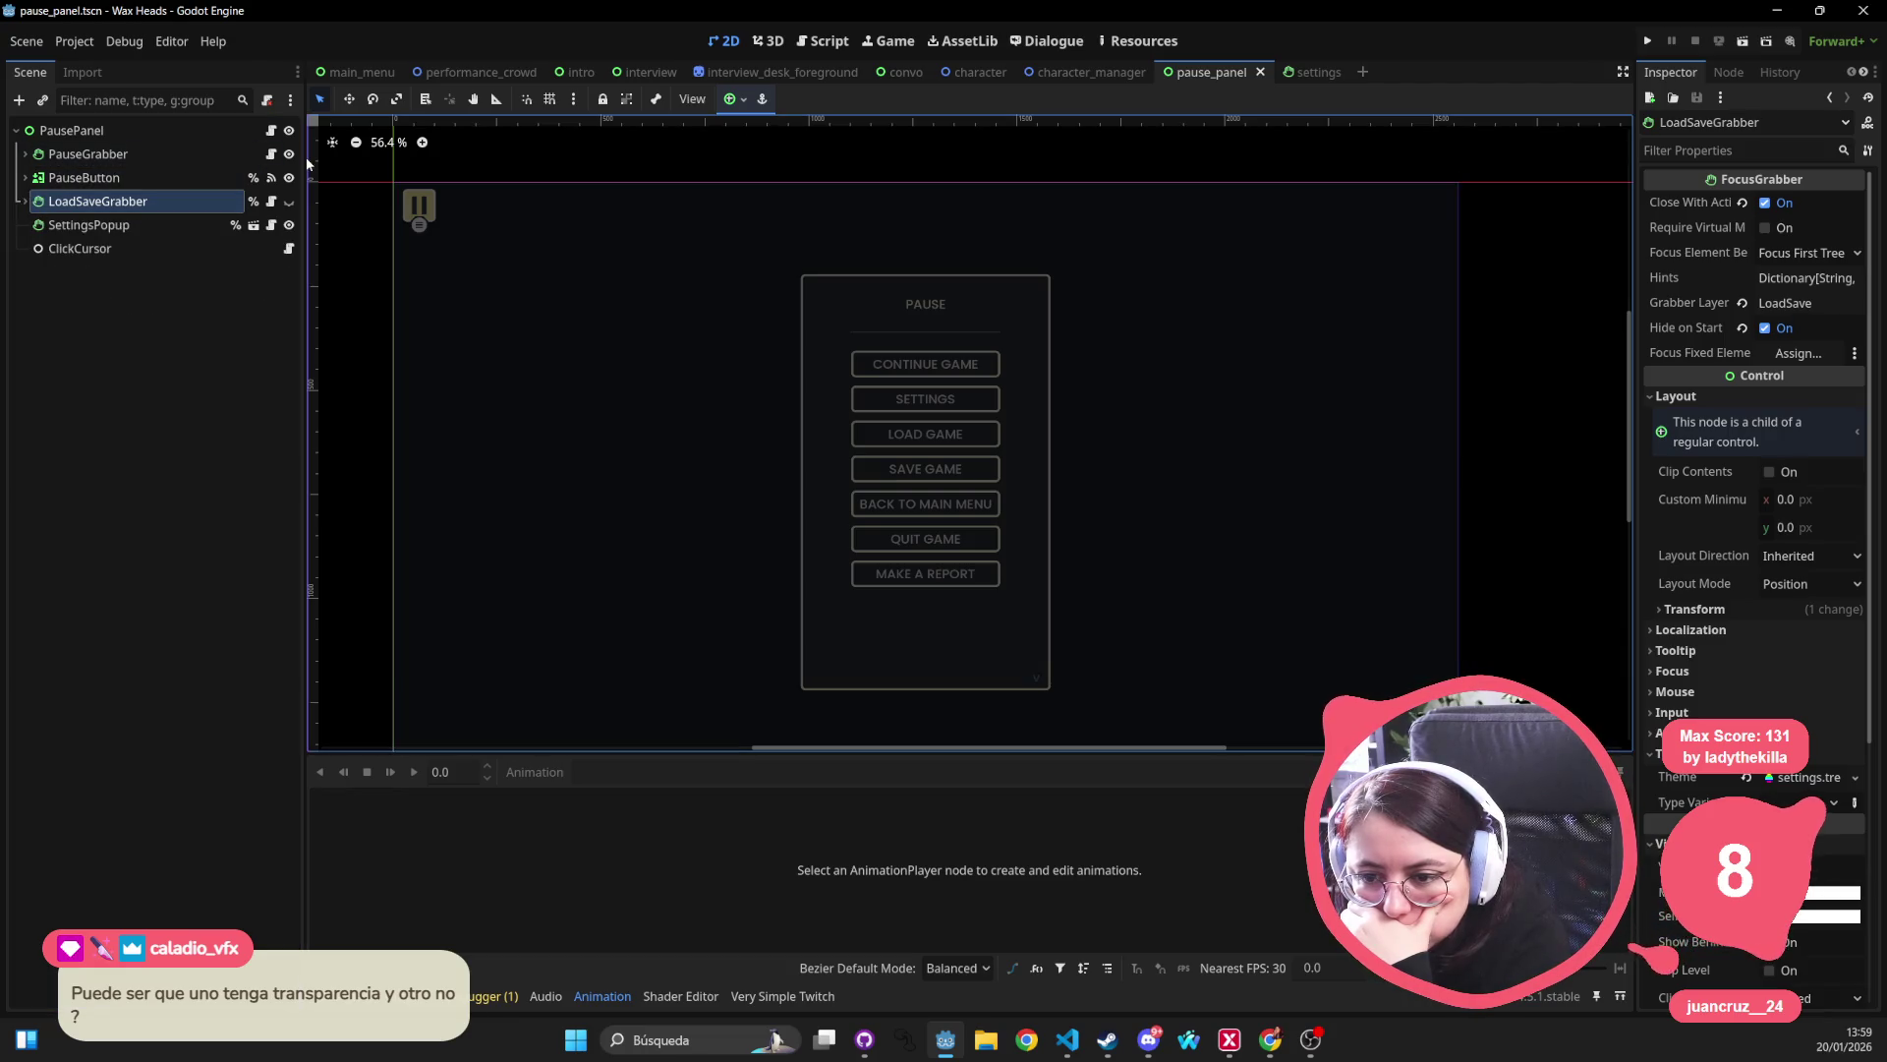
{"action": "left_click", "coordinate": [270, 154]}
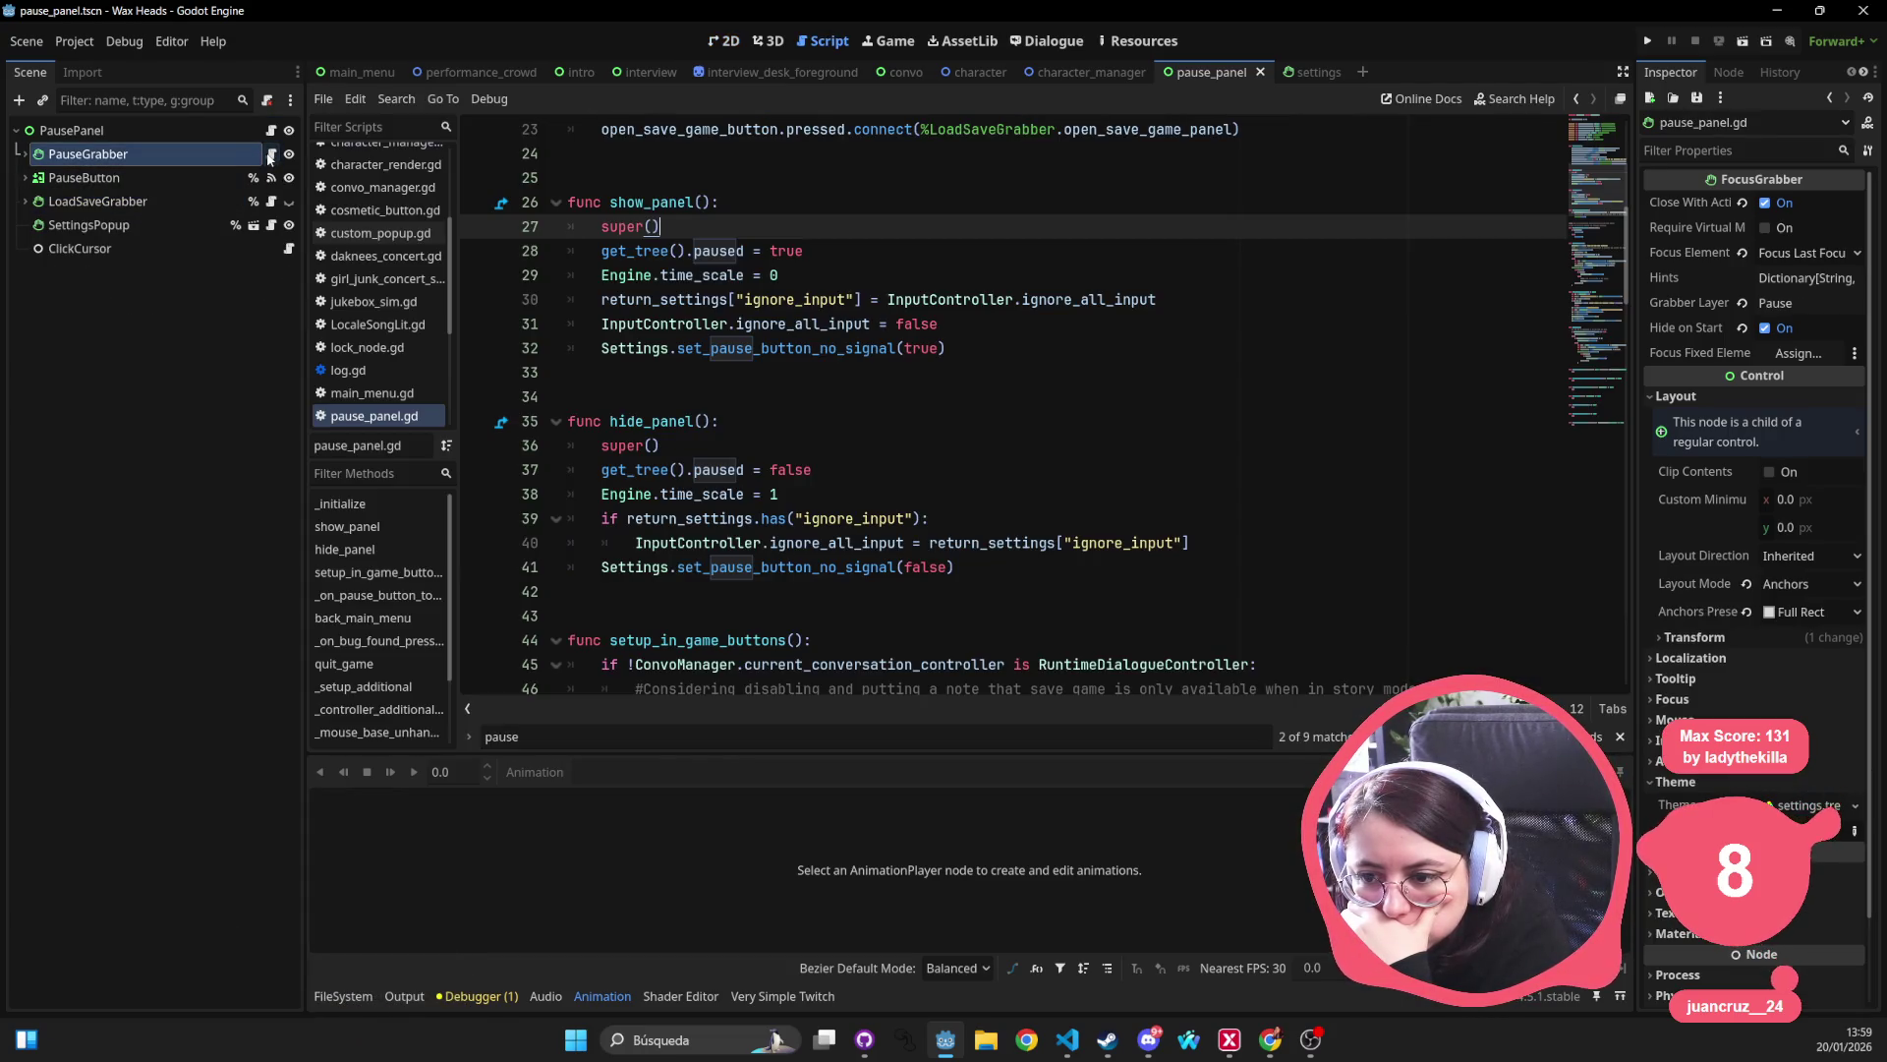
{"action": "left_click", "coordinate": [720, 41]}
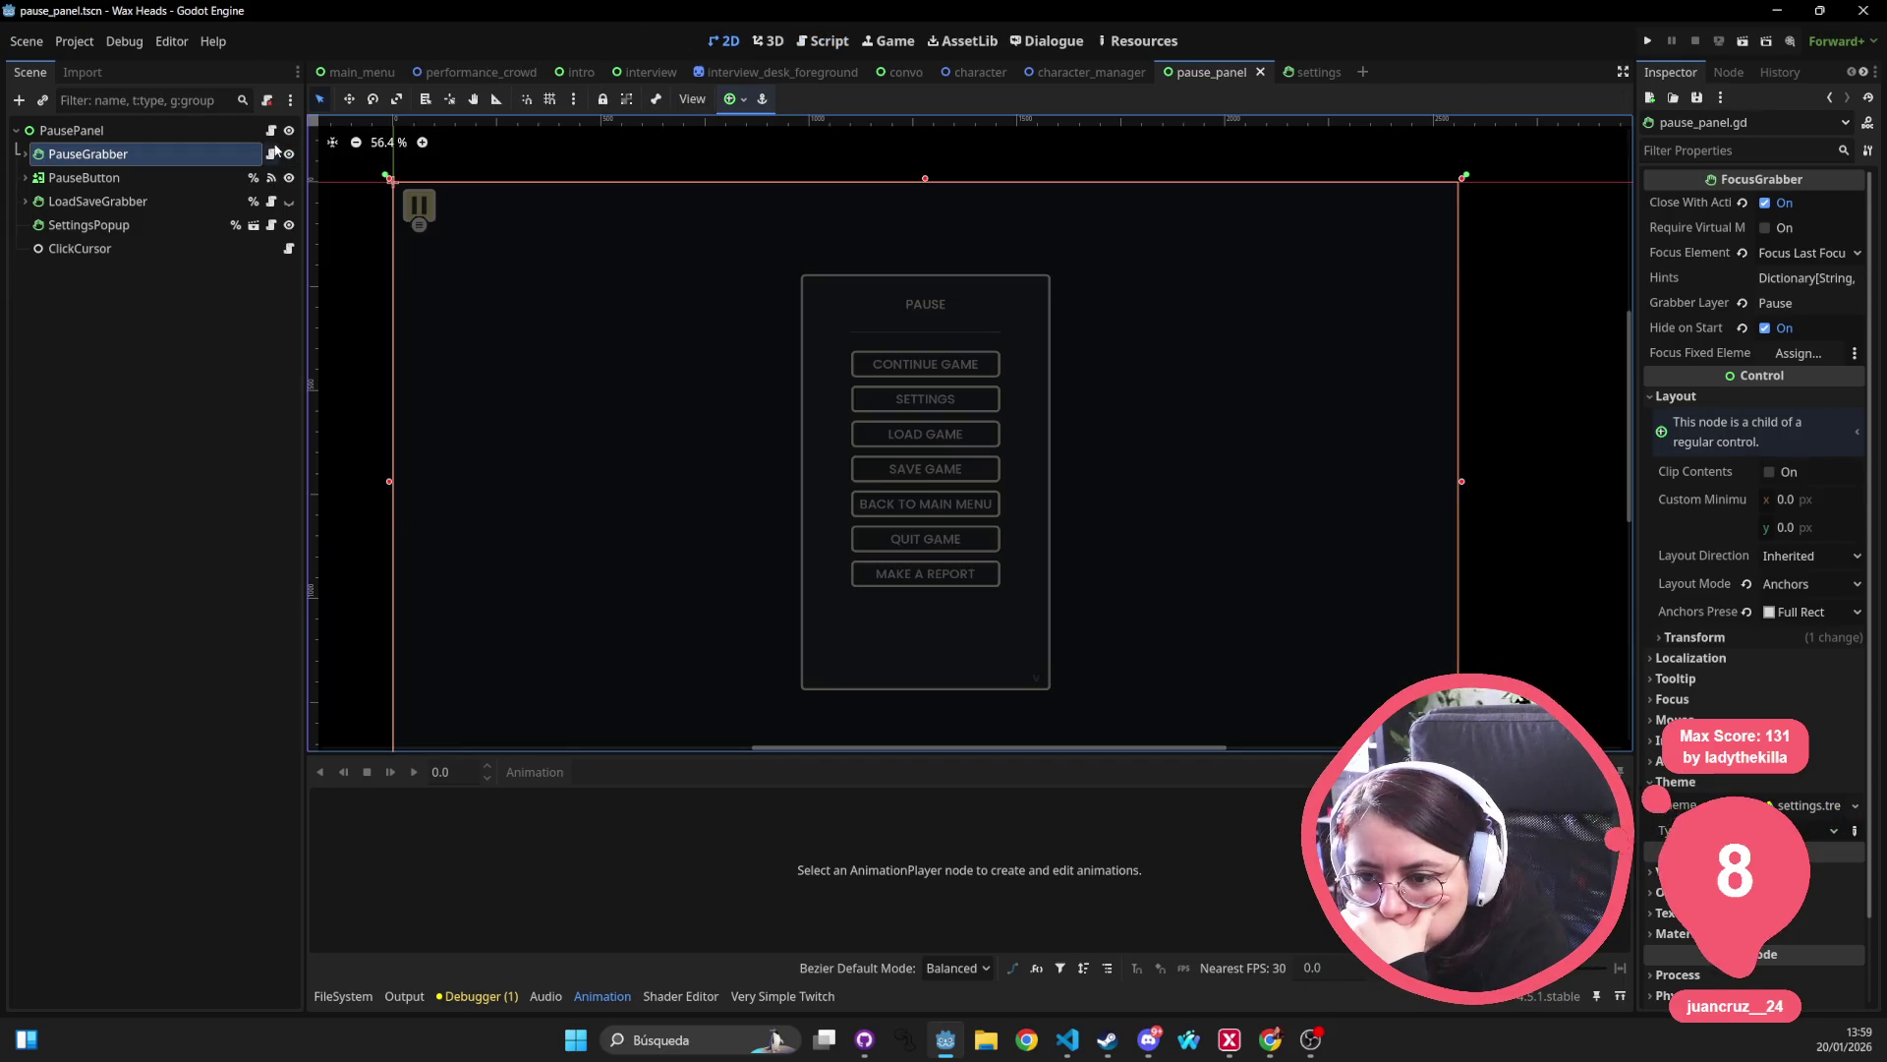
{"action": "left_click", "coordinate": [289, 155]}
{"action": "left_click", "coordinate": [289, 154]}
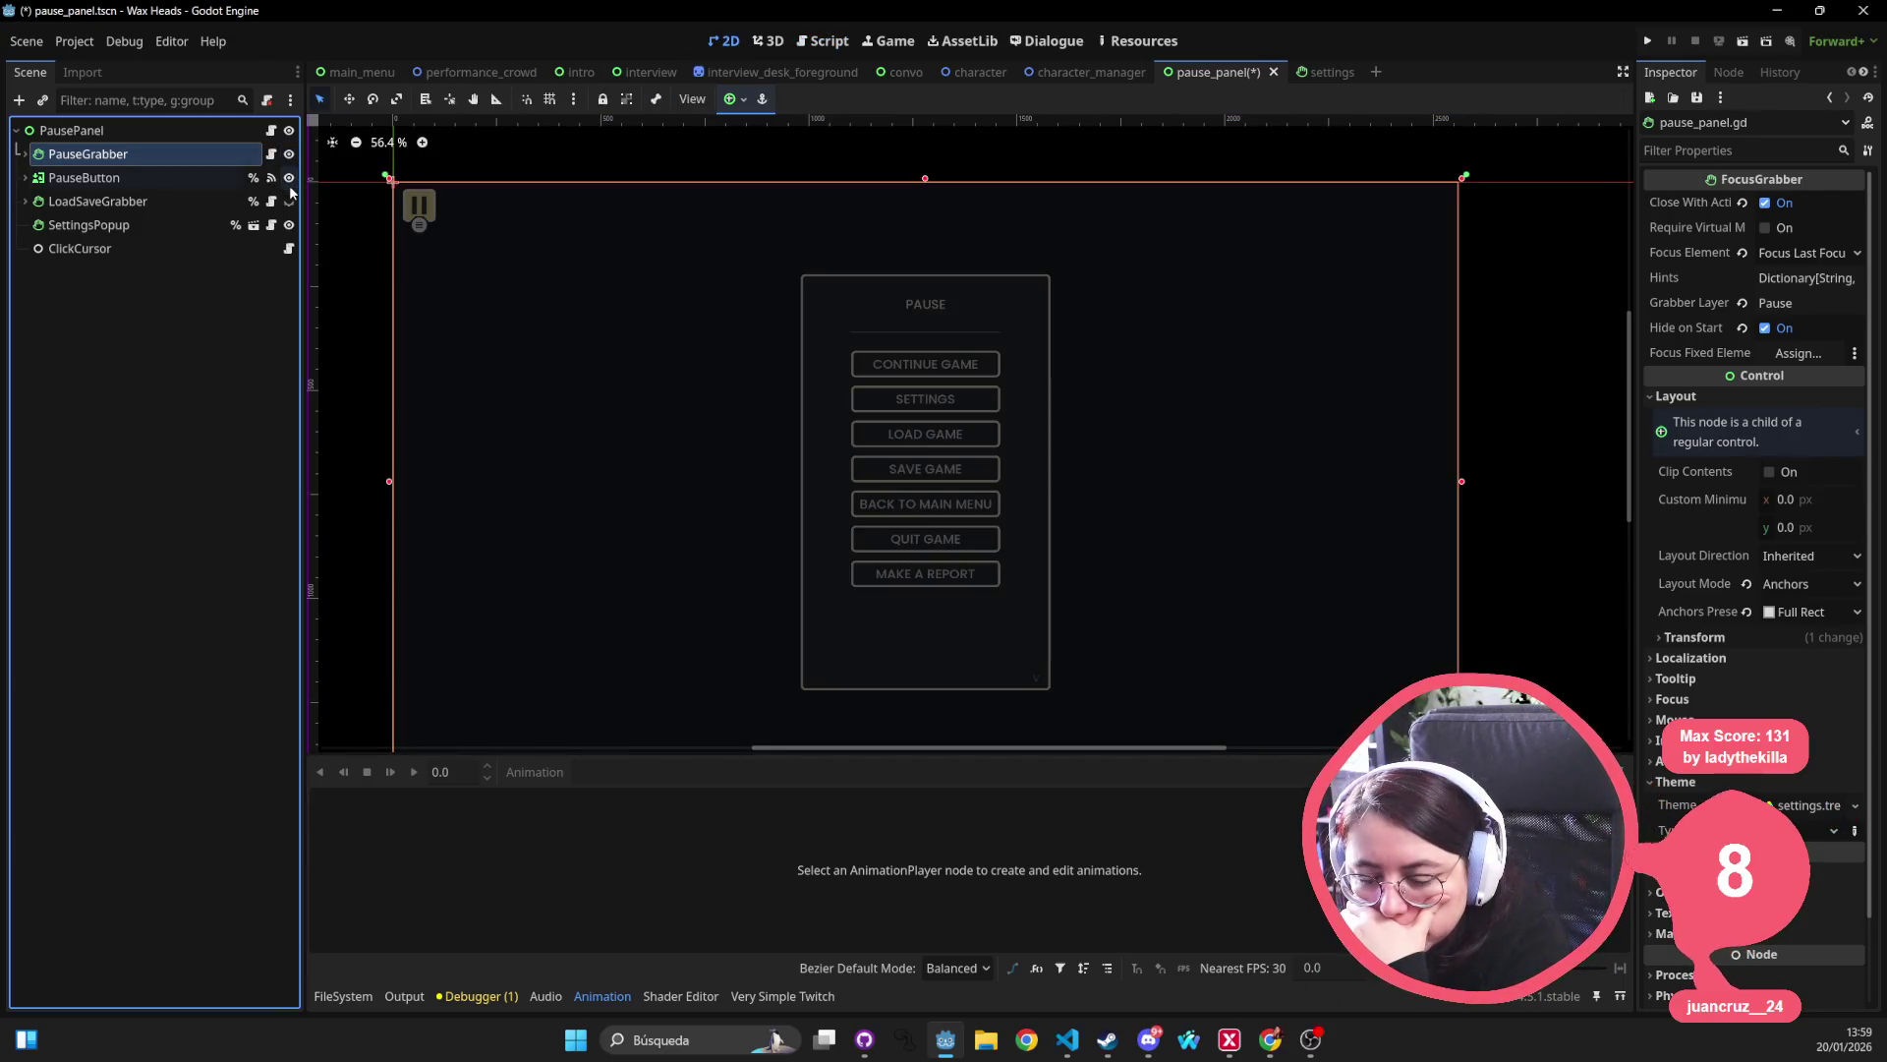
{"action": "left_click", "coordinate": [289, 201]}
{"action": "left_click", "coordinate": [289, 202]}
{"action": "left_click", "coordinate": [289, 178]}
{"action": "left_click", "coordinate": [289, 178]}
{"action": "left_click", "coordinate": [289, 153]}
{"action": "left_click", "coordinate": [289, 152]}
Inspect PauseGrabber's Visibility properties in the Inspector.
{"action": "left_click", "coordinate": [223, 132]}
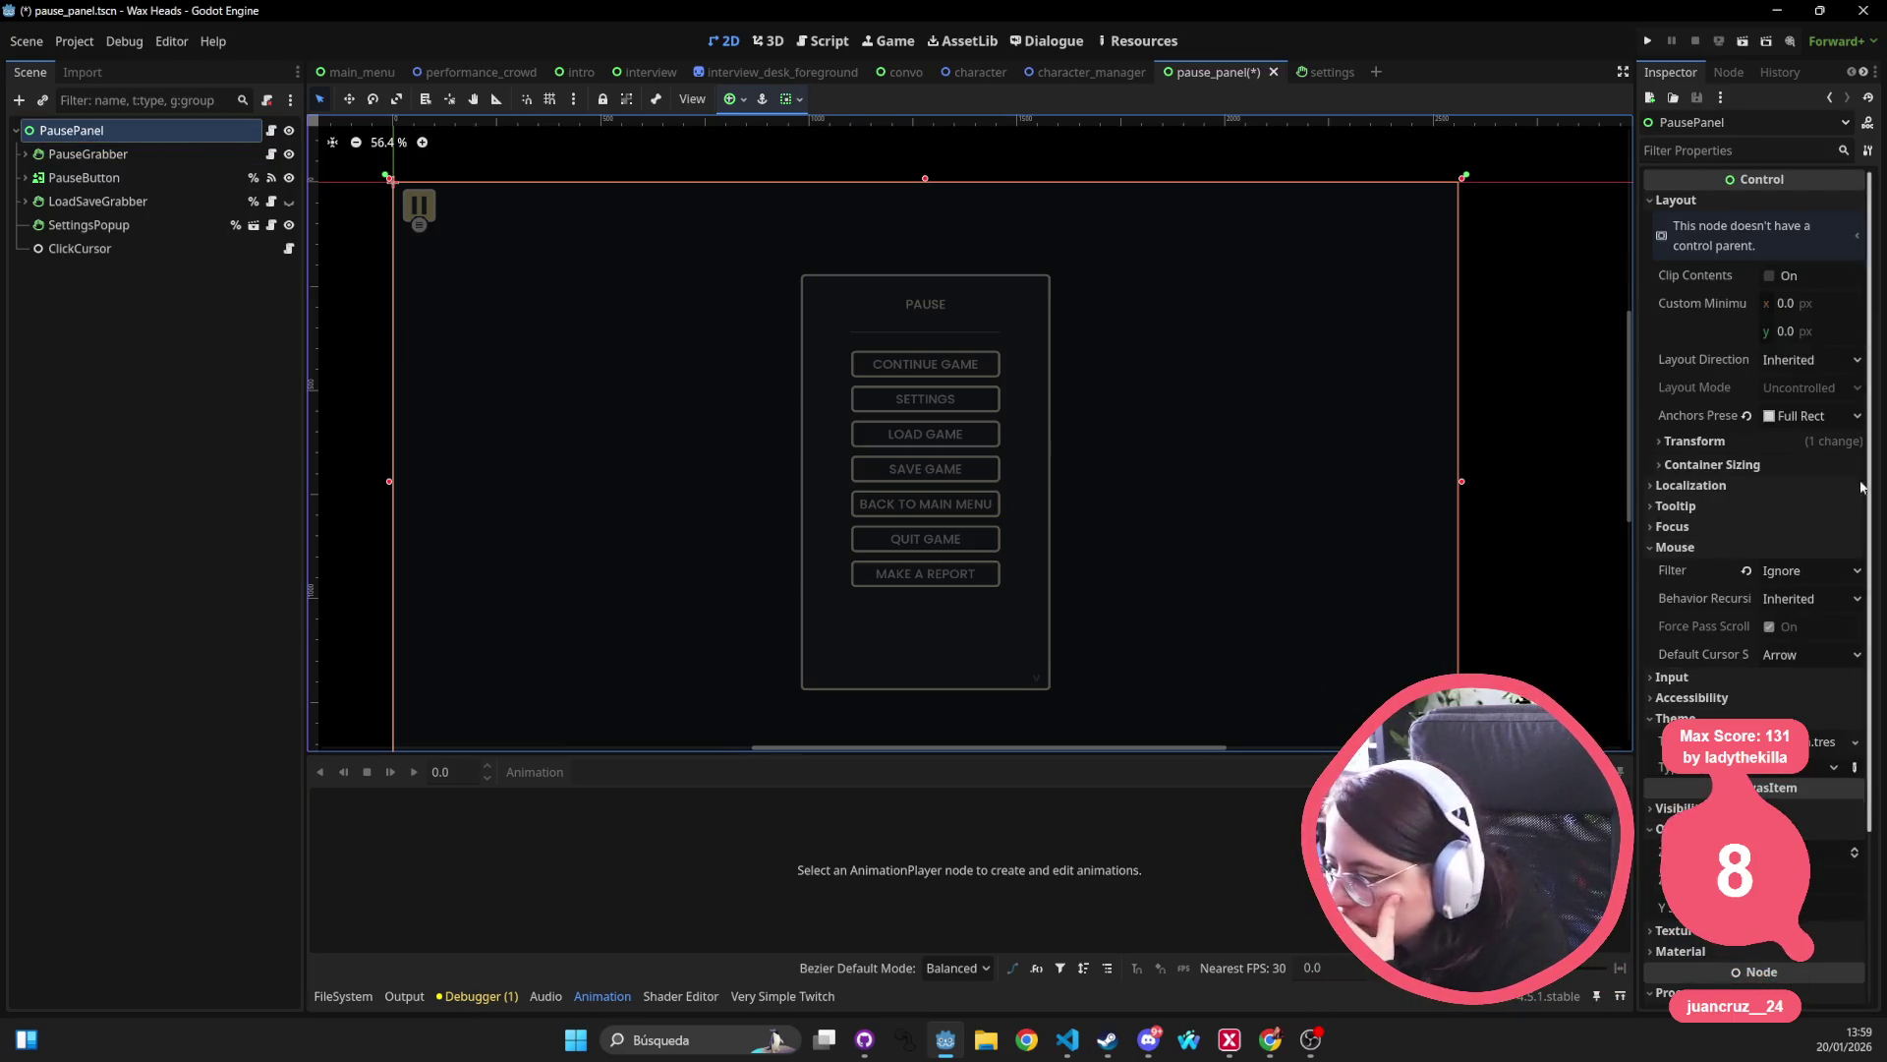
{"action": "left_click", "coordinate": [195, 162]}
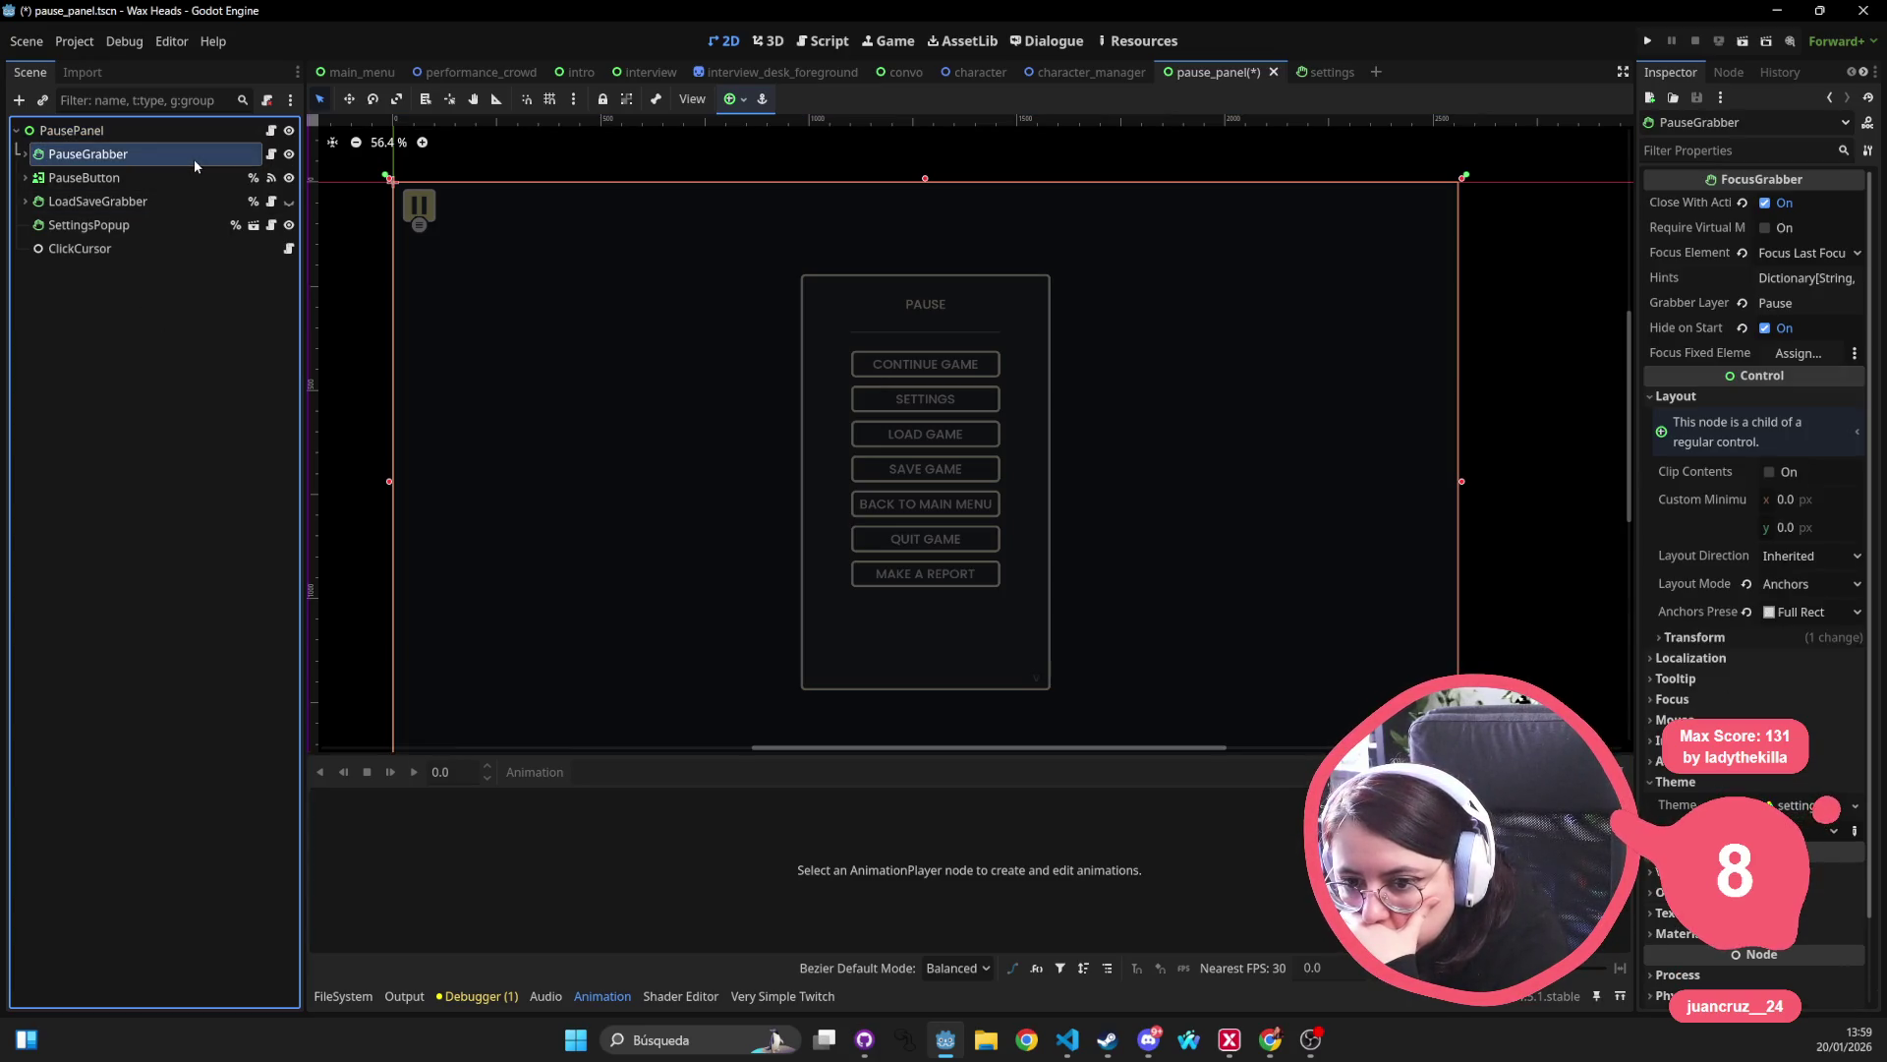
{"action": "left_click", "coordinate": [1661, 871]}
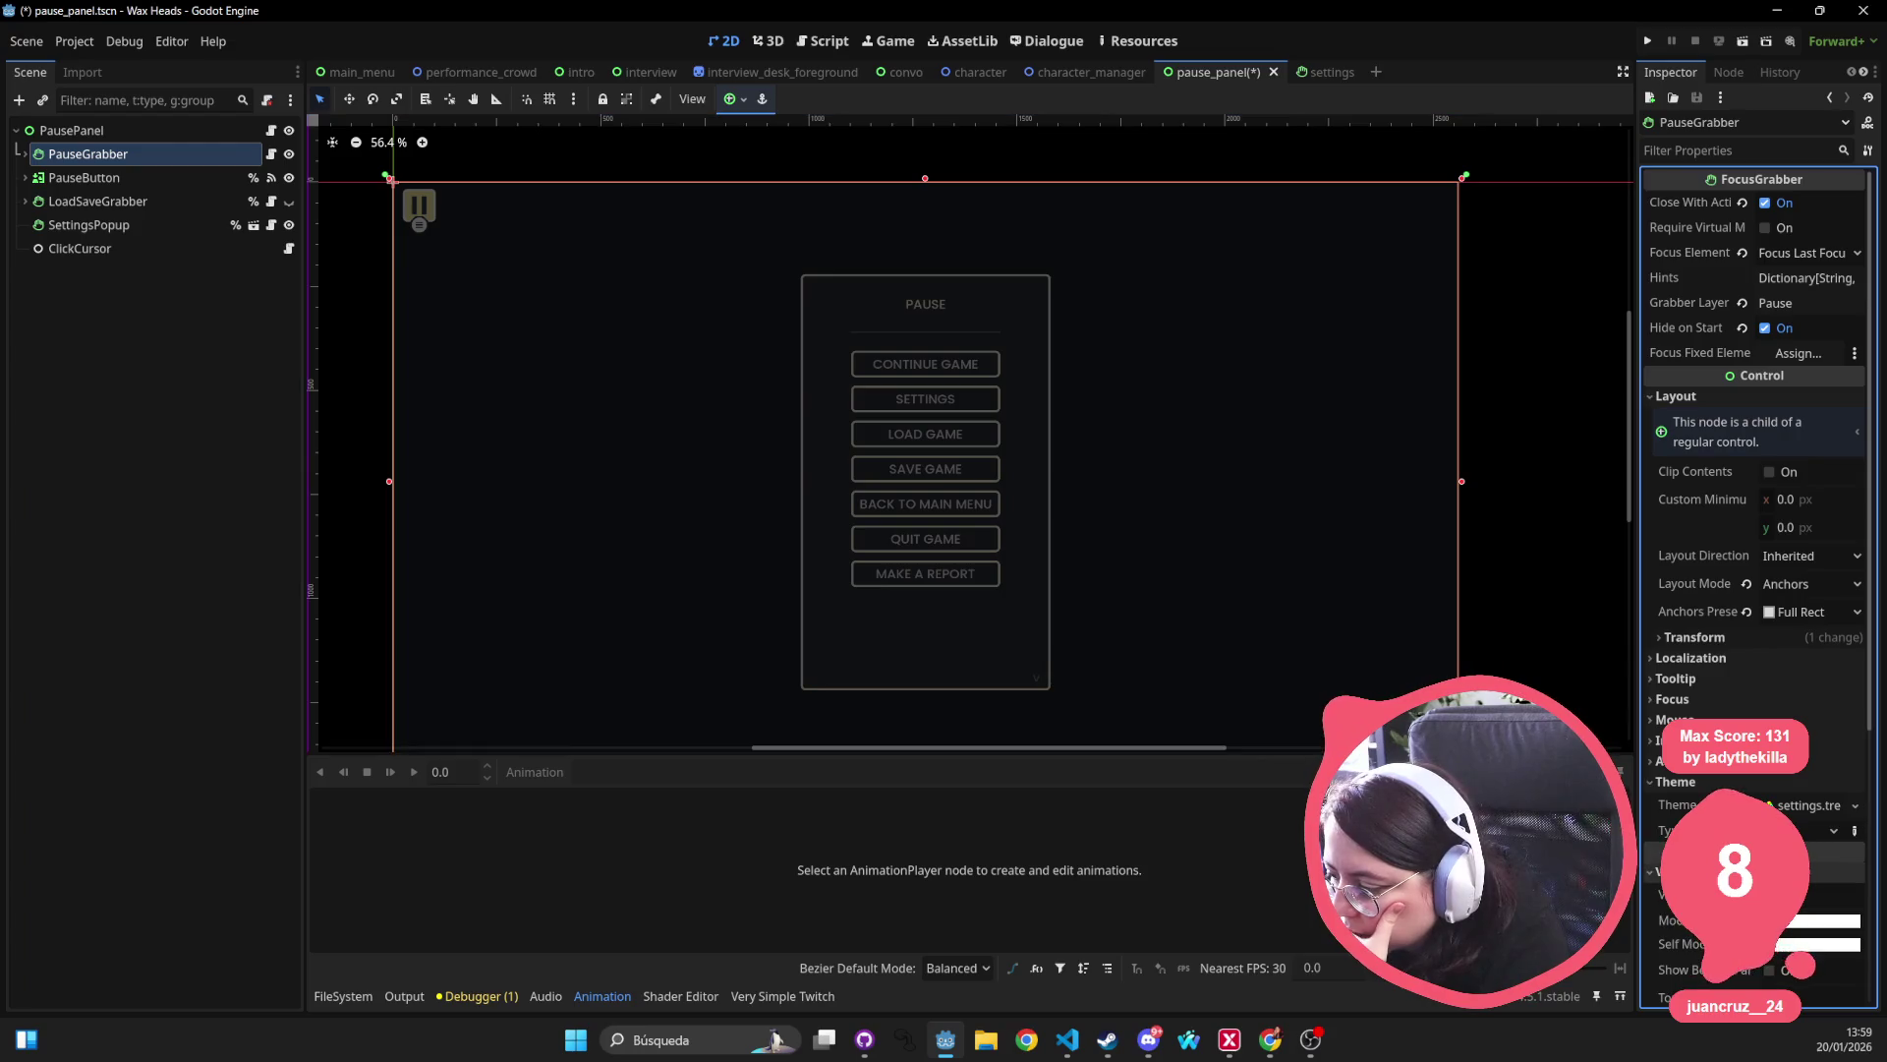
{"action": "scroll", "coordinate": [1754, 492], "scroll_direction": "down", "scroll_amount": 5}
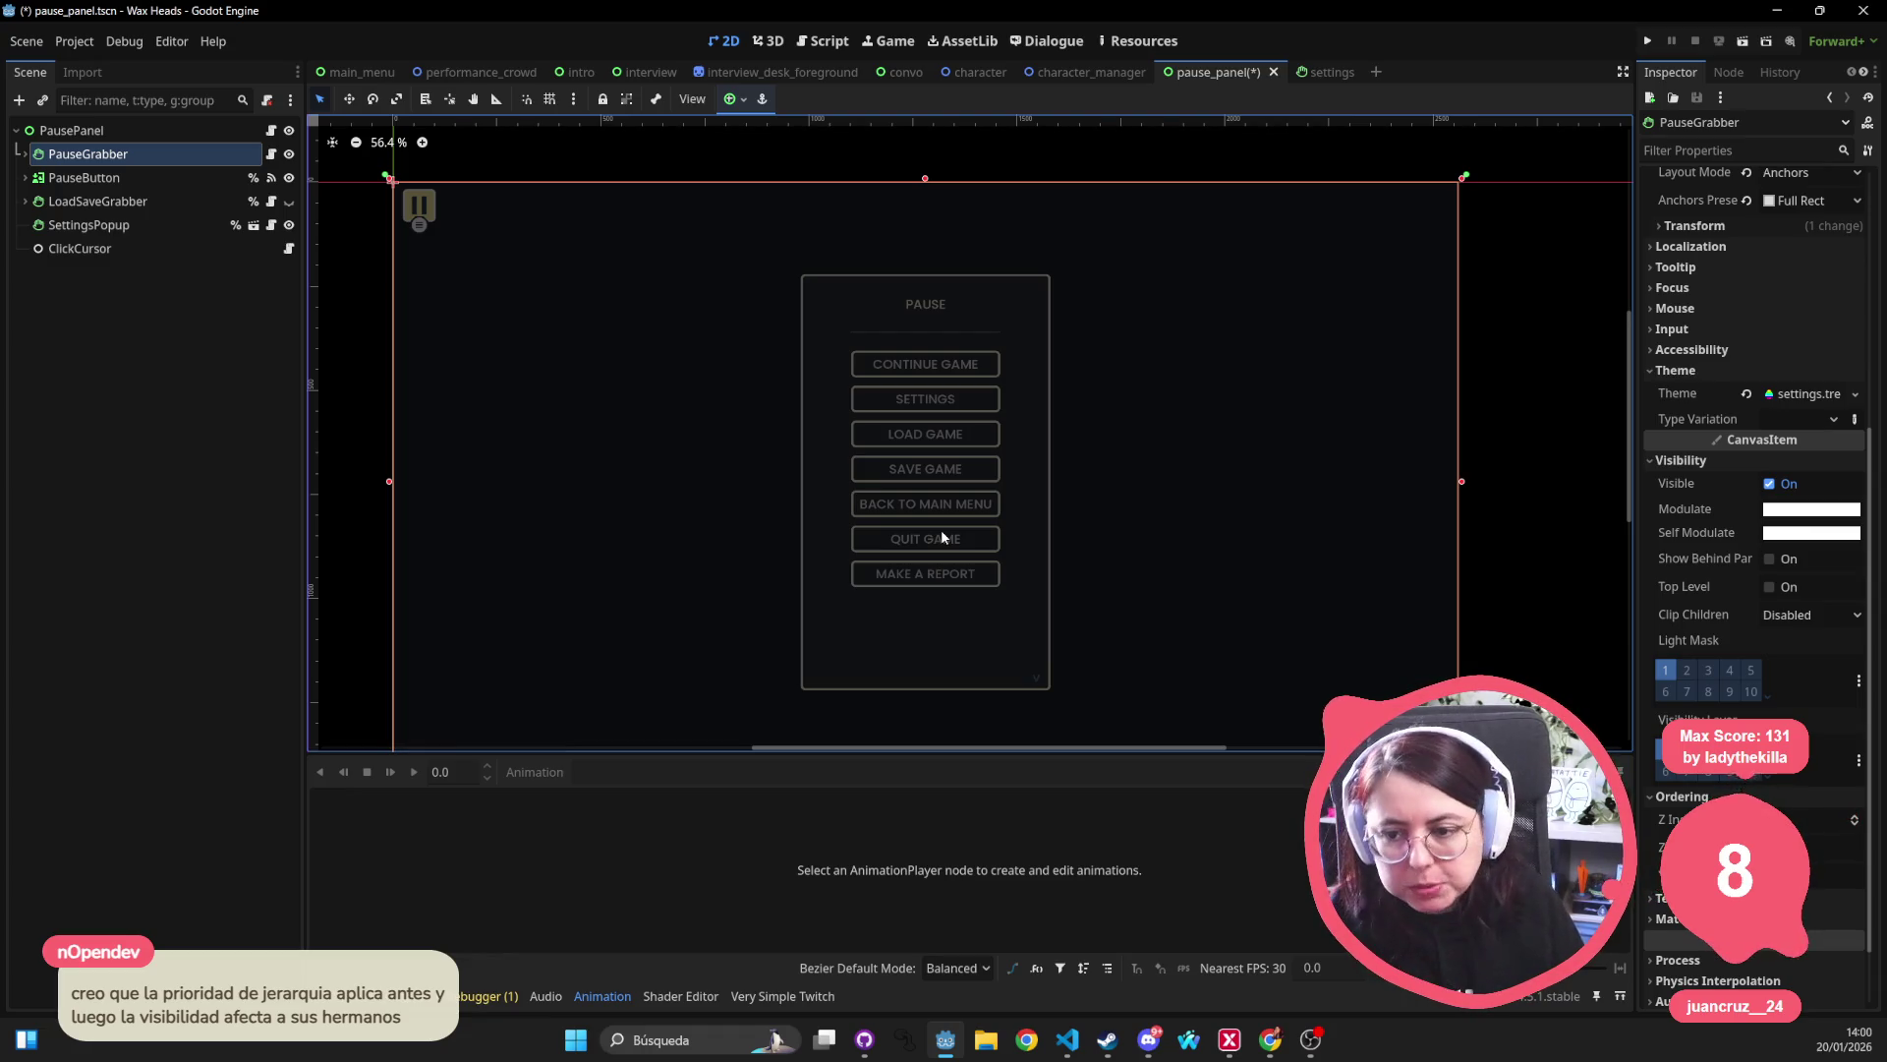
Save and run the game, continue from the main menu, then stop the run with F8.
{"action": "left_click", "coordinate": [1668, 40]}
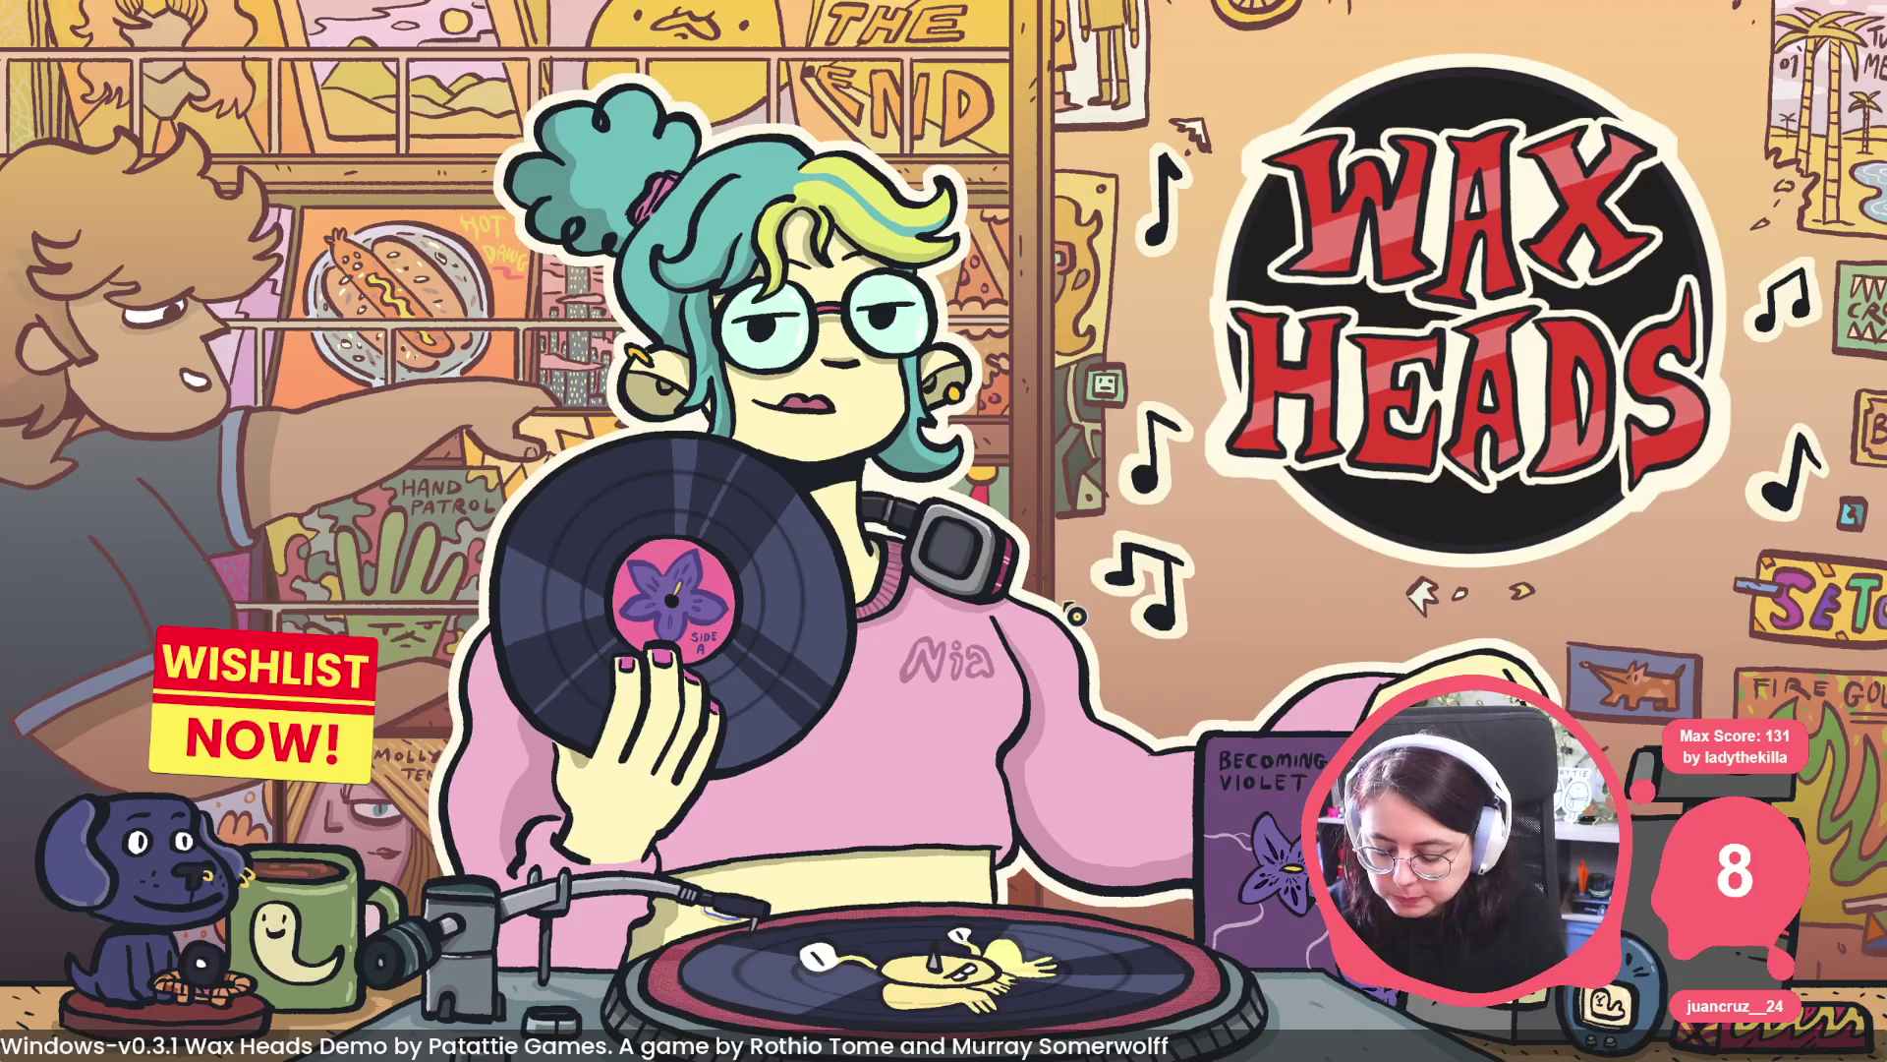
{"action": "key", "text": "Return"}
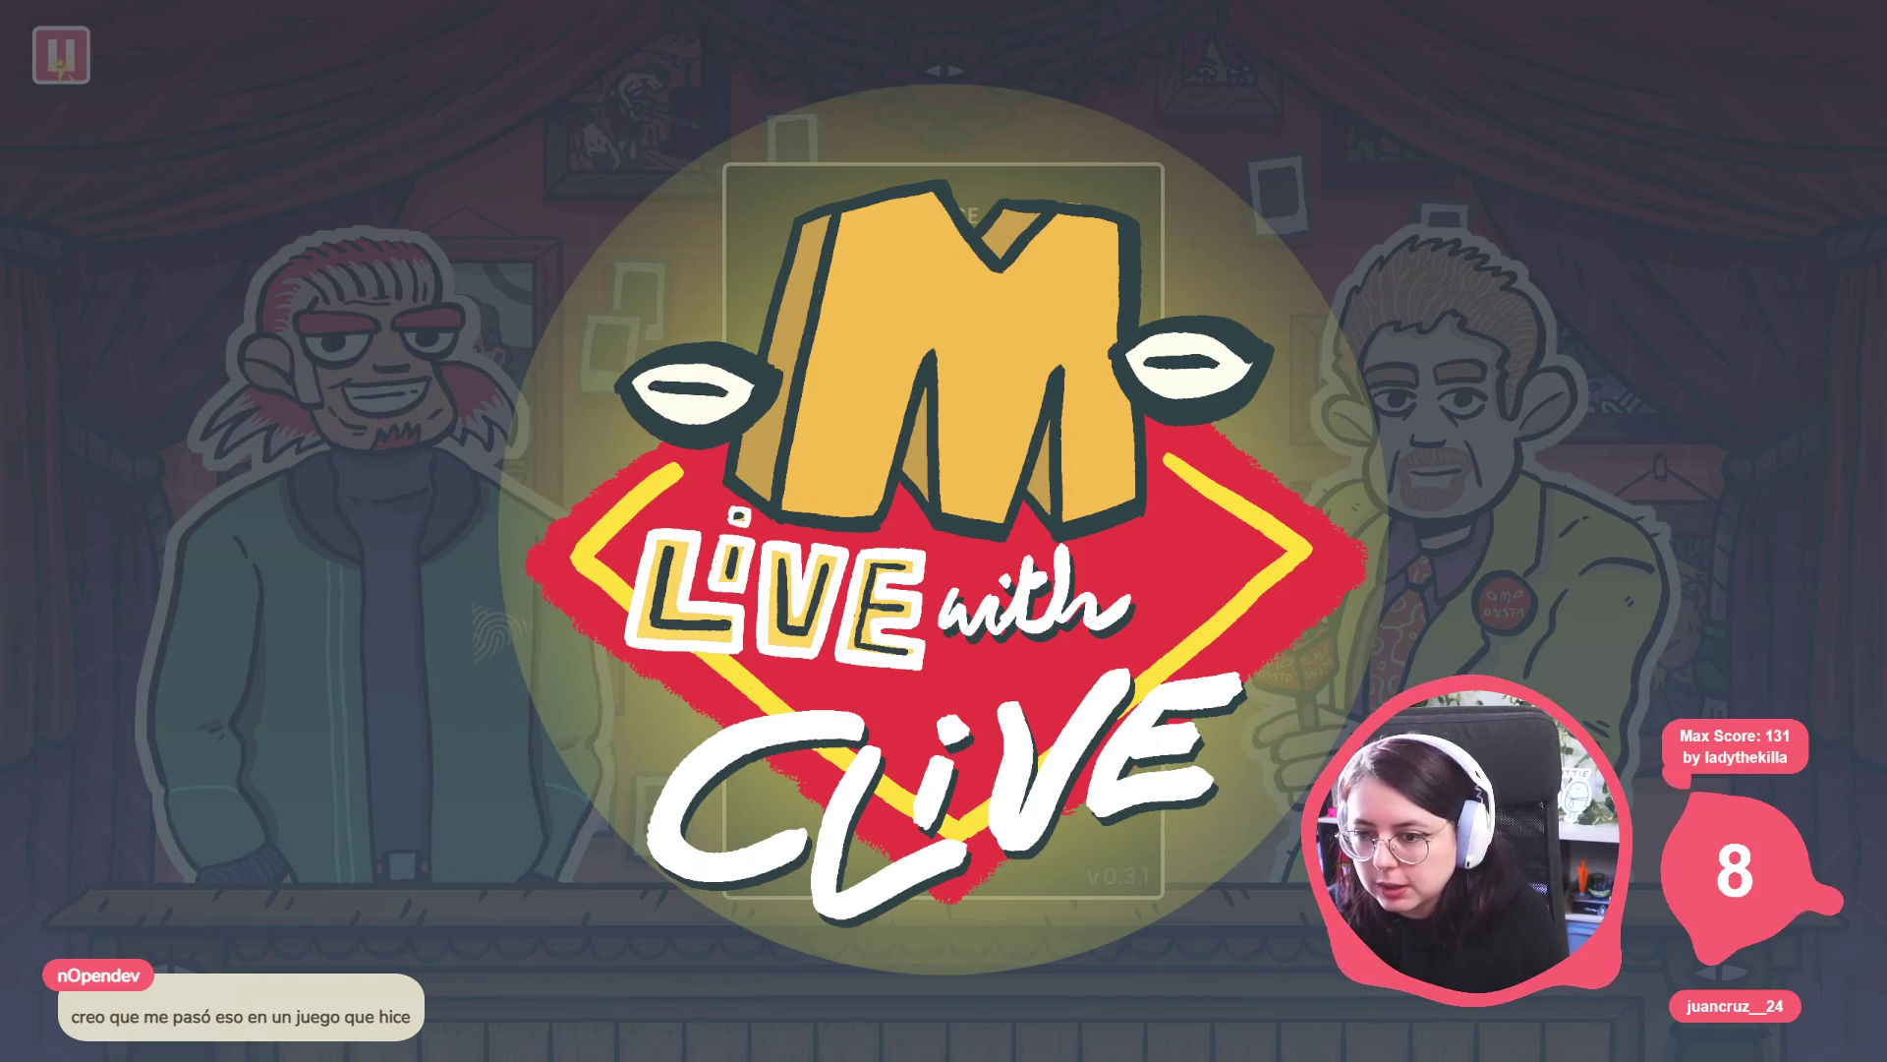
{"action": "key", "text": "F8"}
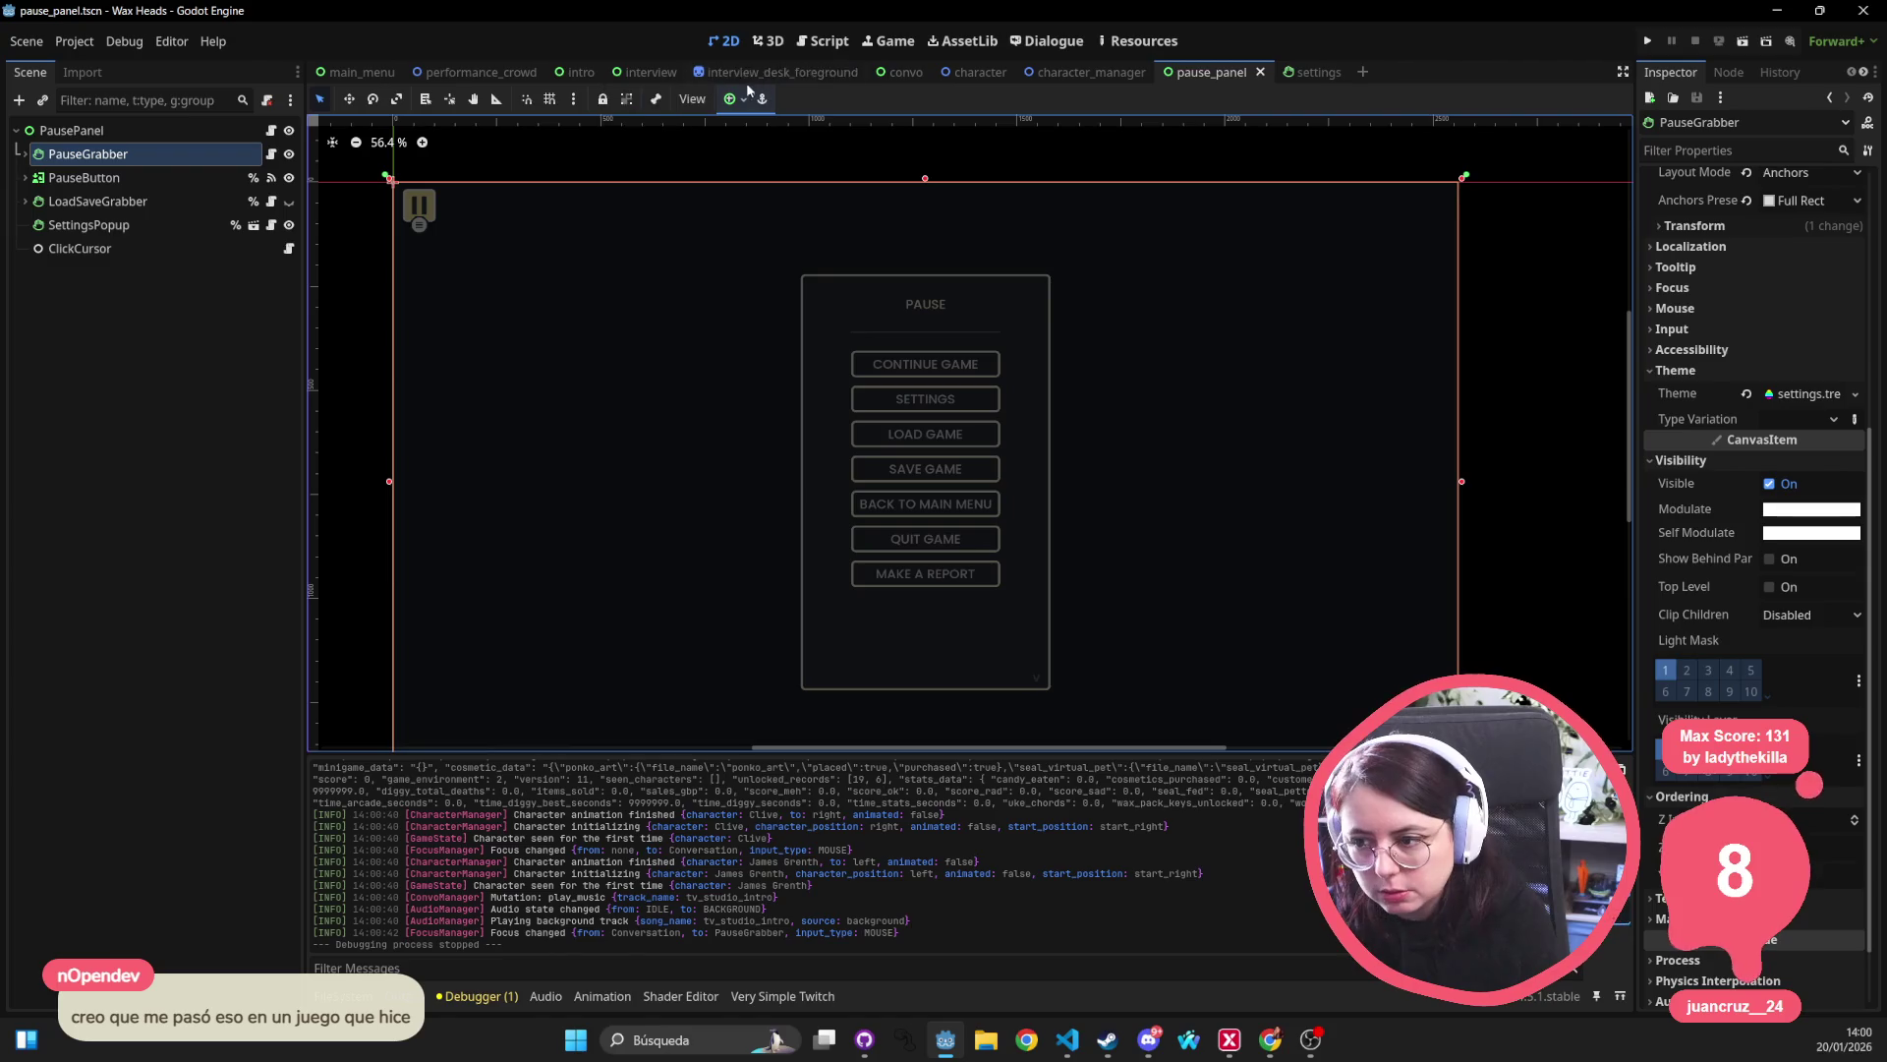
Back in the interview scene, commit the new Z Index value on the Gradient node.
{"action": "left_click", "coordinate": [649, 72]}
{"action": "left_click", "coordinate": [1760, 739]}
{"action": "key", "text": "Return"}
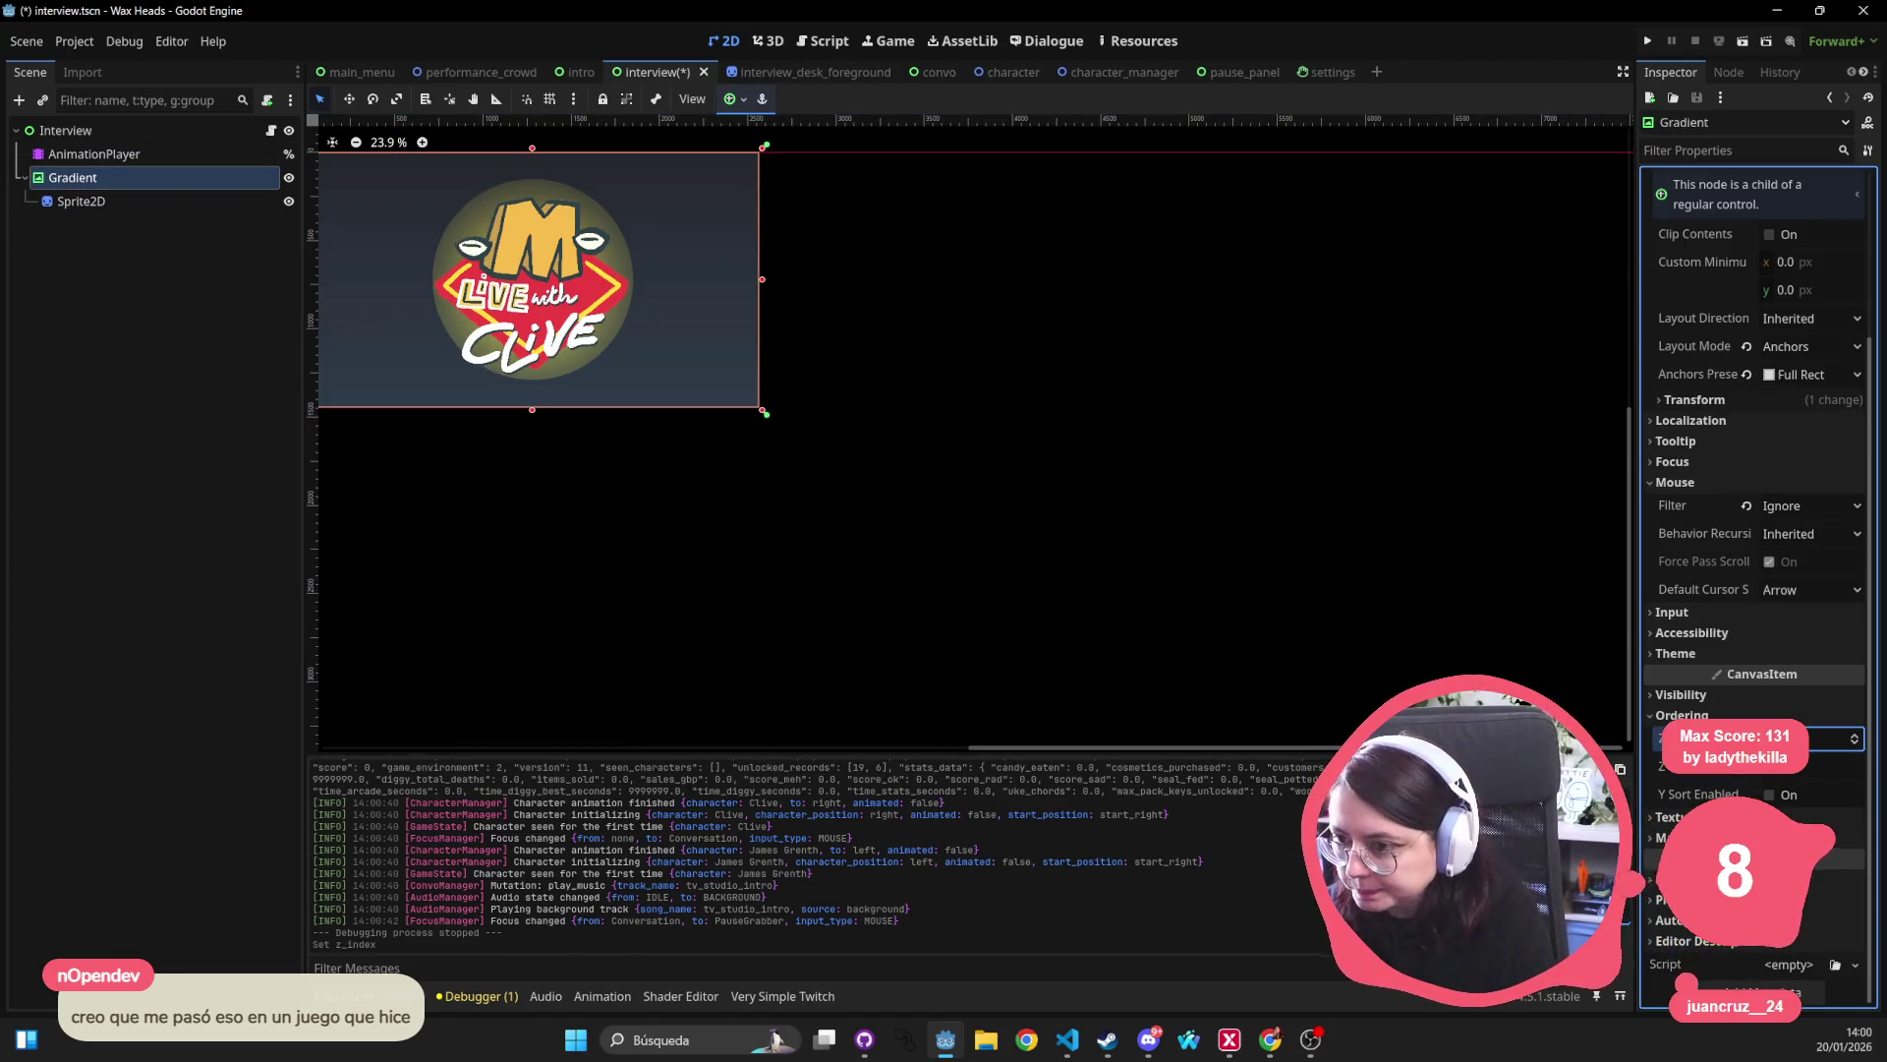
{"action": "left_click", "coordinate": [170, 137]}
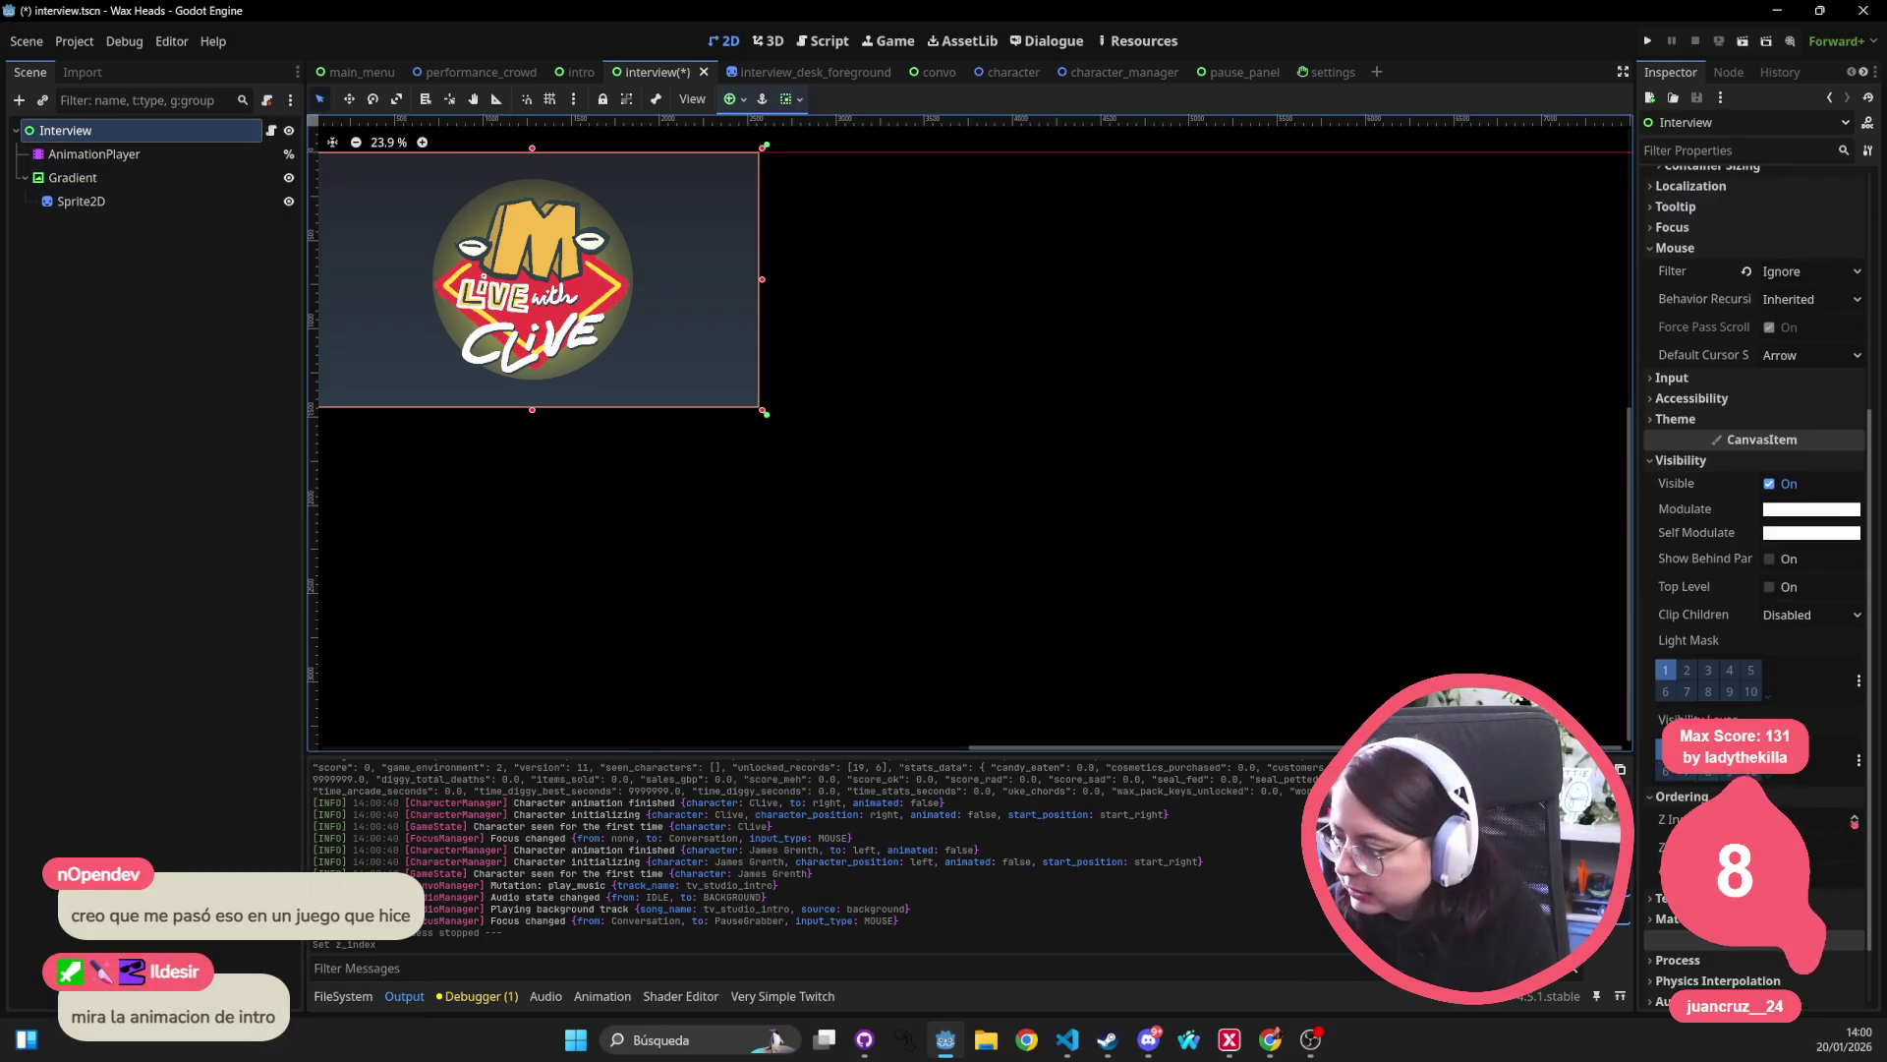
Check the AnimationPlayer and Sprite2D nodes, then save and run the game.
{"action": "left_click", "coordinate": [146, 156]}
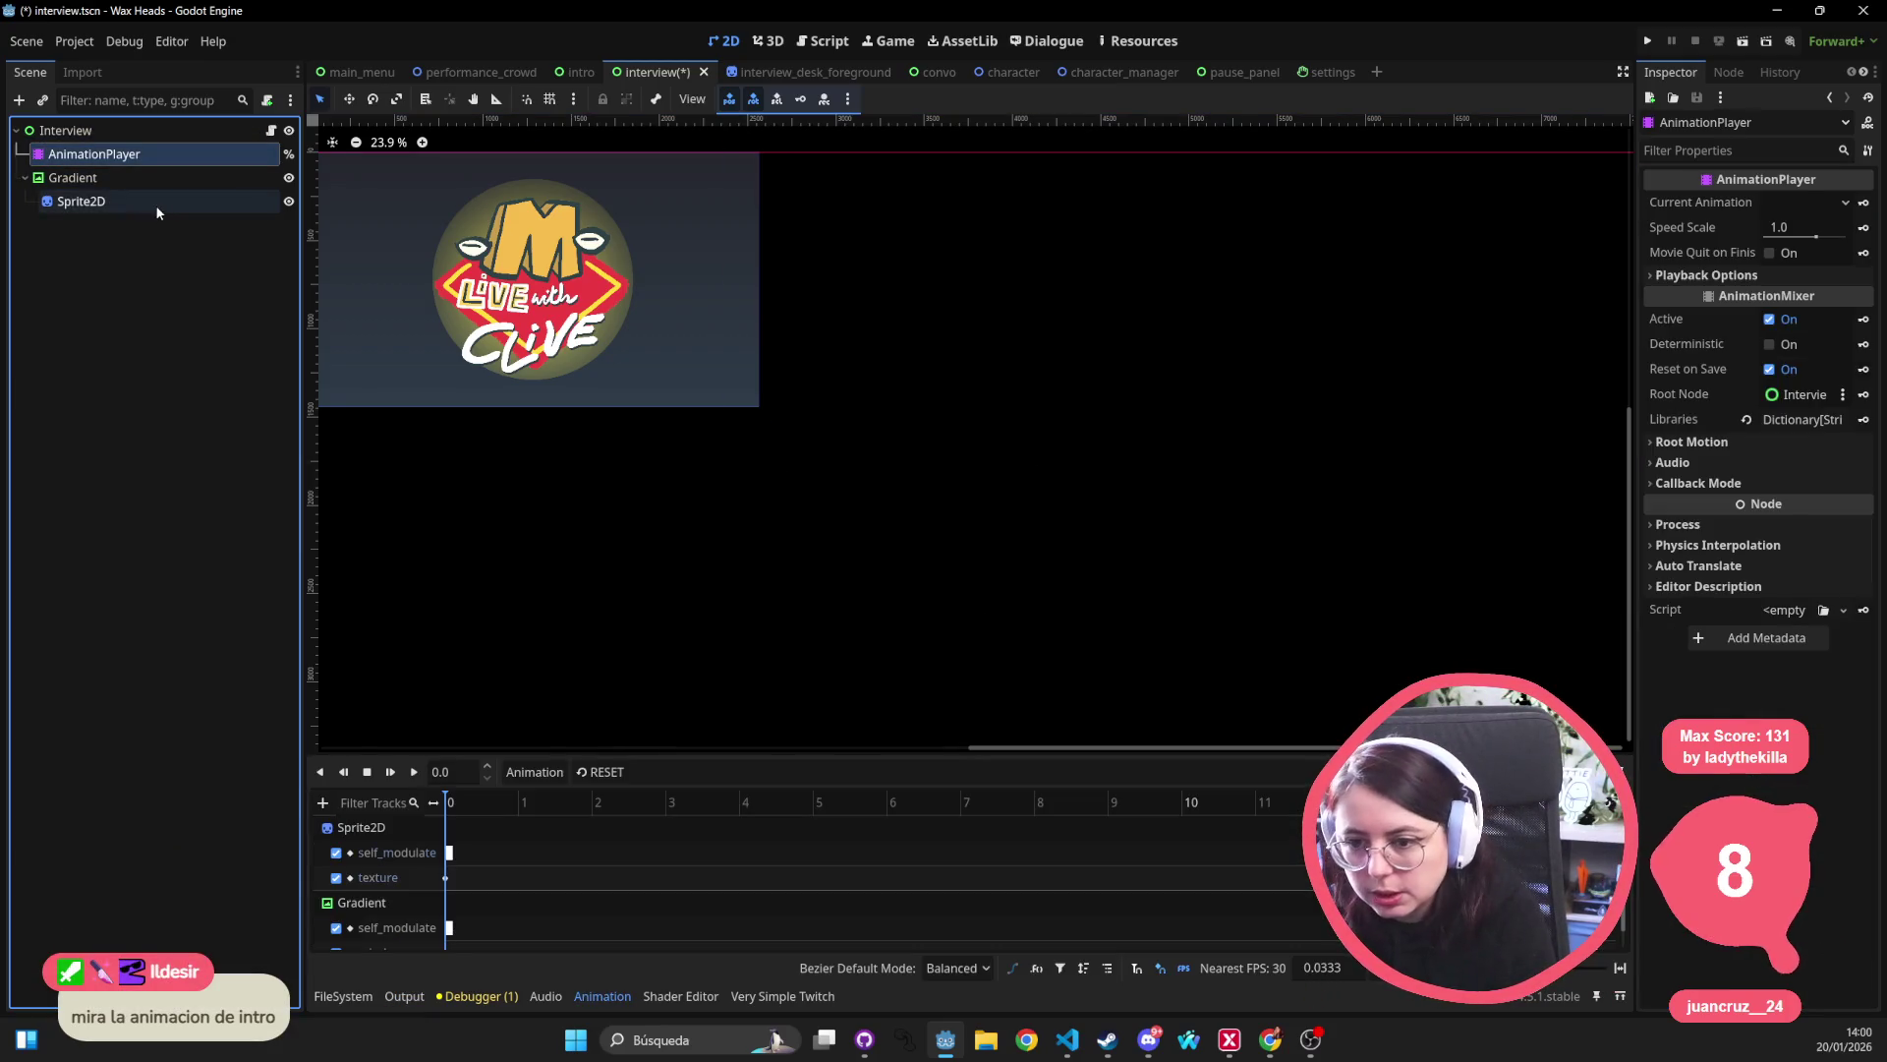
{"action": "left_click", "coordinate": [156, 201]}
{"action": "left_click", "coordinate": [1650, 42]}
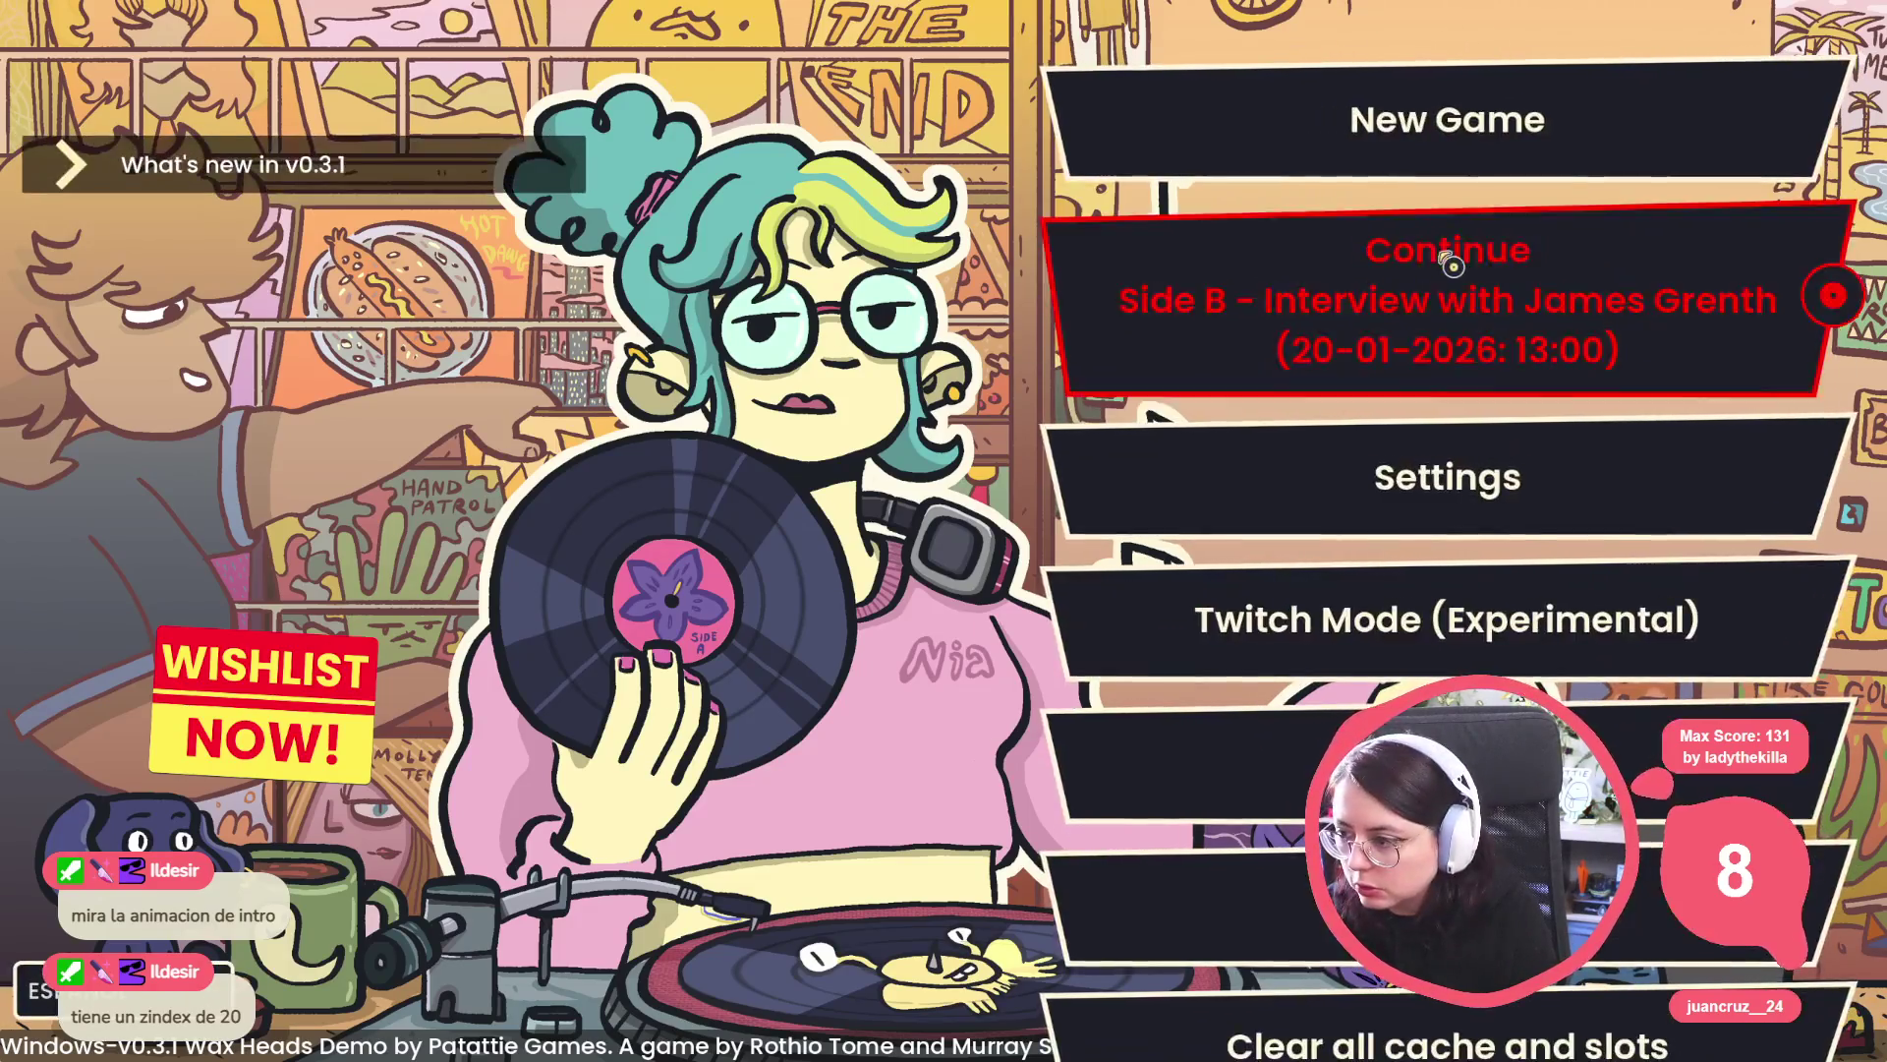
Continue from the main menu into Live with Clive, pause with Esc, then stop with F8.
{"action": "left_click", "coordinate": [1057, 462]}
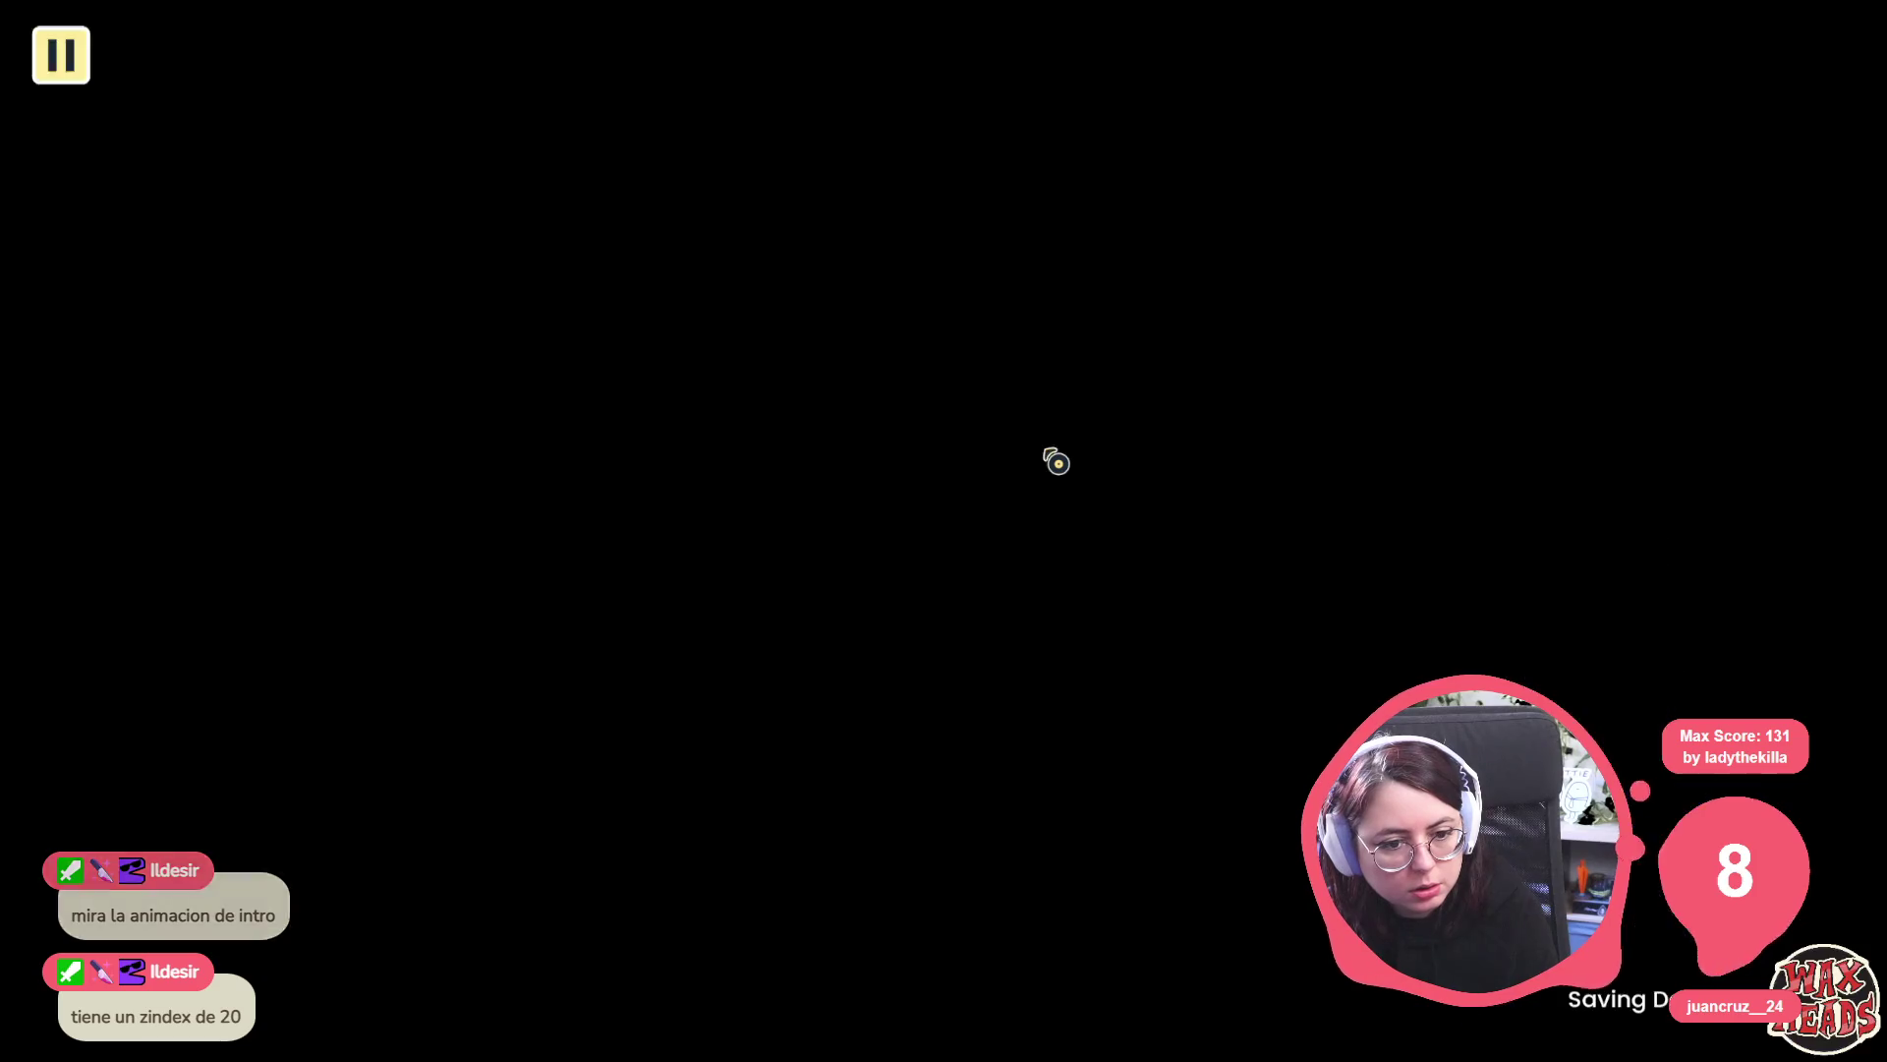
{"action": "key", "text": "Escape"}
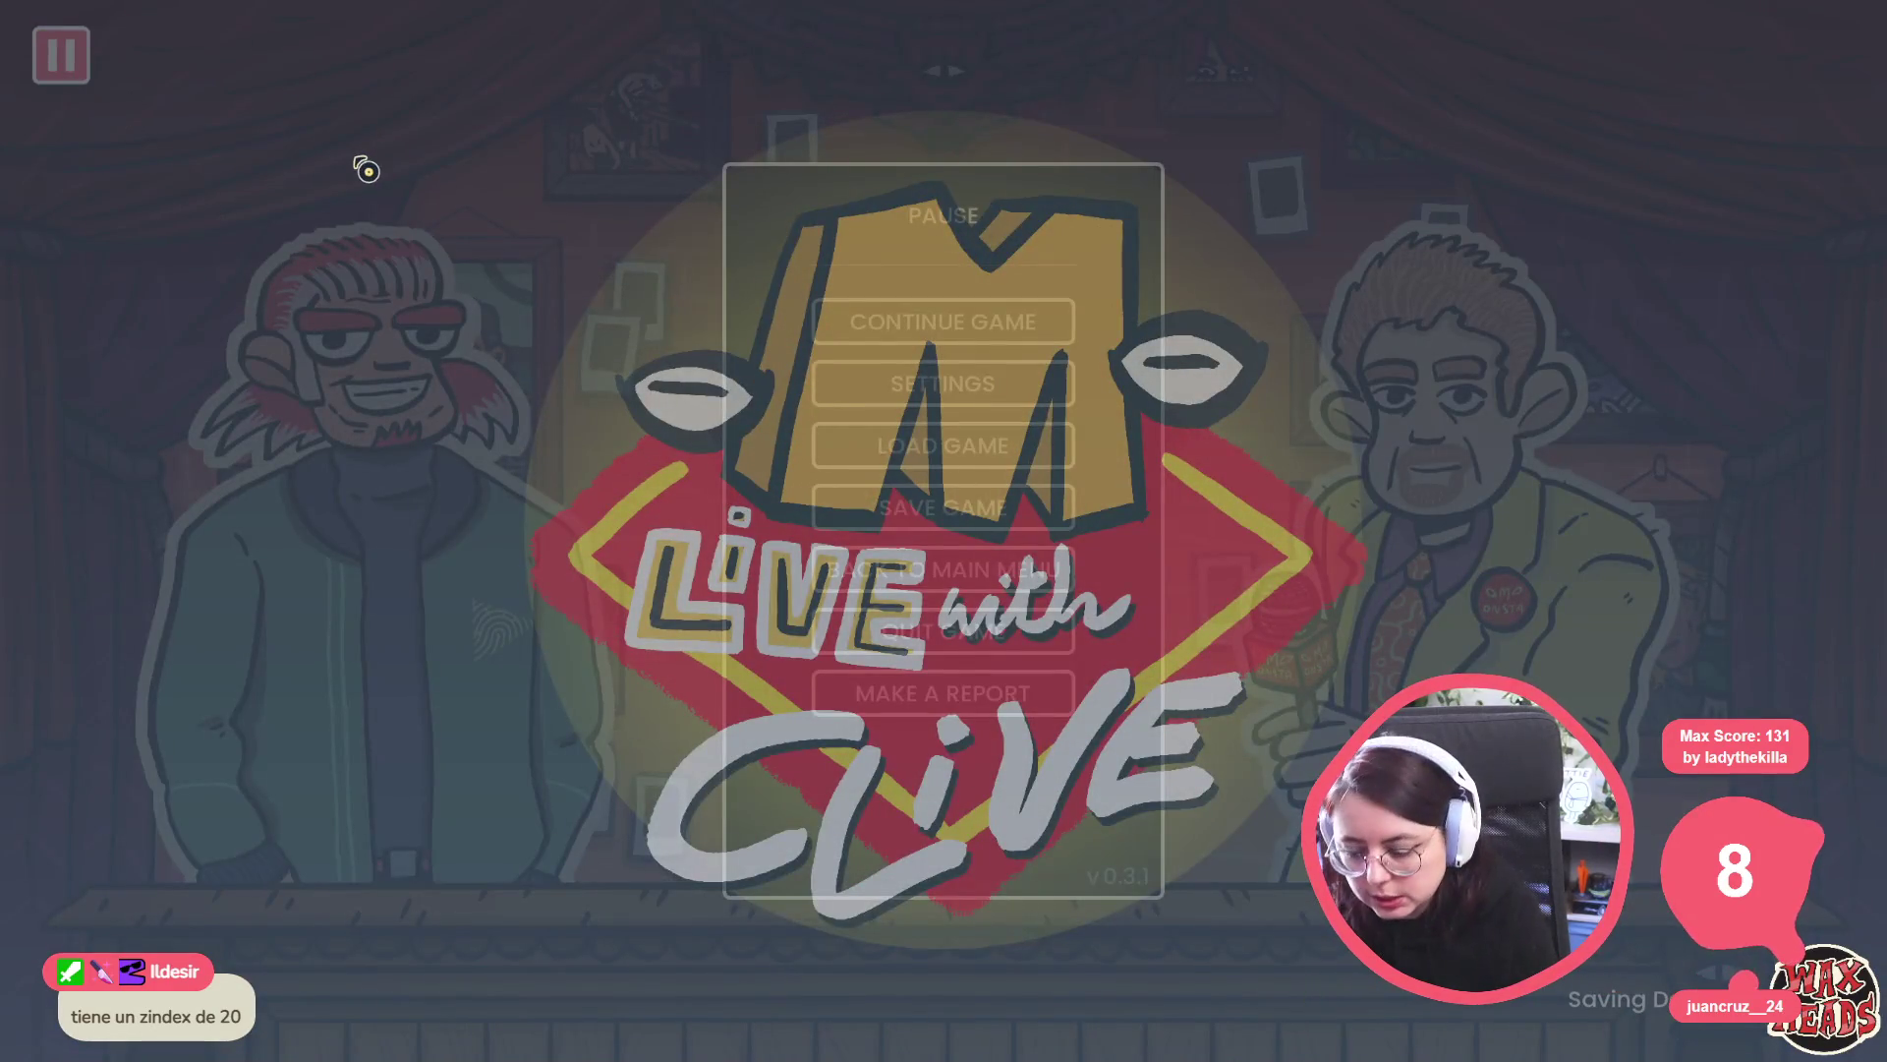
{"action": "key", "text": "F8"}
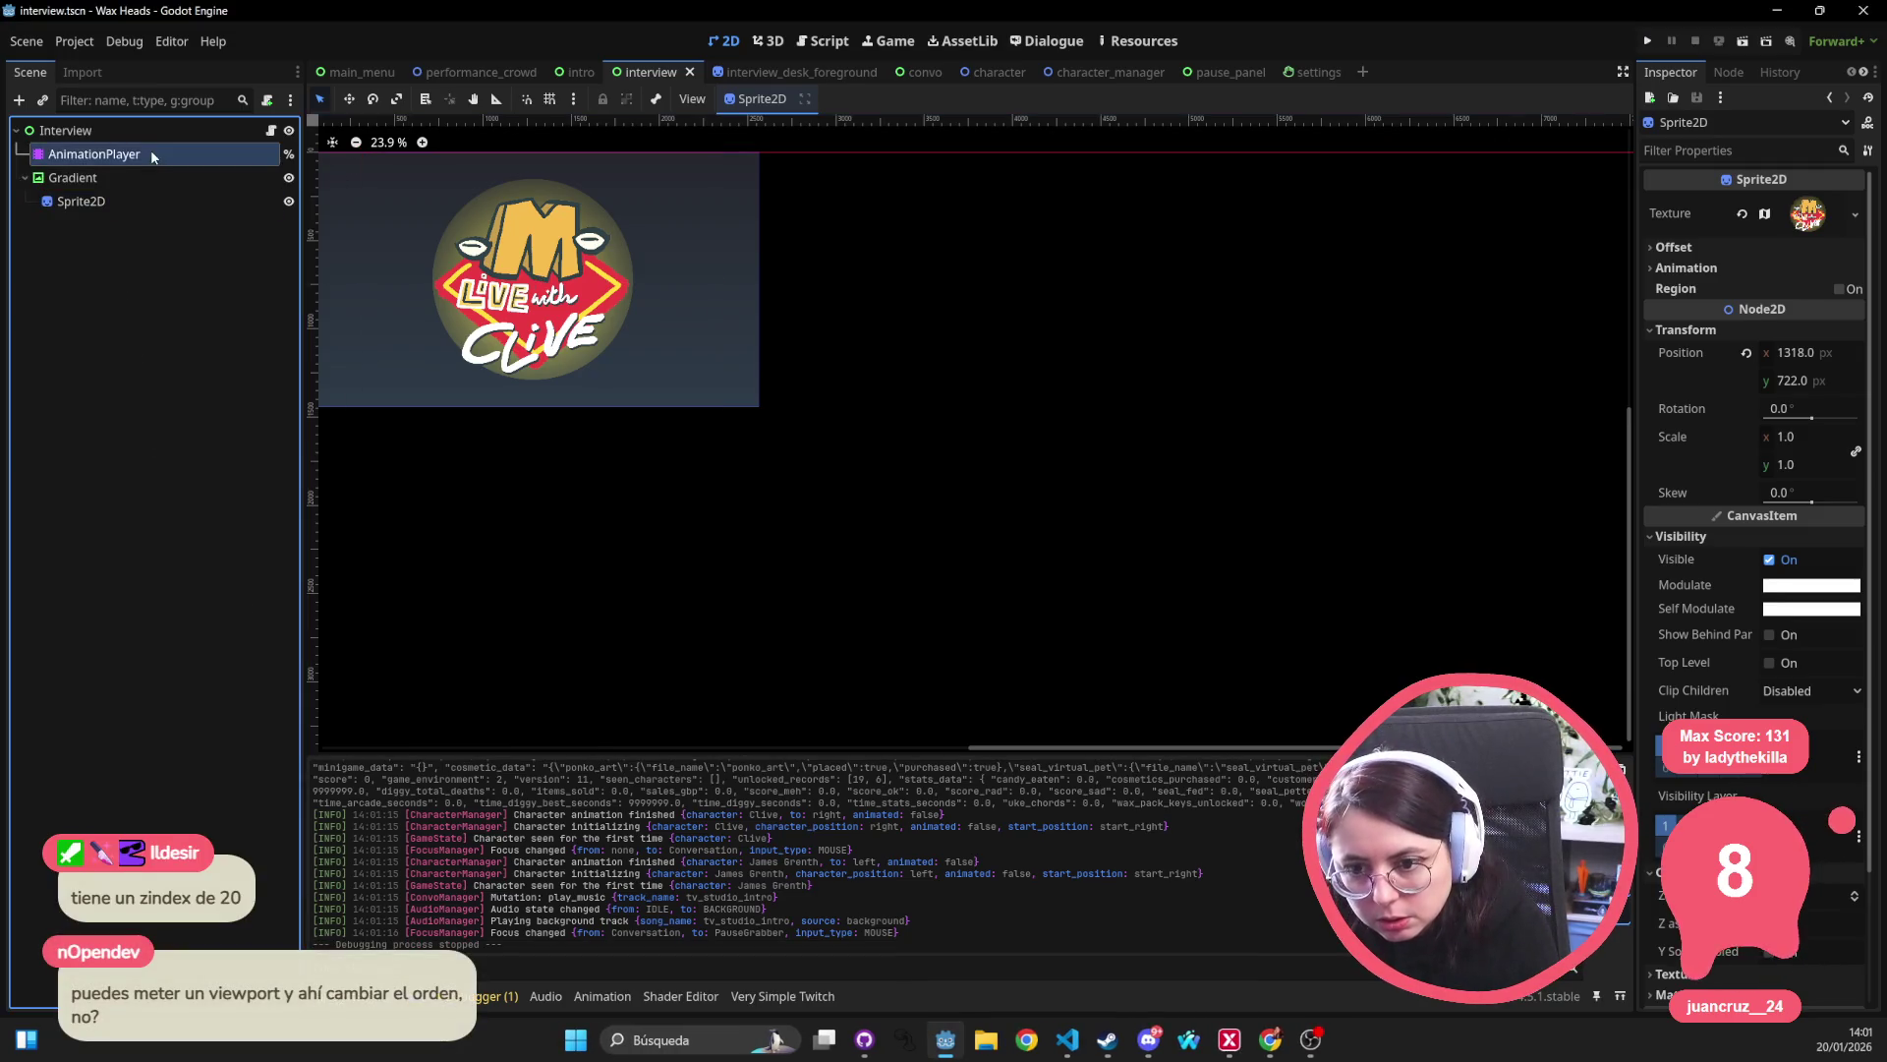
Delete Gradient's z_index track from both the RESET and intro animations.
{"action": "left_click", "coordinate": [152, 155]}
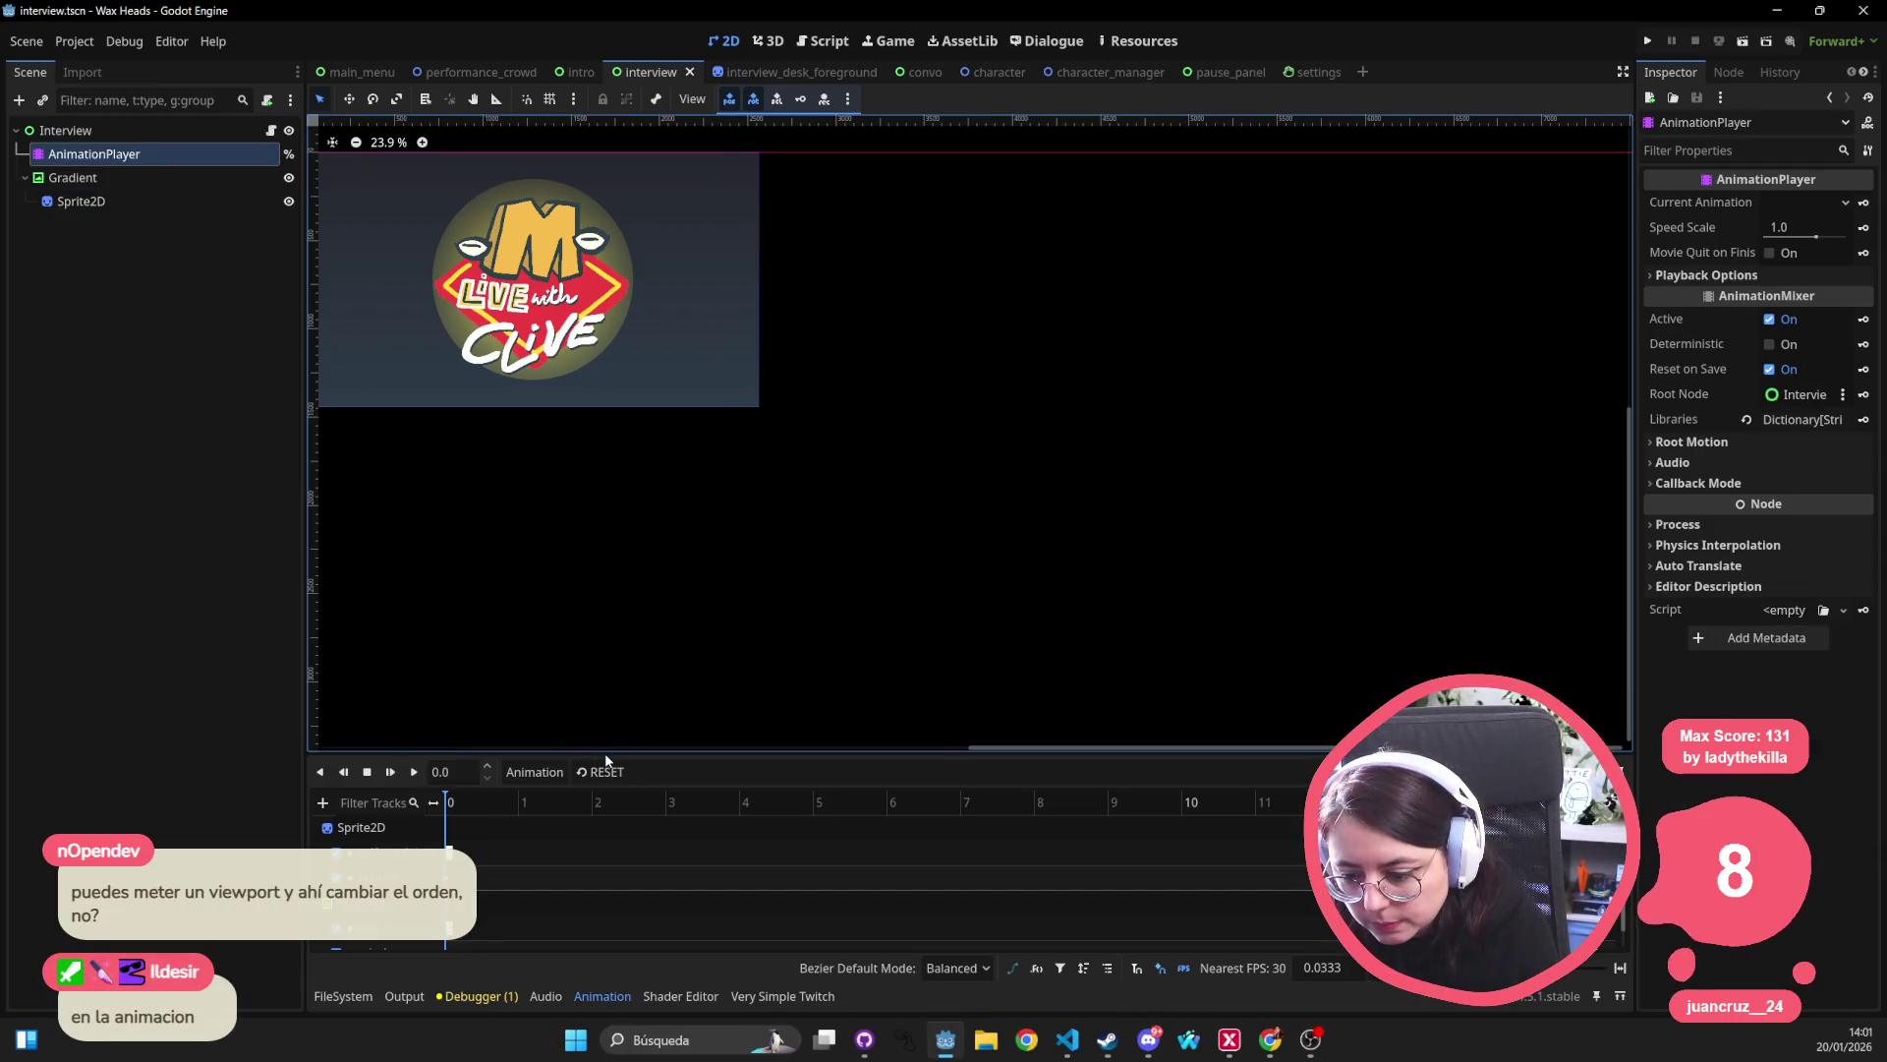
{"action": "left_click_drag", "start_coordinate": [690, 755], "coordinate": [676, 392]}
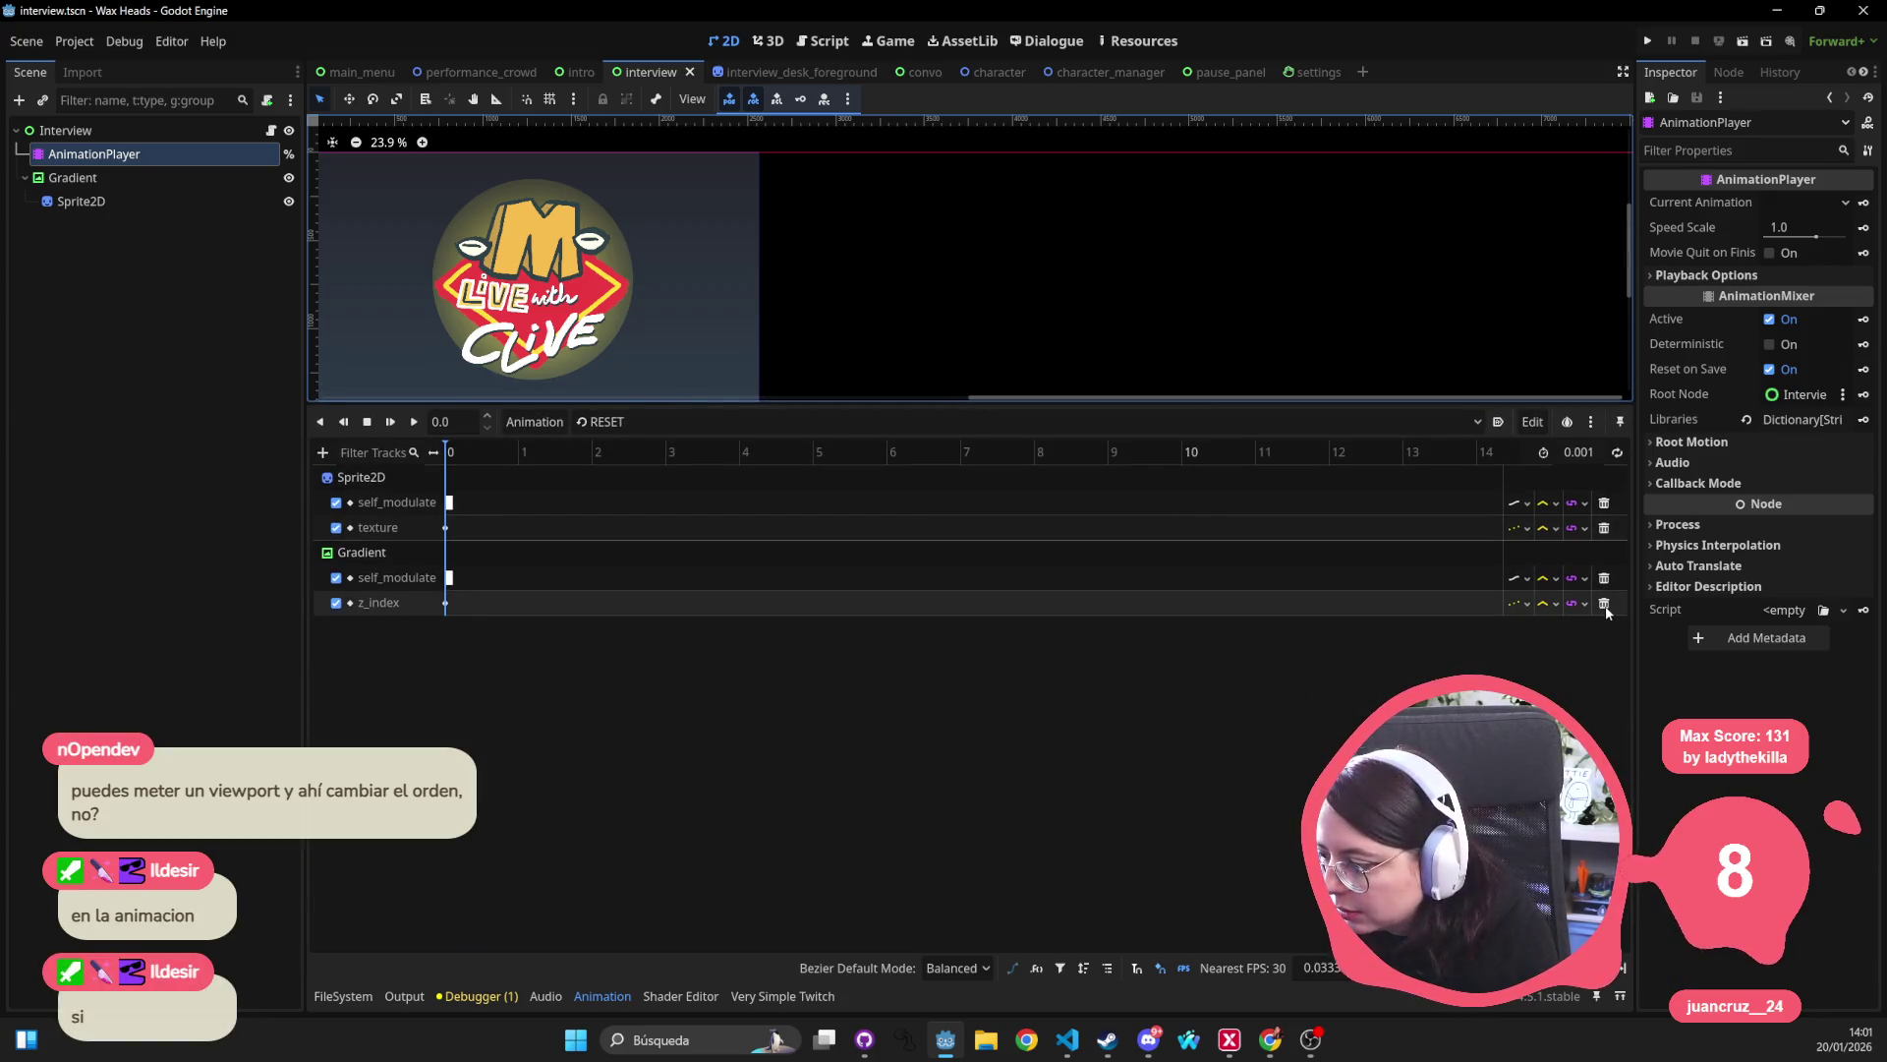
{"action": "left_click", "coordinate": [1605, 604]}
{"action": "left_click", "coordinate": [678, 422]}
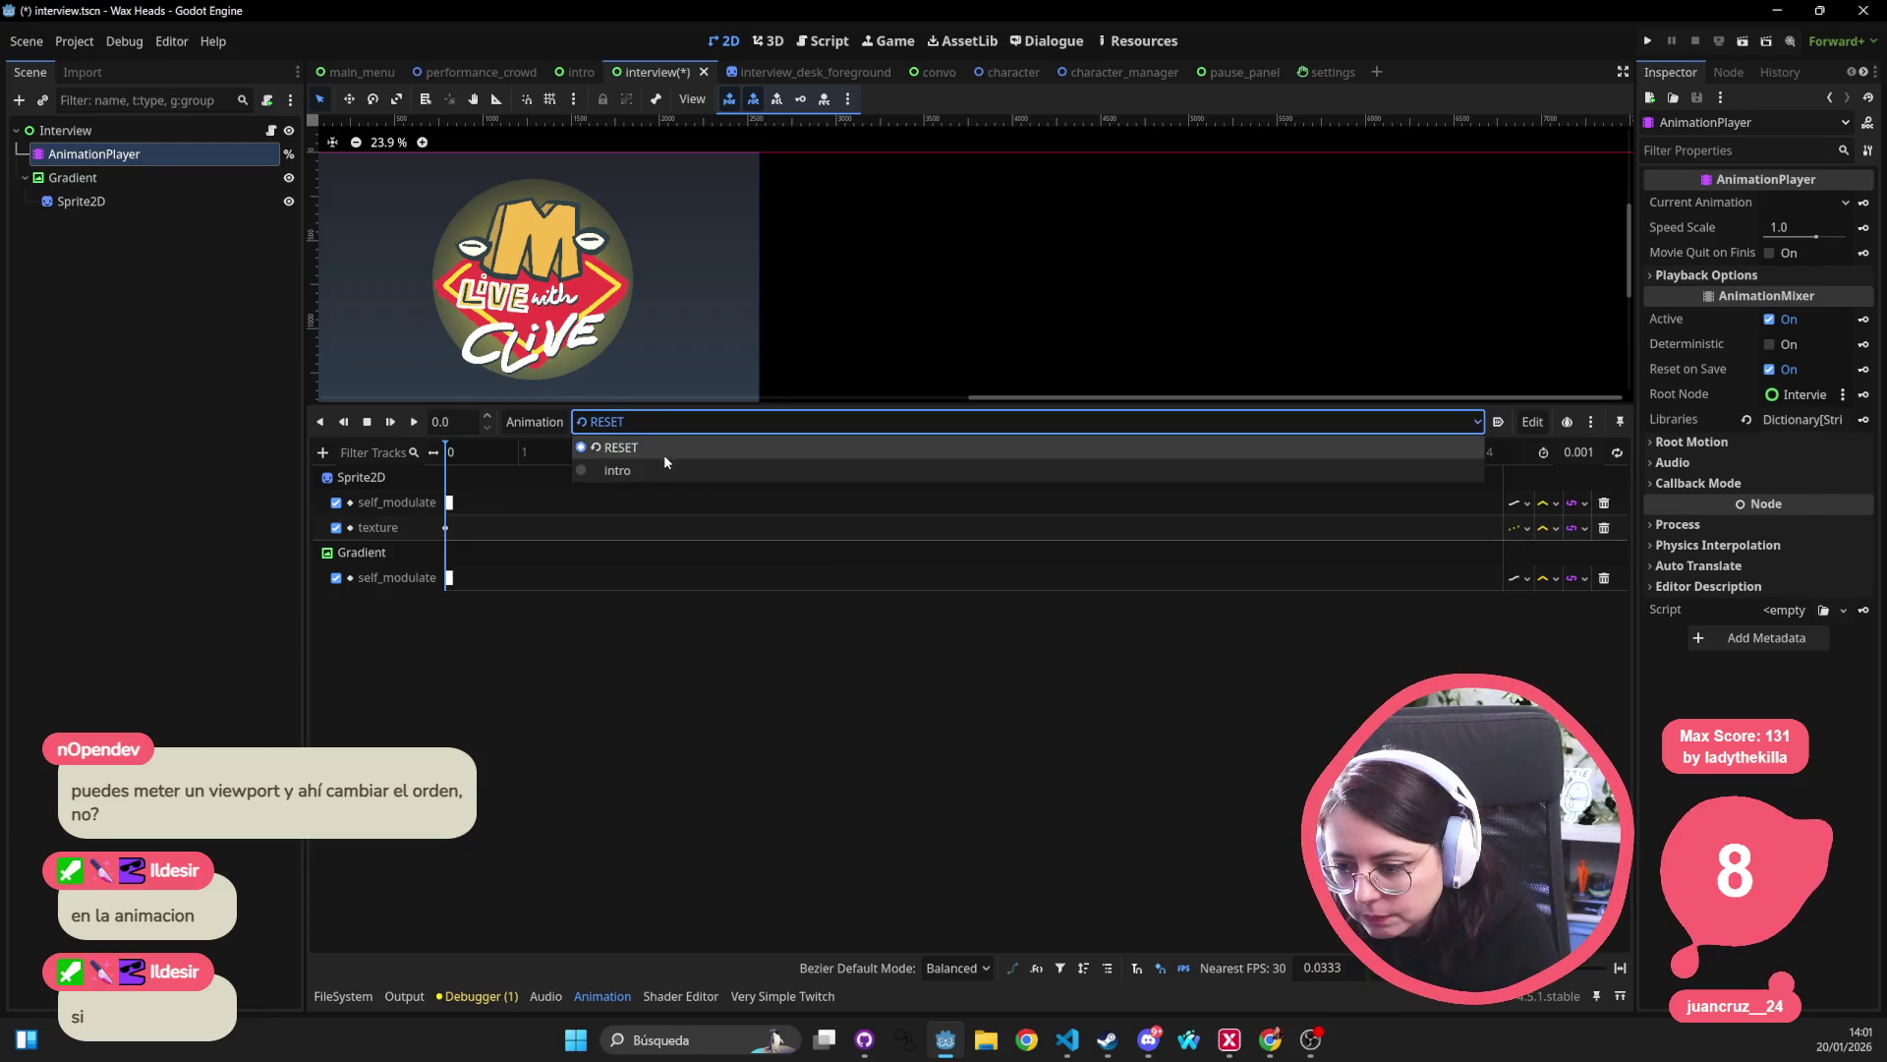
{"action": "left_click", "coordinate": [617, 469]}
{"action": "left_click", "coordinate": [452, 605]}
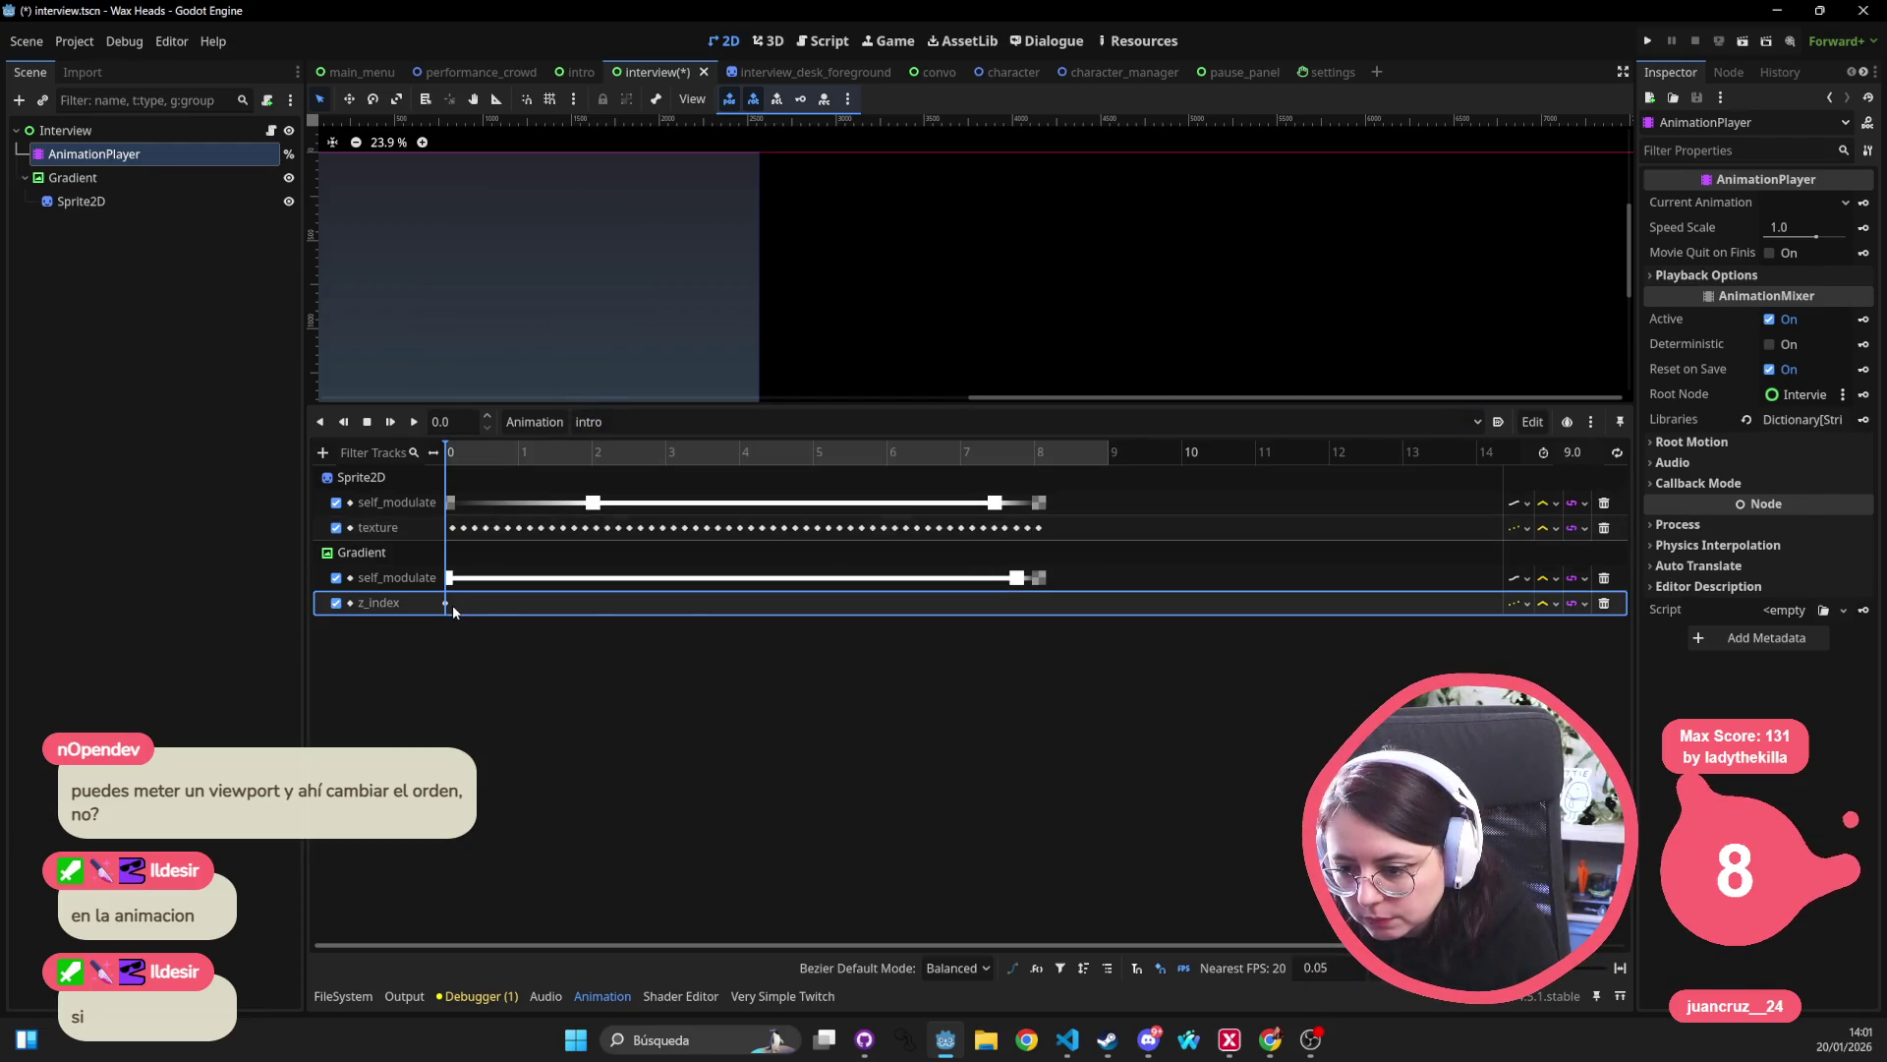
{"action": "left_click", "coordinate": [1604, 604]}
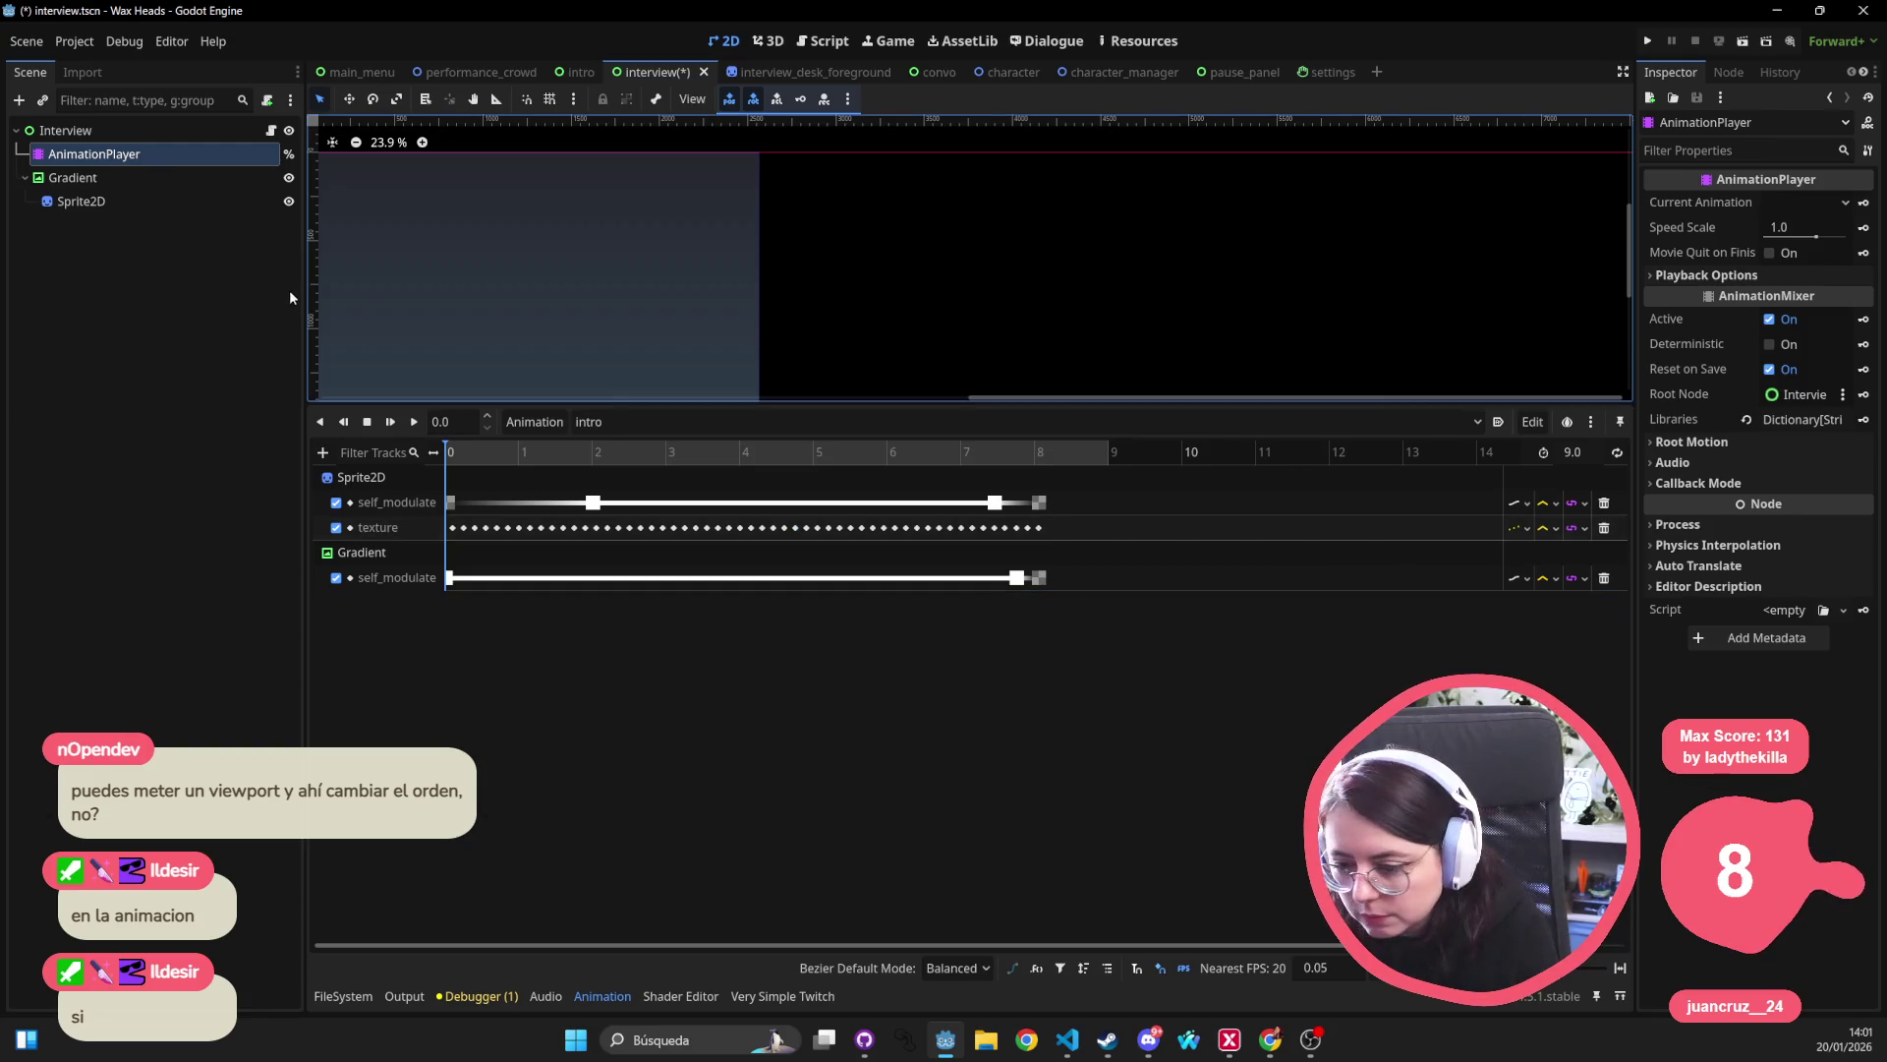
Resize the animation panel and try reordering Sprite2D relative to Gradient in the Scene tree.
{"action": "left_click_drag", "start_coordinate": [537, 404], "coordinate": [536, 683]}
{"action": "left_click_drag", "start_coordinate": [426, 190], "coordinate": [673, 360]}
{"action": "left_click", "coordinate": [69, 179]}
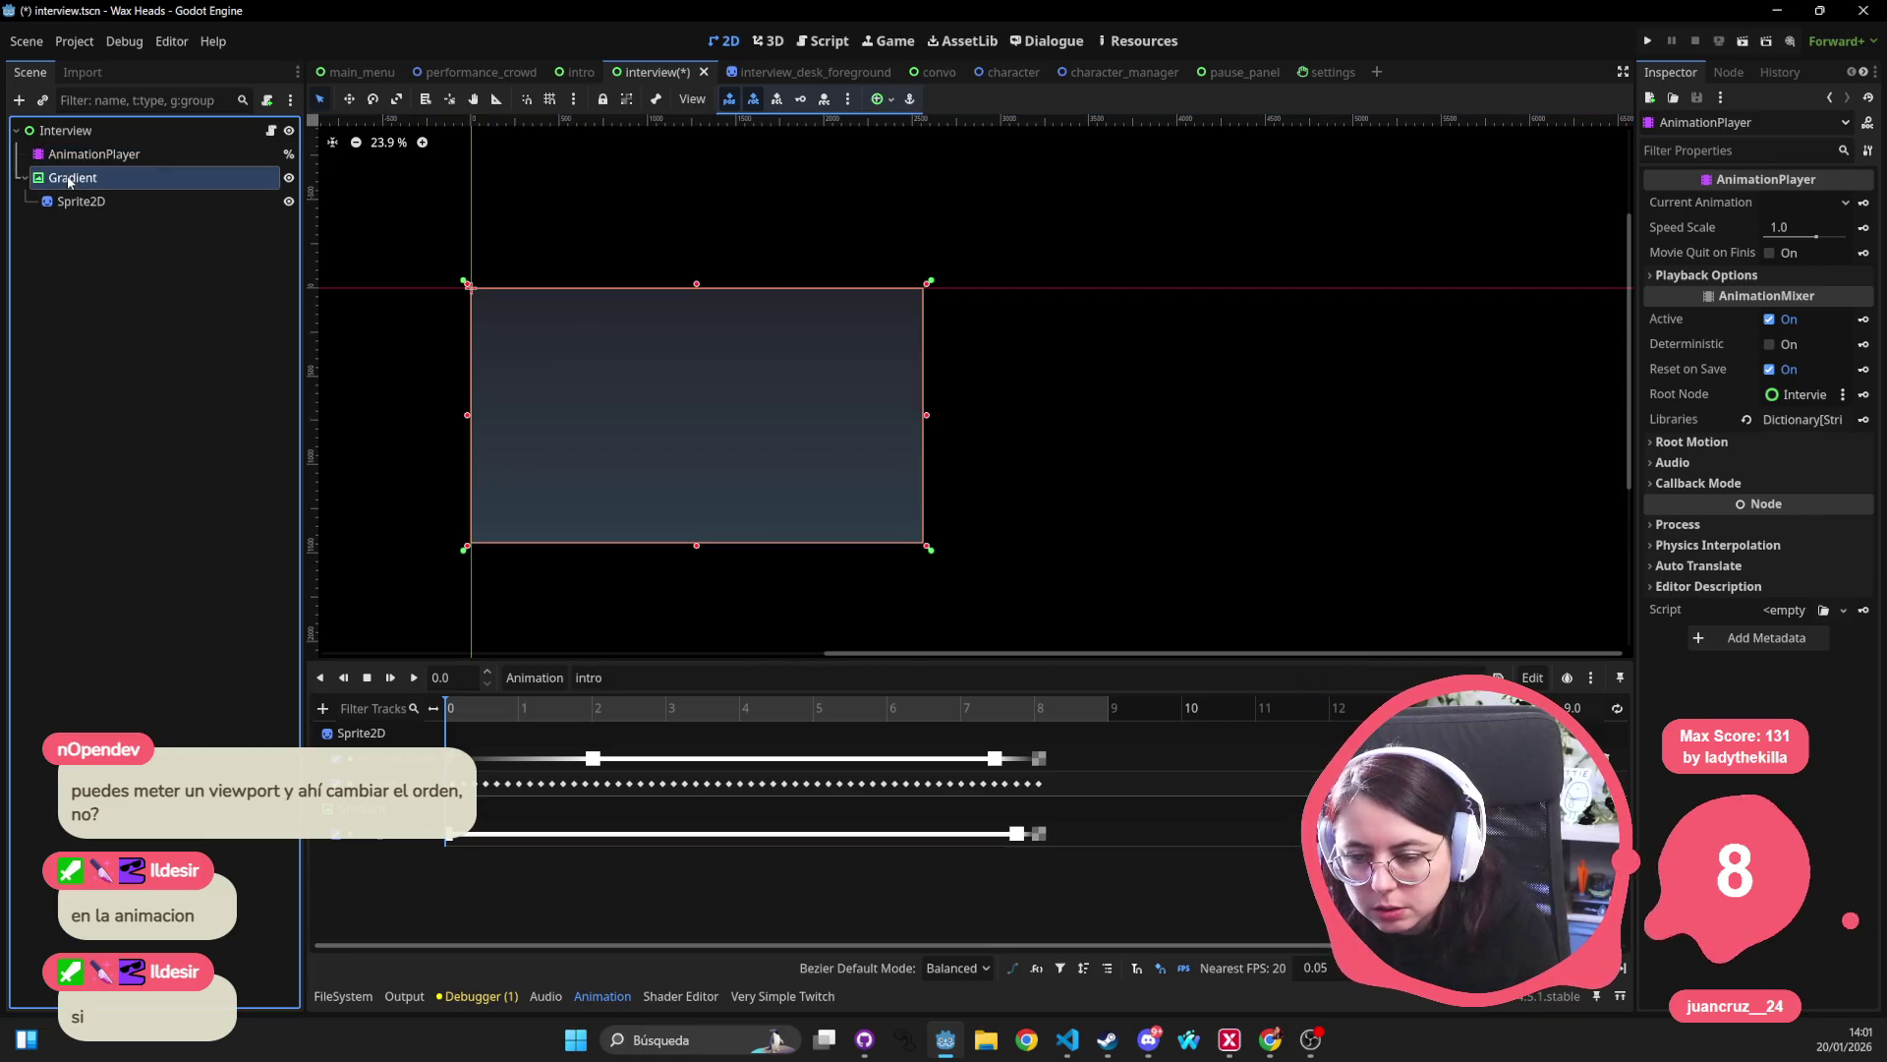
{"action": "left_click", "coordinate": [79, 200]}
{"action": "left_click_drag", "start_coordinate": [79, 201], "coordinate": [42, 171]}
{"action": "left_click", "coordinate": [75, 202]}
{"action": "left_click", "coordinate": [69, 178]}
{"action": "left_click", "coordinate": [73, 201]}
{"action": "mouse_move", "coordinate": [69, 178]}
{"action": "left_mouse_down"}
{"action": "mouse_move", "coordinate": [72, 209]}
{"action": "mouse_move", "coordinate": [48, 208]}
{"action": "left_mouse_up"}
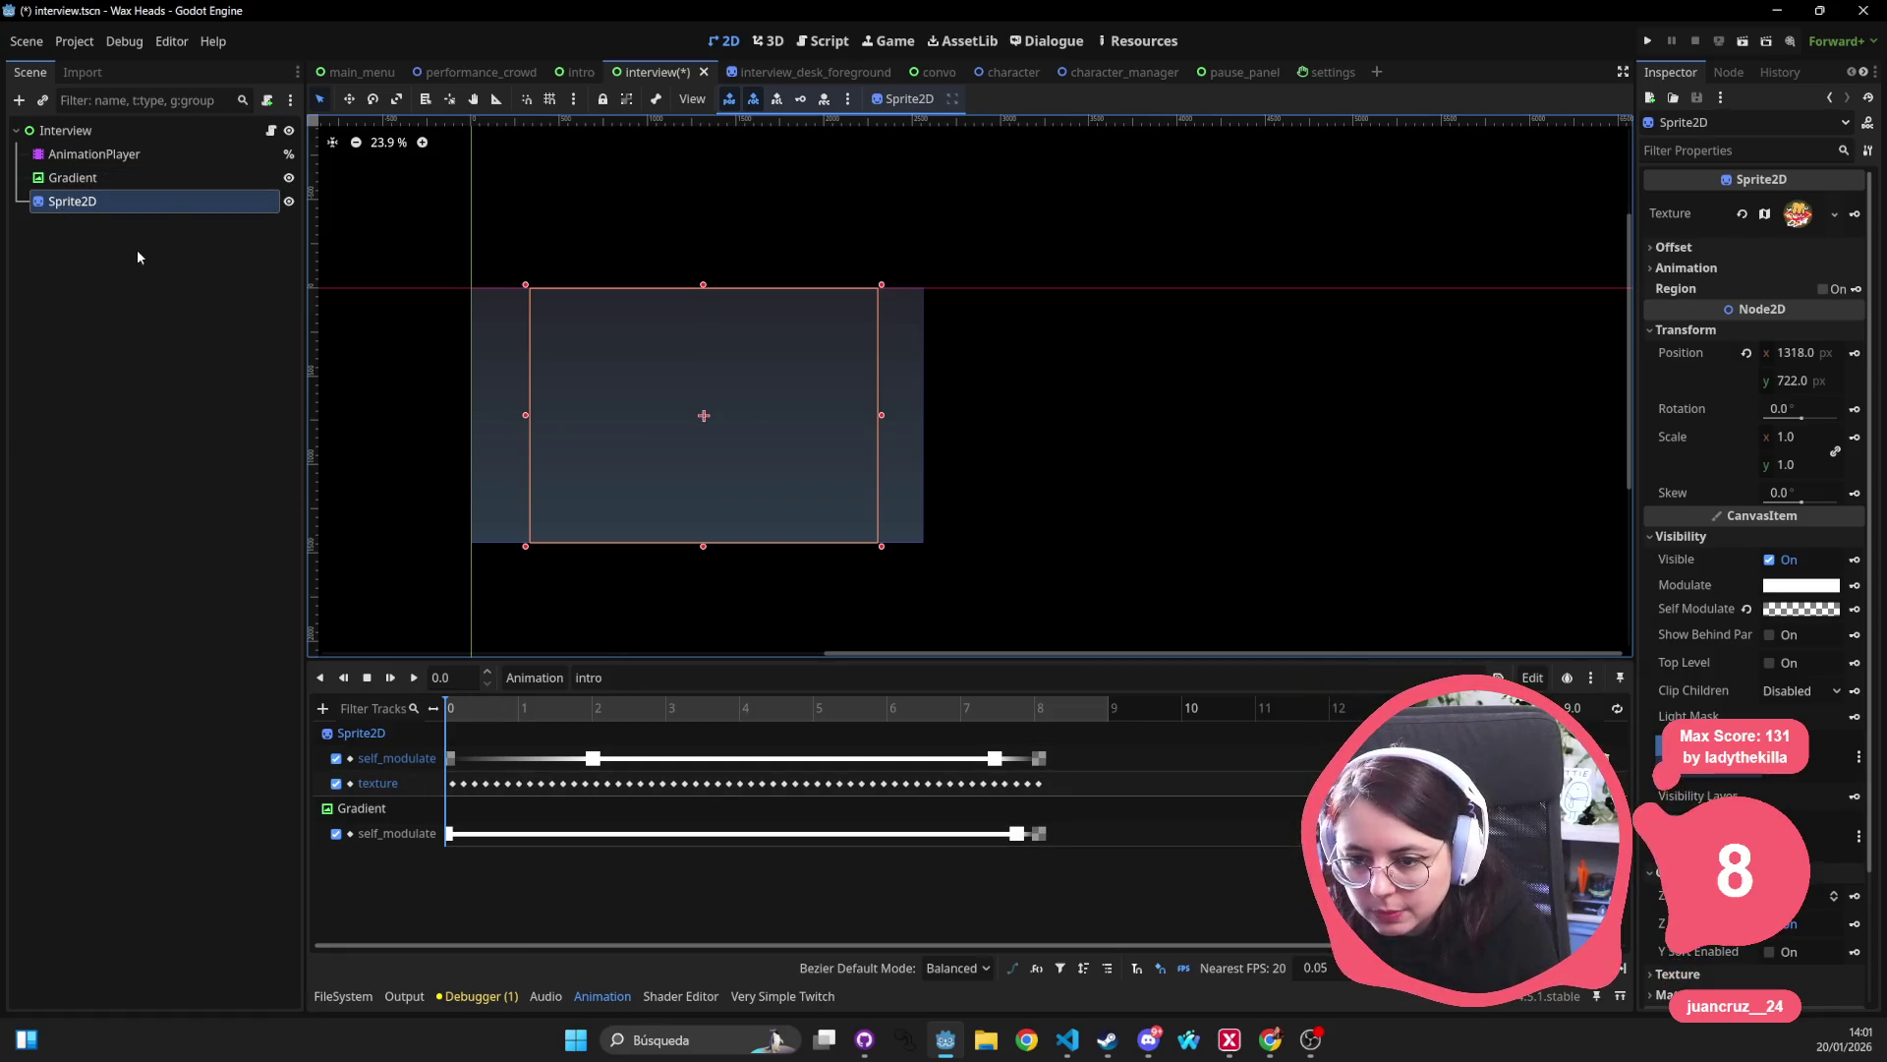
Switch to RESET and back to intro, then preview the intro animation.
{"action": "left_click", "coordinate": [741, 678]}
{"action": "left_click", "coordinate": [708, 698]}
{"action": "left_click", "coordinate": [705, 681]}
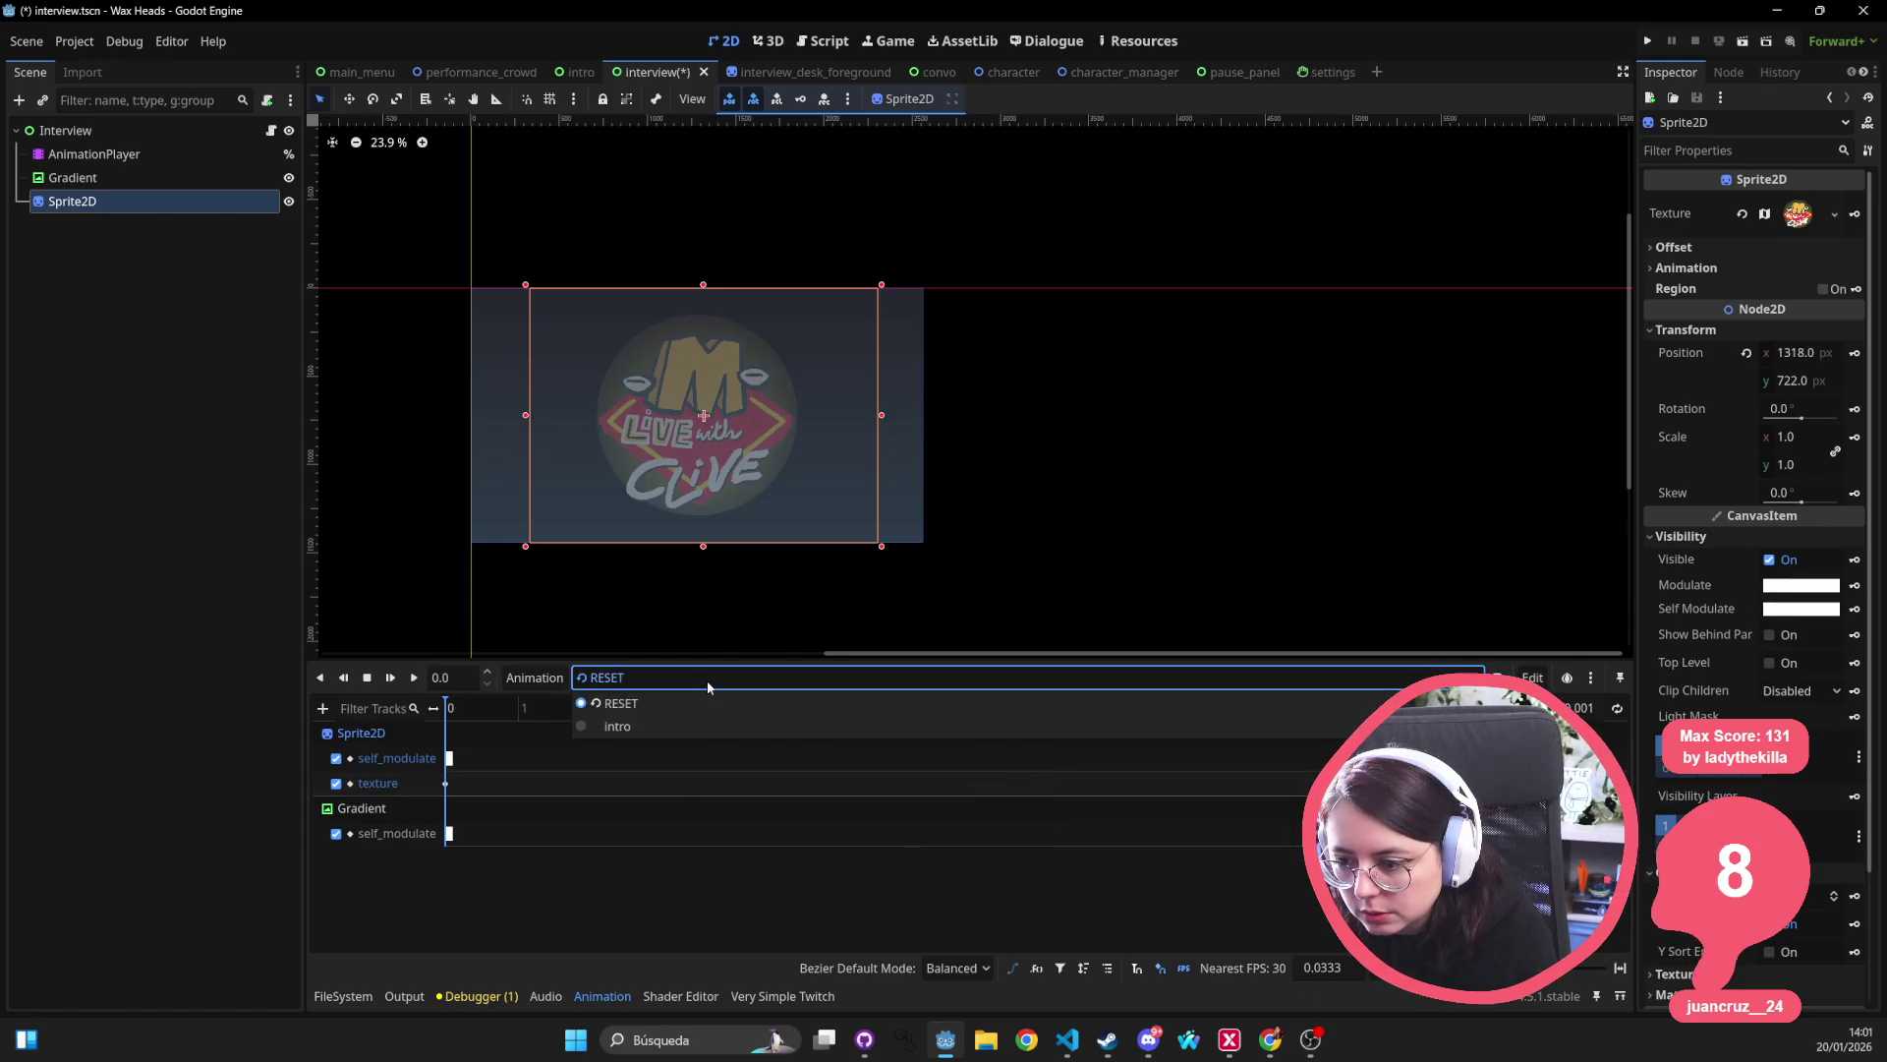
{"action": "left_click", "coordinate": [688, 718]}
{"action": "left_click", "coordinate": [407, 685]}
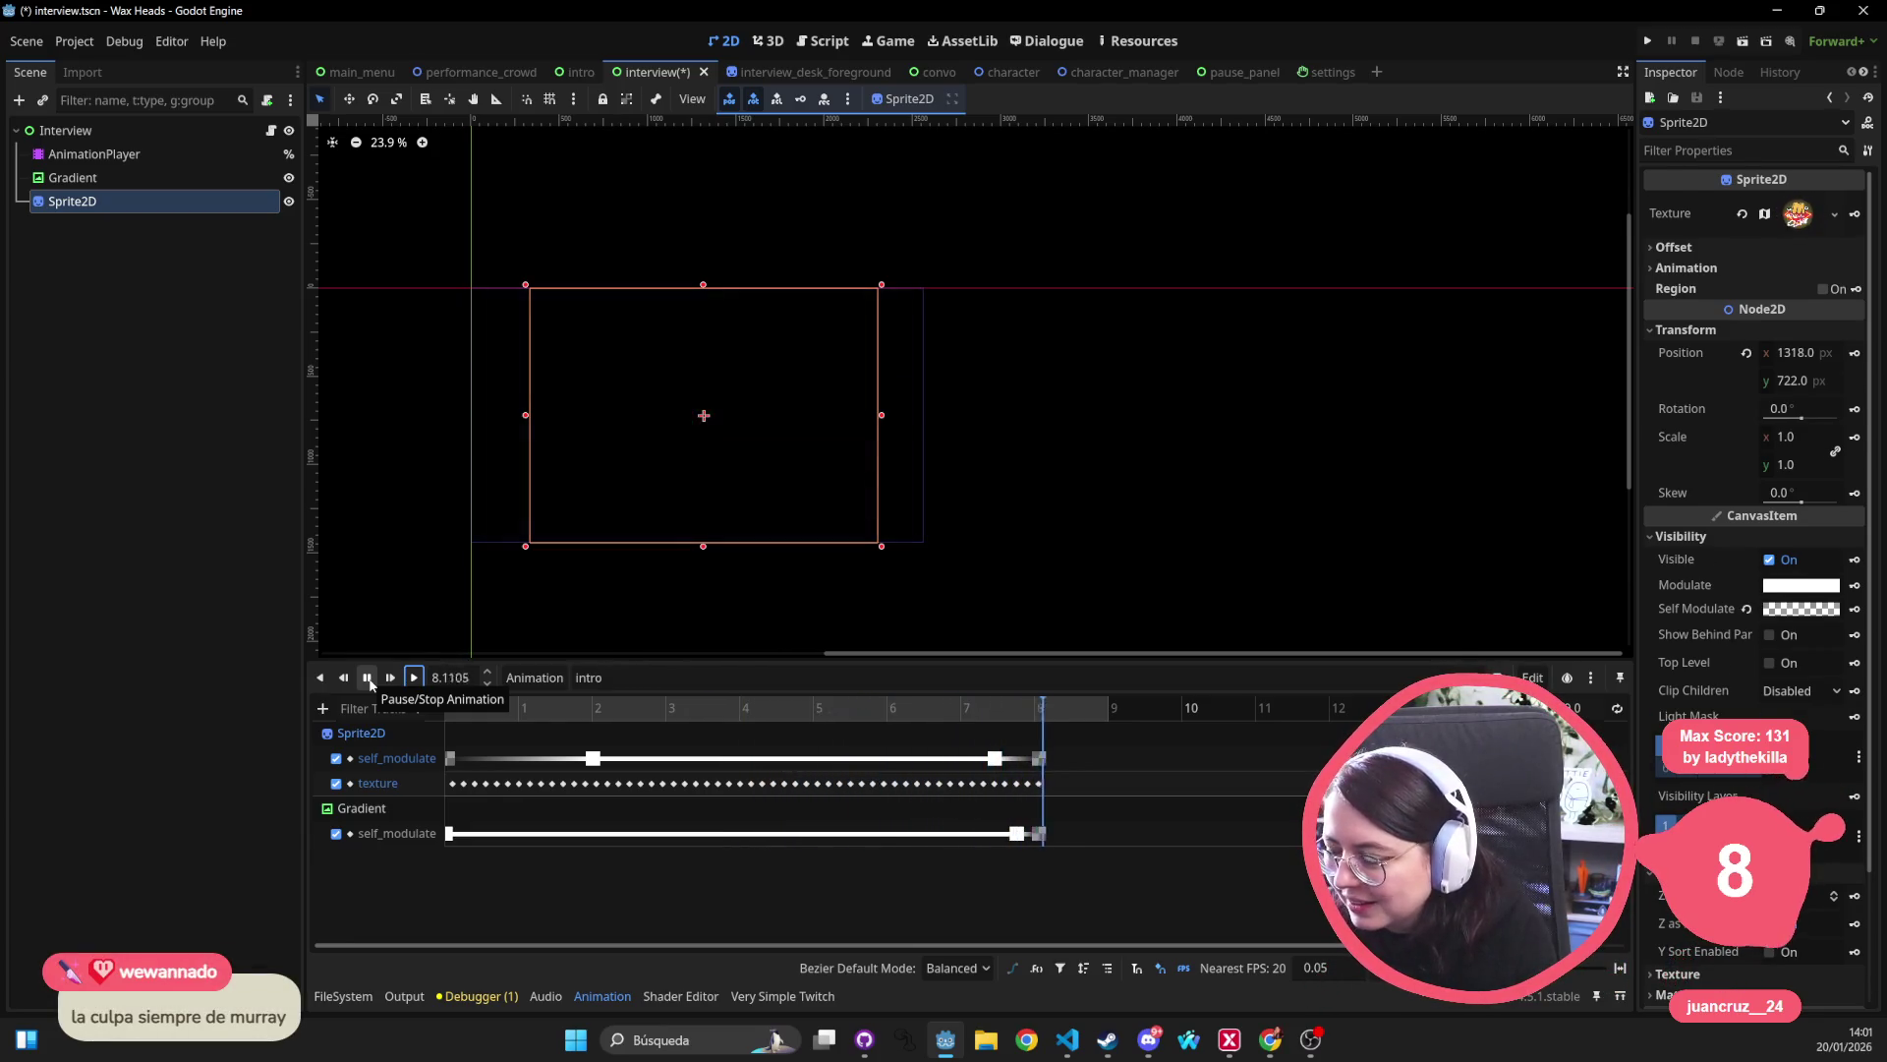
Inspect the Sprite2D texture keys at 0.1 s and 0.4 s and the sprite's atlas region.
{"action": "left_click", "coordinate": [455, 783]}
{"action": "left_click", "coordinate": [476, 785]}
{"action": "left_click", "coordinate": [488, 783]}
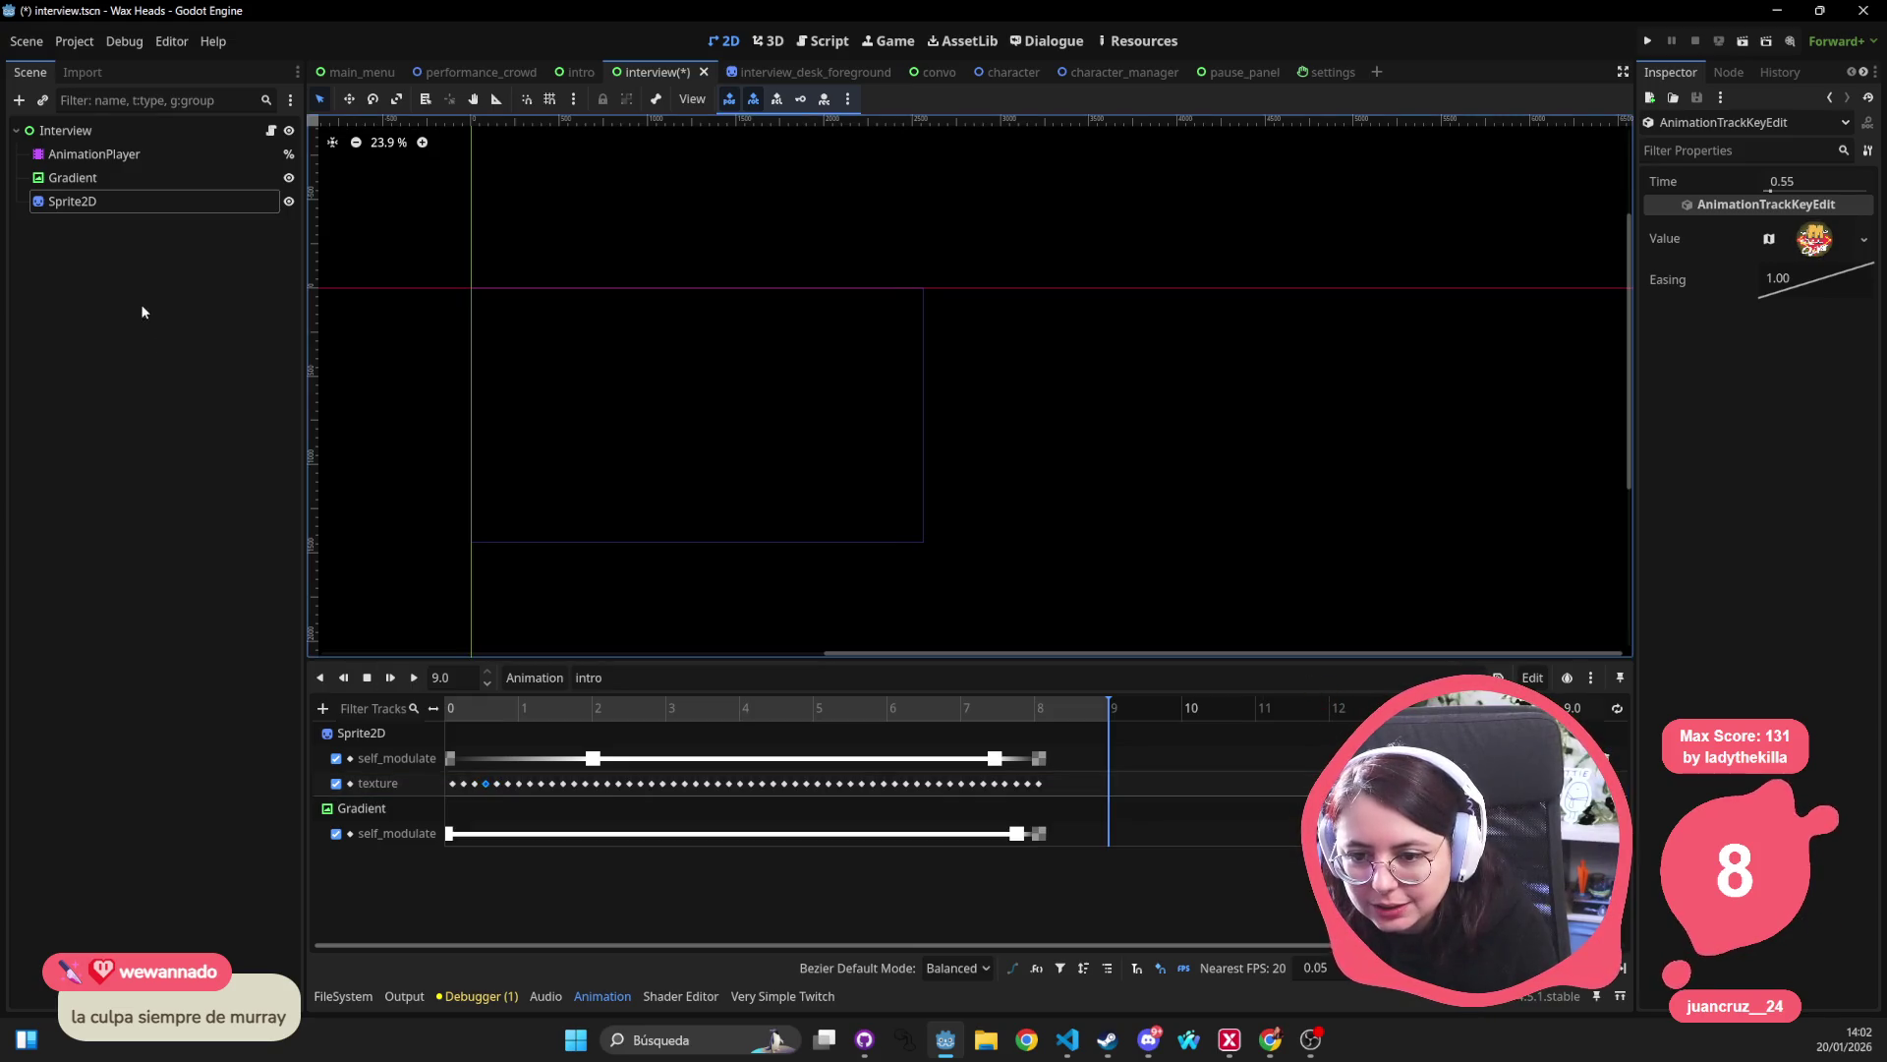
{"action": "left_click", "coordinate": [146, 209]}
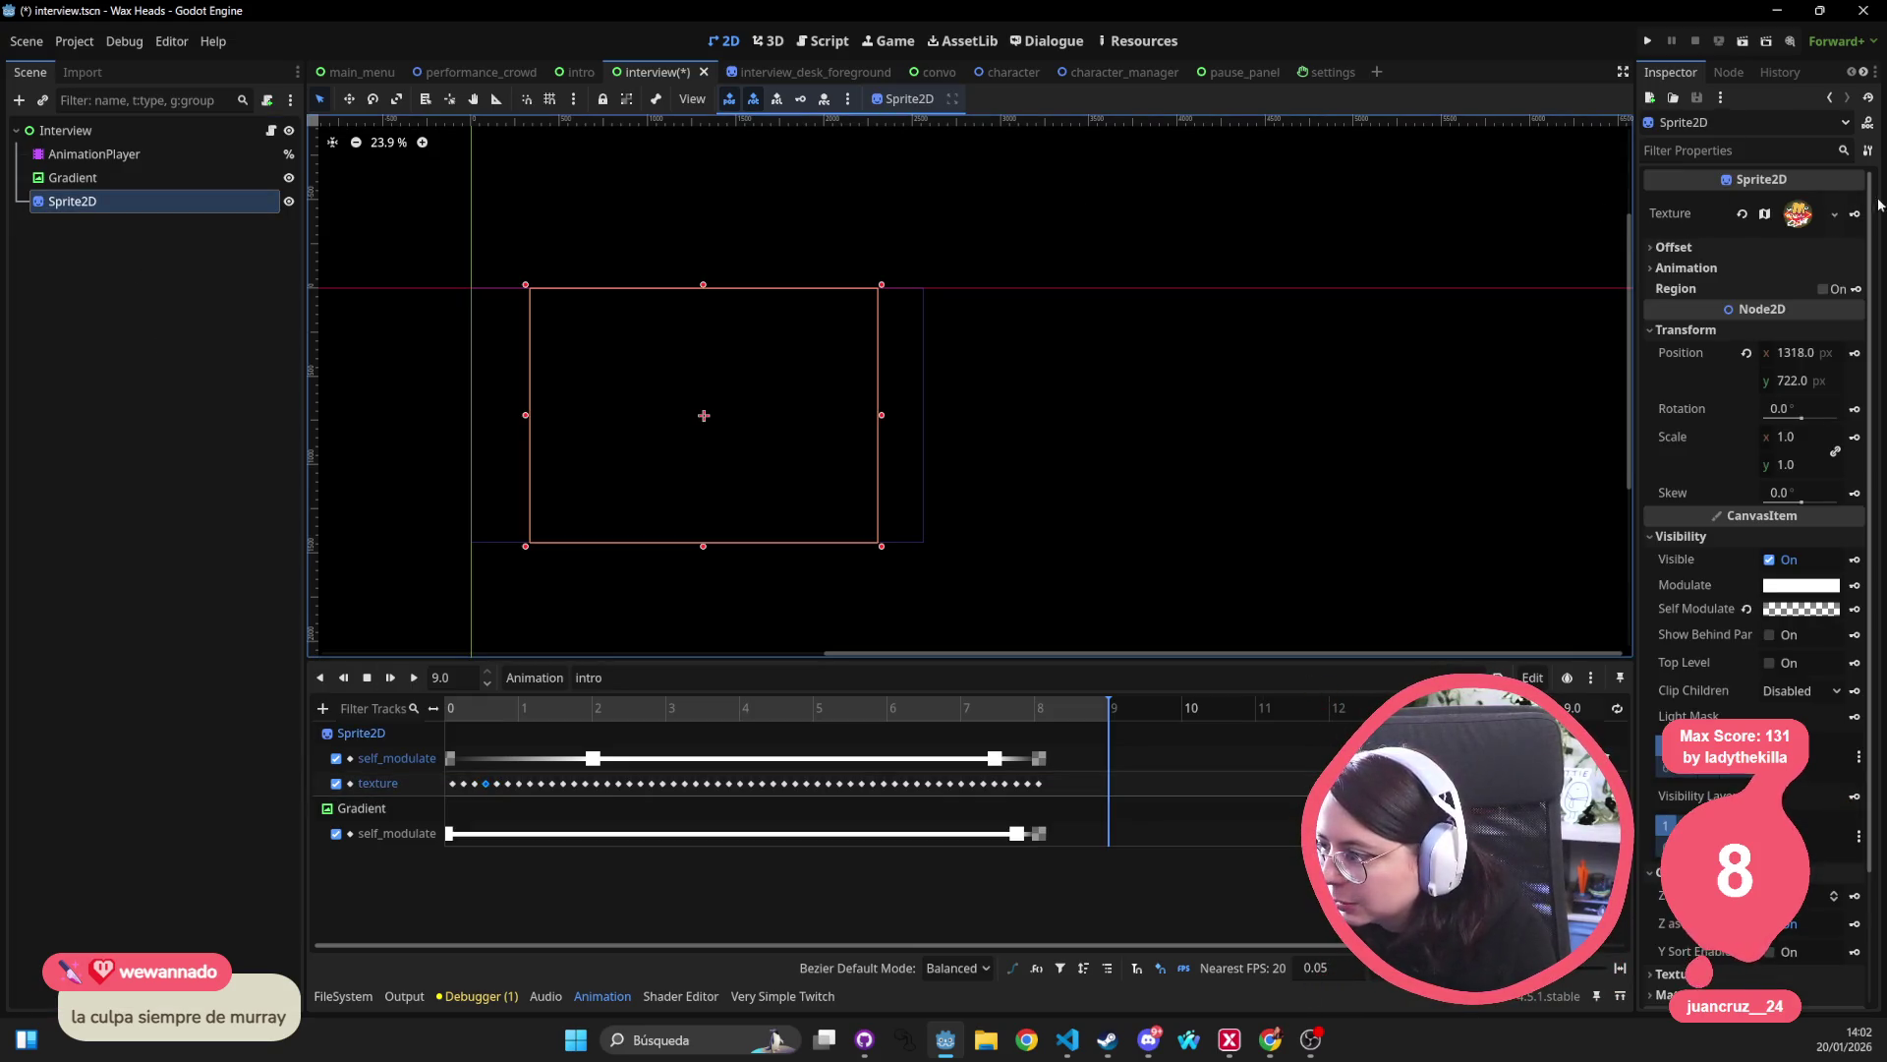
{"action": "left_click", "coordinate": [1807, 214]}
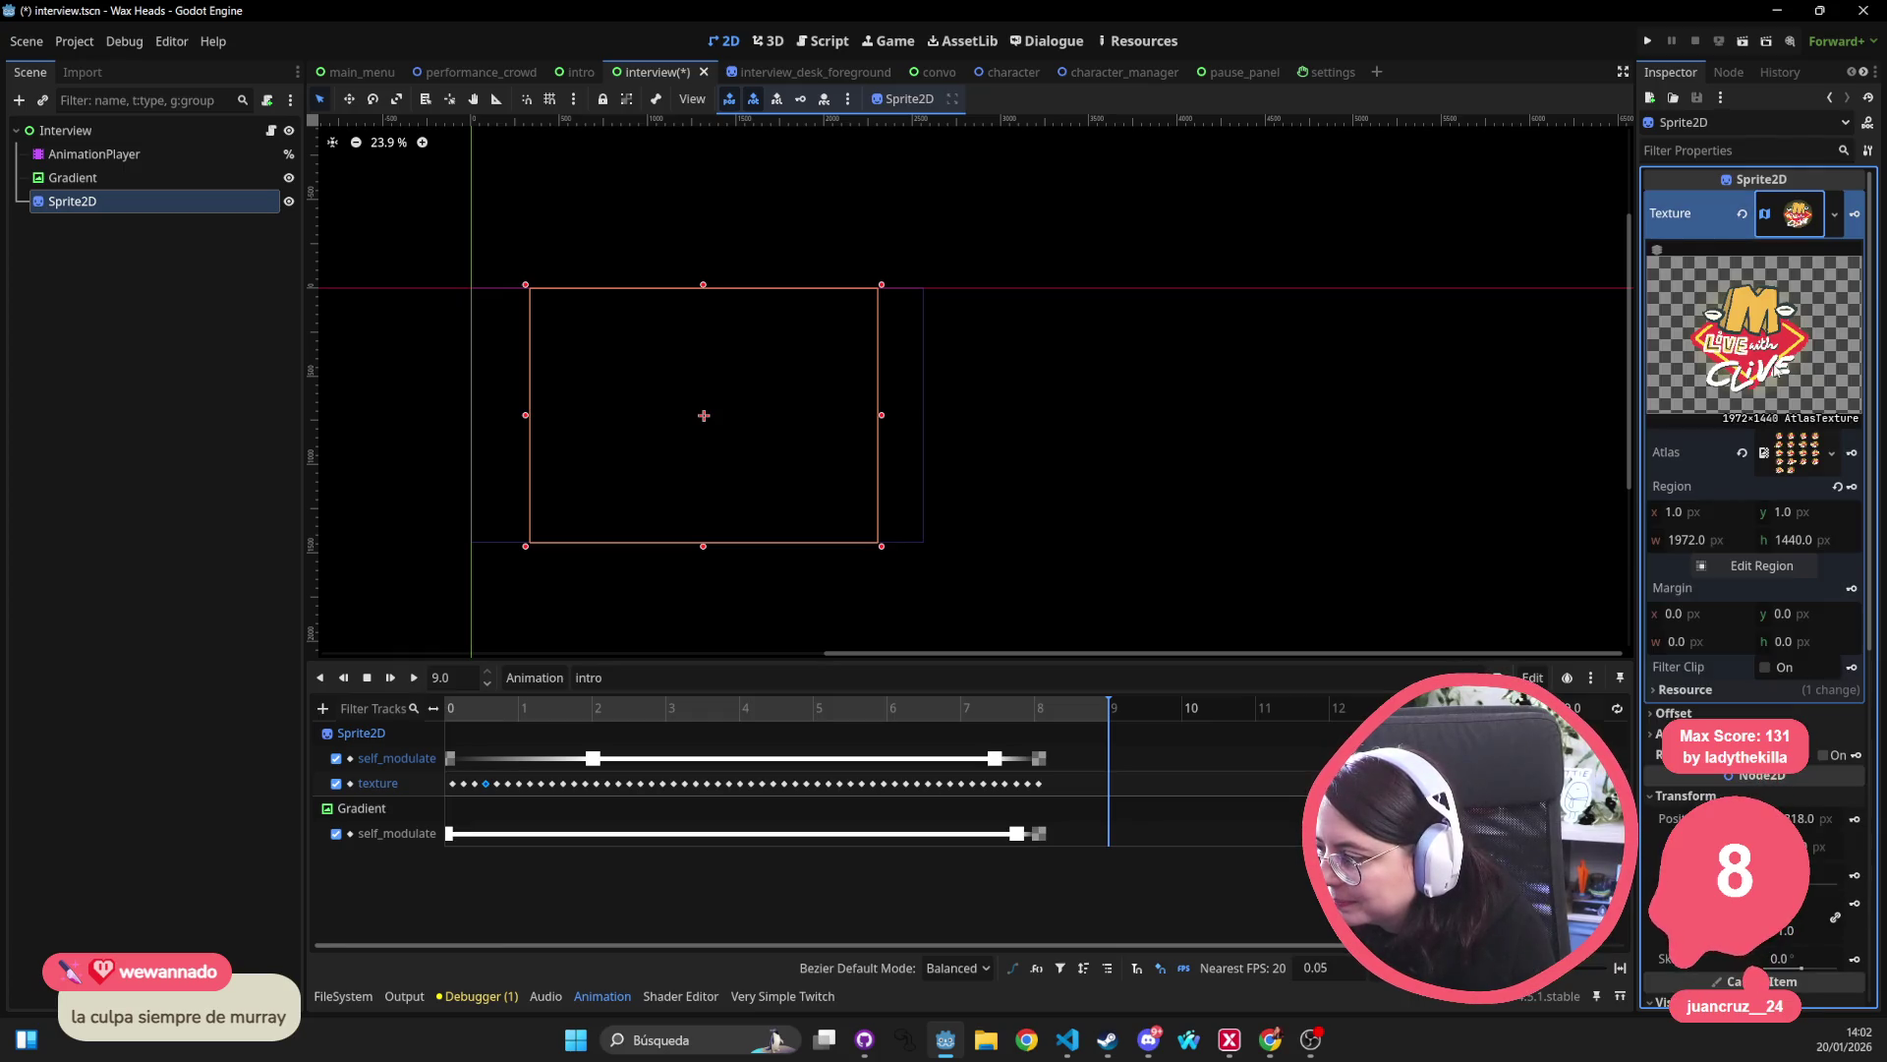
{"action": "left_click", "coordinate": [452, 785]}
{"action": "mouse_move", "coordinate": [473, 784]}
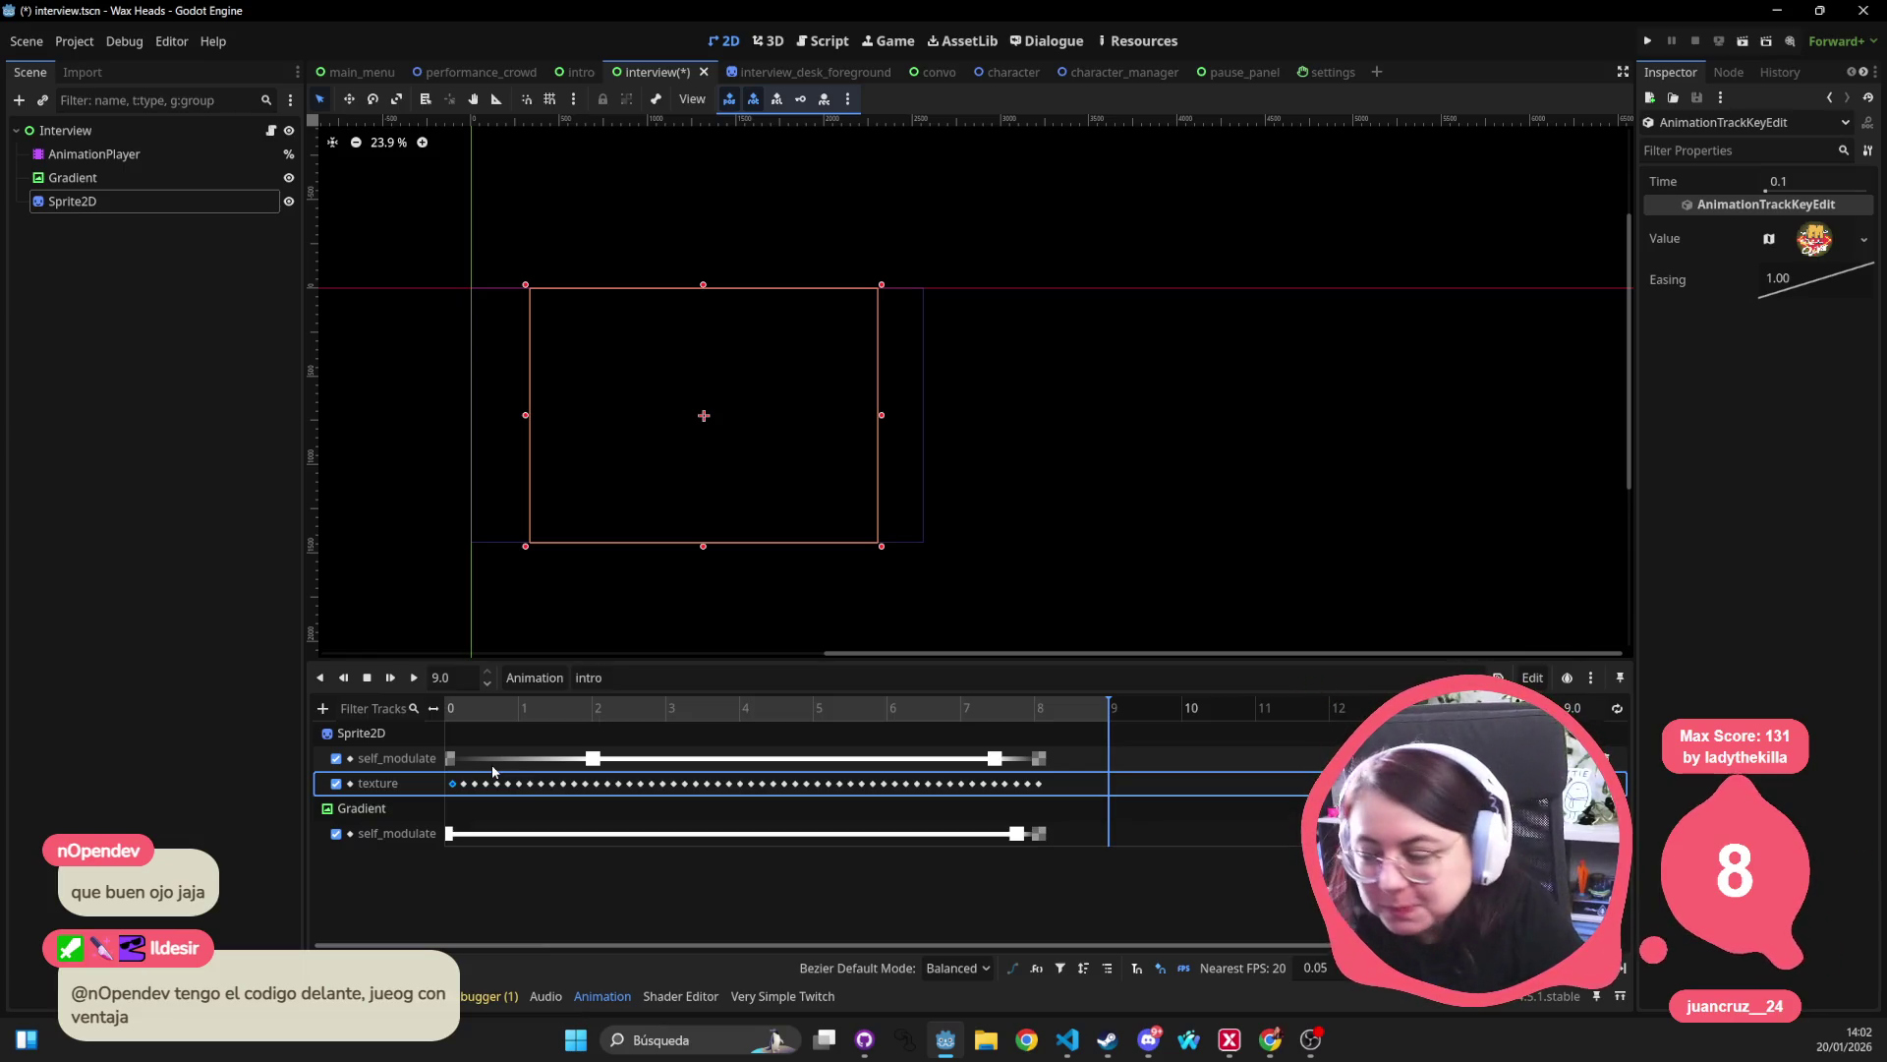
Recheck the 0.25 s and 0.1 s texture keys, then save the scene with Ctrl+S.
{"action": "left_click", "coordinate": [420, 534]}
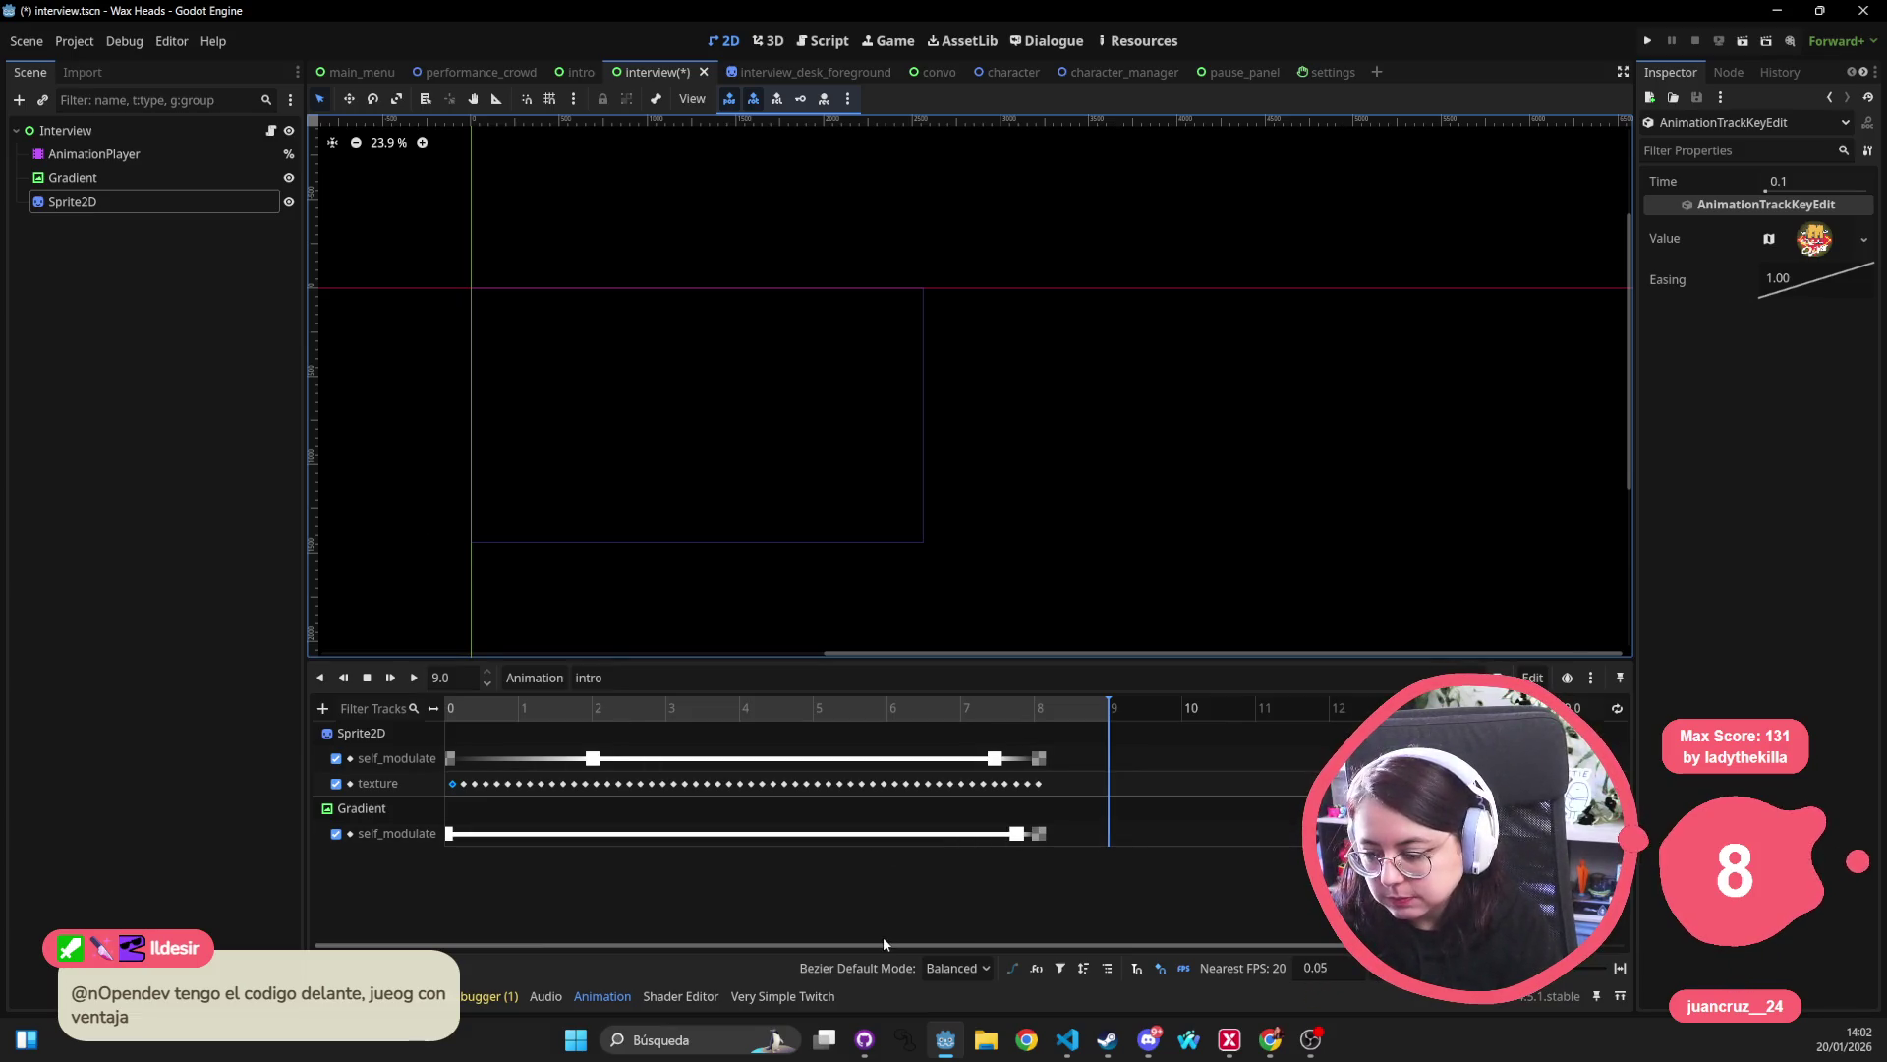
{"action": "left_click", "coordinate": [463, 788]}
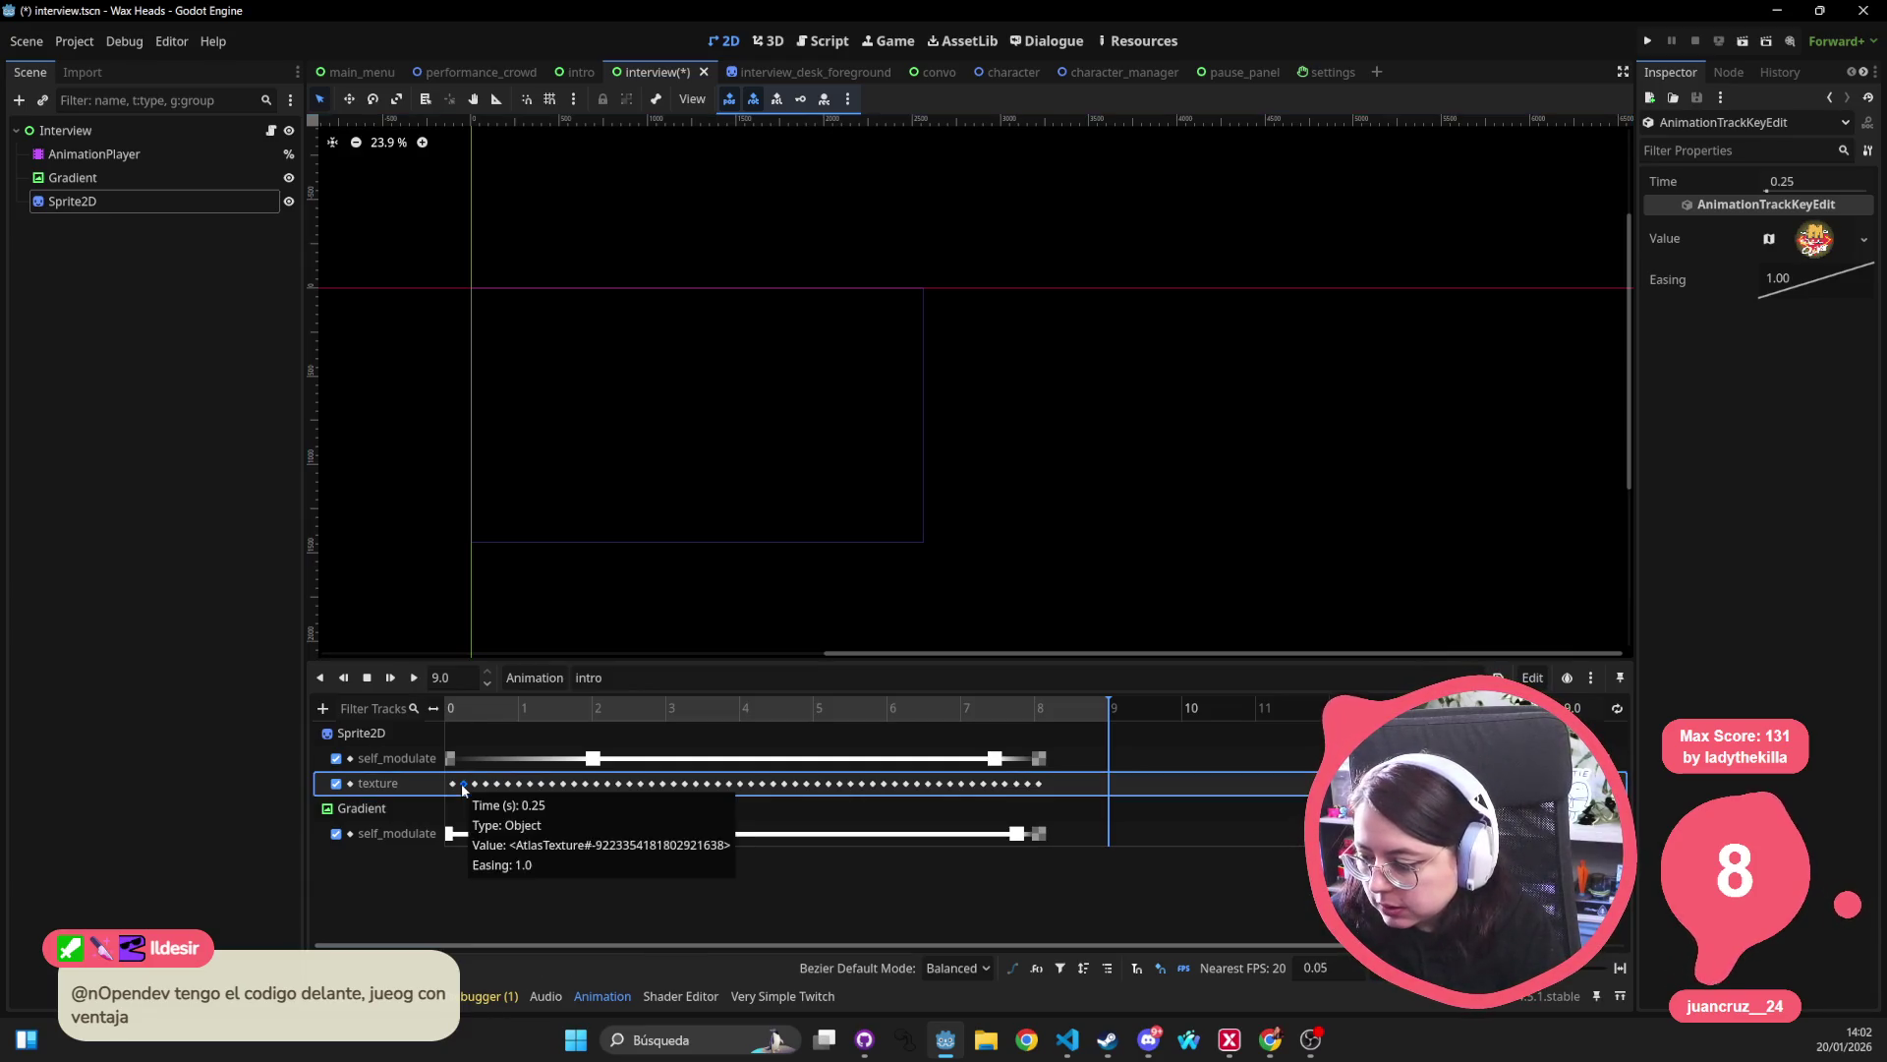
{"action": "left_click", "coordinate": [464, 787]}
{"action": "left_click", "coordinate": [452, 783]}
{"action": "left_click_drag", "start_coordinate": [657, 437], "coordinate": [753, 433]}
{"action": "key", "text": "ctrl+s"}
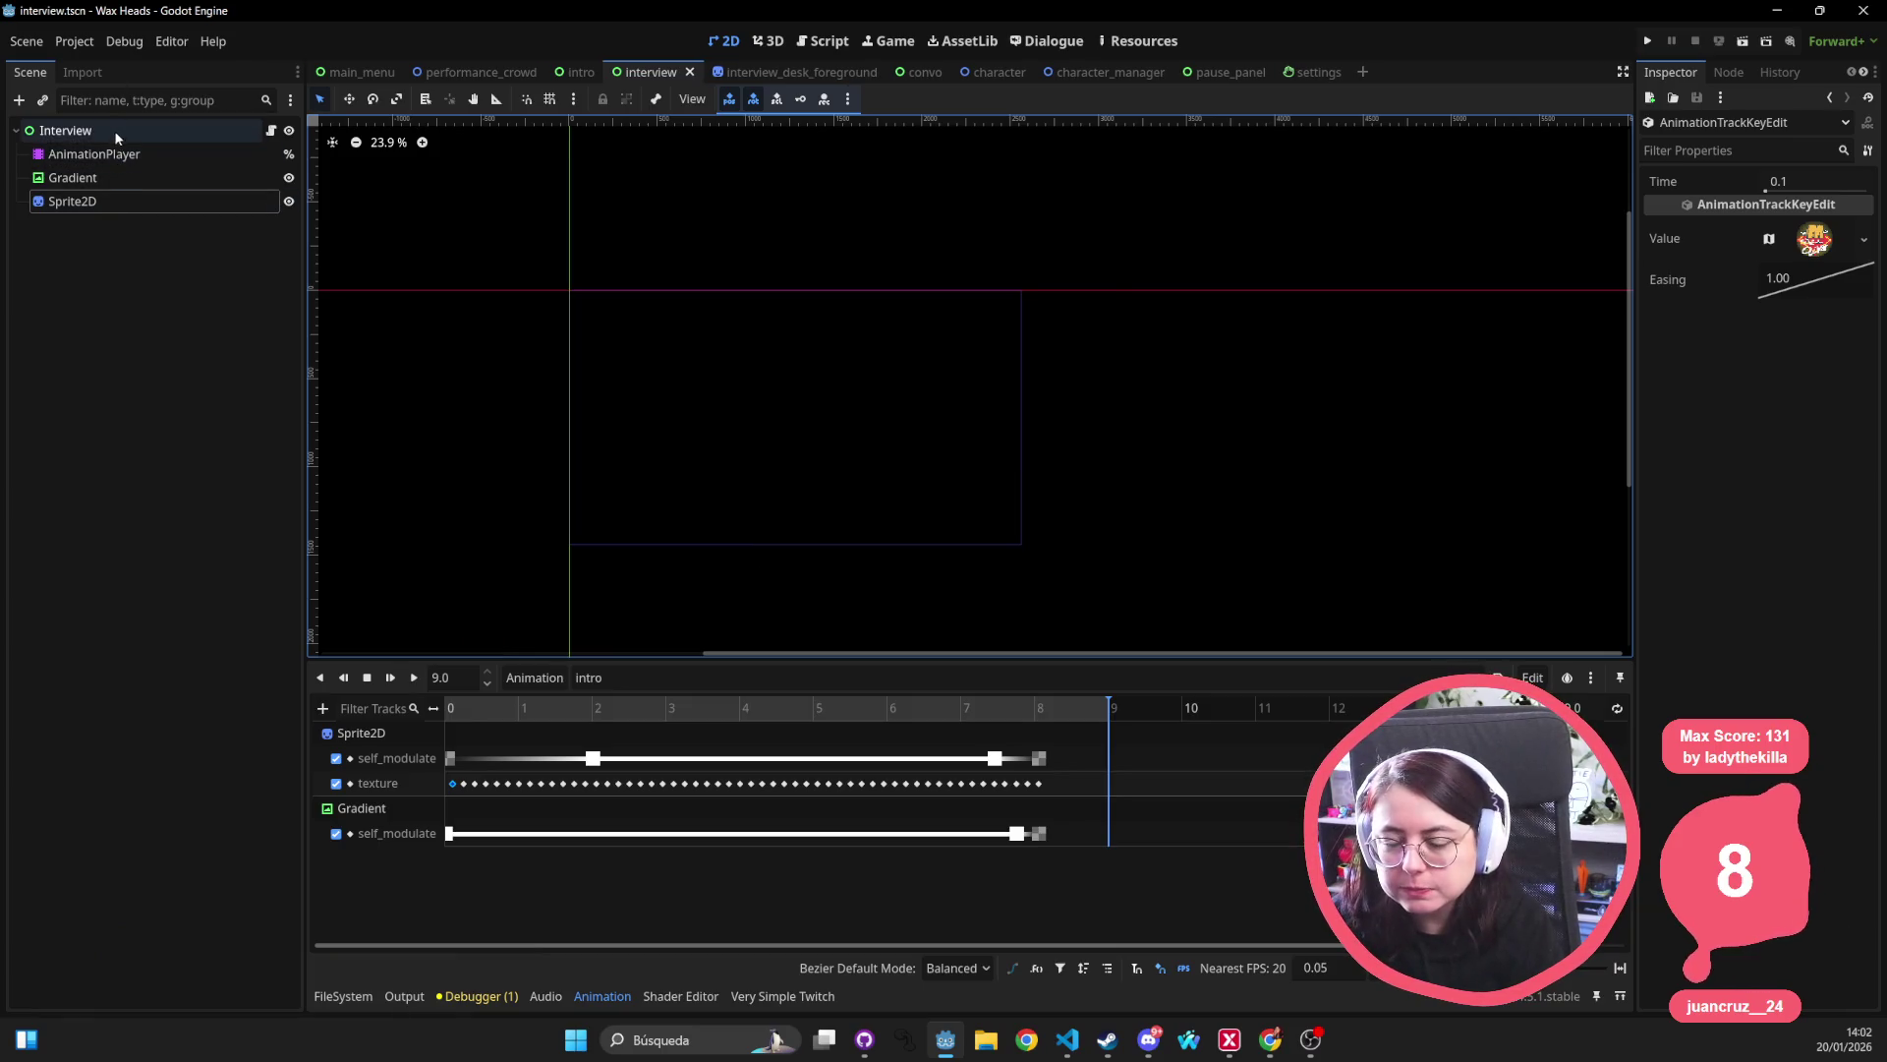
Select the Interview root, edit its Z Index field, then save and run the game.
{"action": "left_click", "coordinate": [98, 130]}
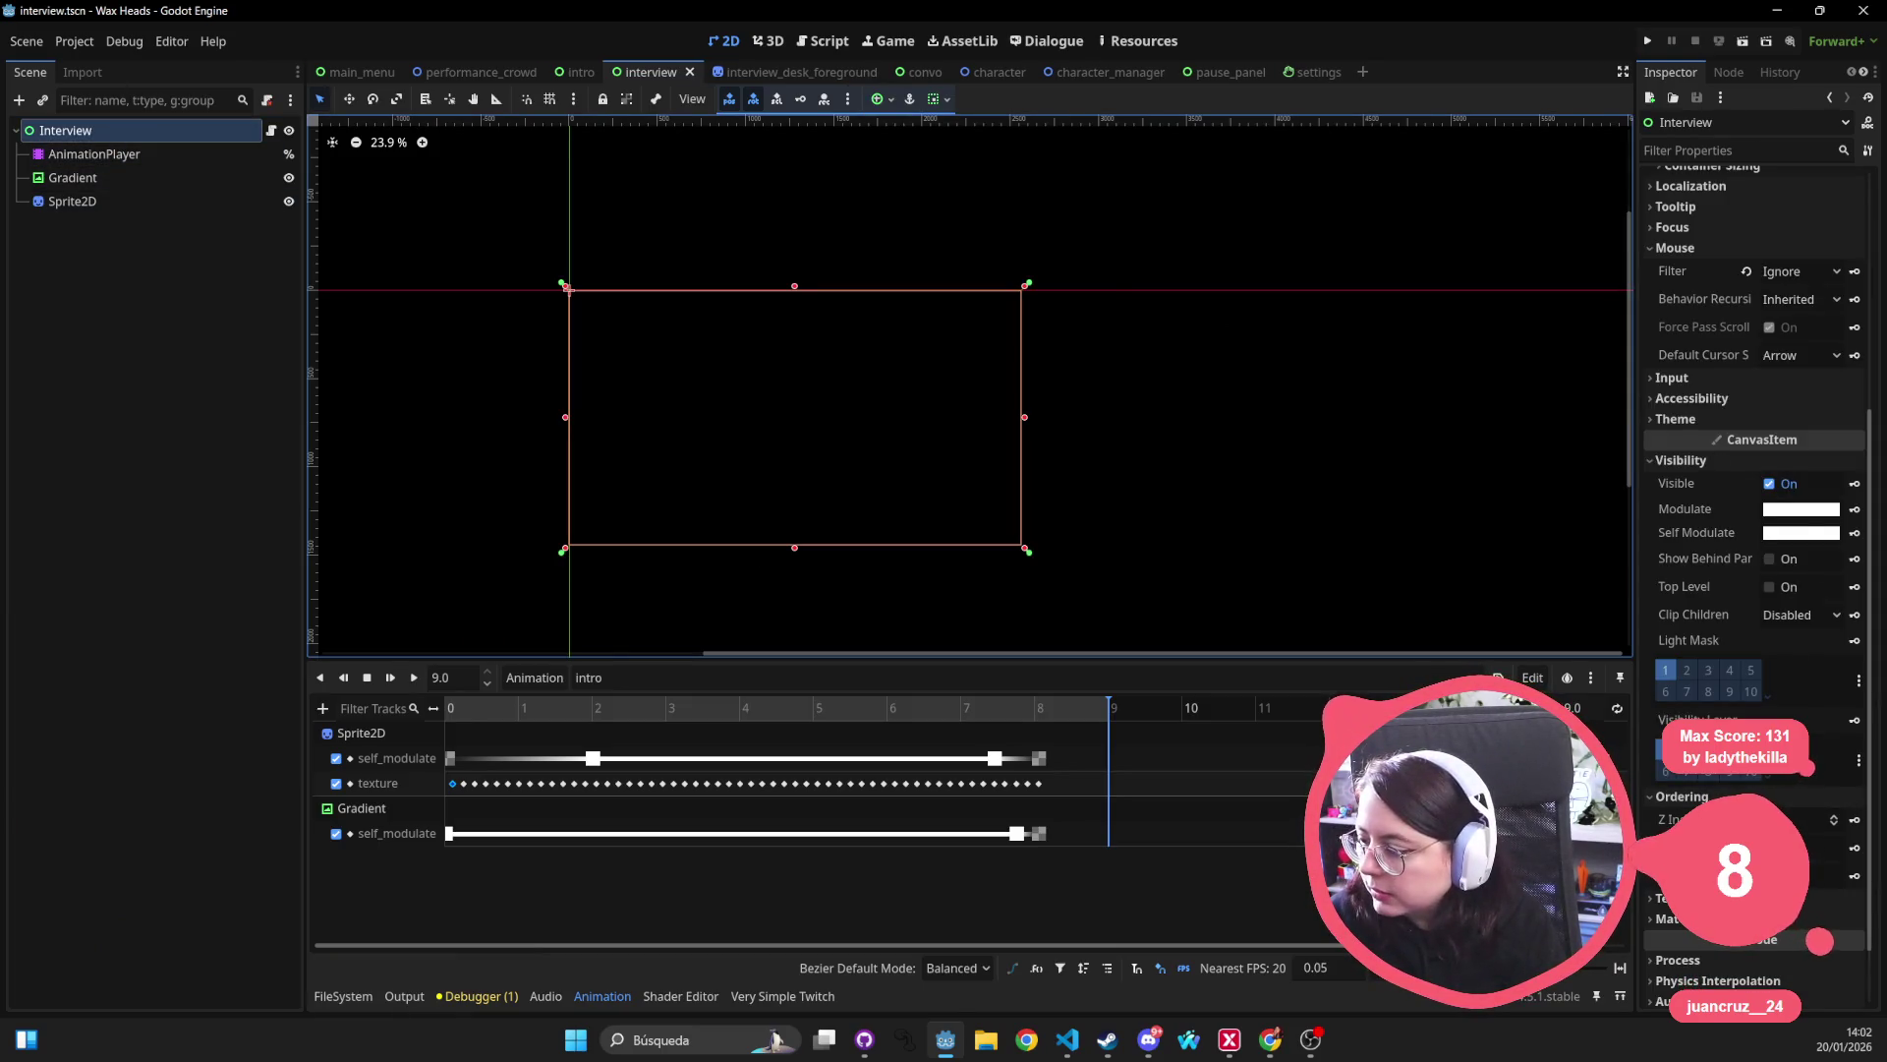
{"action": "left_click", "coordinate": [1833, 819]}
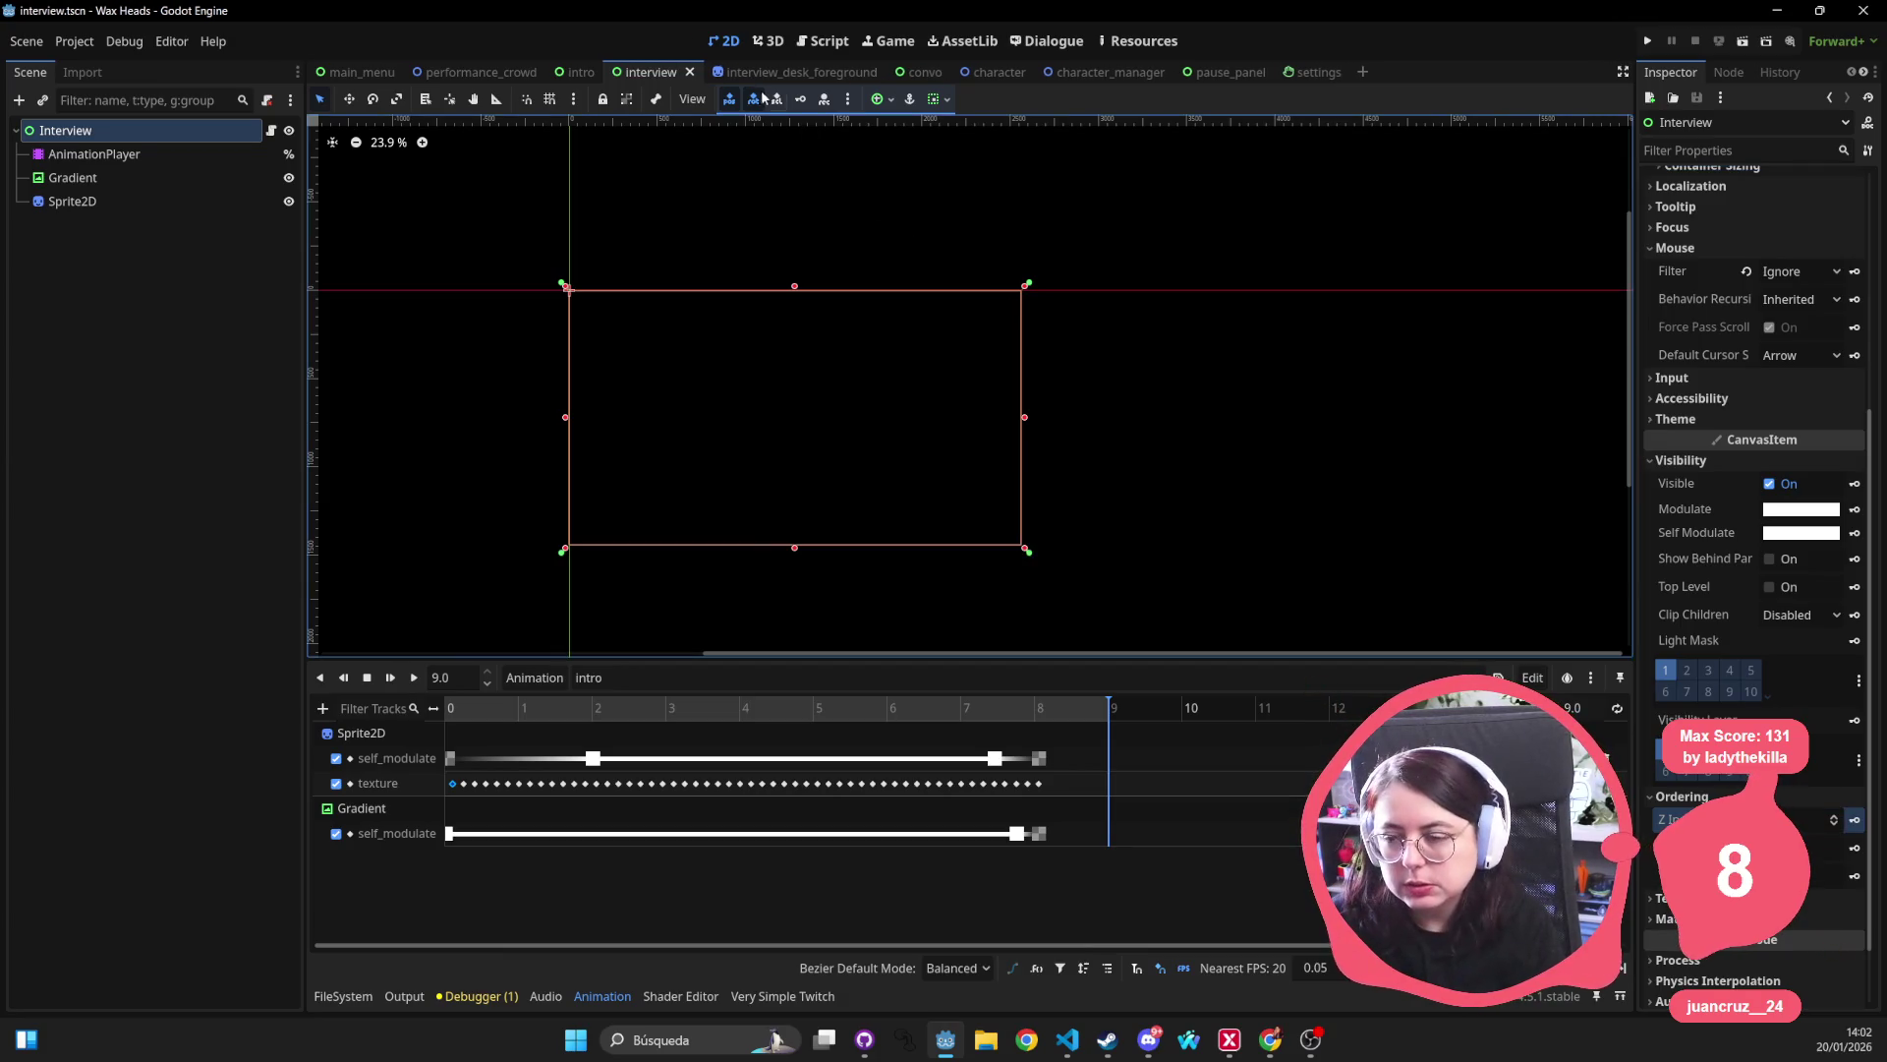
{"action": "left_click", "coordinate": [1649, 40]}
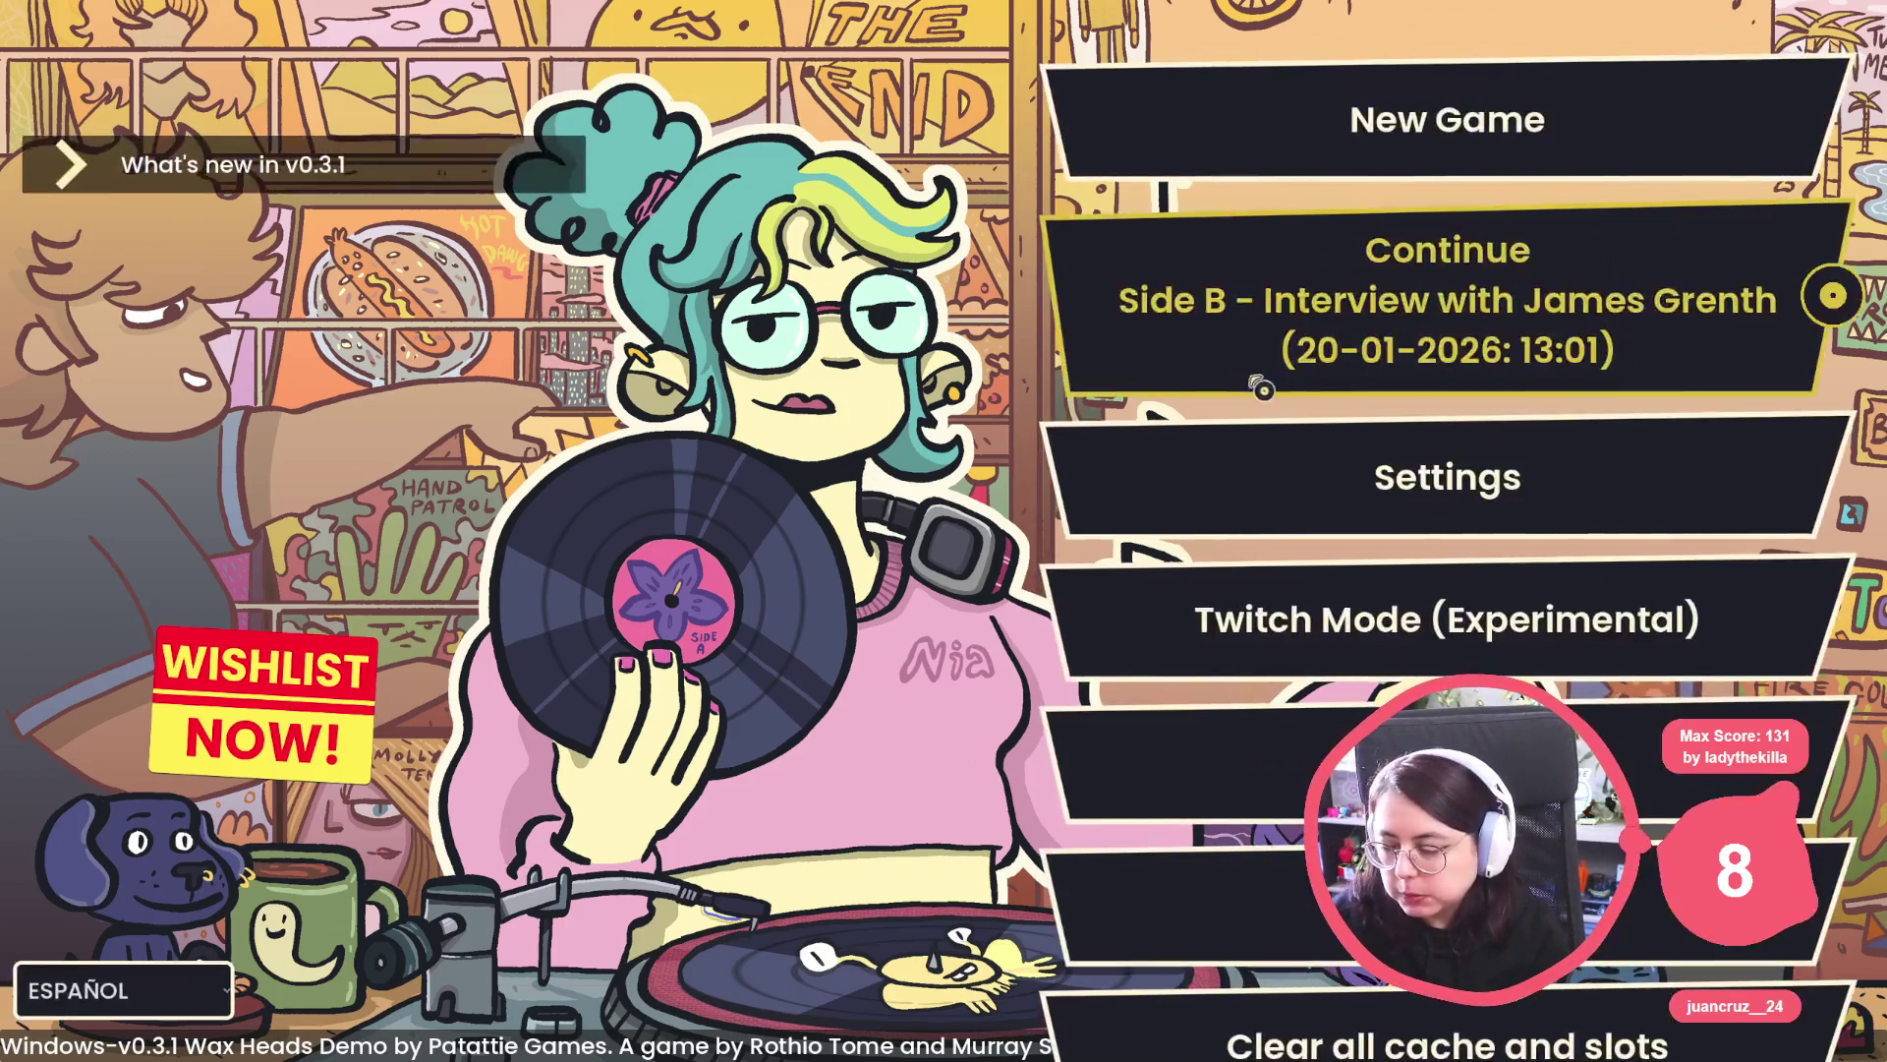
Start from the main menu, then pause and resume with Esc and the pause menu.
{"action": "left_click", "coordinate": [1261, 384]}
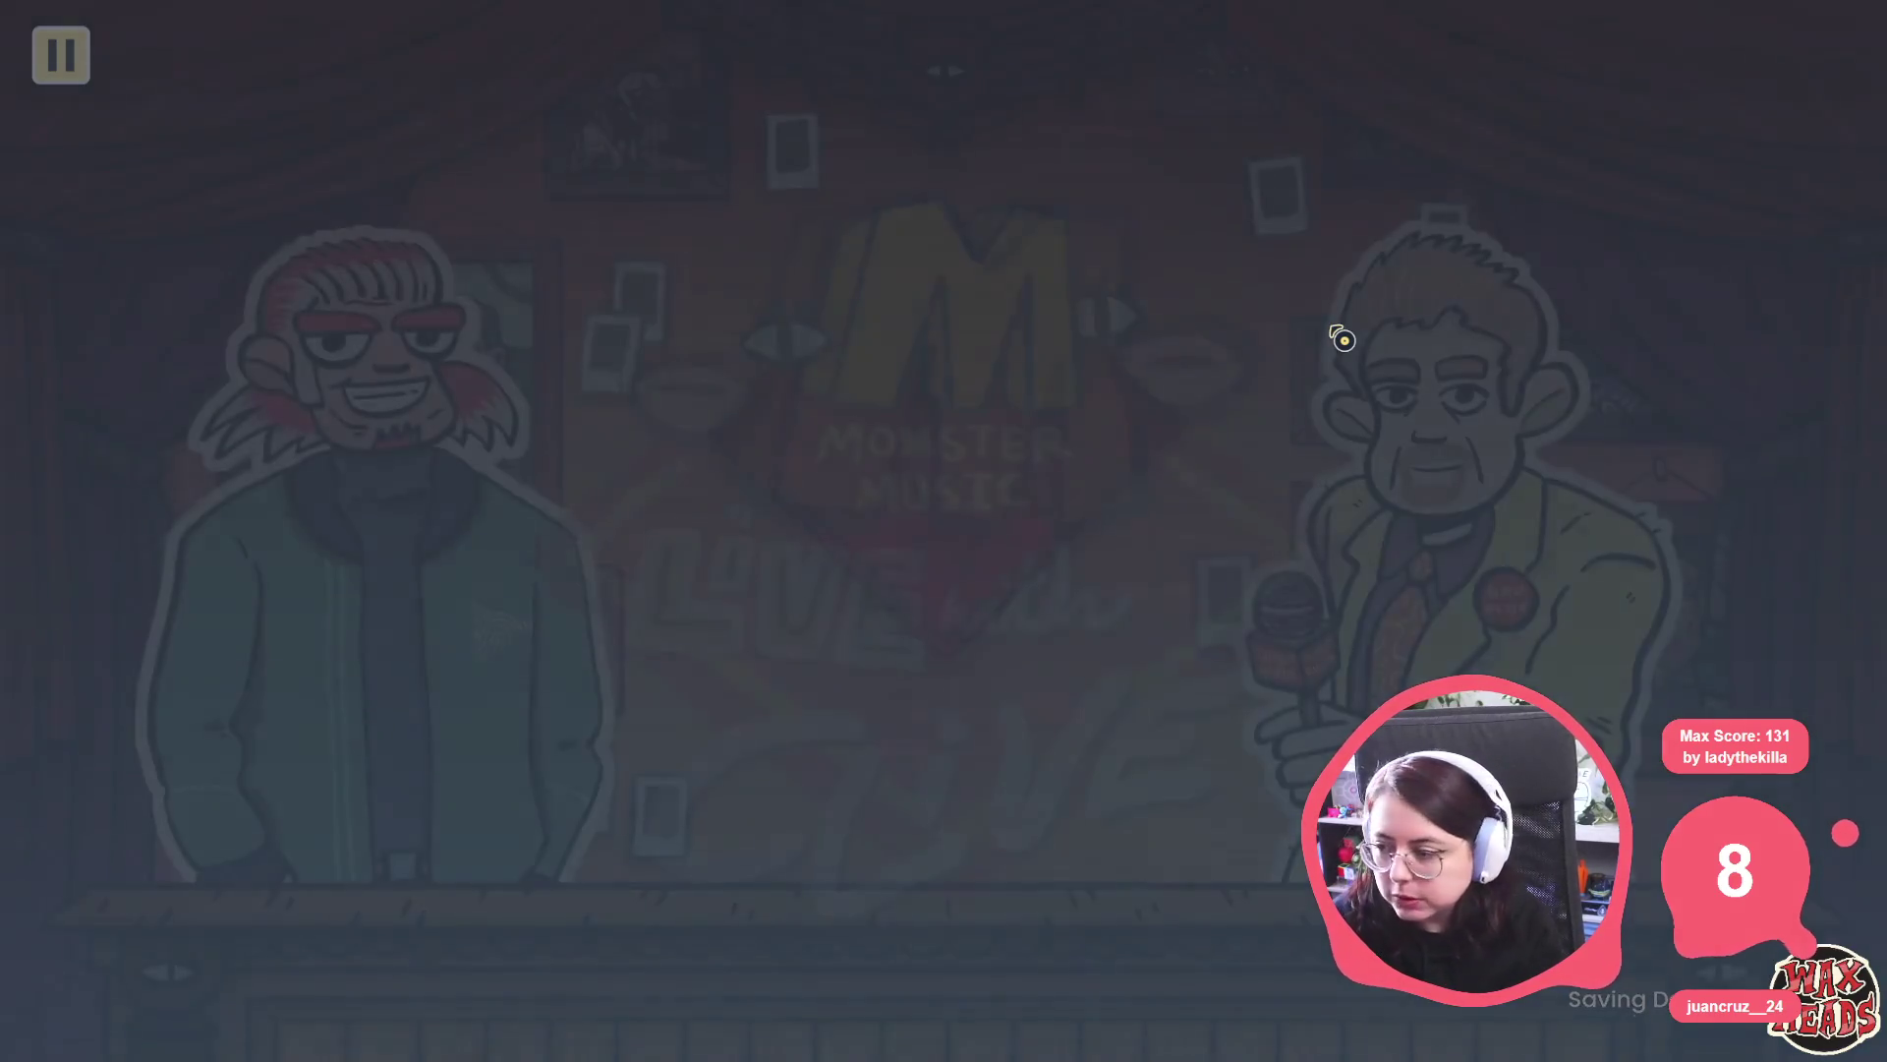
{"action": "key", "text": "Escape"}
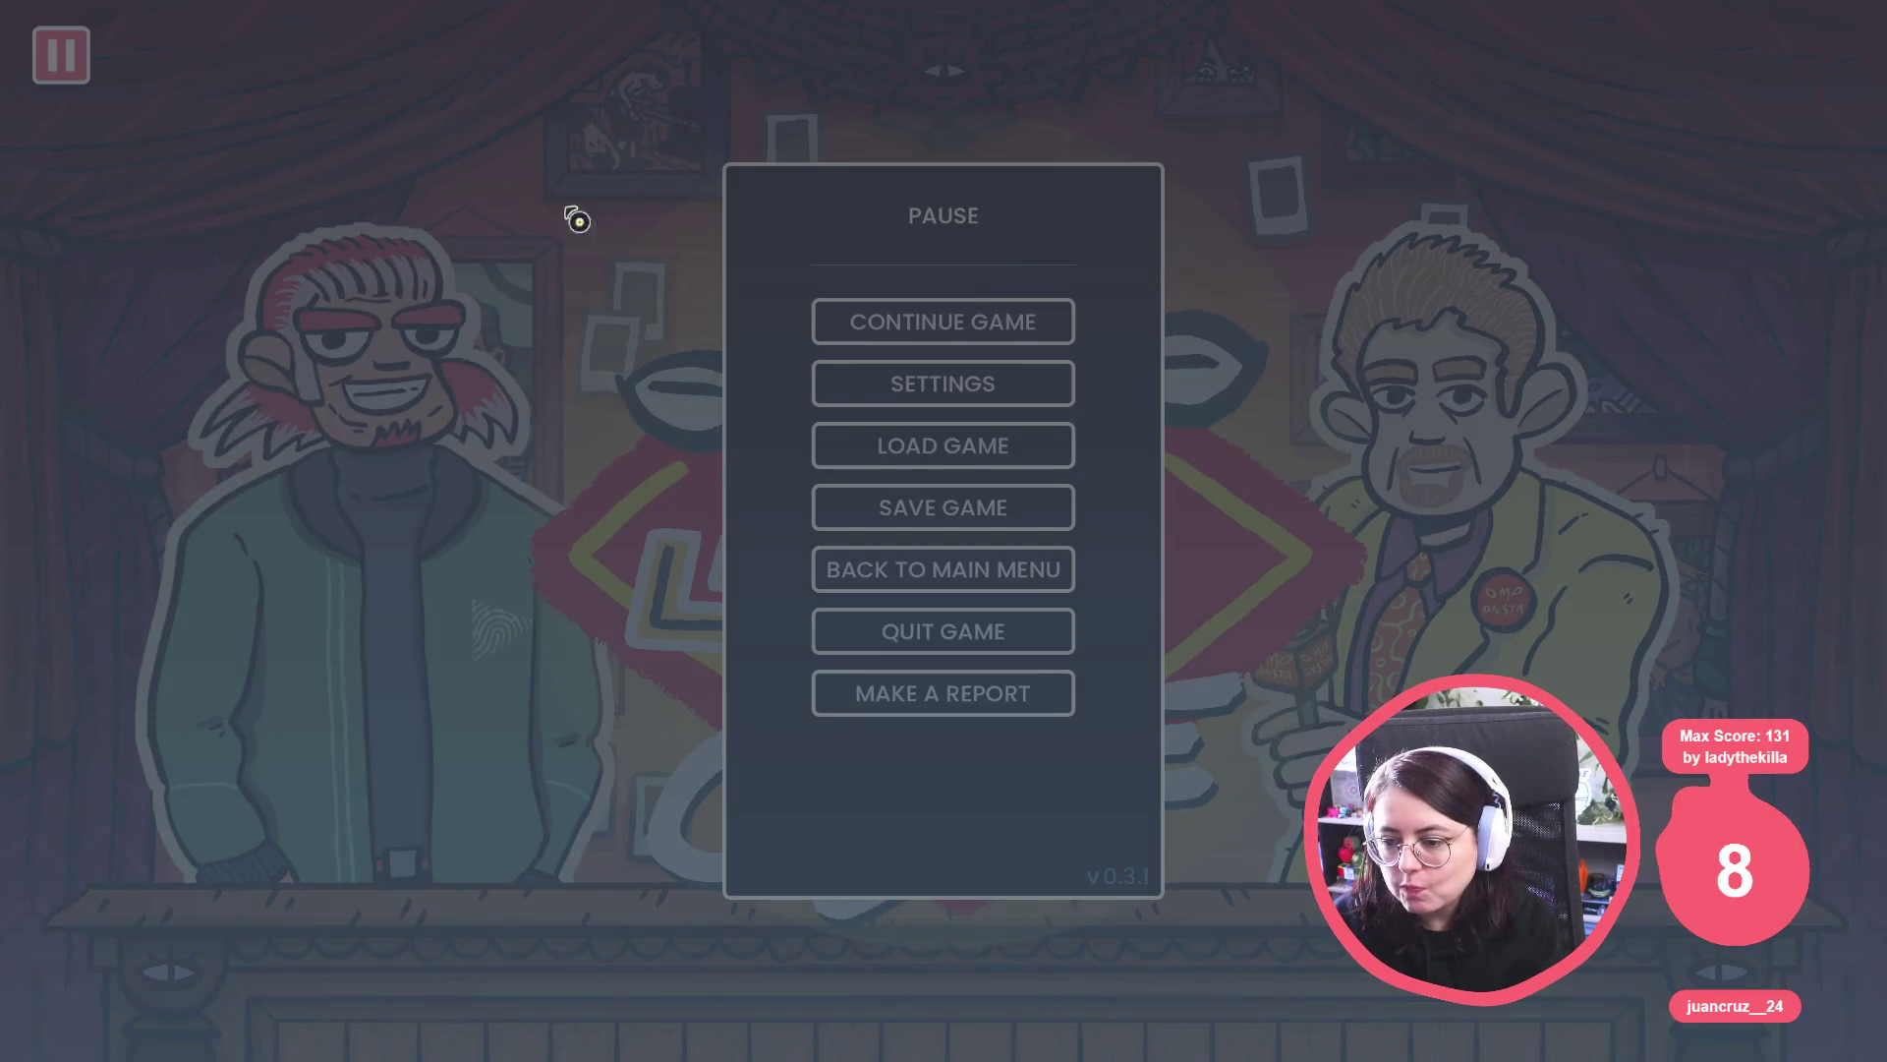
{"action": "left_click", "coordinate": [1026, 324]}
{"action": "key", "text": "Escape"}
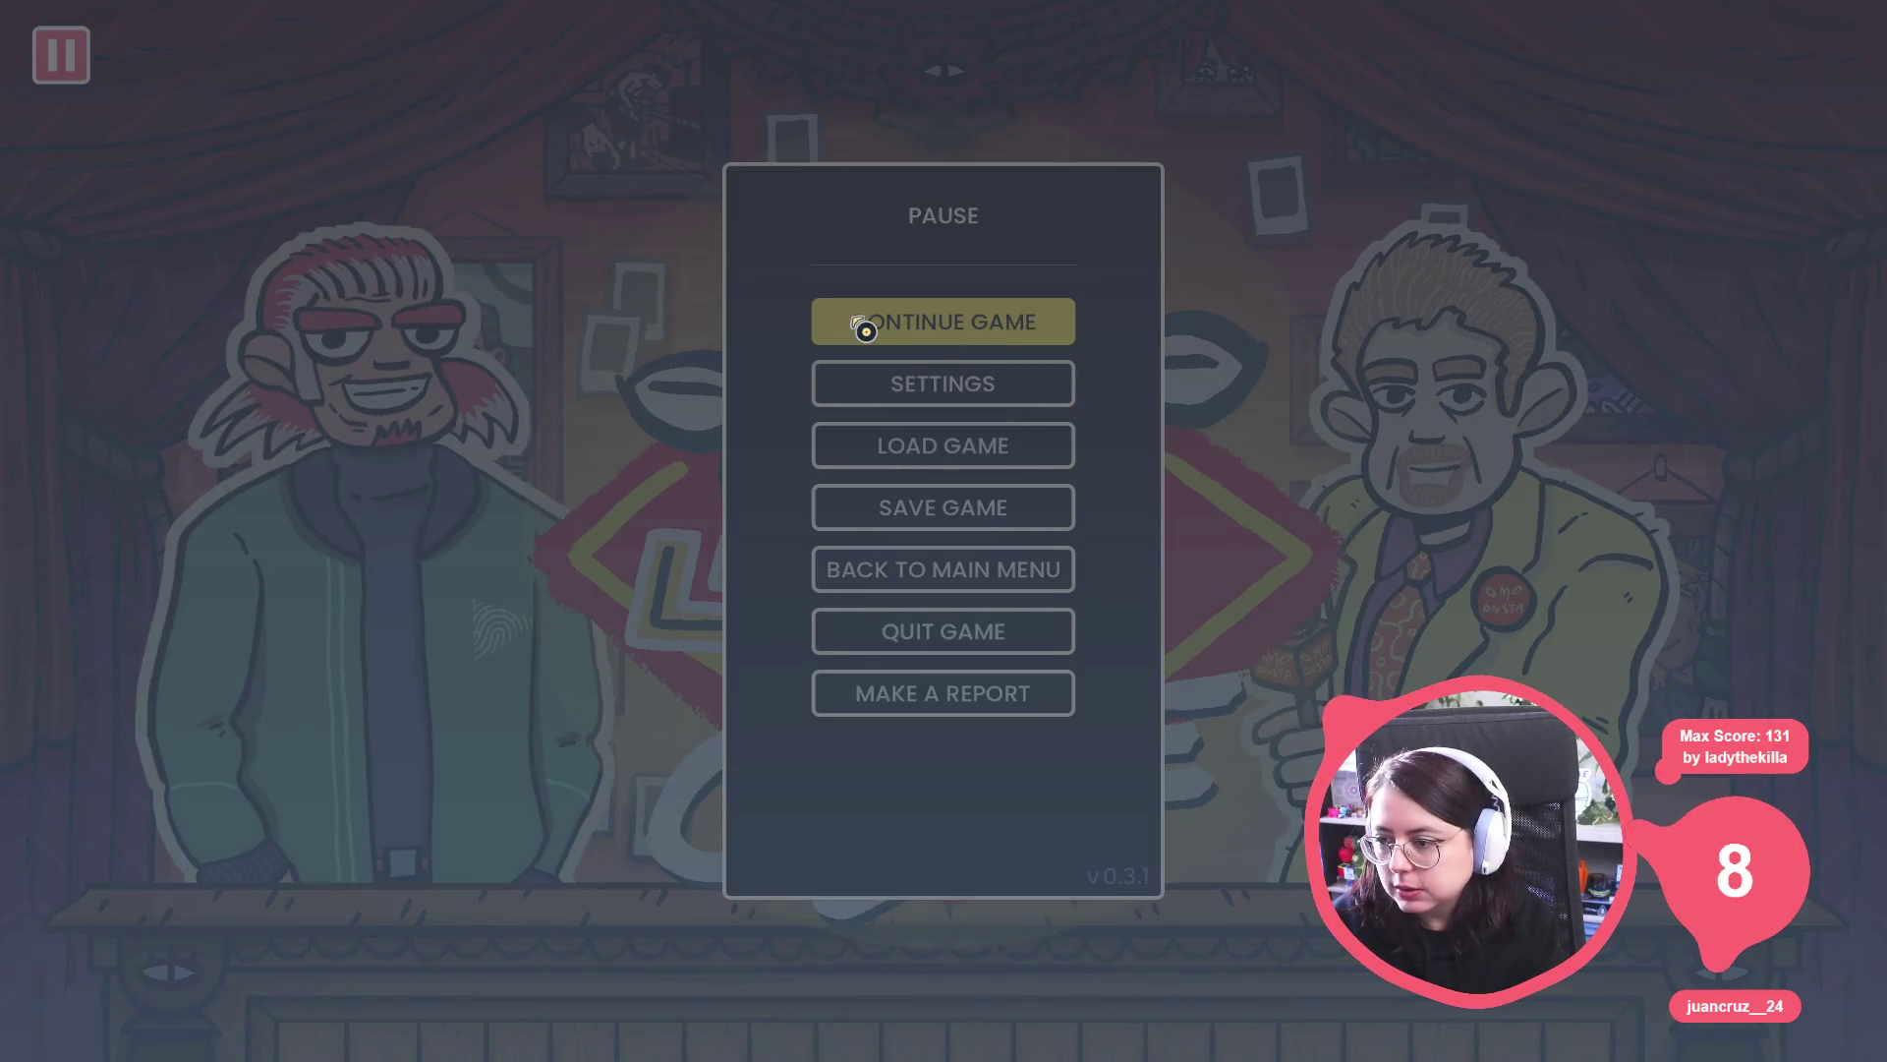
Click through to Clive's first line, pause and resume, then close the game with Alt+F4.
{"action": "left_click", "coordinate": [71, 74]}
{"action": "left_click", "coordinate": [71, 75]}
{"action": "left_click", "coordinate": [71, 74]}
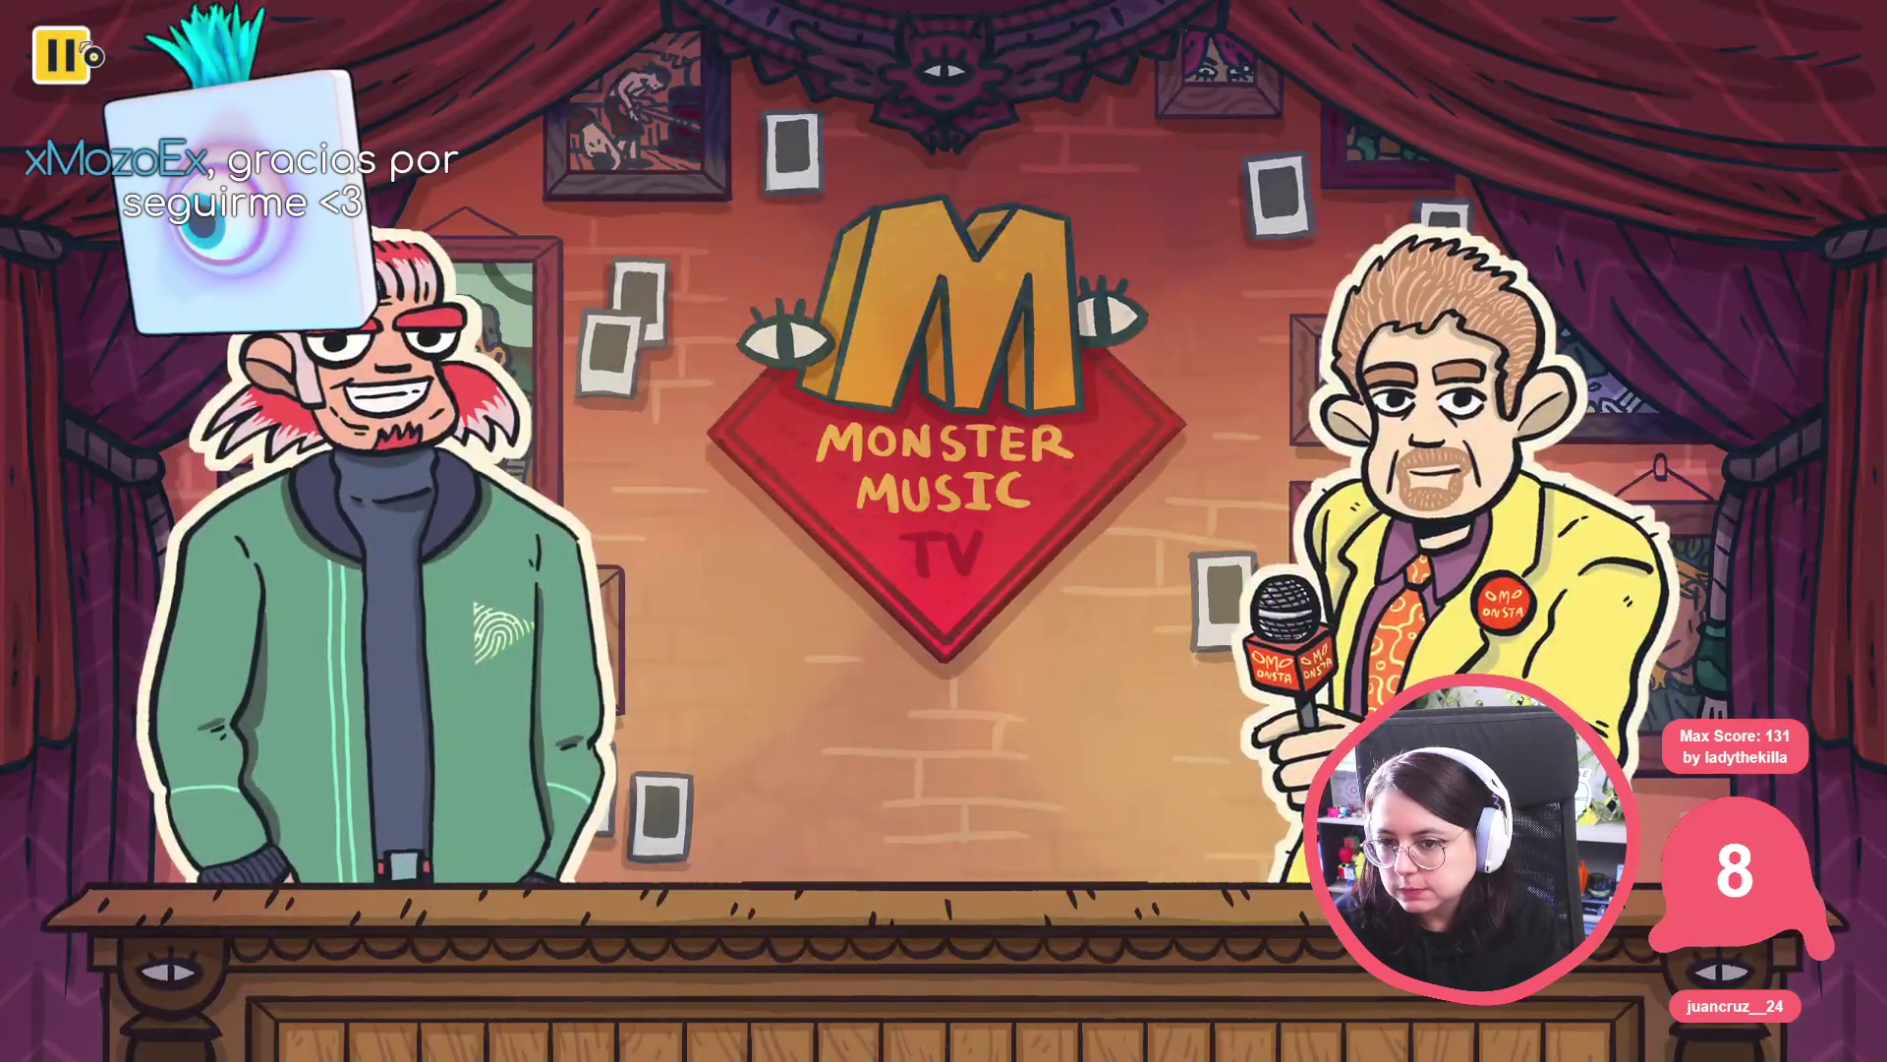
{"action": "left_click", "coordinate": [82, 53]}
{"action": "left_click", "coordinate": [89, 58]}
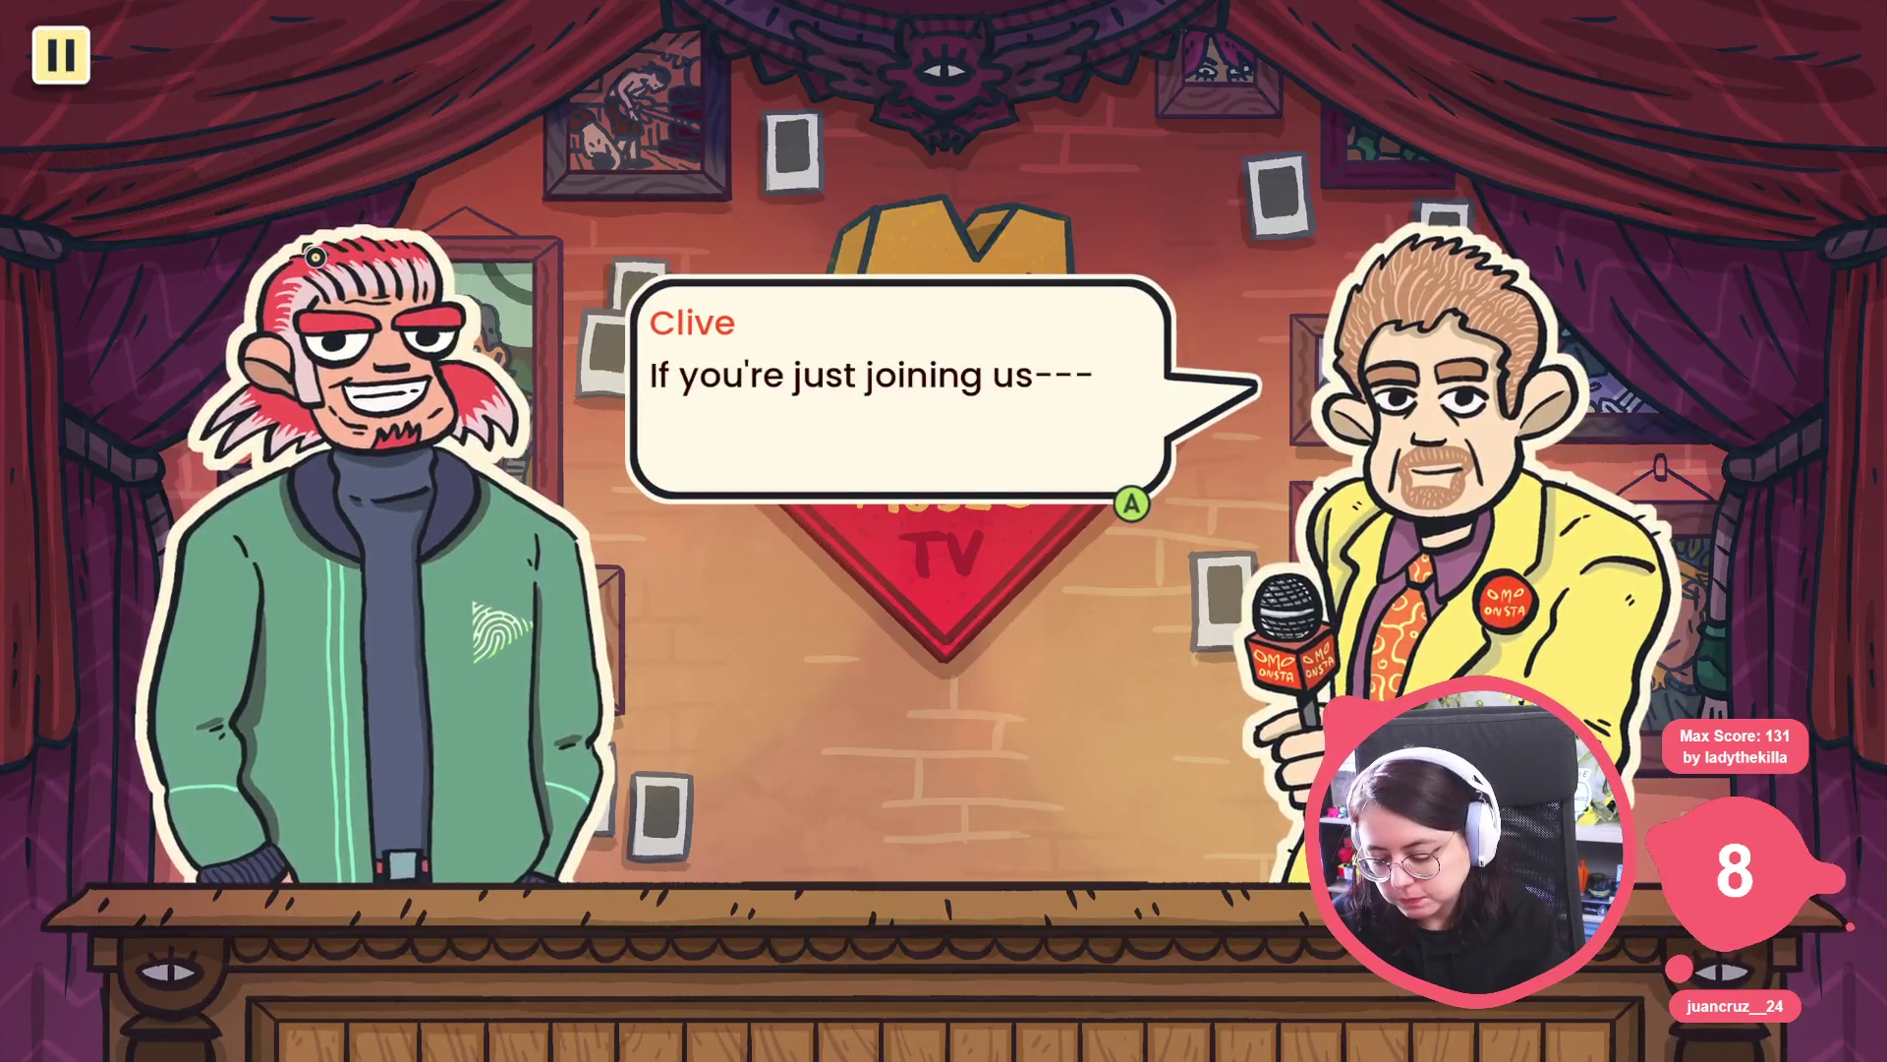
{"action": "key", "text": "alt+F4"}
{"action": "left_click", "coordinate": [90, 179]}
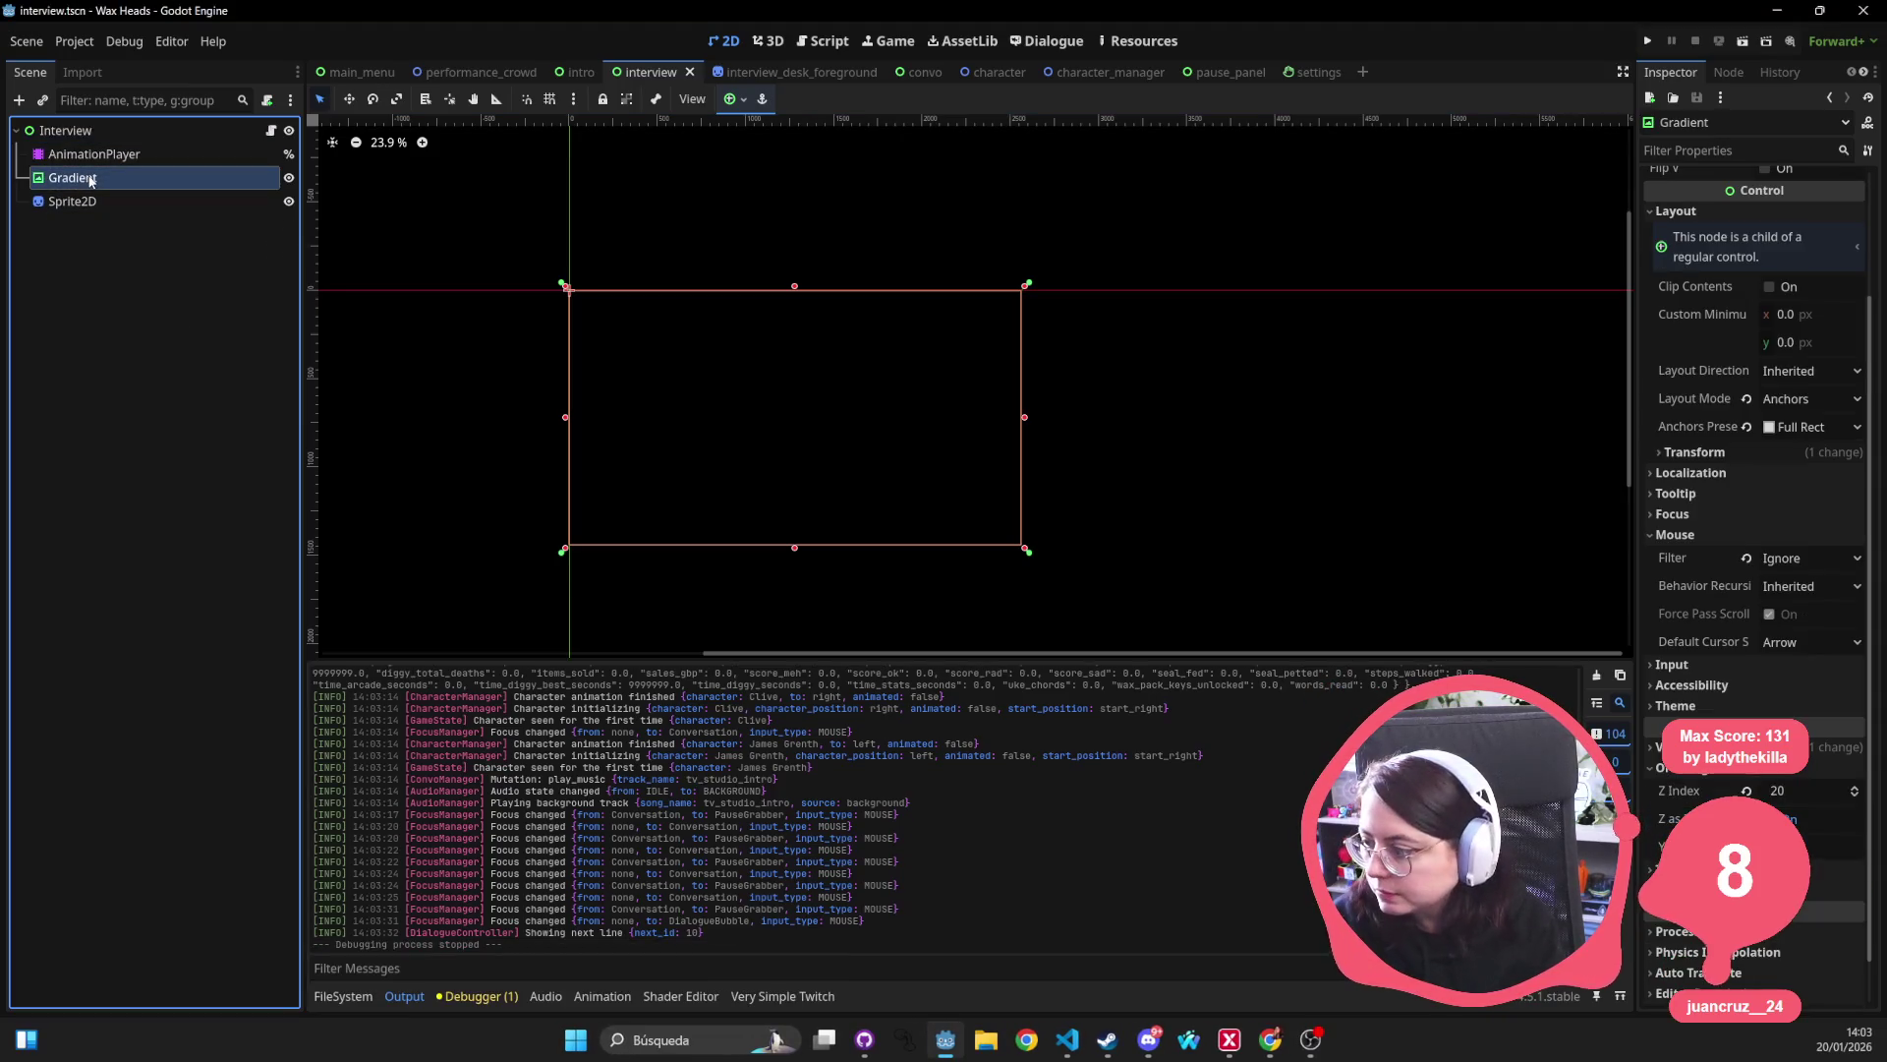
Revert the Gradient's Z Index to 0 and run the game again.
{"action": "left_click", "coordinate": [1747, 790]}
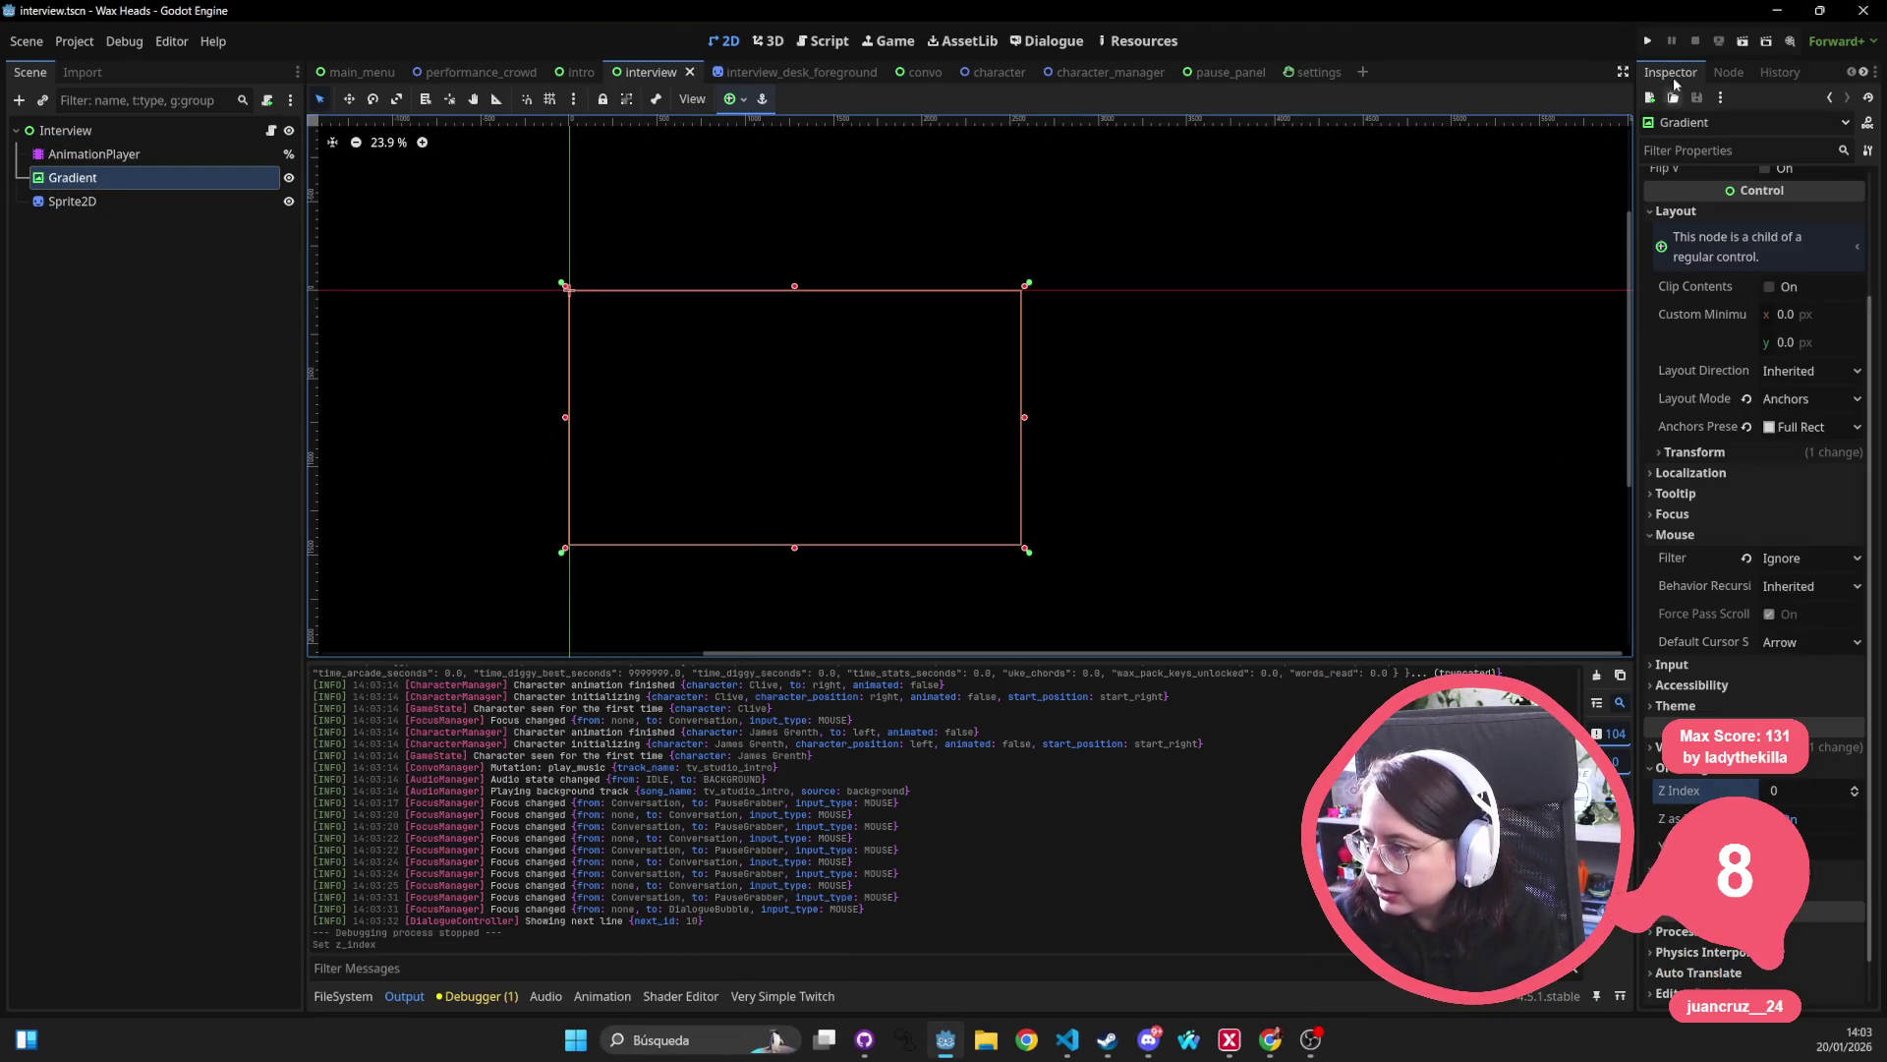
{"action": "left_click", "coordinate": [1648, 40]}
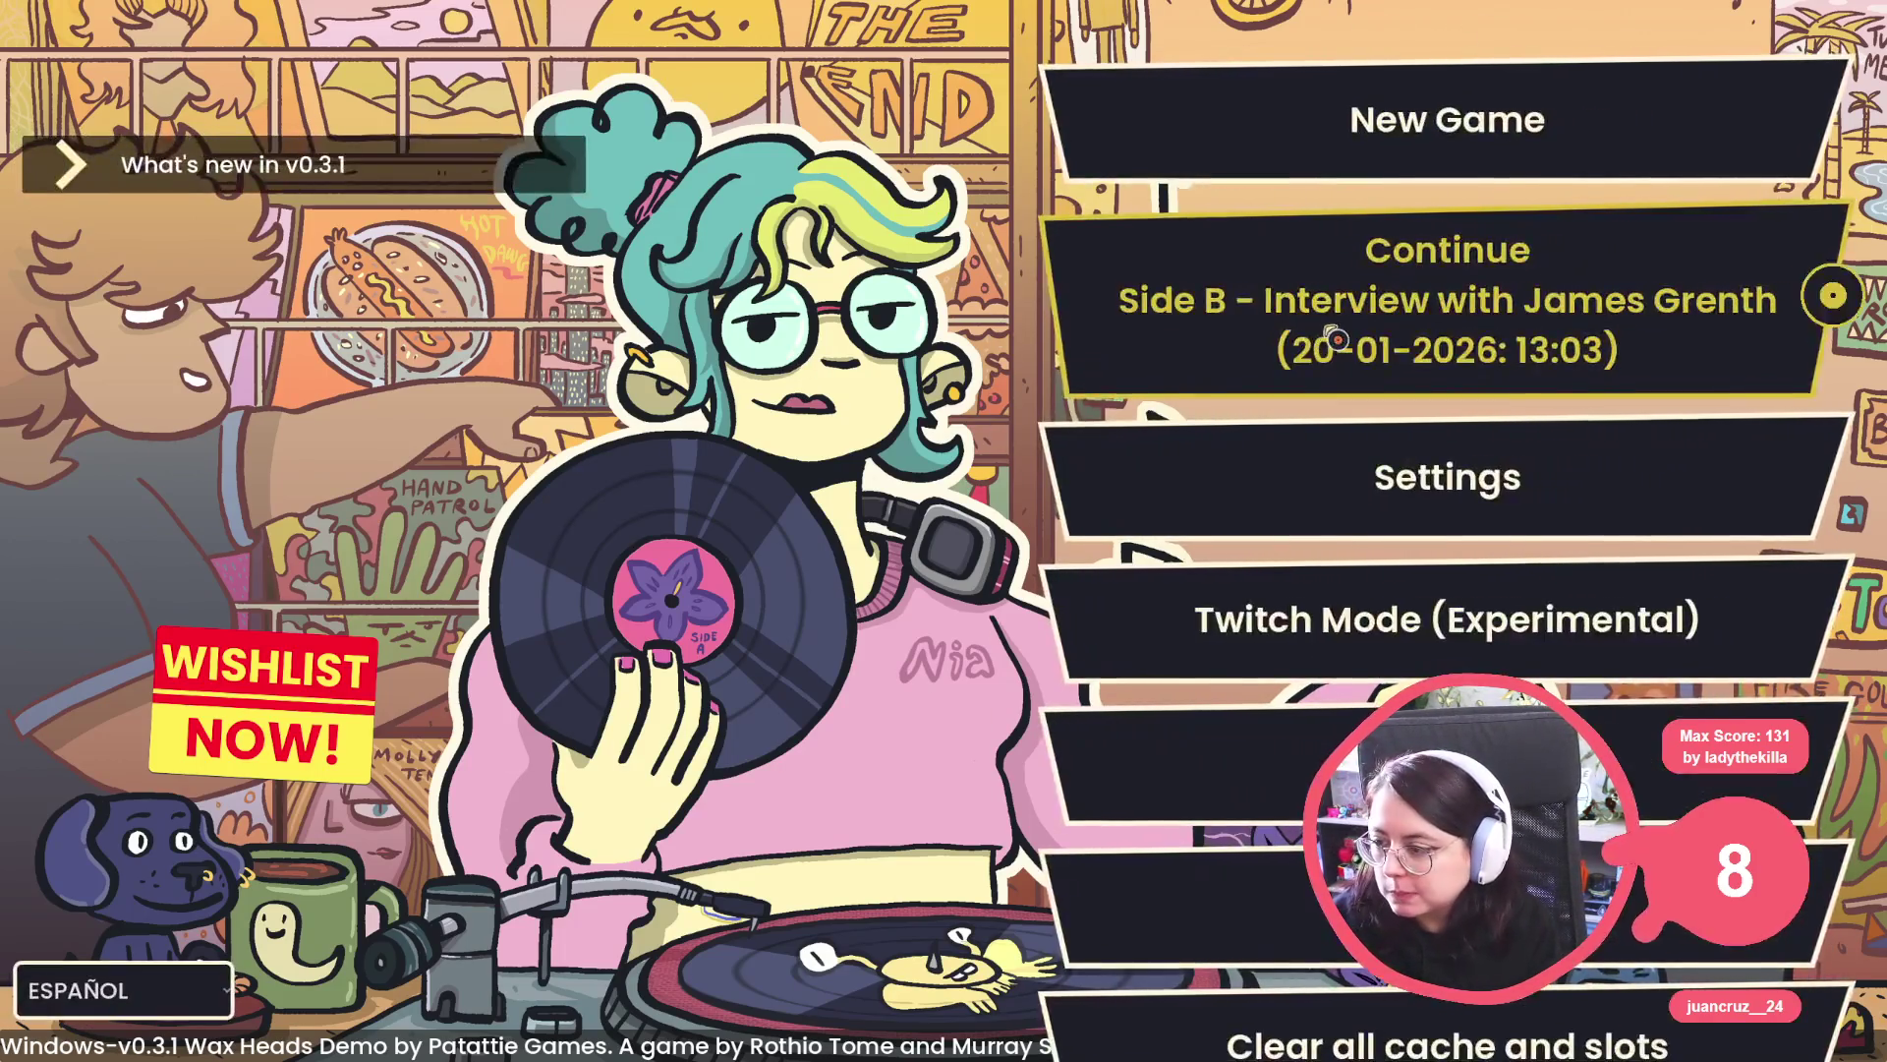
Continue the saved game, pause, open and close Settings, then choose Quit Game.
{"action": "left_click", "coordinate": [1262, 366]}
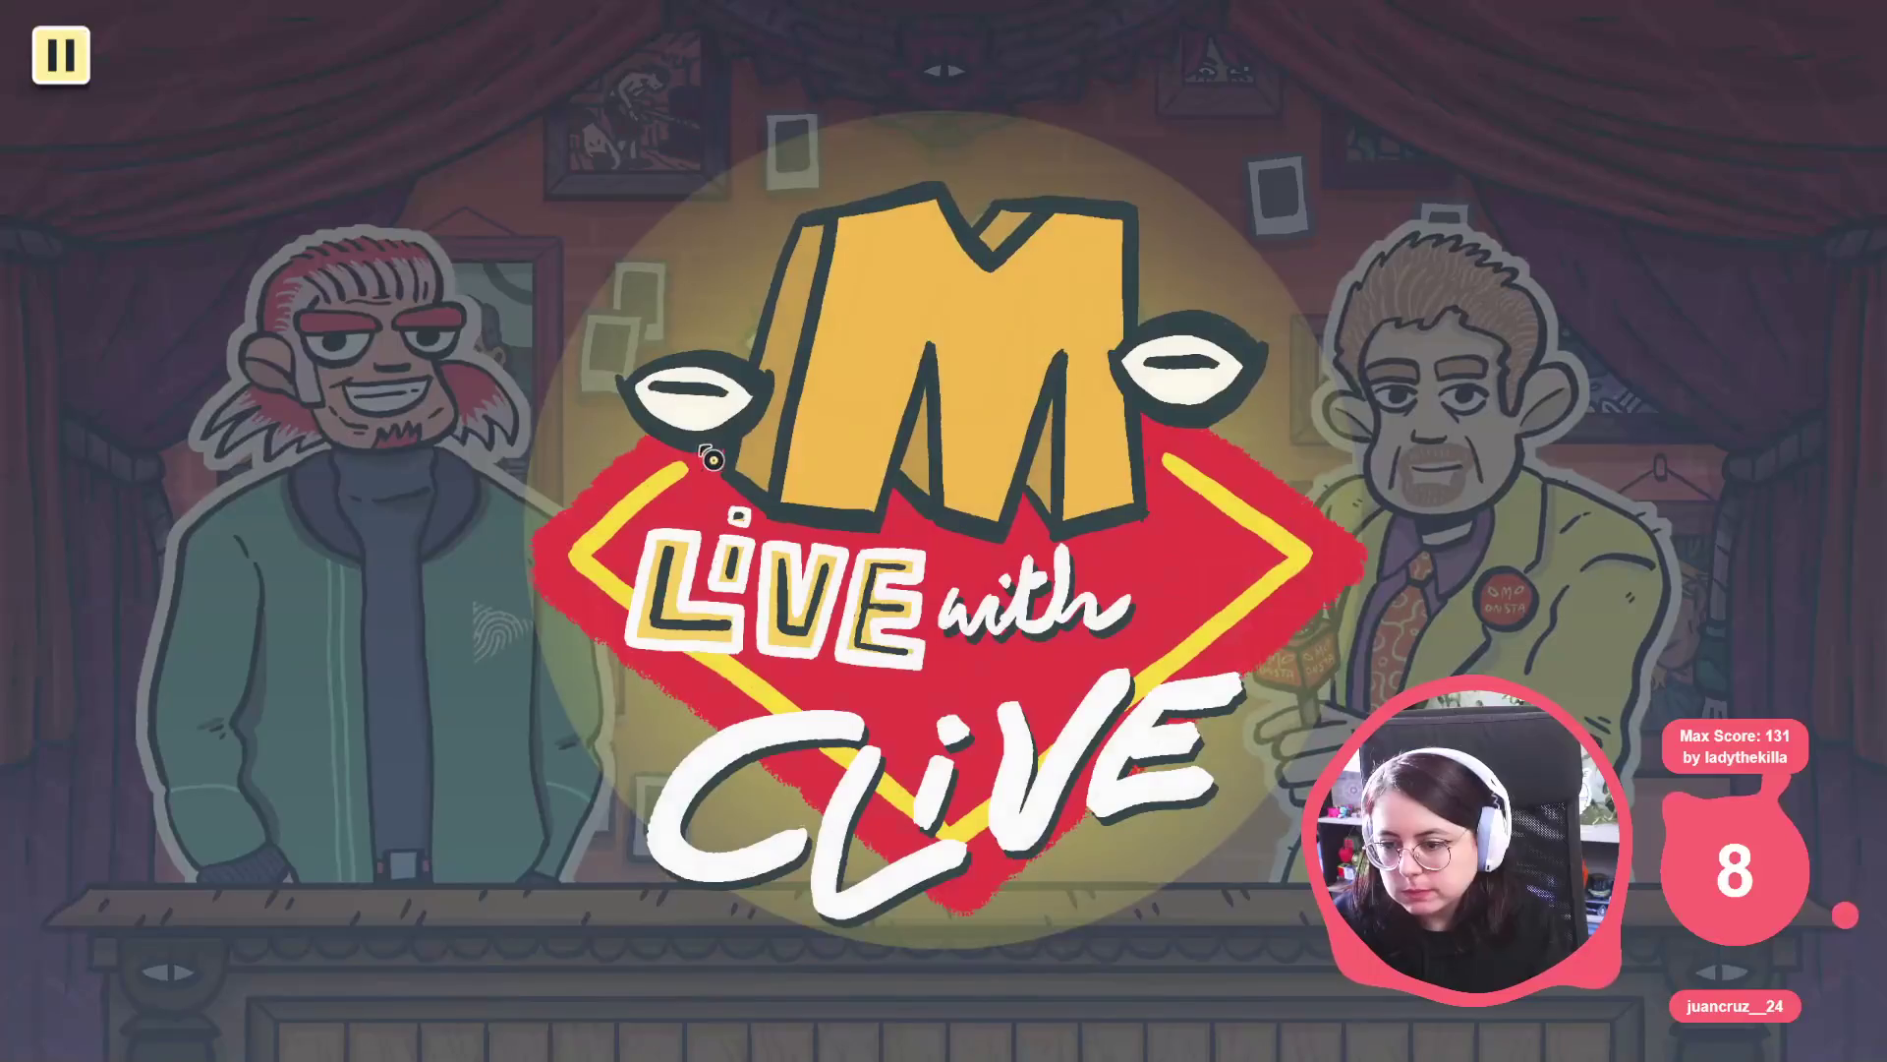
{"action": "key", "text": "Escape"}
{"action": "left_click", "coordinate": [909, 331]}
{"action": "key", "text": "Escape"}
{"action": "left_click", "coordinate": [912, 401]}
{"action": "key", "text": "Escape"}
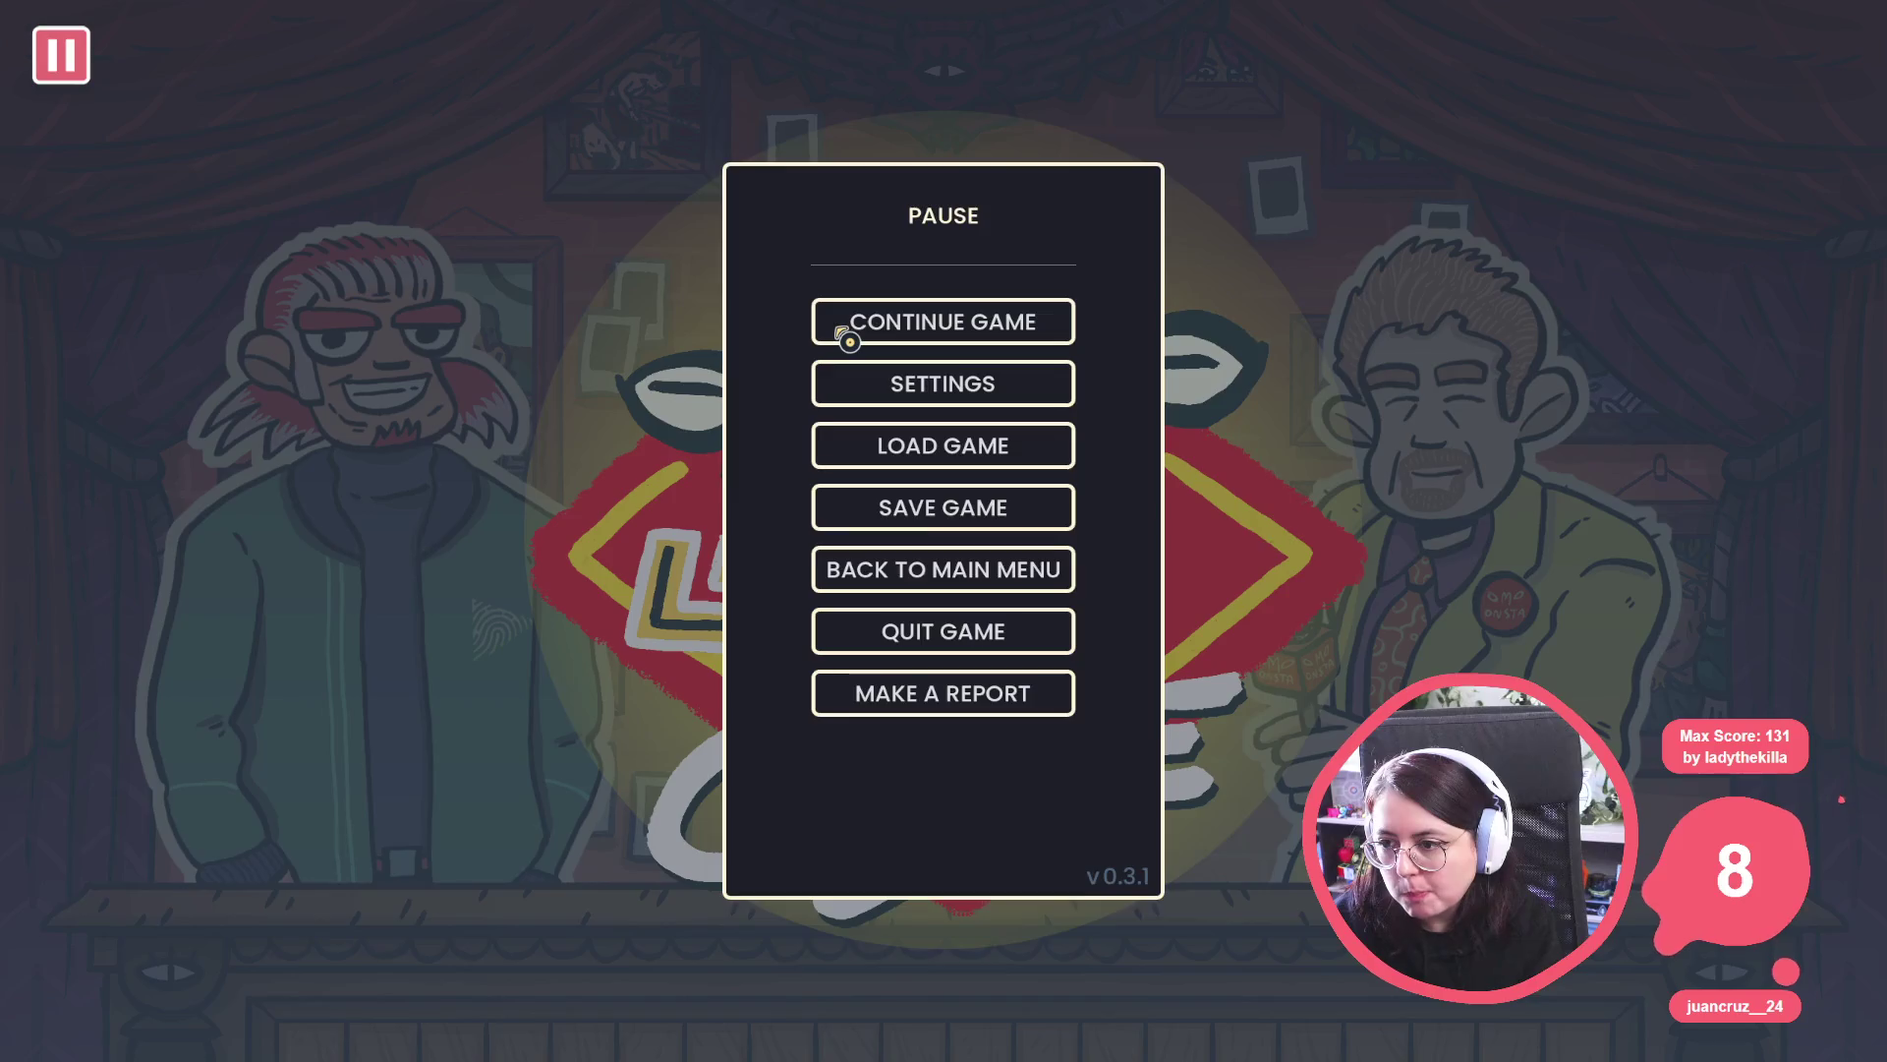
{"action": "key", "text": "Escape"}
{"action": "key", "text": "Escape"}
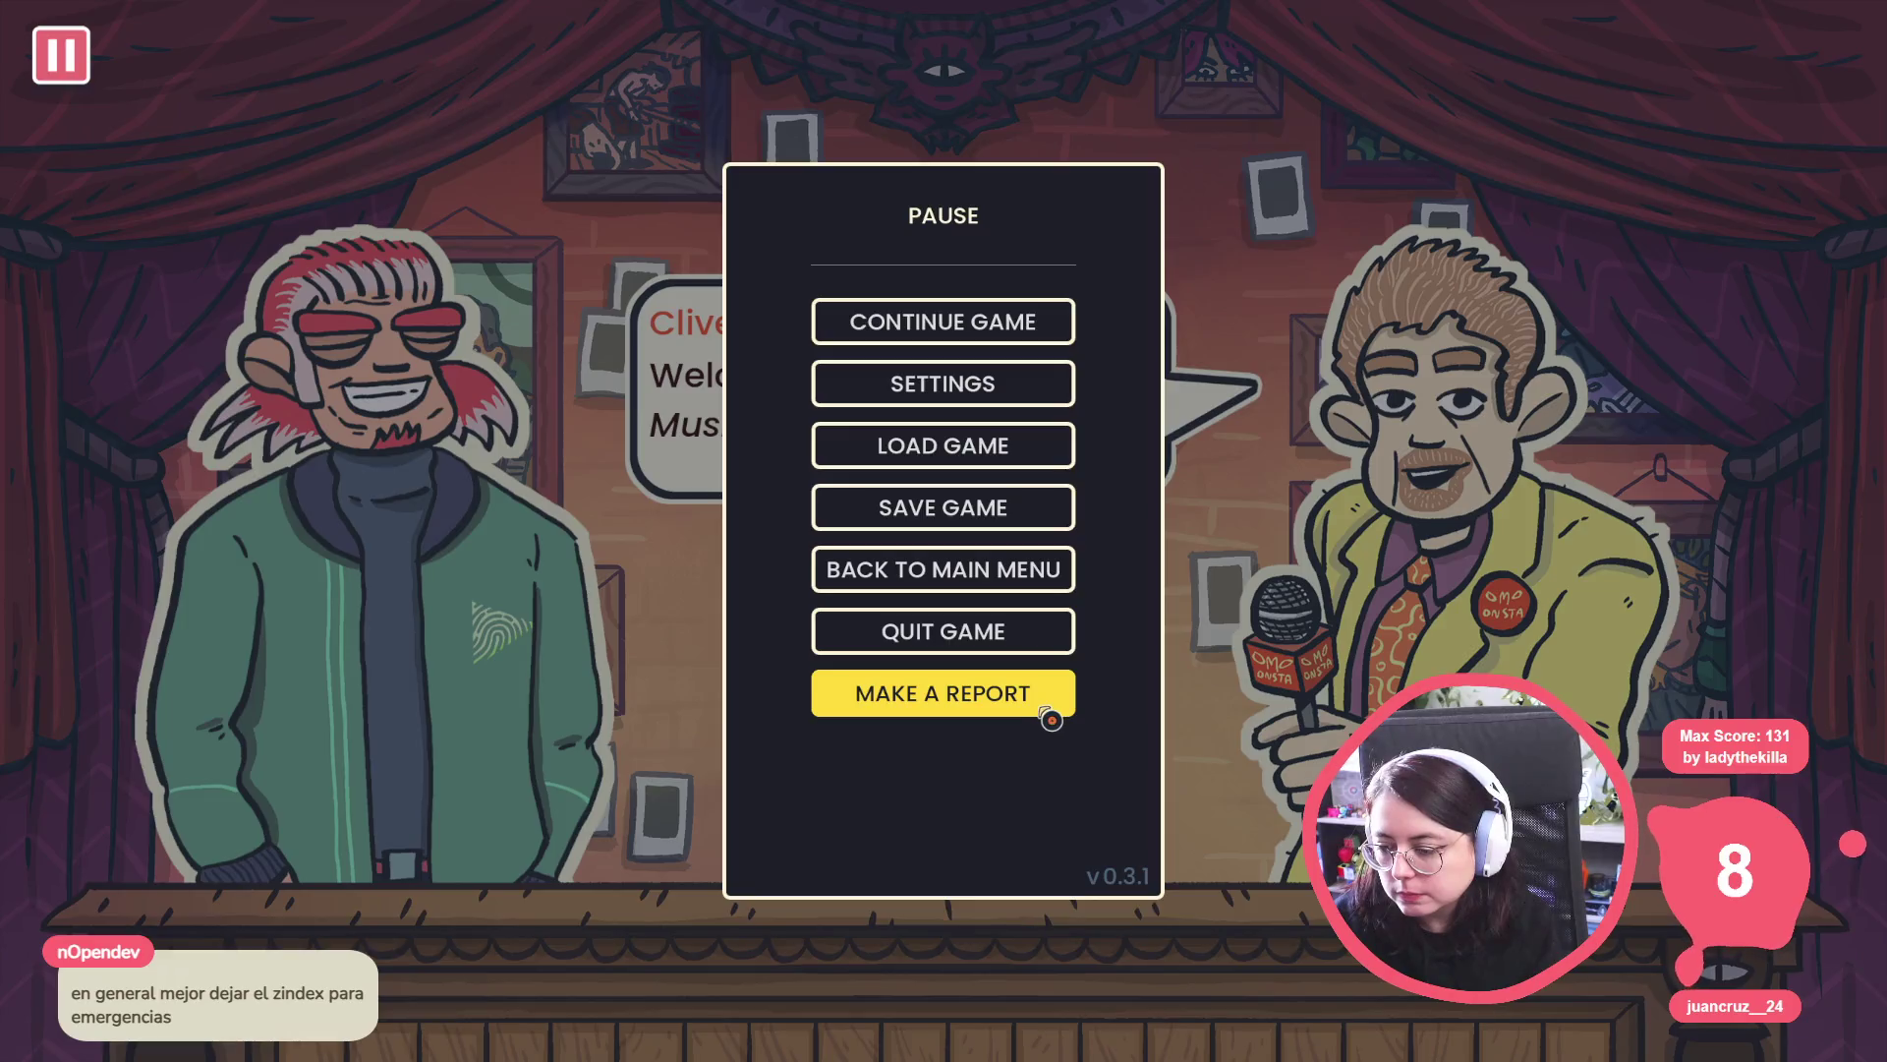
{"action": "left_click", "coordinate": [1030, 645]}
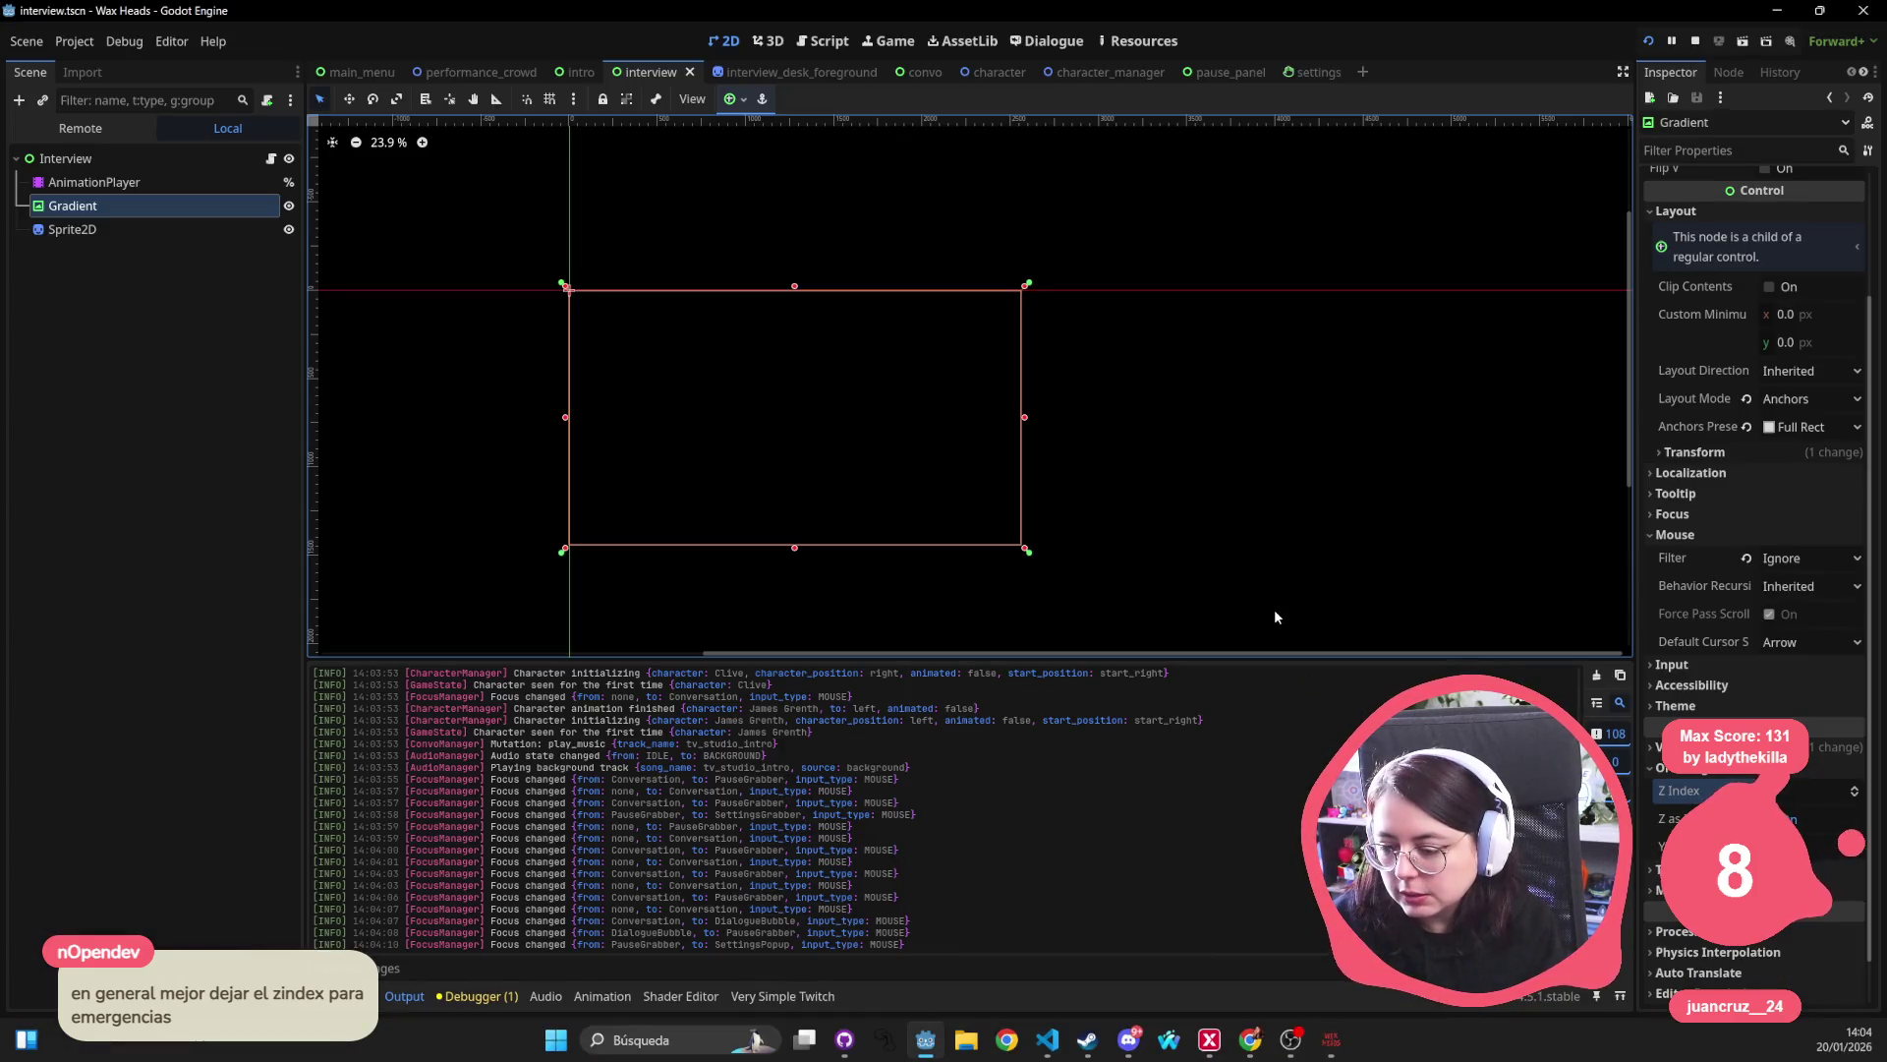
Show the debugger's Errors list with its missing background music warning, then pan the canvas up and right.
{"action": "left_click", "coordinate": [477, 997]}
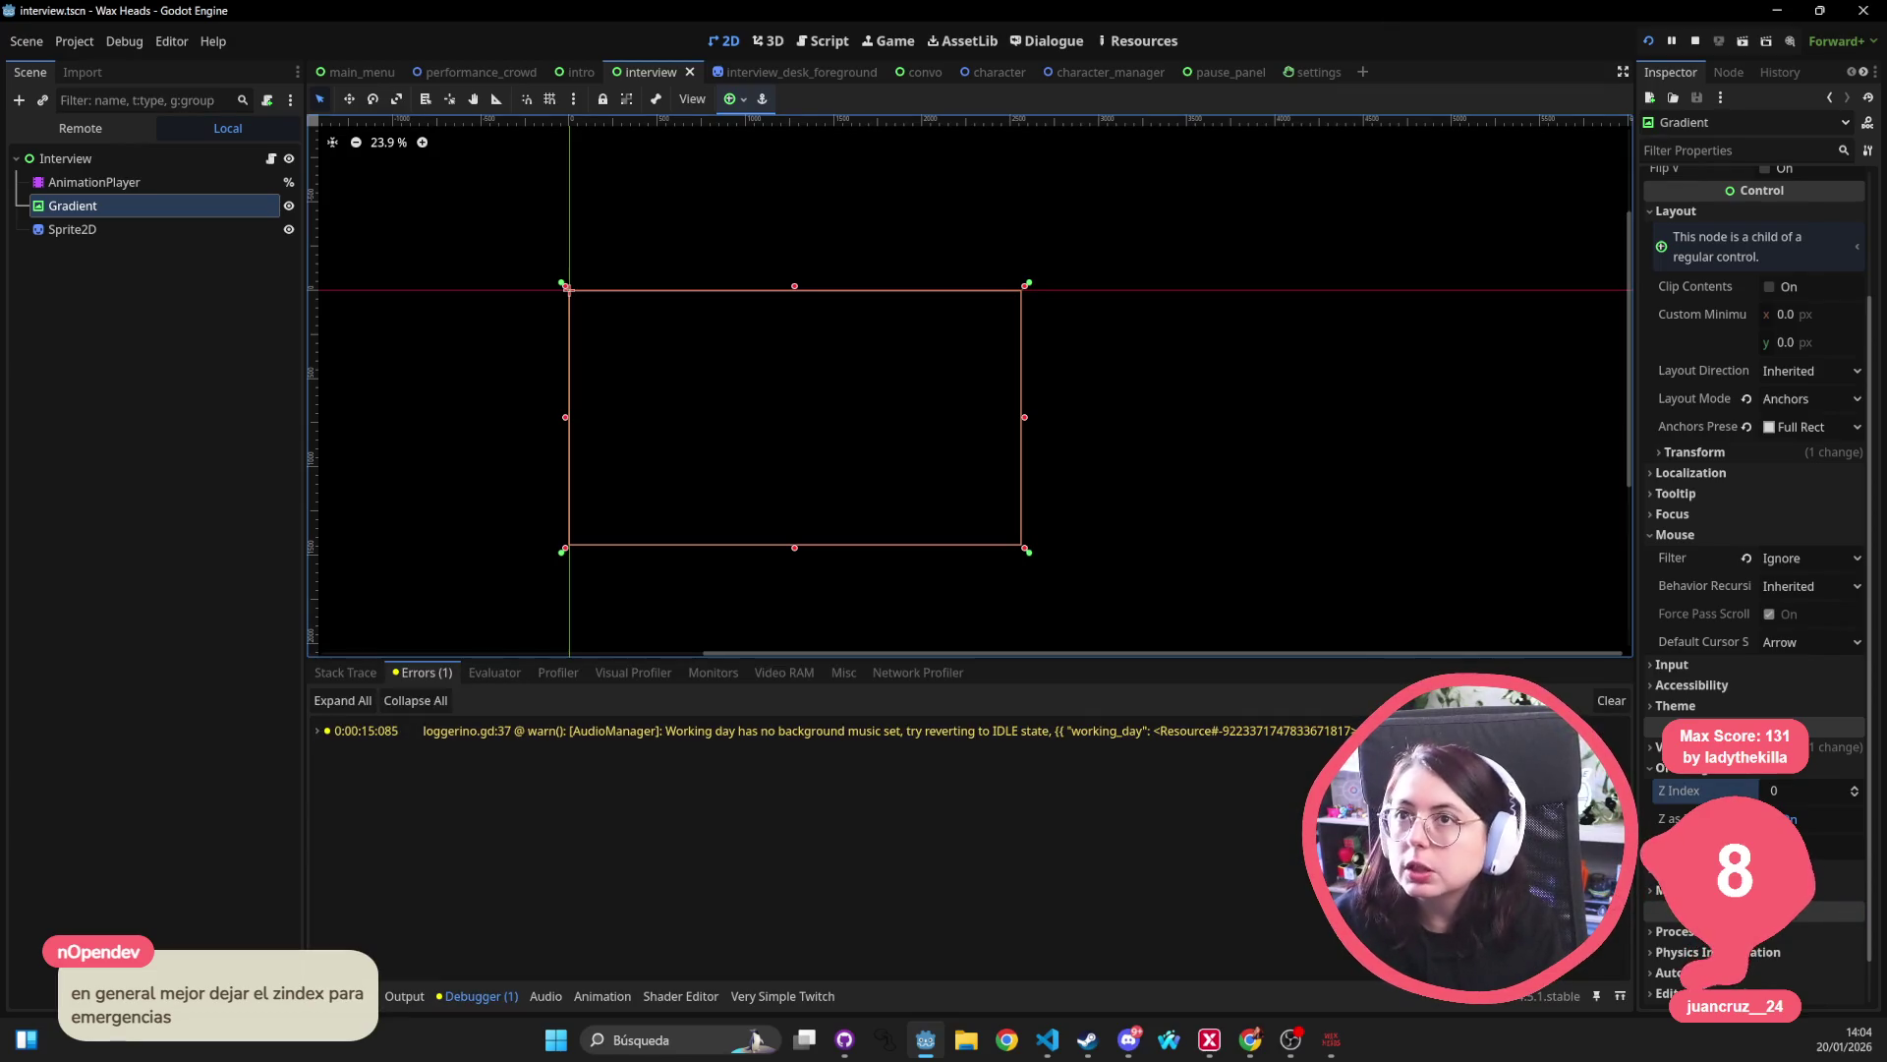
{"action": "key", "text": "alt+Tab"}
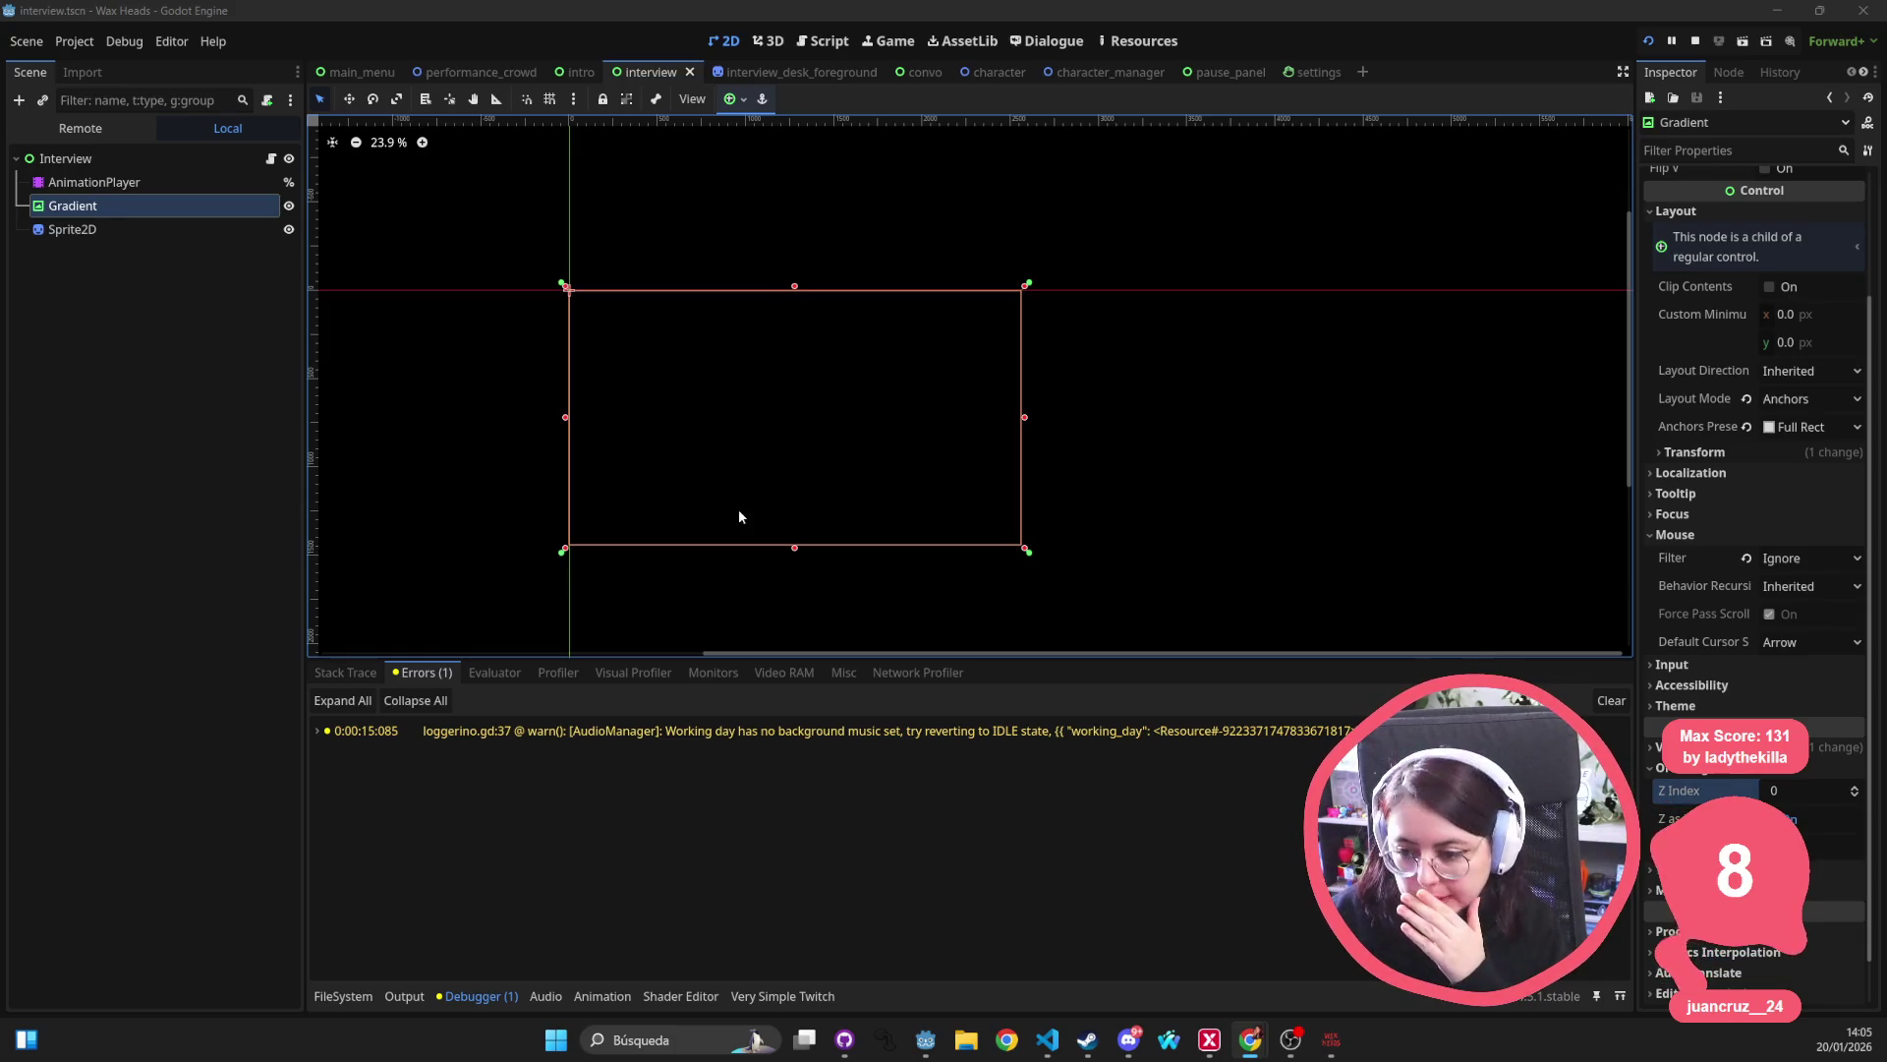
{"action": "left_click_drag", "start_coordinate": [891, 433], "coordinate": [938, 393]}
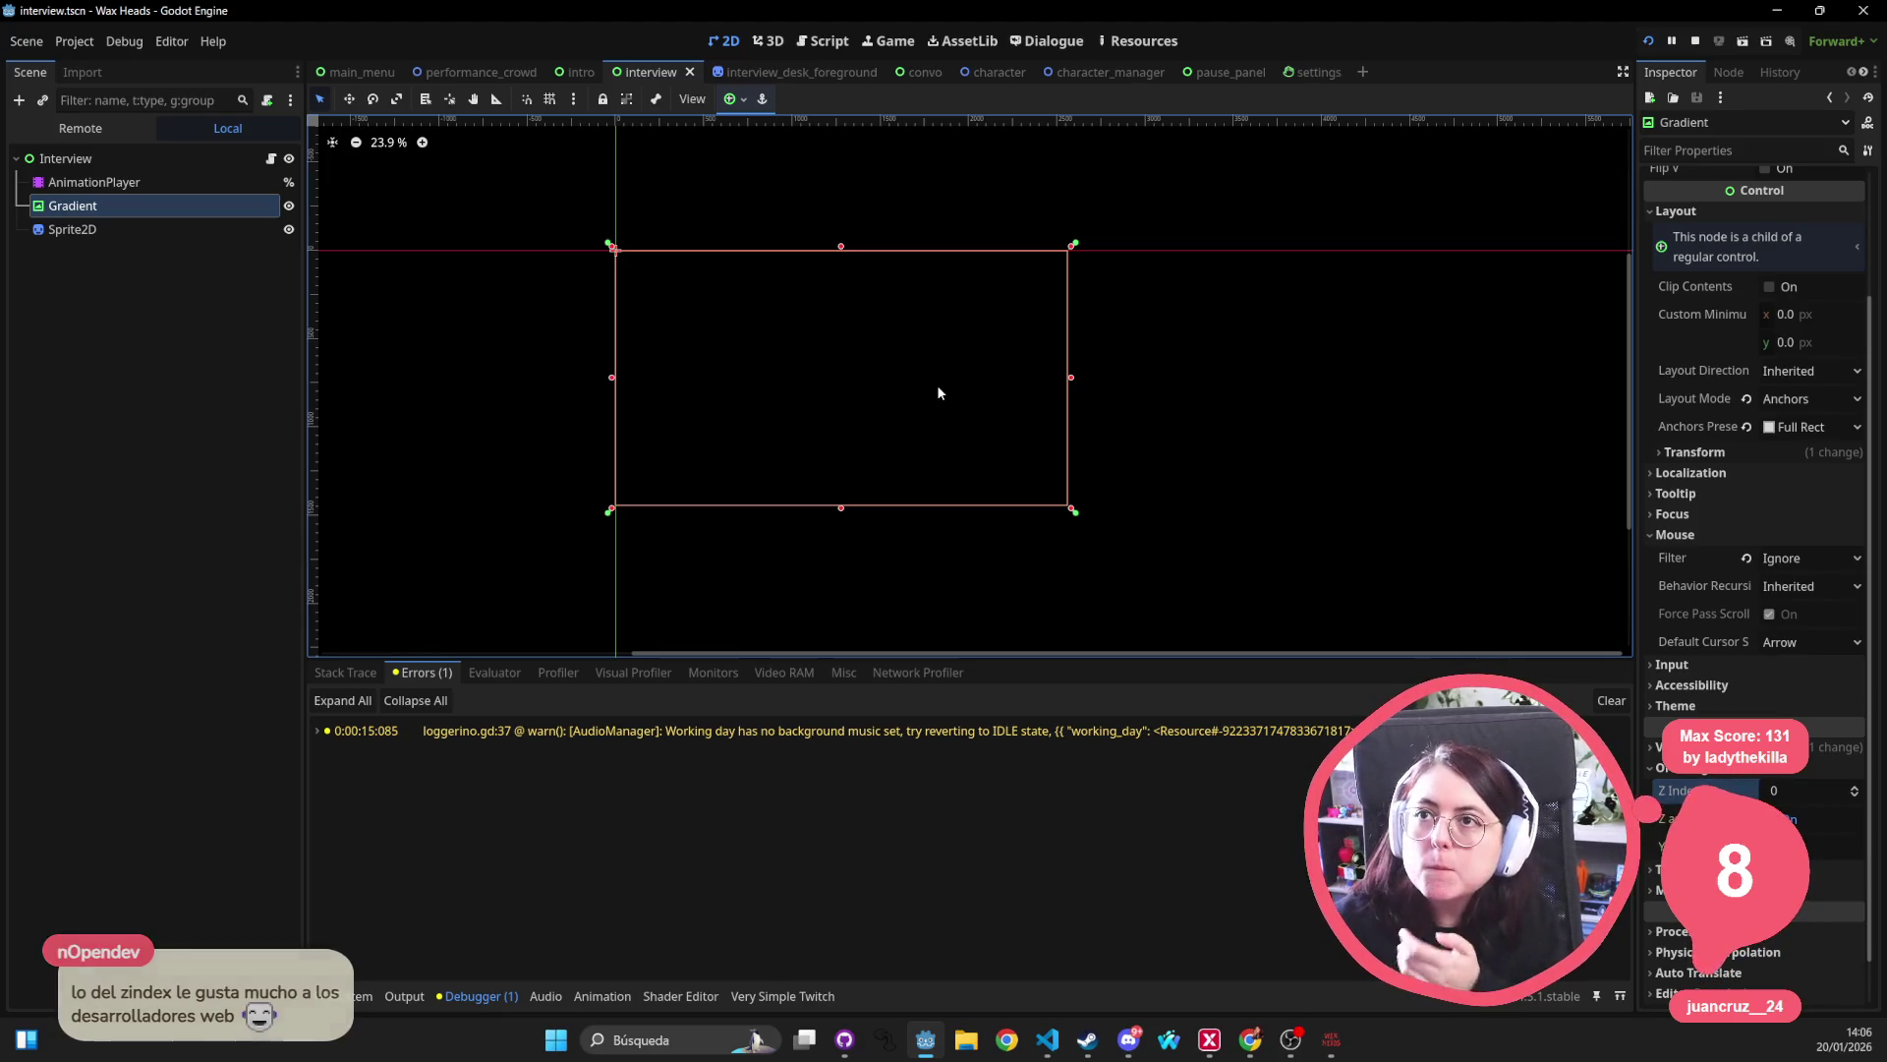
Pan the canvas left and stop the running game from the toolbar.
{"action": "key", "text": "alt+Tab"}
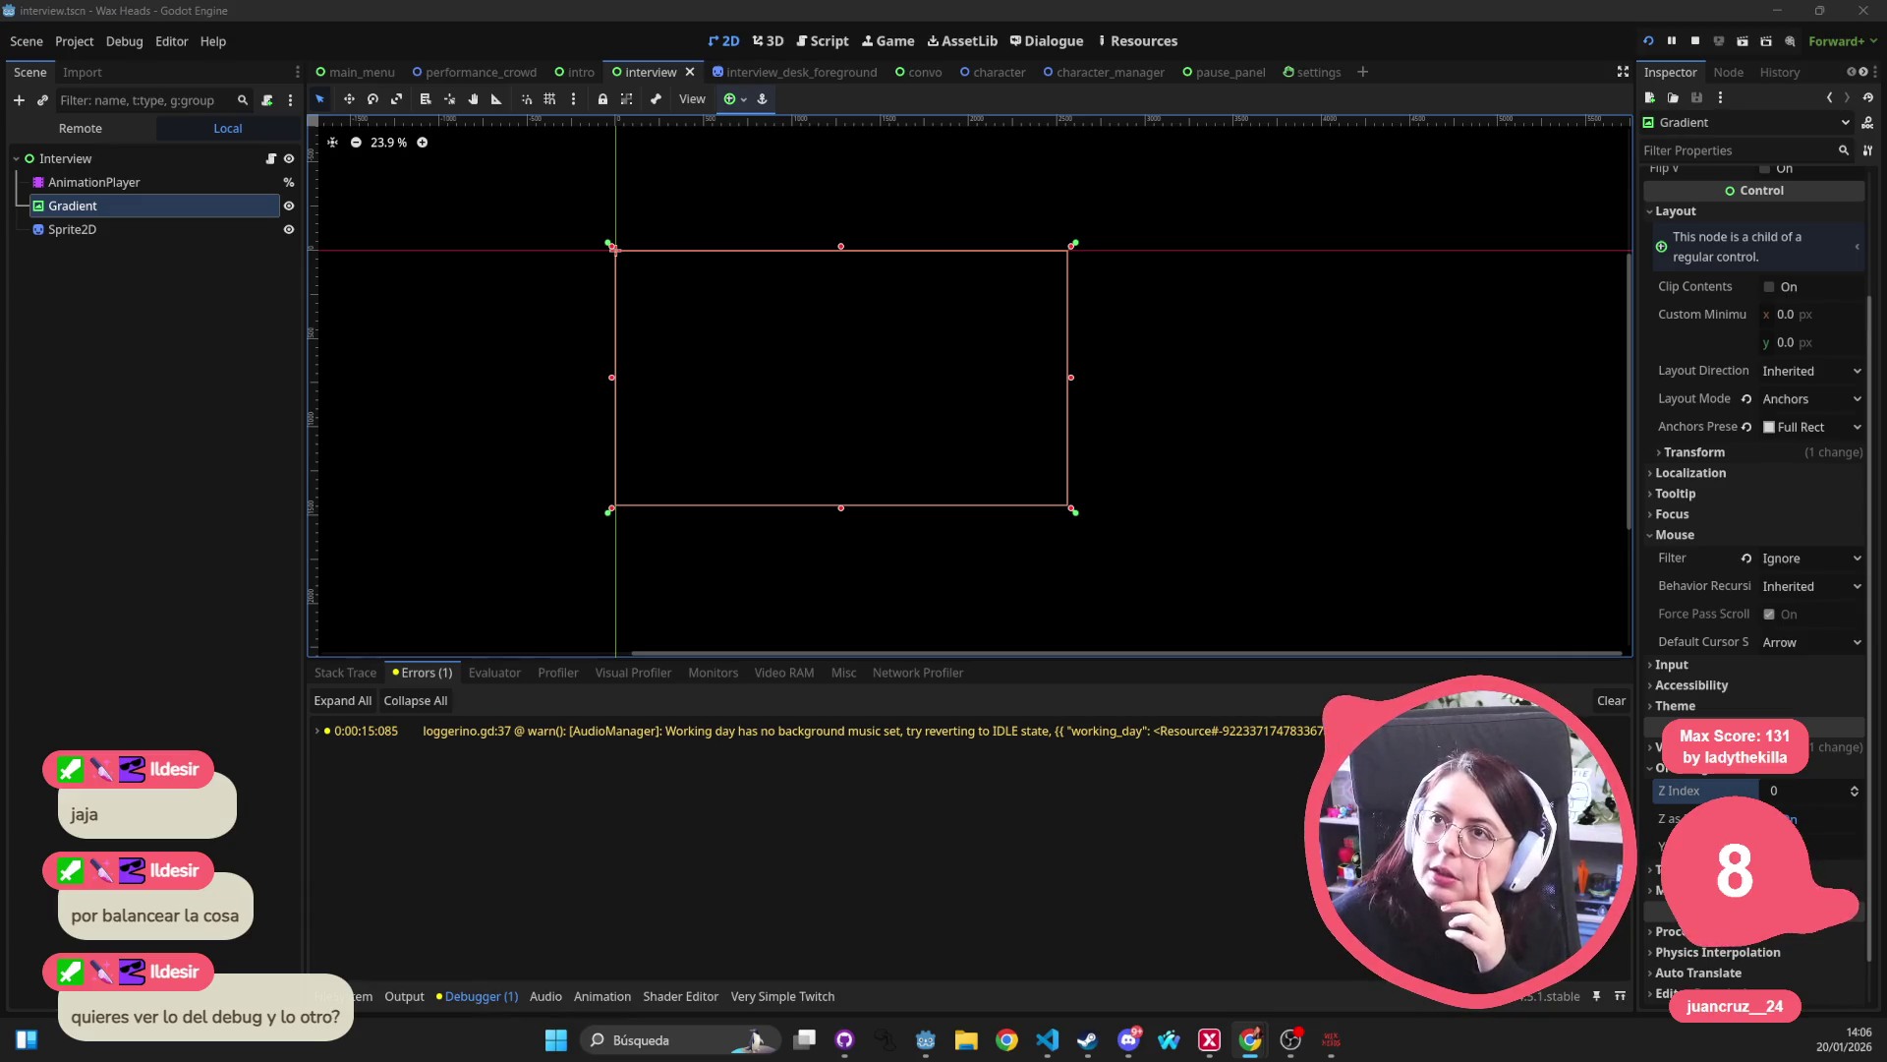
{"action": "mouse_move", "coordinate": [928, 370]}
{"action": "left_mouse_down"}
{"action": "mouse_move", "coordinate": [893, 370]}
{"action": "mouse_move", "coordinate": [881, 345]}
{"action": "mouse_move", "coordinate": [855, 362]}
{"action": "left_mouse_up"}
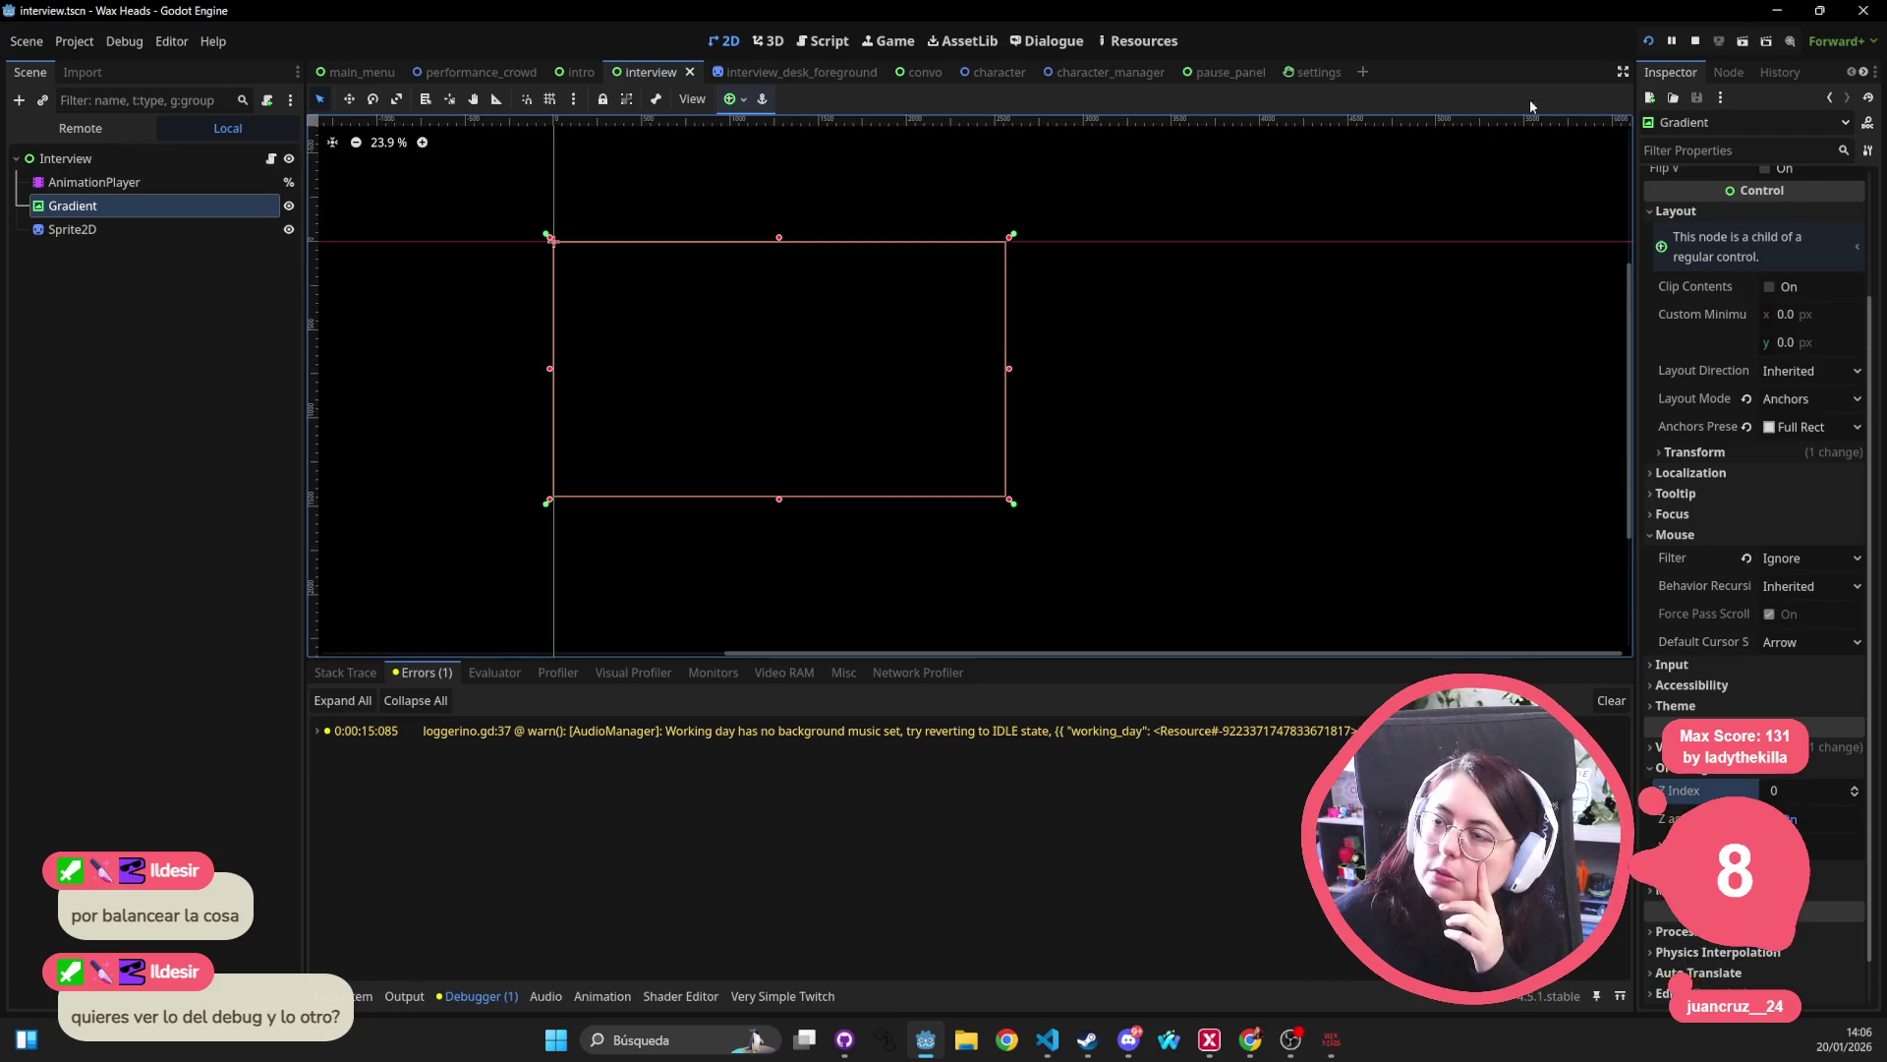
{"action": "left_click", "coordinate": [1694, 40]}
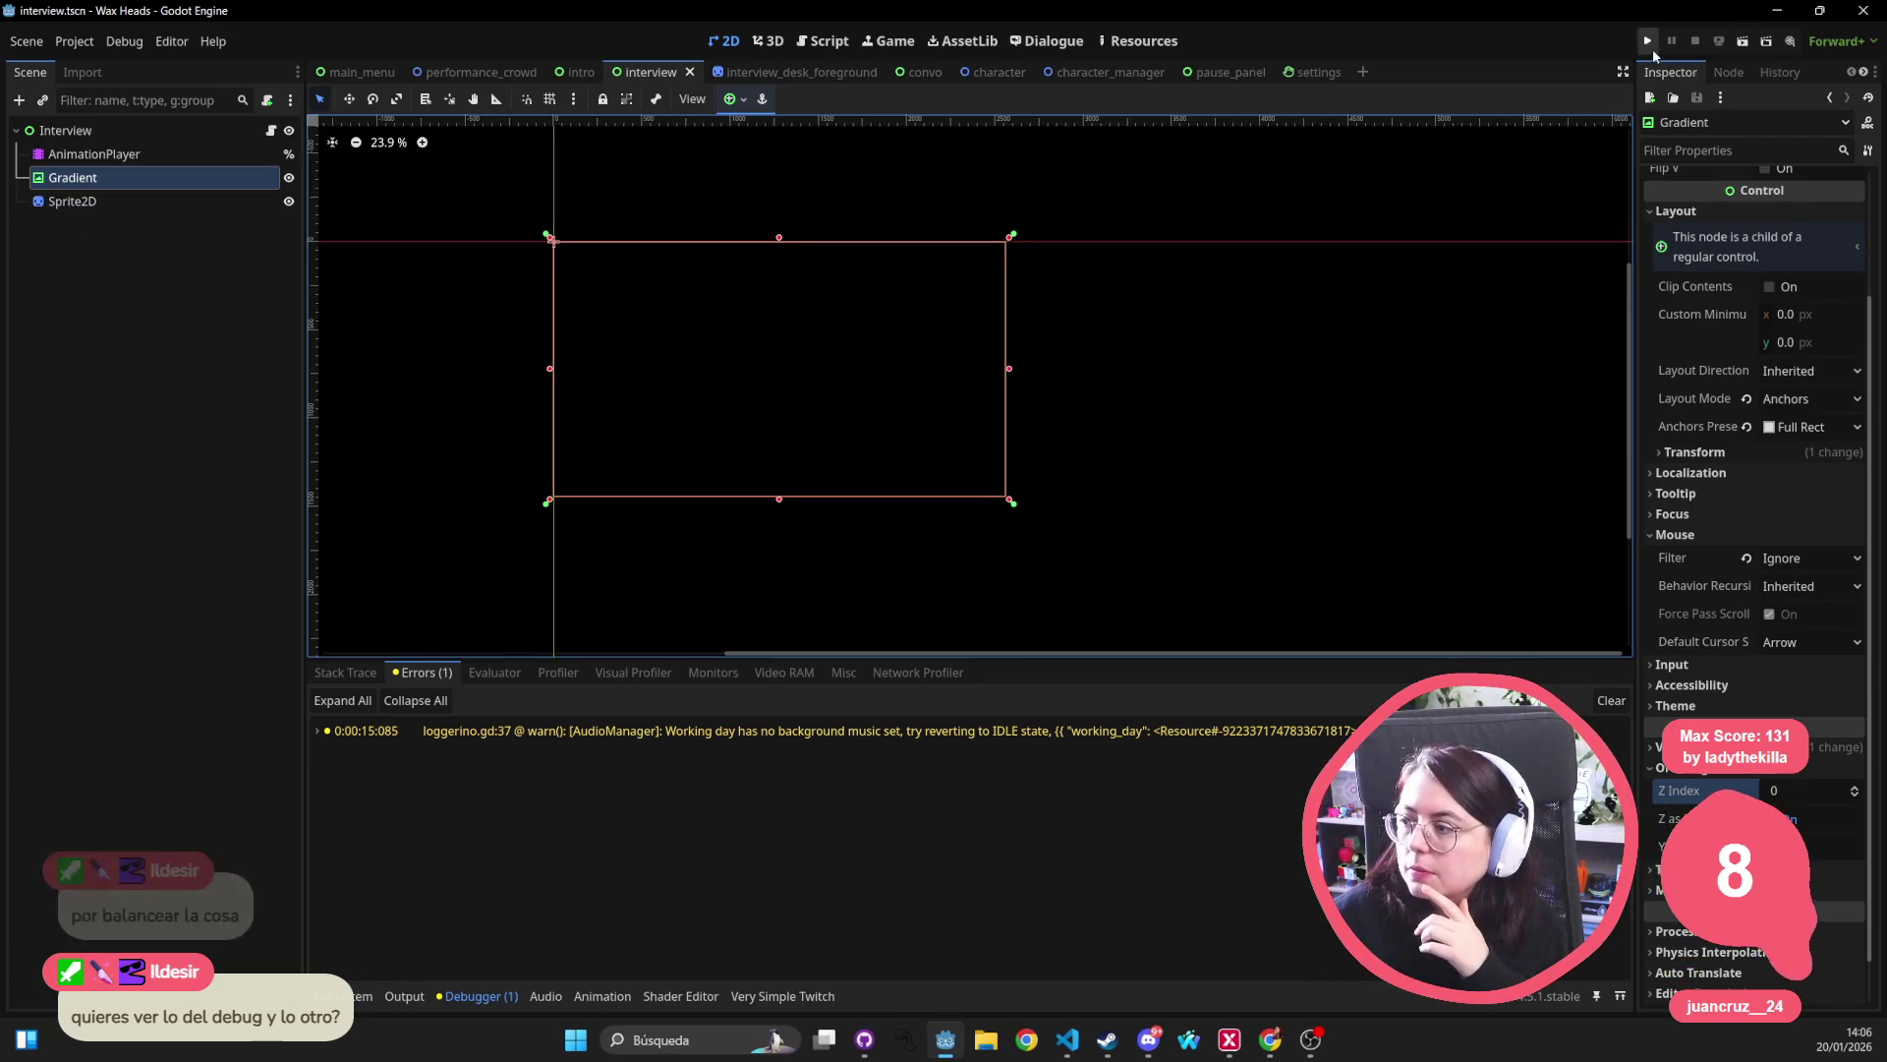
Relaunch Wax Heads and bring up its main menu, stepping through New Game, Continue, Settings and Twitch Mode.
{"action": "left_click", "coordinate": [1650, 42]}
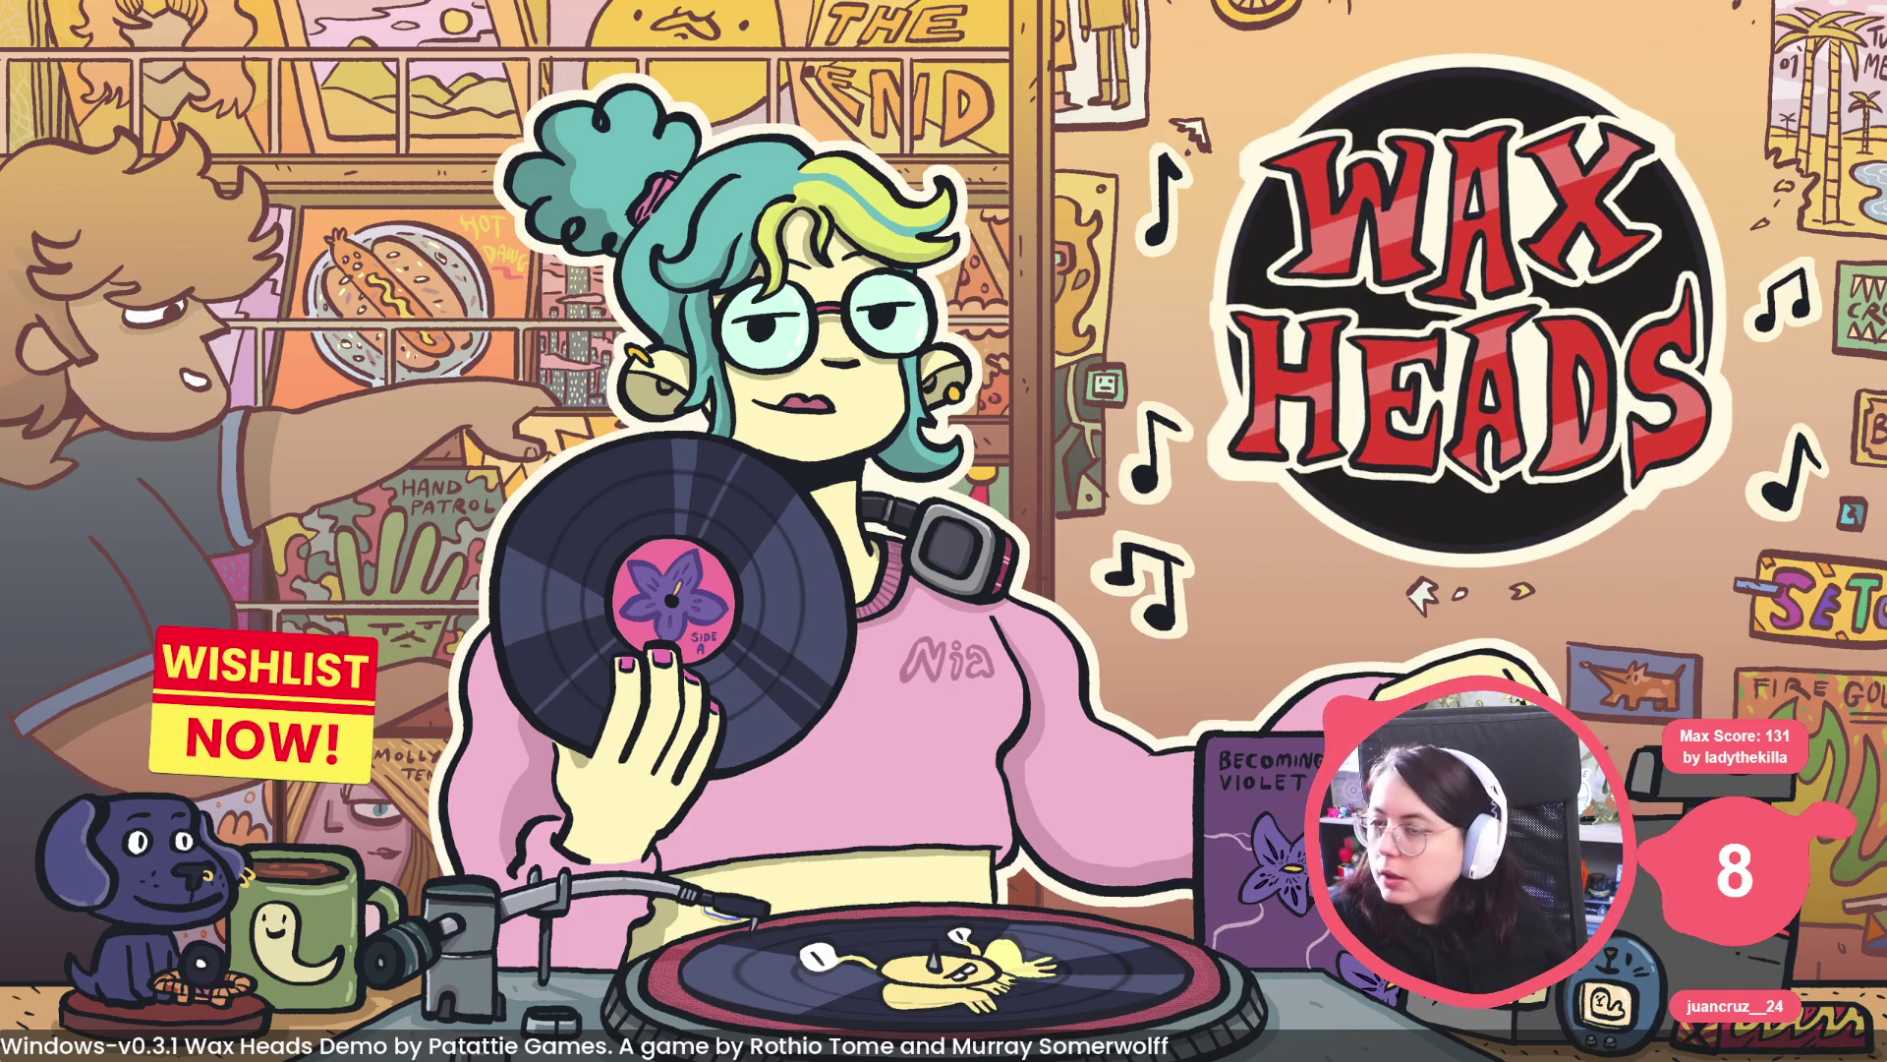
{"action": "key", "text": "super+i"}
{"action": "key", "text": "alt+Tab"}
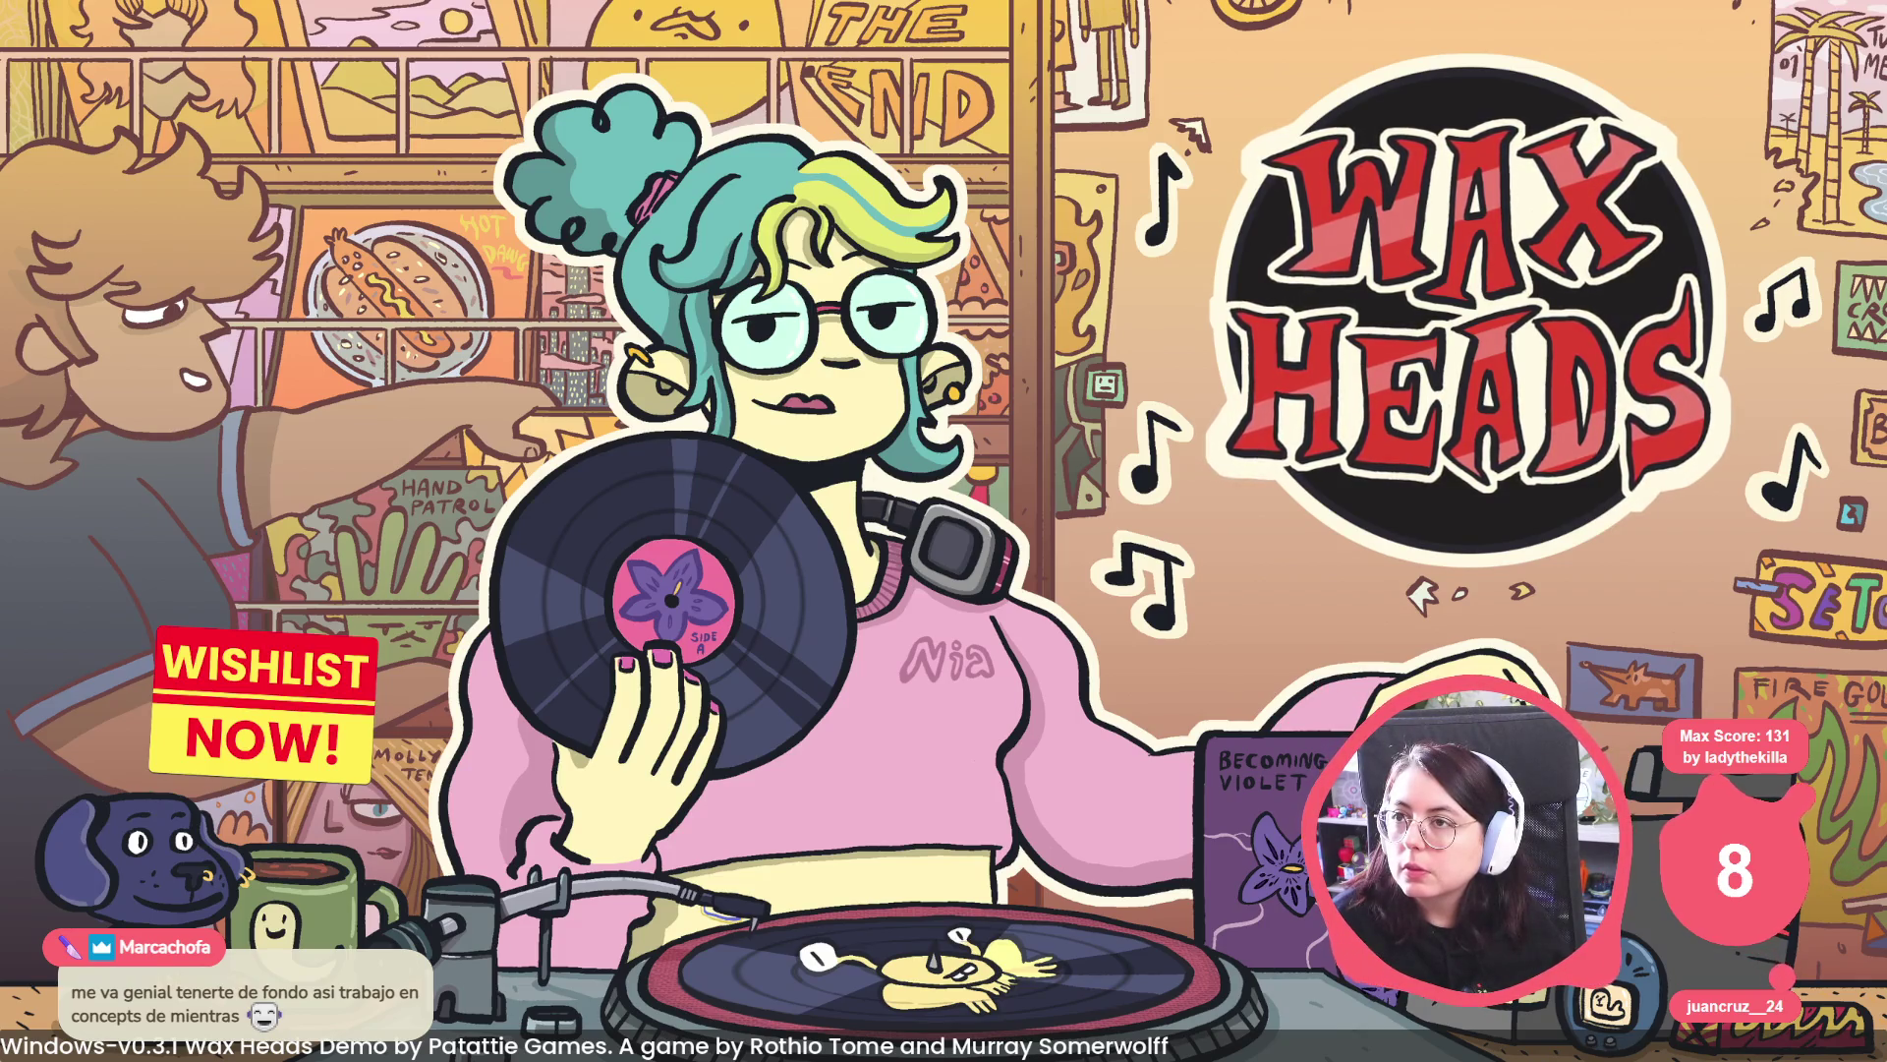
{"action": "key", "text": "Return"}
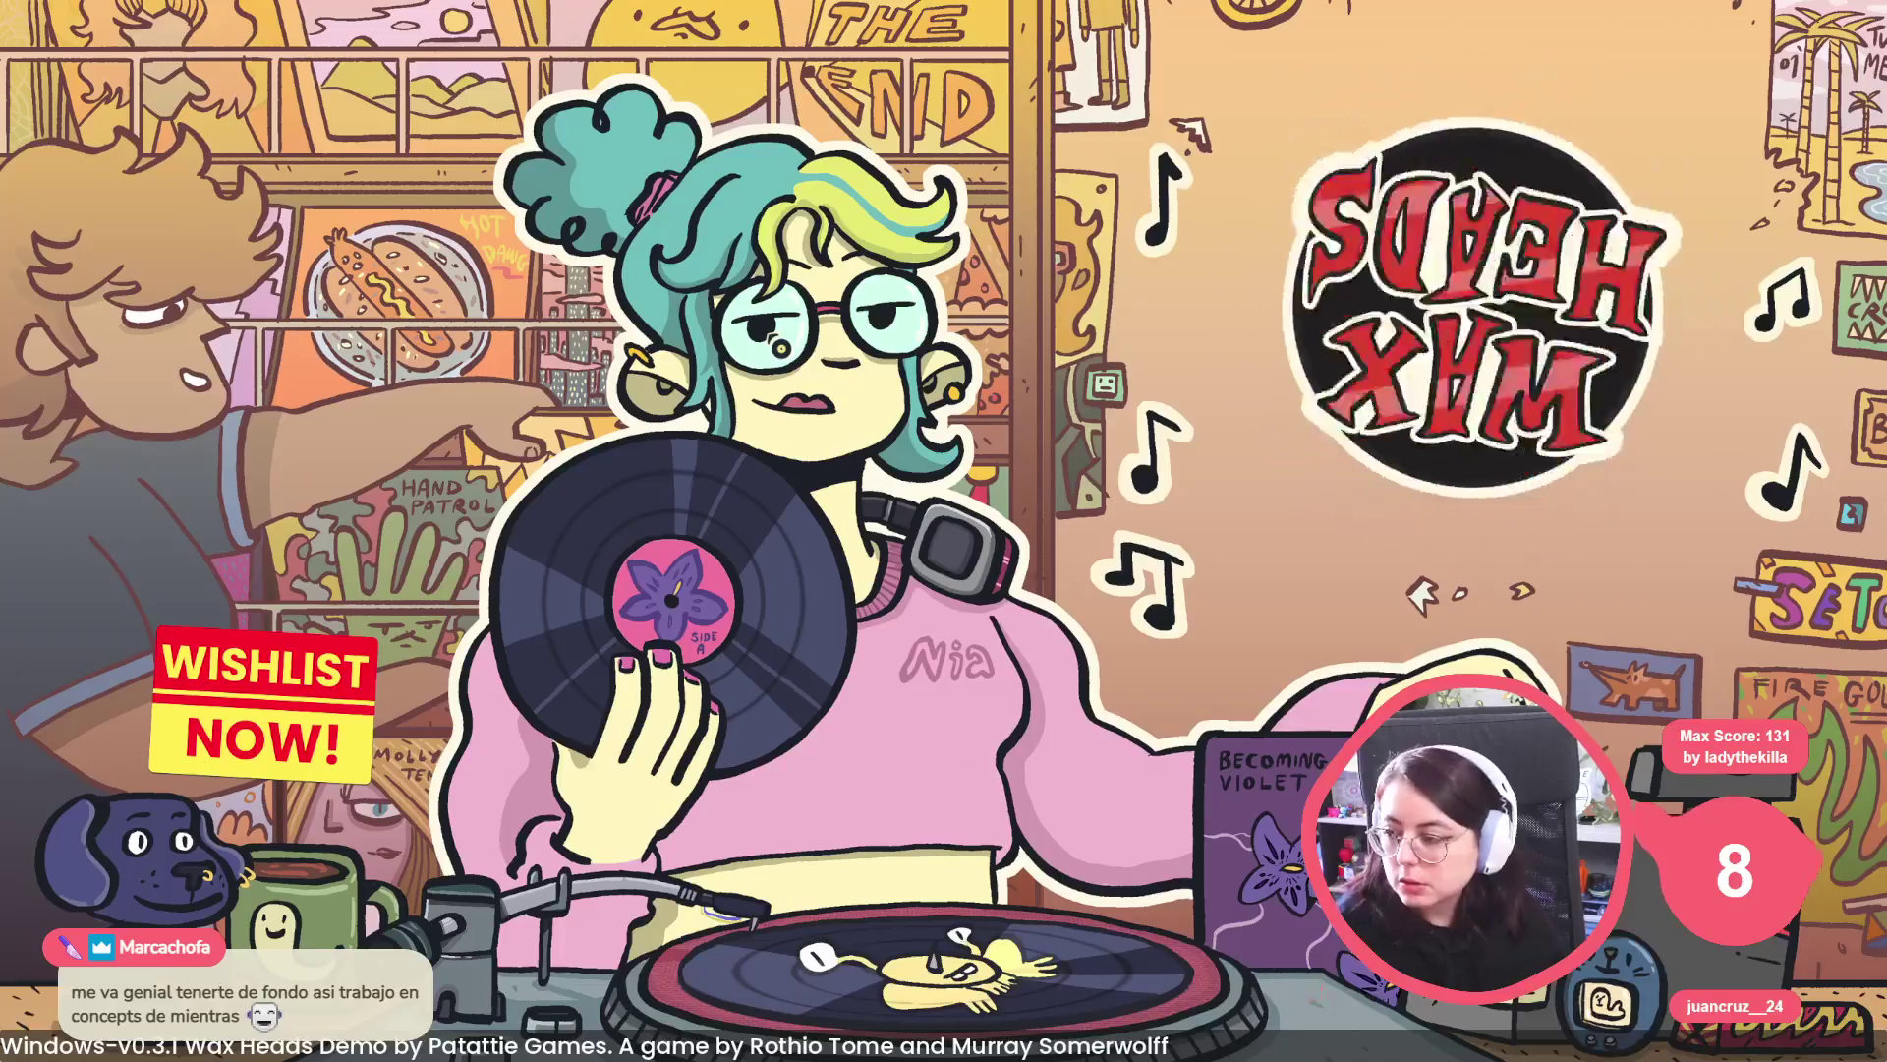
{"action": "key", "text": "Down"}
{"action": "key", "text": "Down"}
{"action": "key", "text": "Up"}
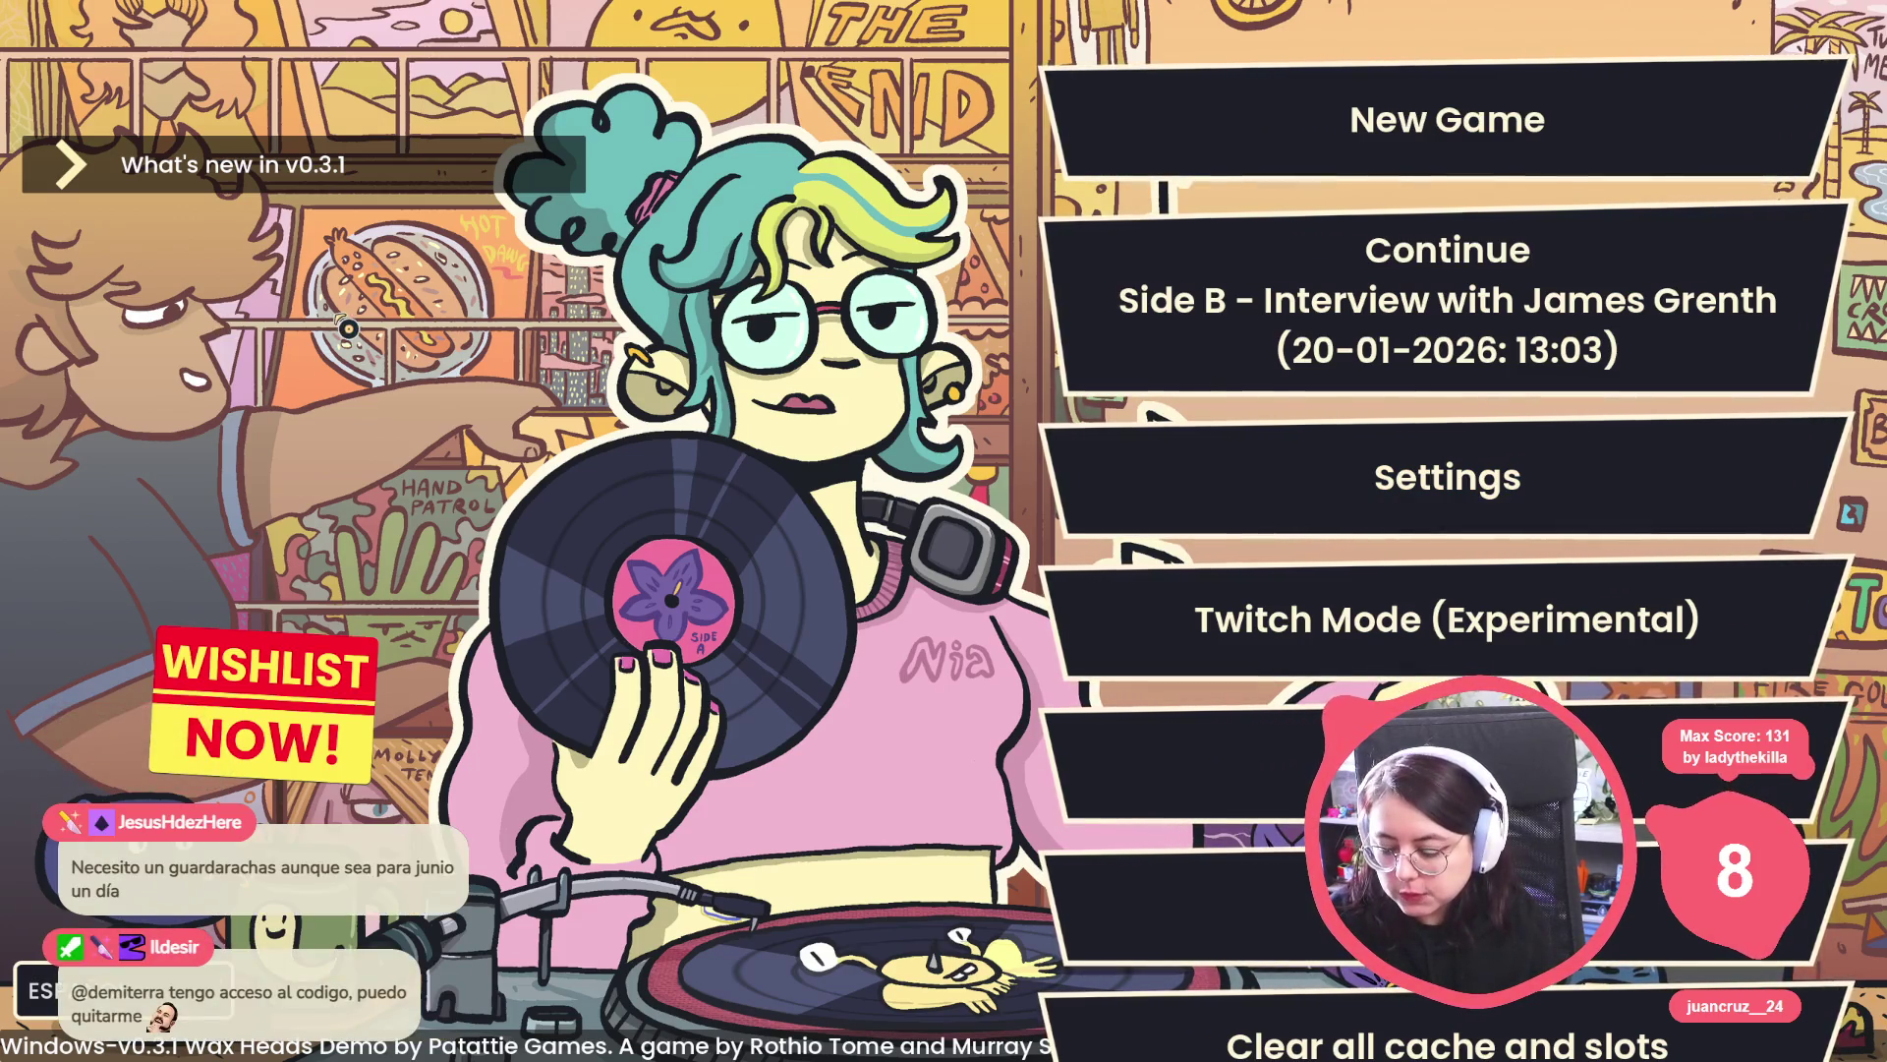
Jump to Side D, Track 15 with the console command 'go_to_day Track 15' and start the day.
{"action": "key", "text": "grave"}
{"action": "type", "text": "ggo"}
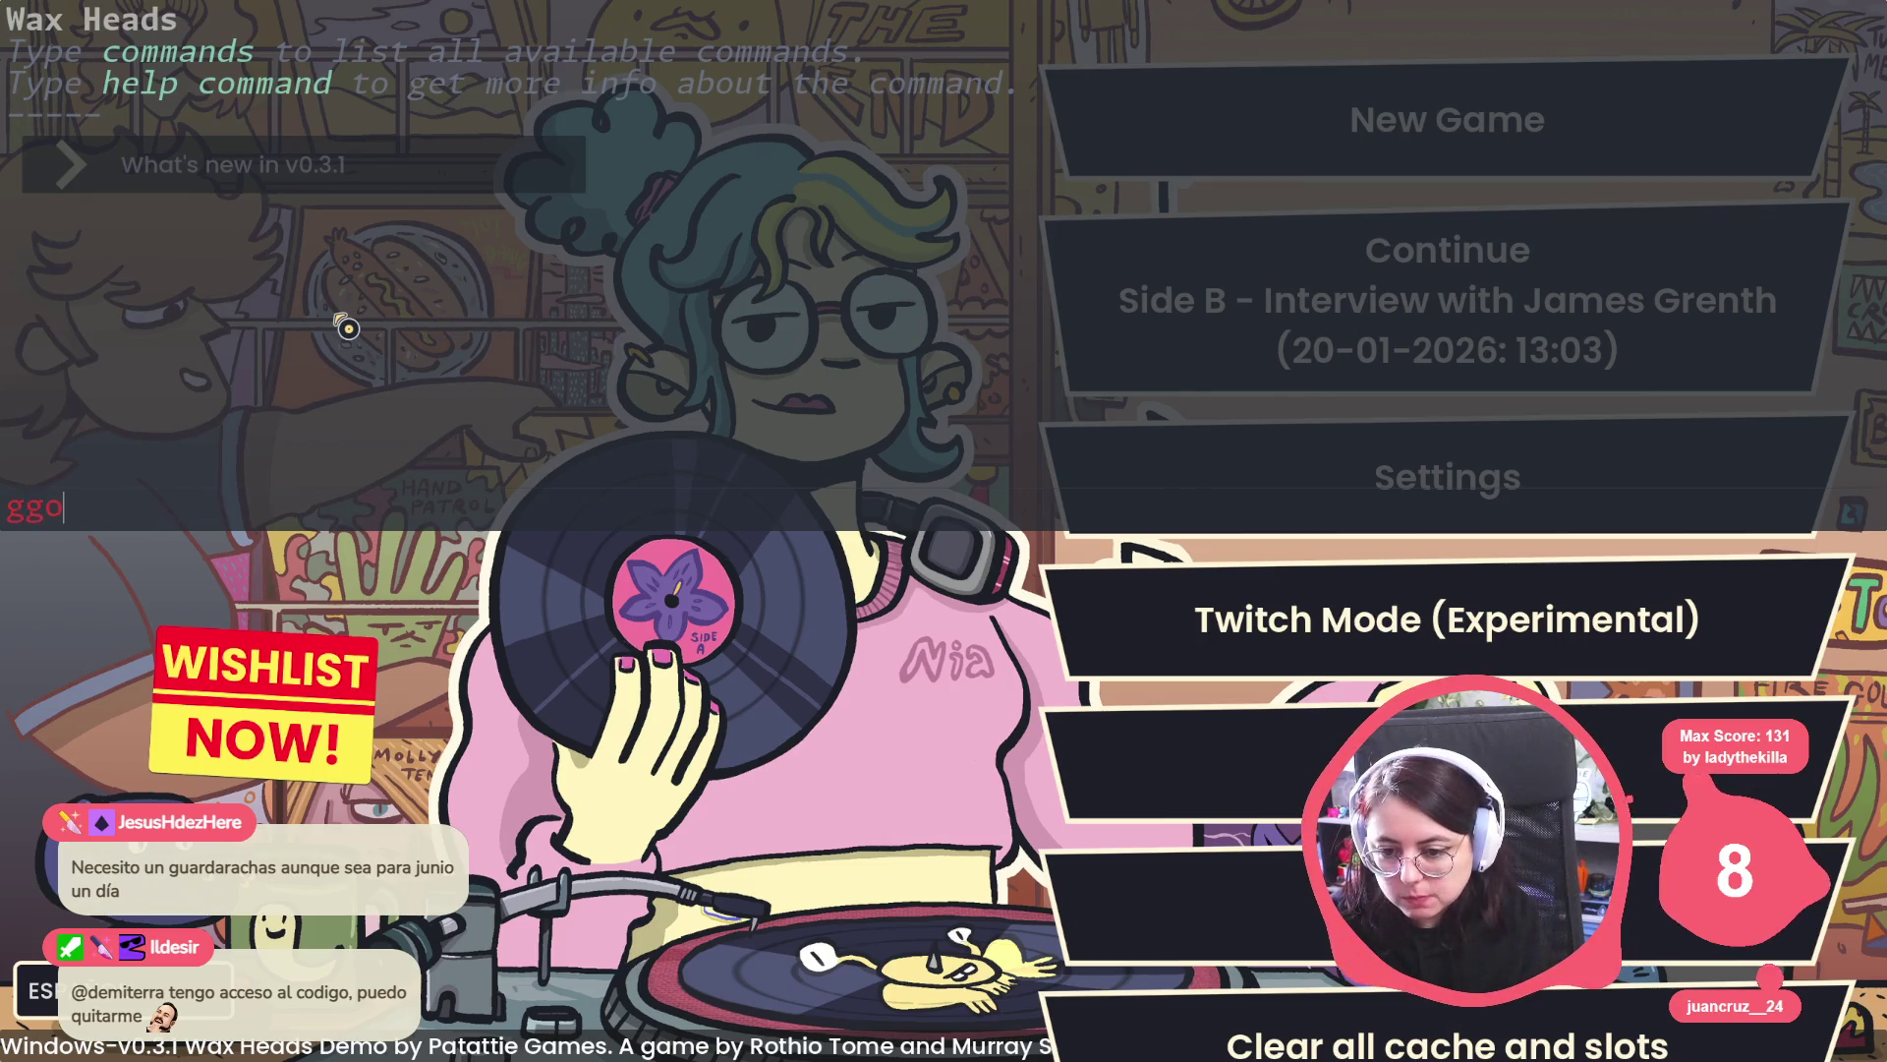
{"action": "type", "text": "_to_day Track 15"}
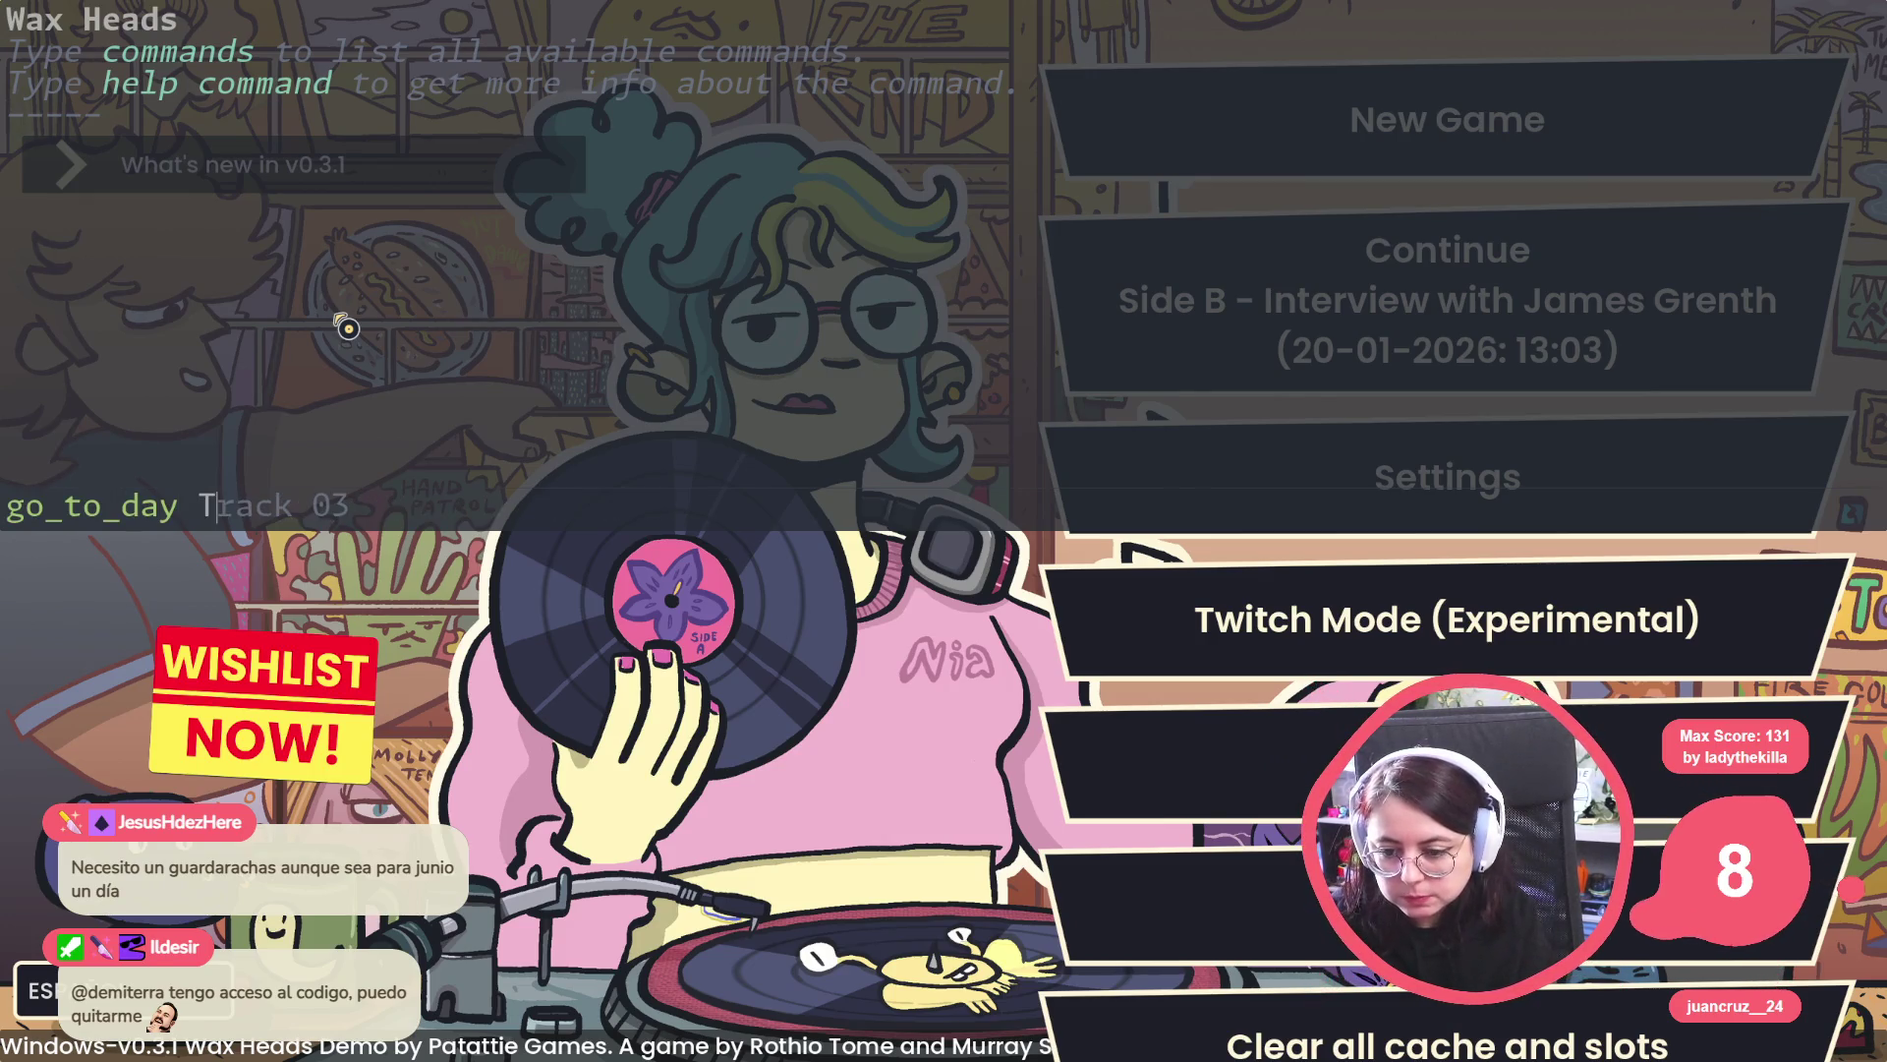
{"action": "key", "text": "Return"}
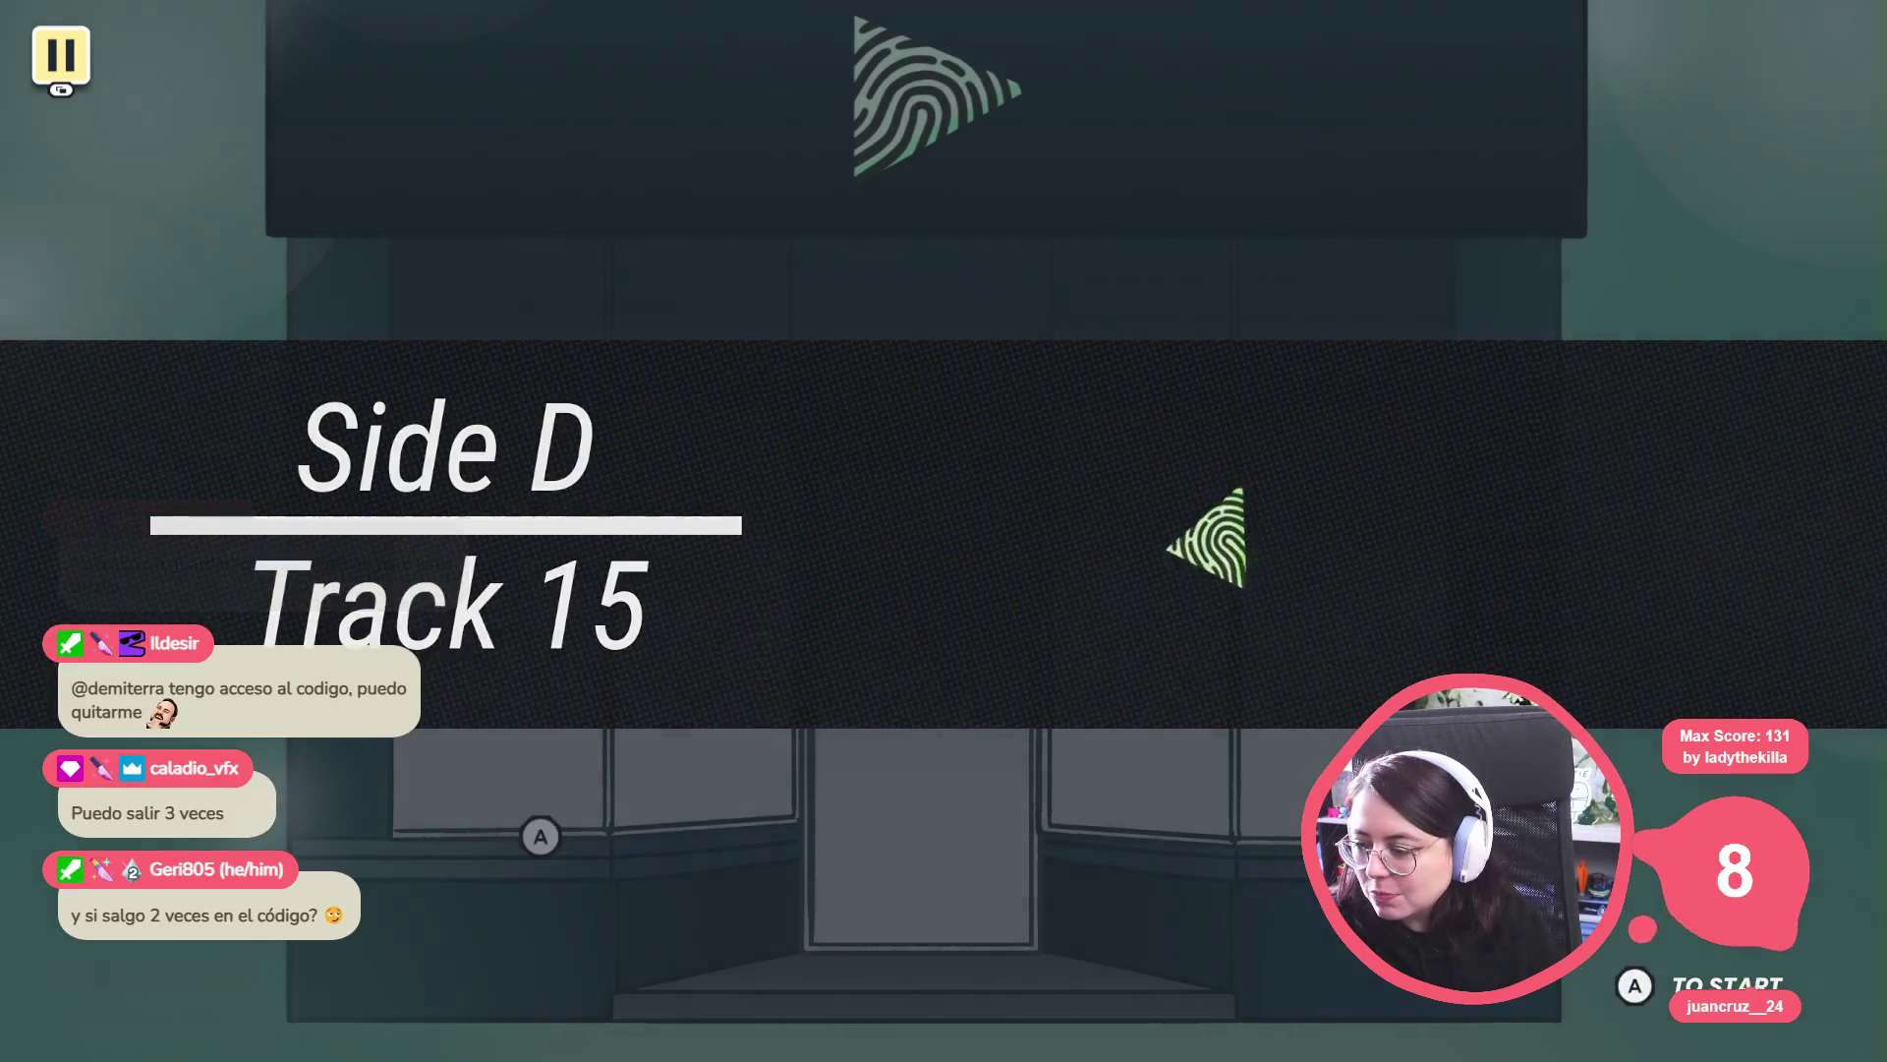
{"action": "key", "text": "space"}
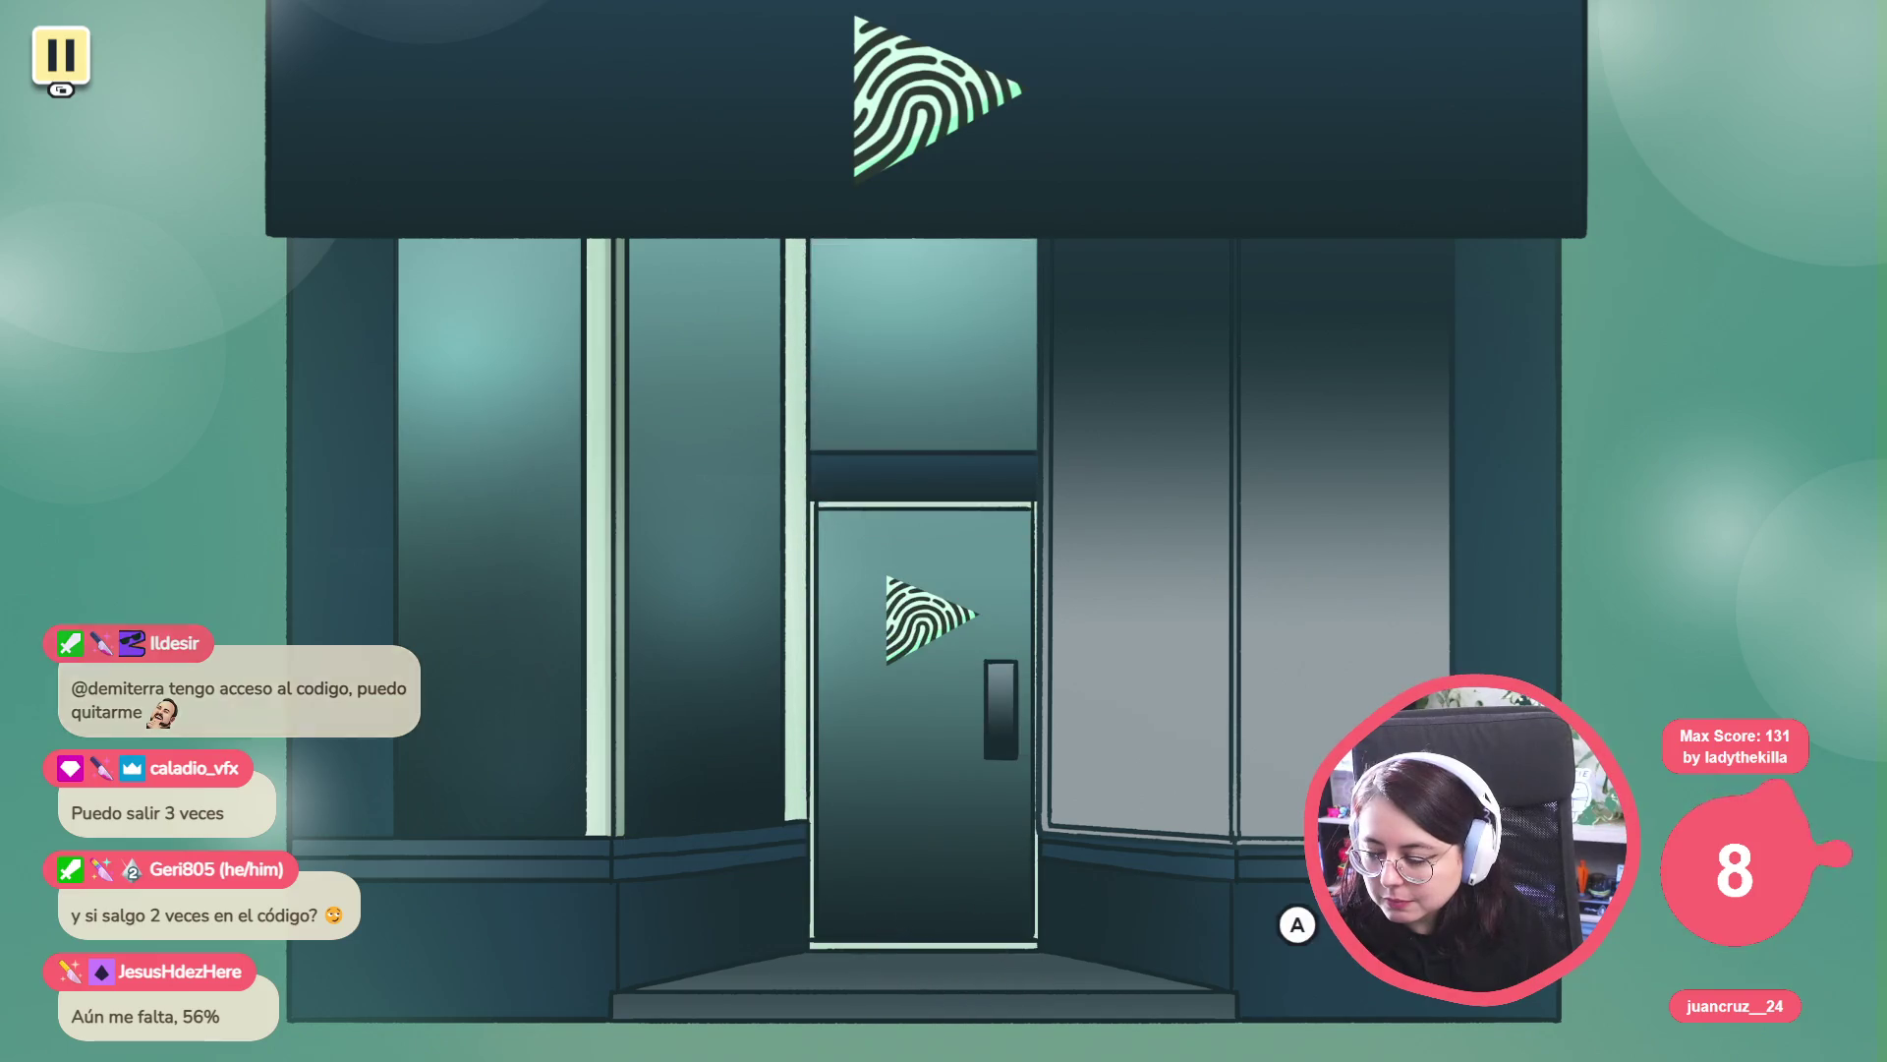
Enter the shop and advance the opening dialogue until the landlord speaks in the room view.
{"action": "key", "text": "space"}
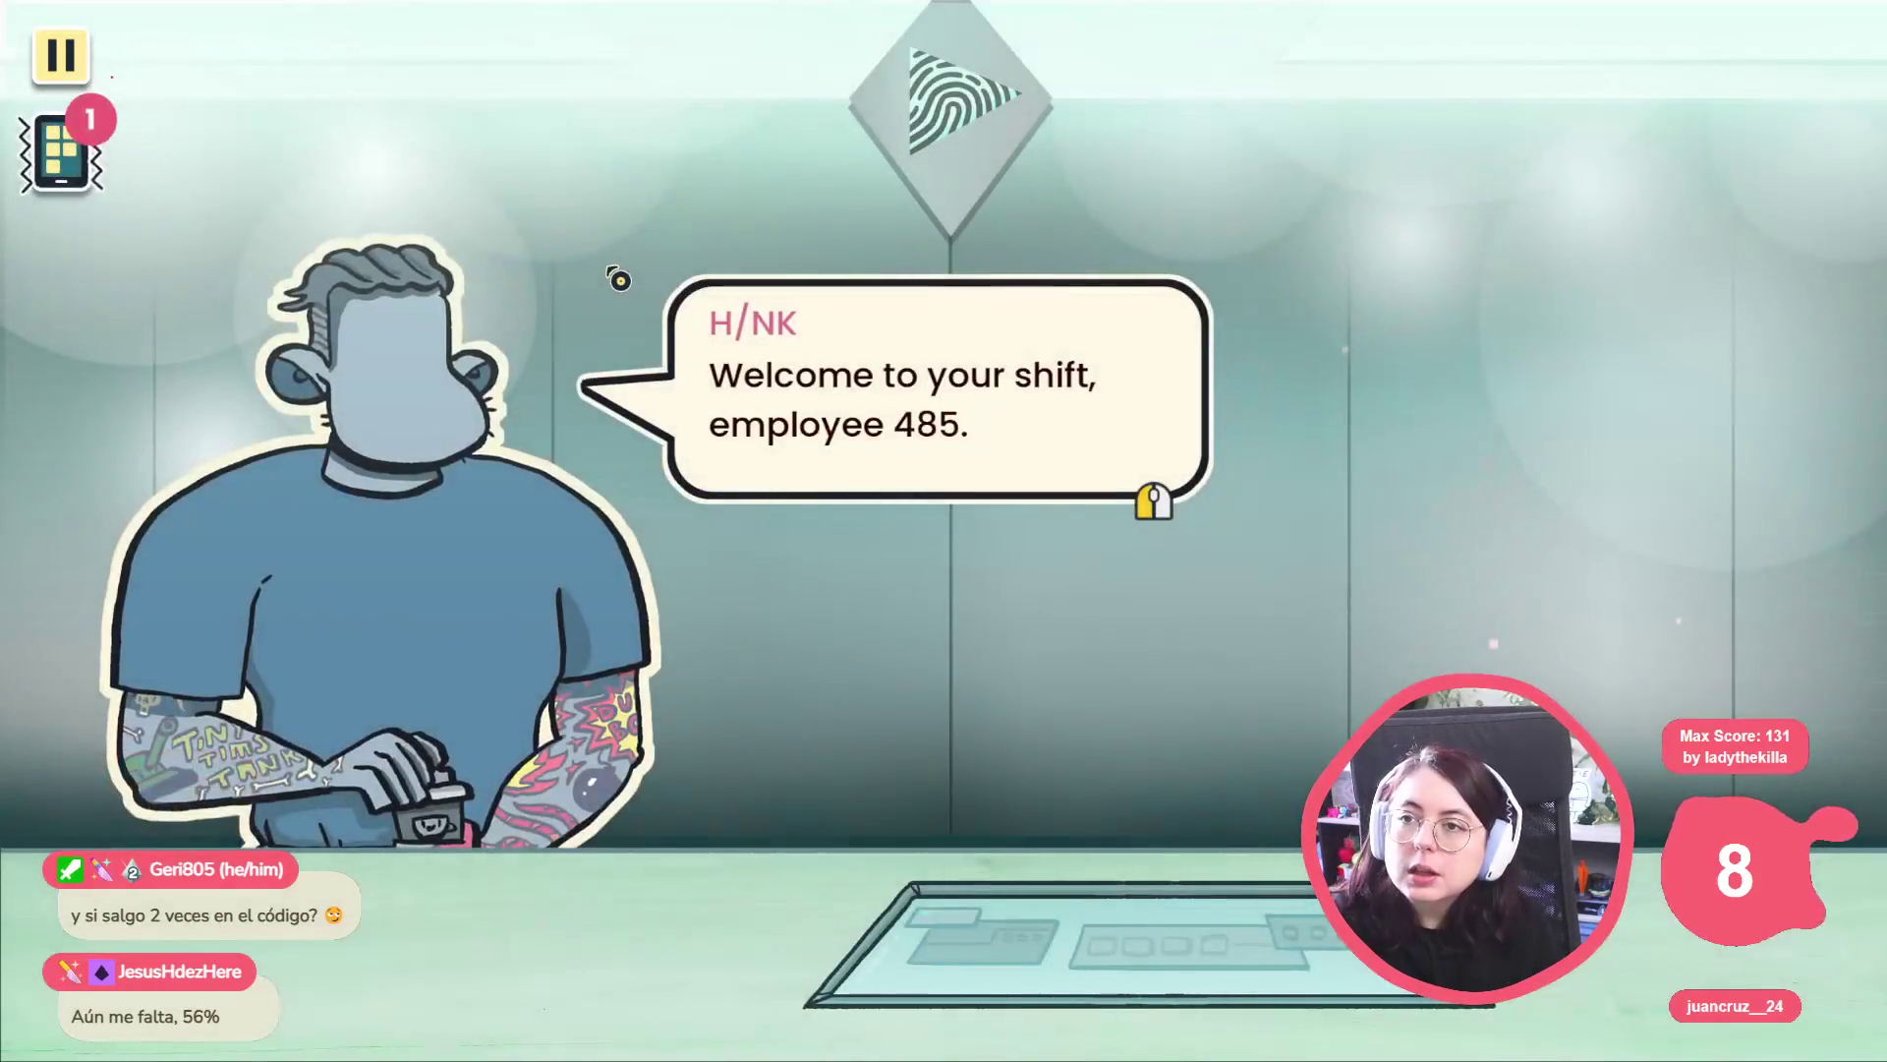
{"action": "key", "text": "space"}
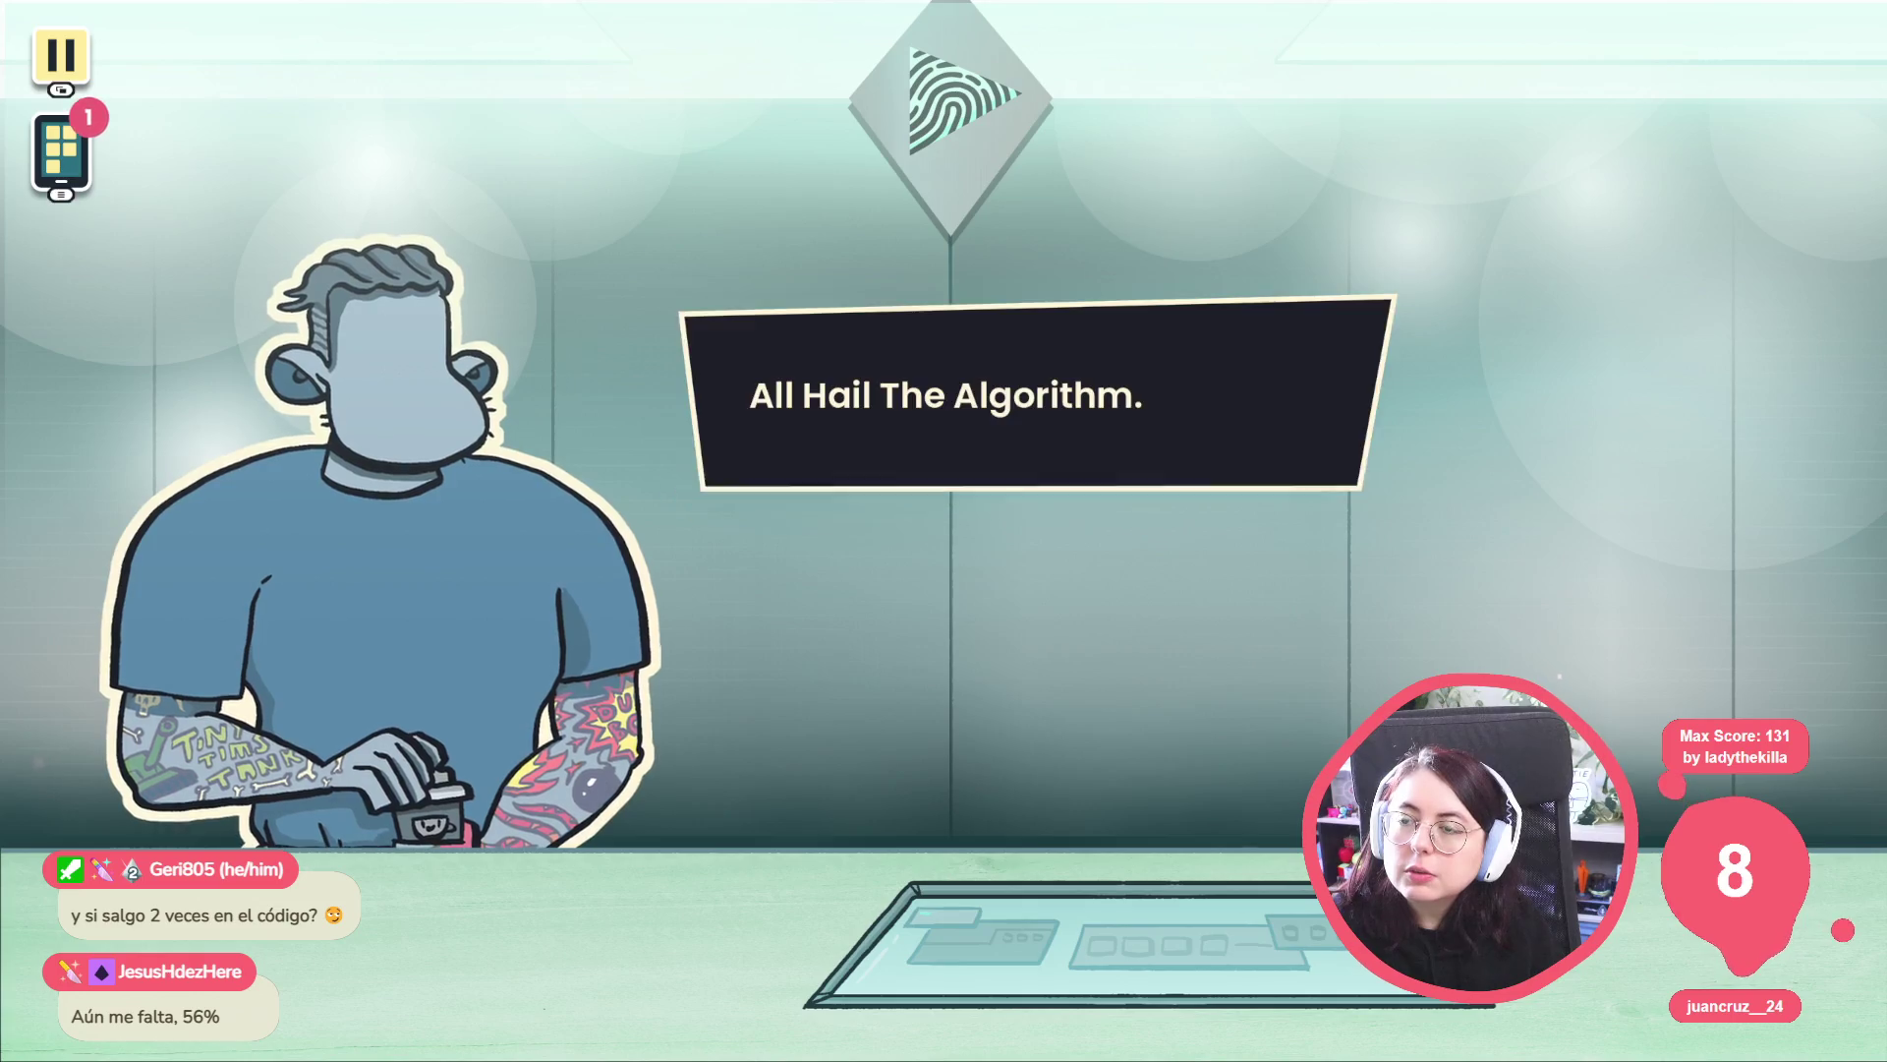
{"action": "key", "text": "space"}
{"action": "key", "text": "space"}
{"action": "key", "text": "space"}
{"action": "key", "text": "space"}
{"action": "key", "text": "space"}
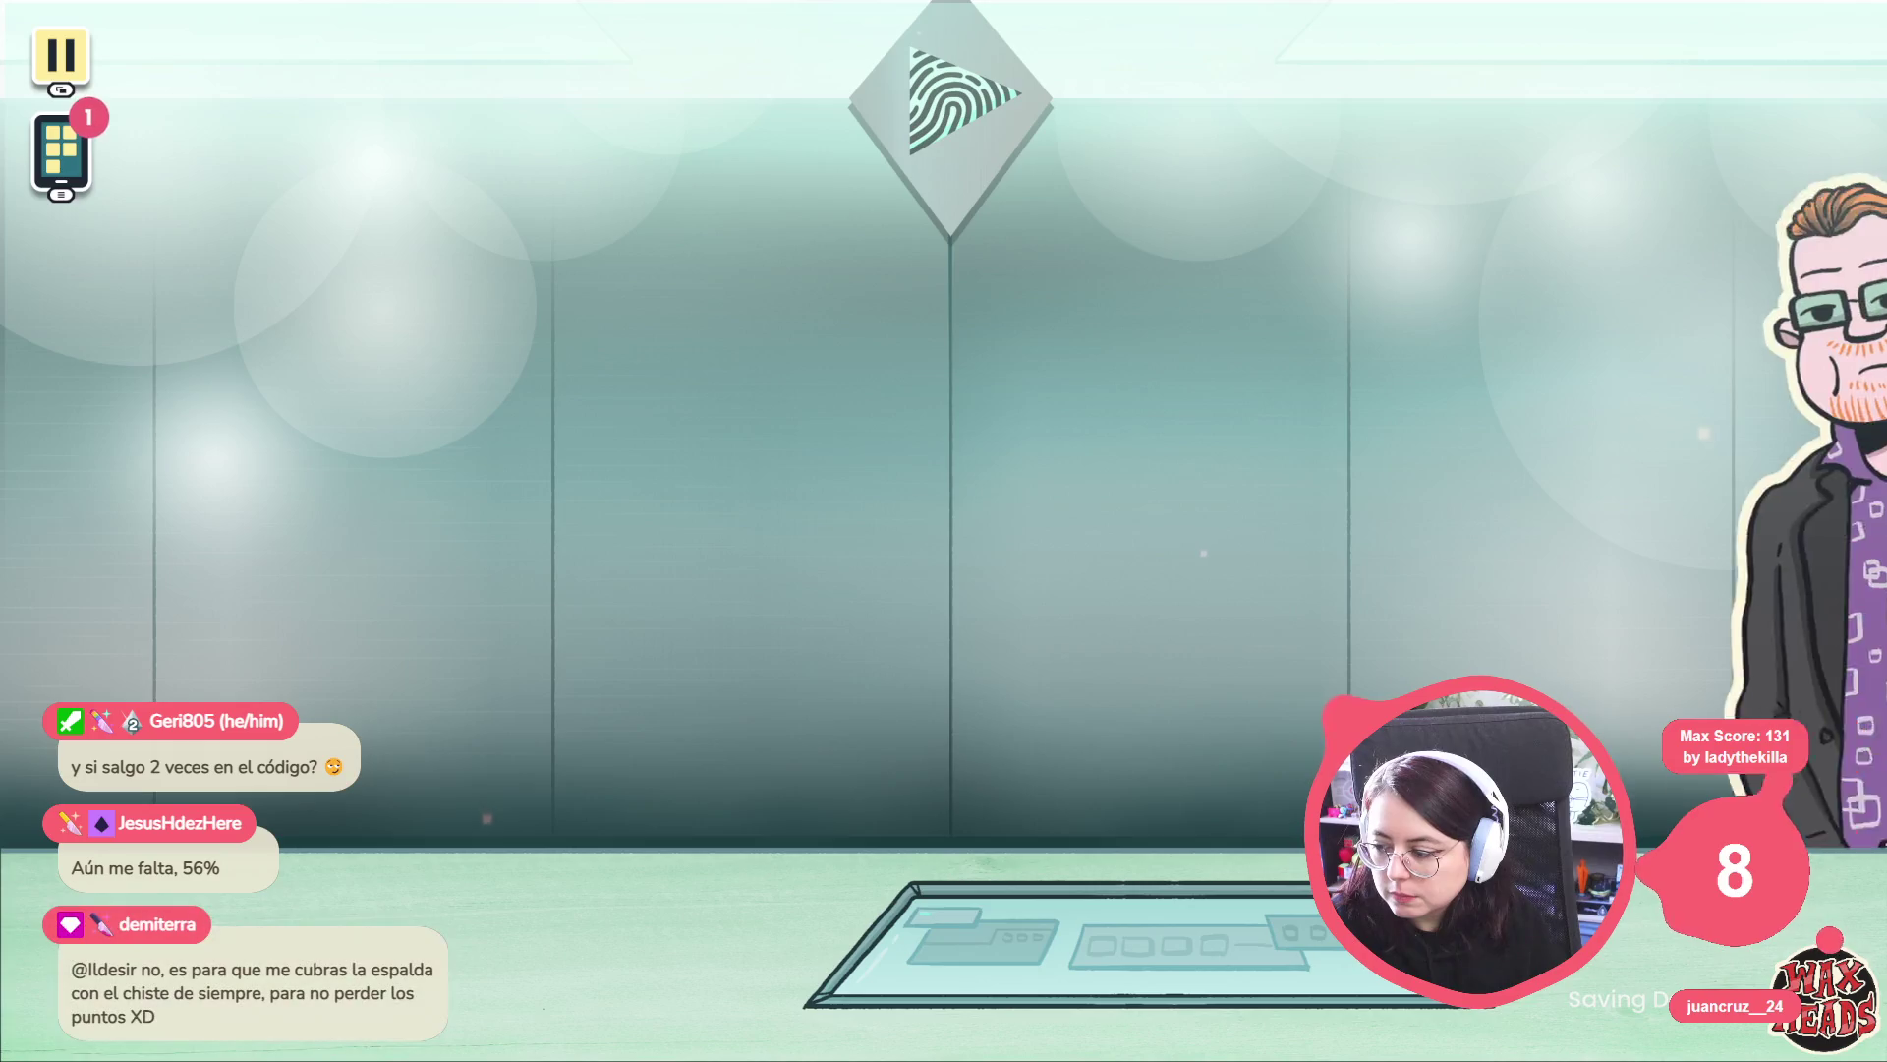
{"action": "key", "text": "space"}
{"action": "key", "text": "space"}
{"action": "key", "text": "space"}
{"action": "key", "text": "space"}
{"action": "key", "text": "space"}
{"action": "key", "text": "space"}
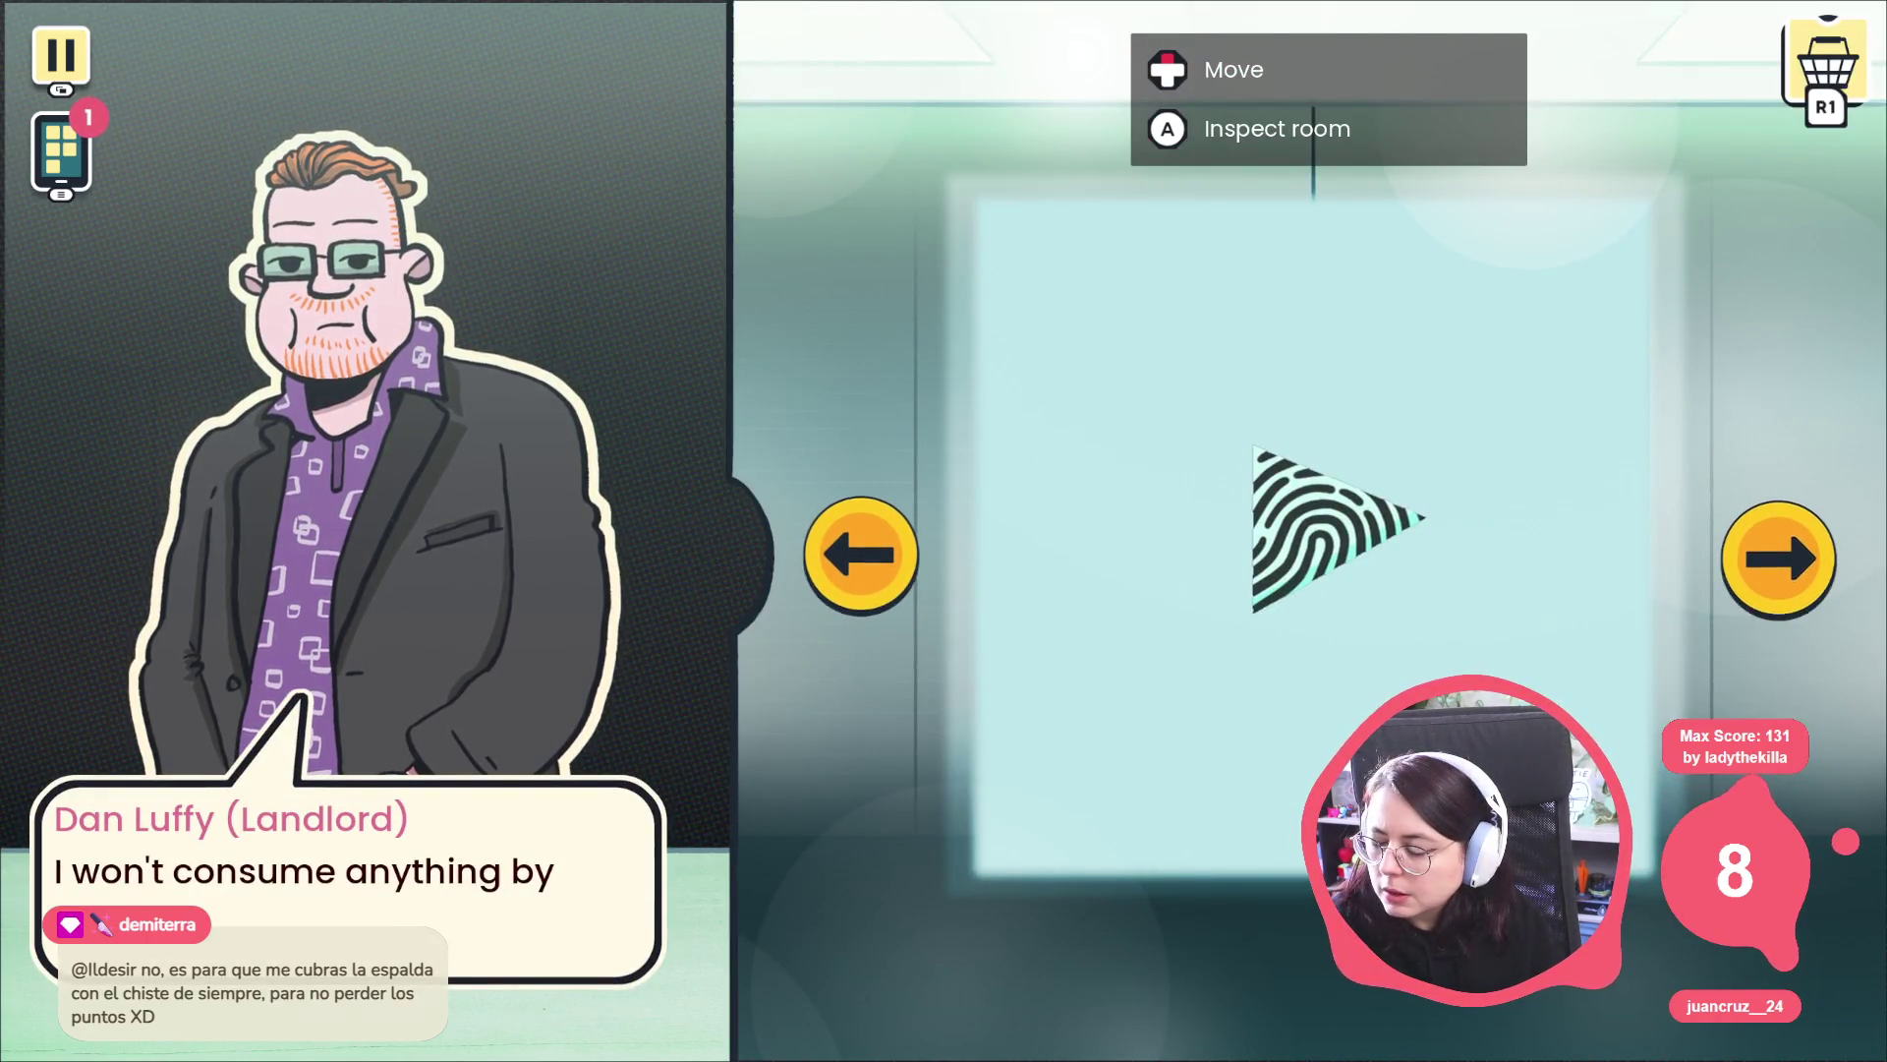
Browse the neighbouring shop rooms and inspect the posters in the red-poster room.
{"action": "key", "text": "Right"}
{"action": "key", "text": "Left"}
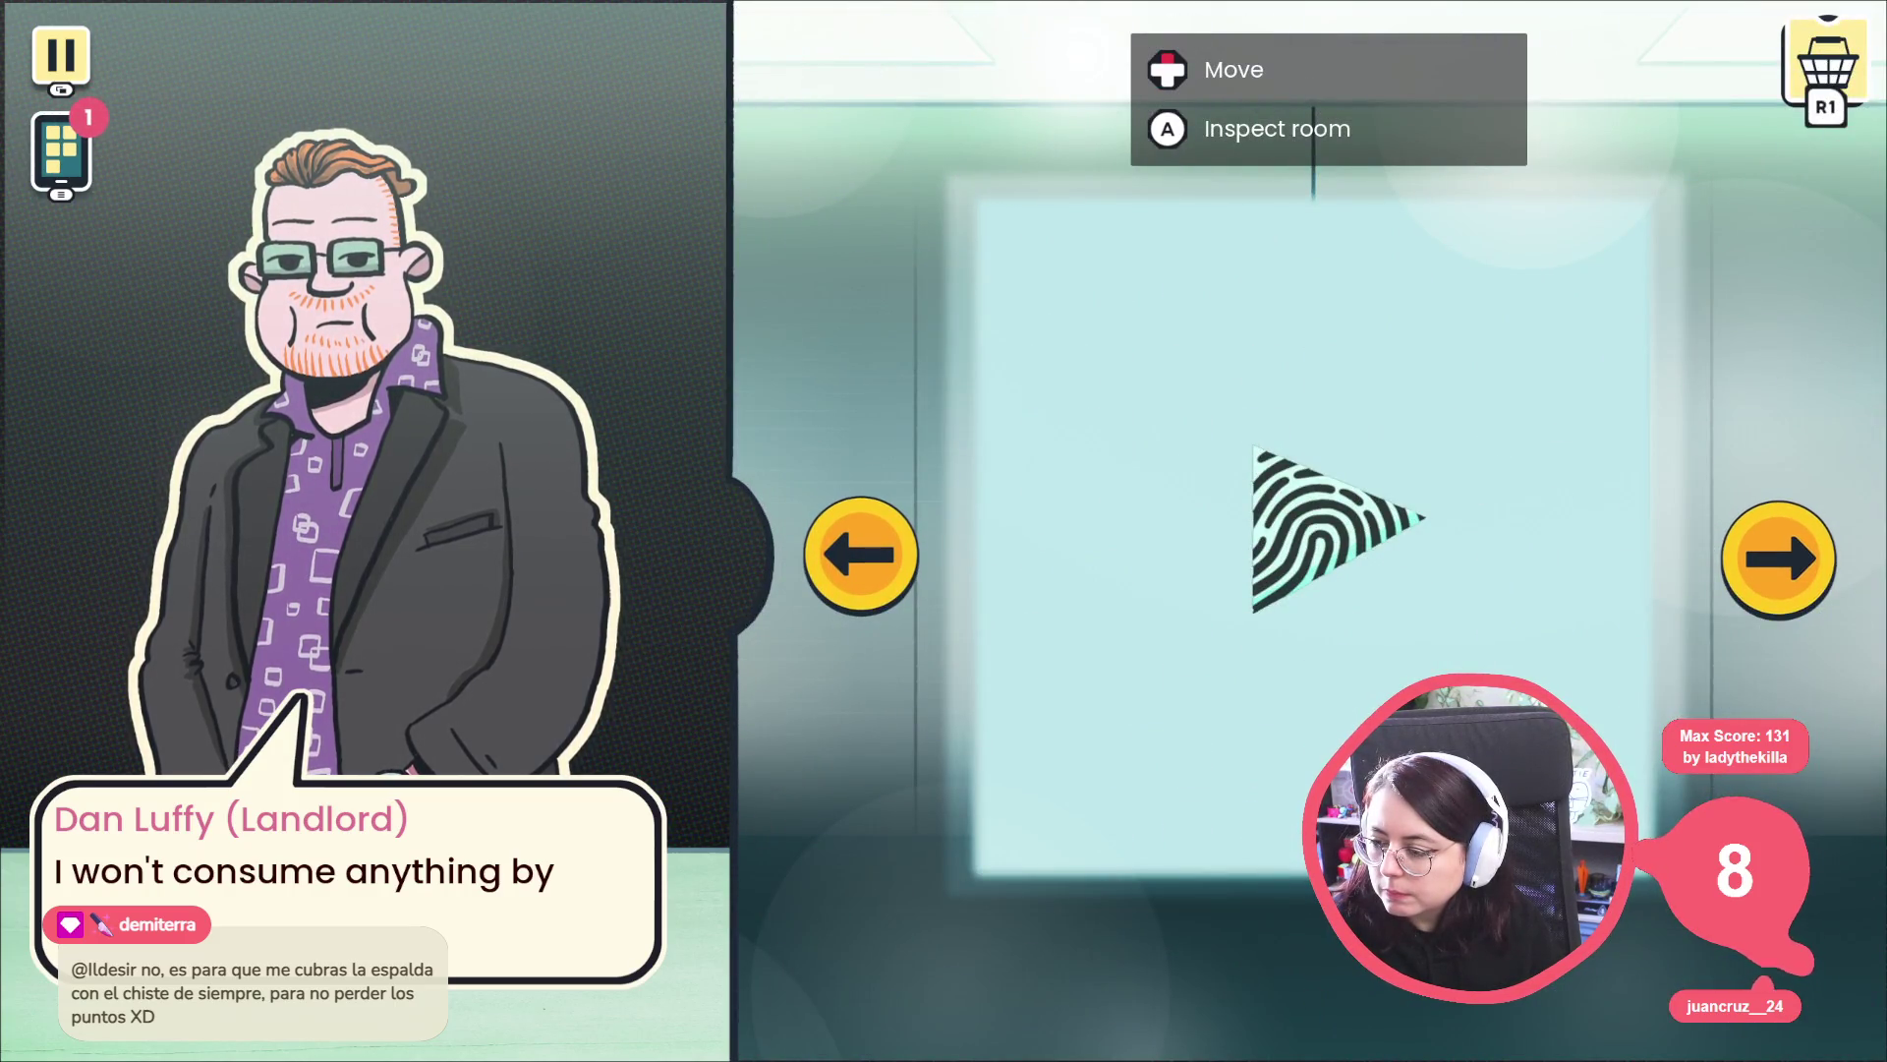
{"action": "key", "text": "Right"}
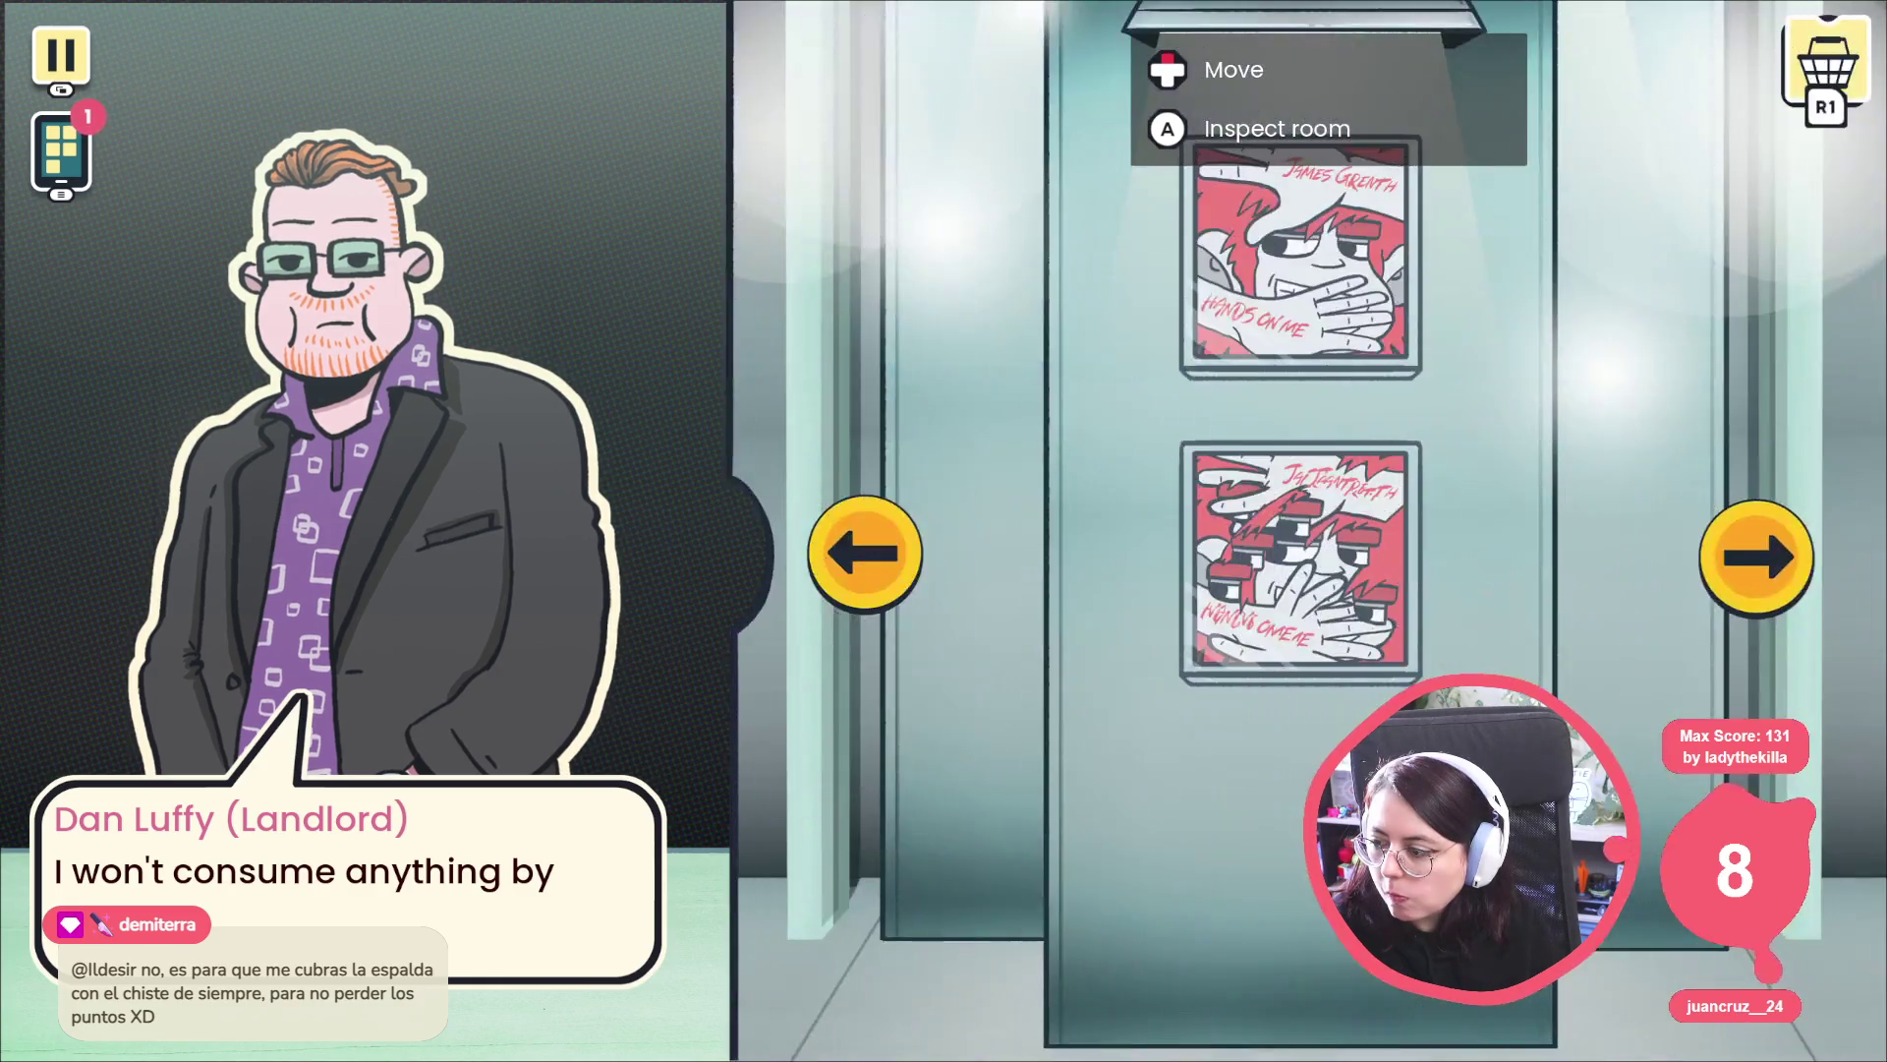
{"action": "key", "text": "Right"}
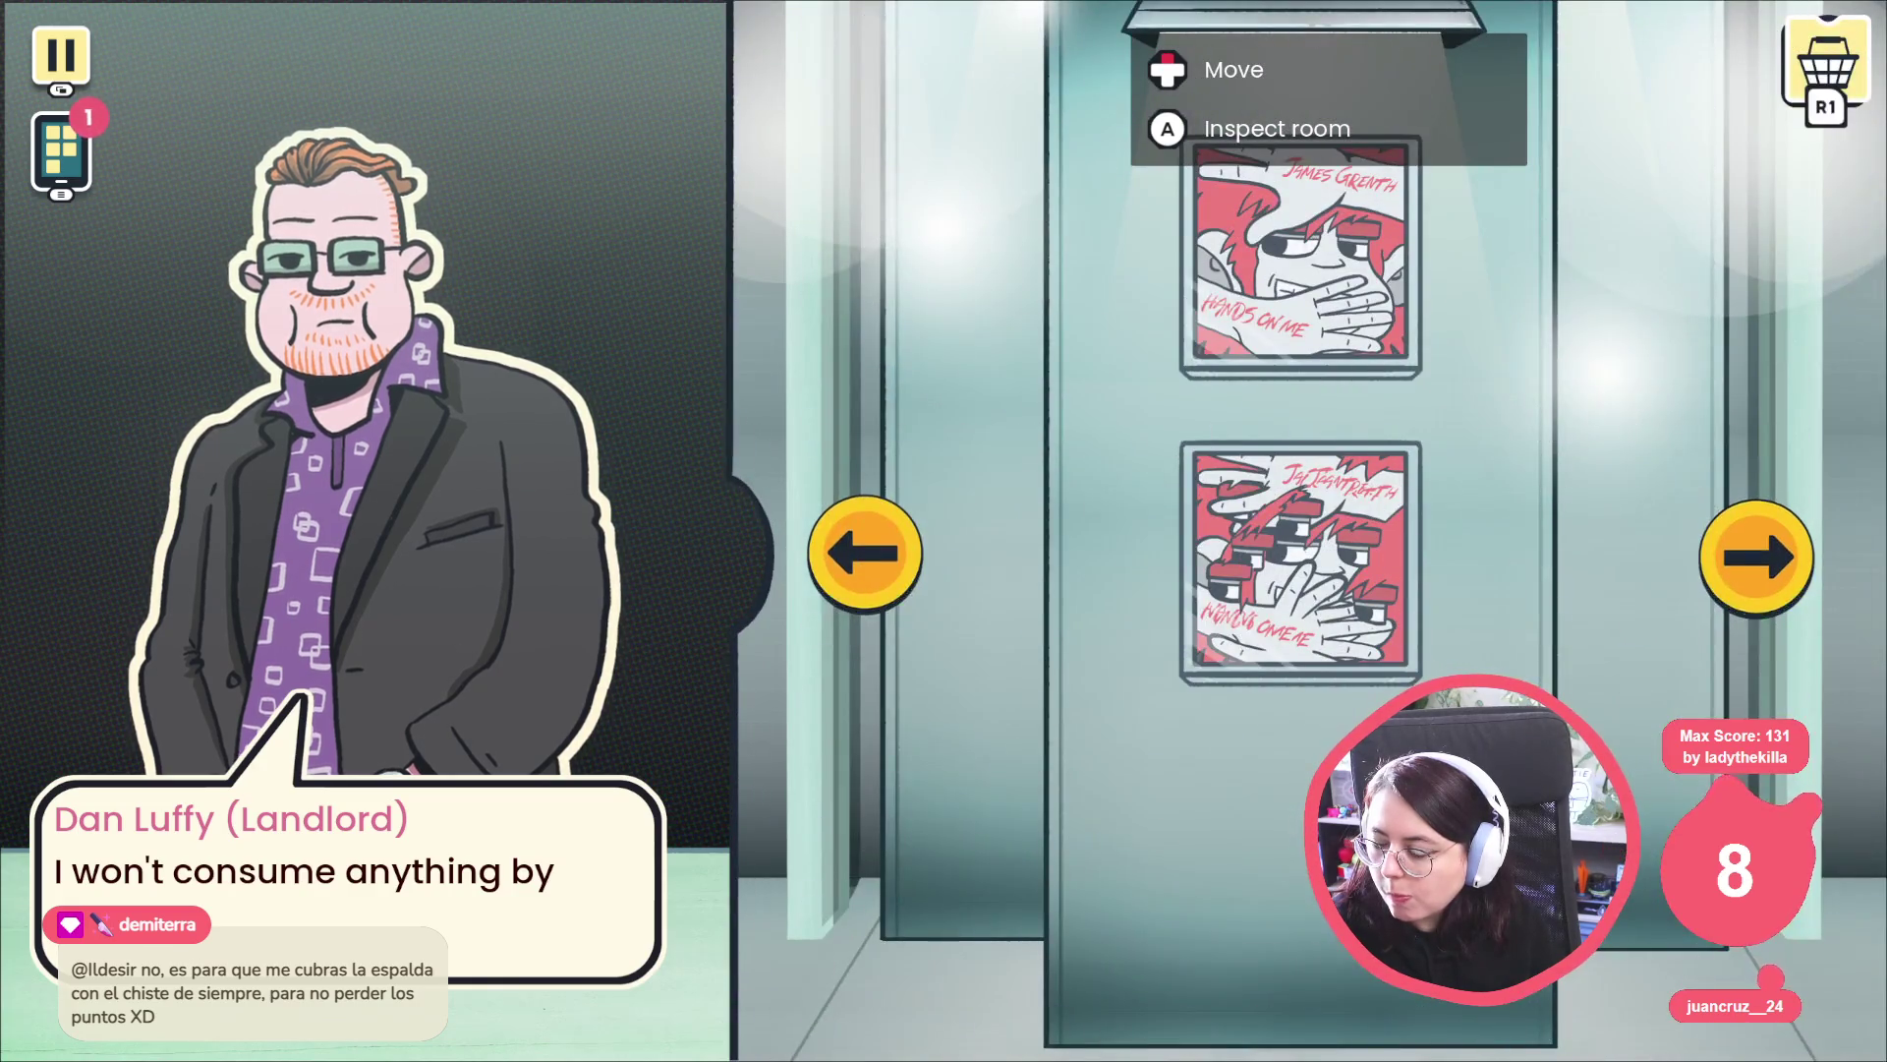
{"action": "key", "text": "Left"}
{"action": "key", "text": "Return"}
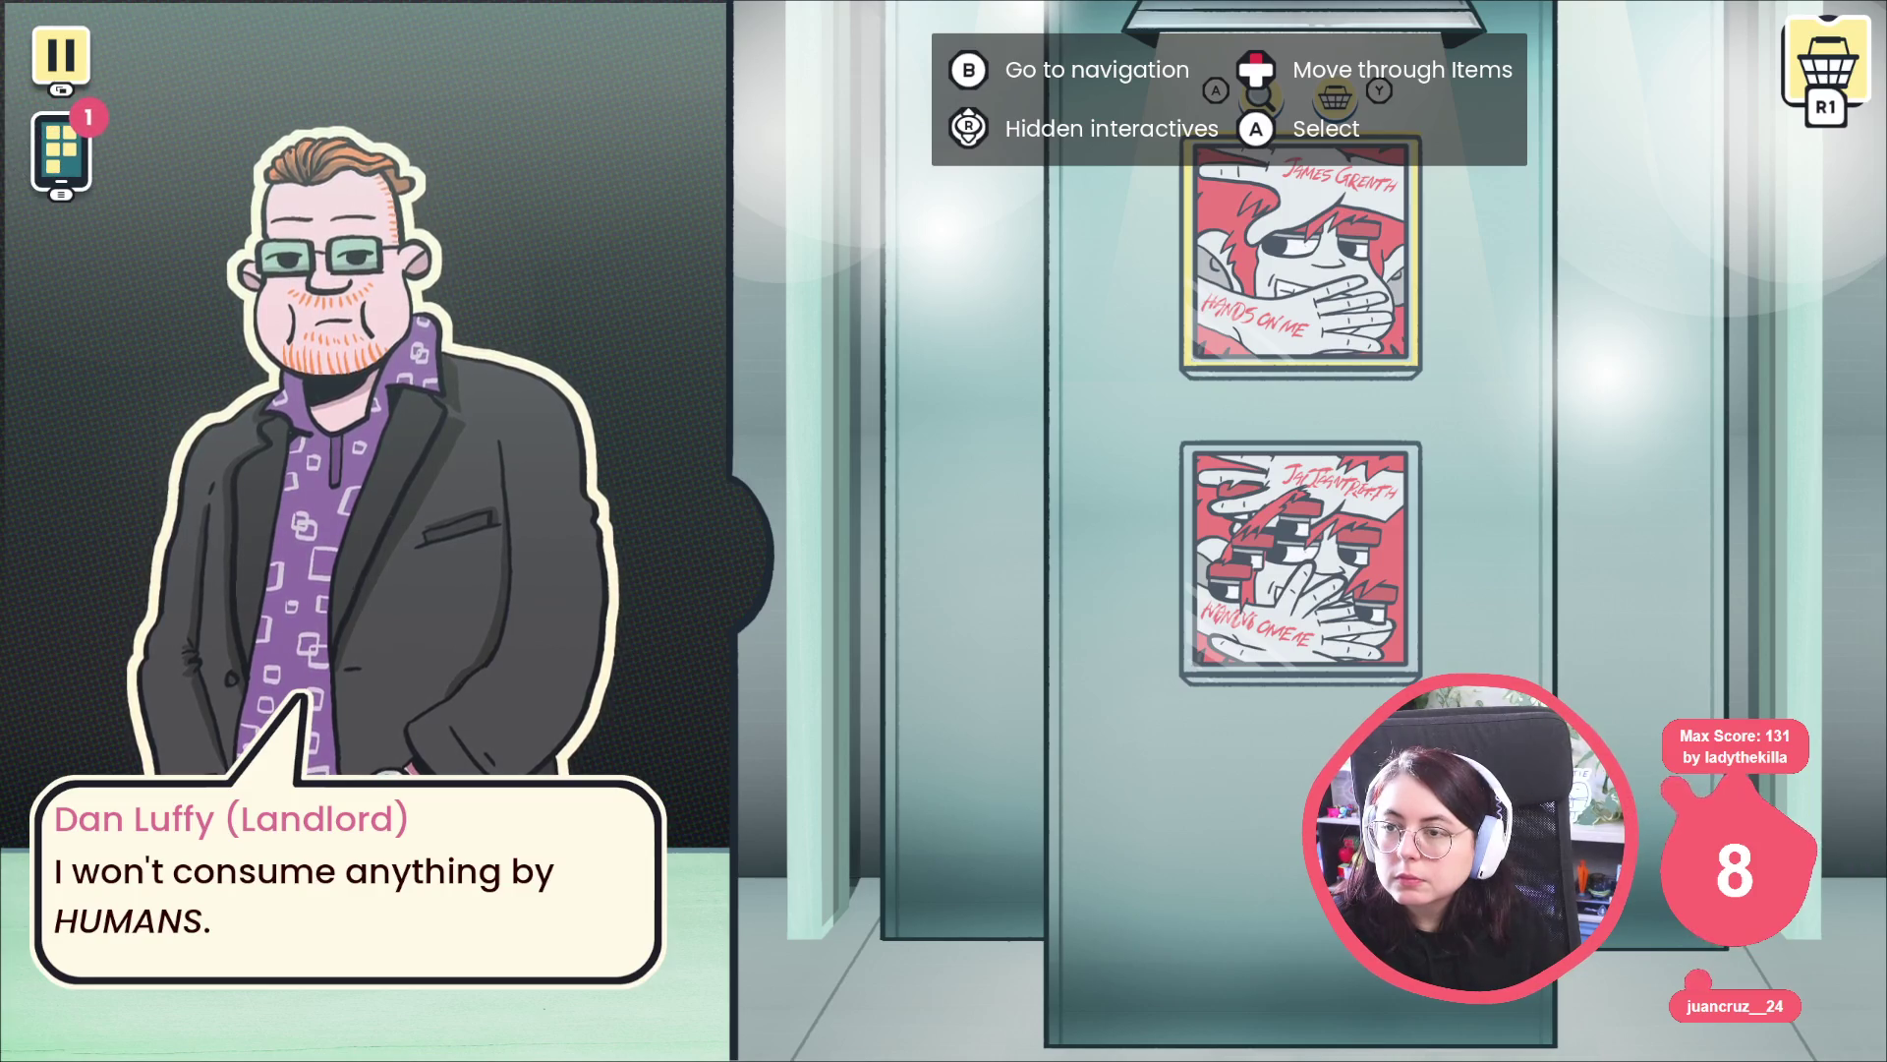
Open the Hands On Me album details, flip its cover, then close the game with F8.
{"action": "key", "text": "Return"}
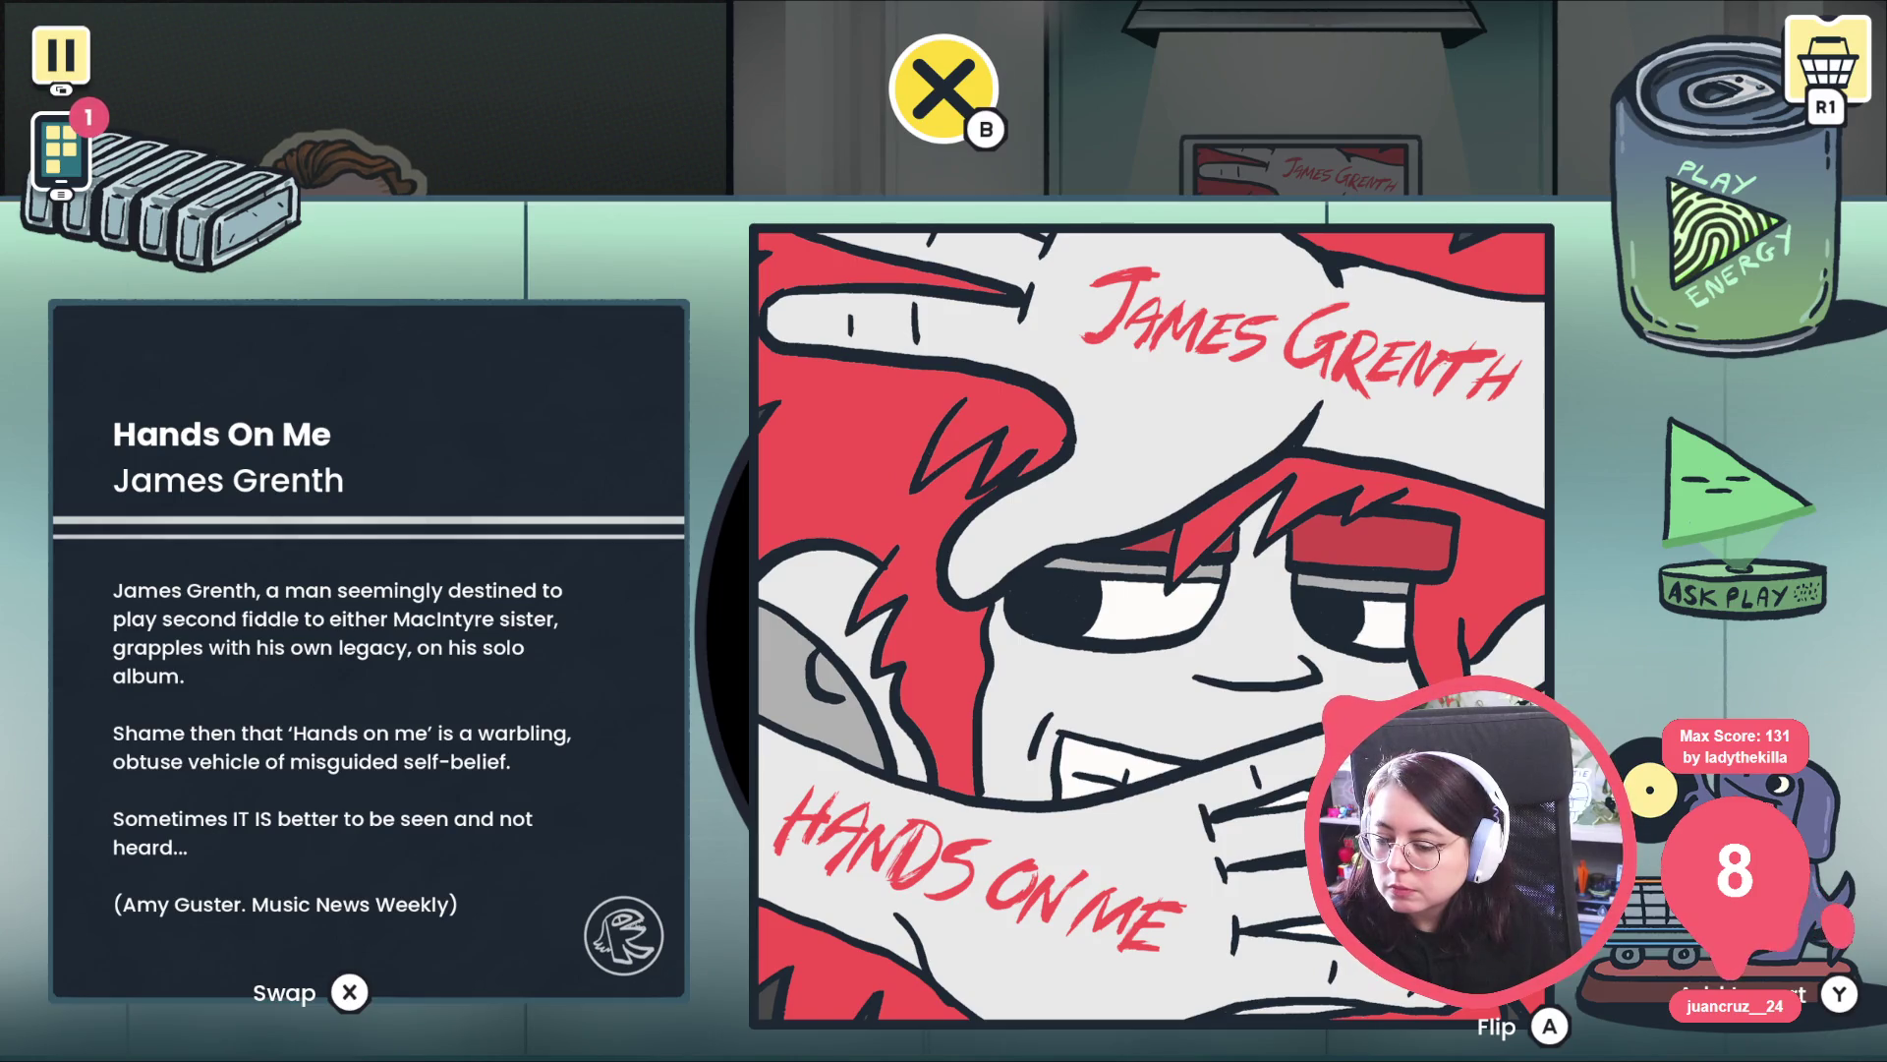
{"action": "key", "text": "a"}
{"action": "key", "text": "a"}
{"action": "key", "text": "a"}
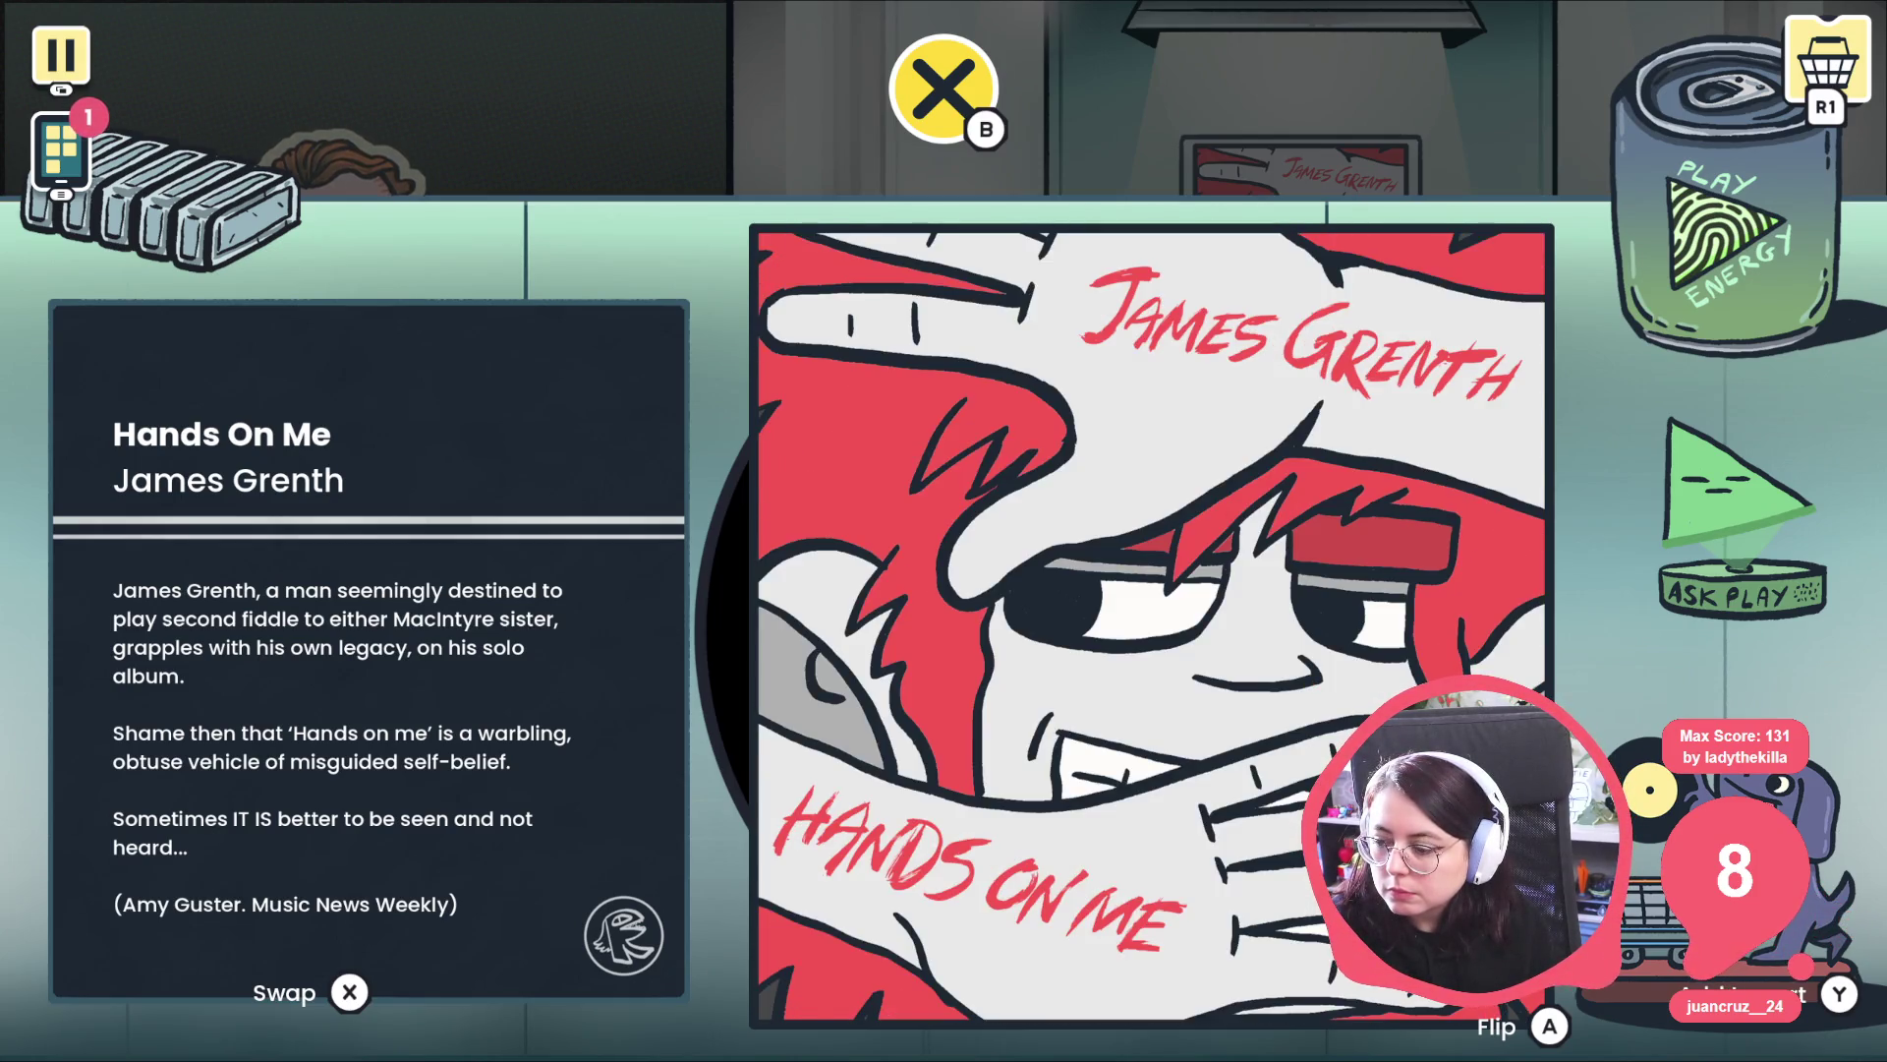
{"action": "key", "text": "a"}
{"action": "key", "text": "a"}
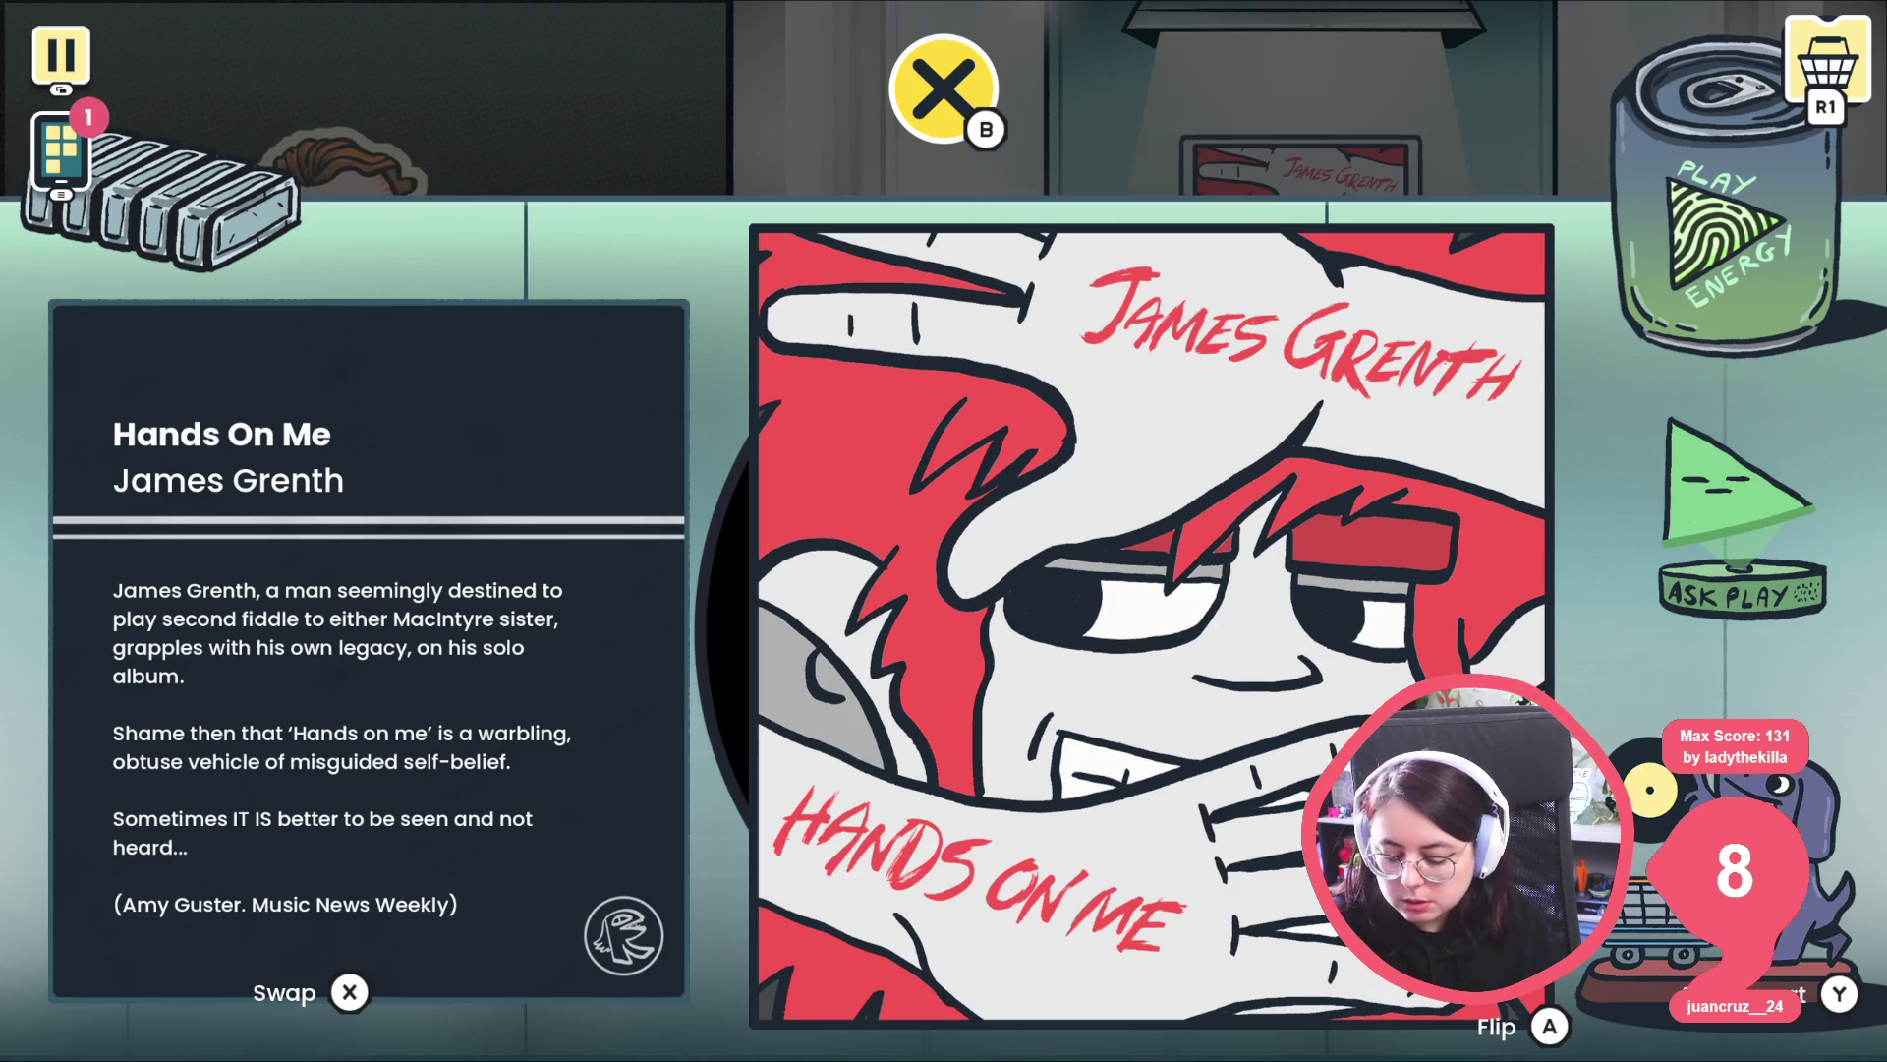
{"action": "key", "text": "Escape"}
{"action": "key", "text": "a"}
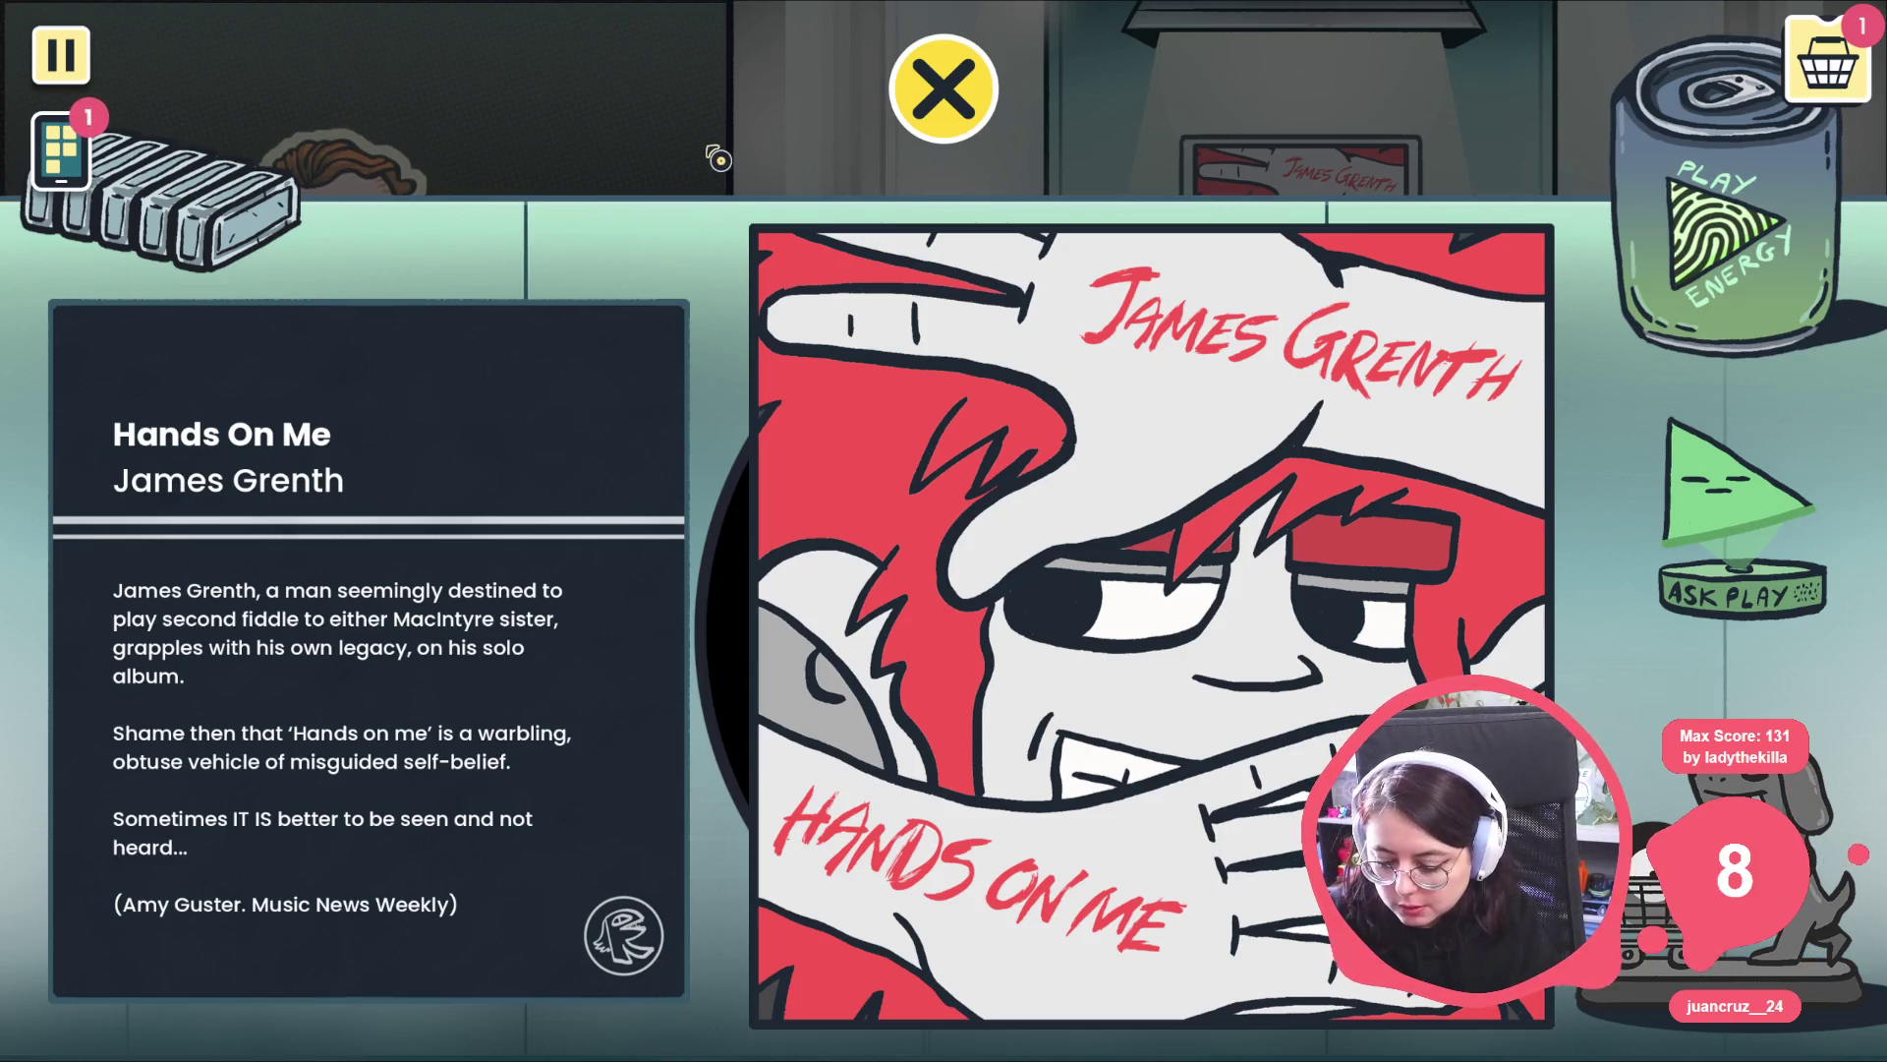
{"action": "key", "text": "F8"}
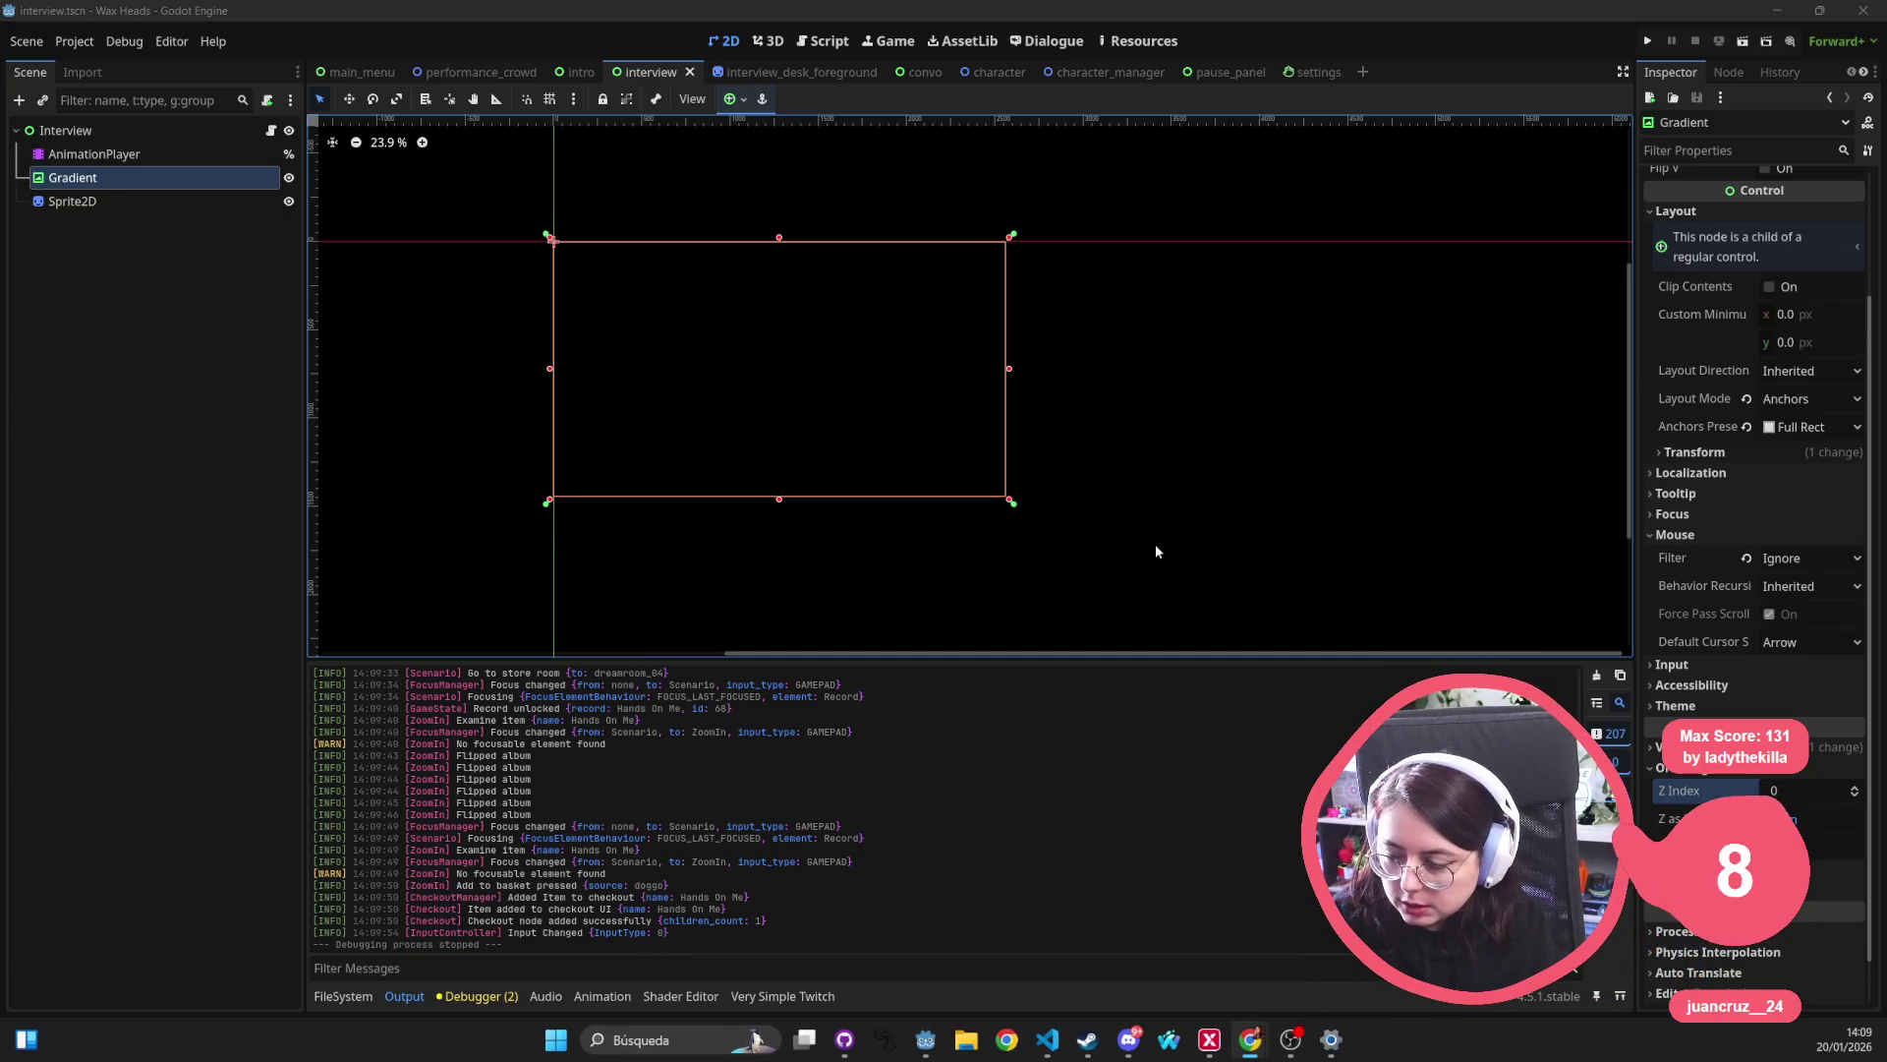
Back in the editor, open dreamroom_01.tscn through a quick search for 'room dream'.
{"action": "left_click", "coordinate": [1146, 532]}
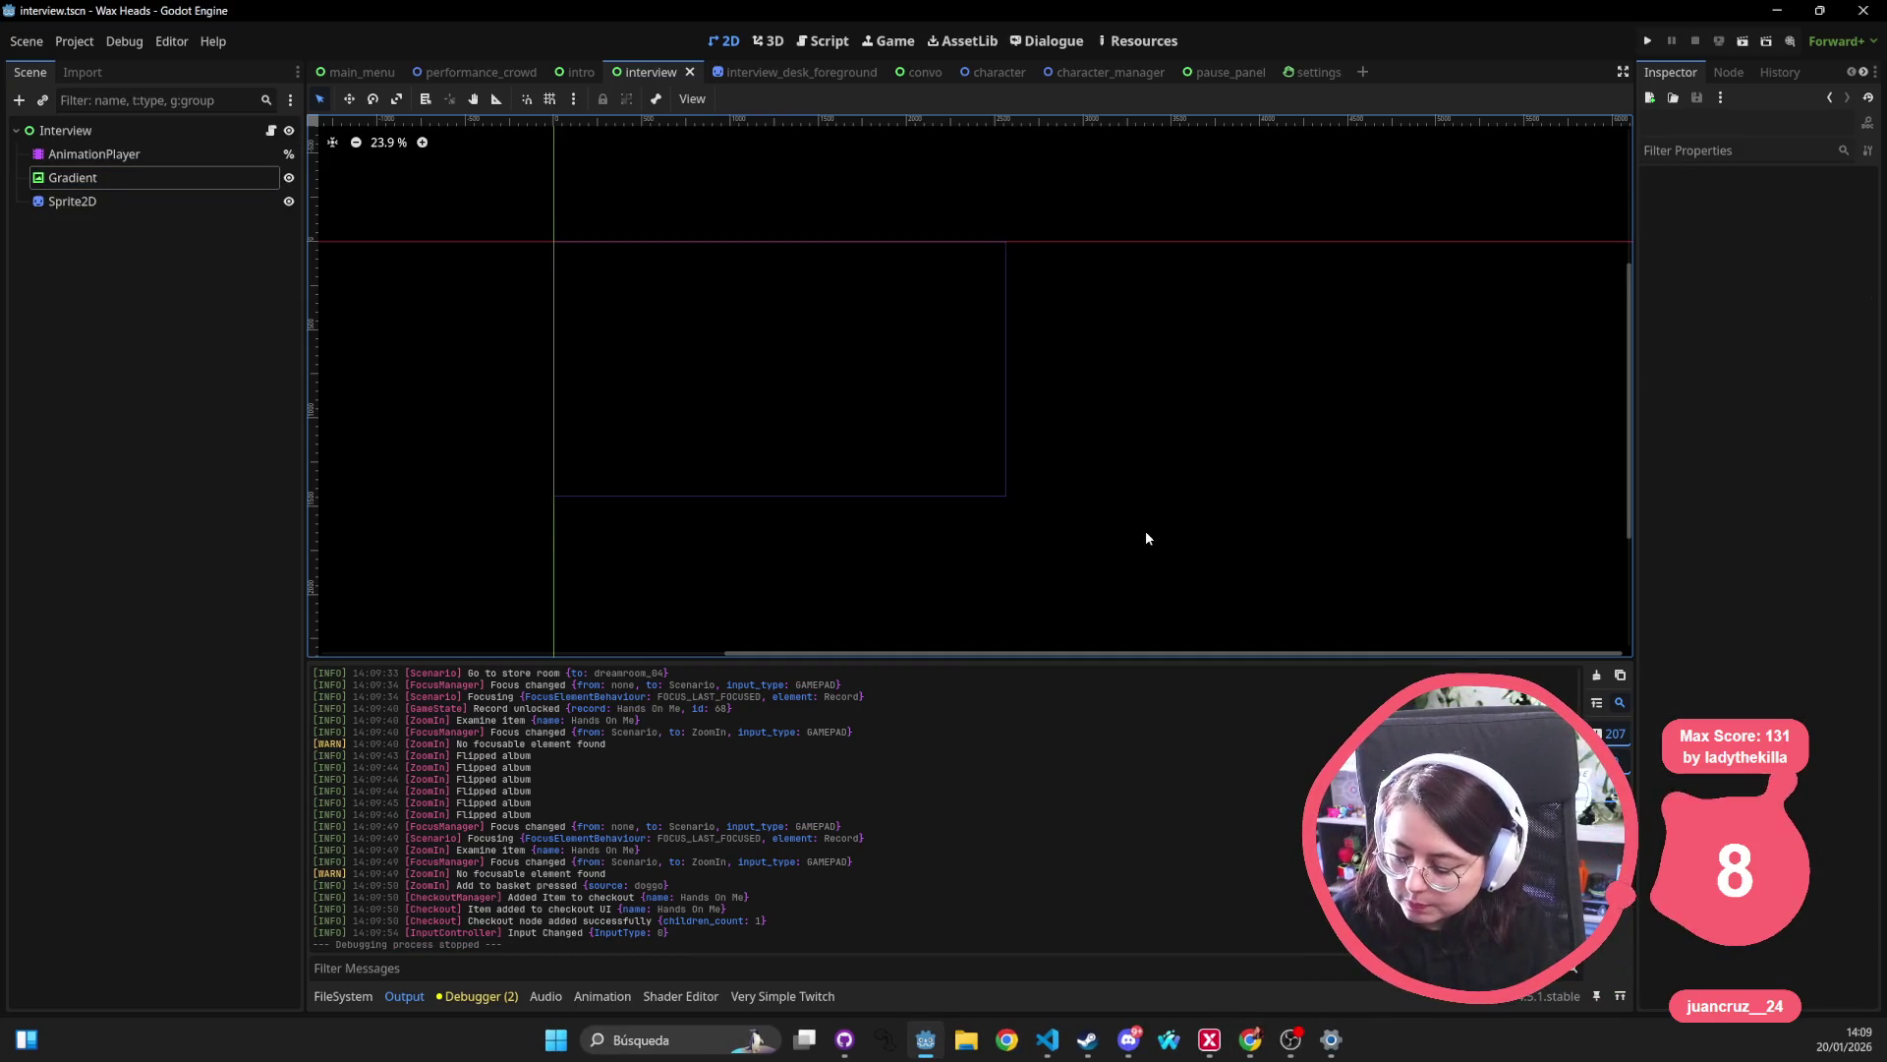
{"action": "key", "text": "alt+shift+o"}
{"action": "type", "text": "roo"}
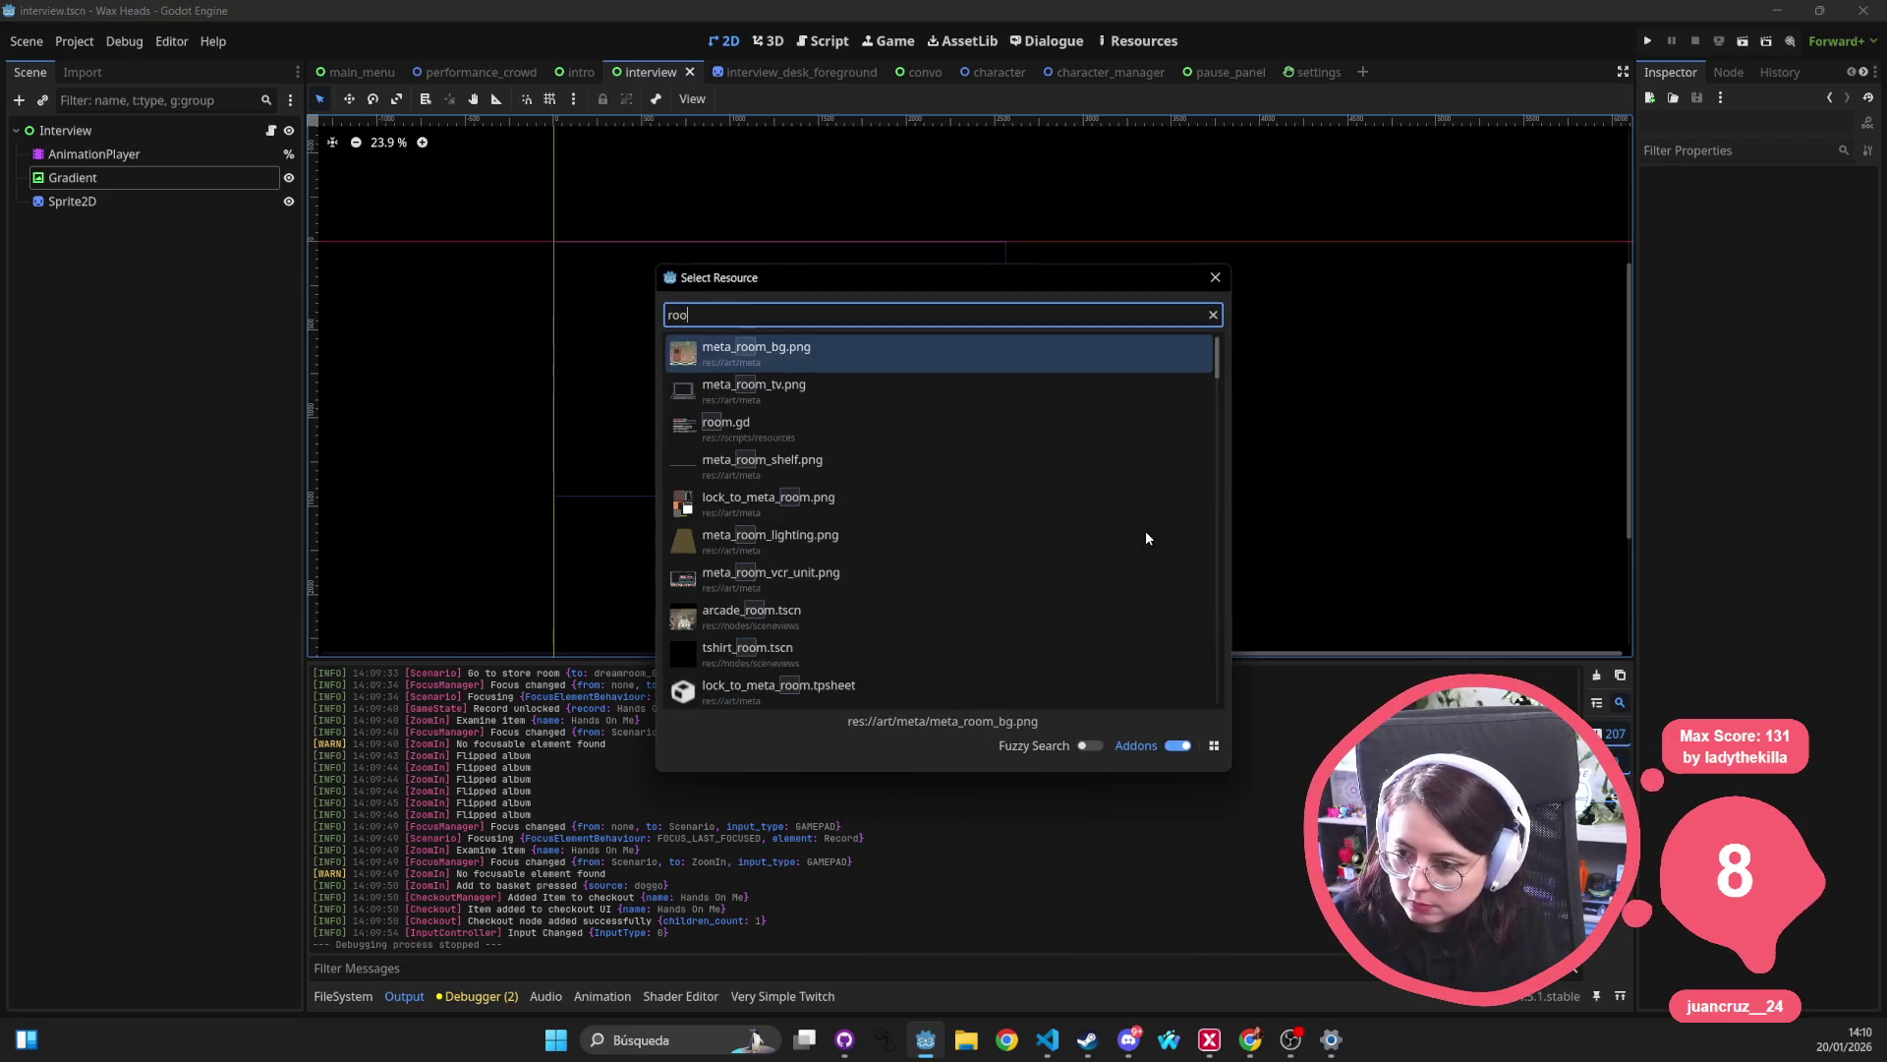
{"action": "type", "text": "m dream"}
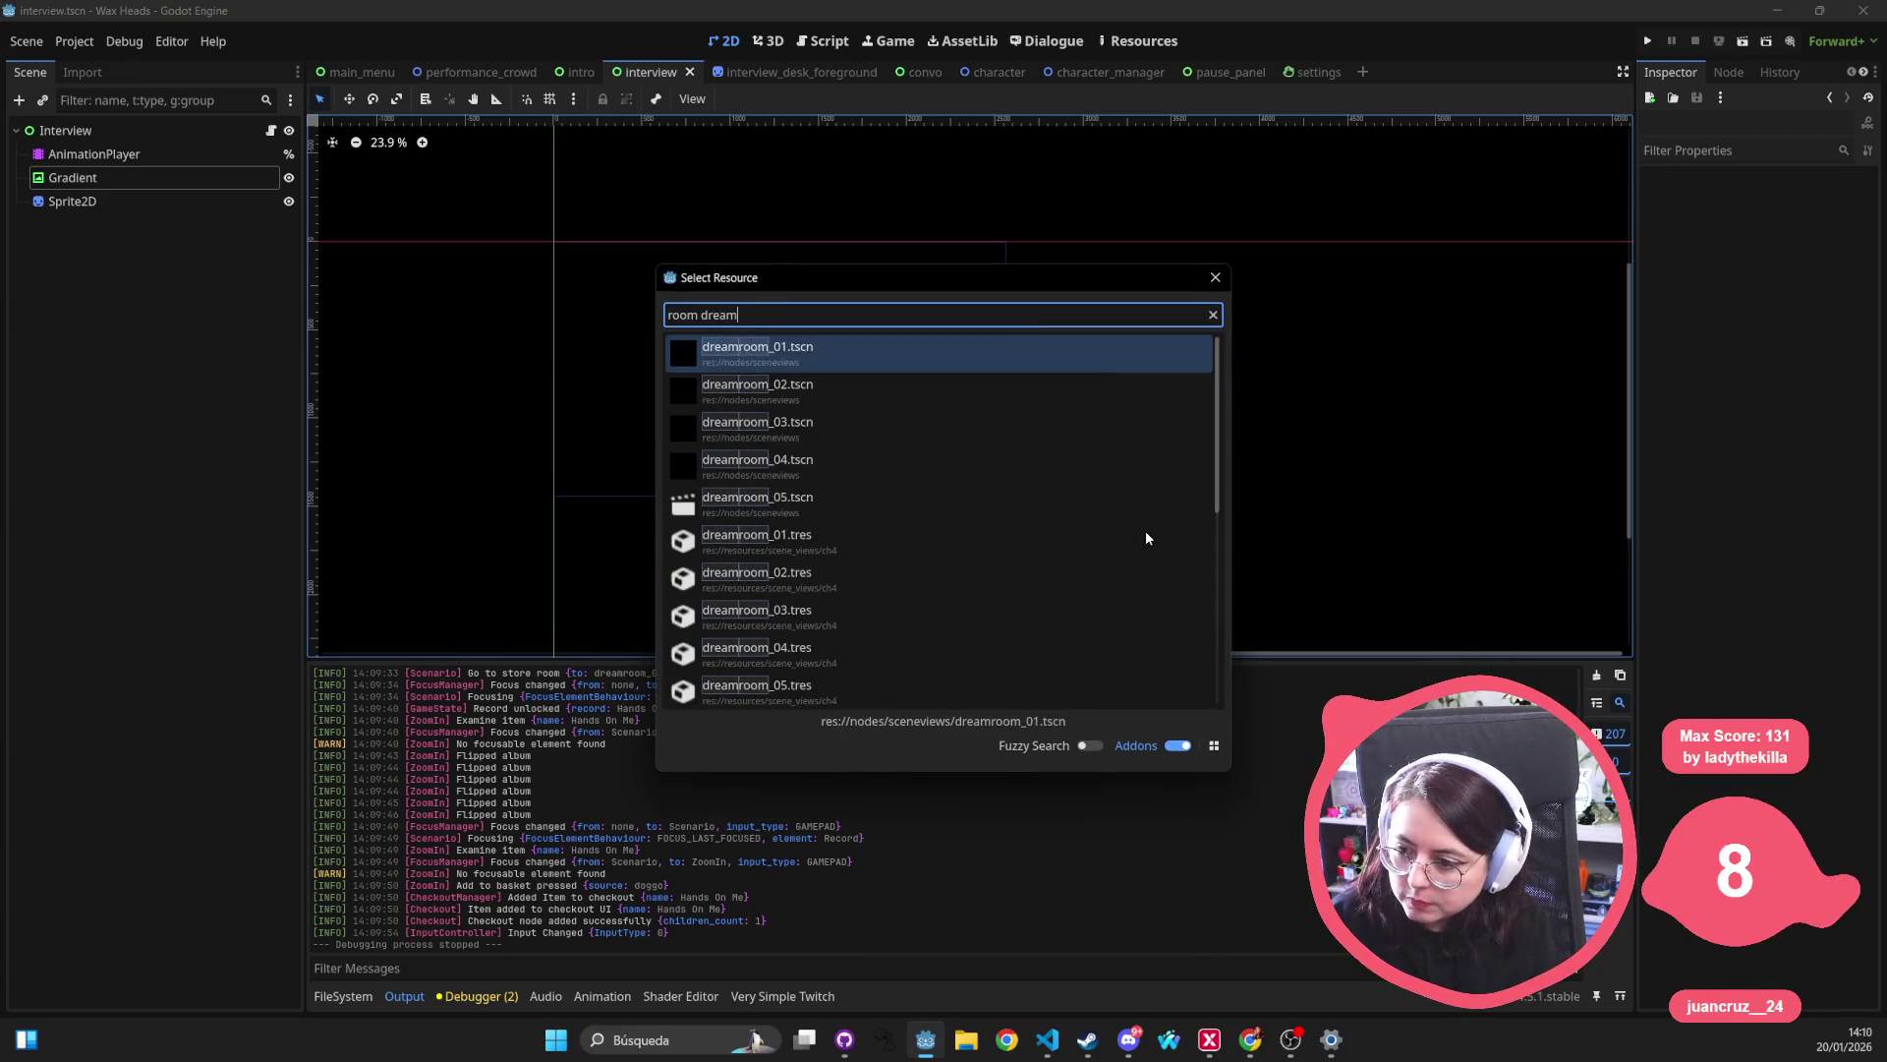
{"action": "key", "text": "Return"}
Pan to the room and select the Navigation, root, DreamSequenceStoreRoom01 and RecordContainer nodes.
{"action": "scroll", "coordinate": [1217, 449], "scroll_direction": "down", "scroll_amount": 4}
{"action": "left_click_drag", "start_coordinate": [1217, 449], "coordinate": [521, 358]}
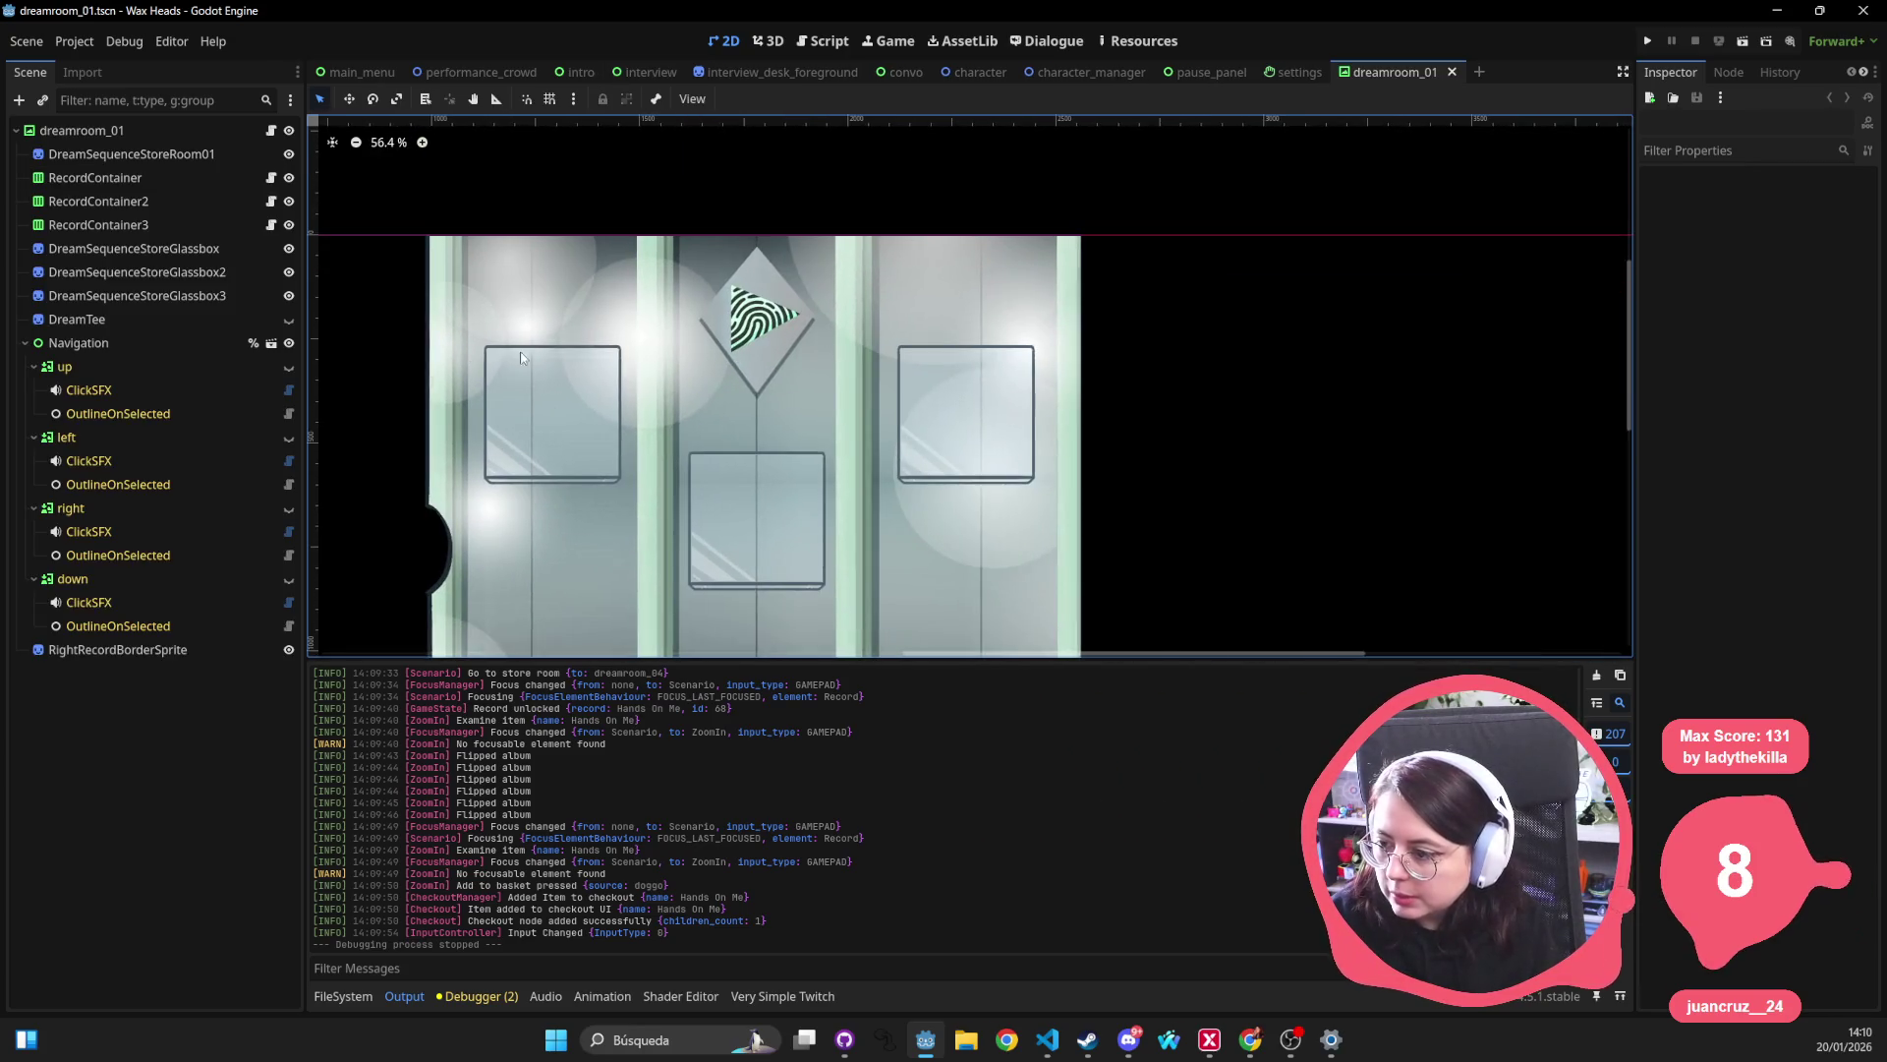
{"action": "left_click", "coordinate": [753, 339]}
{"action": "left_click", "coordinate": [80, 130]}
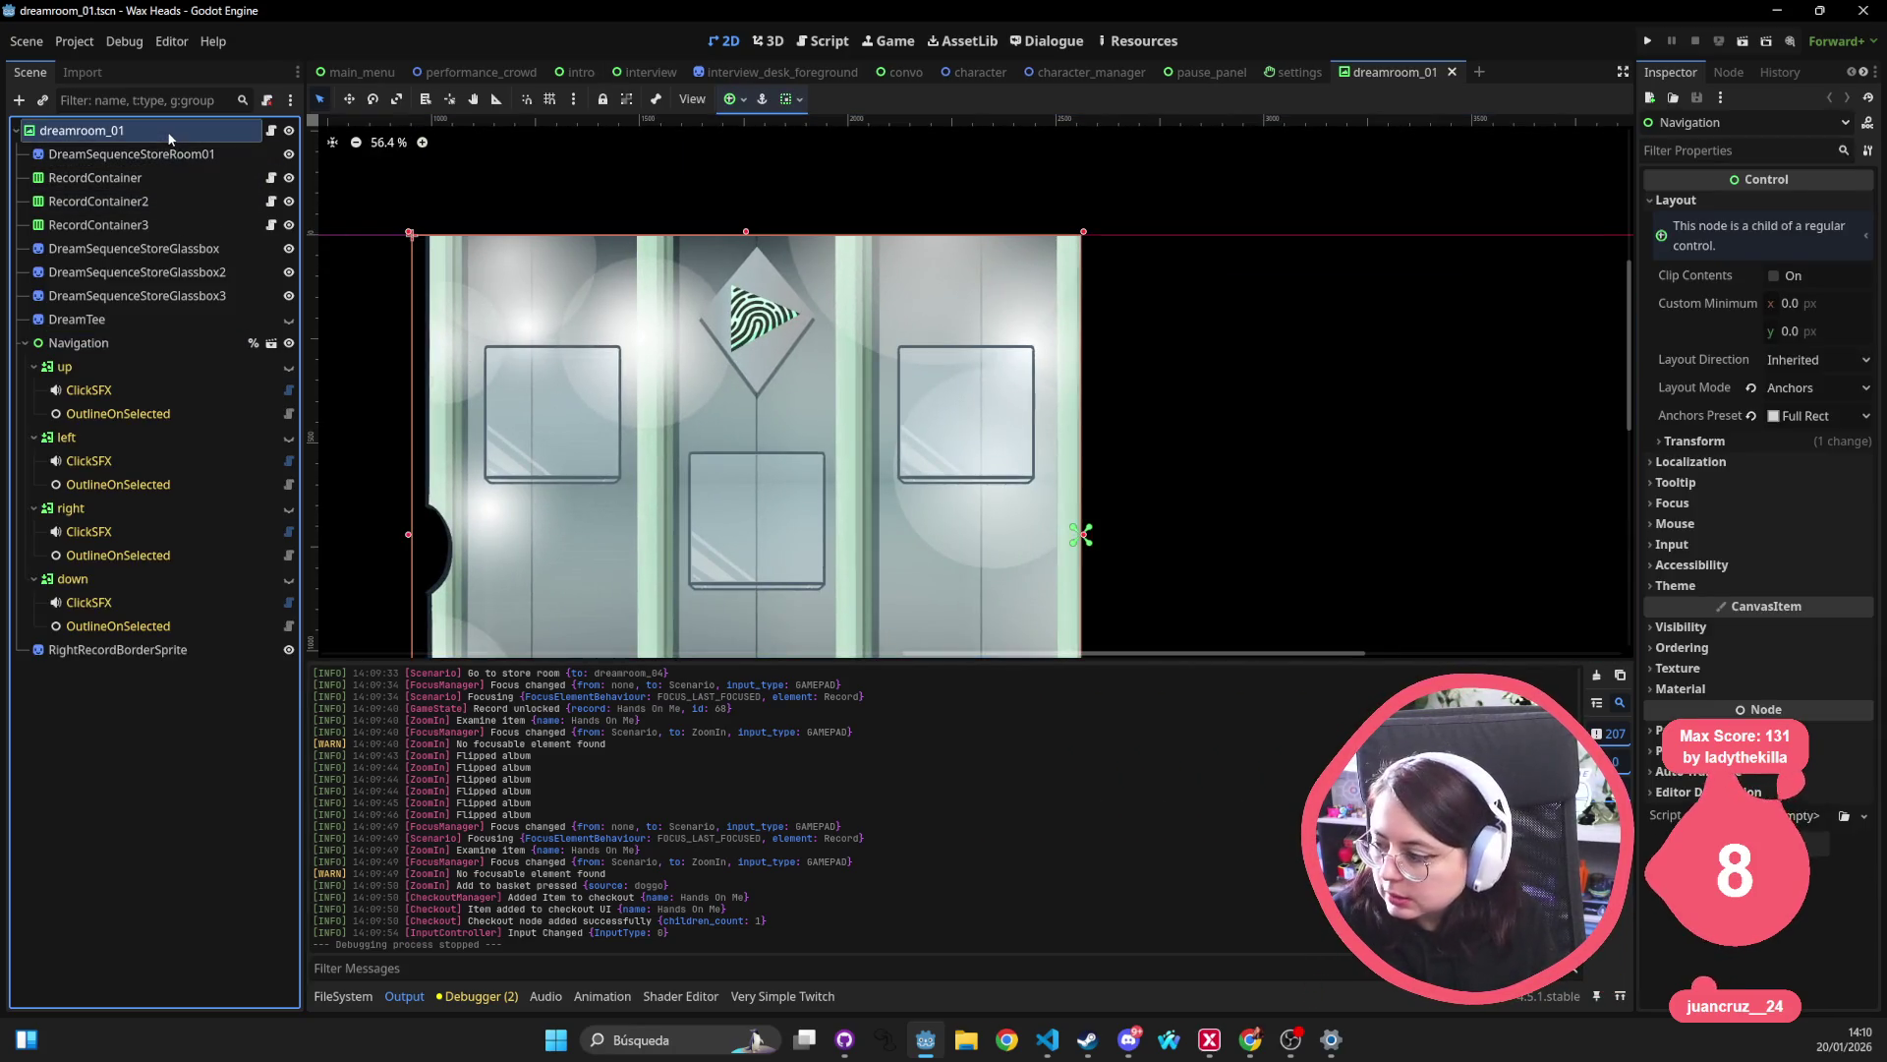
{"action": "scroll", "coordinate": [1795, 799], "scroll_direction": "down", "scroll_amount": 5}
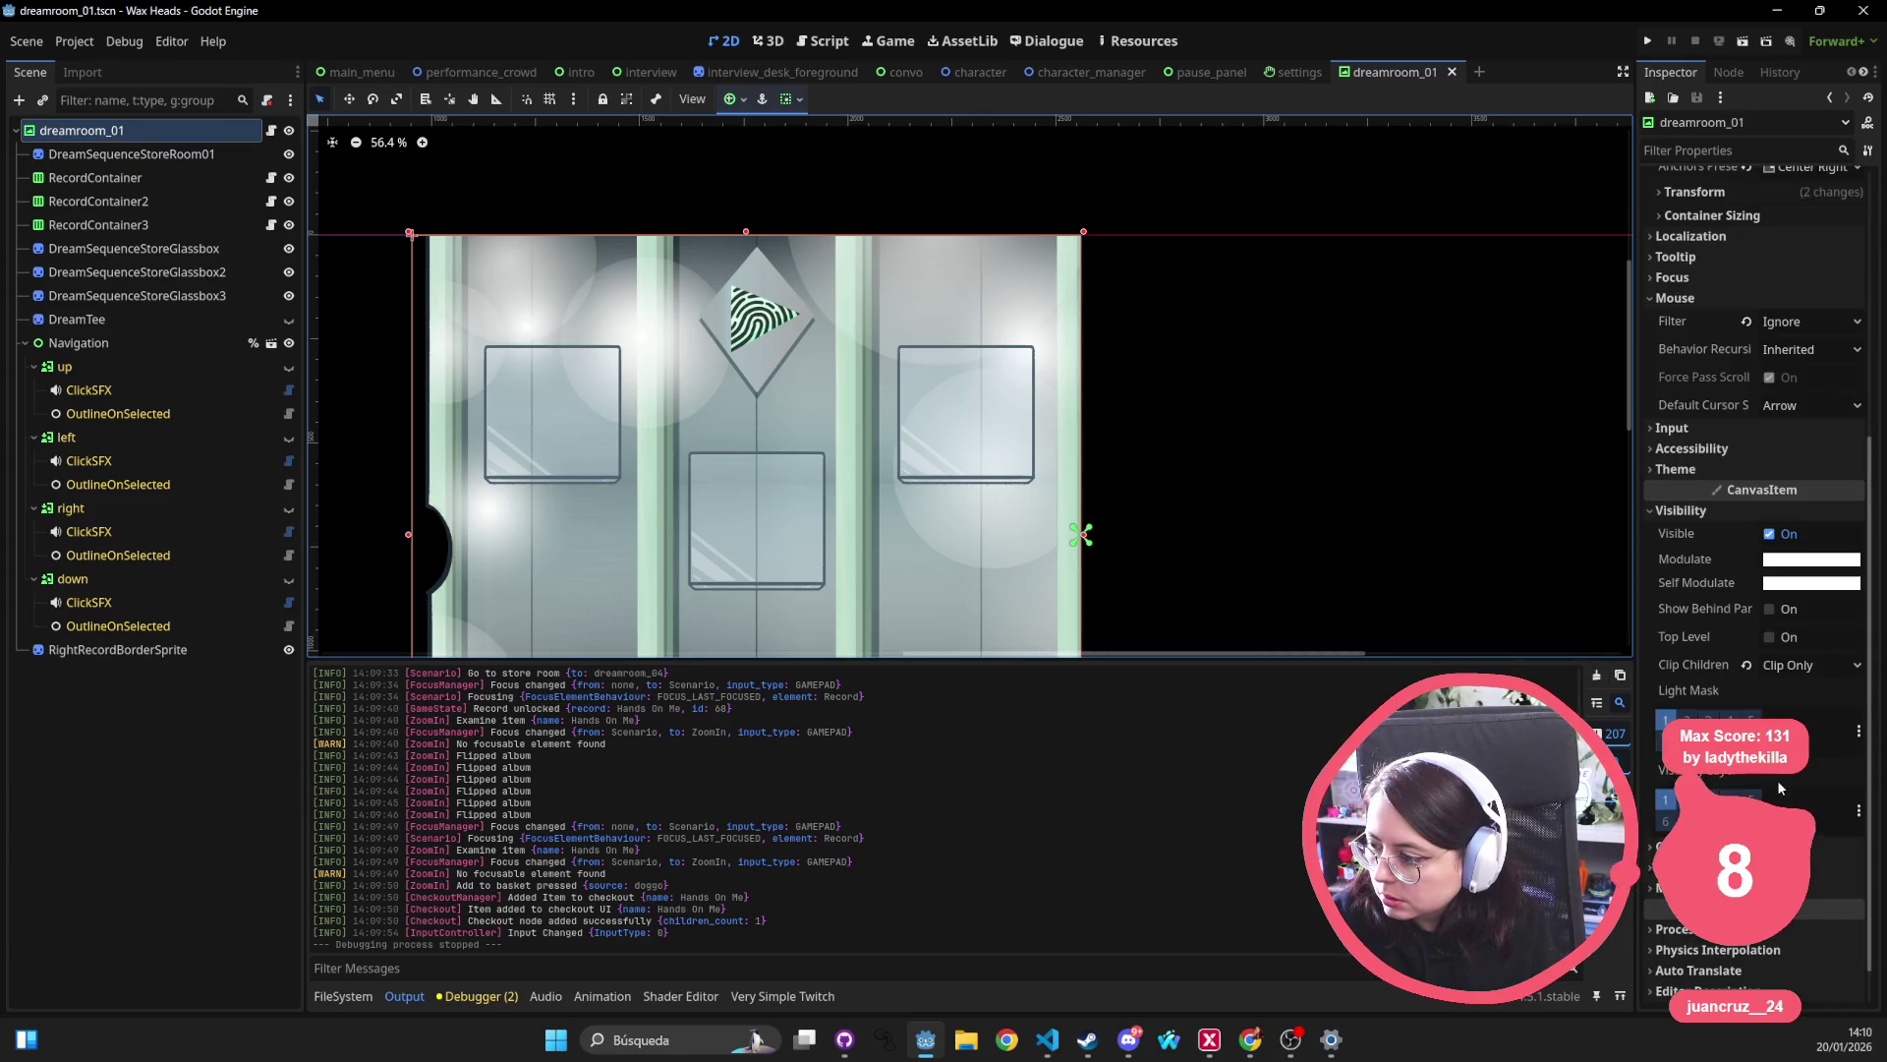
{"action": "scroll", "coordinate": [1706, 521], "scroll_direction": "up", "scroll_amount": 3}
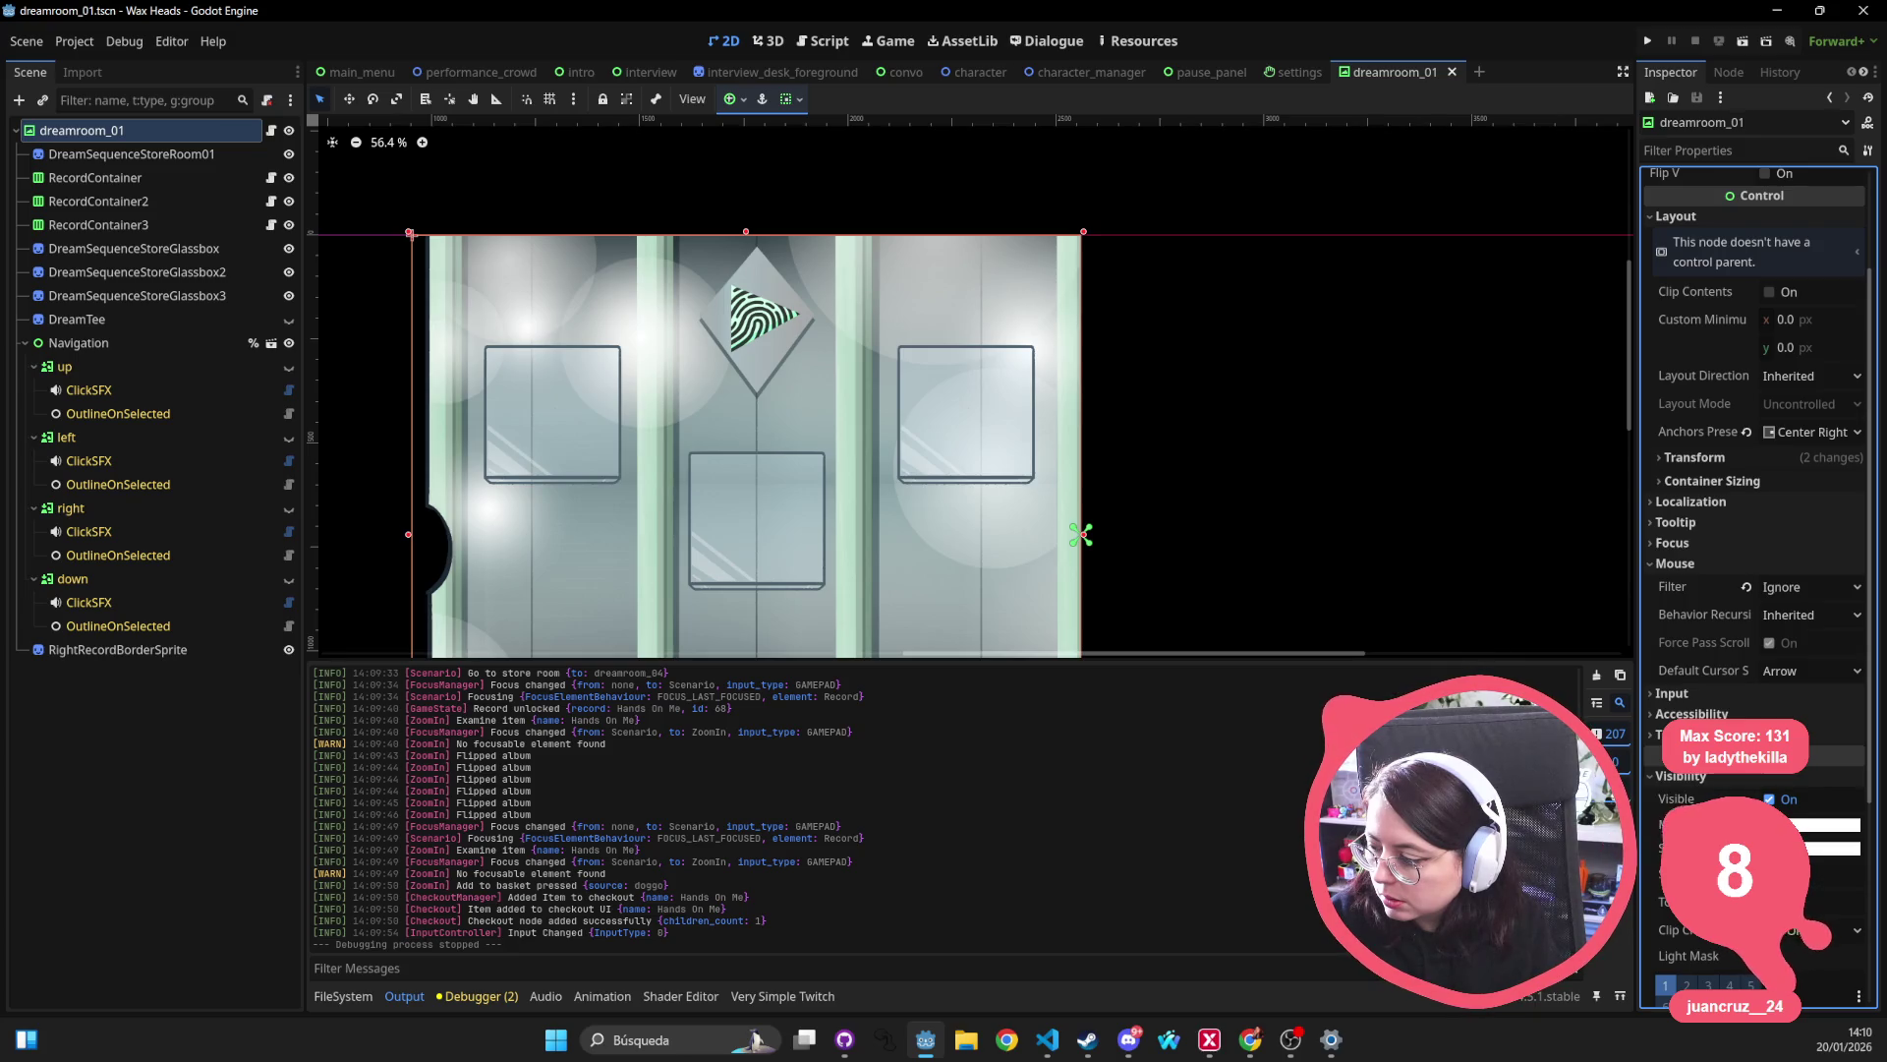
{"action": "left_click", "coordinate": [137, 155]}
{"action": "left_click", "coordinate": [752, 352]}
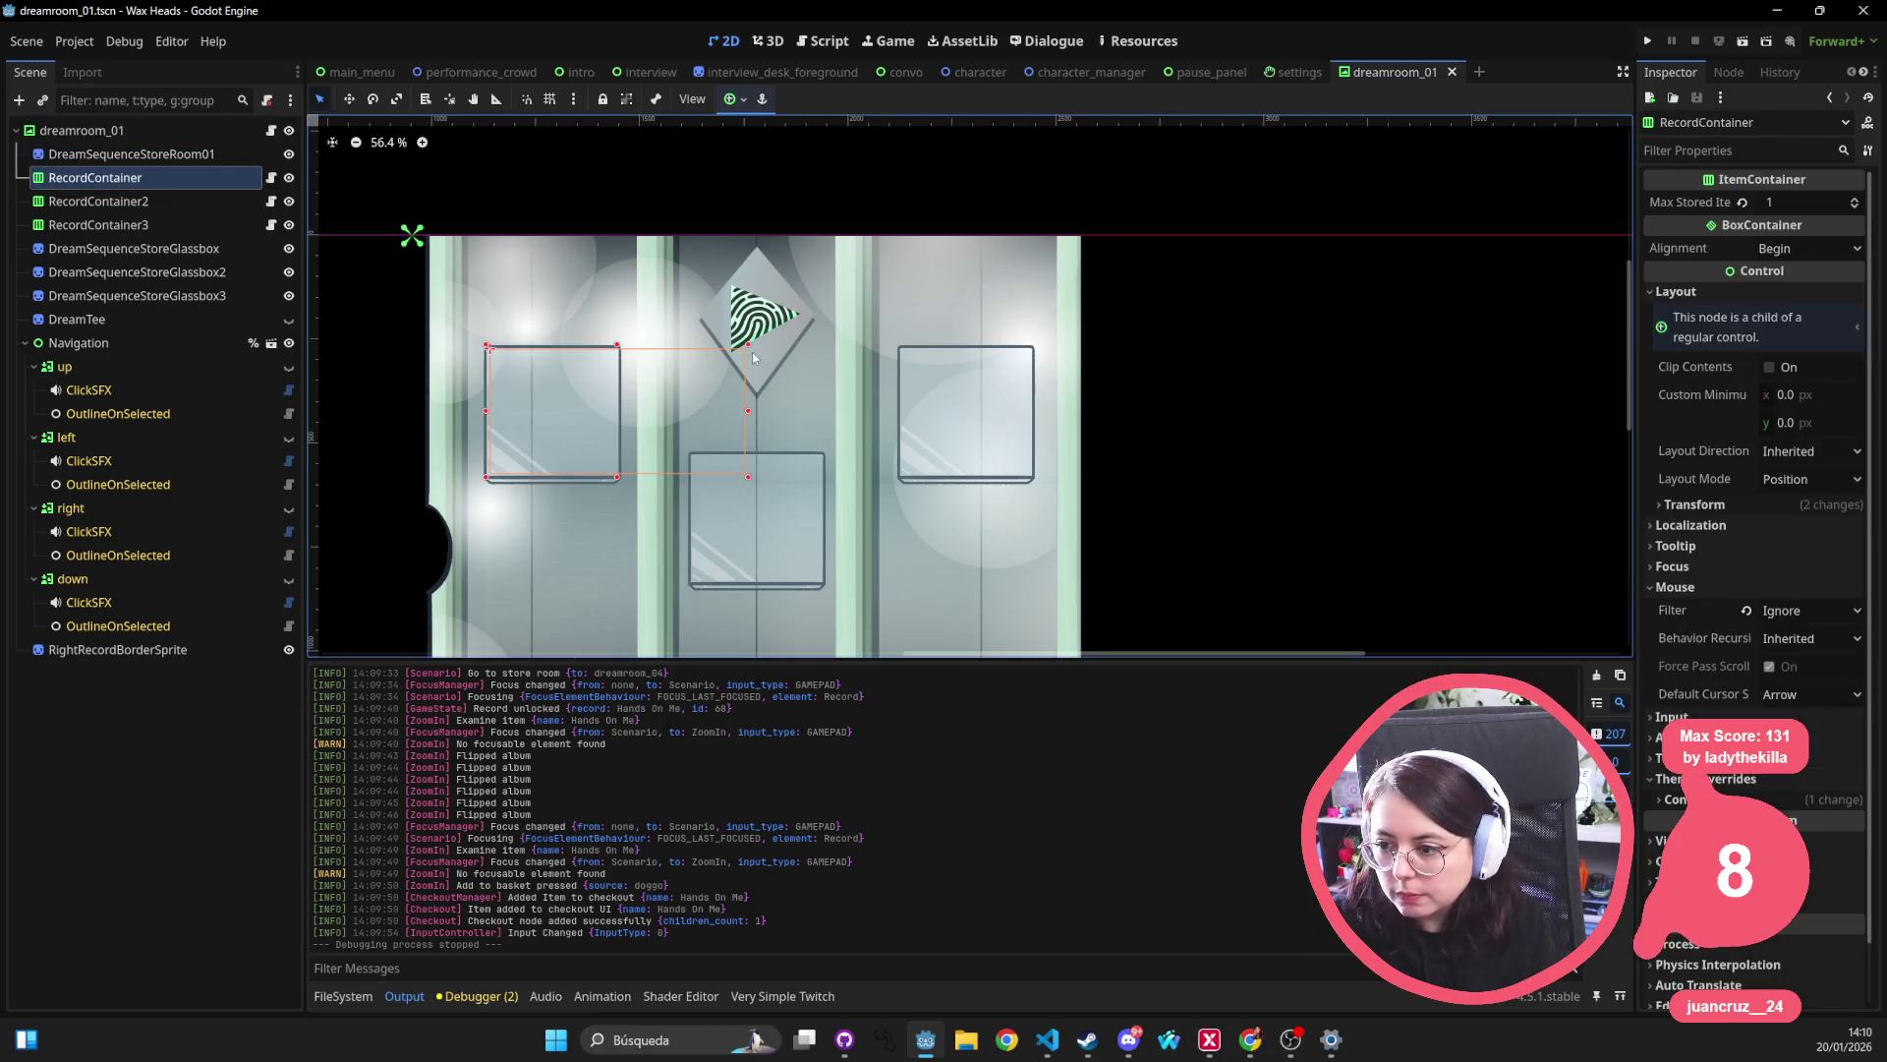
{"action": "left_click", "coordinate": [779, 318]}
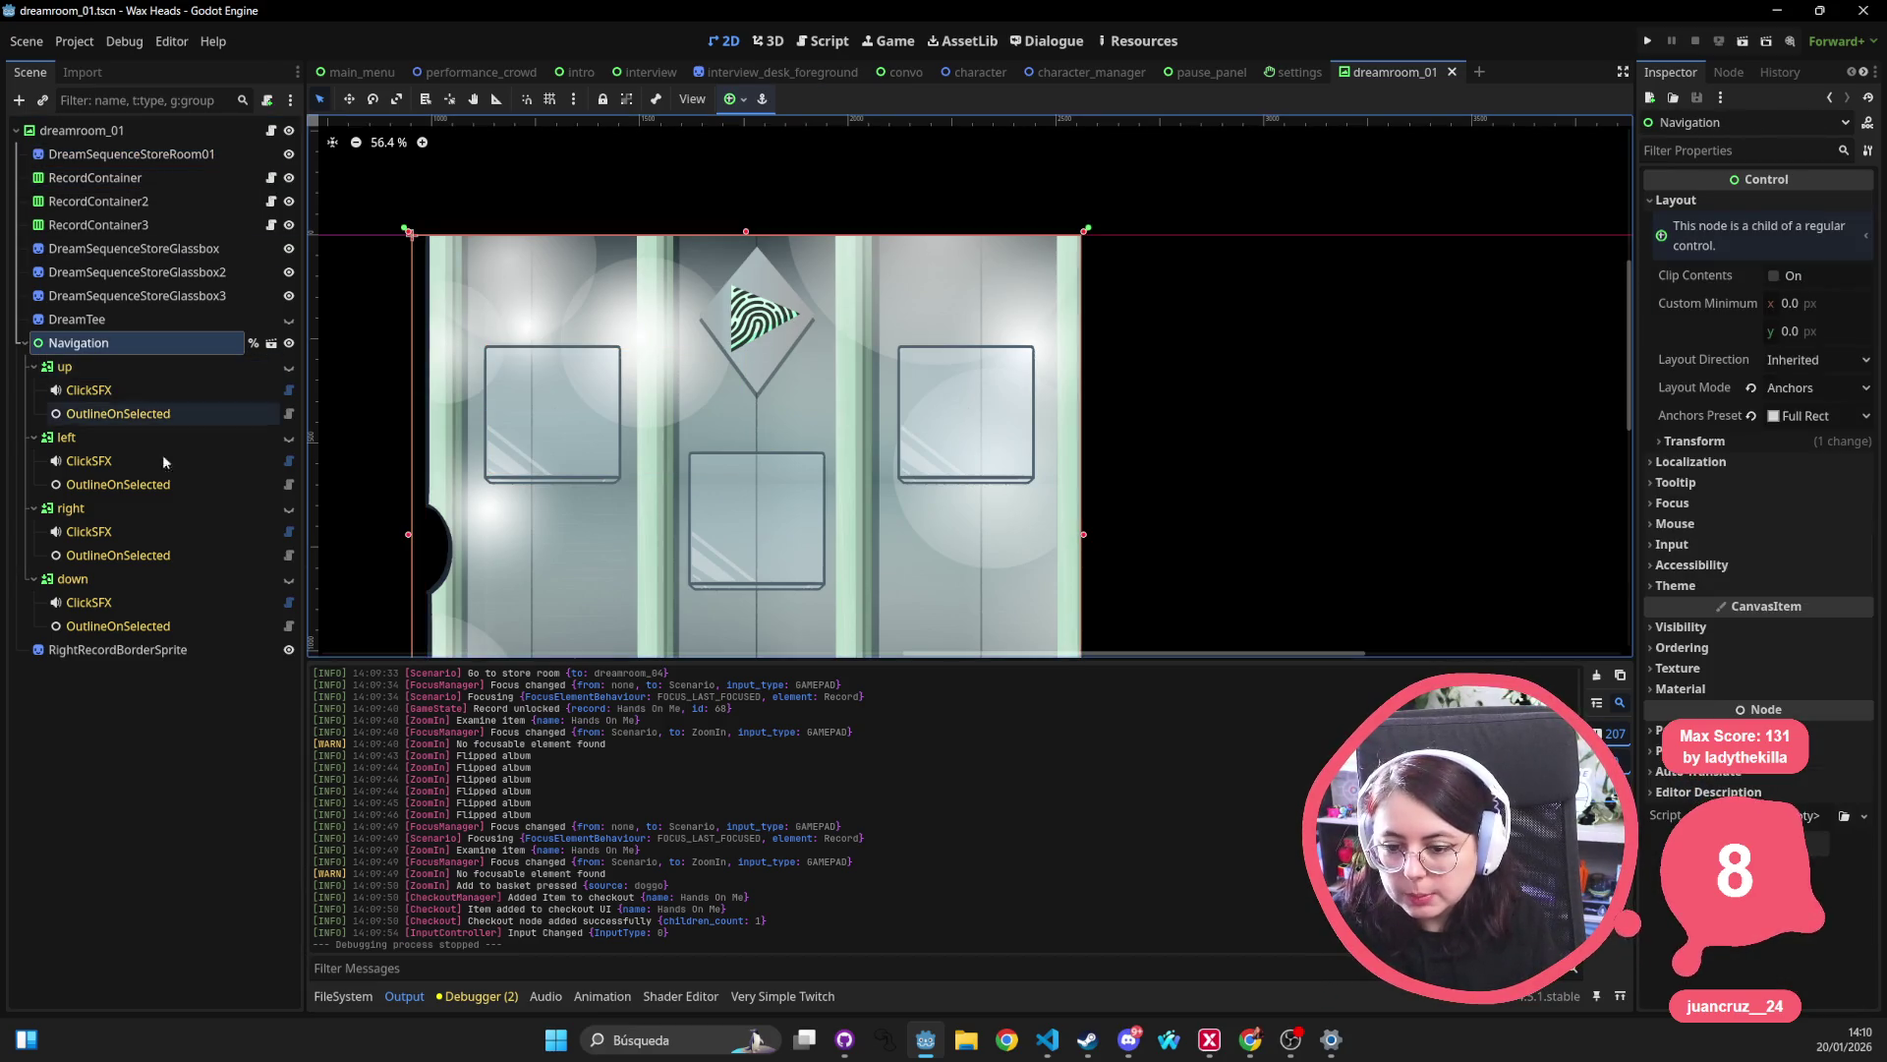
Inspect RightRecordBorderSprite, DreamTee, the three glass boxes and the three record containers.
{"action": "left_click", "coordinate": [147, 649]}
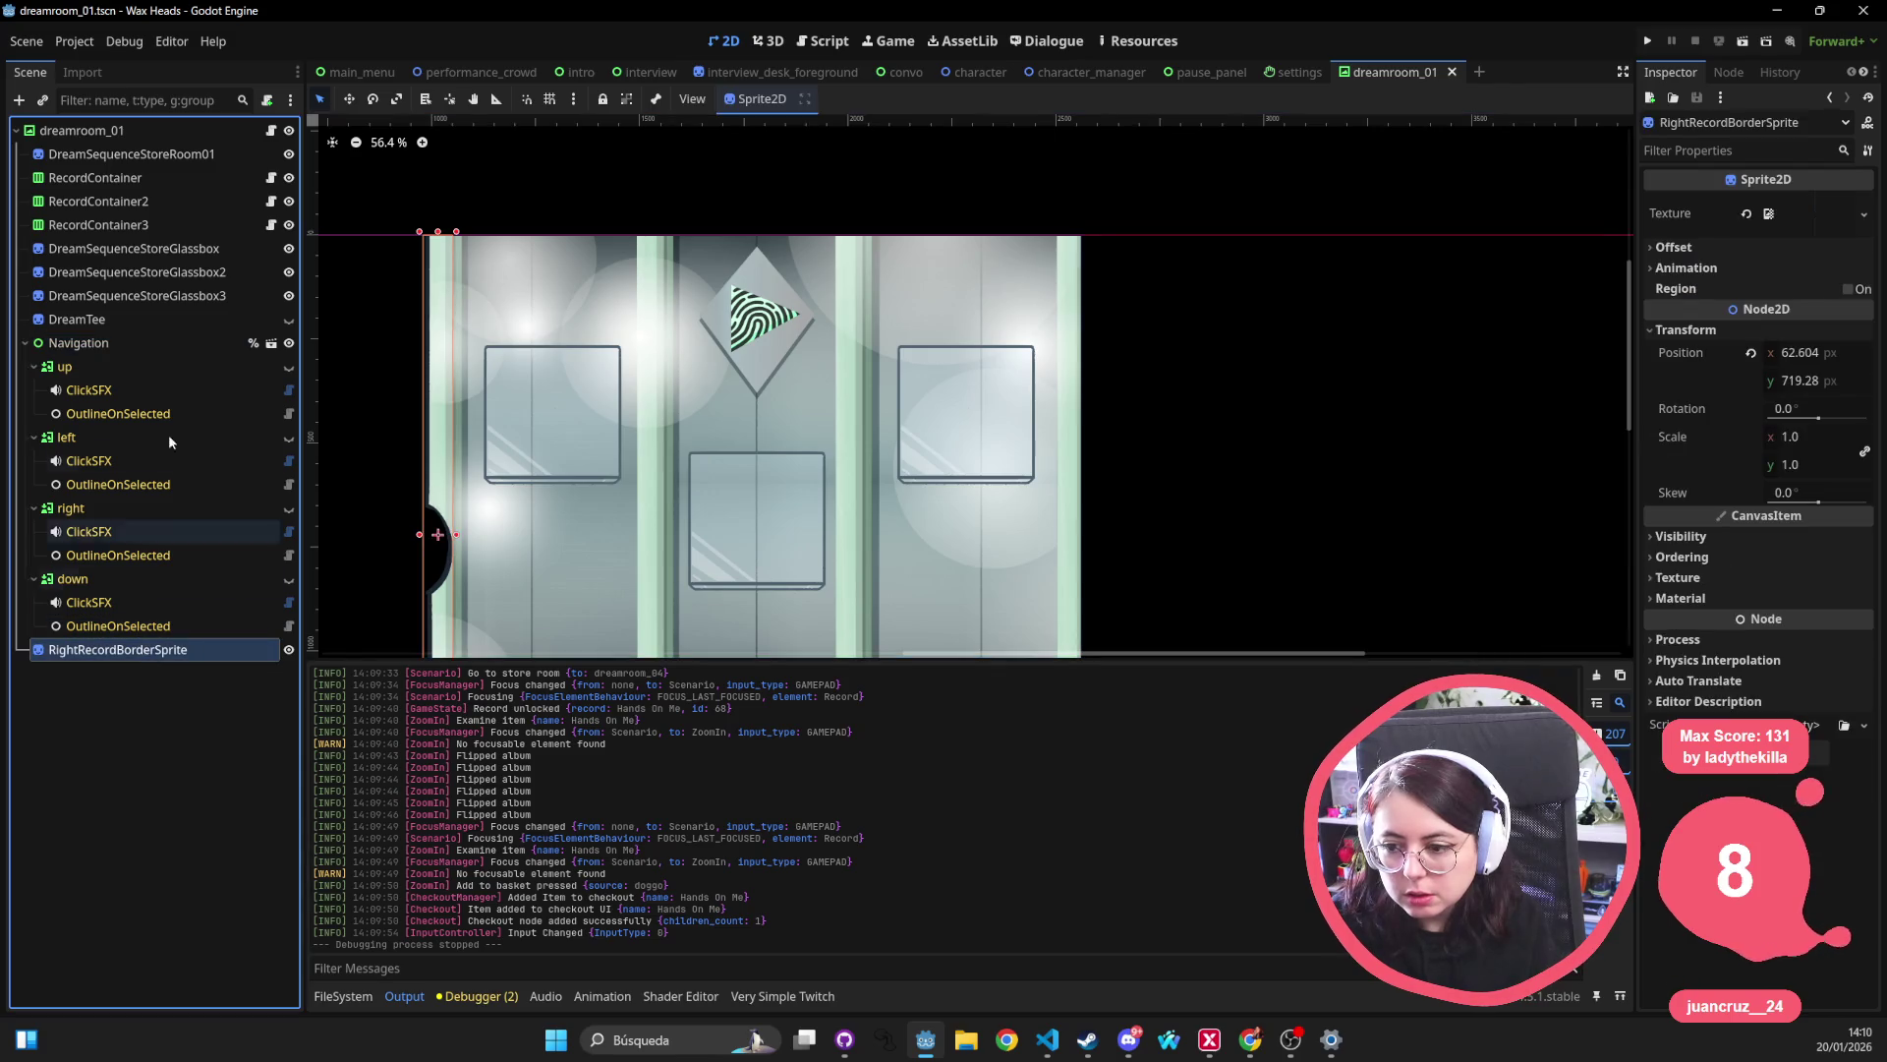
{"action": "left_click", "coordinate": [173, 320]}
{"action": "left_click", "coordinate": [175, 296]}
{"action": "left_click", "coordinate": [182, 272]}
{"action": "left_click", "coordinate": [186, 249]}
{"action": "left_click", "coordinate": [190, 226]}
{"action": "left_click", "coordinate": [190, 206]}
{"action": "left_click", "coordinate": [191, 186]}
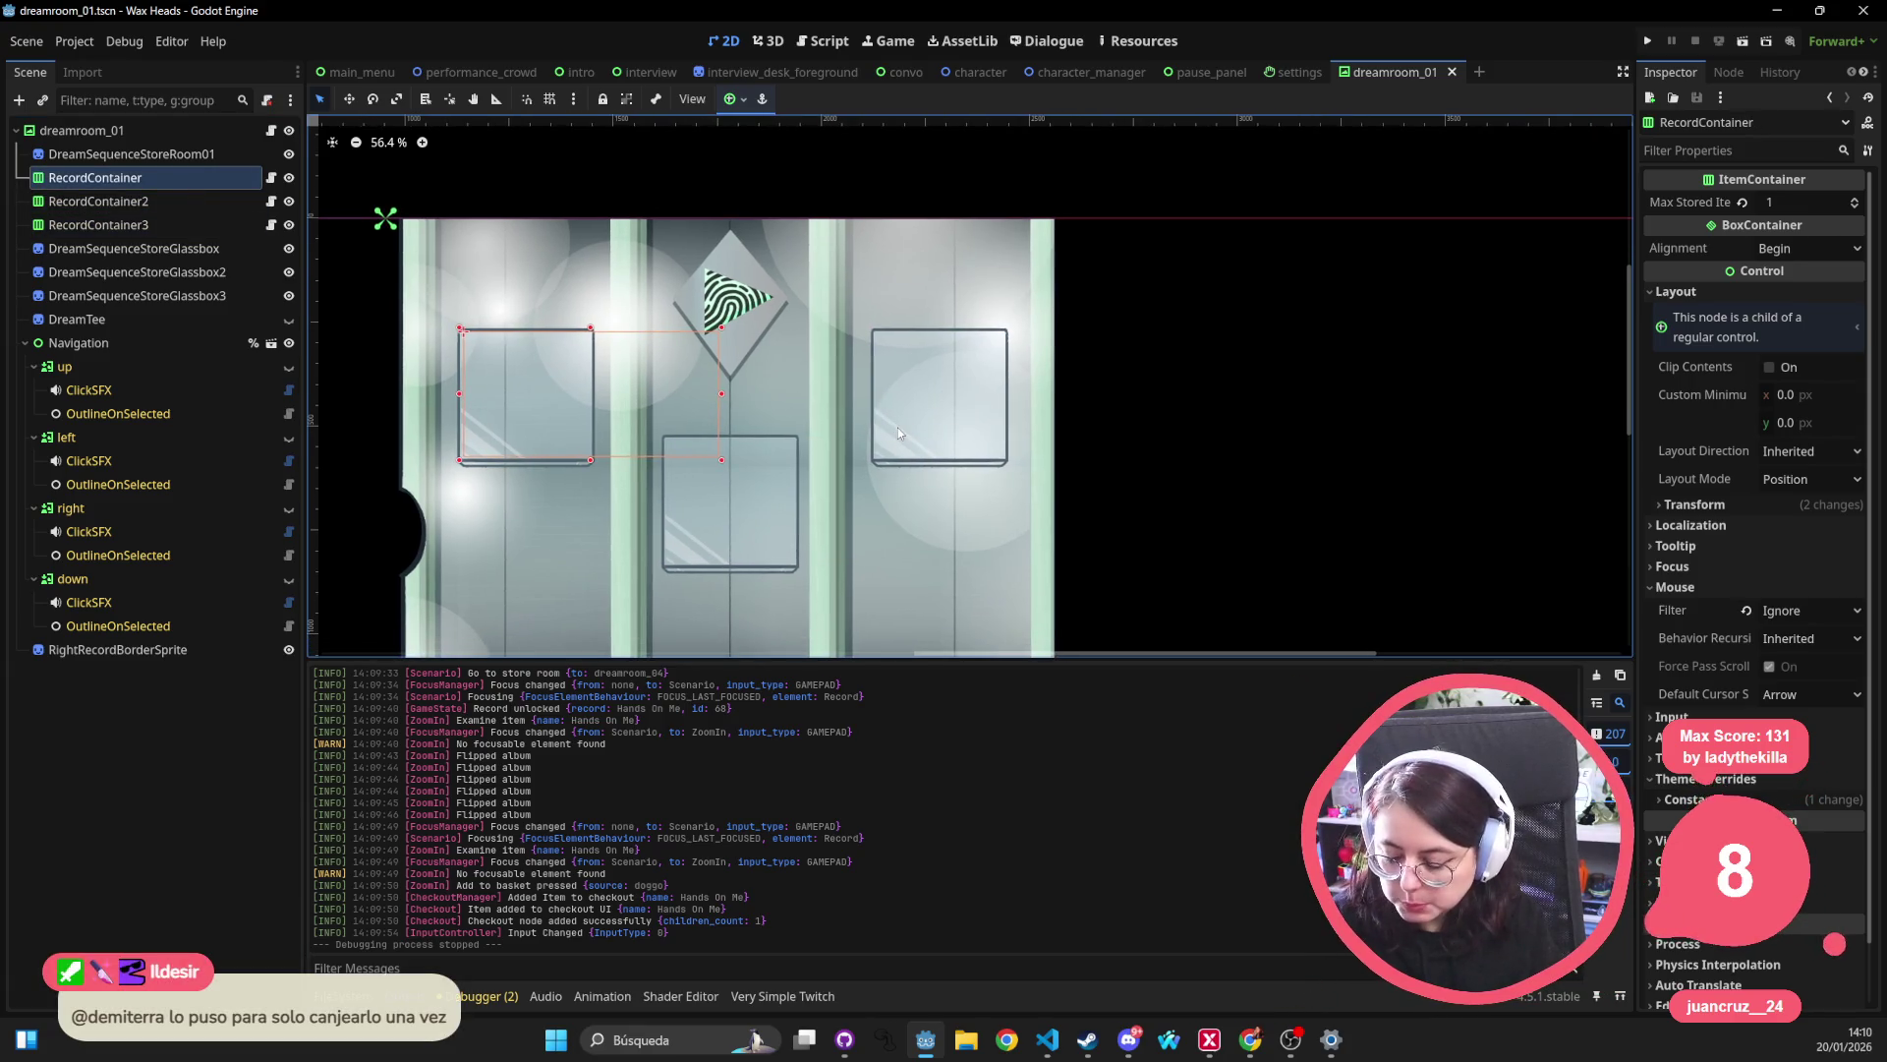
Open dreamroom_02 from a quick search for 'dream'.
{"action": "key", "text": "alt+shift+o"}
{"action": "type", "text": "dreamr"}
{"action": "key", "text": "Down"}
{"action": "key", "text": "Return"}
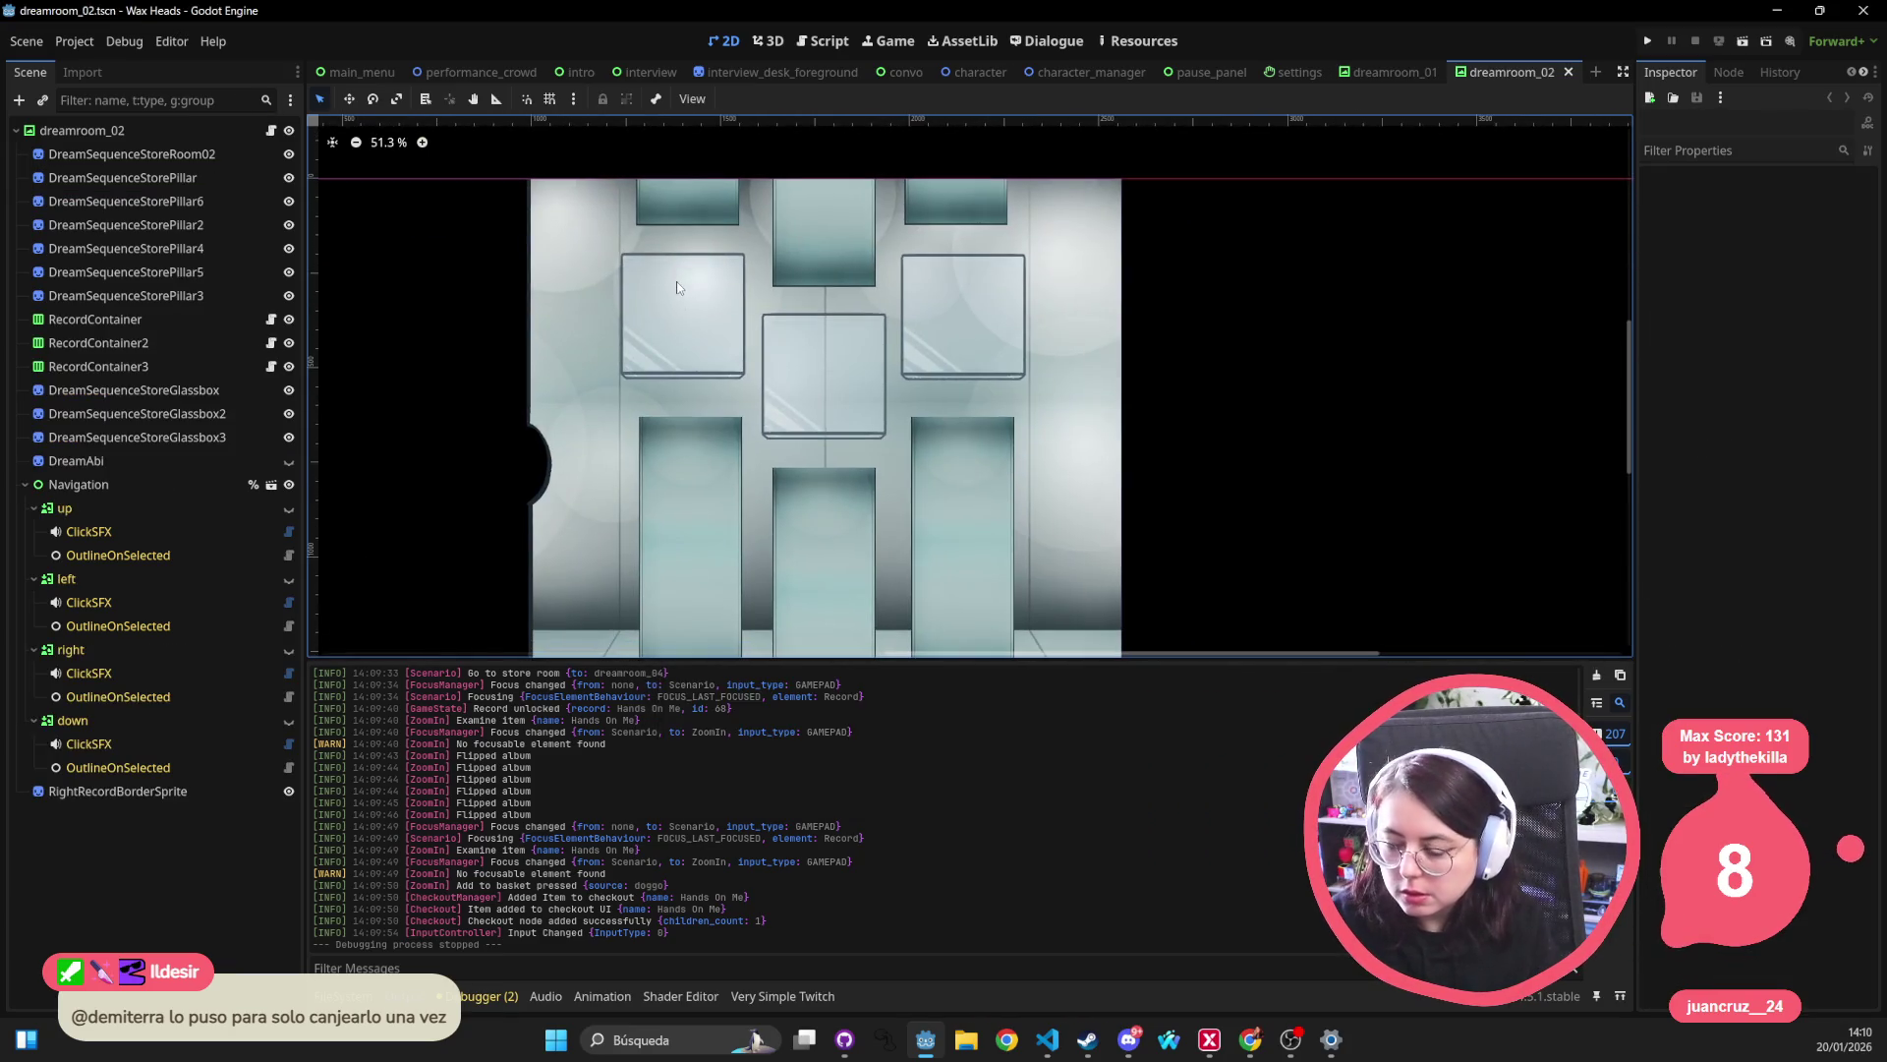
Open dreamroom_03 from a quick search for 'dream'.
{"action": "key", "text": "alt+shift+o"}
{"action": "type", "text": "dream"}
{"action": "key", "text": "Down"}
{"action": "key", "text": "Down"}
{"action": "key", "text": "Return"}
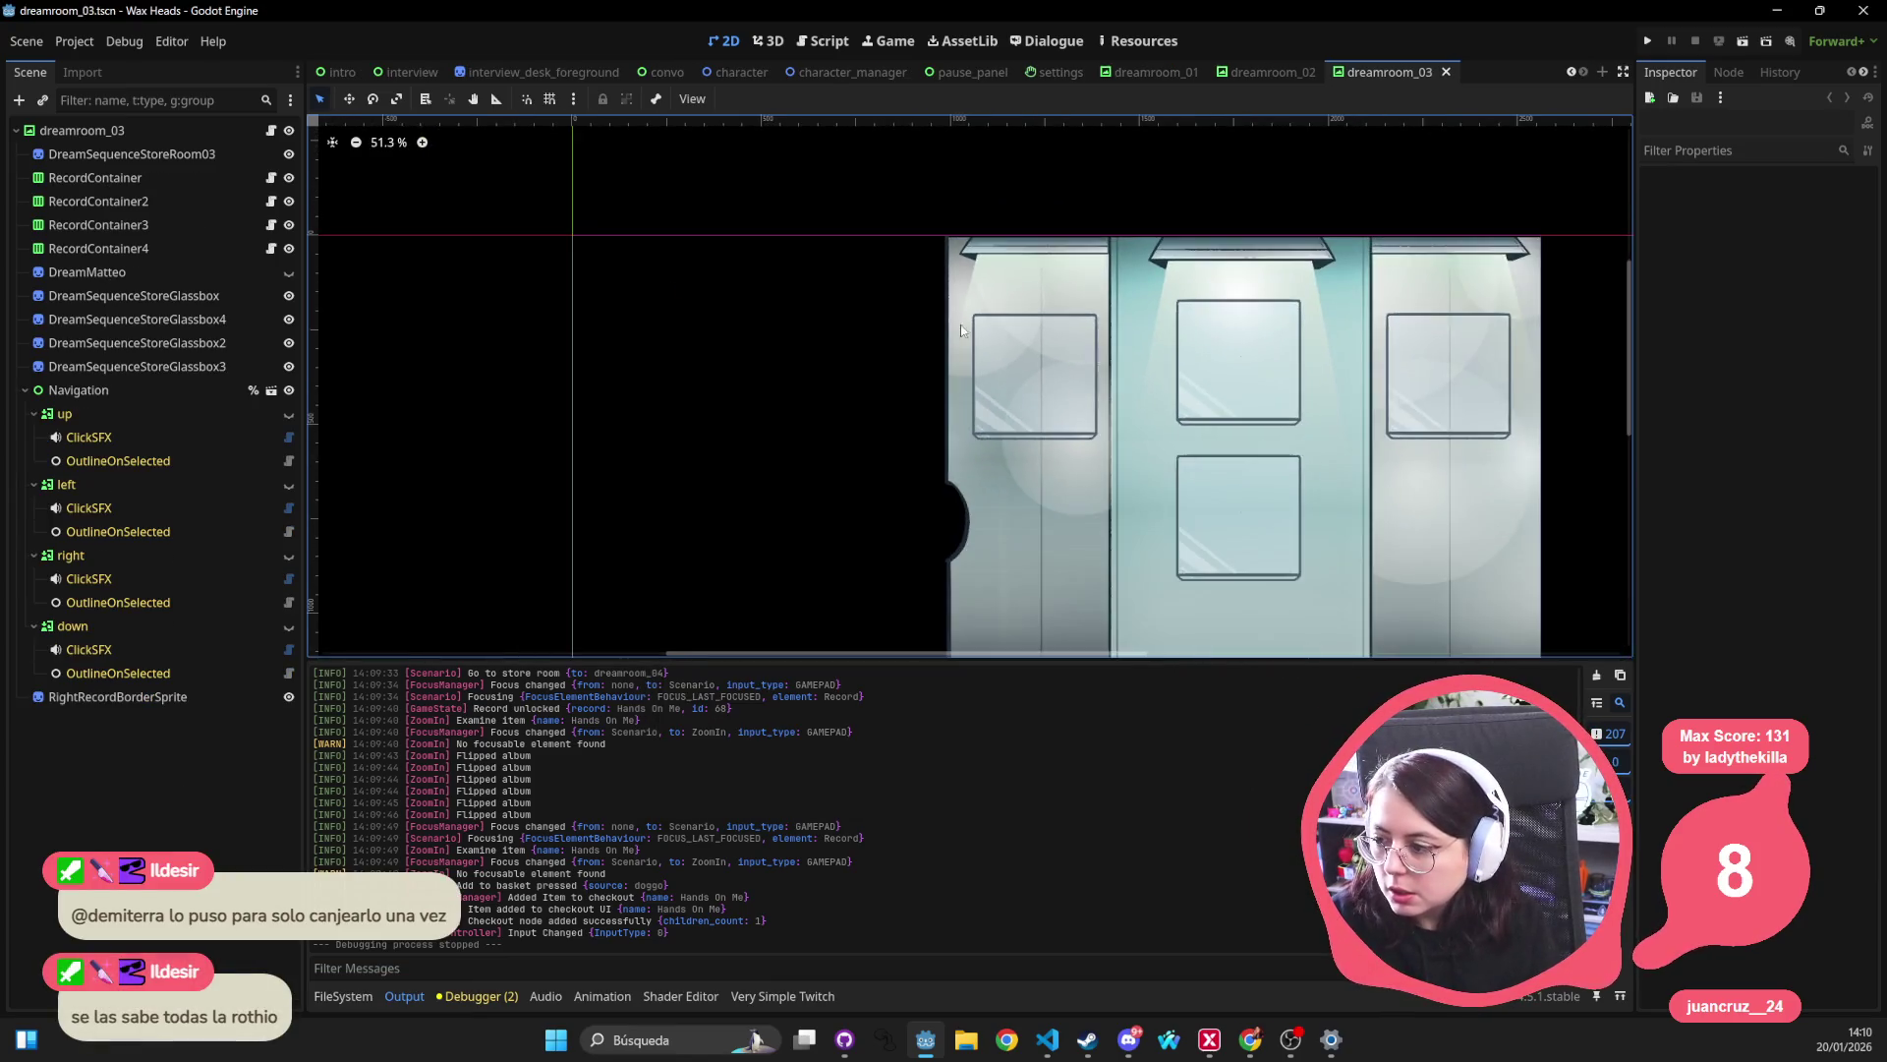
{"action": "scroll", "coordinate": [961, 329], "scroll_direction": "right", "scroll_amount": 5}
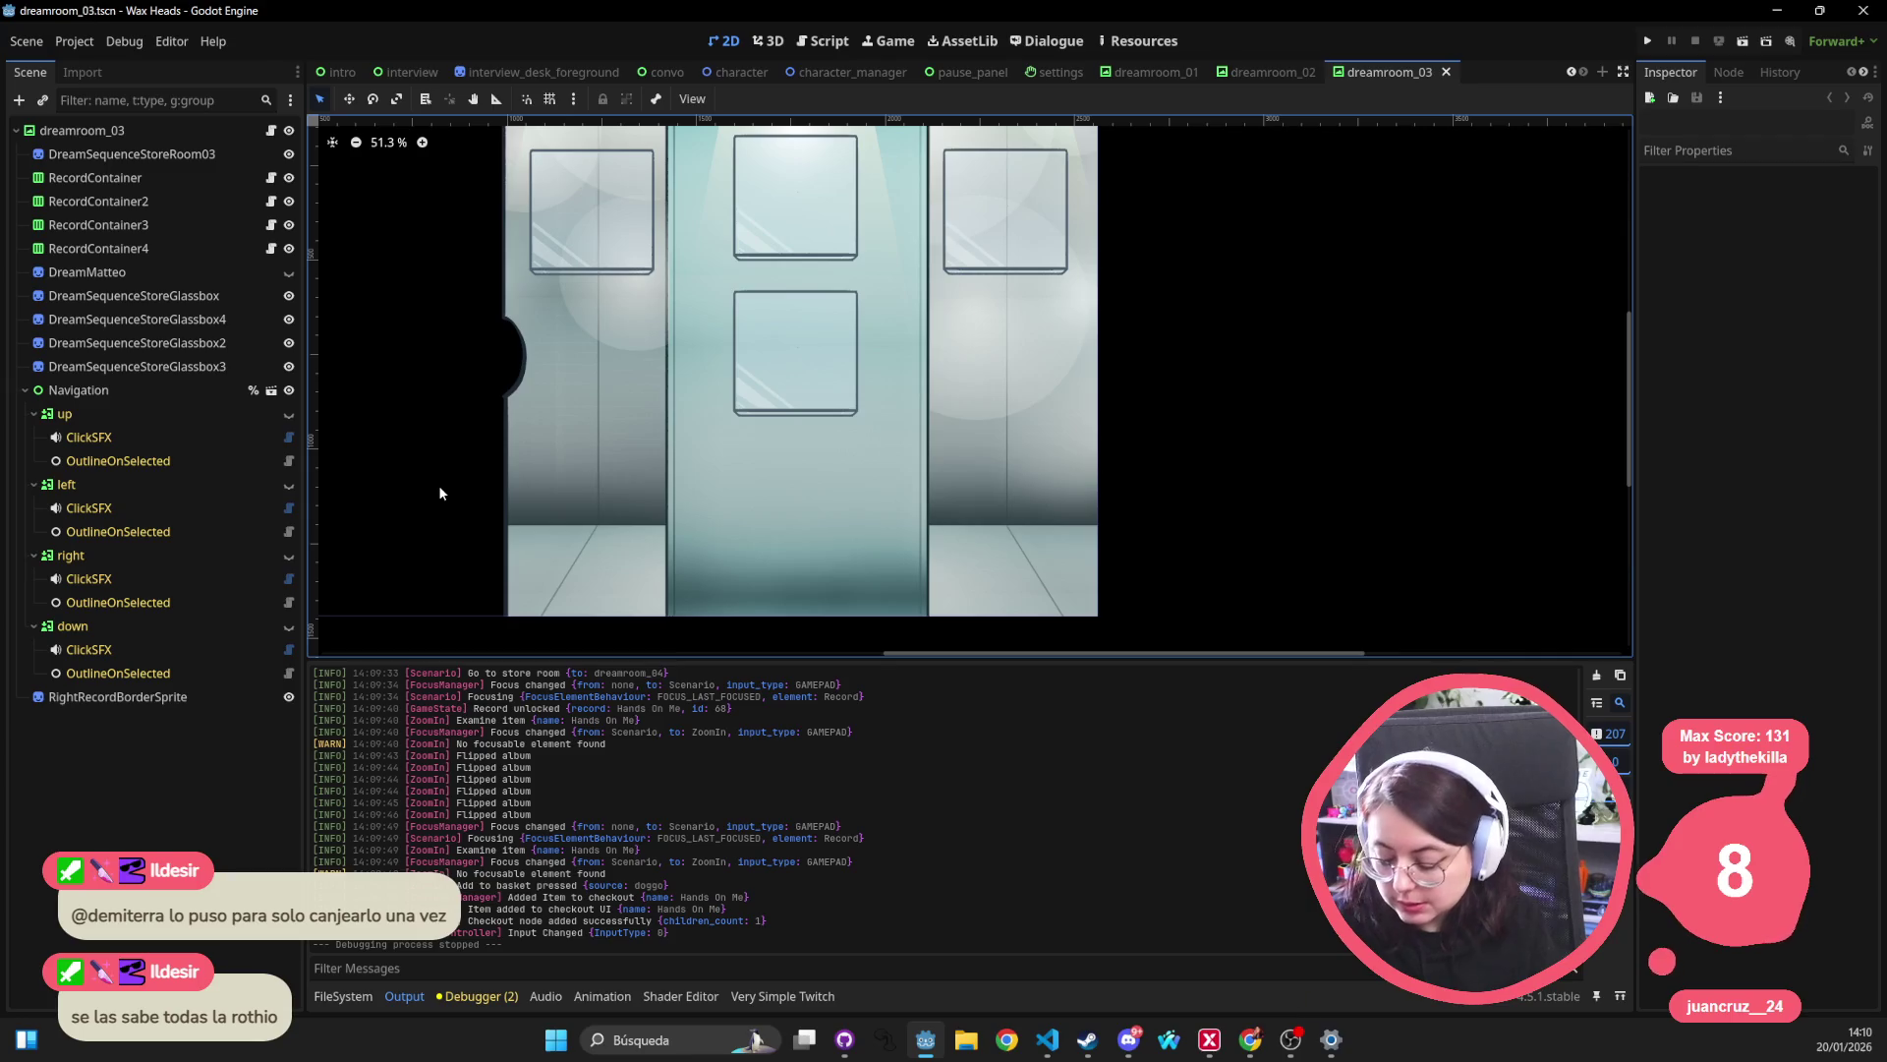
Open dreamroom_04 from a quick search for 'dream'.
{"action": "key", "text": "ctrl+shift+o"}
{"action": "type", "text": "dream"}
{"action": "key", "text": "Down"}
{"action": "key", "text": "Down"}
{"action": "key", "text": "Down"}
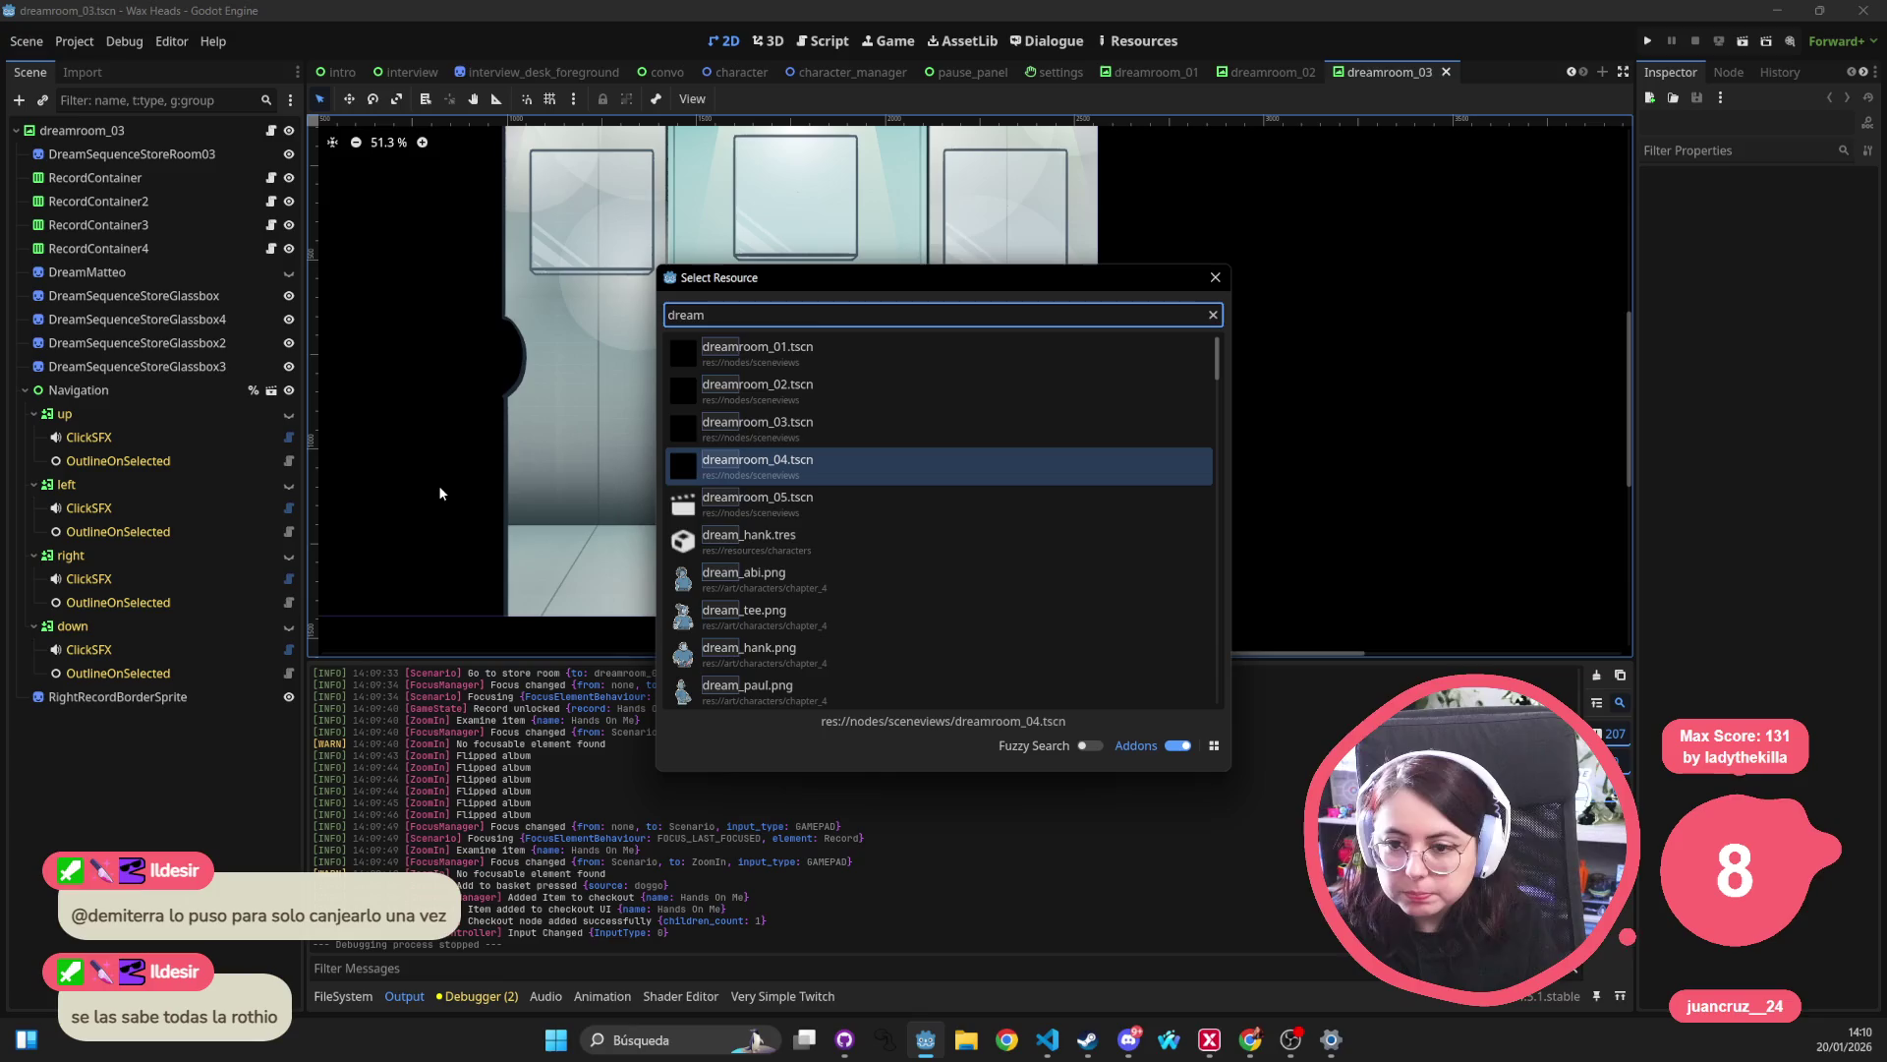
{"action": "key", "text": "Return"}
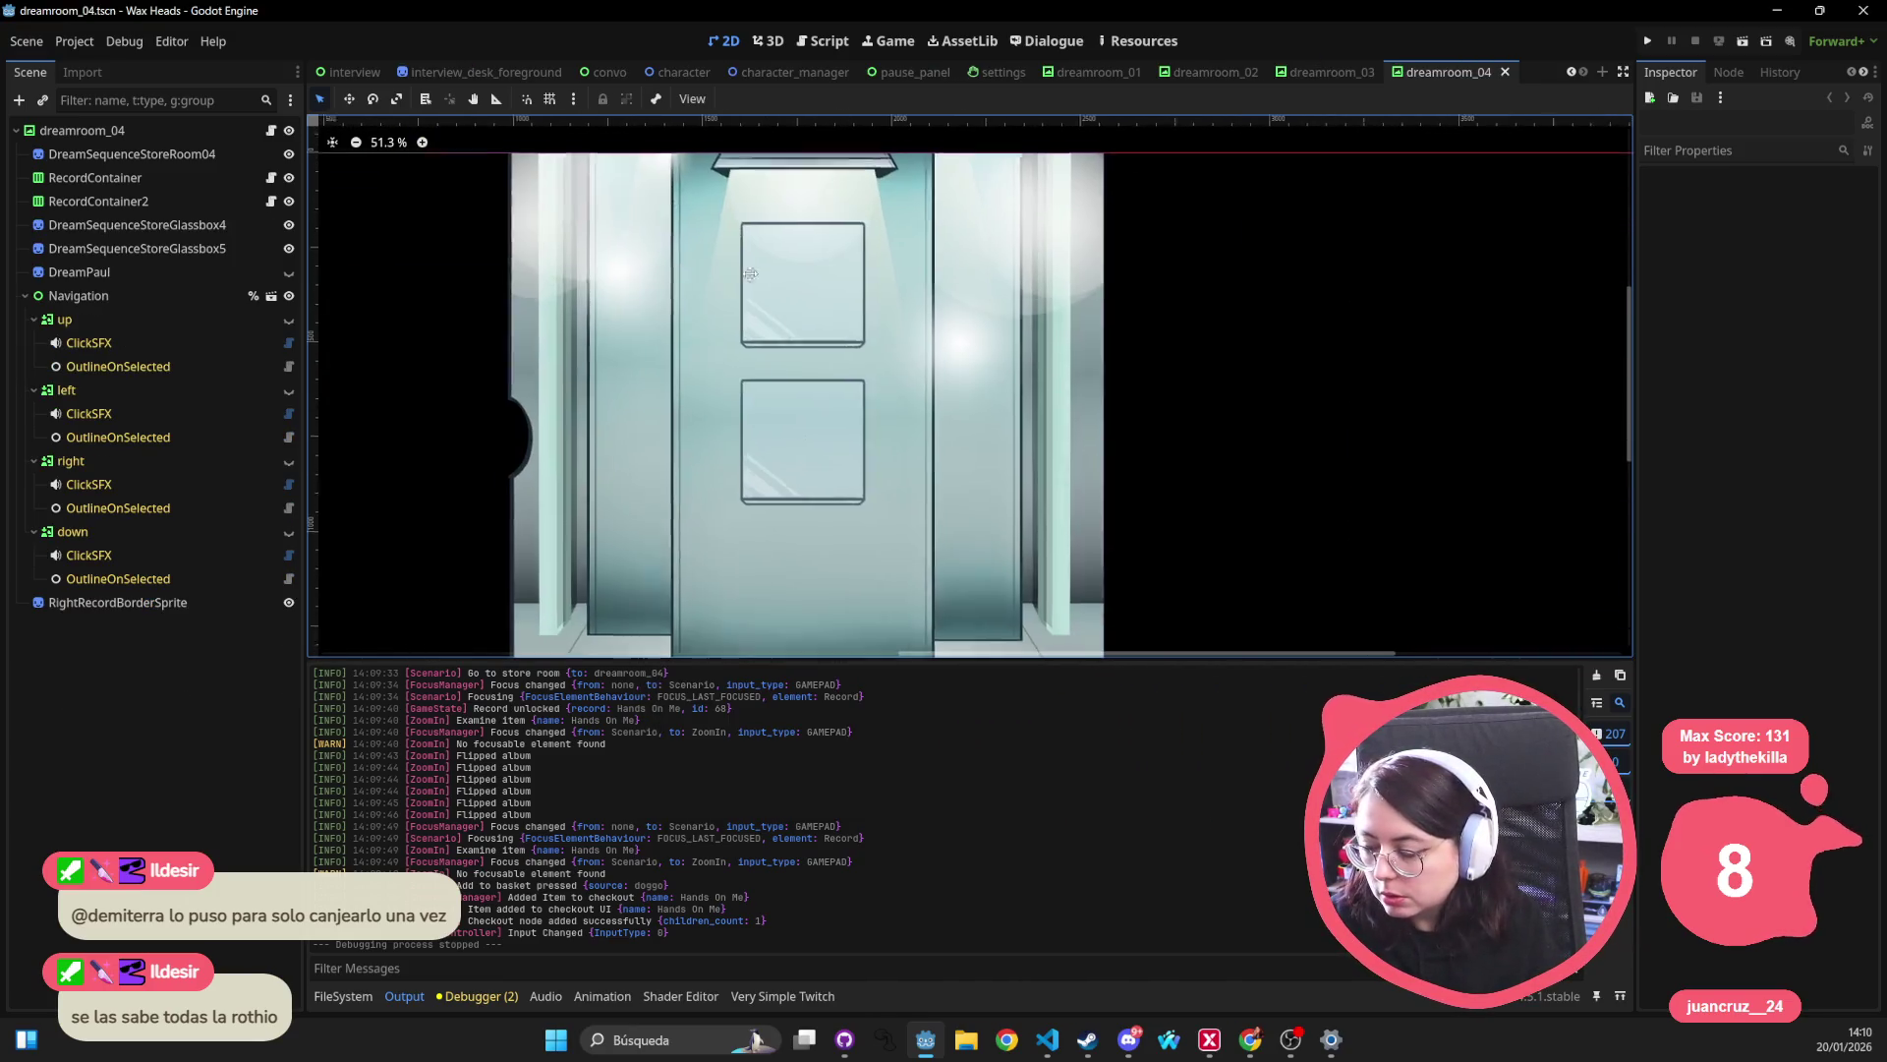
Open dreamroom_05 from a quick search for 'dreamroom'.
{"action": "key", "text": "ctrl+shift+o"}
{"action": "type", "text": "dream"}
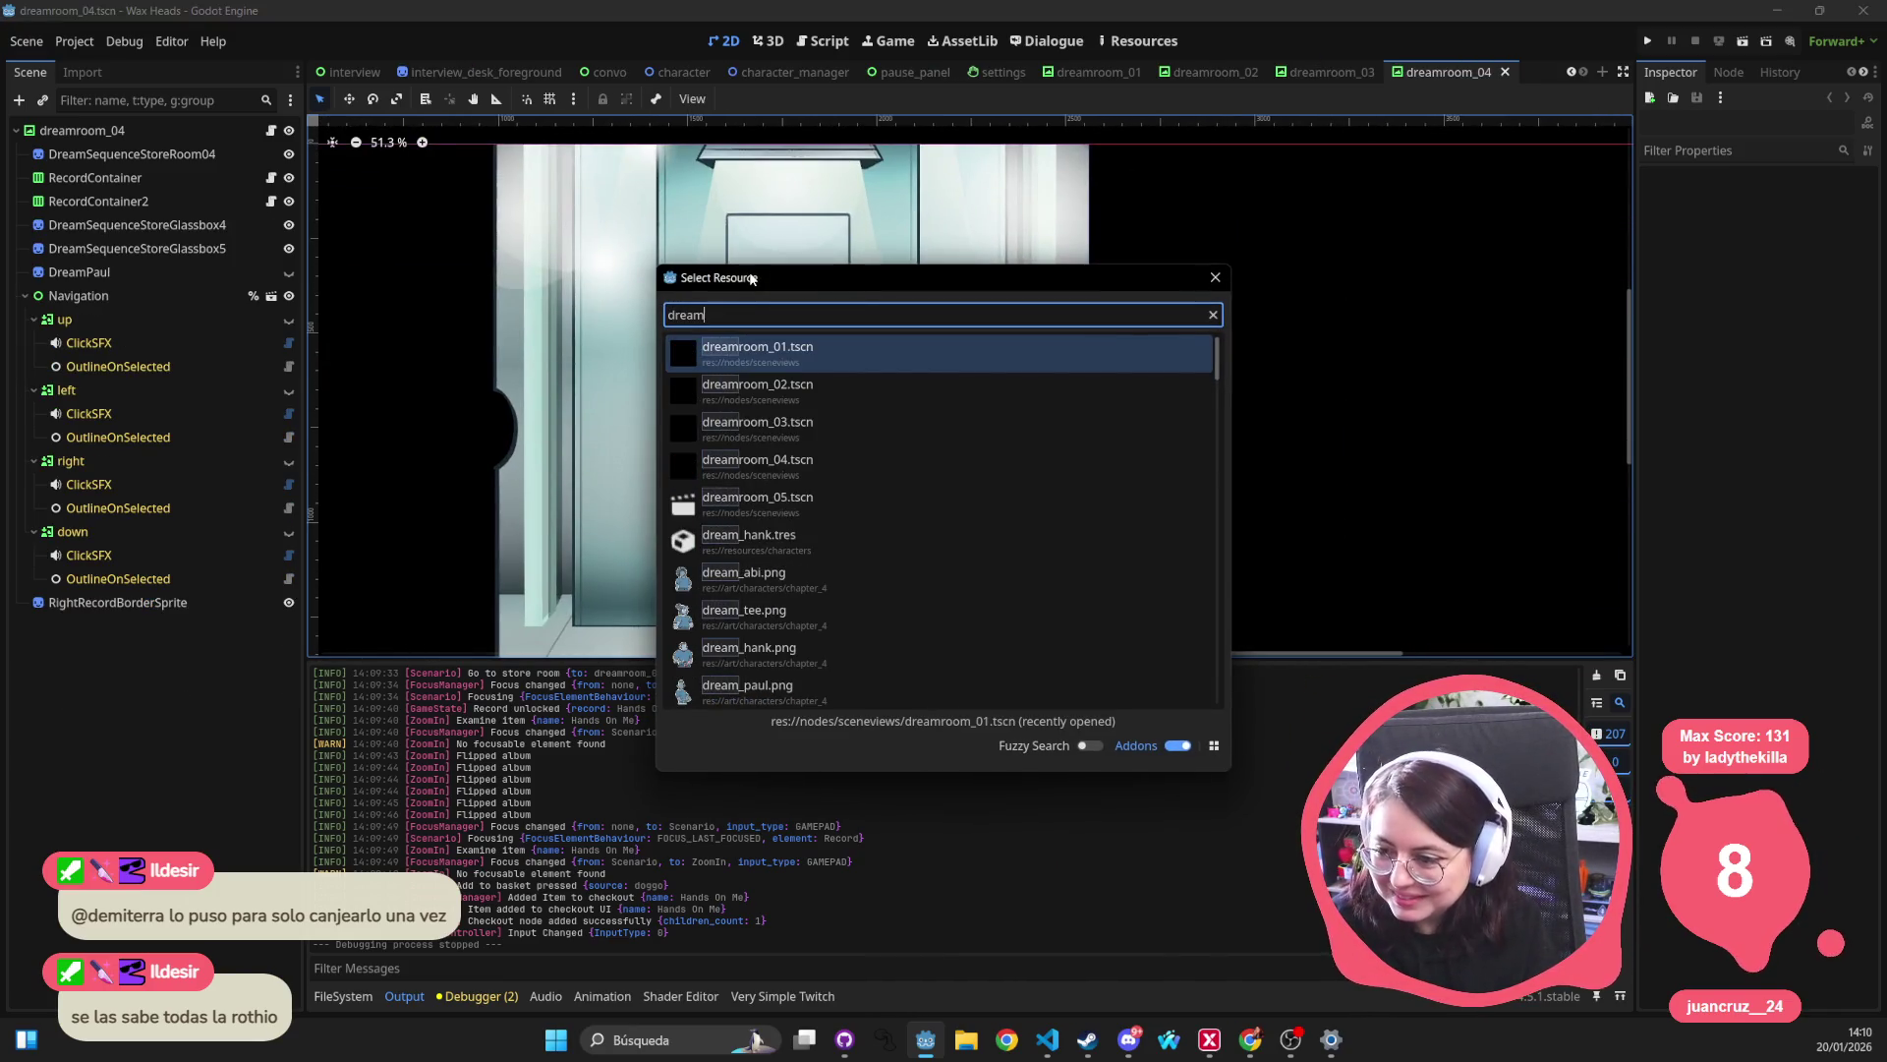
{"action": "key", "text": "Down"}
{"action": "key", "text": "Down"}
{"action": "key", "text": "Down"}
{"action": "type", "text": "room"}
{"action": "key", "text": "Down"}
{"action": "key", "text": "Down"}
{"action": "key", "text": "Down"}
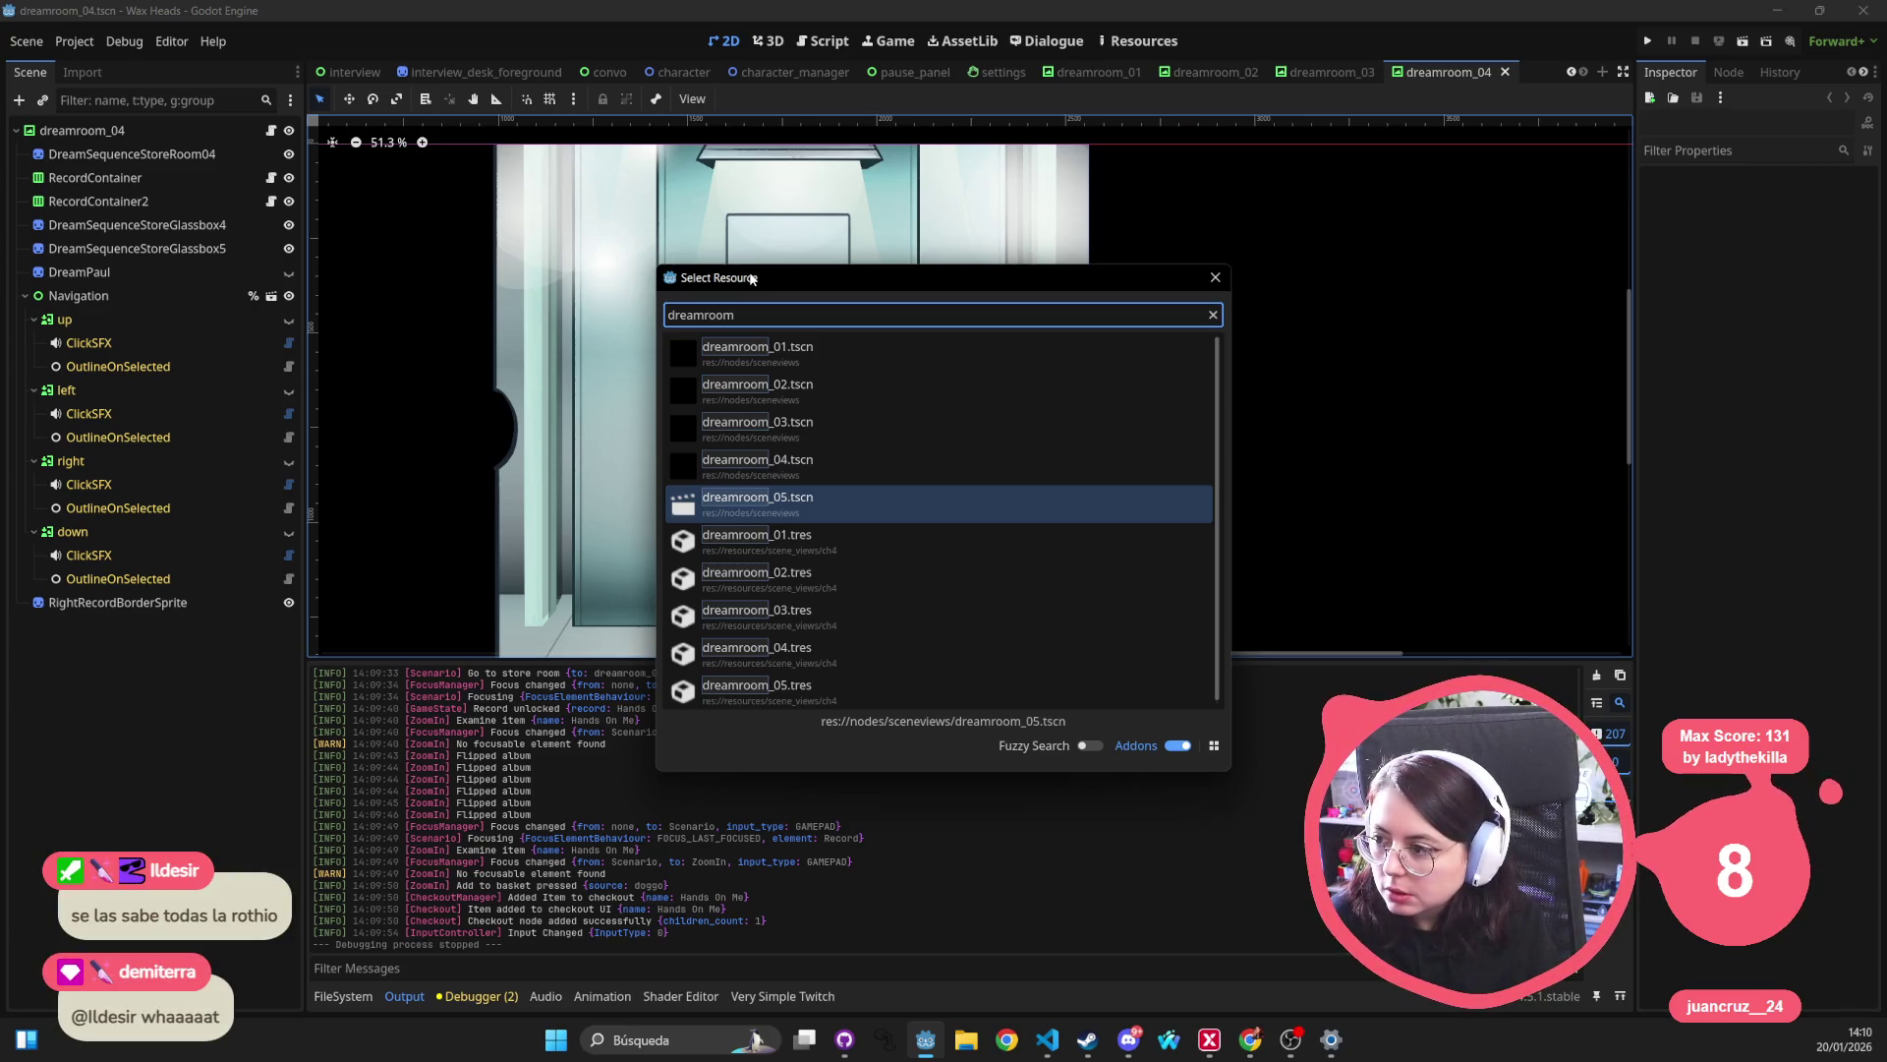
{"action": "key", "text": "Return"}
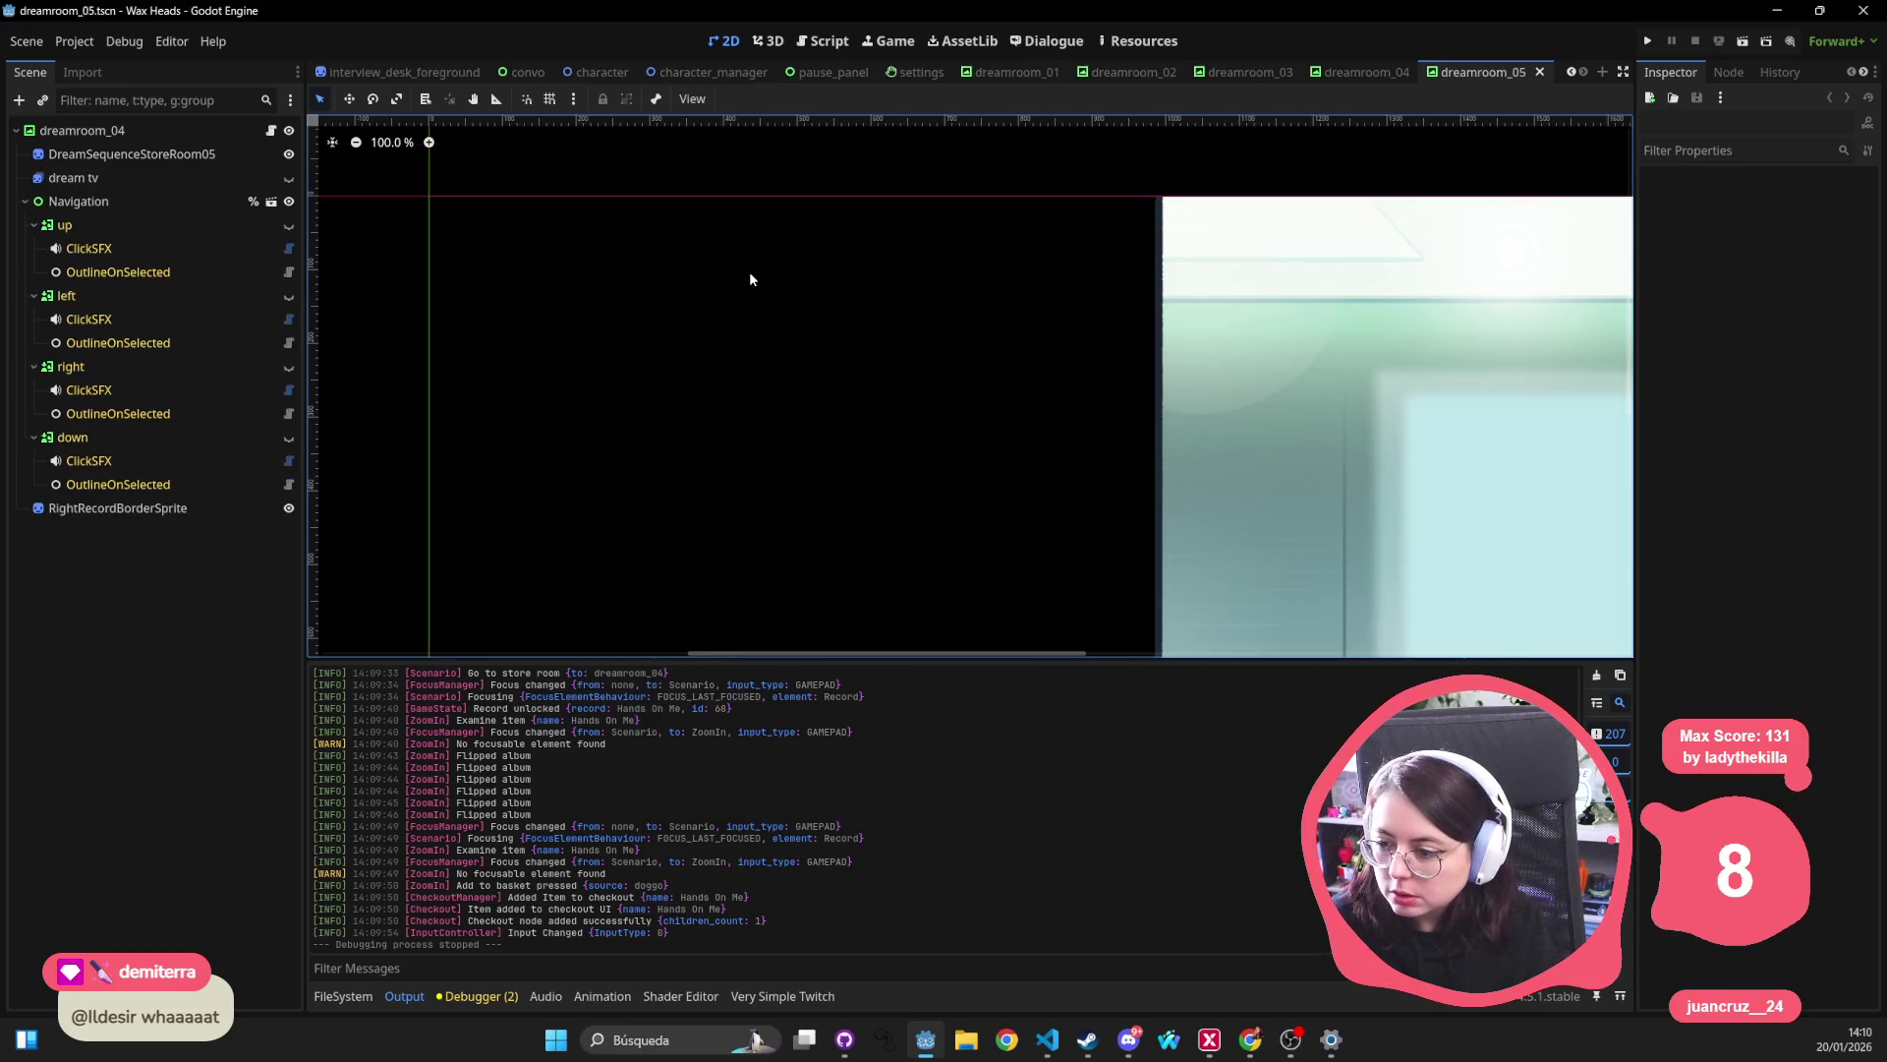
In dreamroom_05, select the Navigation, dream tv, DreamSequenceStoreRoom05 and RightRecordBorderSprite nodes.
{"action": "scroll", "coordinate": [767, 275], "scroll_direction": "down", "scroll_amount": 8}
{"action": "left_click", "coordinate": [1109, 432]}
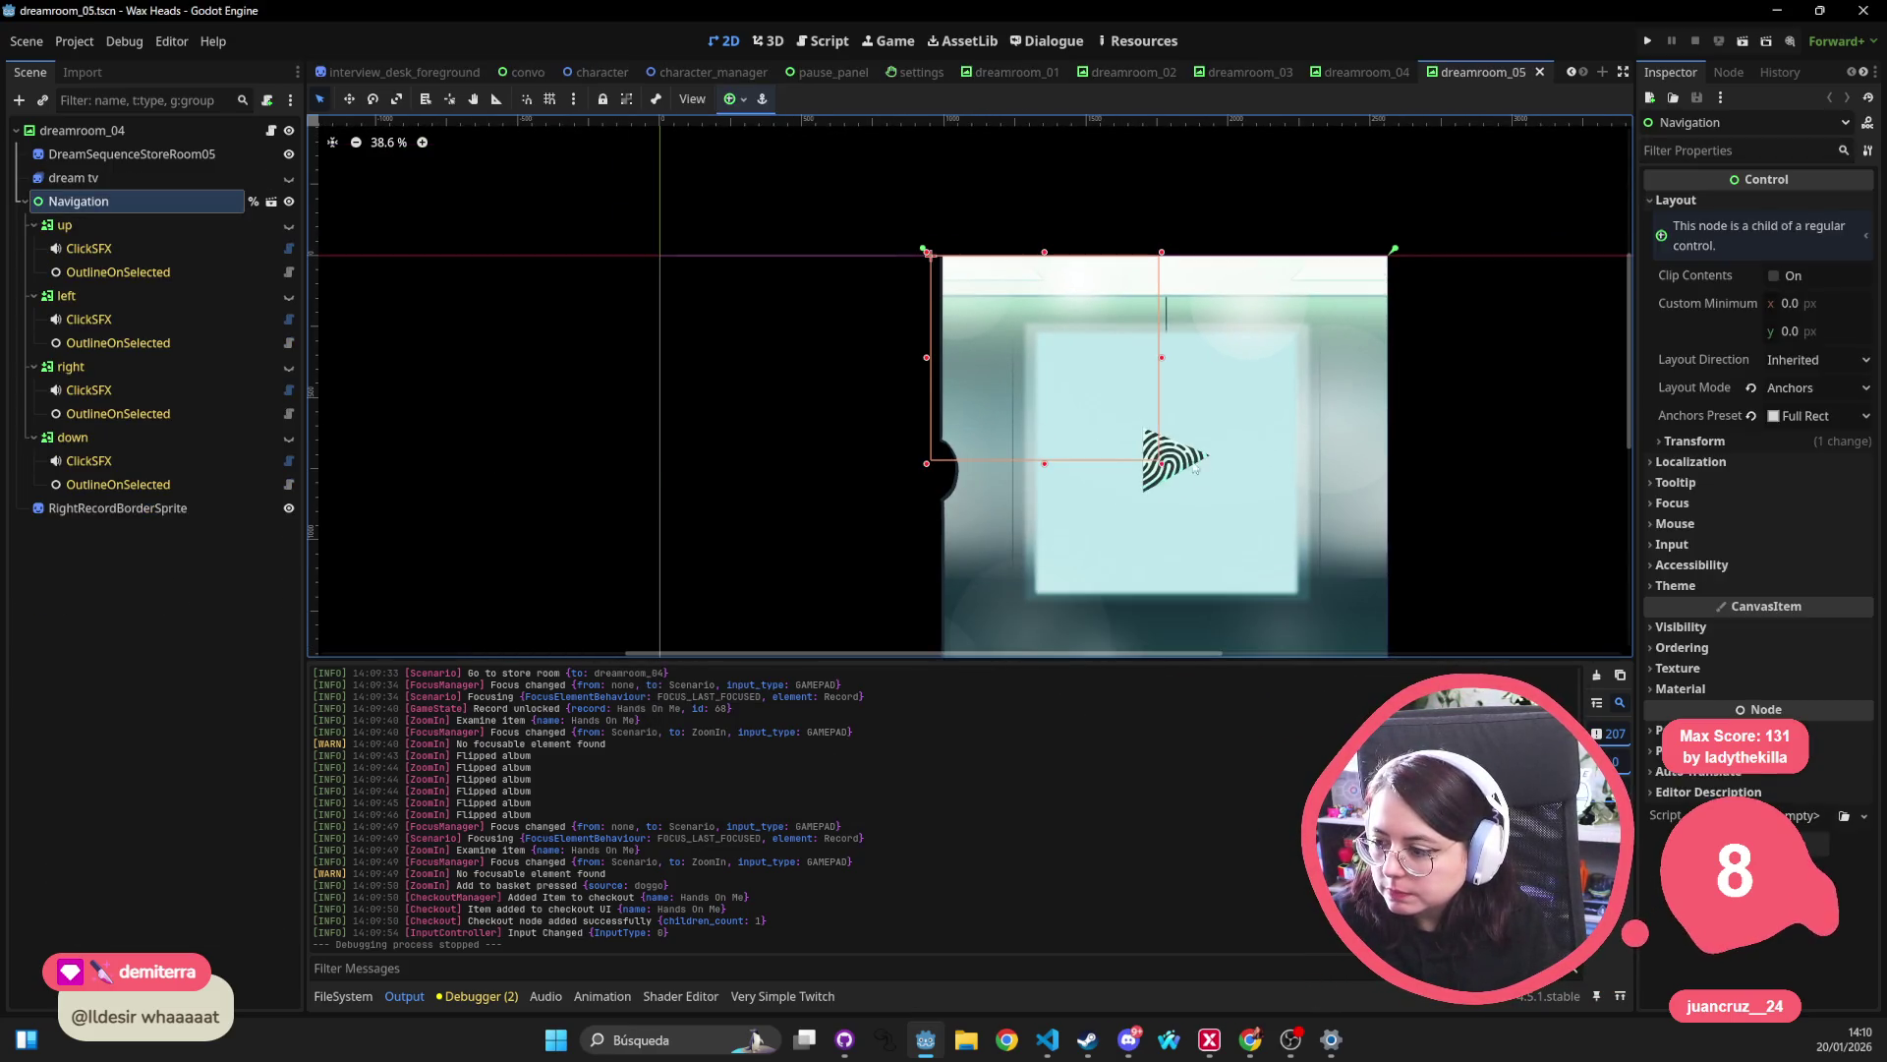
{"action": "scroll", "coordinate": [1194, 470], "scroll_direction": "down", "scroll_amount": 2}
{"action": "left_click", "coordinate": [73, 176]}
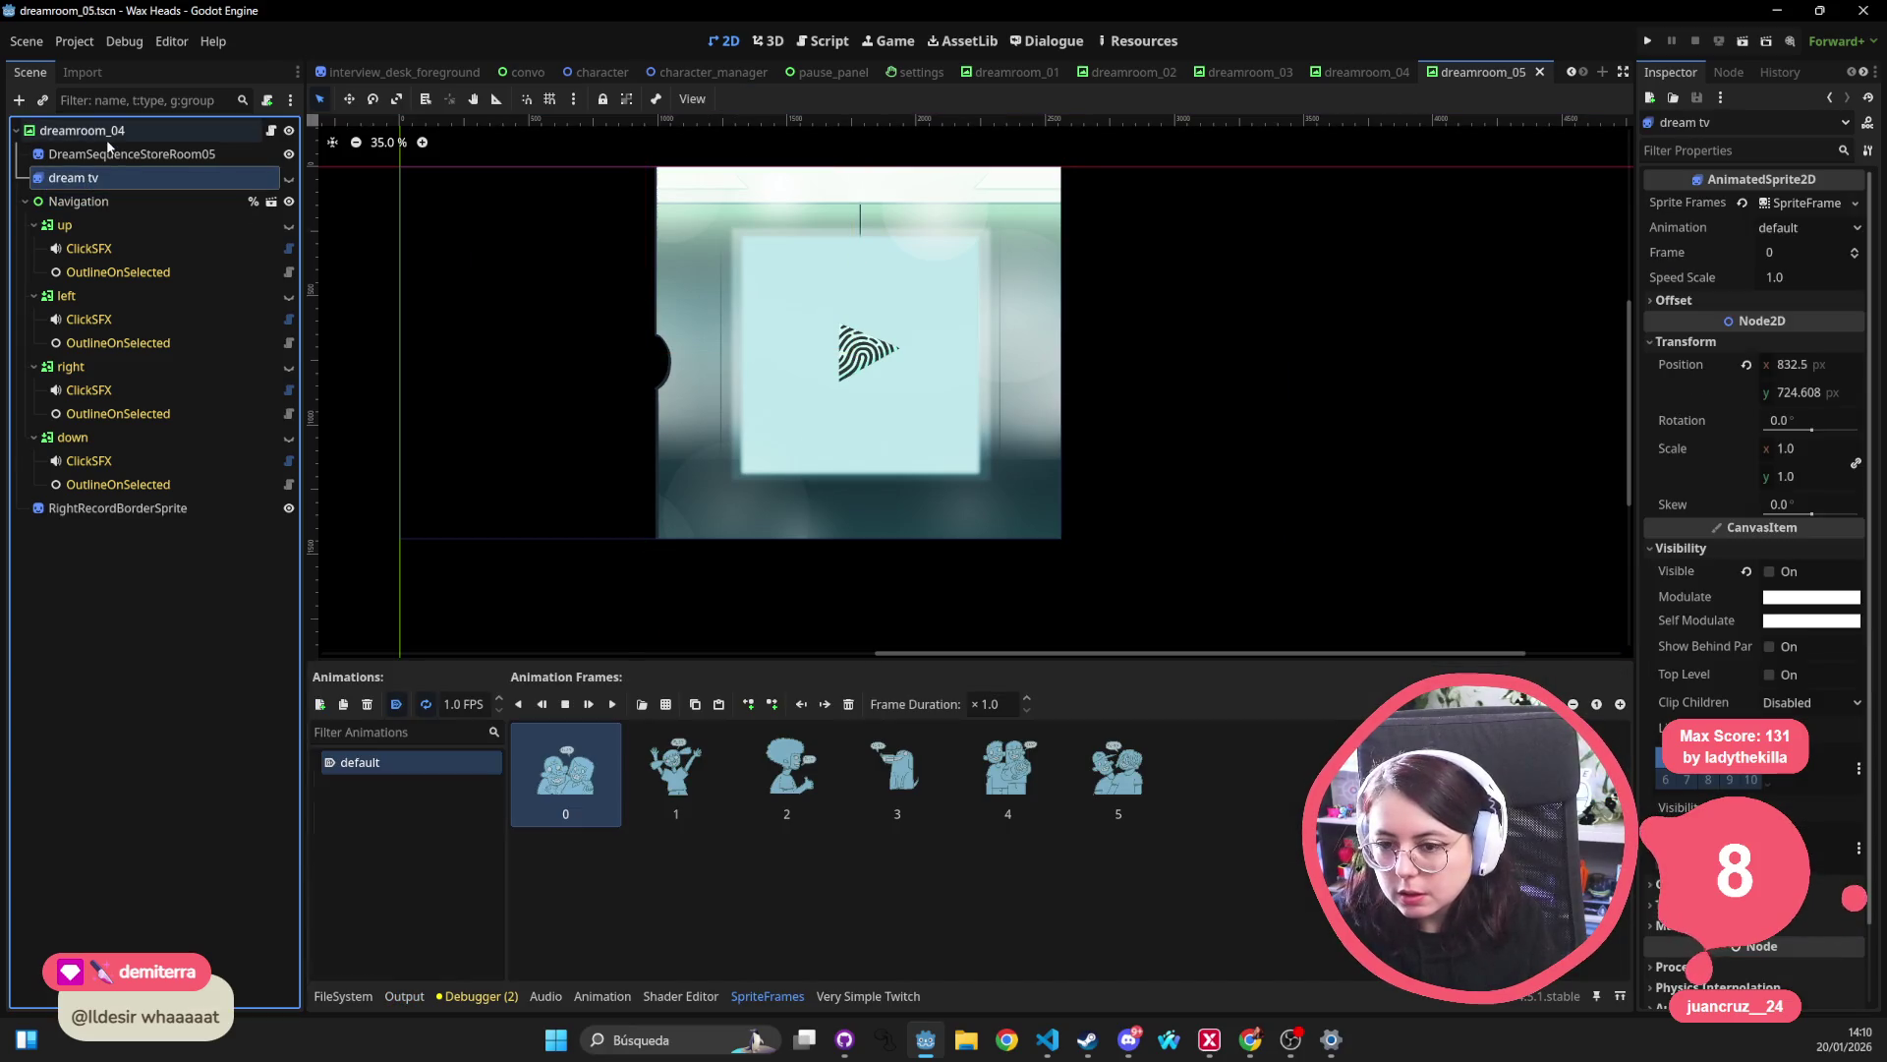
{"action": "left_click", "coordinate": [108, 152]}
{"action": "left_click", "coordinate": [109, 512]}
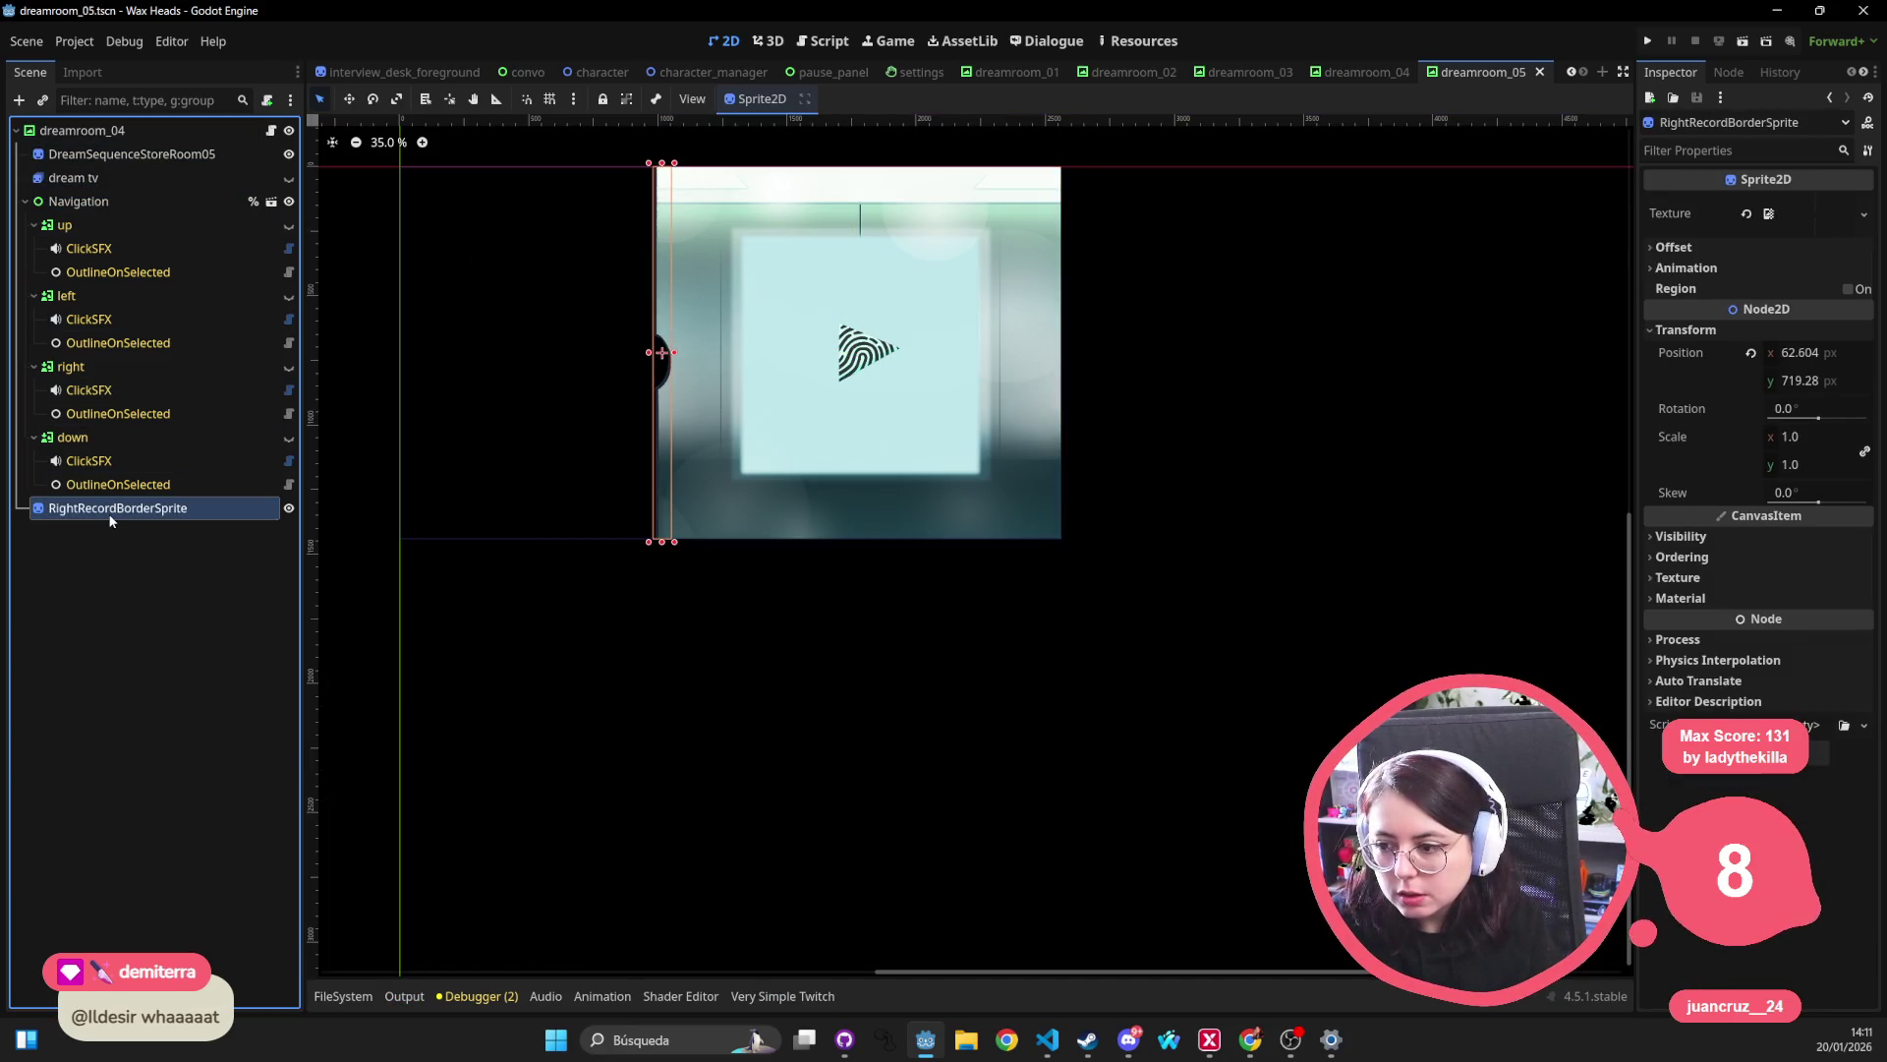
{"action": "left_click", "coordinate": [148, 177]}
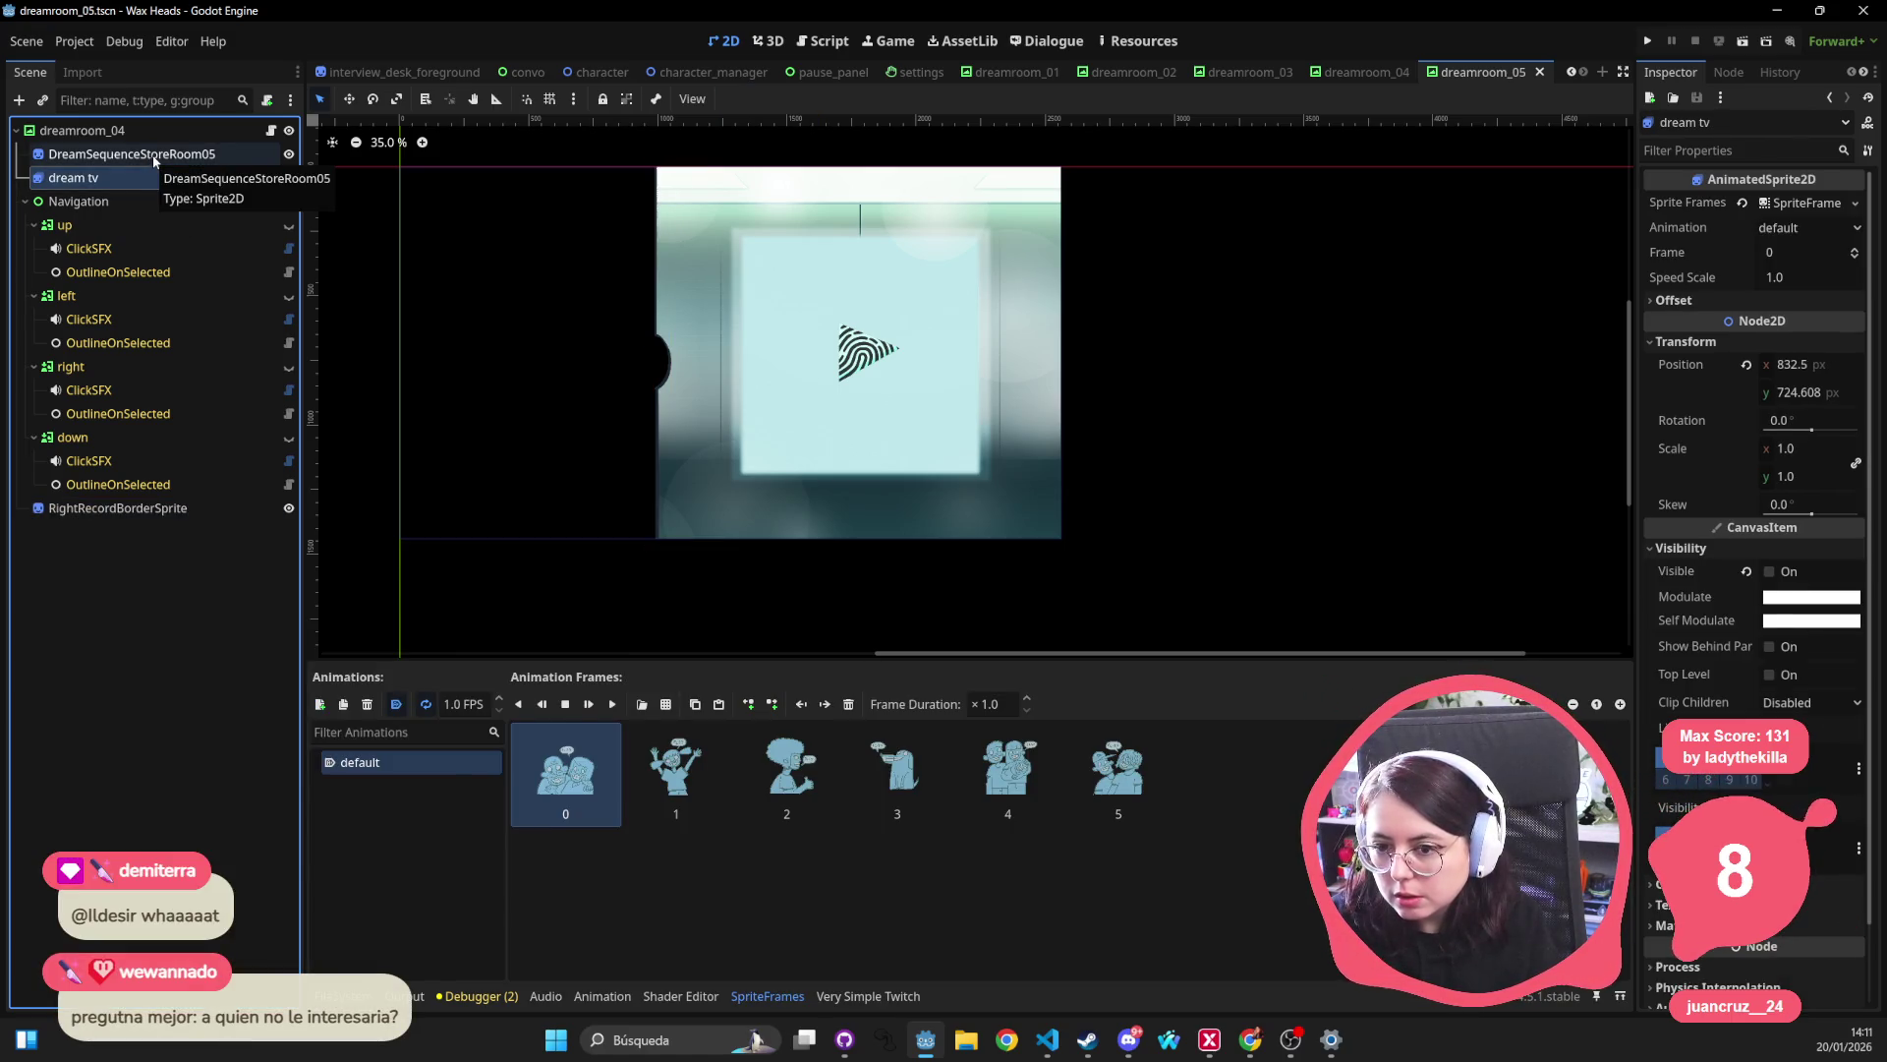
{"action": "left_click", "coordinate": [154, 157]}
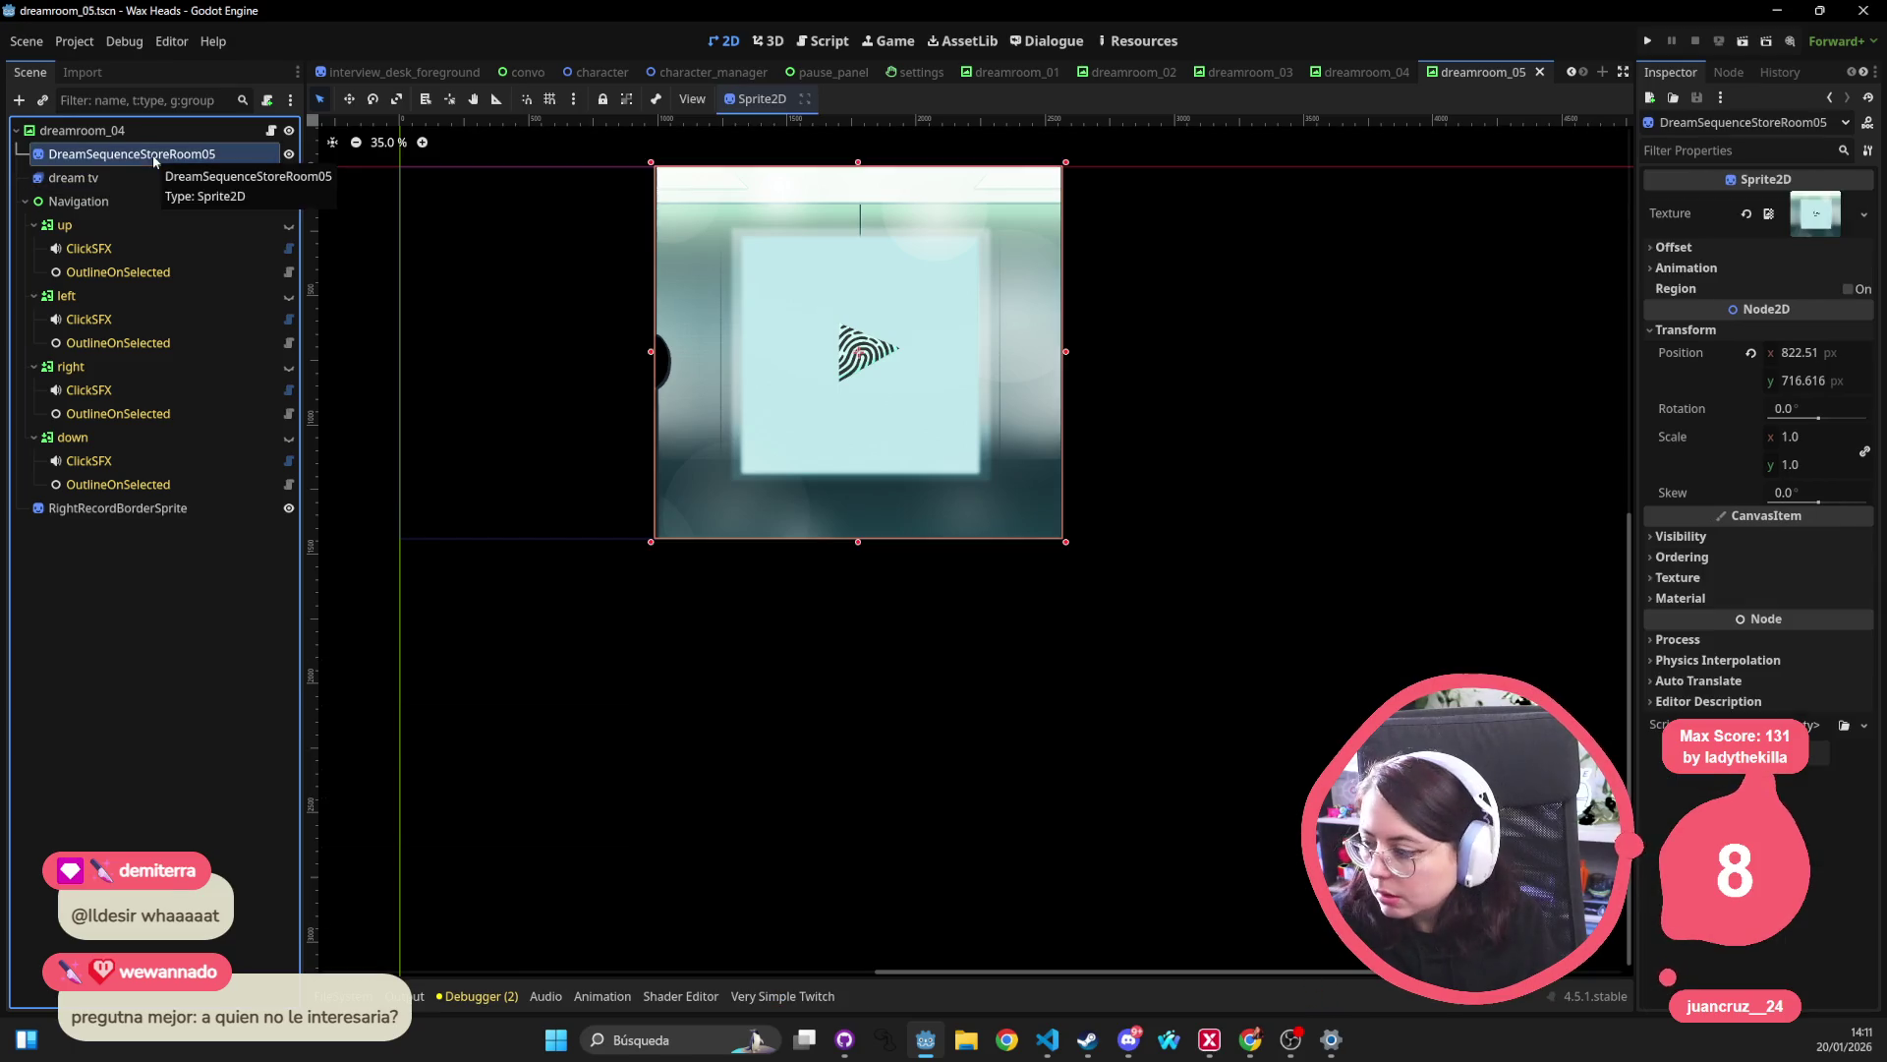
{"action": "left_click", "coordinate": [147, 177]}
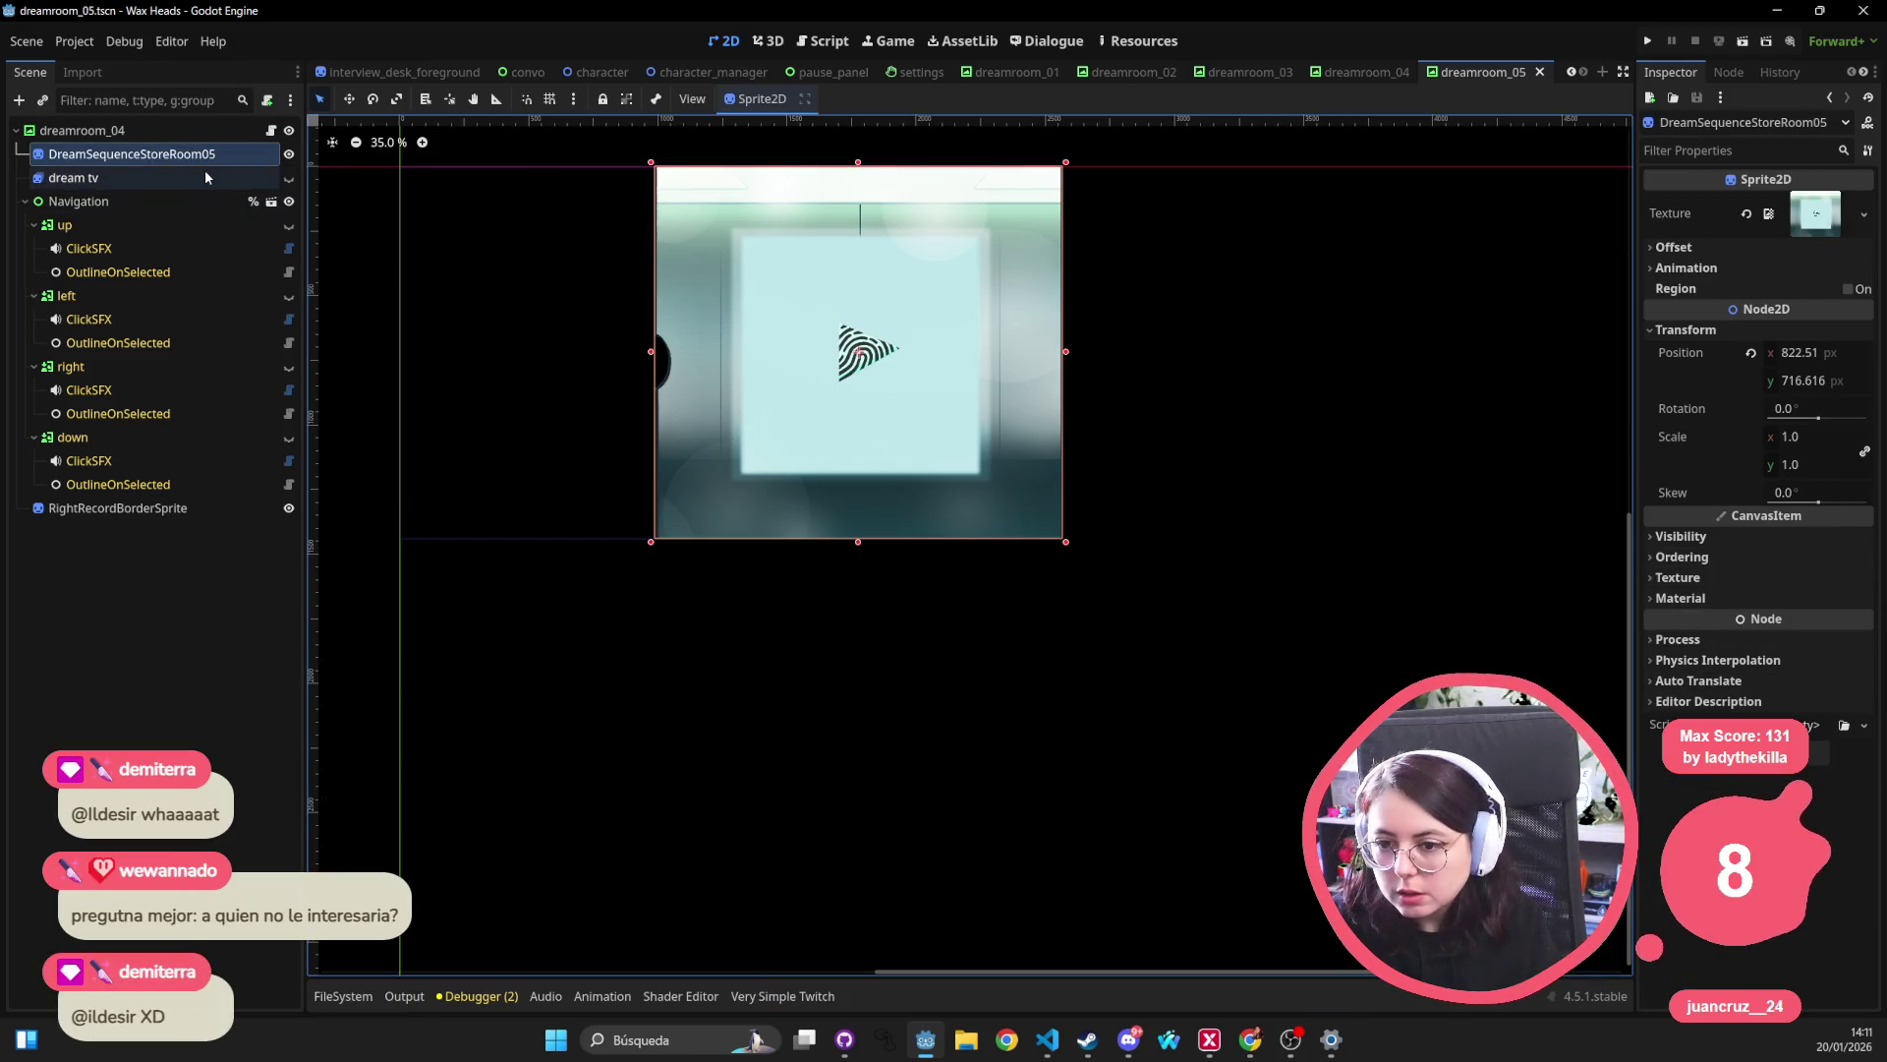
Briefly show the dream tv sprite, hide it again, then bring up Visual Studio Code.
{"action": "left_click", "coordinate": [289, 178]}
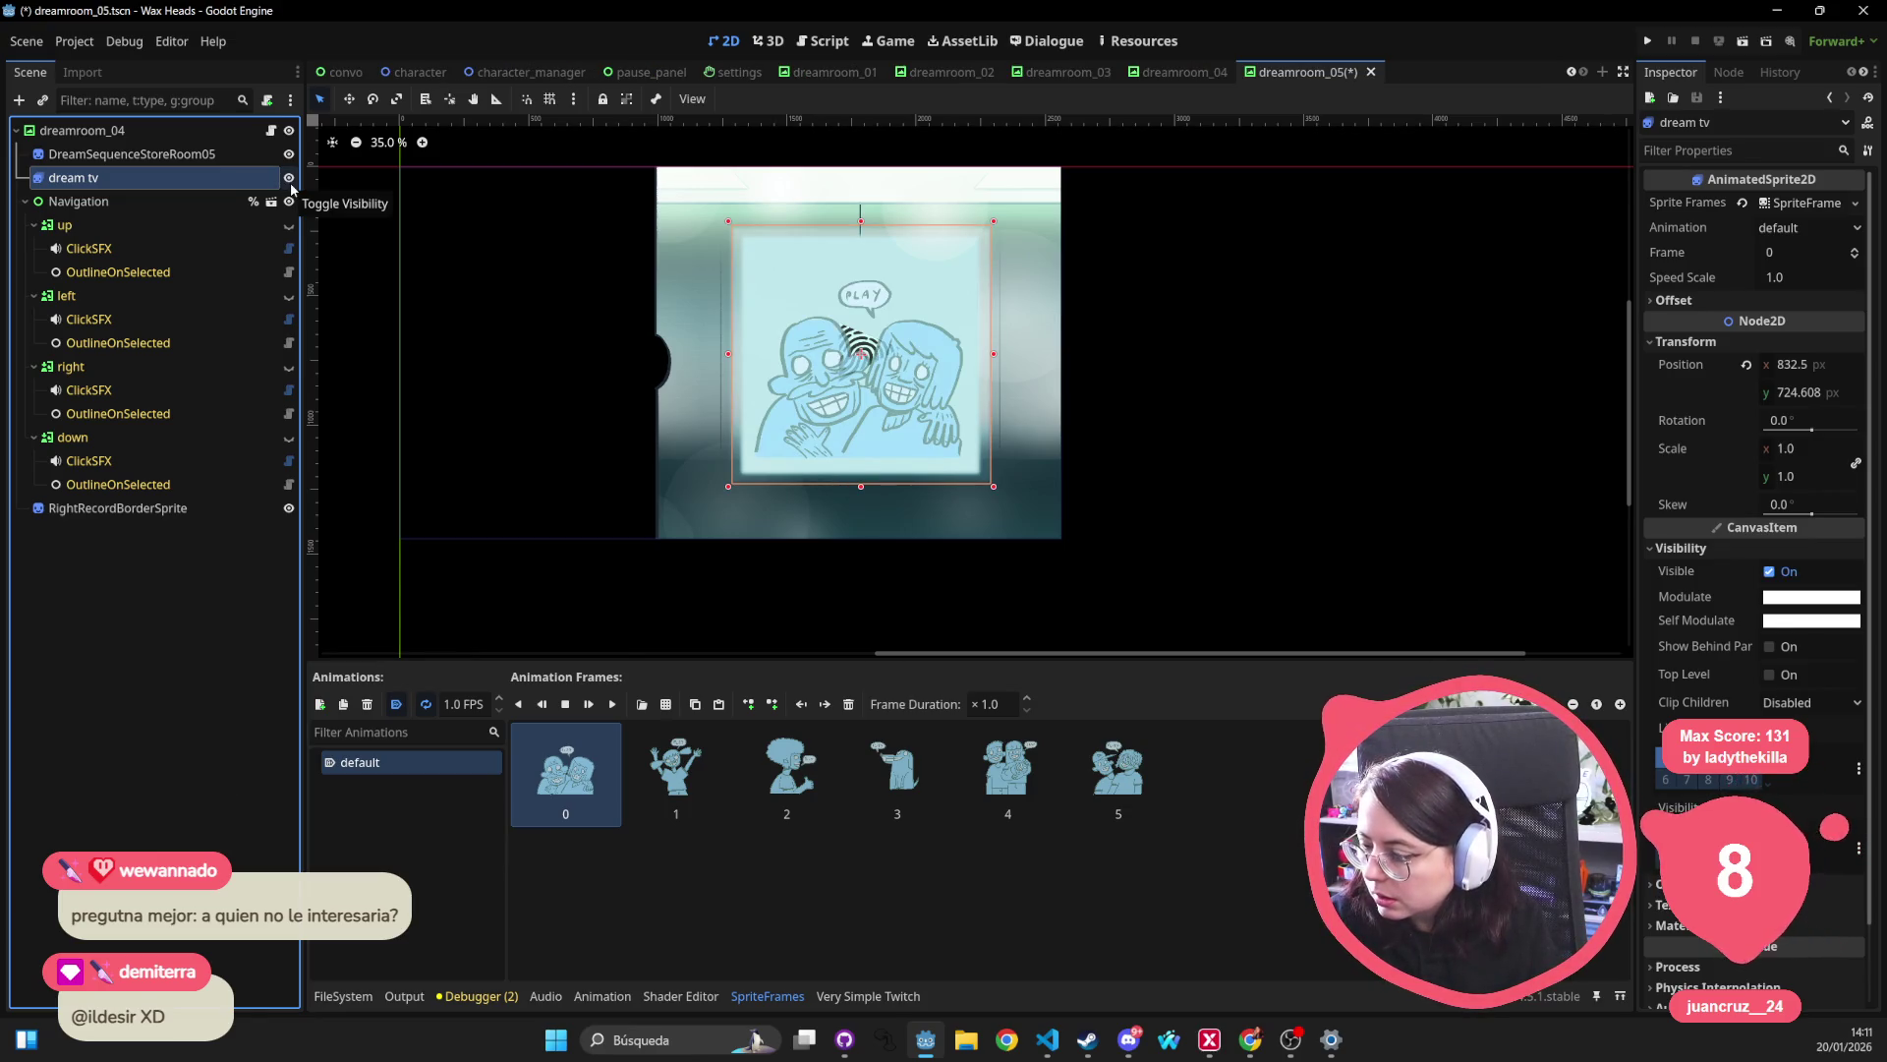
{"action": "scroll", "coordinate": [1652, 619], "scroll_direction": "down", "scroll_amount": 1}
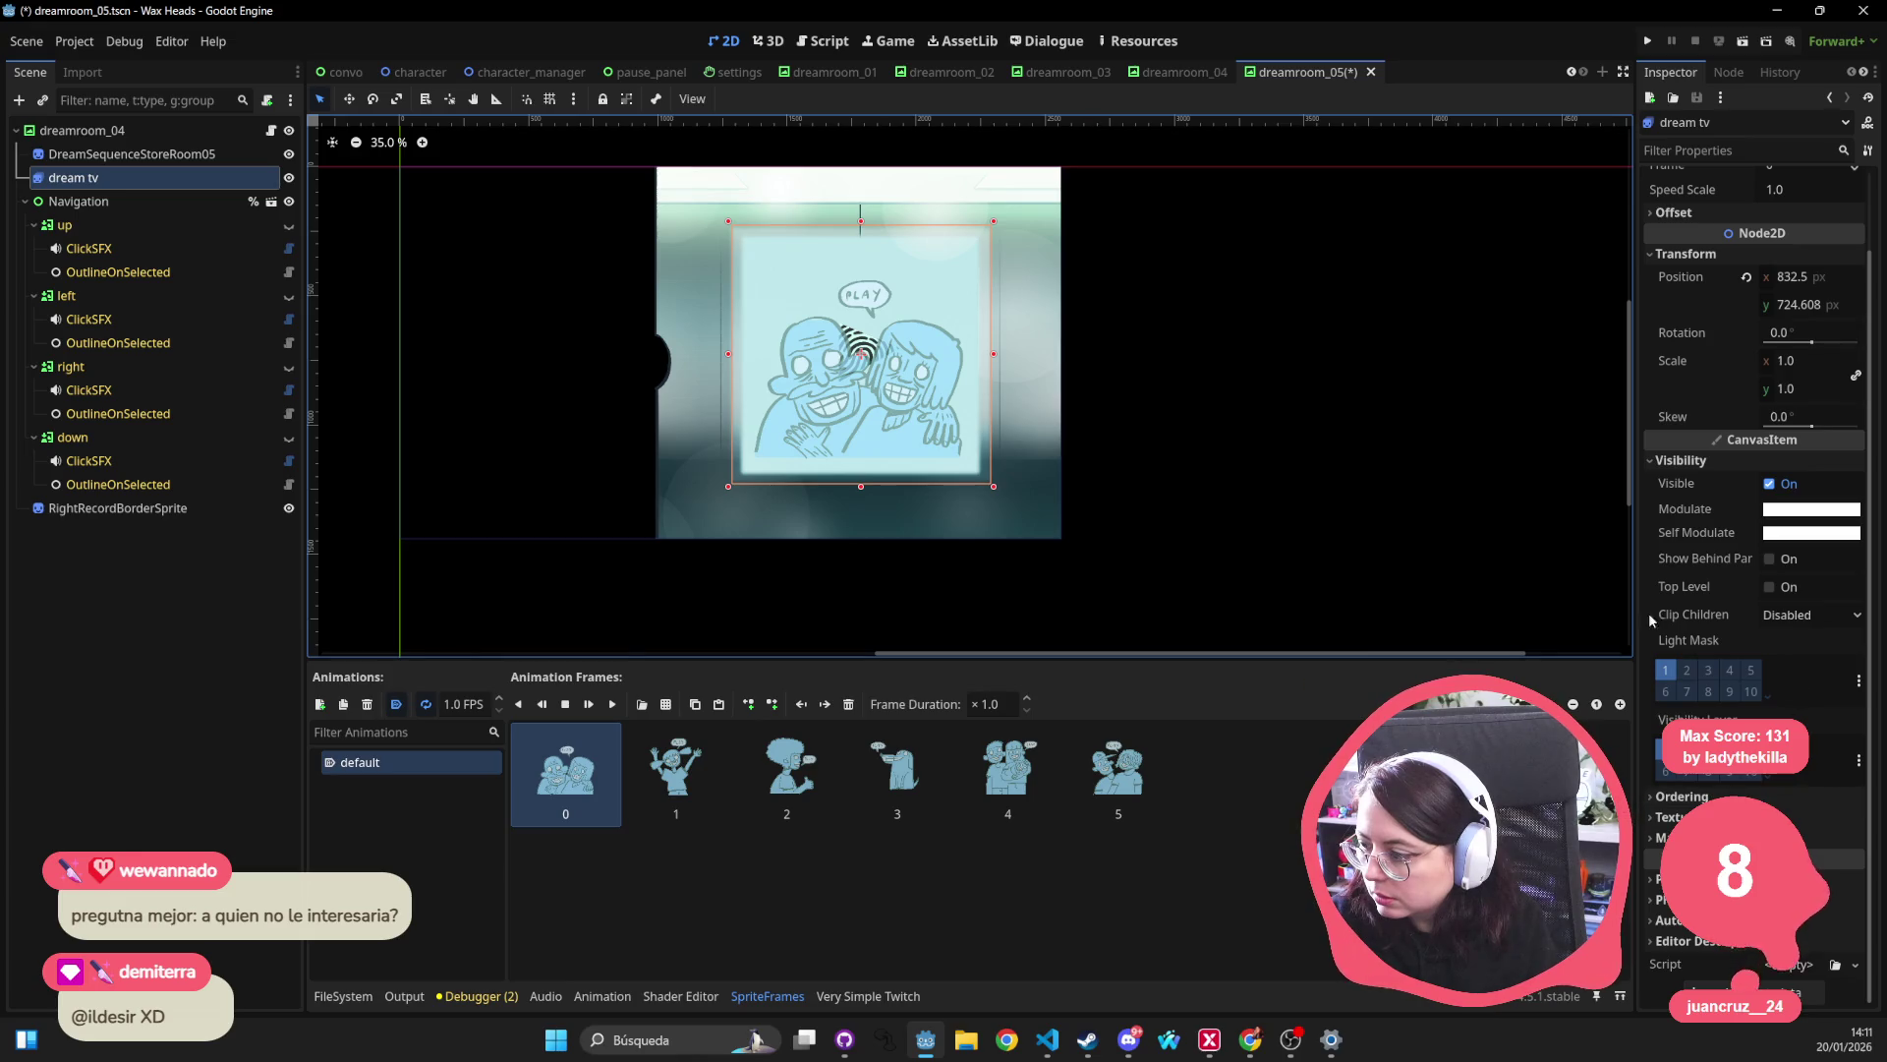
{"action": "left_click", "coordinate": [289, 178]}
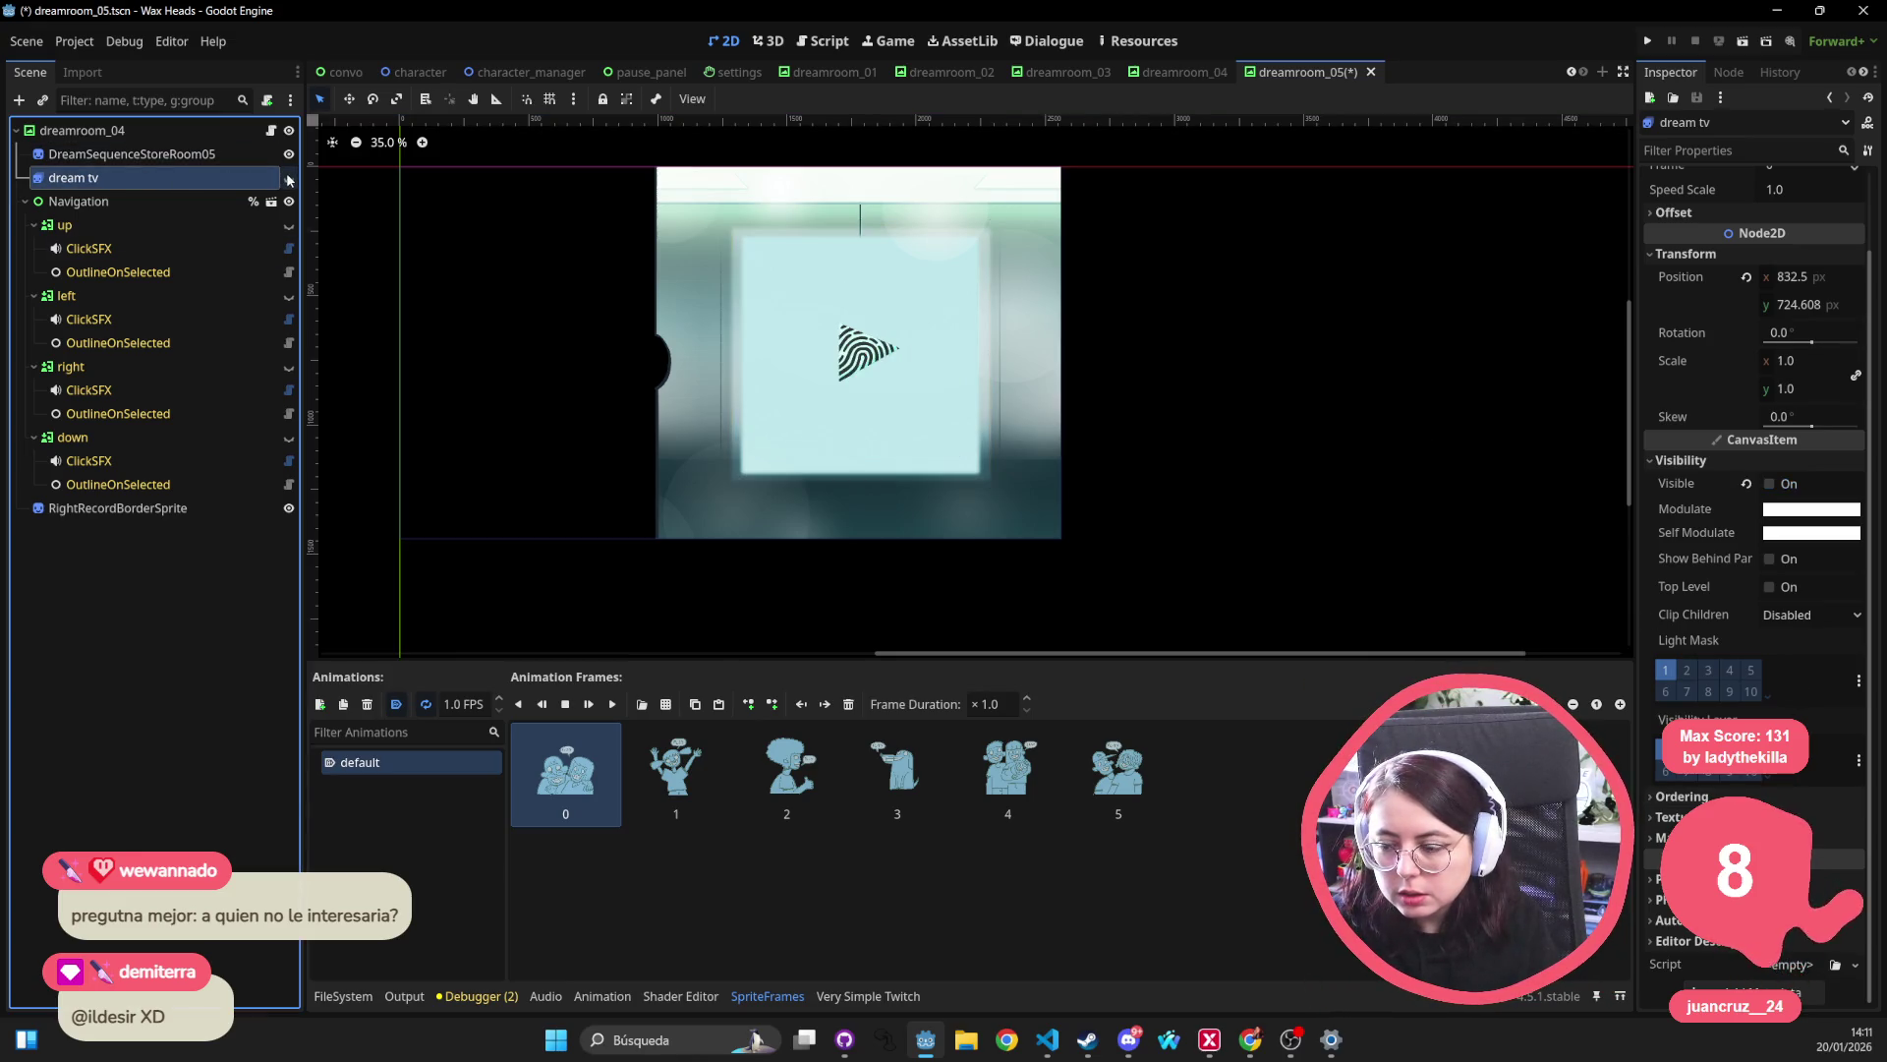
{"action": "left_click", "coordinate": [132, 155]}
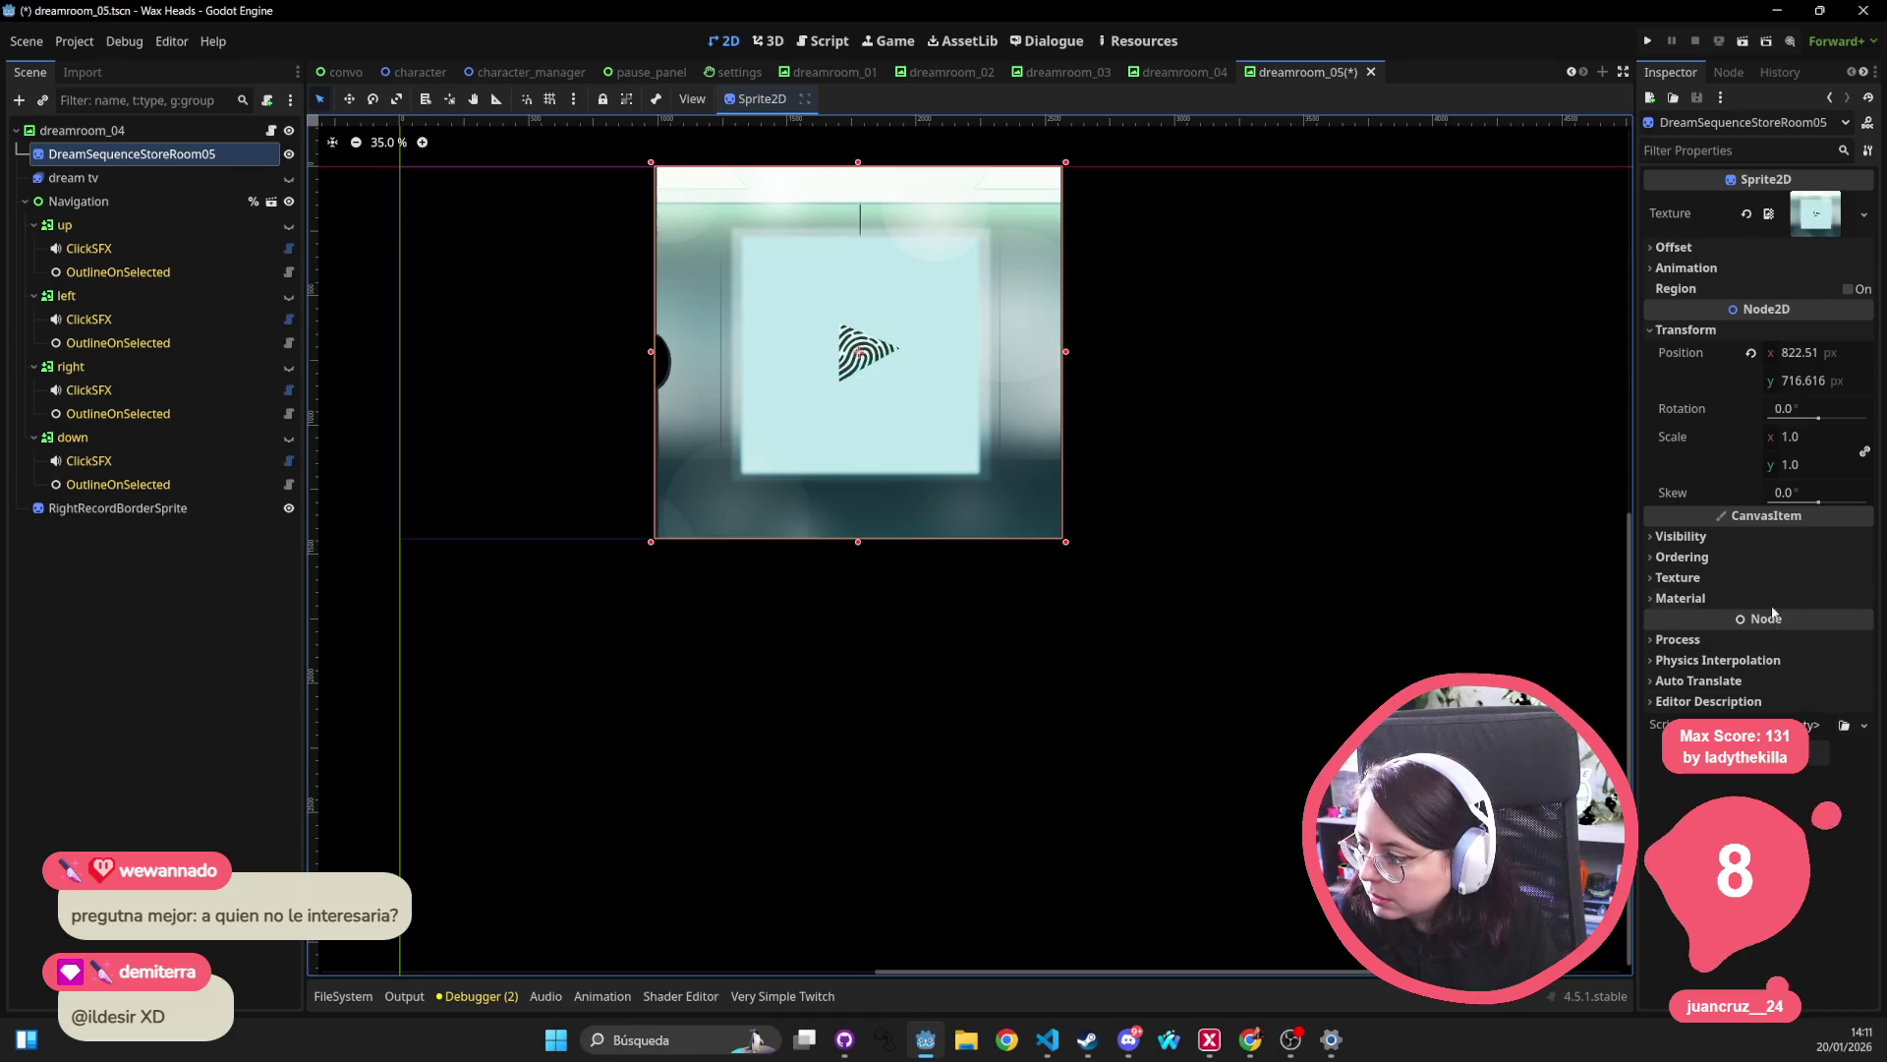
{"action": "left_click", "coordinate": [1749, 537]}
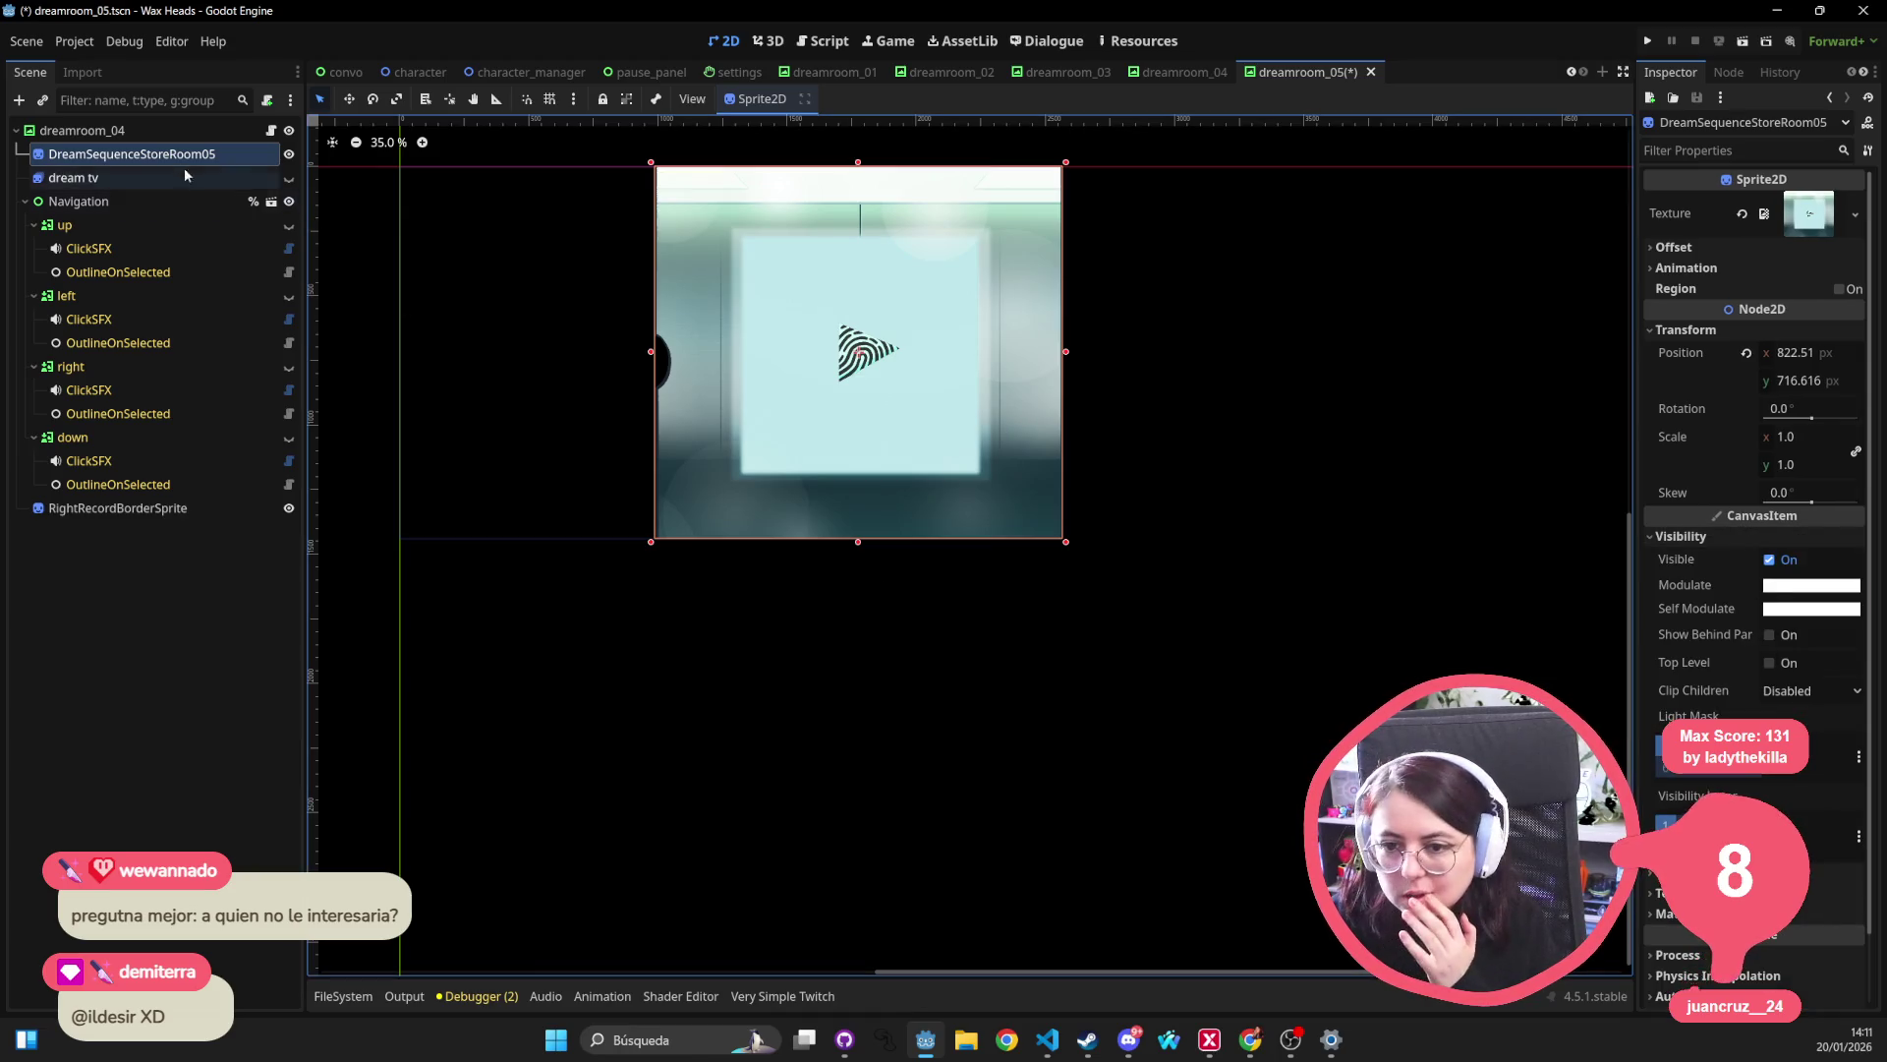
{"action": "left_click", "coordinate": [81, 130]}
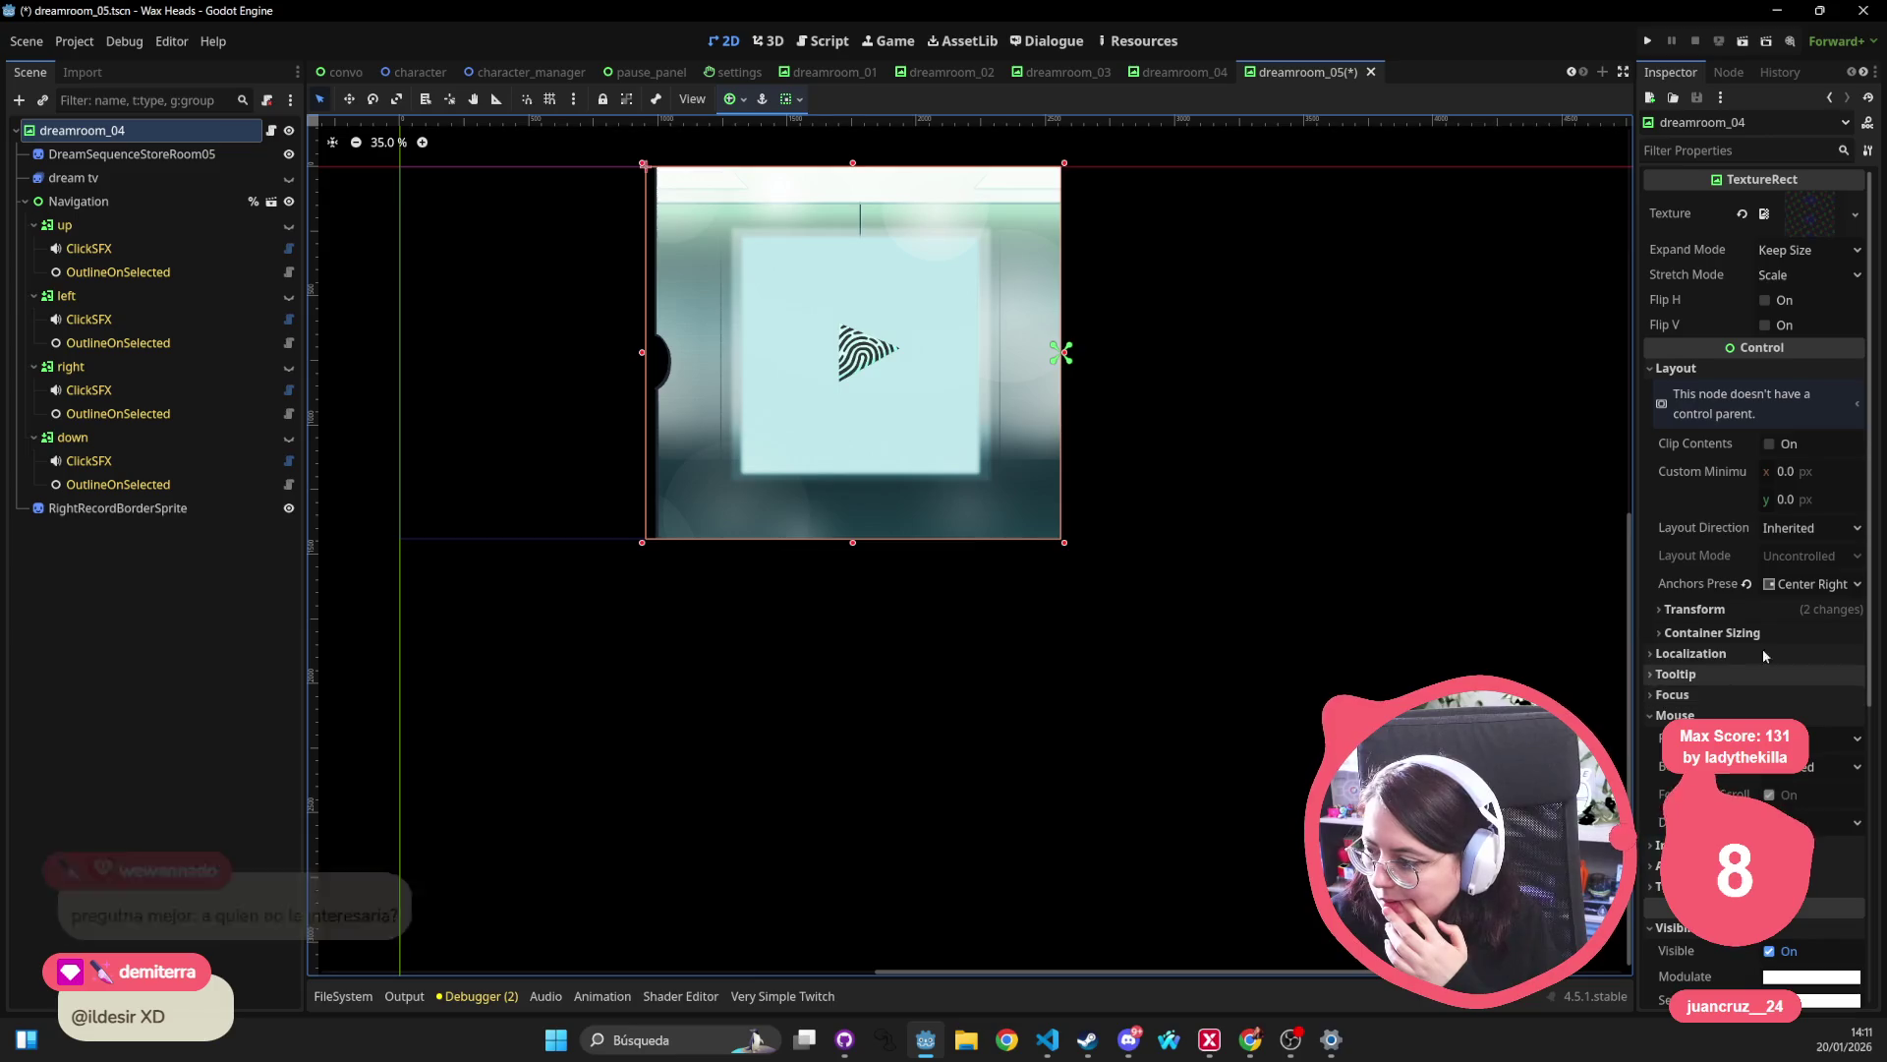
{"action": "scroll", "coordinate": [1765, 649], "scroll_direction": "down", "scroll_amount": 4}
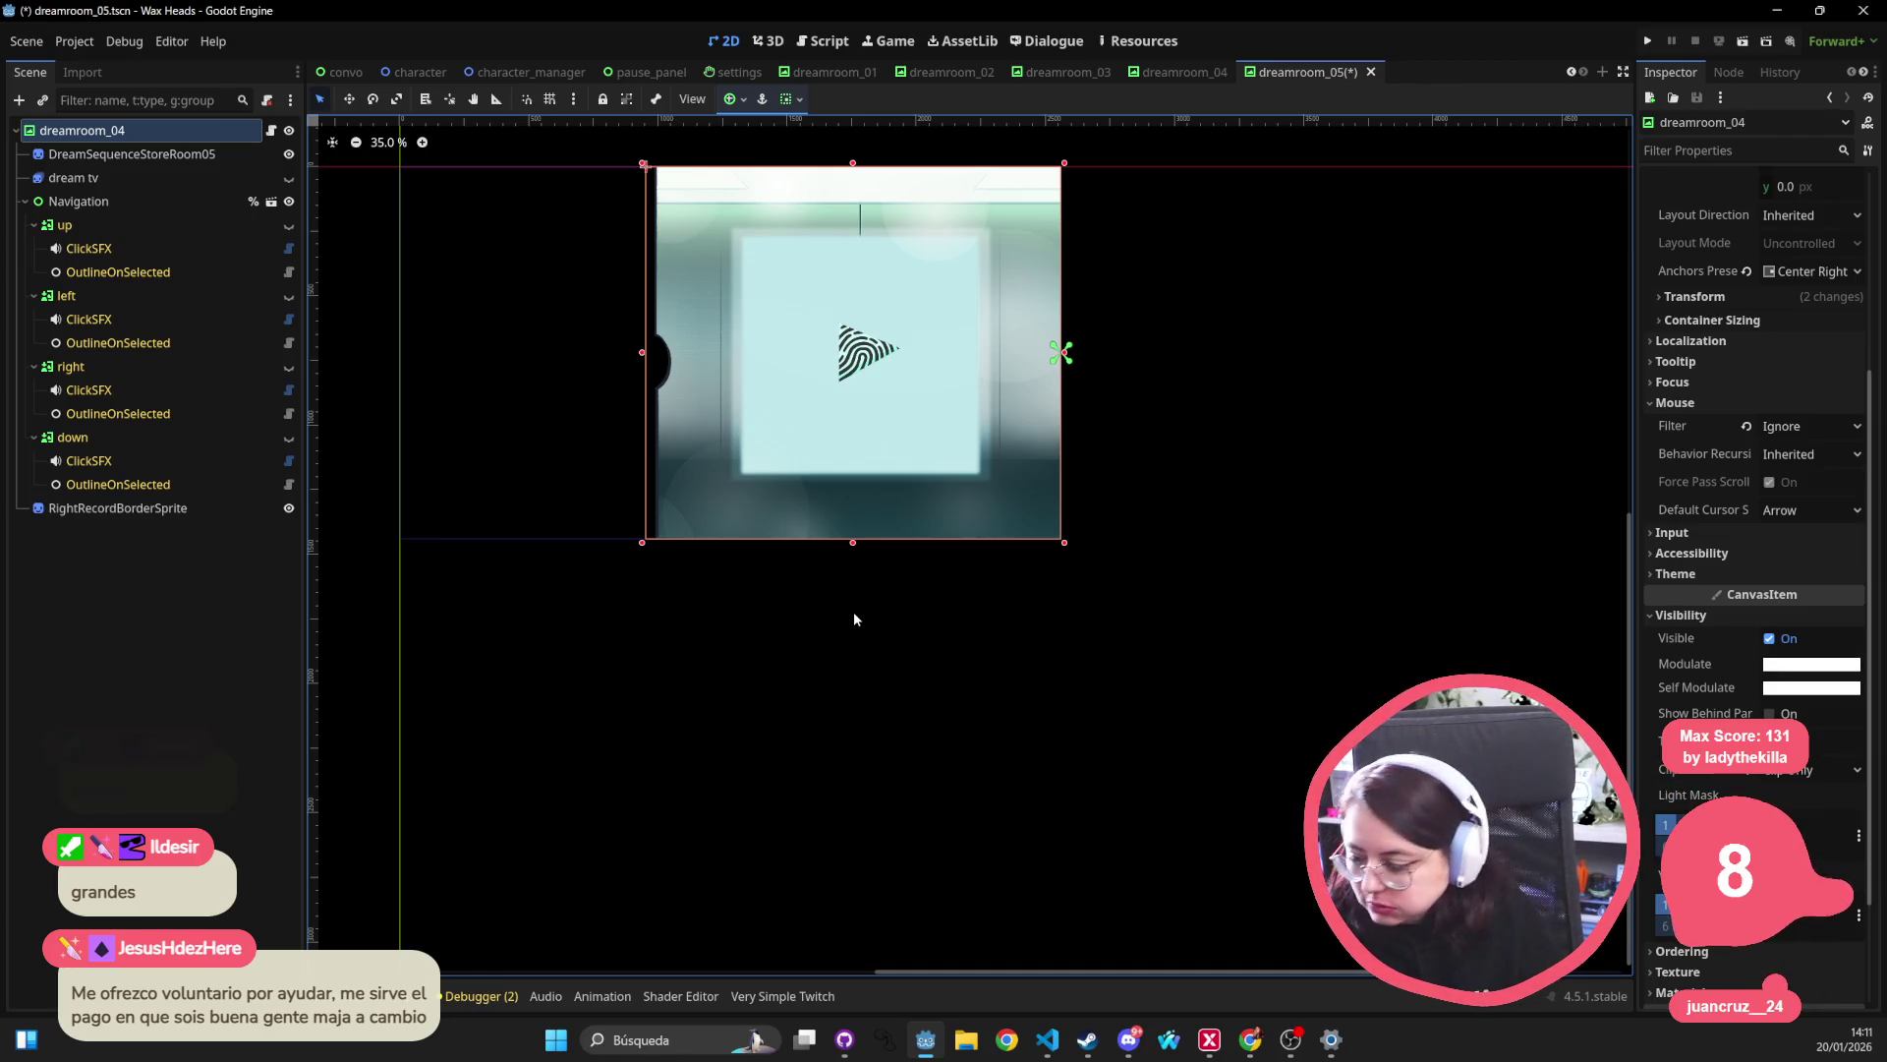
{"action": "left_click", "coordinate": [1047, 1039]}
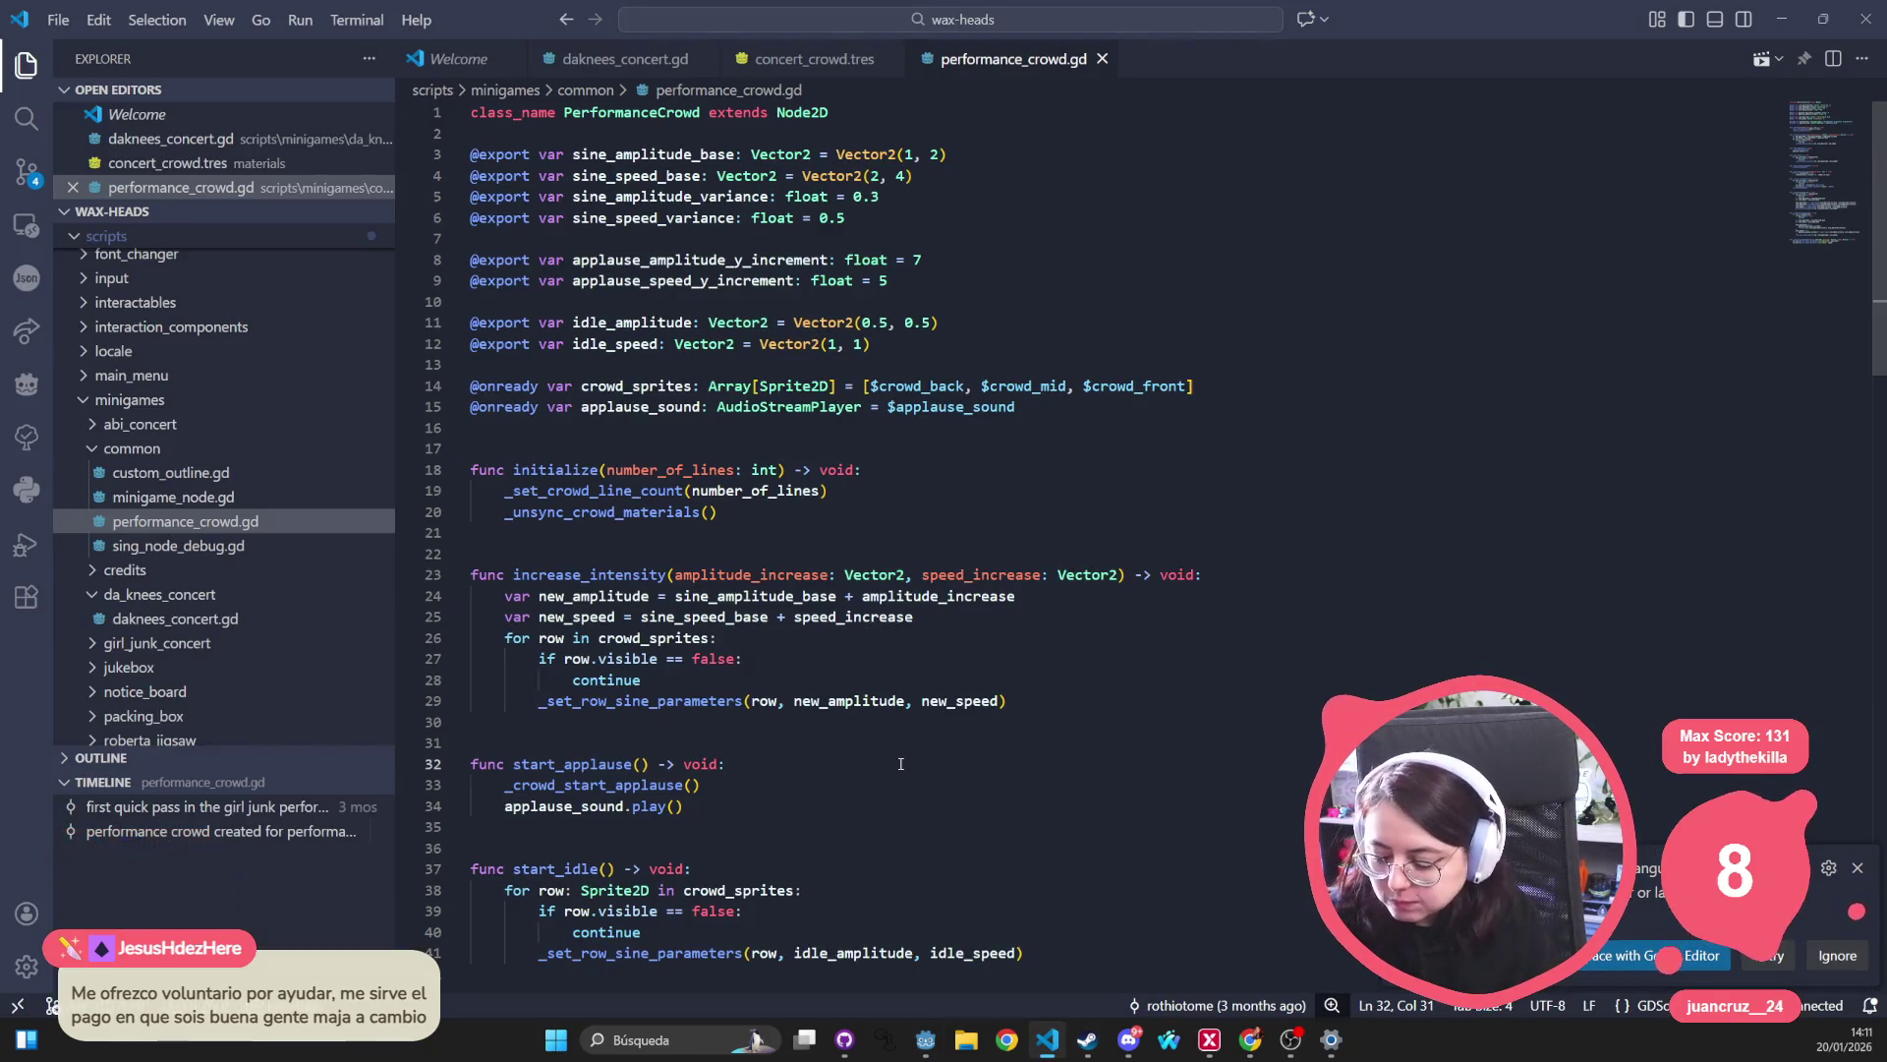
Open twitch_integration.gd via Quick Open with the search 'twitch'.
{"action": "key", "text": "ctrl+p"}
{"action": "type", "text": "twitch"}
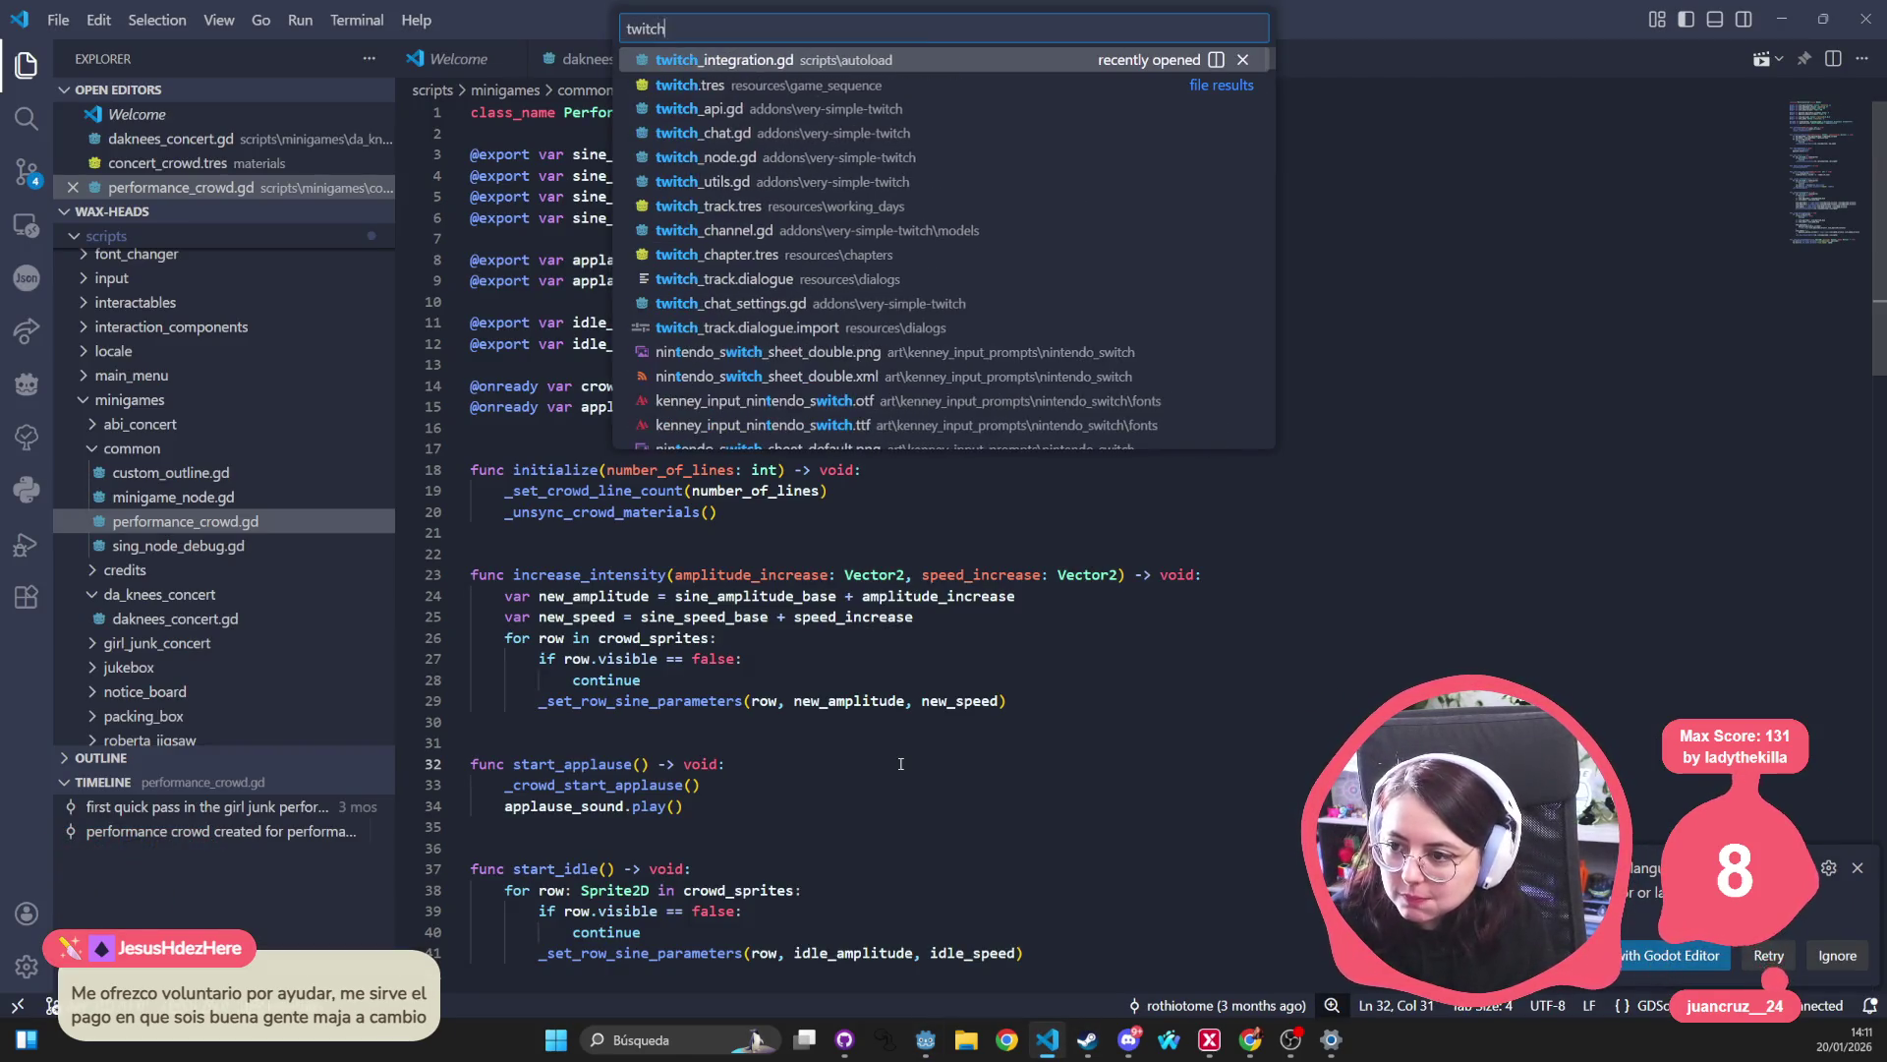
{"action": "key", "text": "Return"}
Select the commented supporter list on lines 143-158, then return to Godot.
{"action": "left_click_drag", "start_coordinate": [581, 430], "coordinate": [472, 430]}
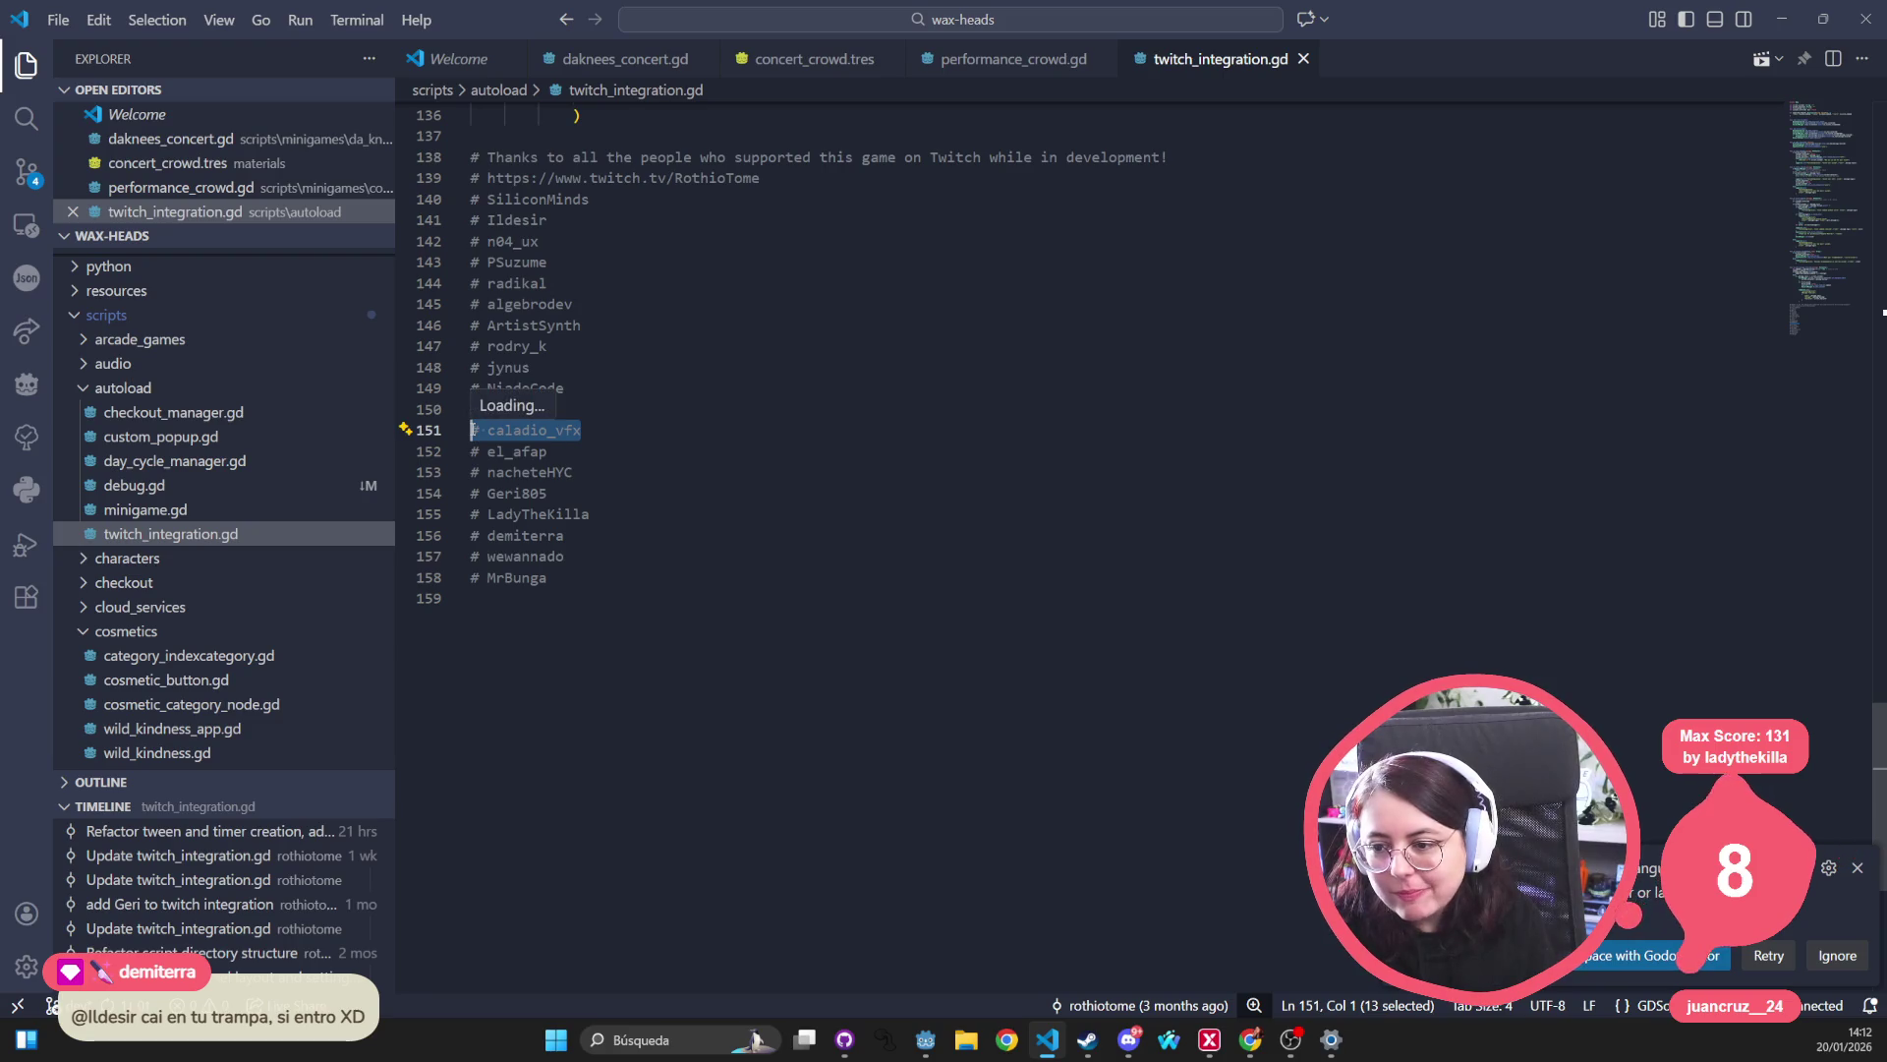
{"action": "left_click", "coordinate": [601, 587]}
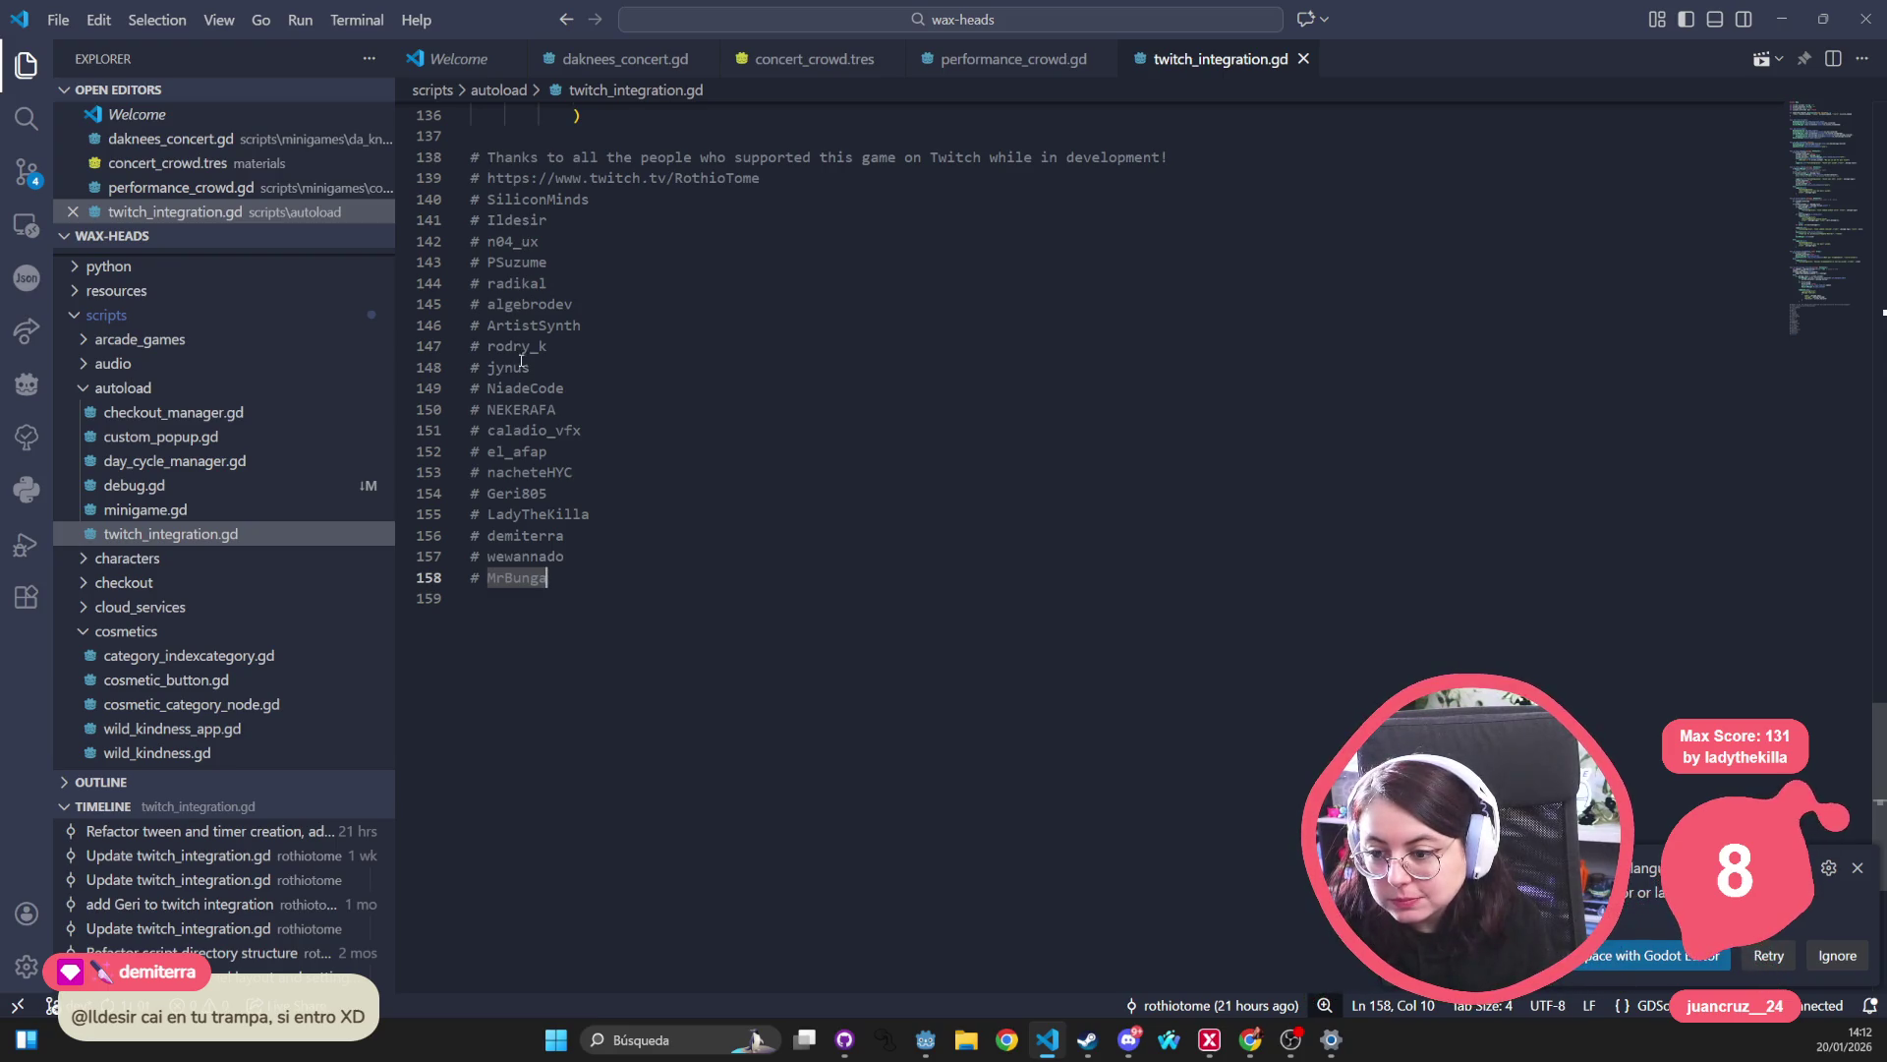
{"action": "double_click", "coordinate": [554, 533]}
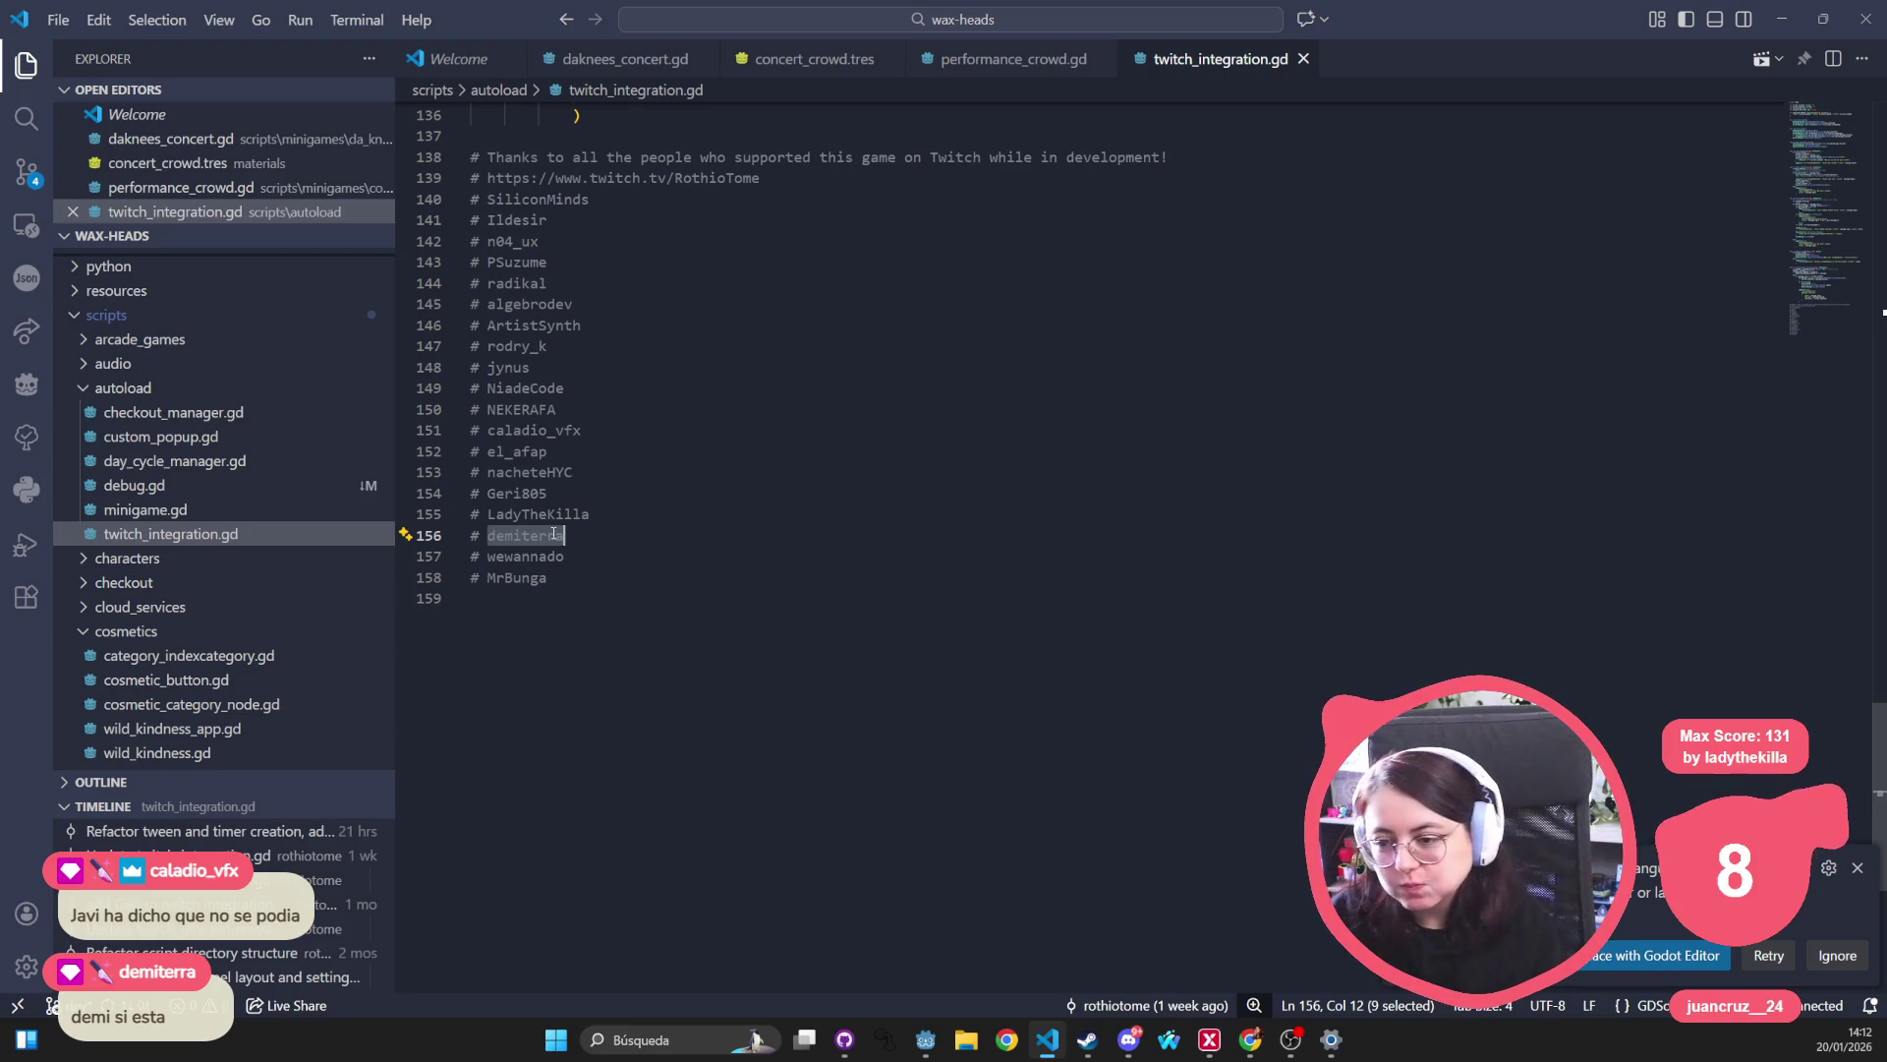
{"action": "left_click_drag", "start_coordinate": [695, 627], "coordinate": [350, 272]}
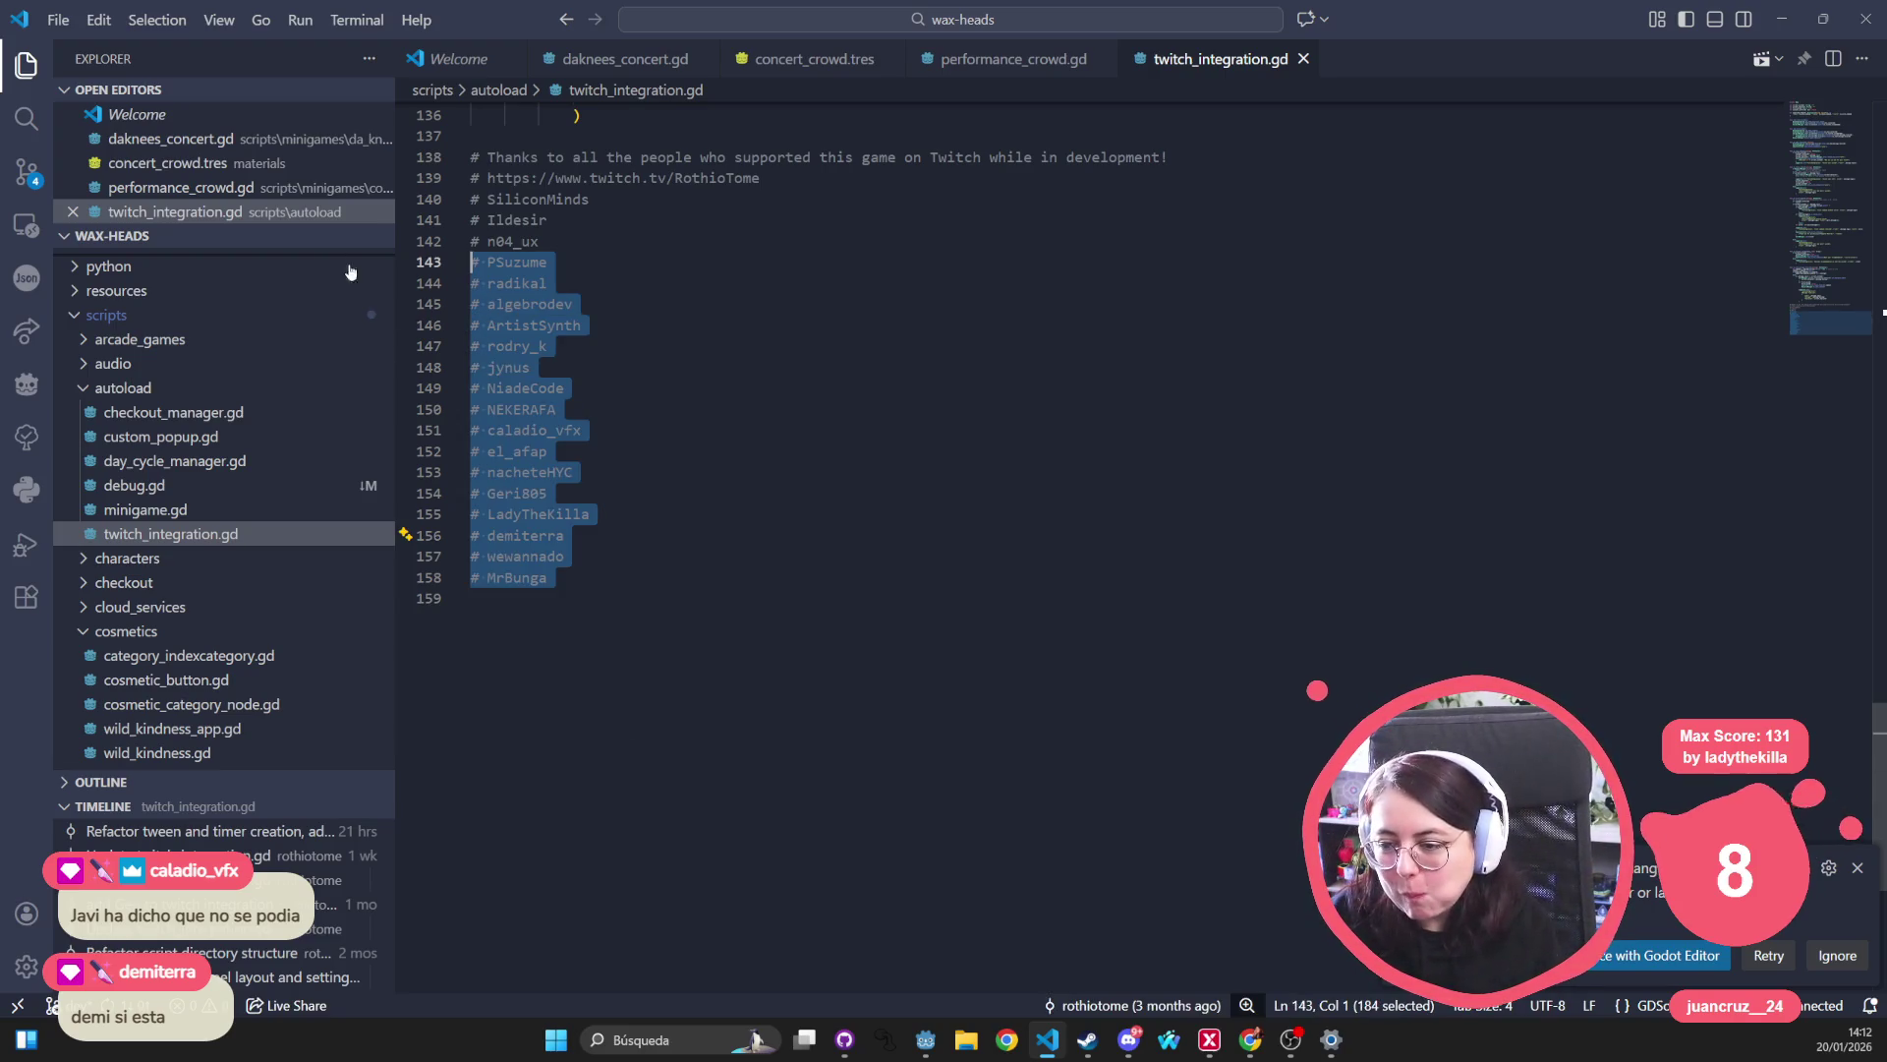
{"action": "left_click", "coordinate": [573, 365]}
{"action": "key", "text": "alt+Tab"}
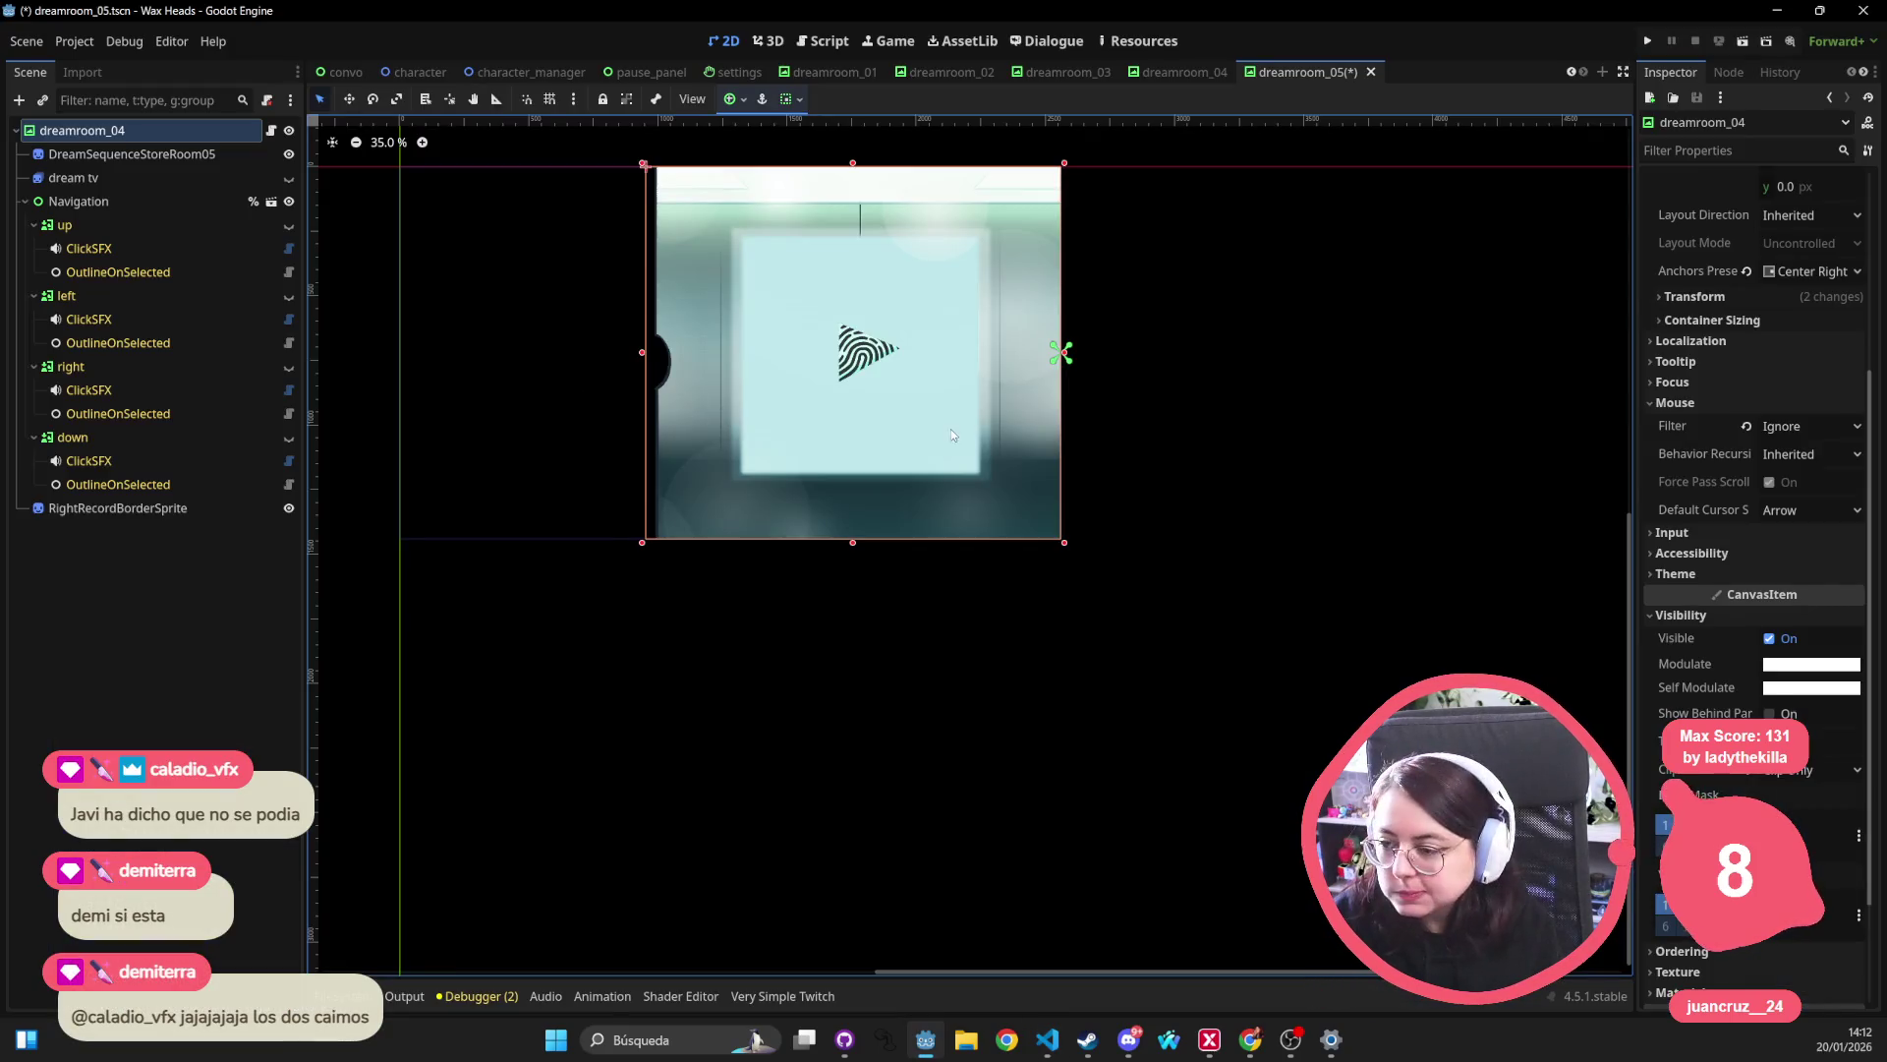
Select the DreamSequenceStoreRoom05 sprite in the current scene.
{"action": "scroll", "coordinate": [951, 434], "scroll_direction": "right", "scroll_amount": 1}
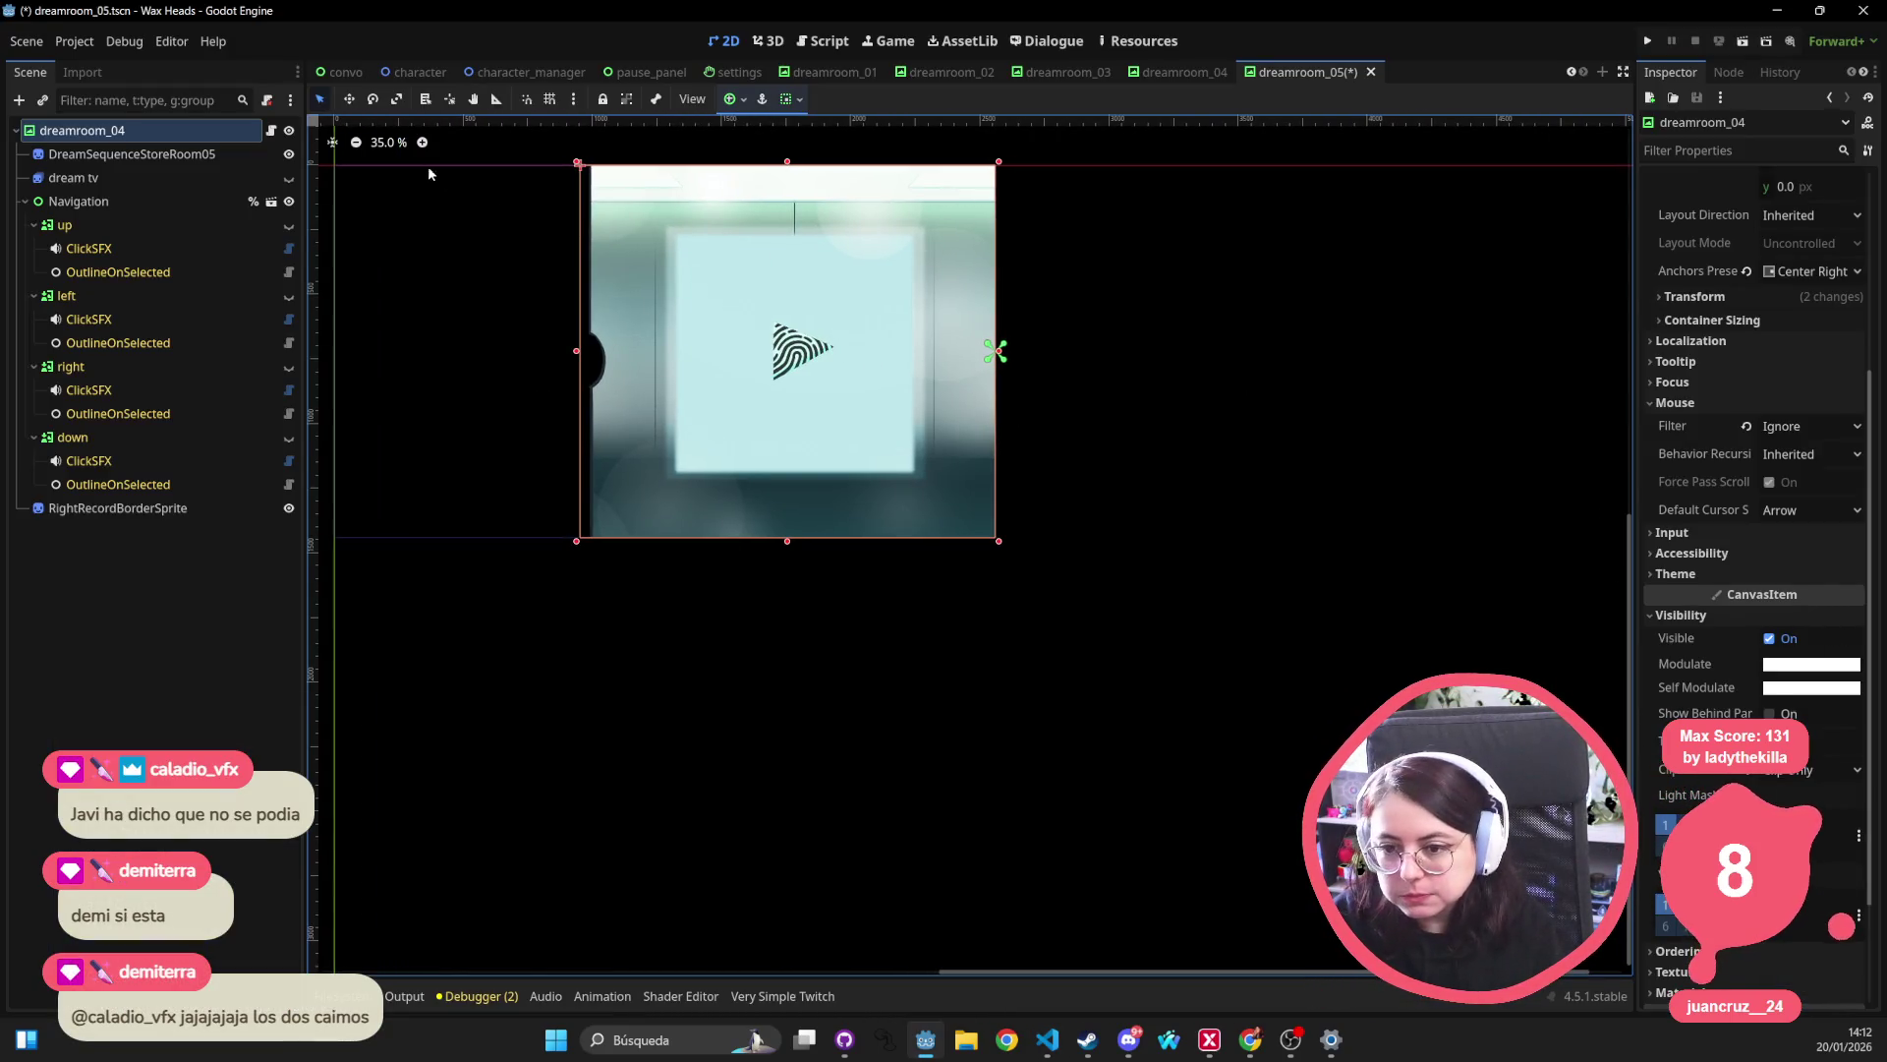
{"action": "left_click", "coordinate": [51, 151]}
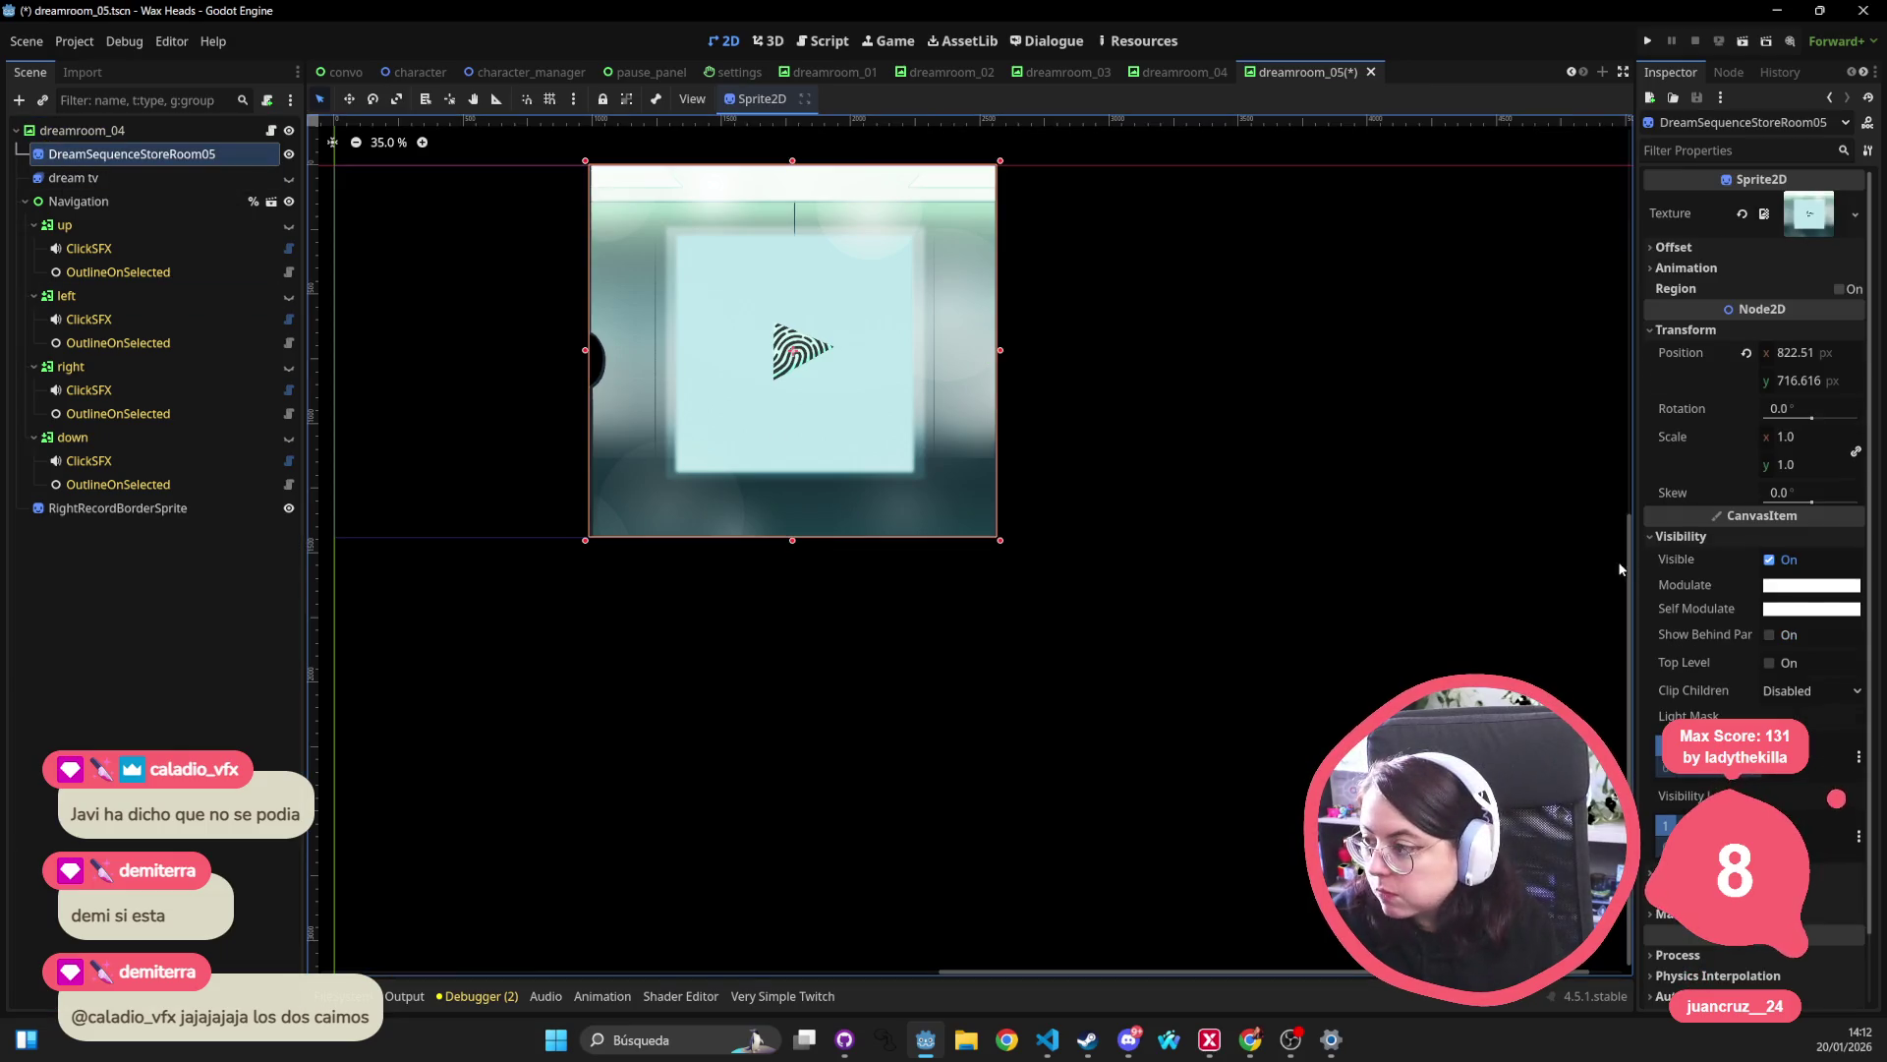
{"action": "scroll", "coordinate": [1766, 521], "scroll_direction": "down", "scroll_amount": 2}
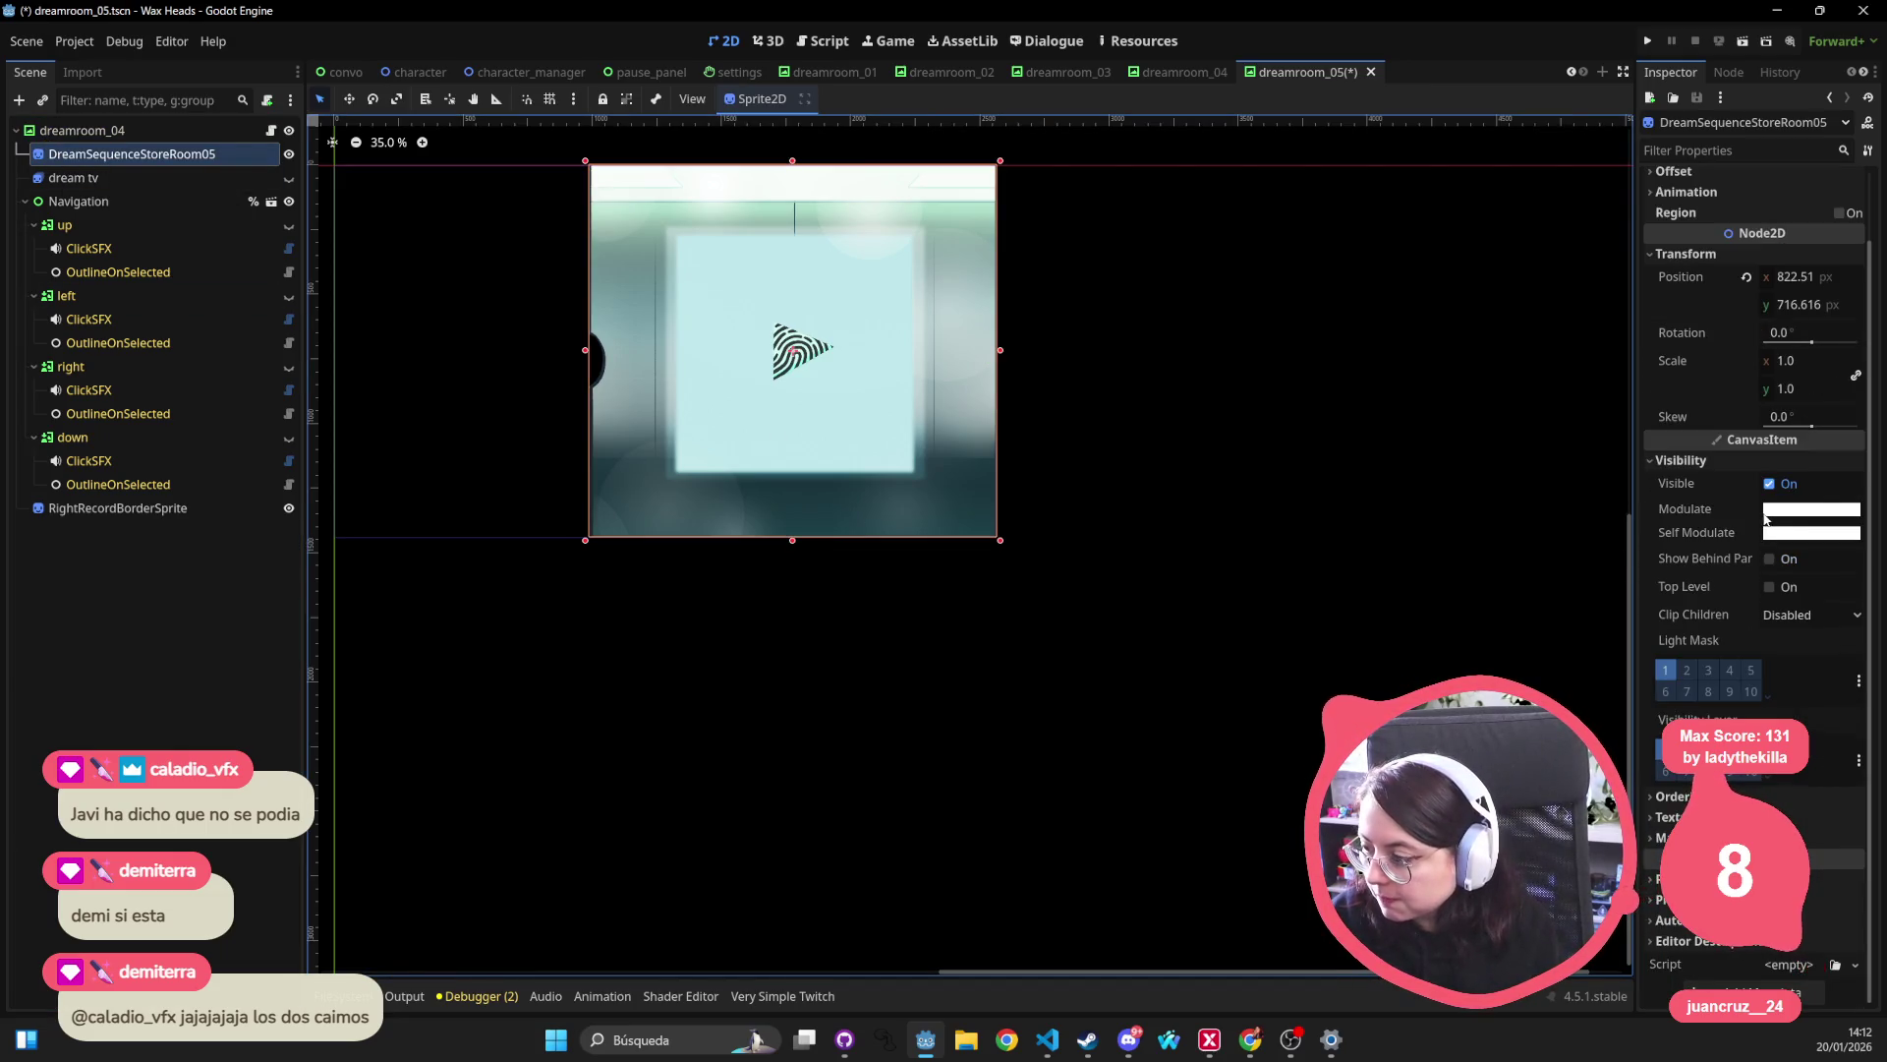
{"action": "scroll", "coordinate": [1766, 521], "scroll_direction": "up", "scroll_amount": 2}
{"action": "scroll", "coordinate": [967, 477], "scroll_direction": "down", "scroll_amount": 1}
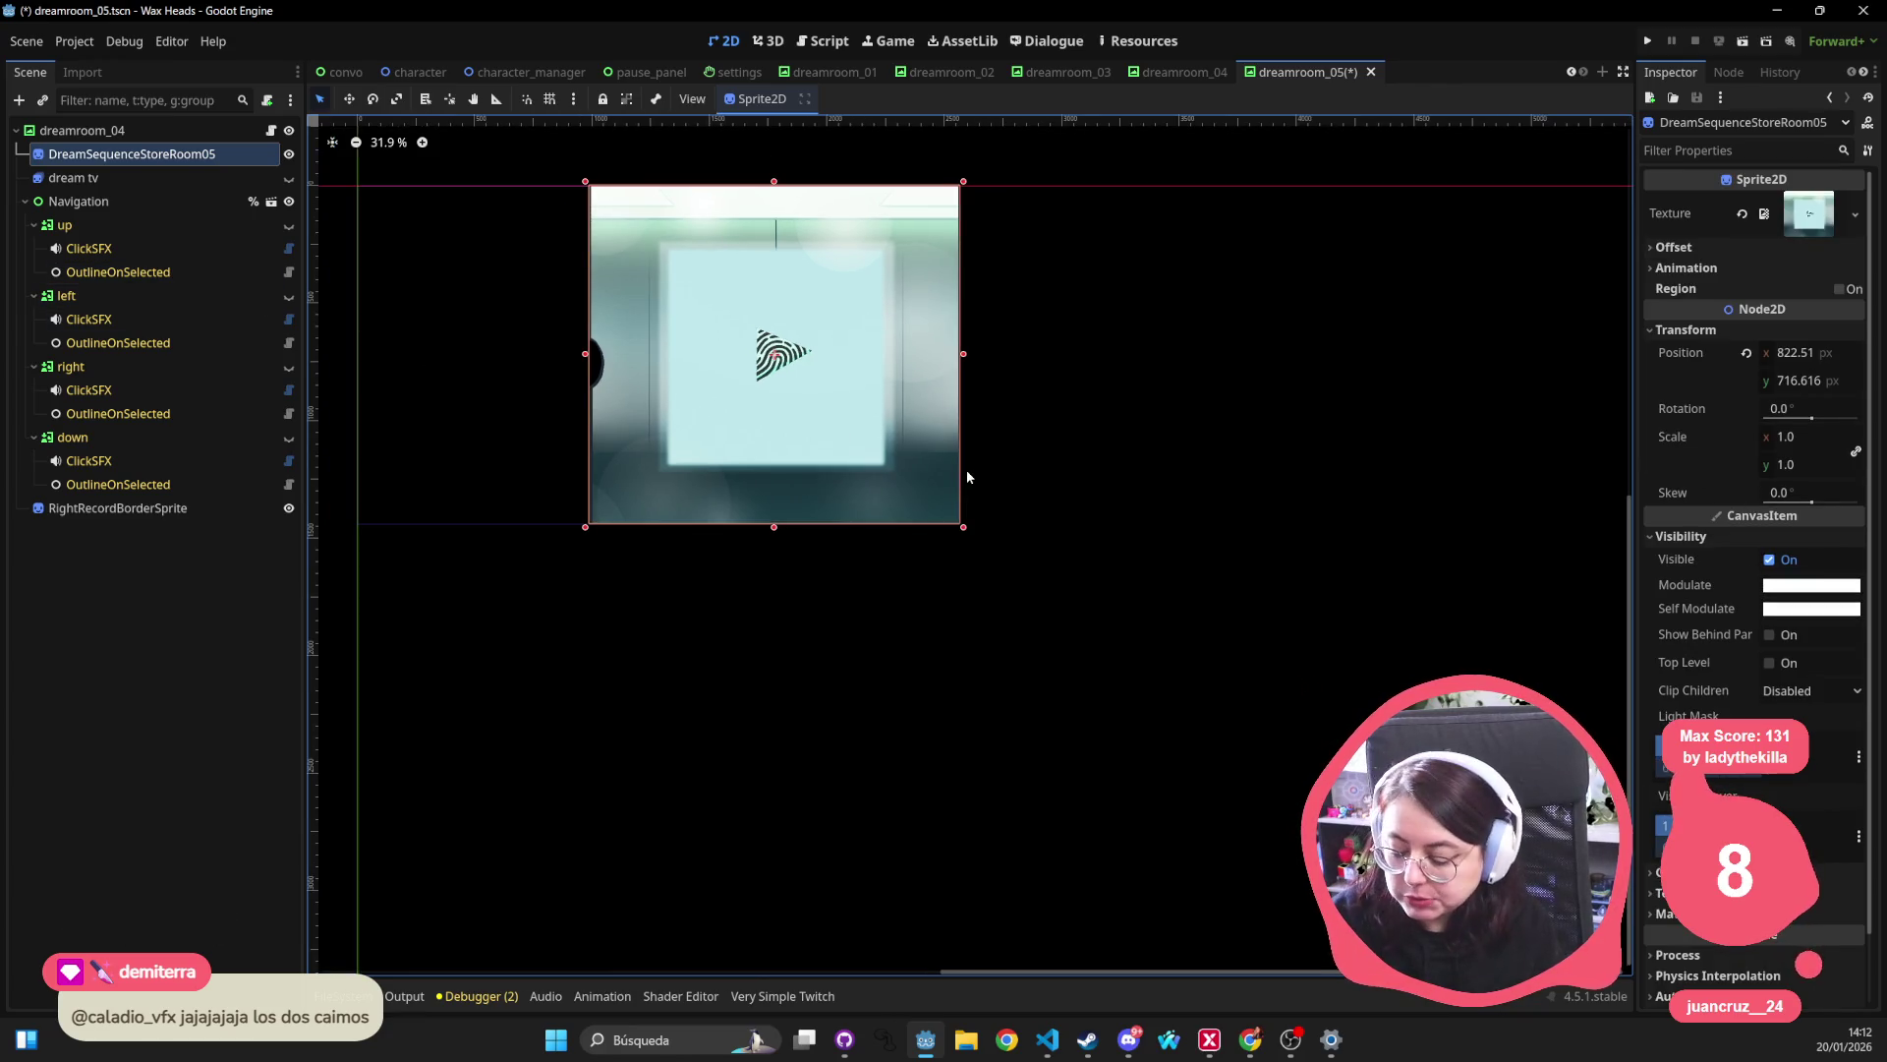
Quick-open dream_record_zoom_in.tscn by searching 'zoom in tscn'.
{"action": "key", "text": "shift+alt+o"}
{"action": "type", "text": "zoom in "}
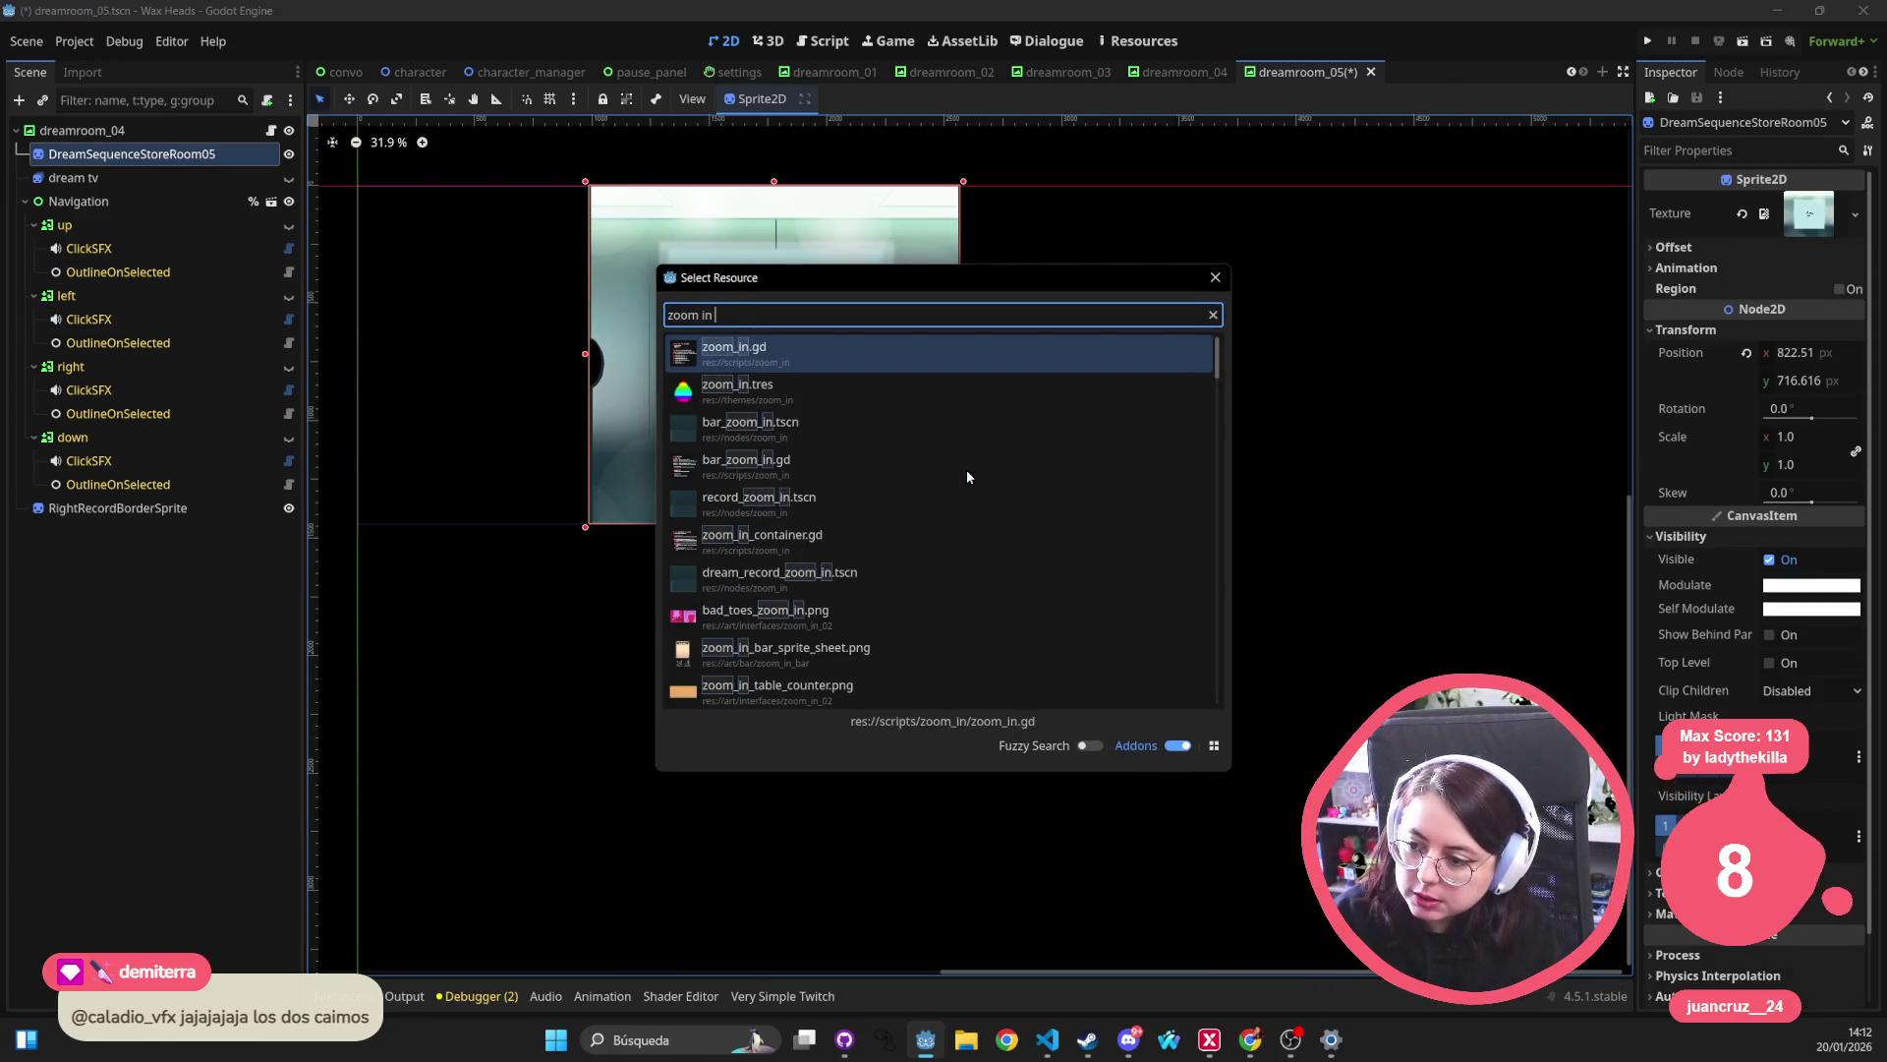
{"action": "type", "text": "ts"}
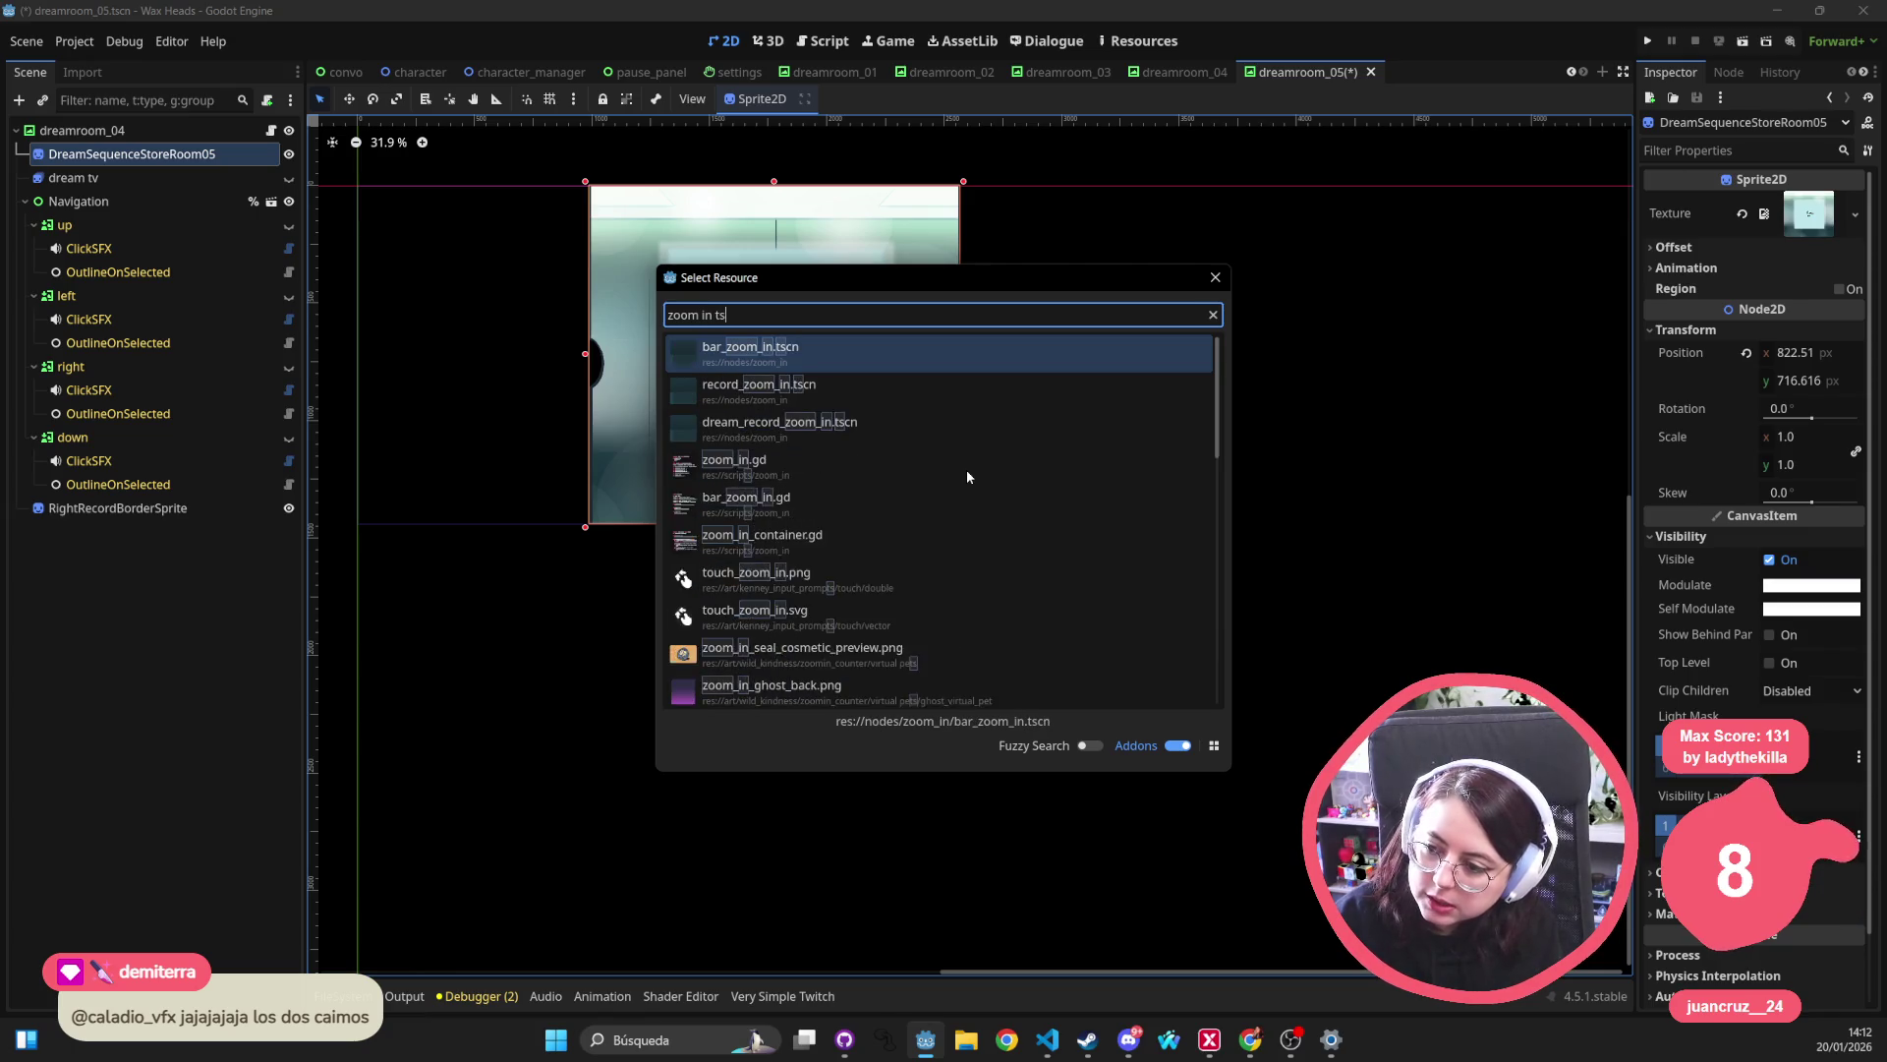
{"action": "type", "text": "cn"}
{"action": "key", "text": "Down"}
{"action": "key", "text": "Down"}
{"action": "key", "text": "Return"}
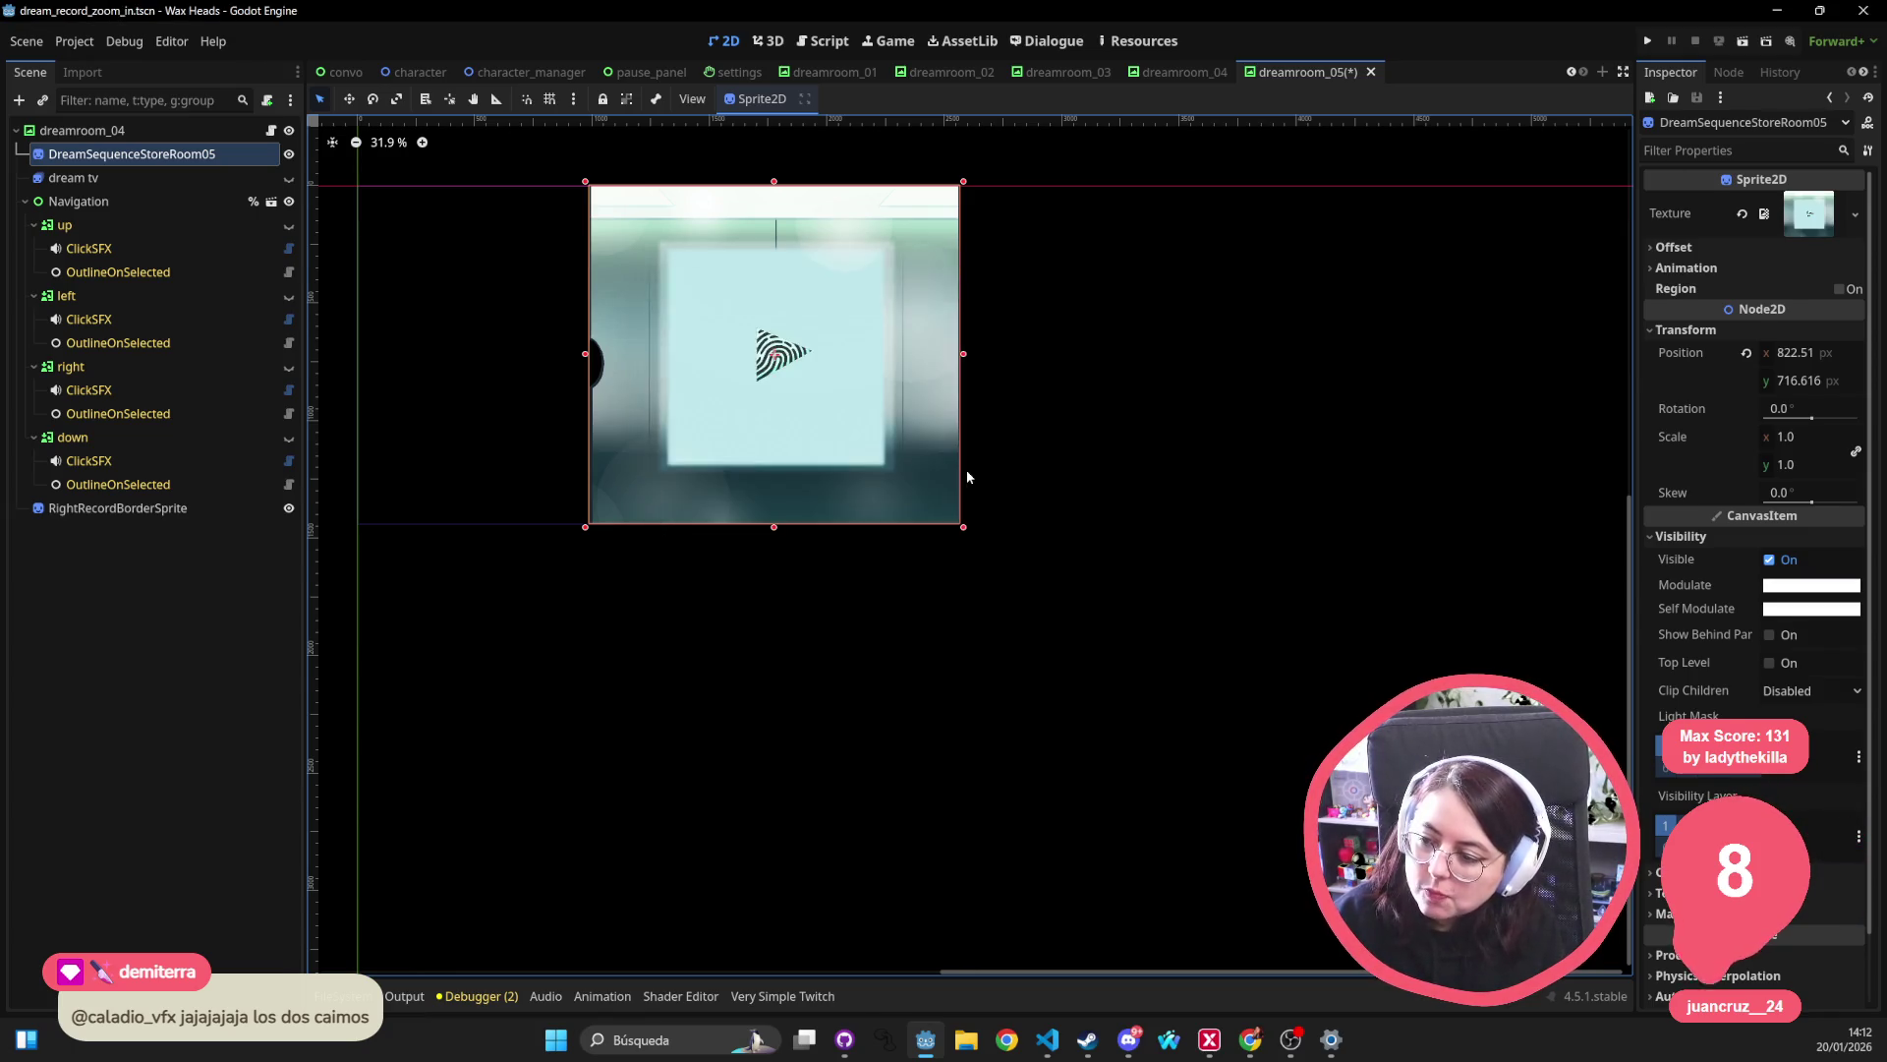
Inspect the Swap, DoggoAnimatedButton and SleeveButton ControllerSprites, then open ZoomIn's zoom_in.gd.
{"action": "scroll", "coordinate": [1167, 586], "scroll_direction": "down", "scroll_amount": 5}
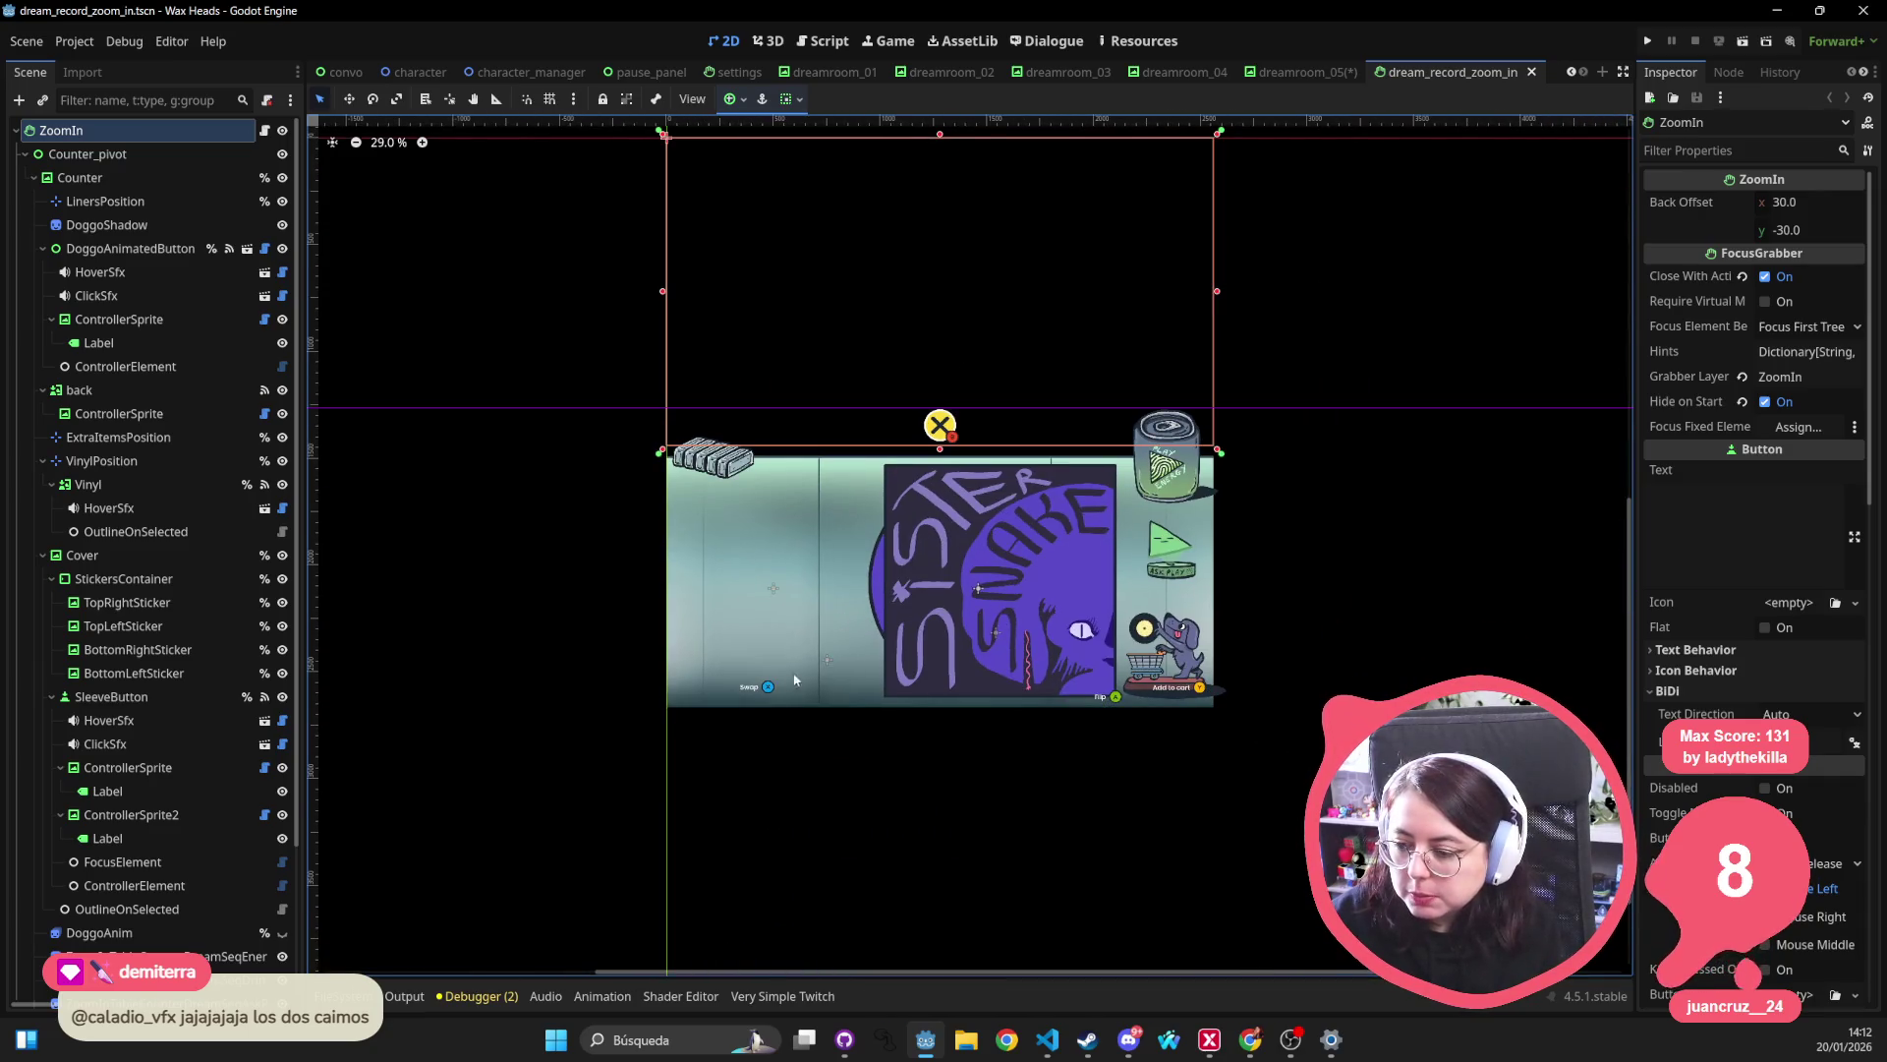
{"action": "left_click", "coordinate": [770, 688]}
{"action": "scroll", "coordinate": [197, 688], "scroll_direction": "down", "scroll_amount": 4}
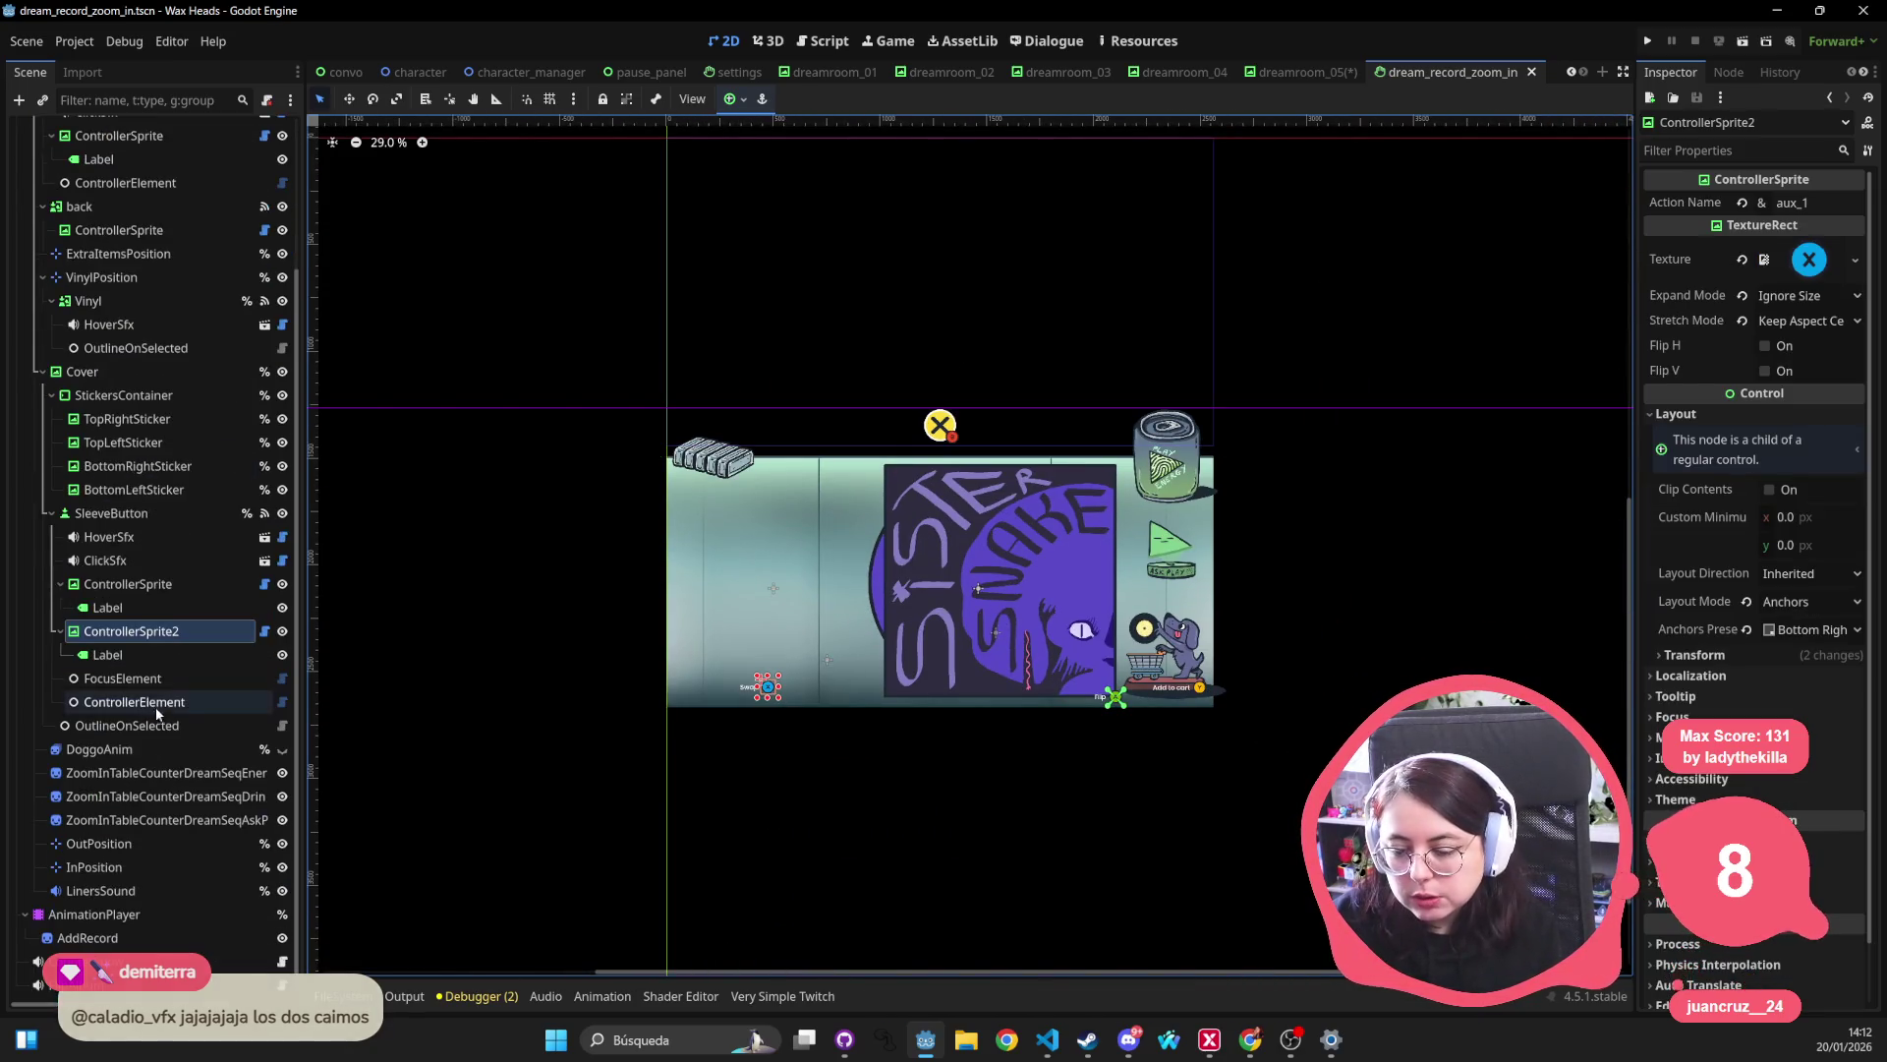
{"action": "scroll", "coordinate": [782, 635], "scroll_direction": "up", "scroll_amount": 4}
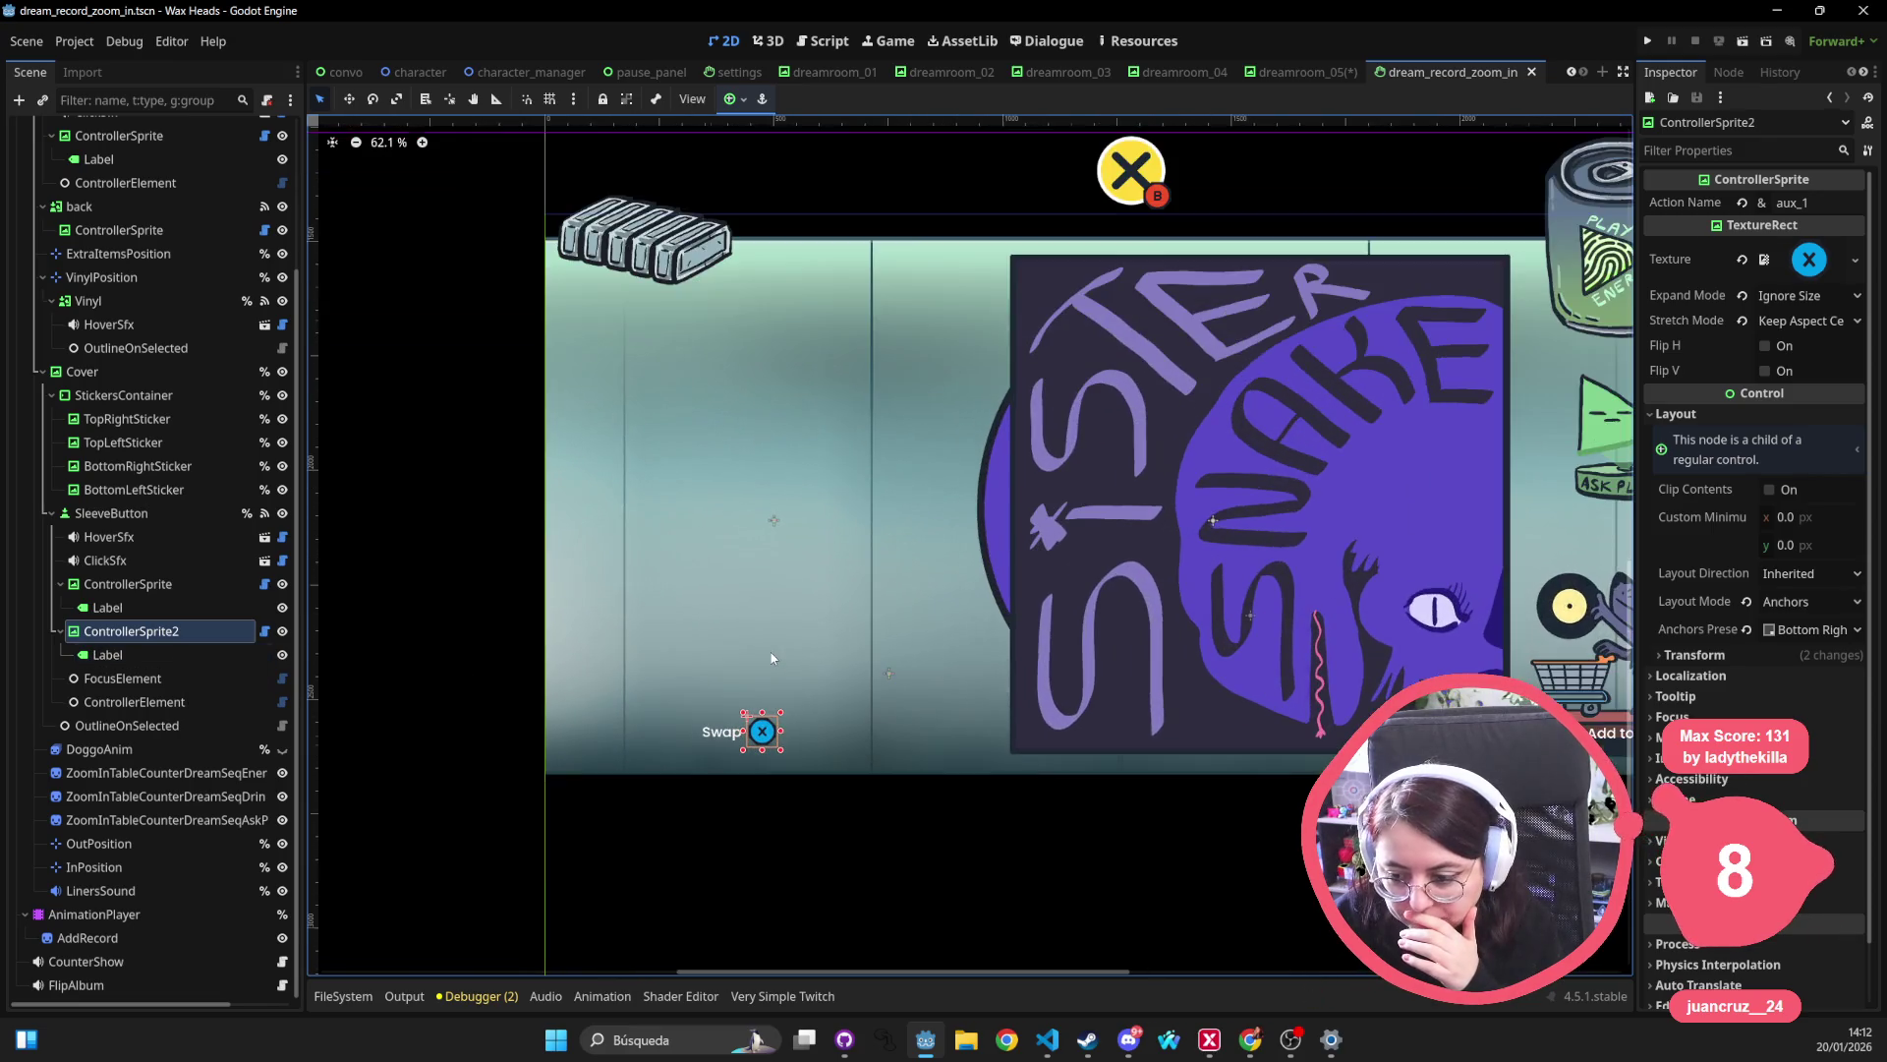
{"action": "scroll", "coordinate": [181, 145], "scroll_direction": "up", "scroll_amount": 4}
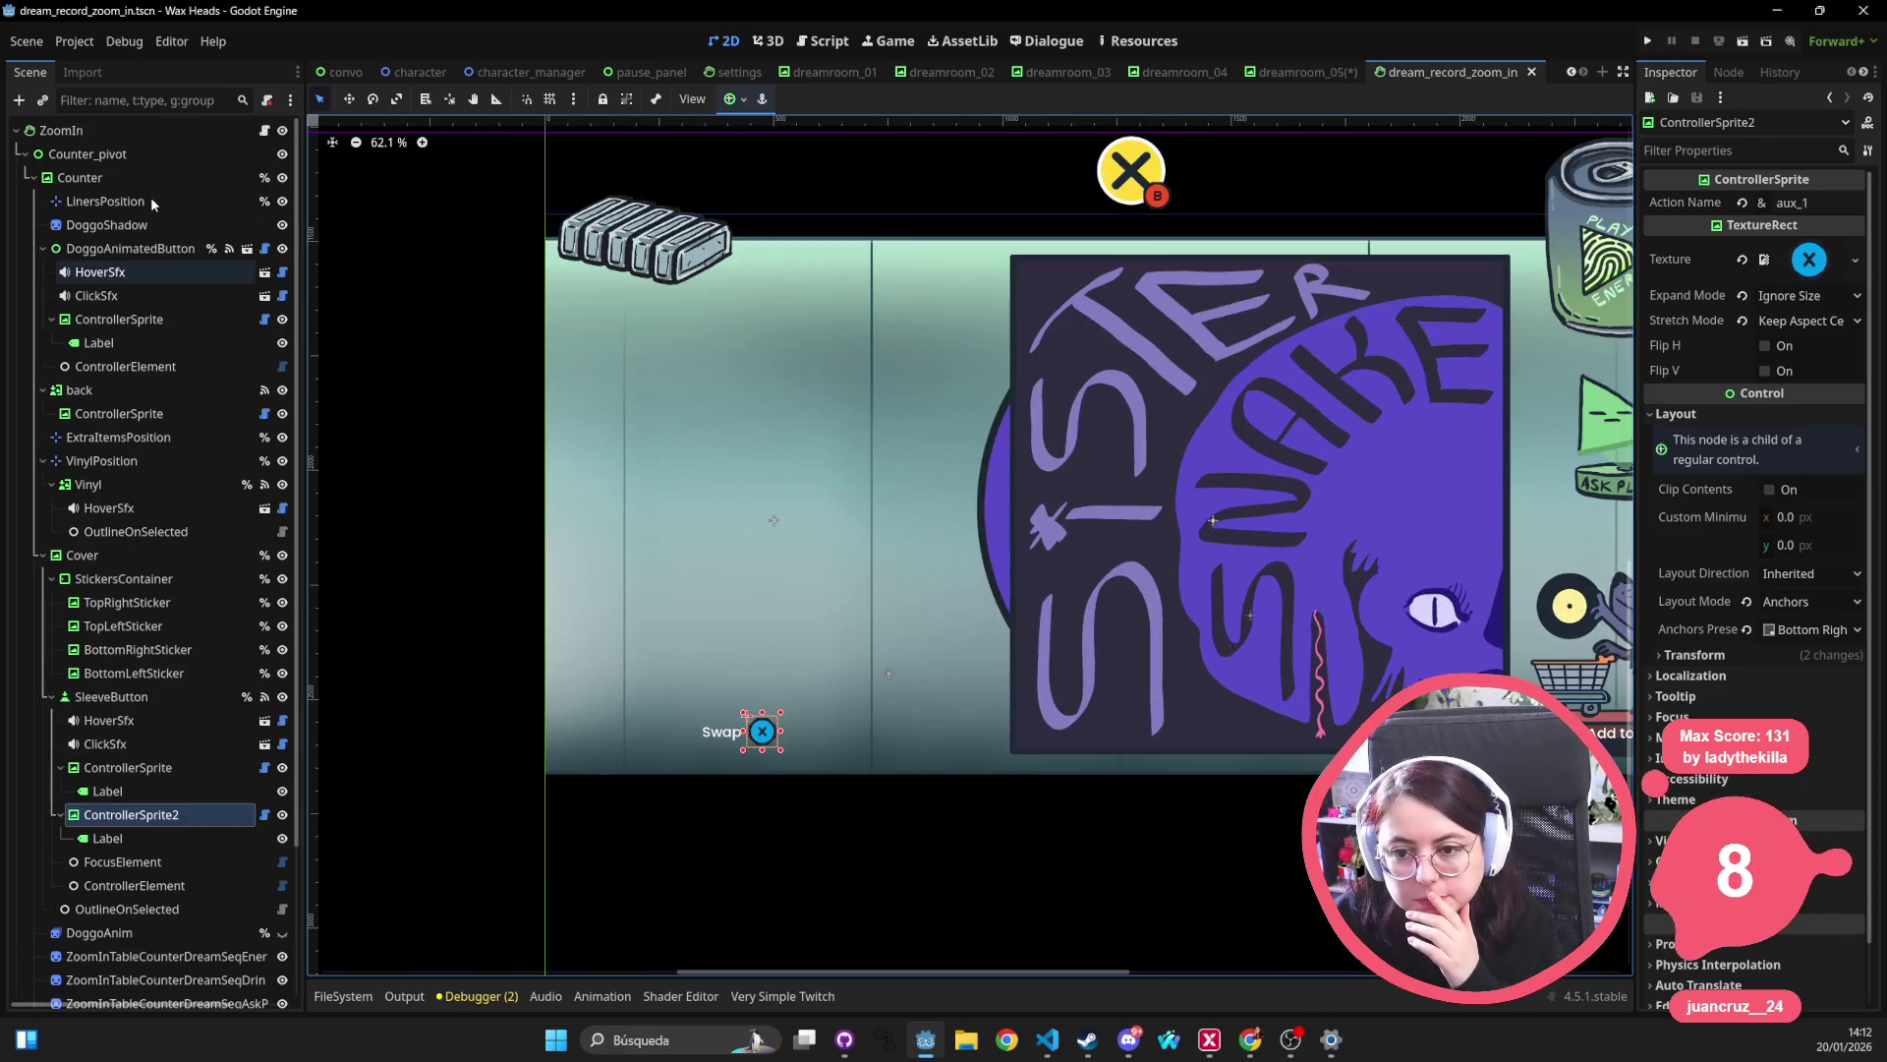
{"action": "left_click", "coordinate": [155, 323]}
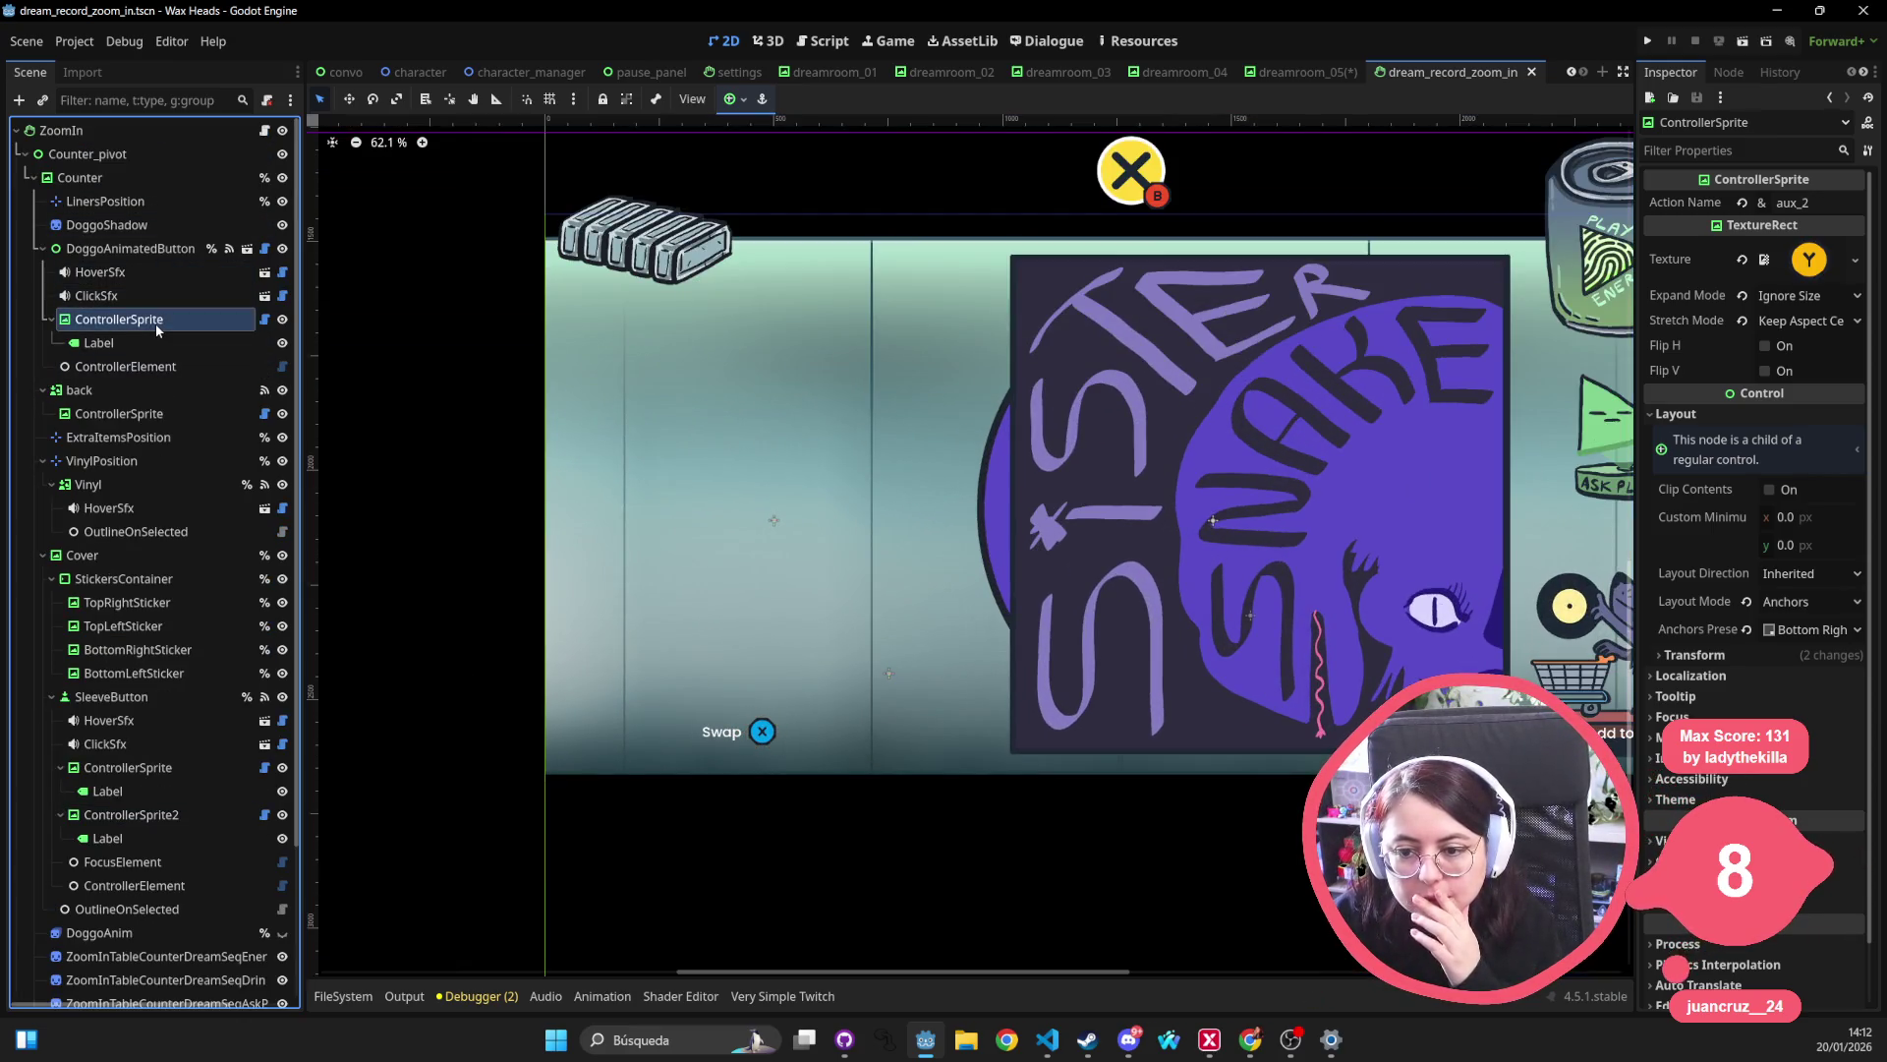
{"action": "left_click", "coordinate": [764, 735]}
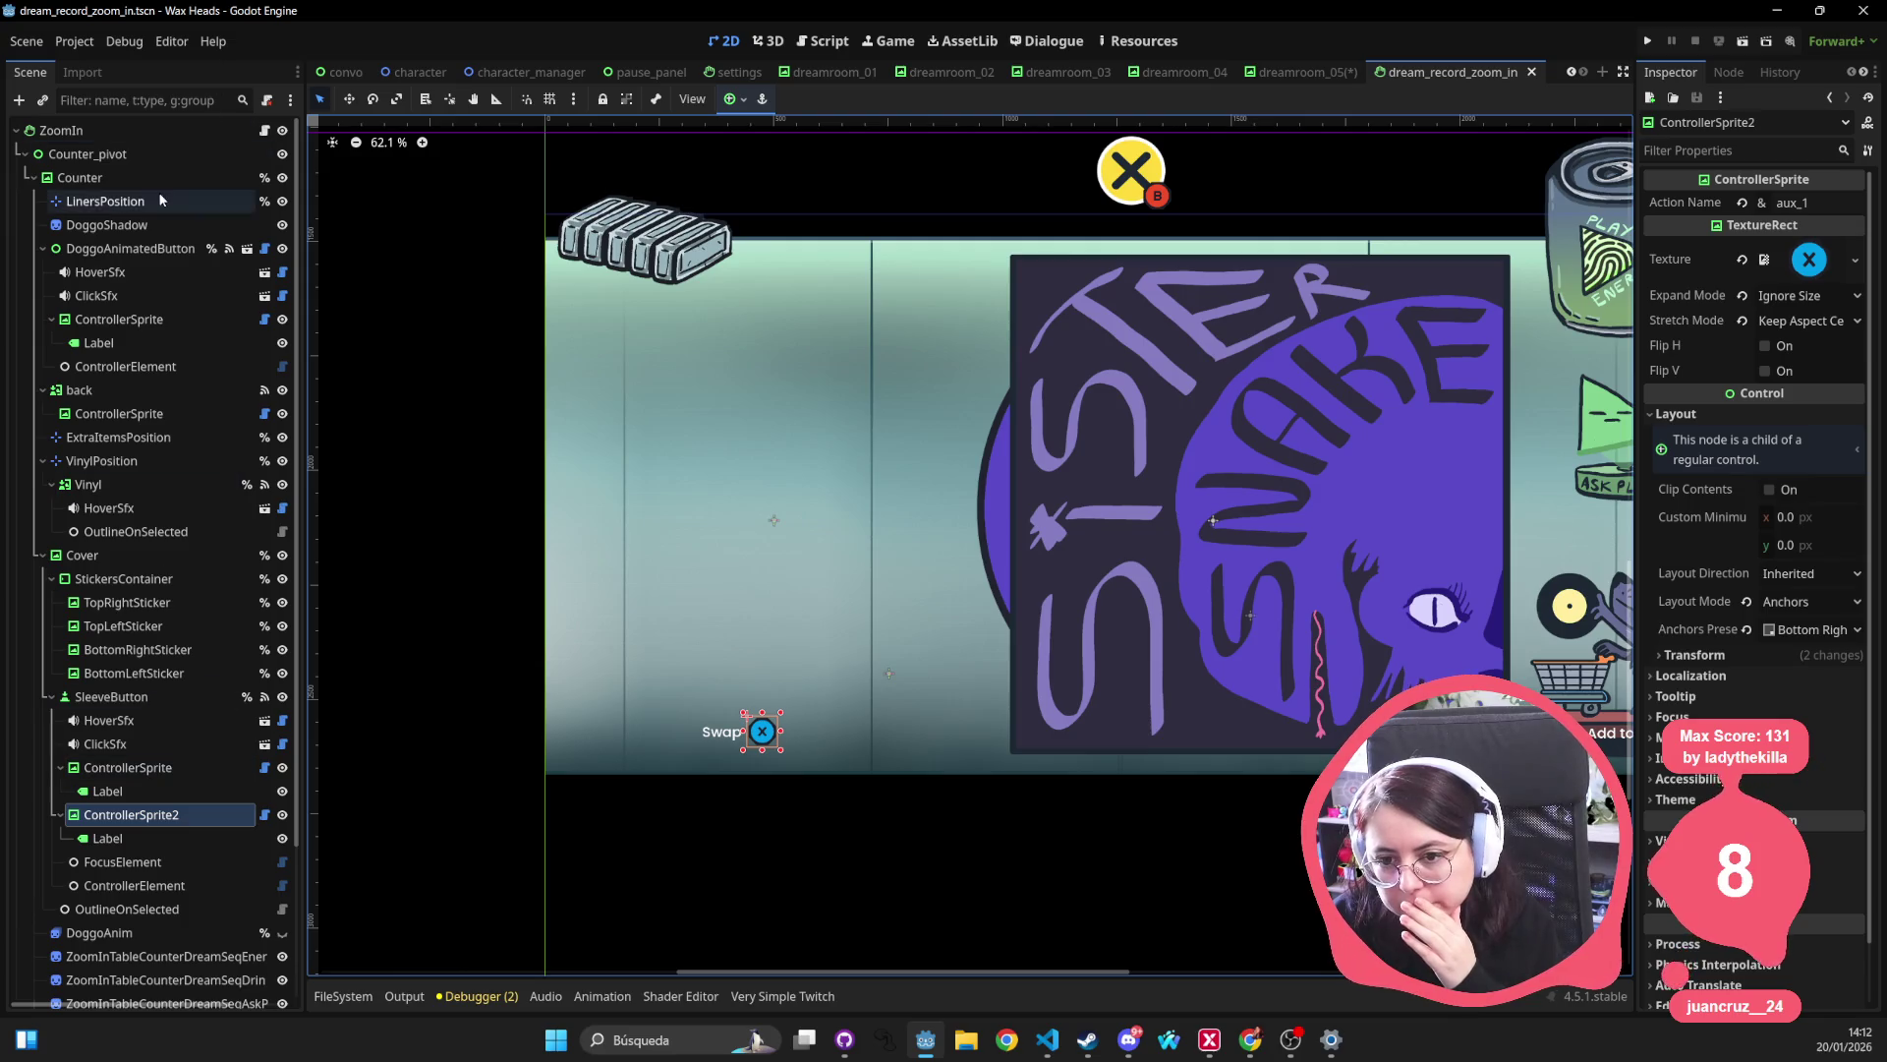
{"action": "left_click", "coordinate": [214, 126]}
{"action": "left_click", "coordinate": [265, 130]}
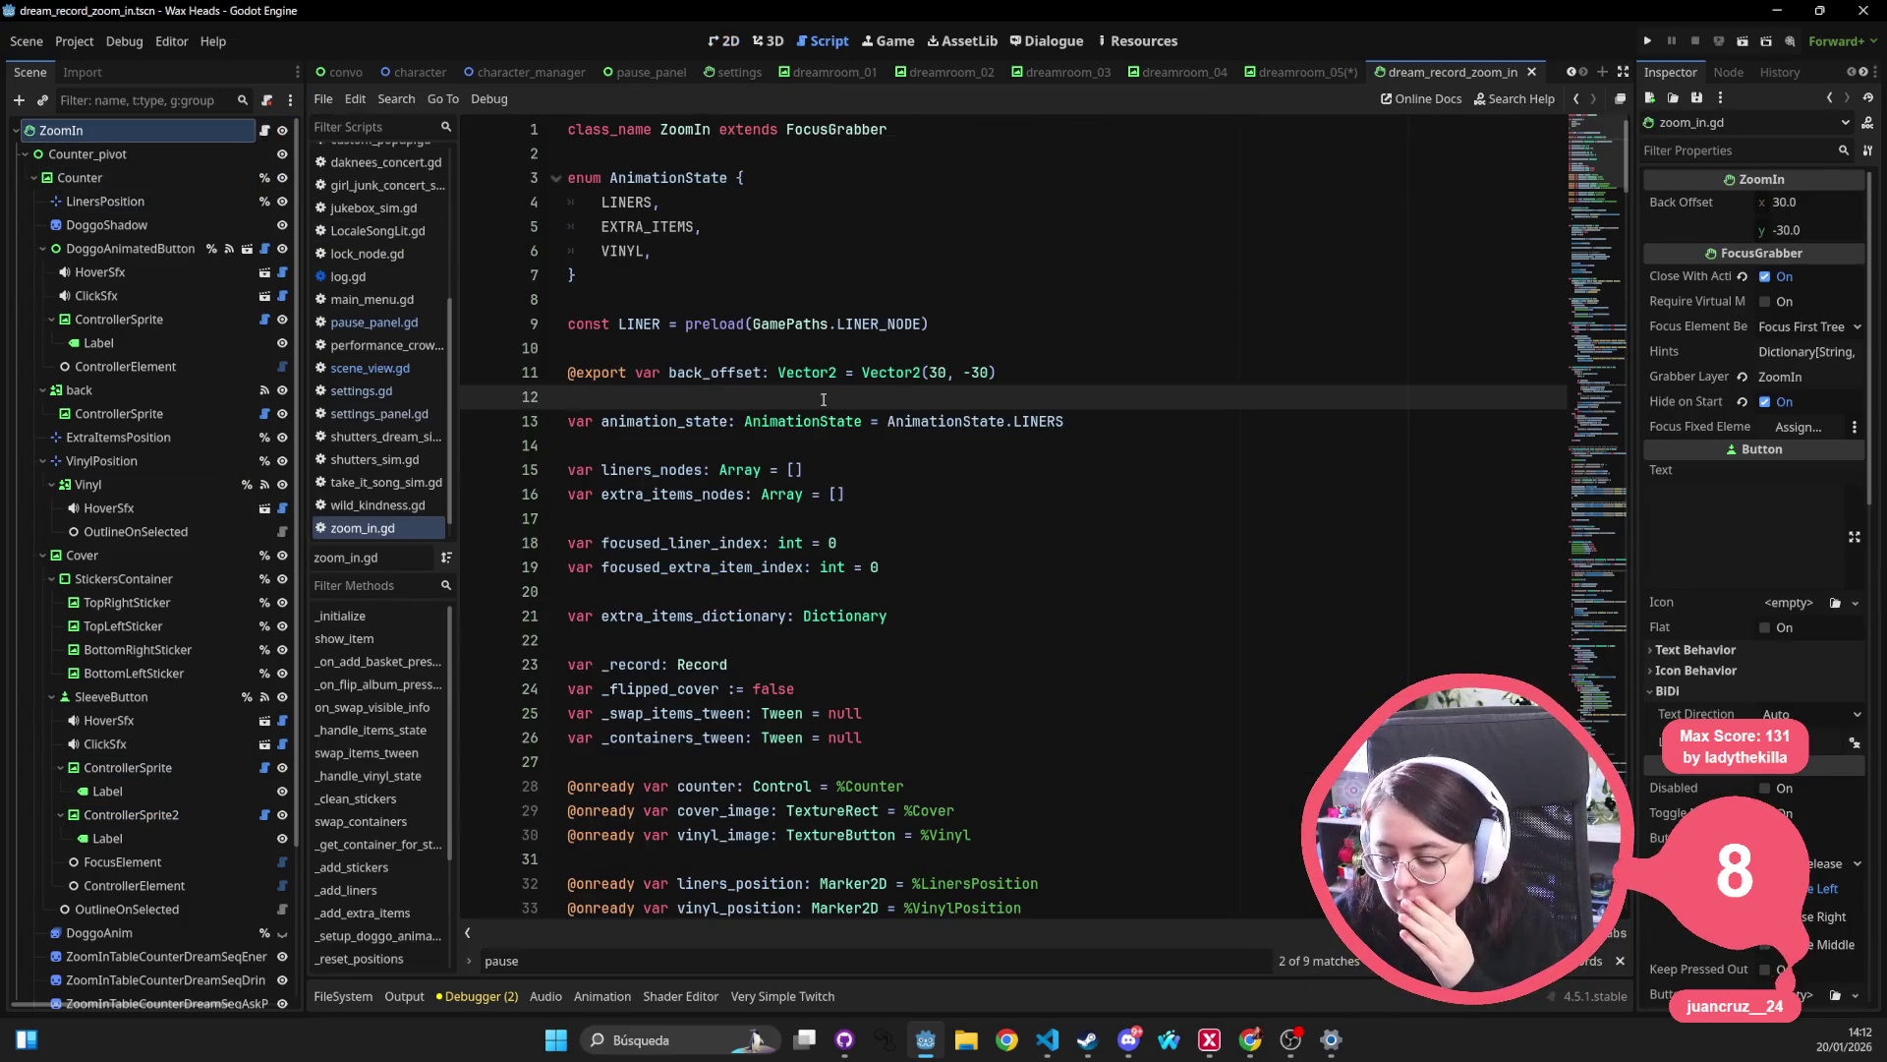
Search zoom_in.gd for 'swap' and step through the swap matches.
{"action": "scroll", "coordinate": [849, 404], "scroll_direction": "down", "scroll_amount": 4}
{"action": "left_click", "coordinate": [848, 399]}
{"action": "key", "text": "ctrl+f"}
{"action": "scroll", "coordinate": [849, 404], "scroll_direction": "up", "scroll_amount": 4}
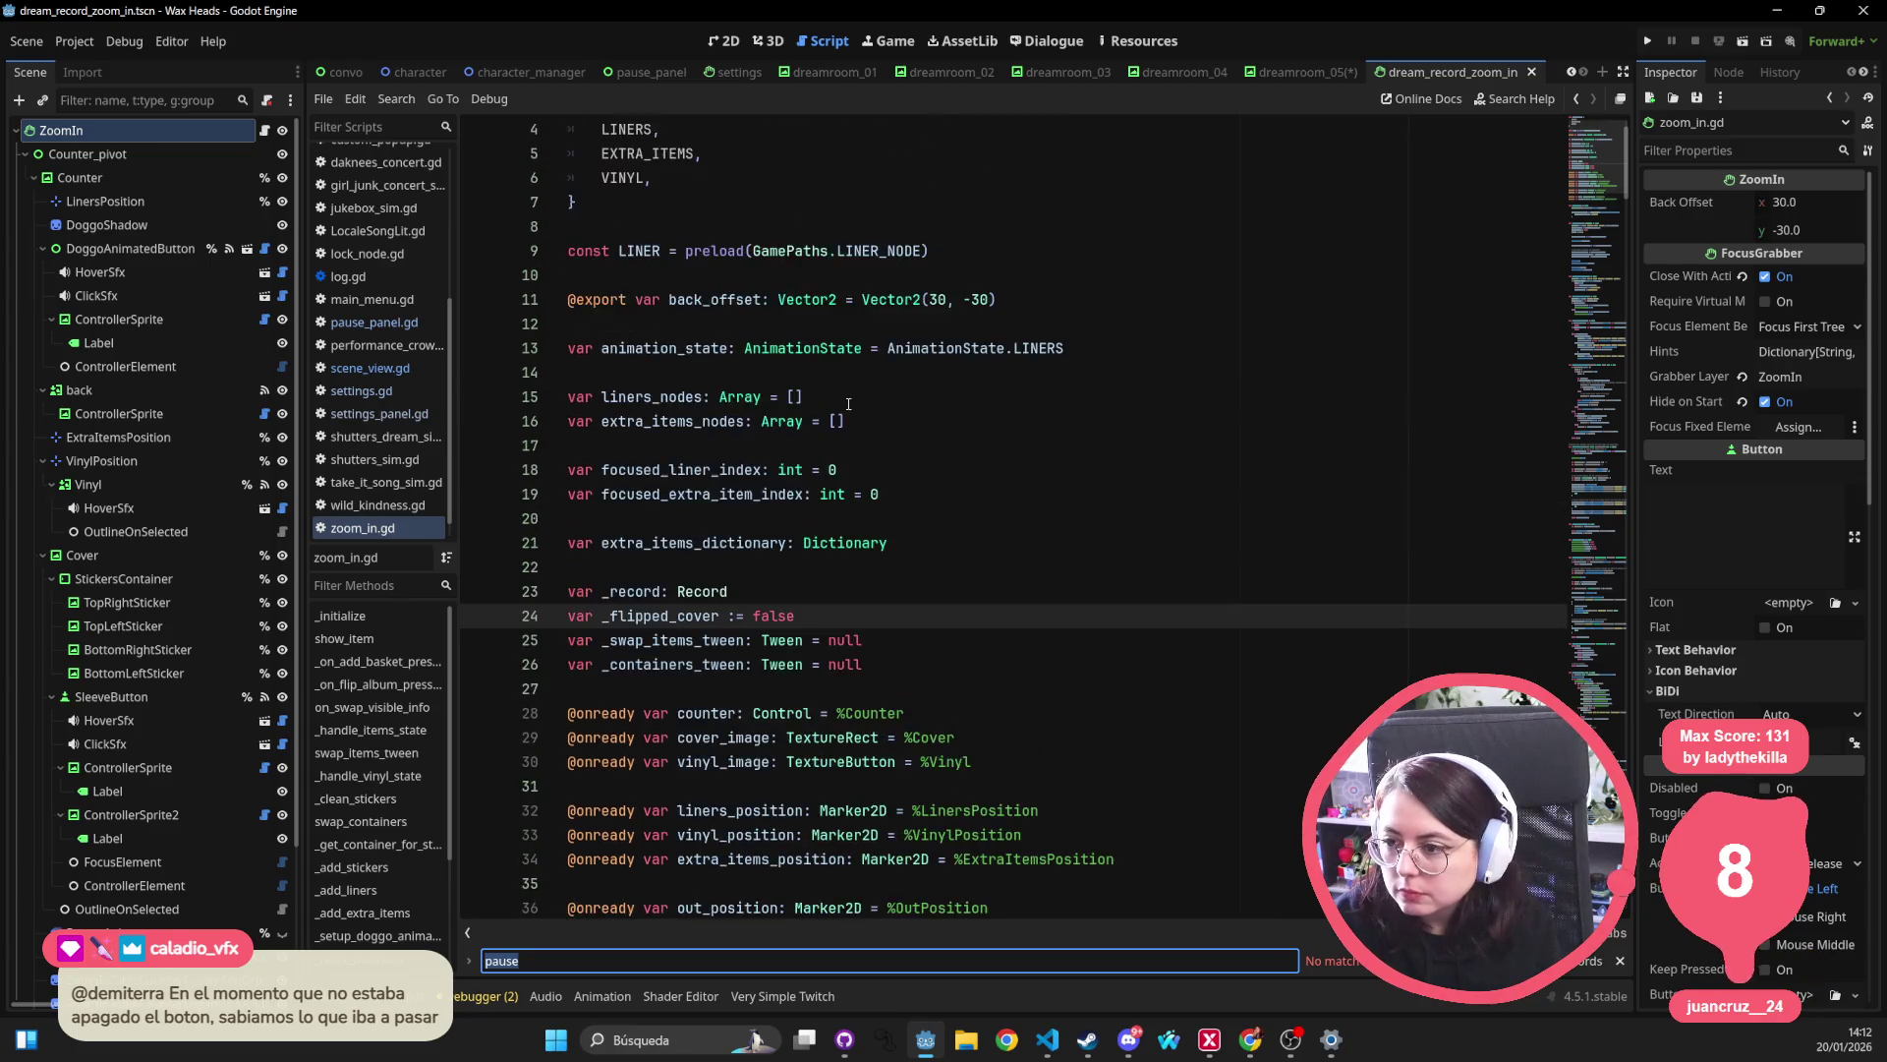
{"action": "type", "text": "swap"}
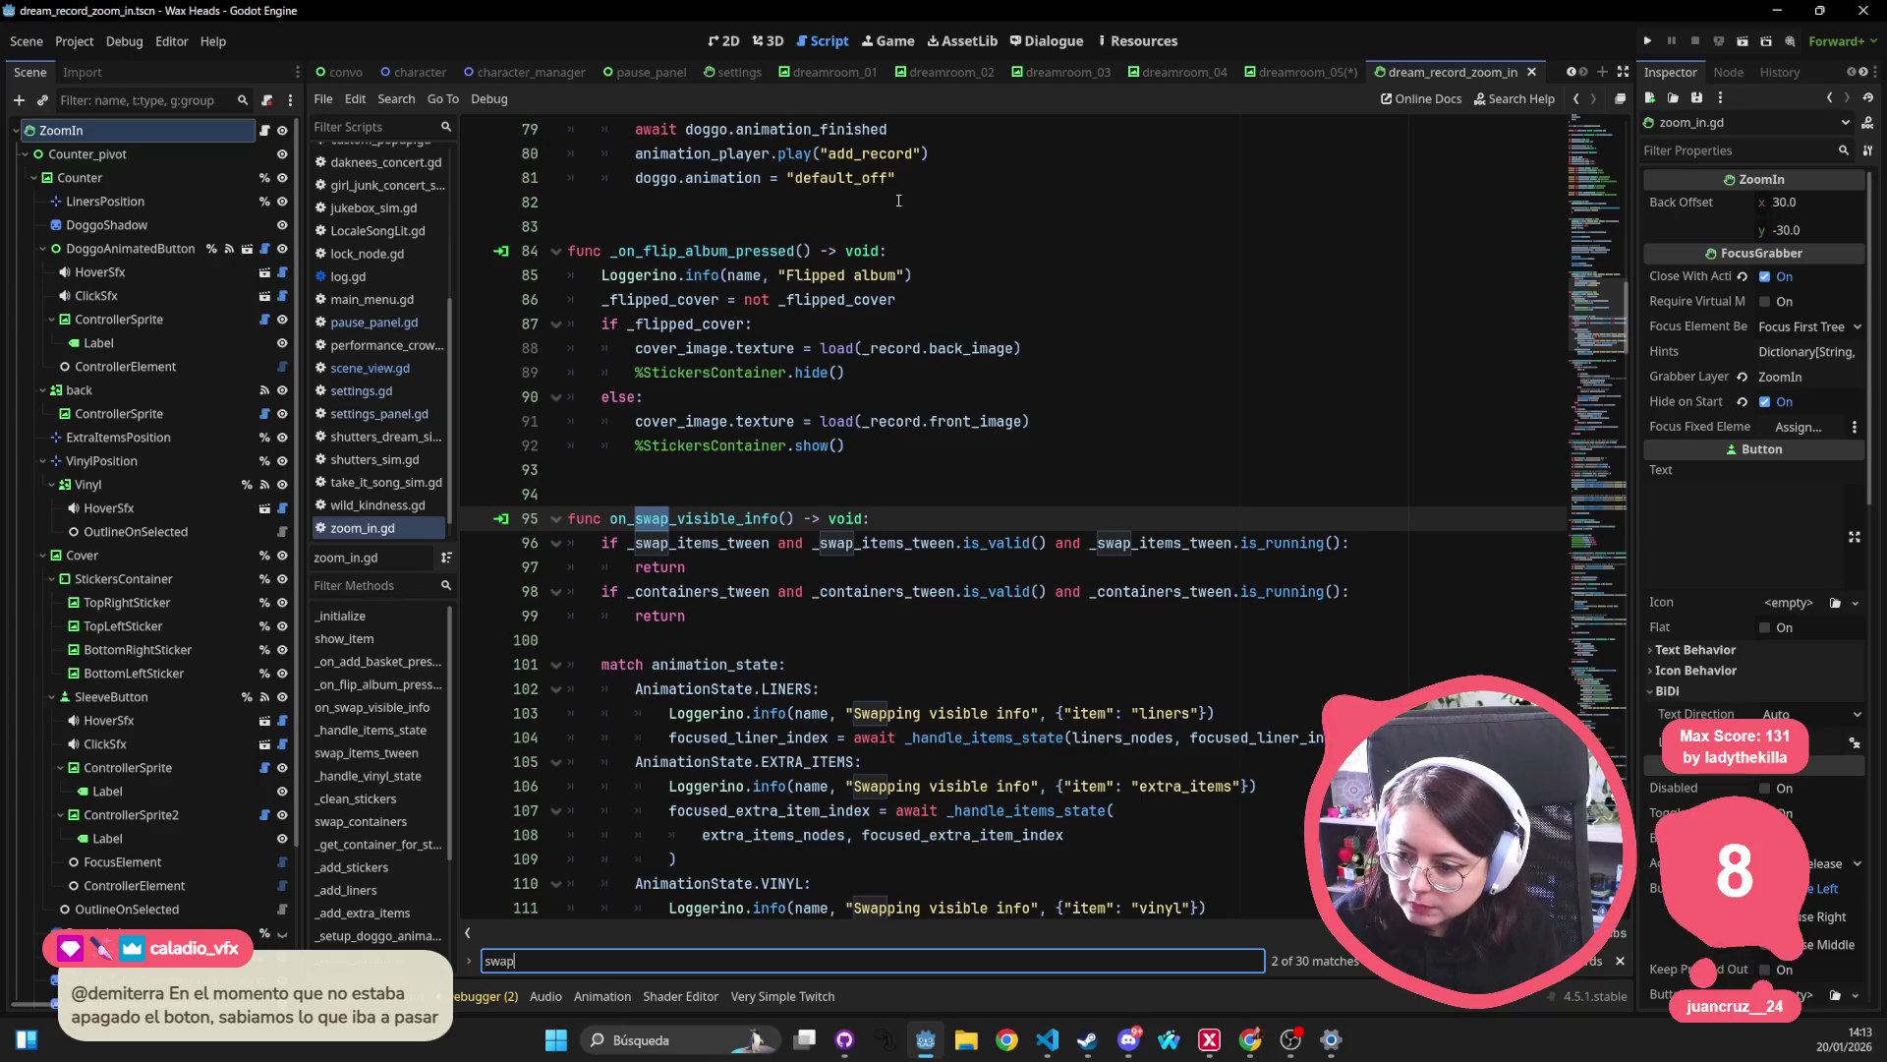
{"action": "key", "text": "Return"}
{"action": "key", "text": "Return"}
{"action": "key", "text": "Return"}
{"action": "key", "text": "Return"}
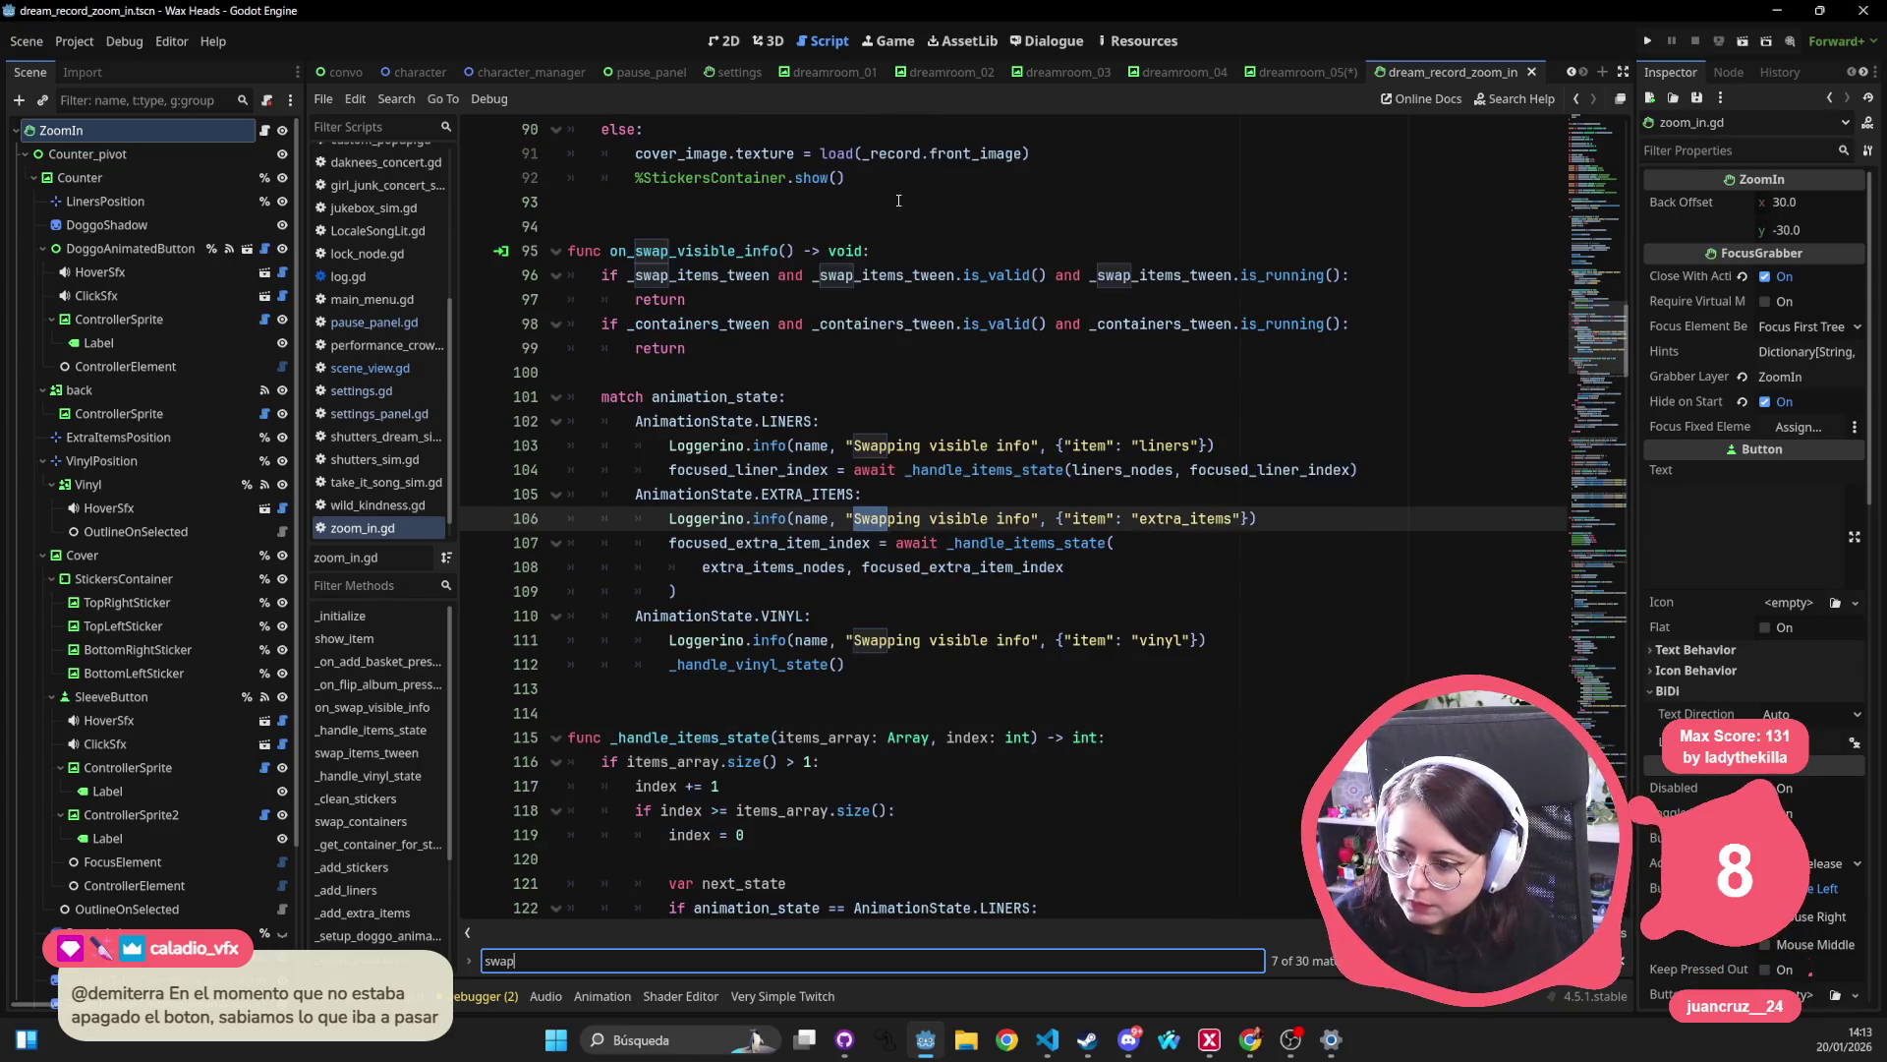
{"action": "key", "text": "Return"}
{"action": "key", "text": "Return"}
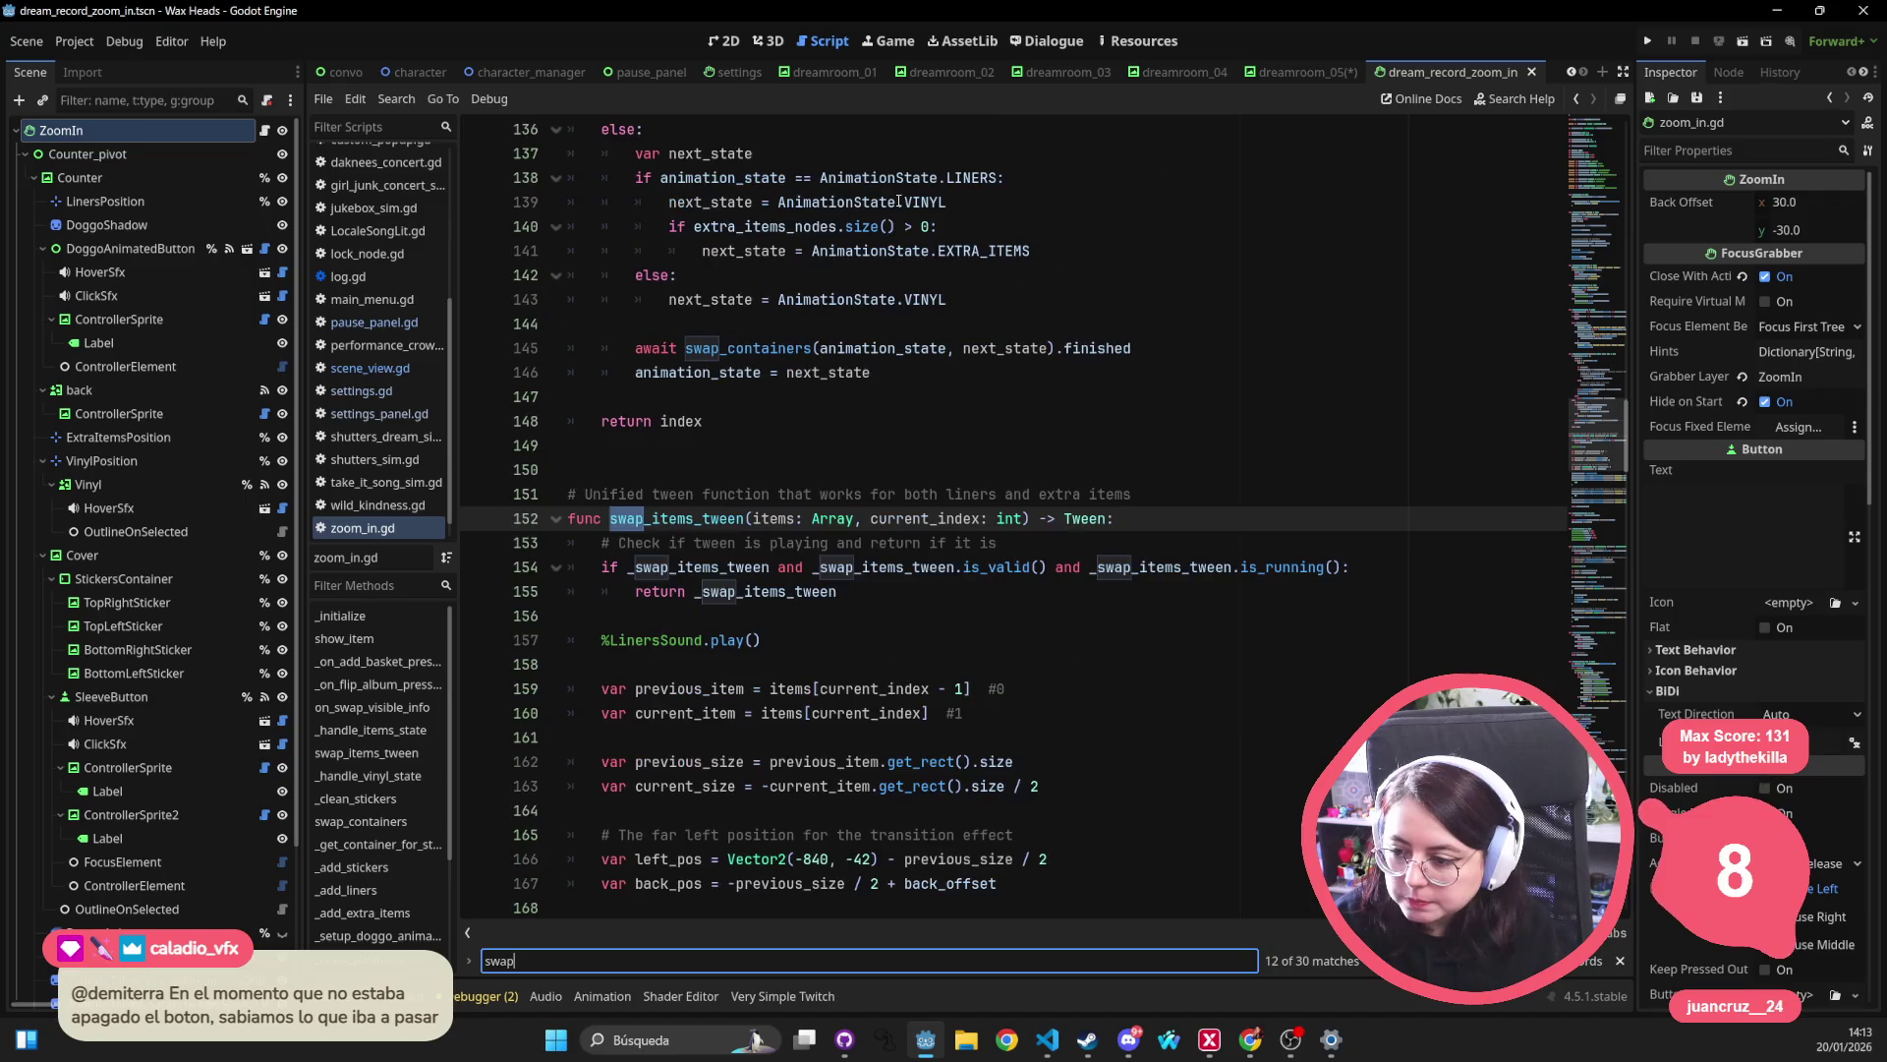
{"action": "key", "text": "Return"}
{"action": "key", "text": "Return"}
{"action": "key", "text": "Return"}
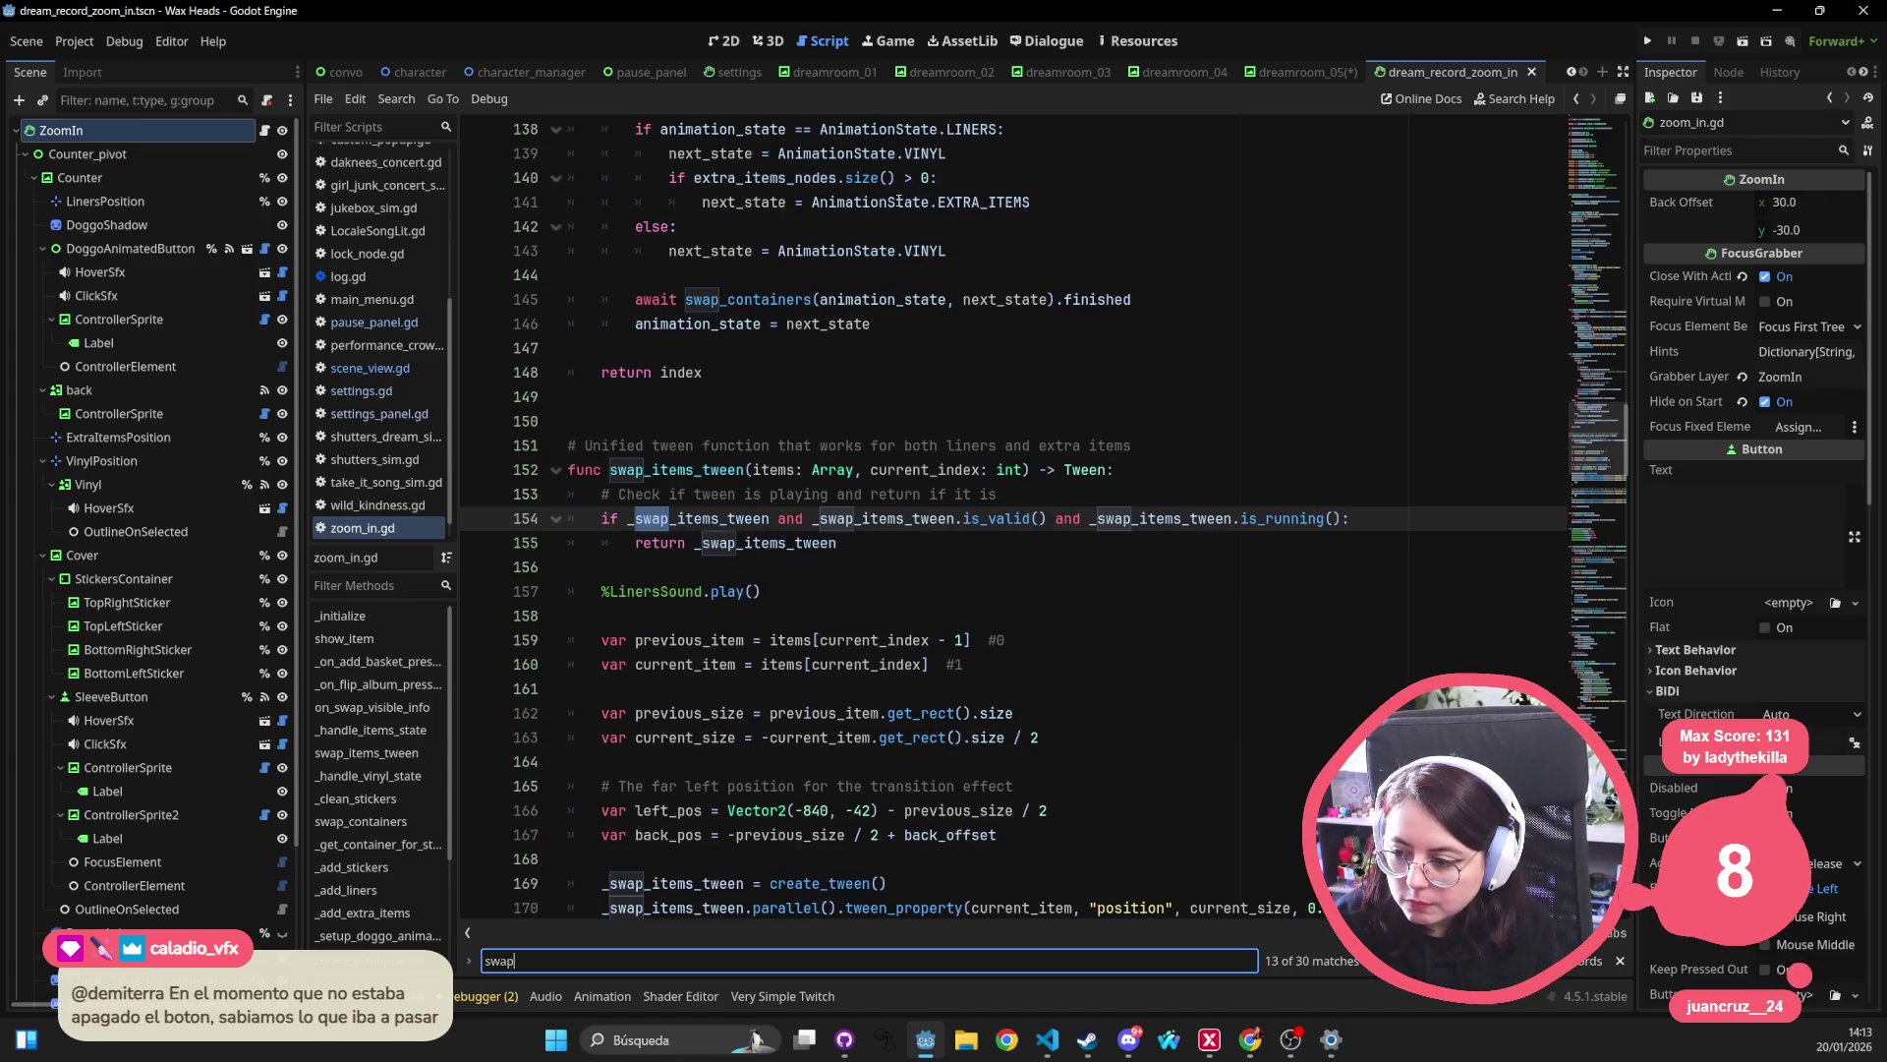
{"action": "key", "text": "Return"}
{"action": "key", "text": "Return"}
{"action": "key", "text": "Return"}
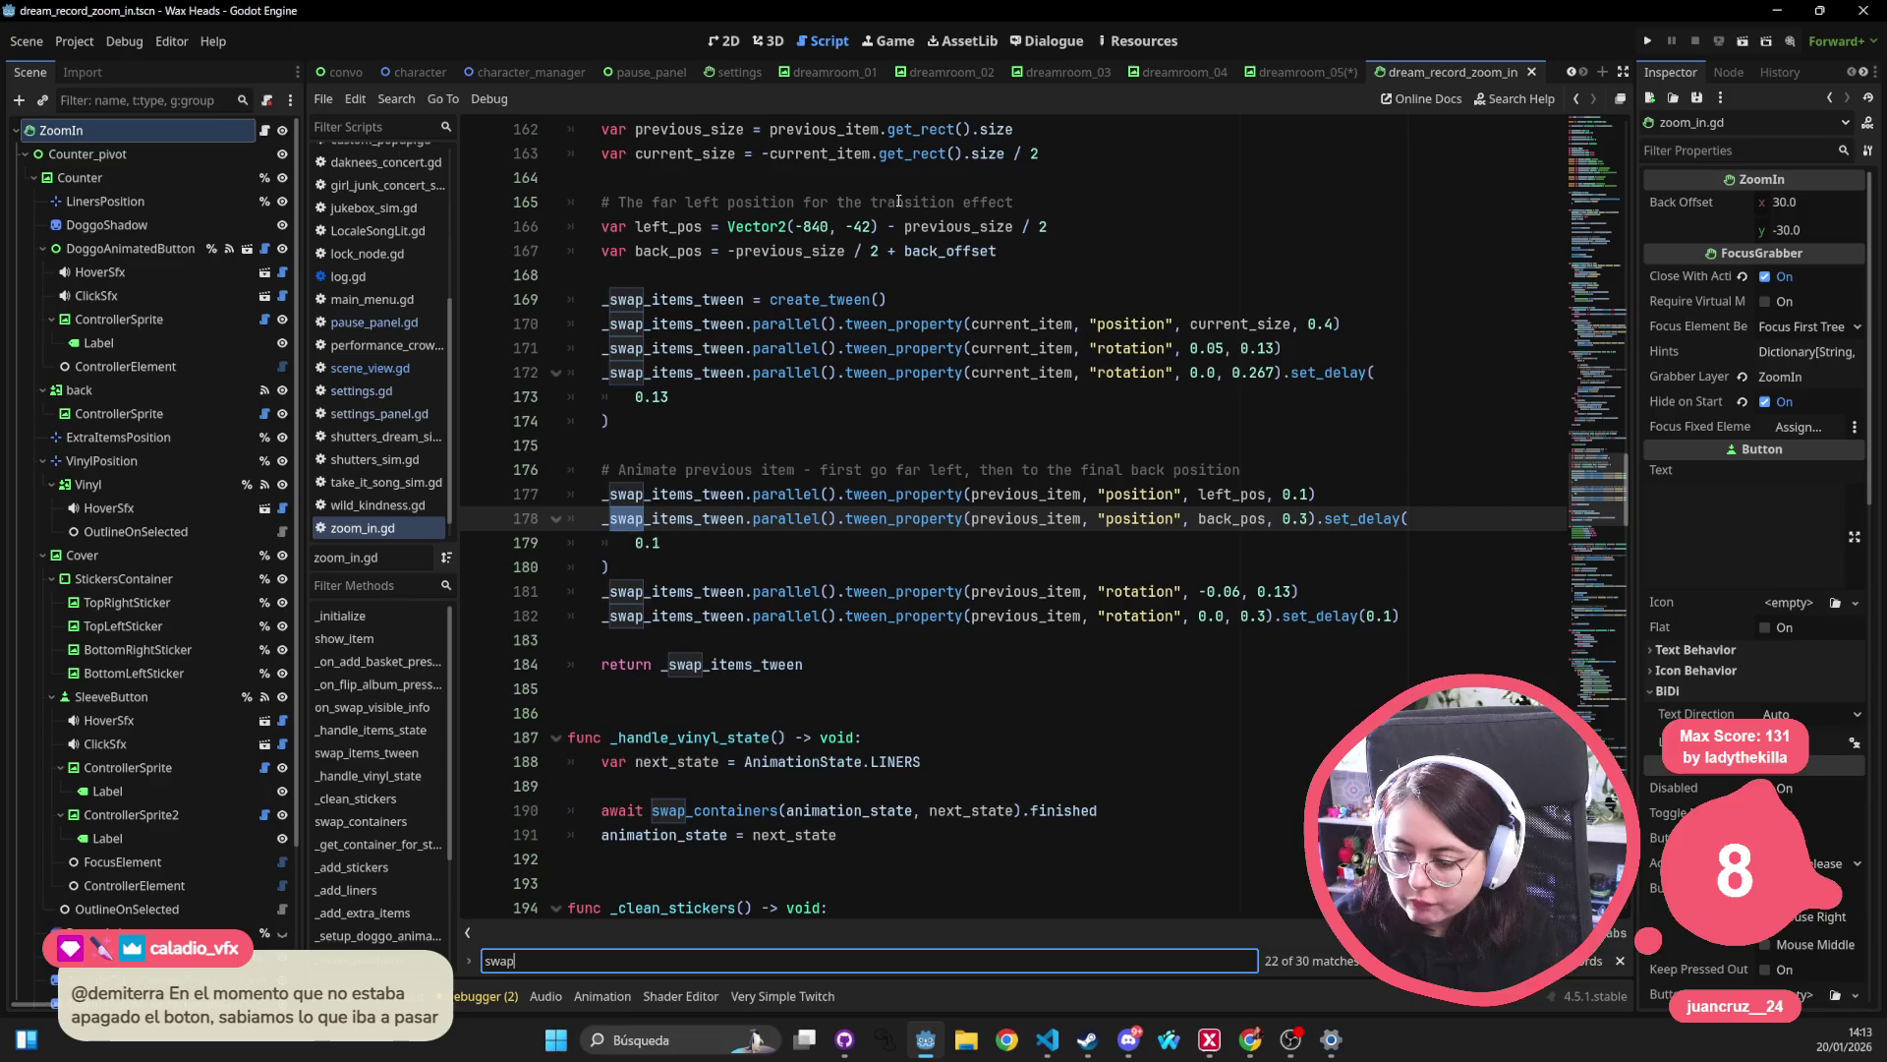
Search zoom_in.gd for 'controller' and step through its matches.
{"action": "key", "text": "shift+alt+o"}
{"action": "type", "text": "controller"}
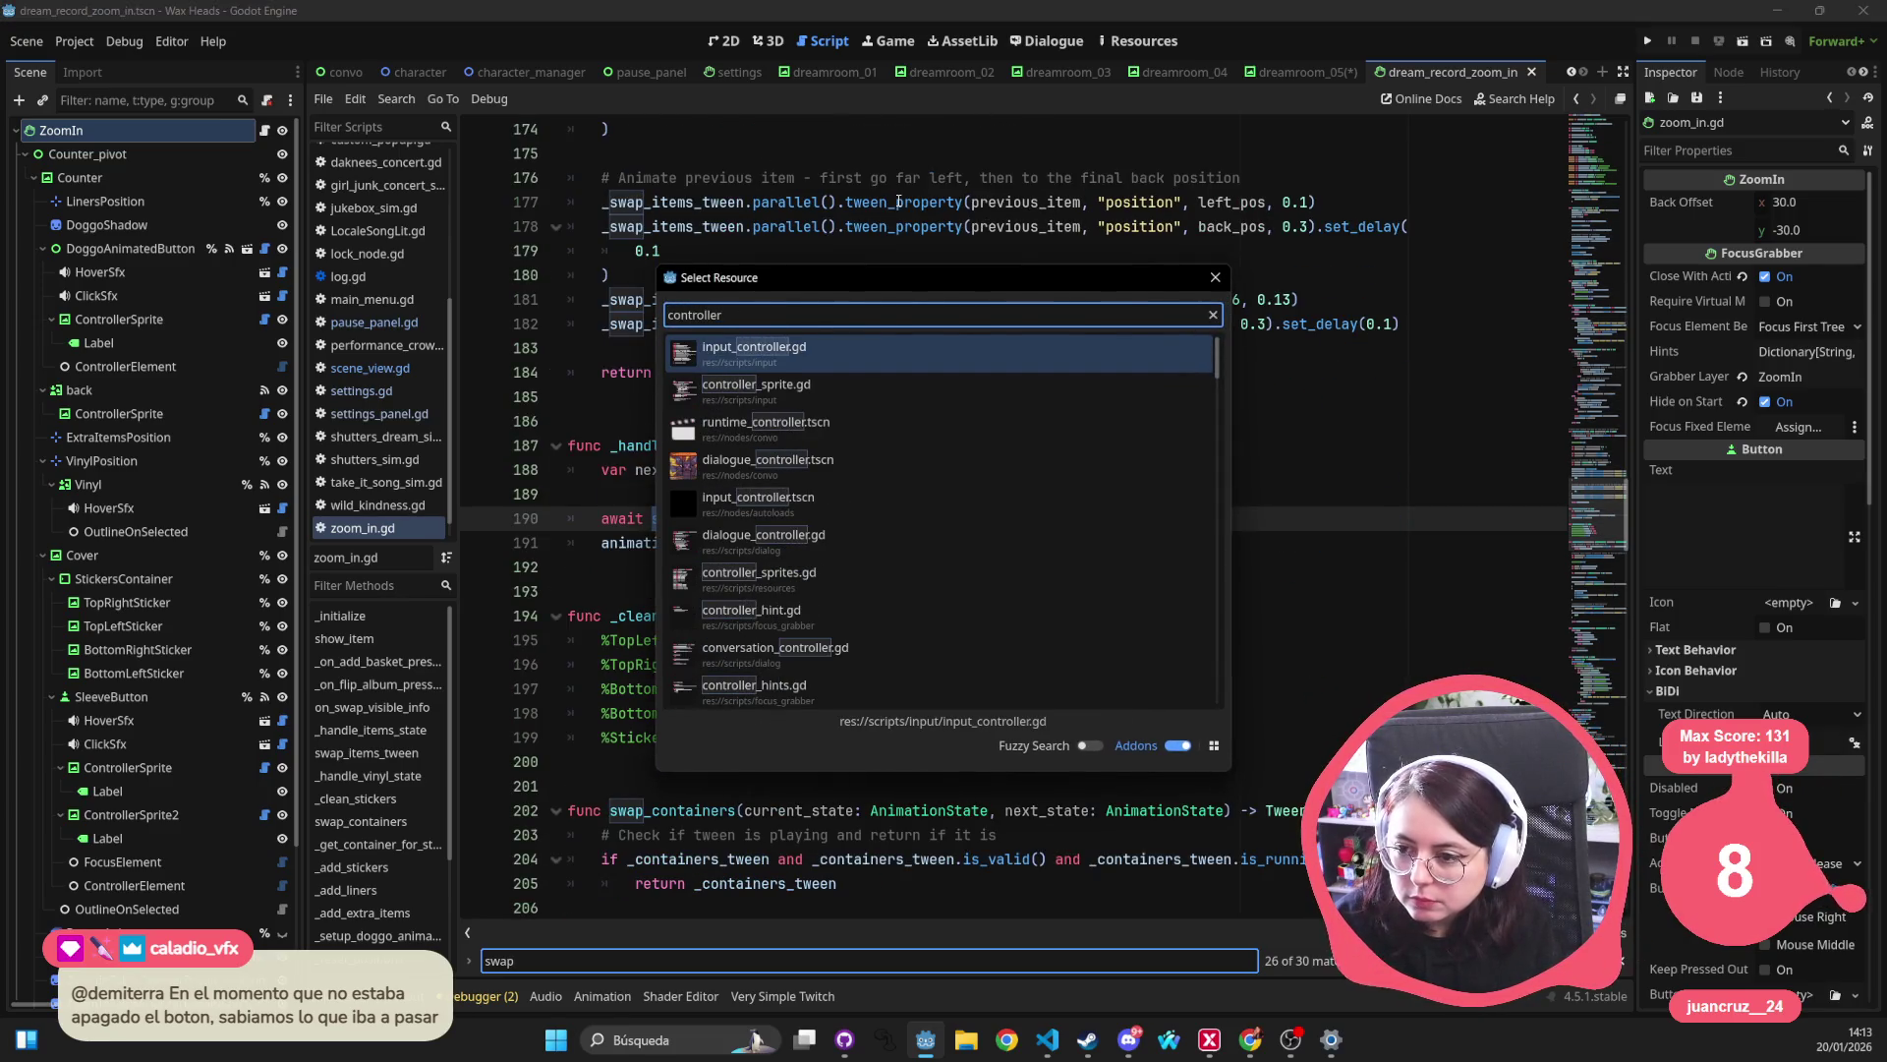
{"action": "key", "text": "Escape"}
{"action": "key", "text": "ctrl+f"}
{"action": "type", "text": "controller"}
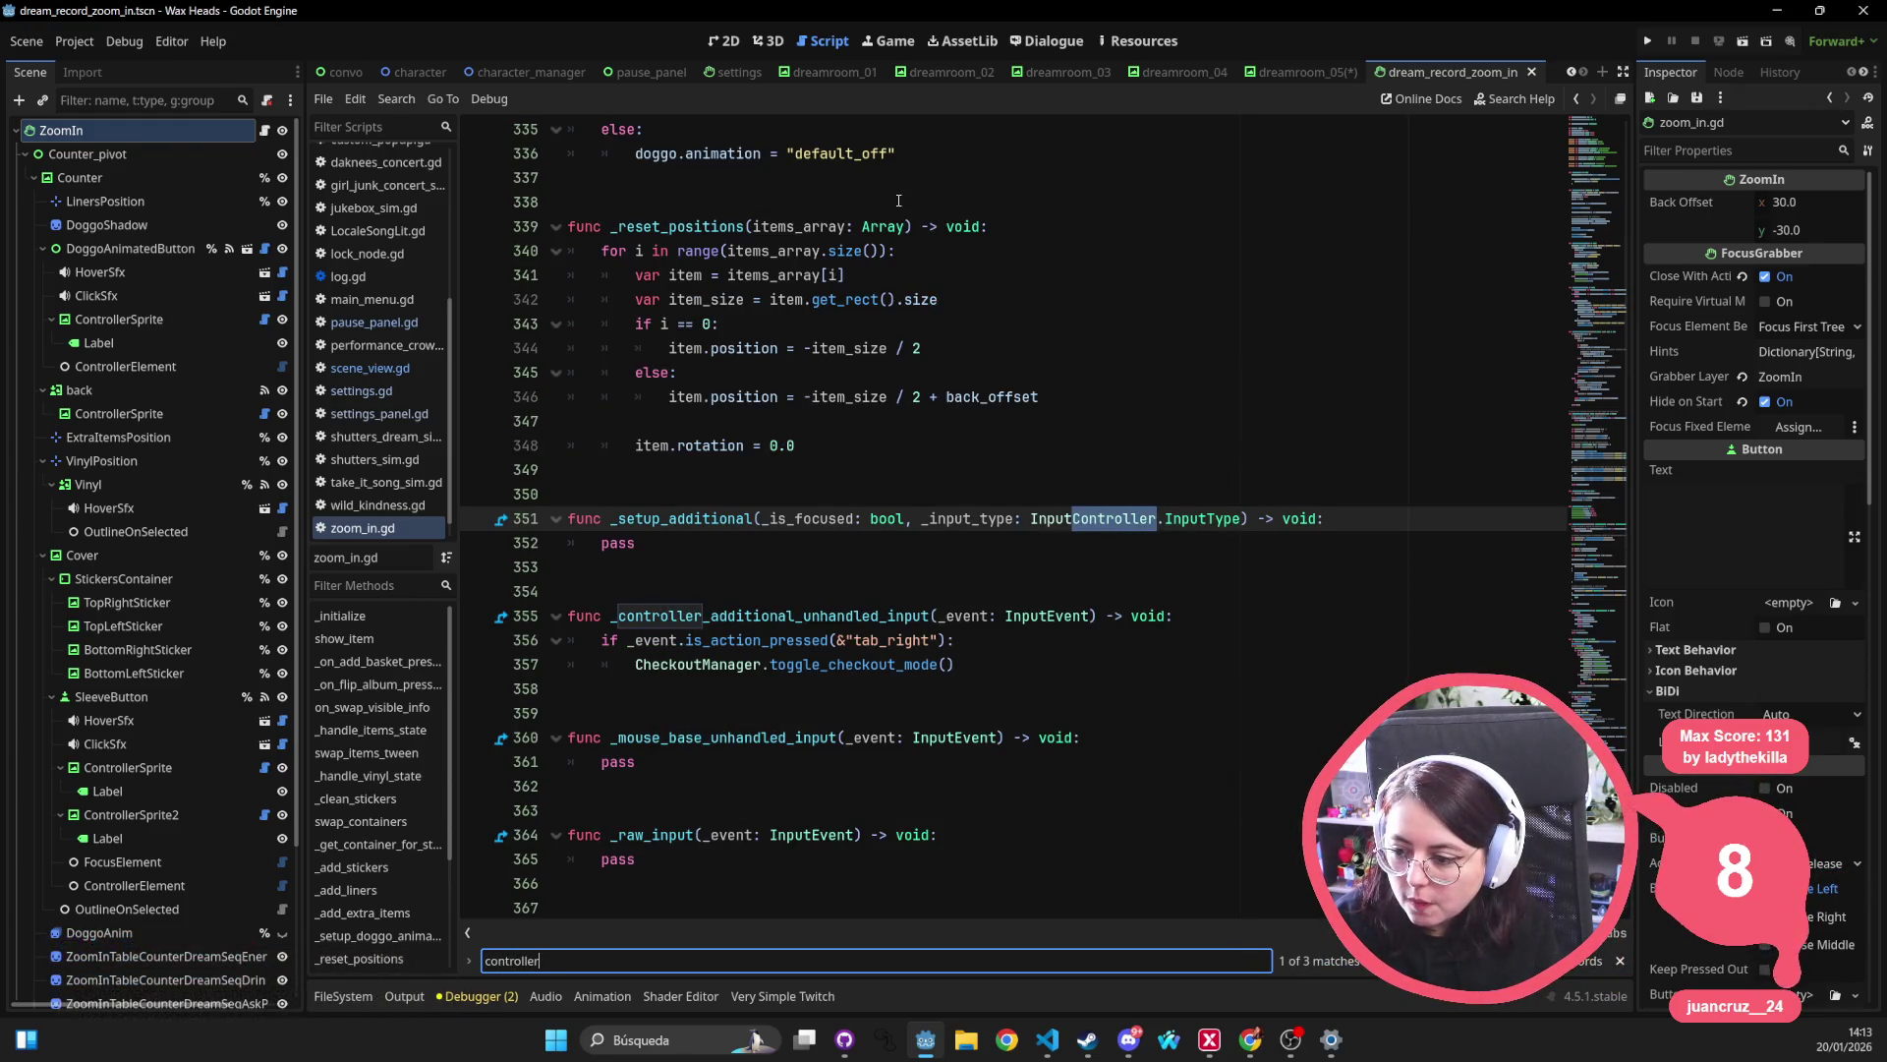
{"action": "key", "text": "Return"}
{"action": "key", "text": "Return"}
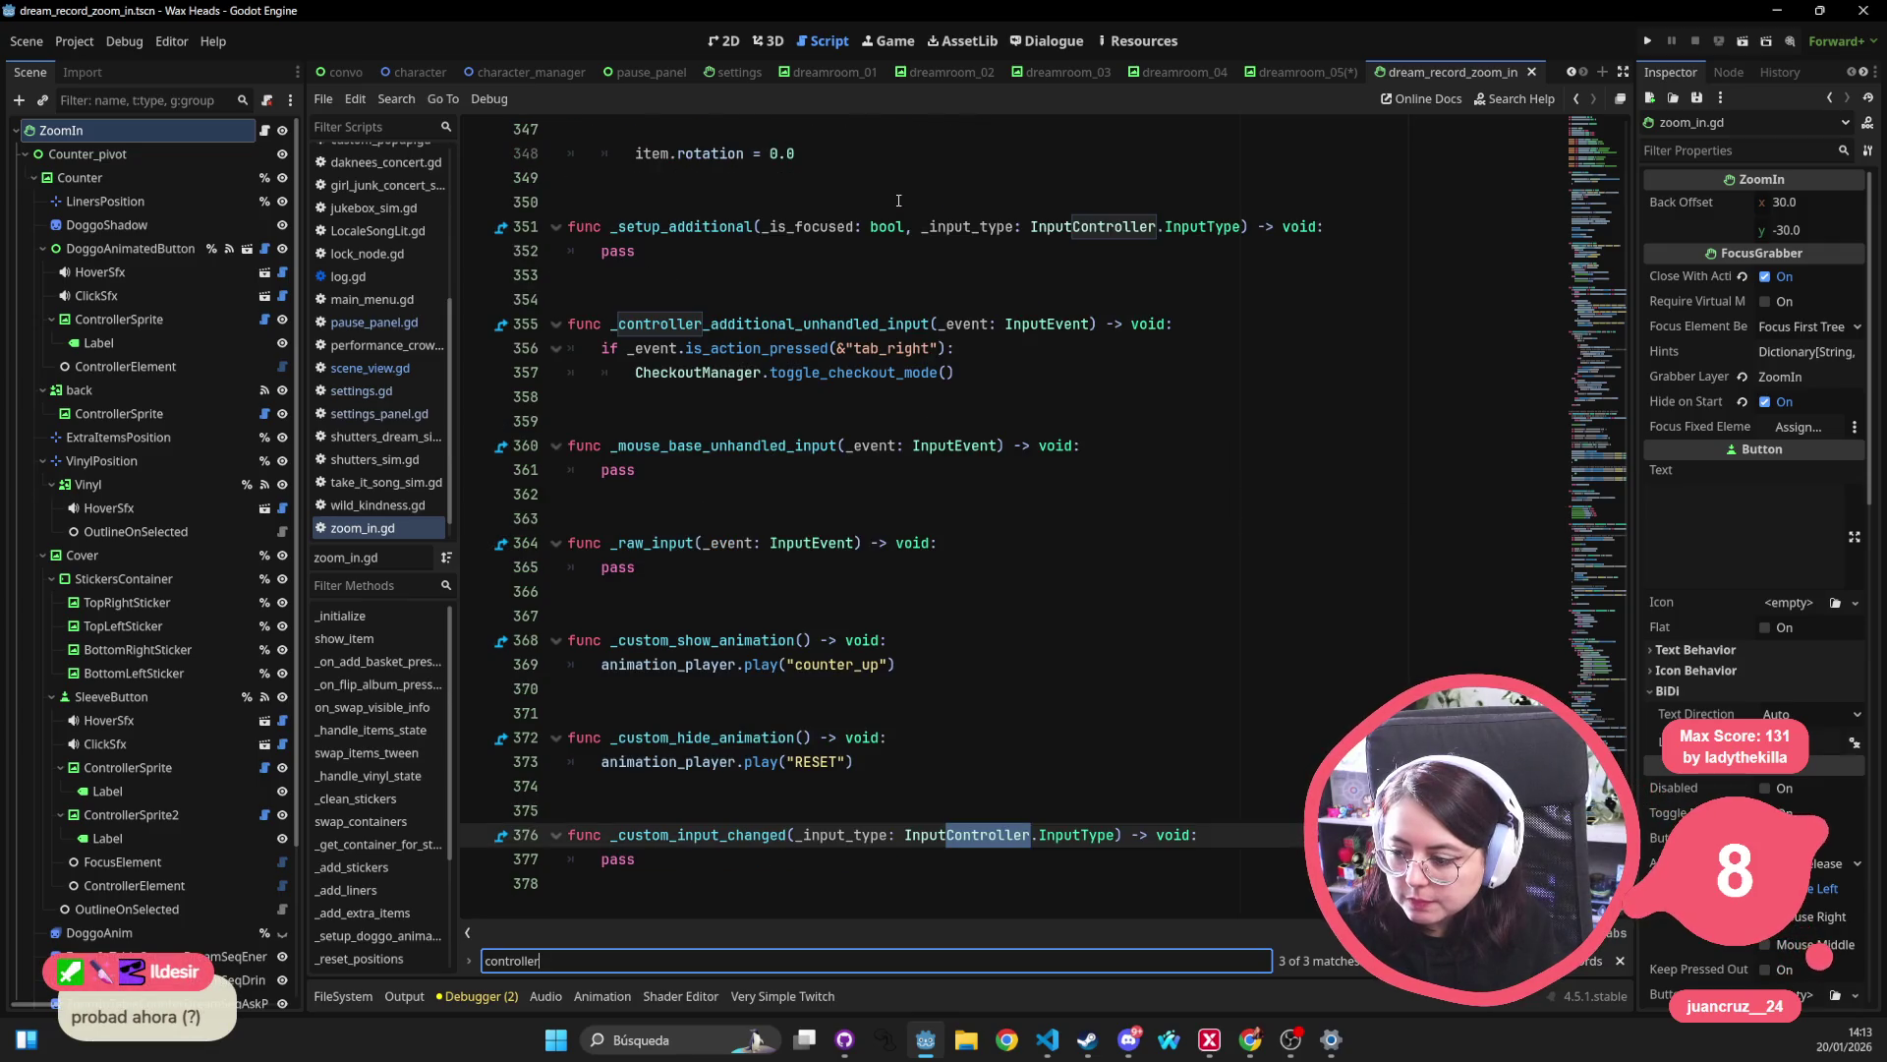
Inspect the Vinyl node and its OutlineOnSelected child in the 2D view.
{"action": "left_click", "coordinate": [175, 484]}
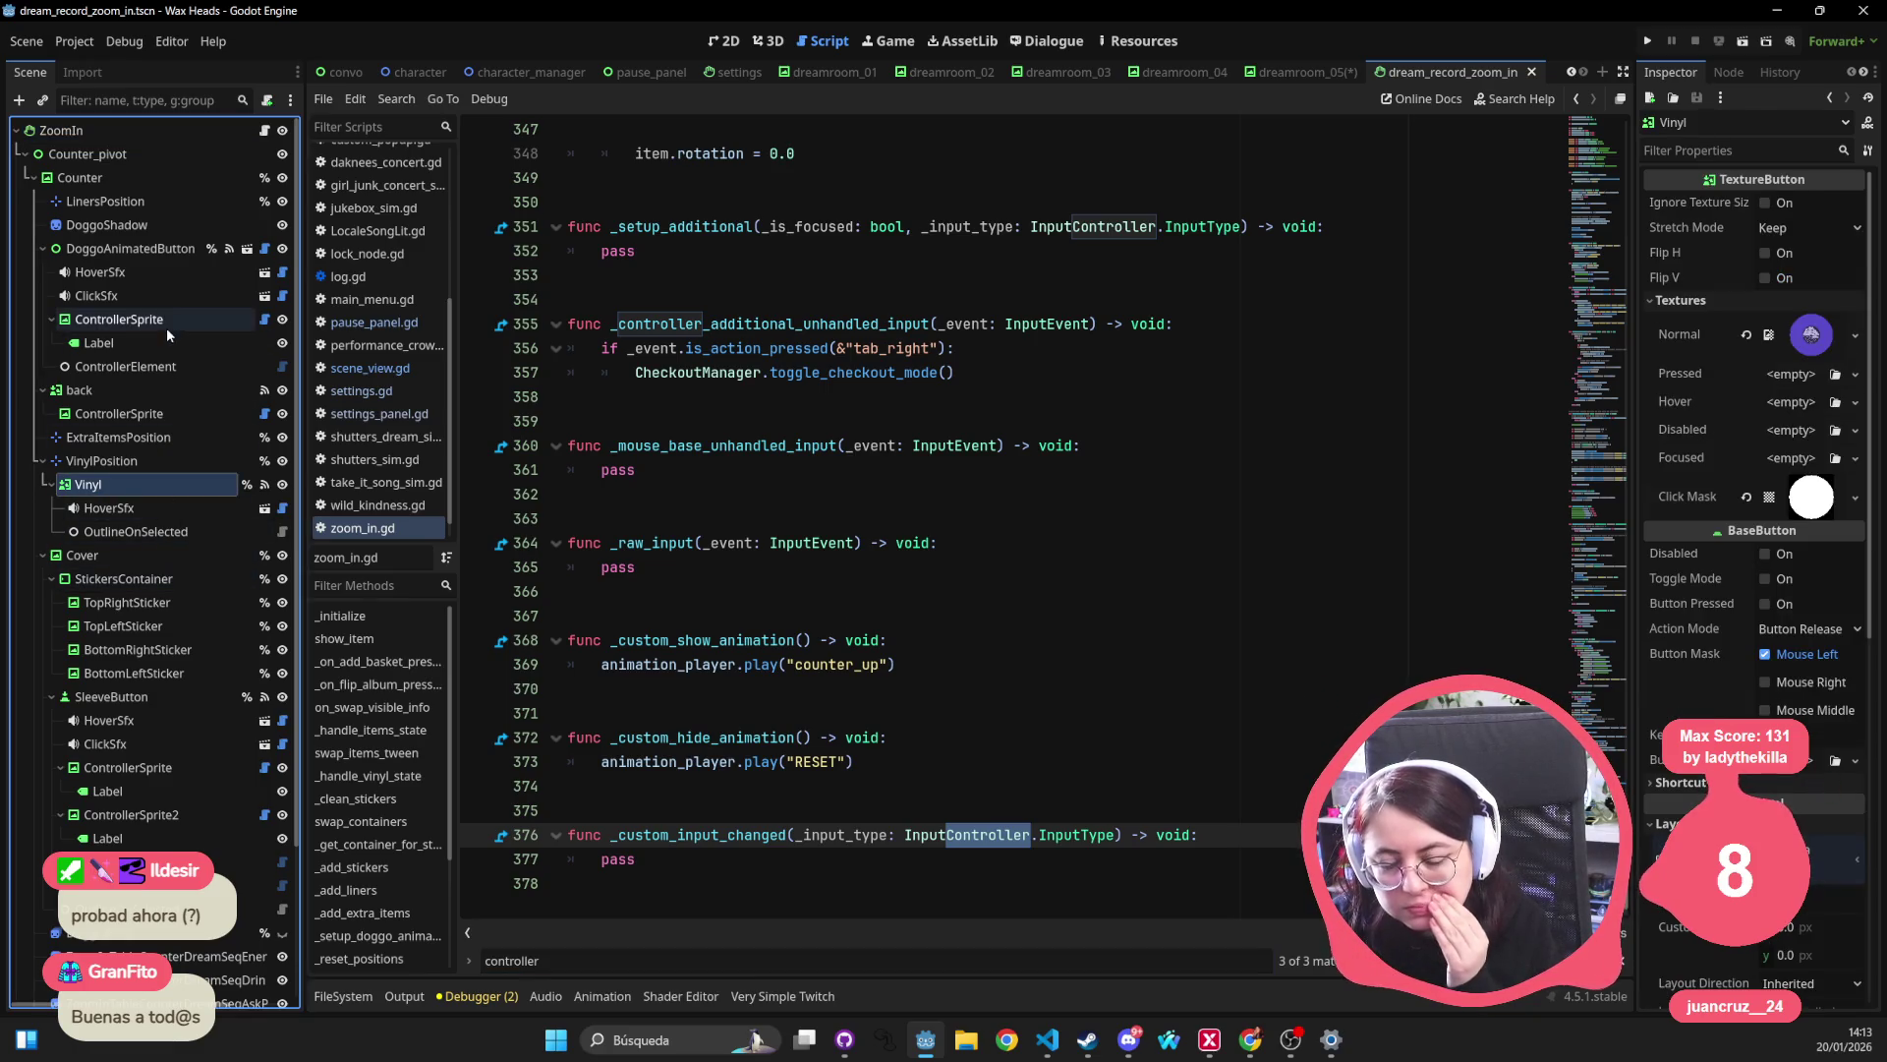
{"action": "left_click", "coordinate": [168, 532]}
{"action": "left_click", "coordinate": [166, 482]}
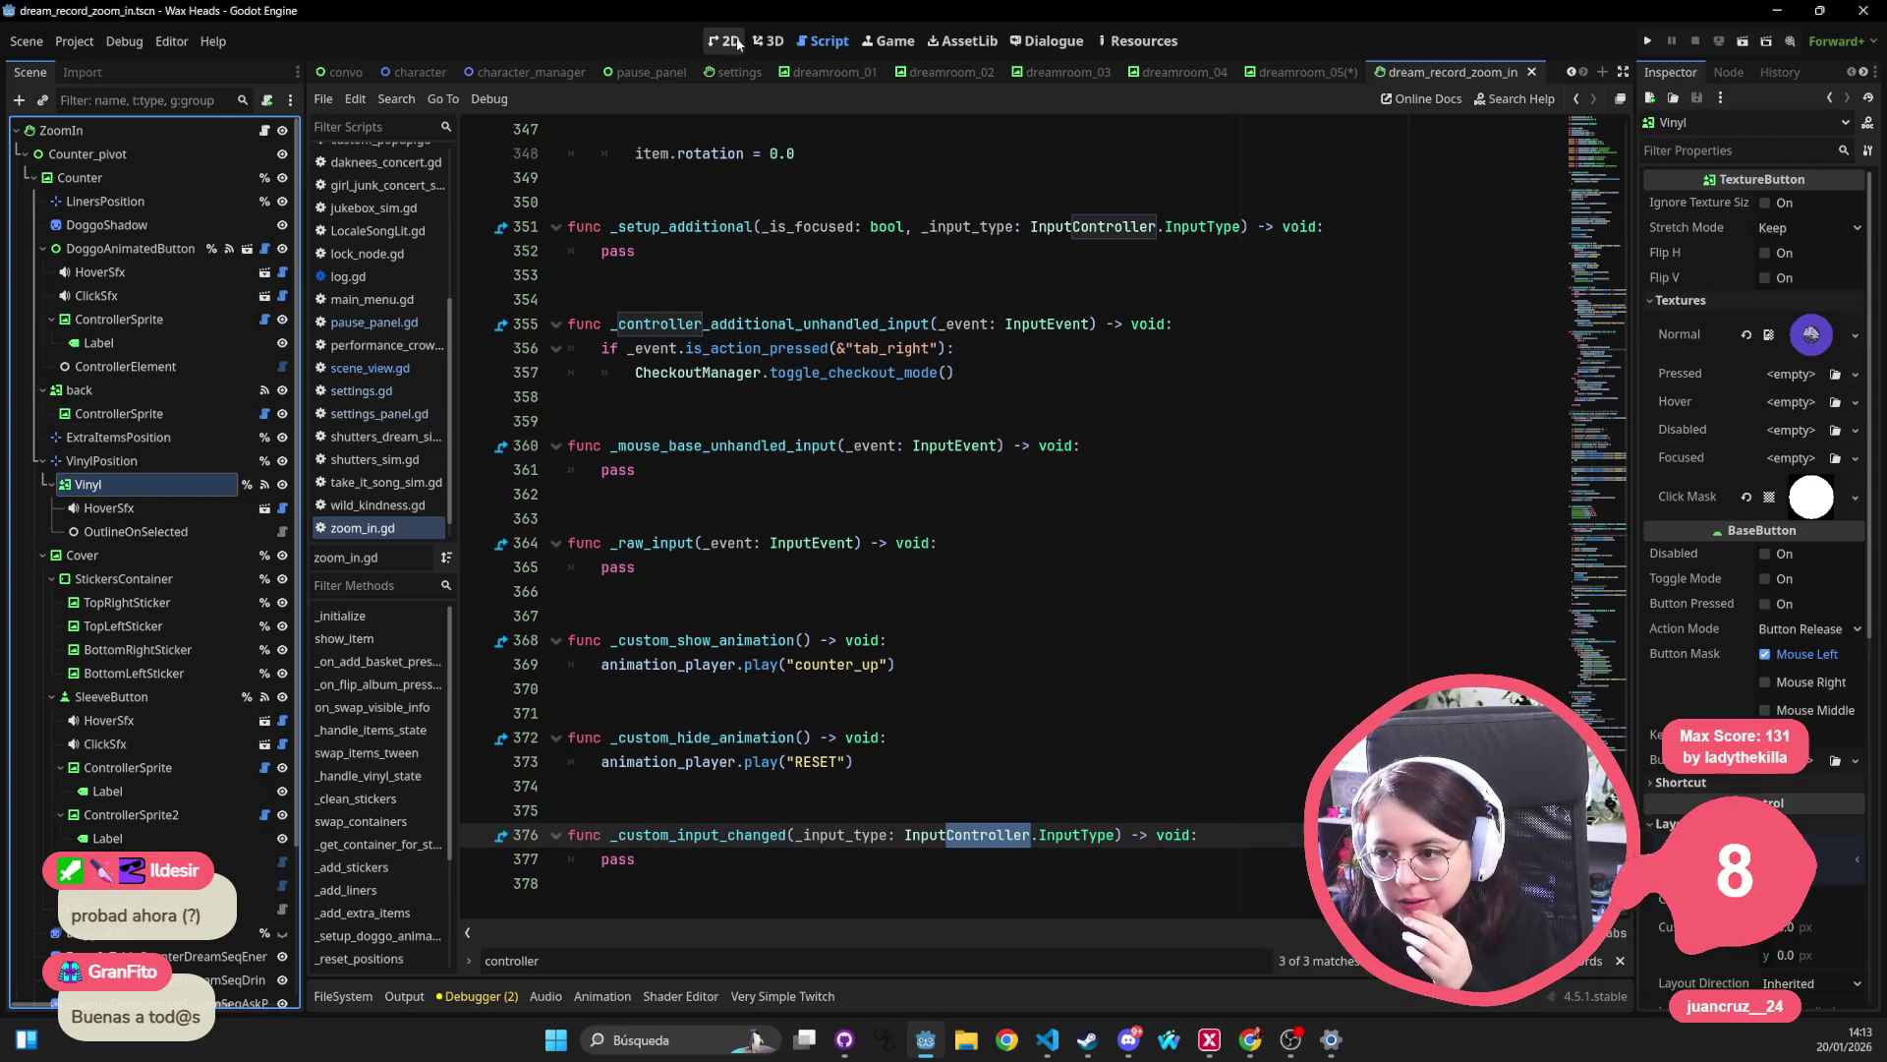
{"action": "left_click", "coordinate": [730, 41]}
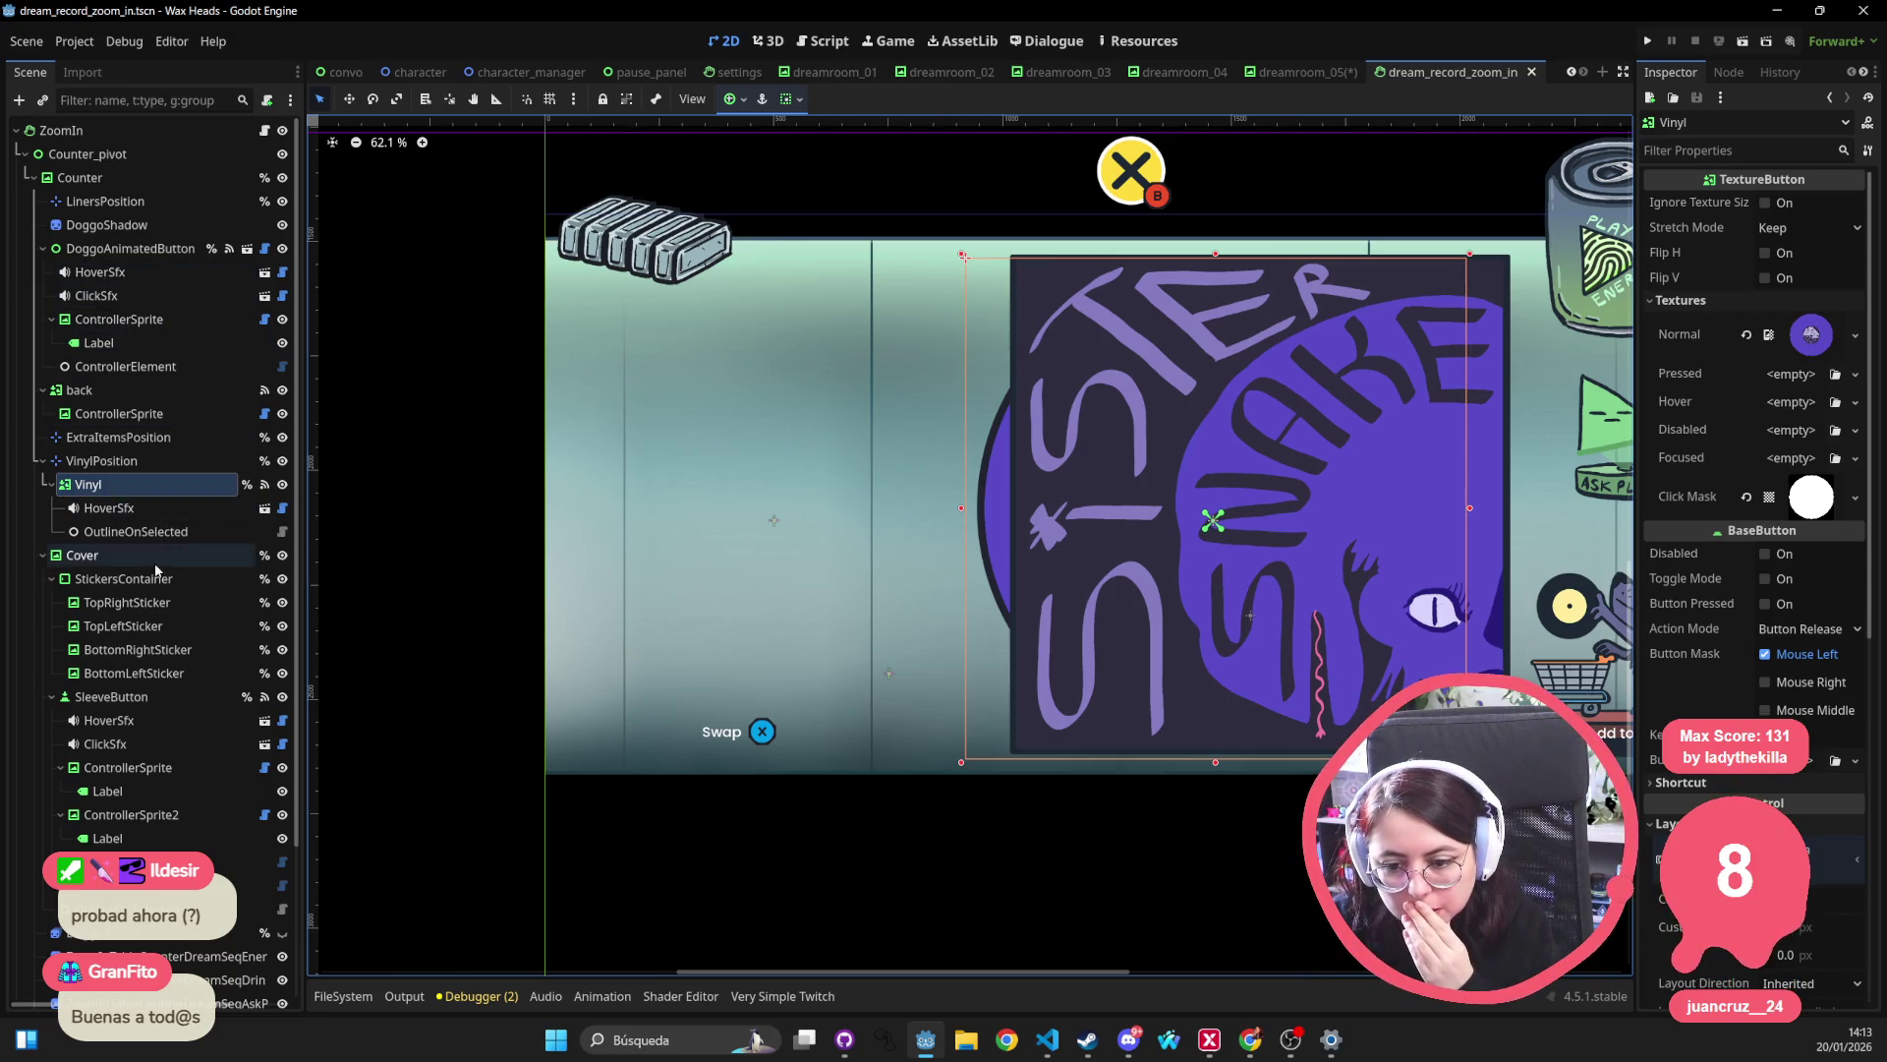
Close the extra scene tabs, discarding dreamroom_05's unsaved changes.
{"action": "scroll", "coordinate": [797, 369], "scroll_direction": "right", "scroll_amount": 1}
{"action": "scroll", "coordinate": [325, 75], "scroll_direction": "down", "scroll_amount": 3}
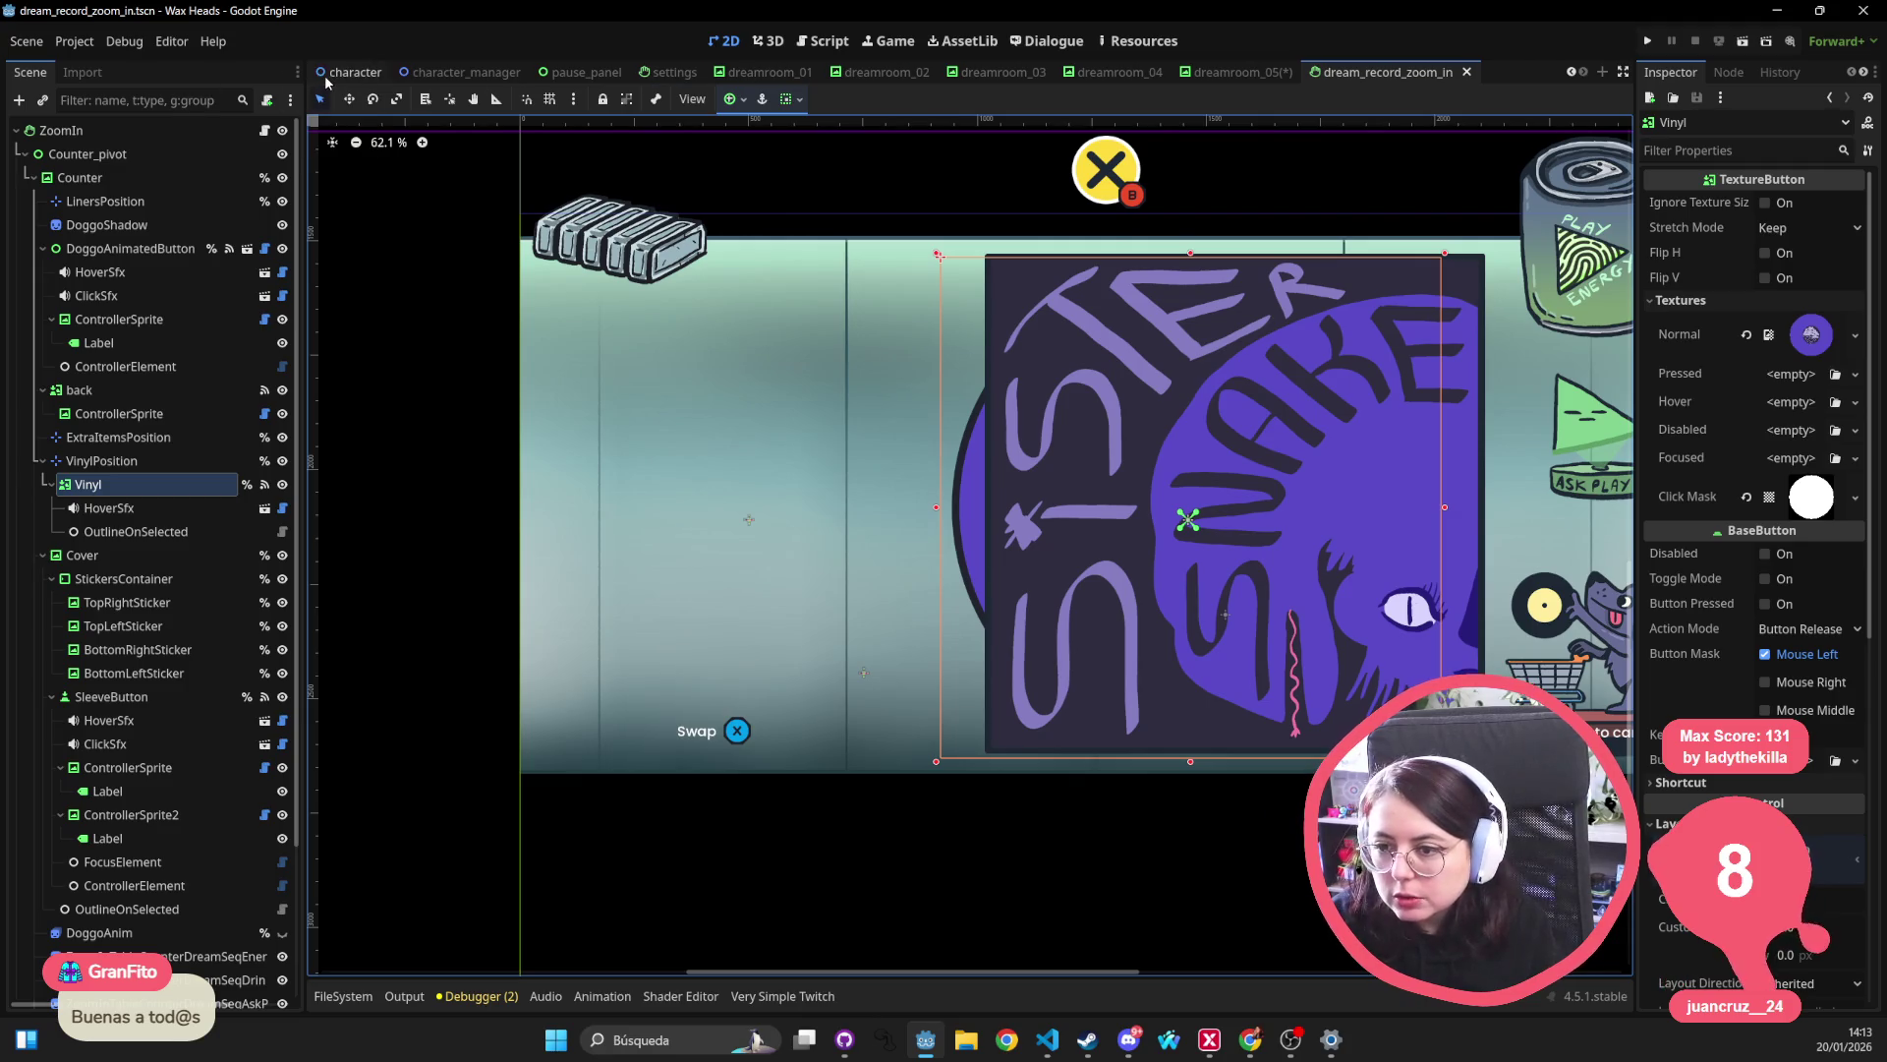
{"action": "middle_click", "coordinate": [349, 71]}
{"action": "middle_click", "coordinate": [349, 72]}
{"action": "middle_click", "coordinate": [348, 72]}
{"action": "middle_click", "coordinate": [349, 71]}
{"action": "middle_click", "coordinate": [349, 72]}
{"action": "middle_click", "coordinate": [349, 72]}
{"action": "middle_click", "coordinate": [349, 72]}
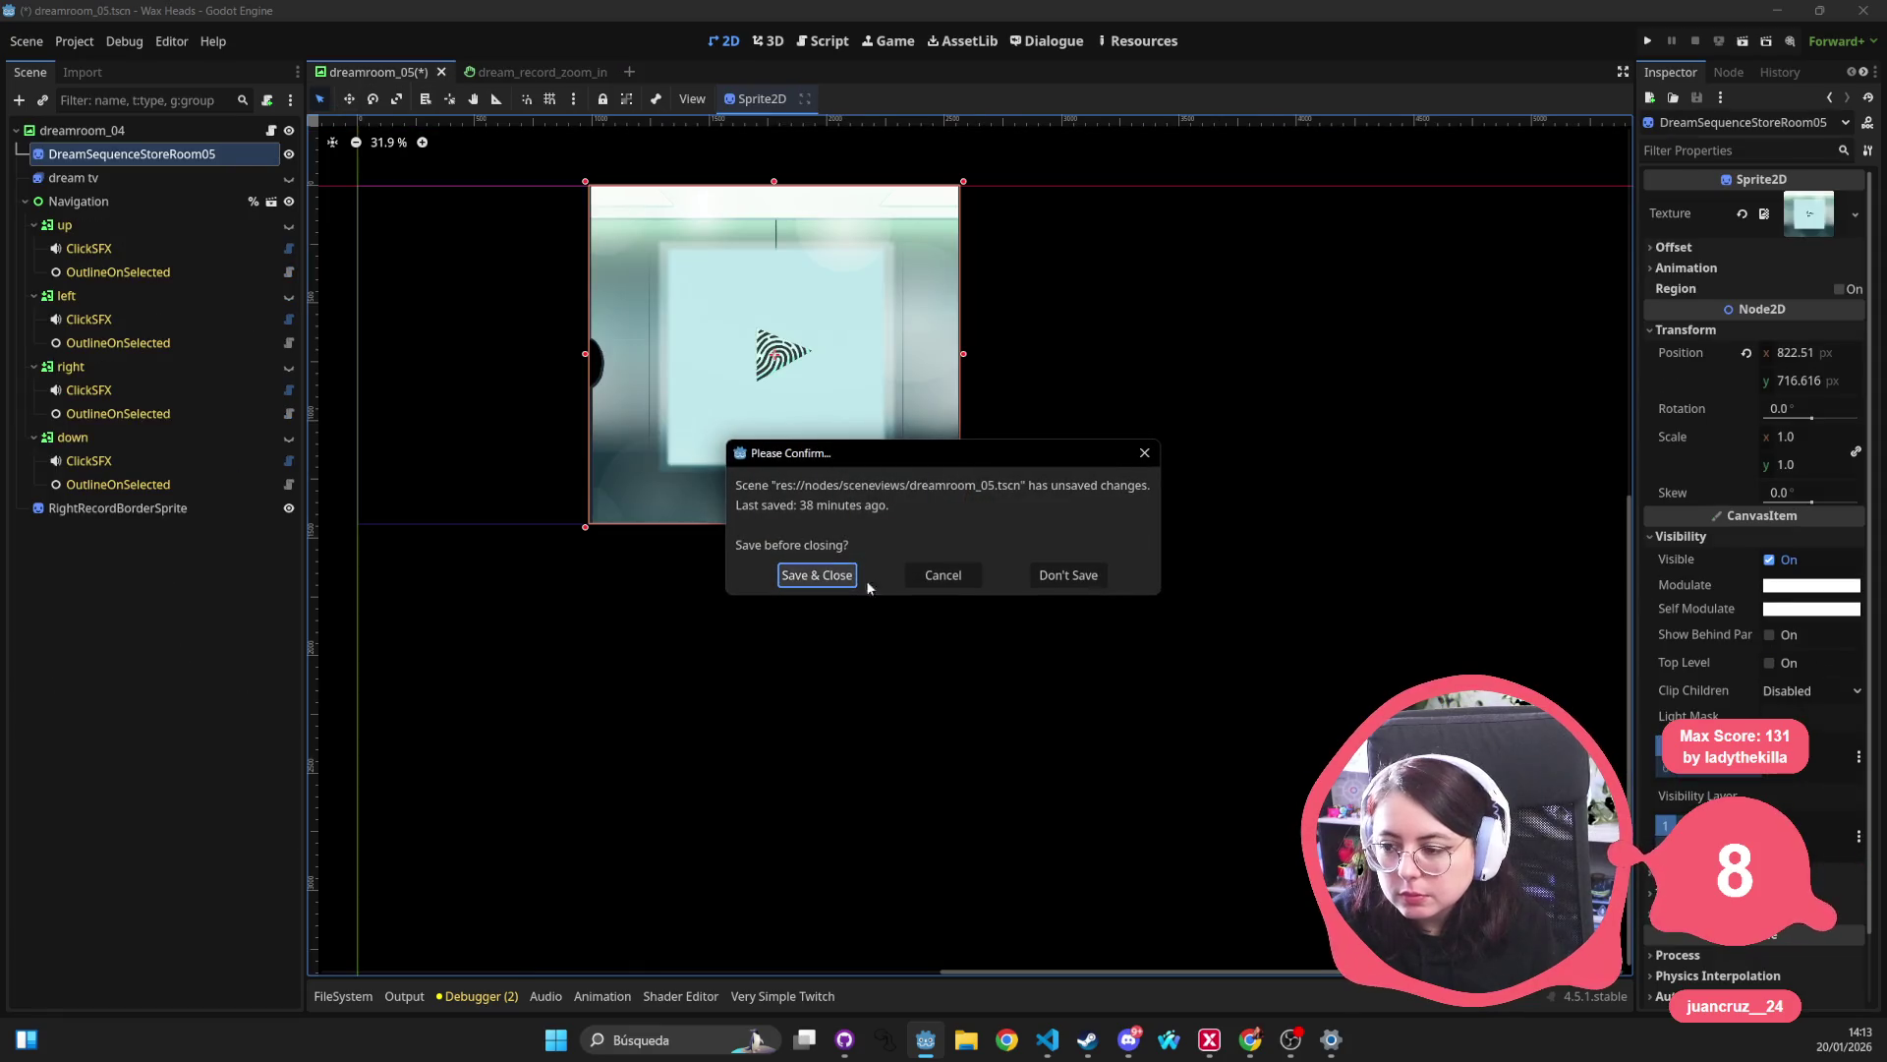
{"action": "left_click", "coordinate": [1077, 576]}
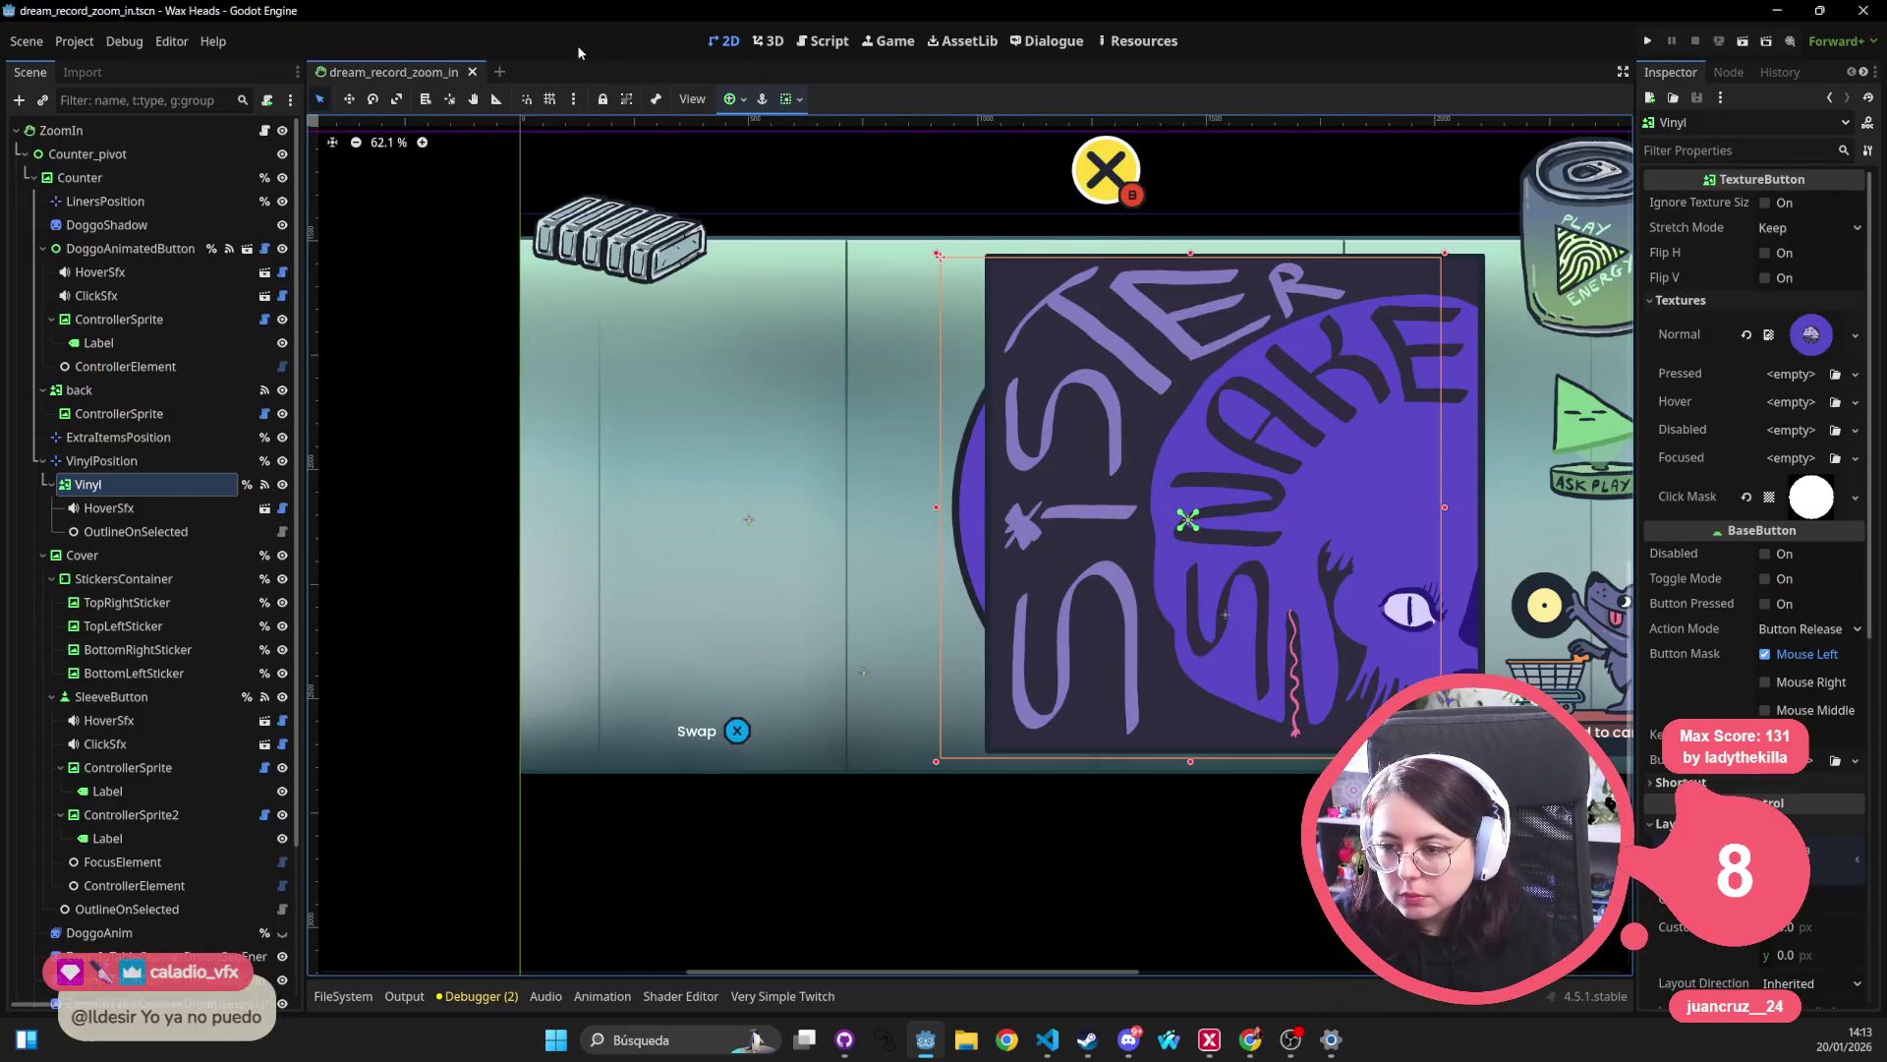
Quick-open record_zoom_in.tscn and inspect its Swap sprite and sleeve ControllerElement.
{"action": "key", "text": "shift+alt+o"}
{"action": "type", "text": "rec"}
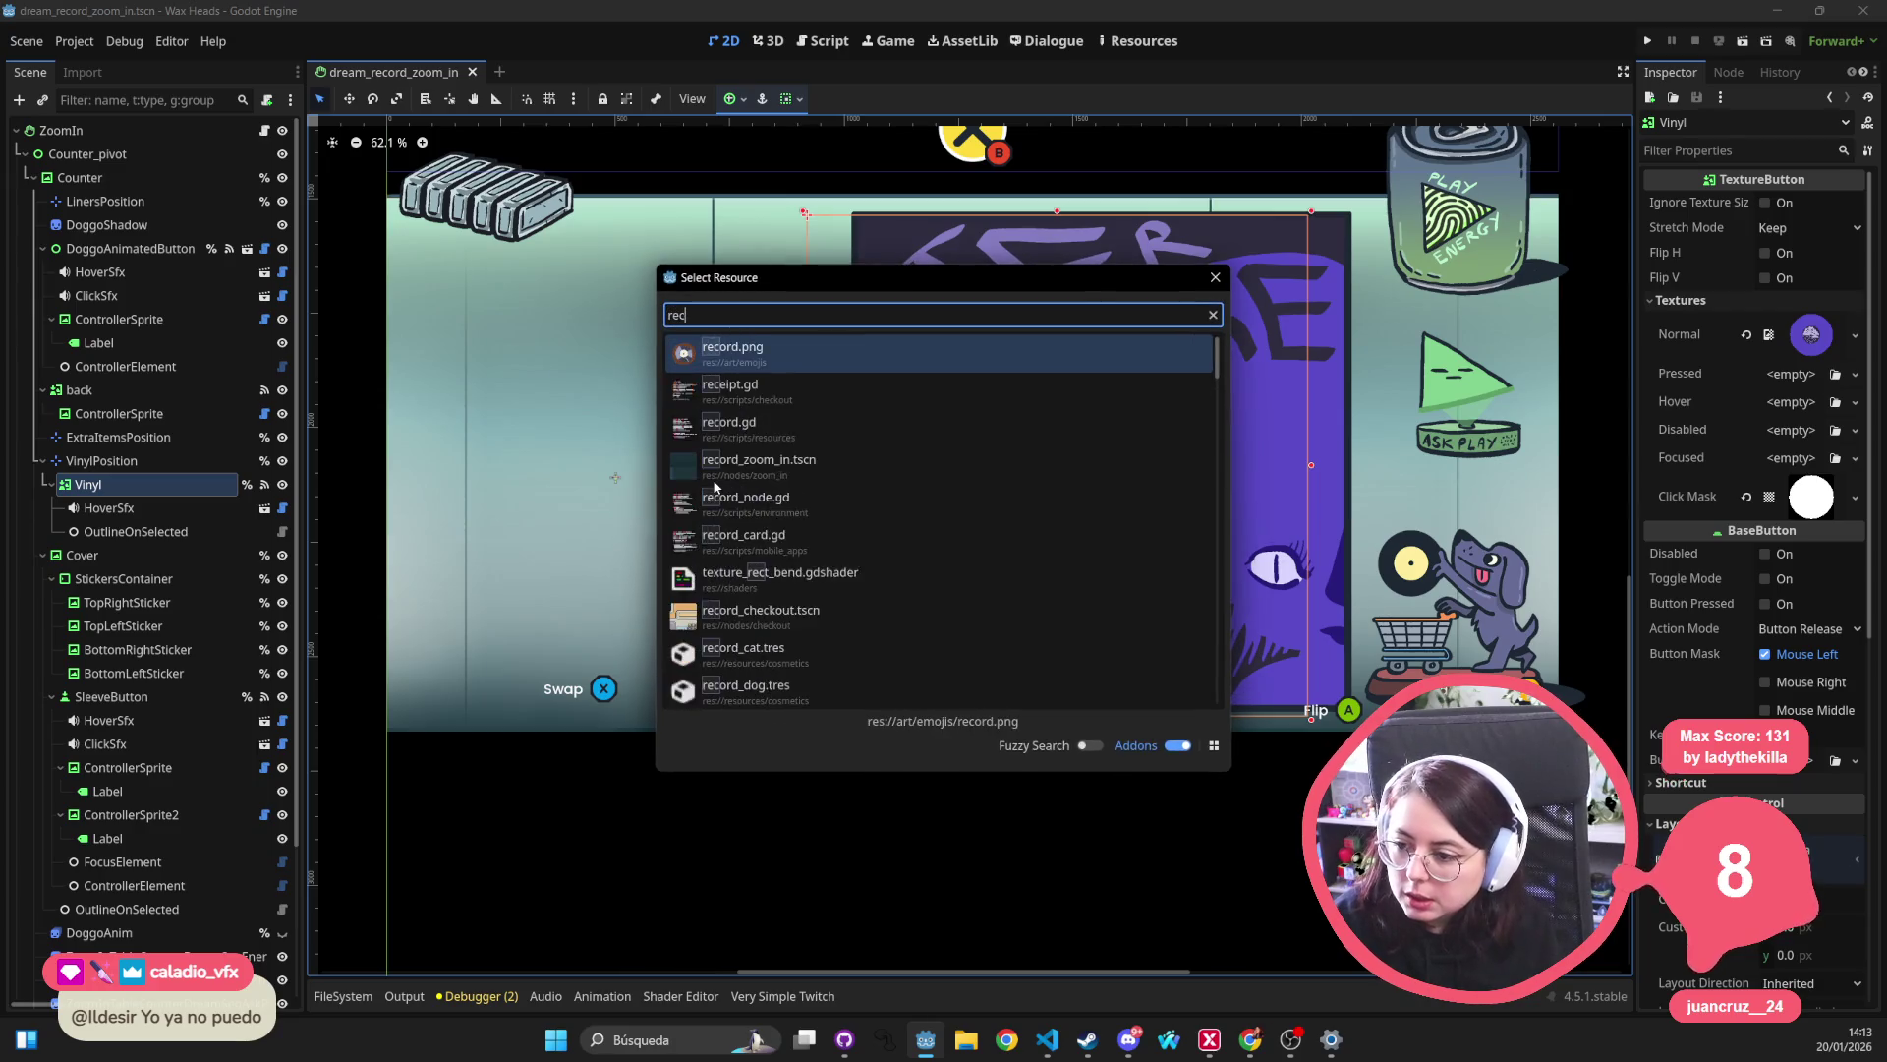
{"action": "type", "text": "ord zoom"}
{"action": "key", "text": "Return"}
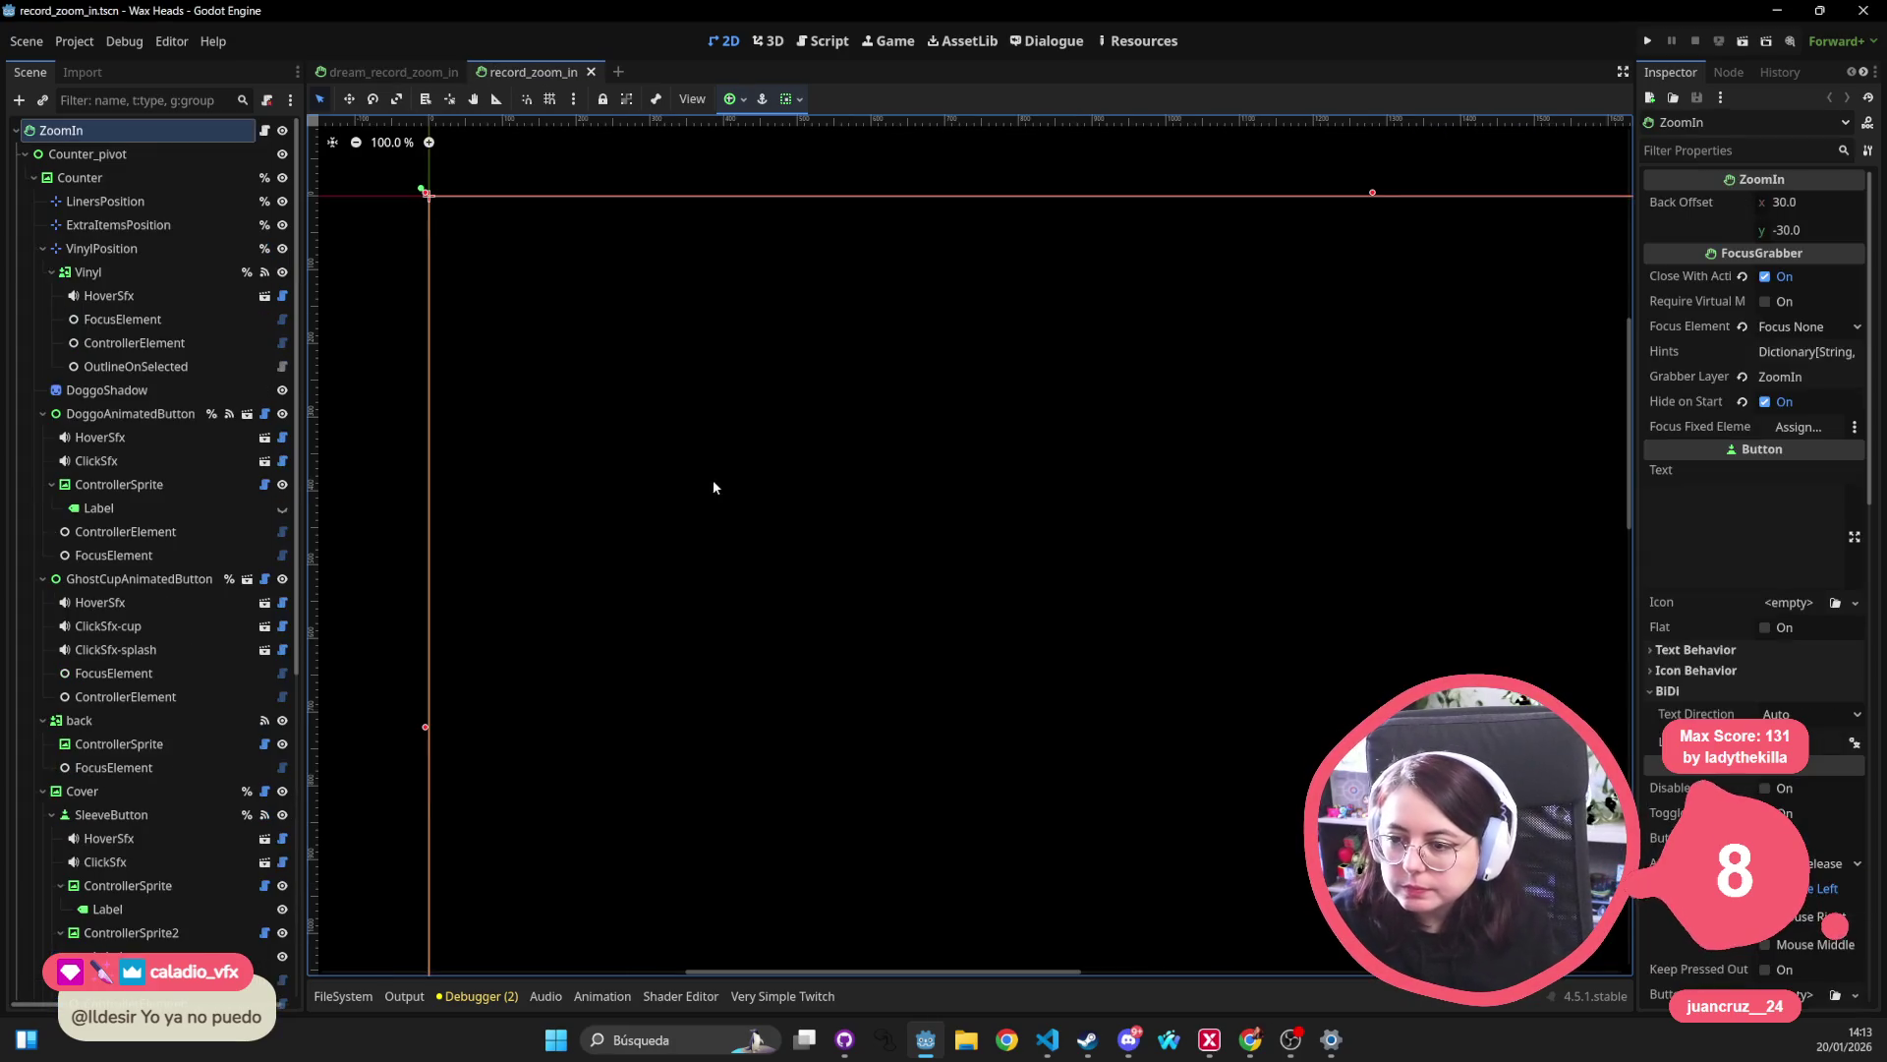
{"action": "scroll", "coordinate": [696, 251], "scroll_direction": "down", "scroll_amount": 10}
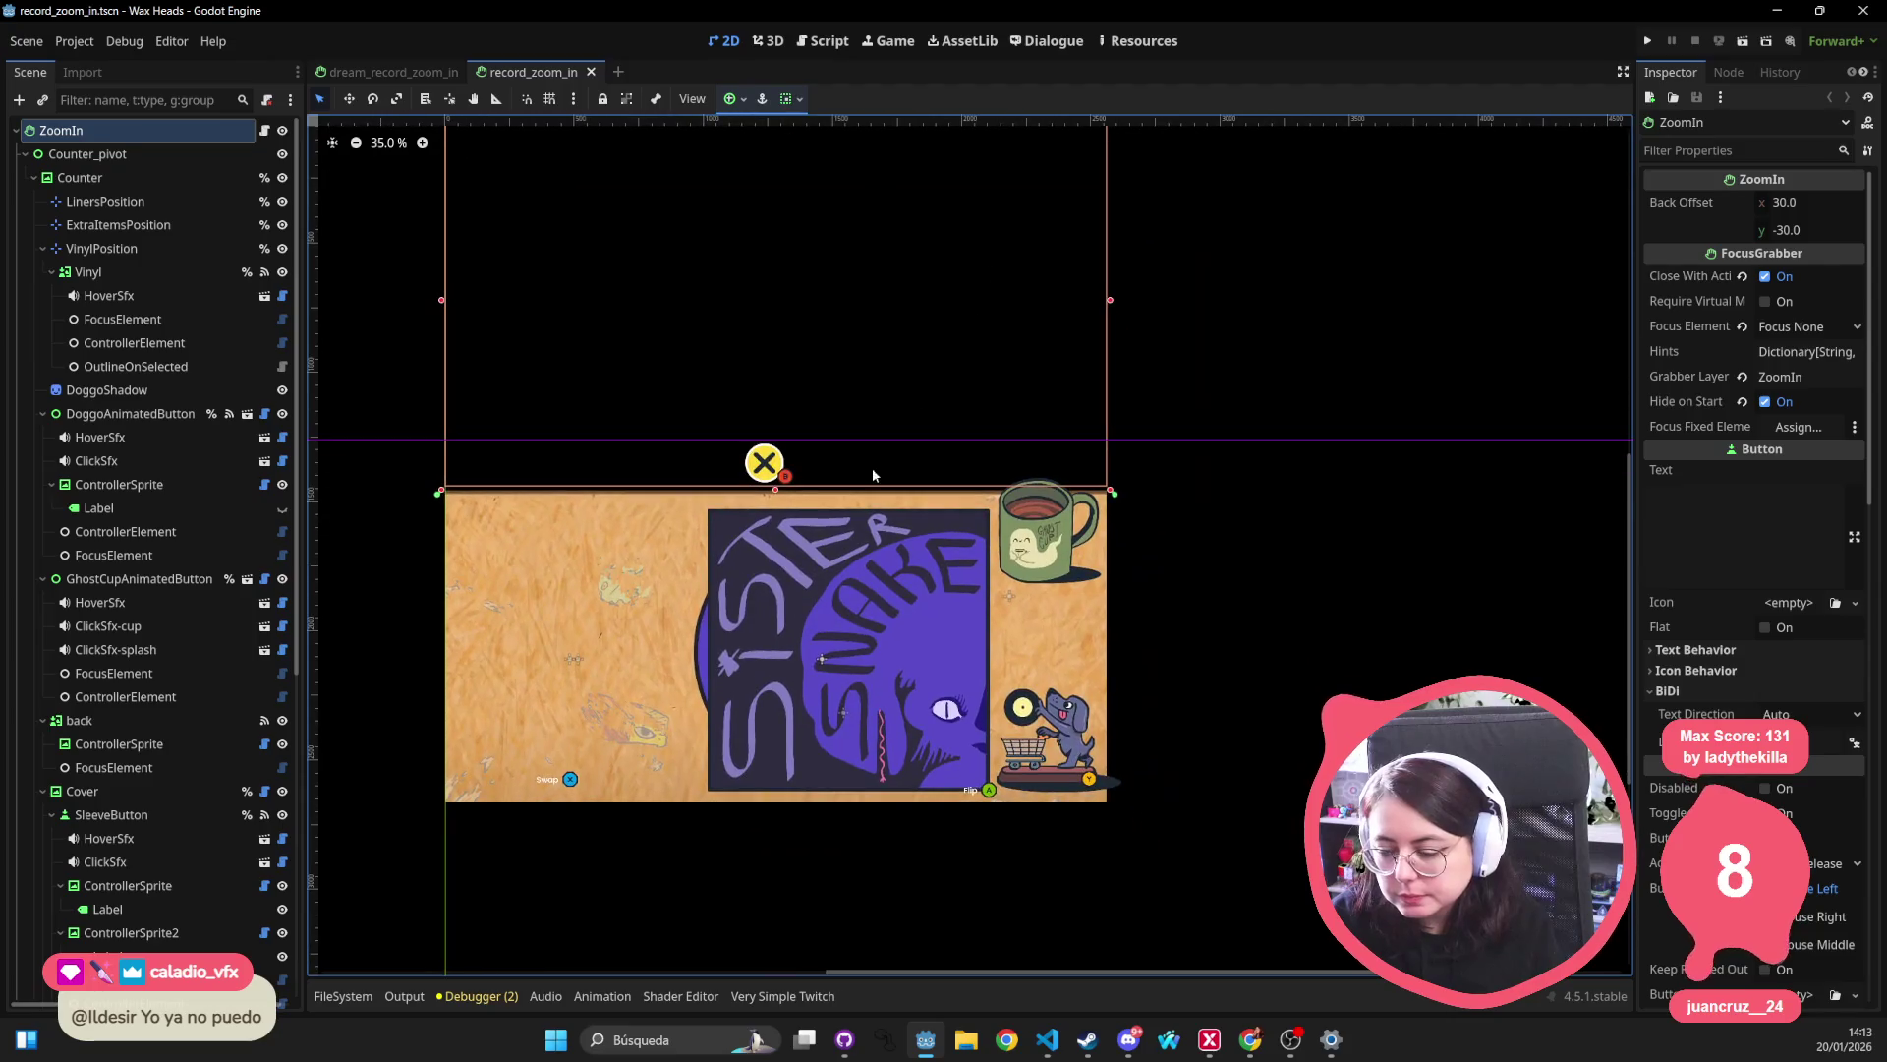
{"action": "left_click", "coordinate": [567, 781]}
{"action": "scroll", "coordinate": [211, 845], "scroll_direction": "down", "scroll_amount": 3}
{"action": "left_click", "coordinate": [199, 792]}
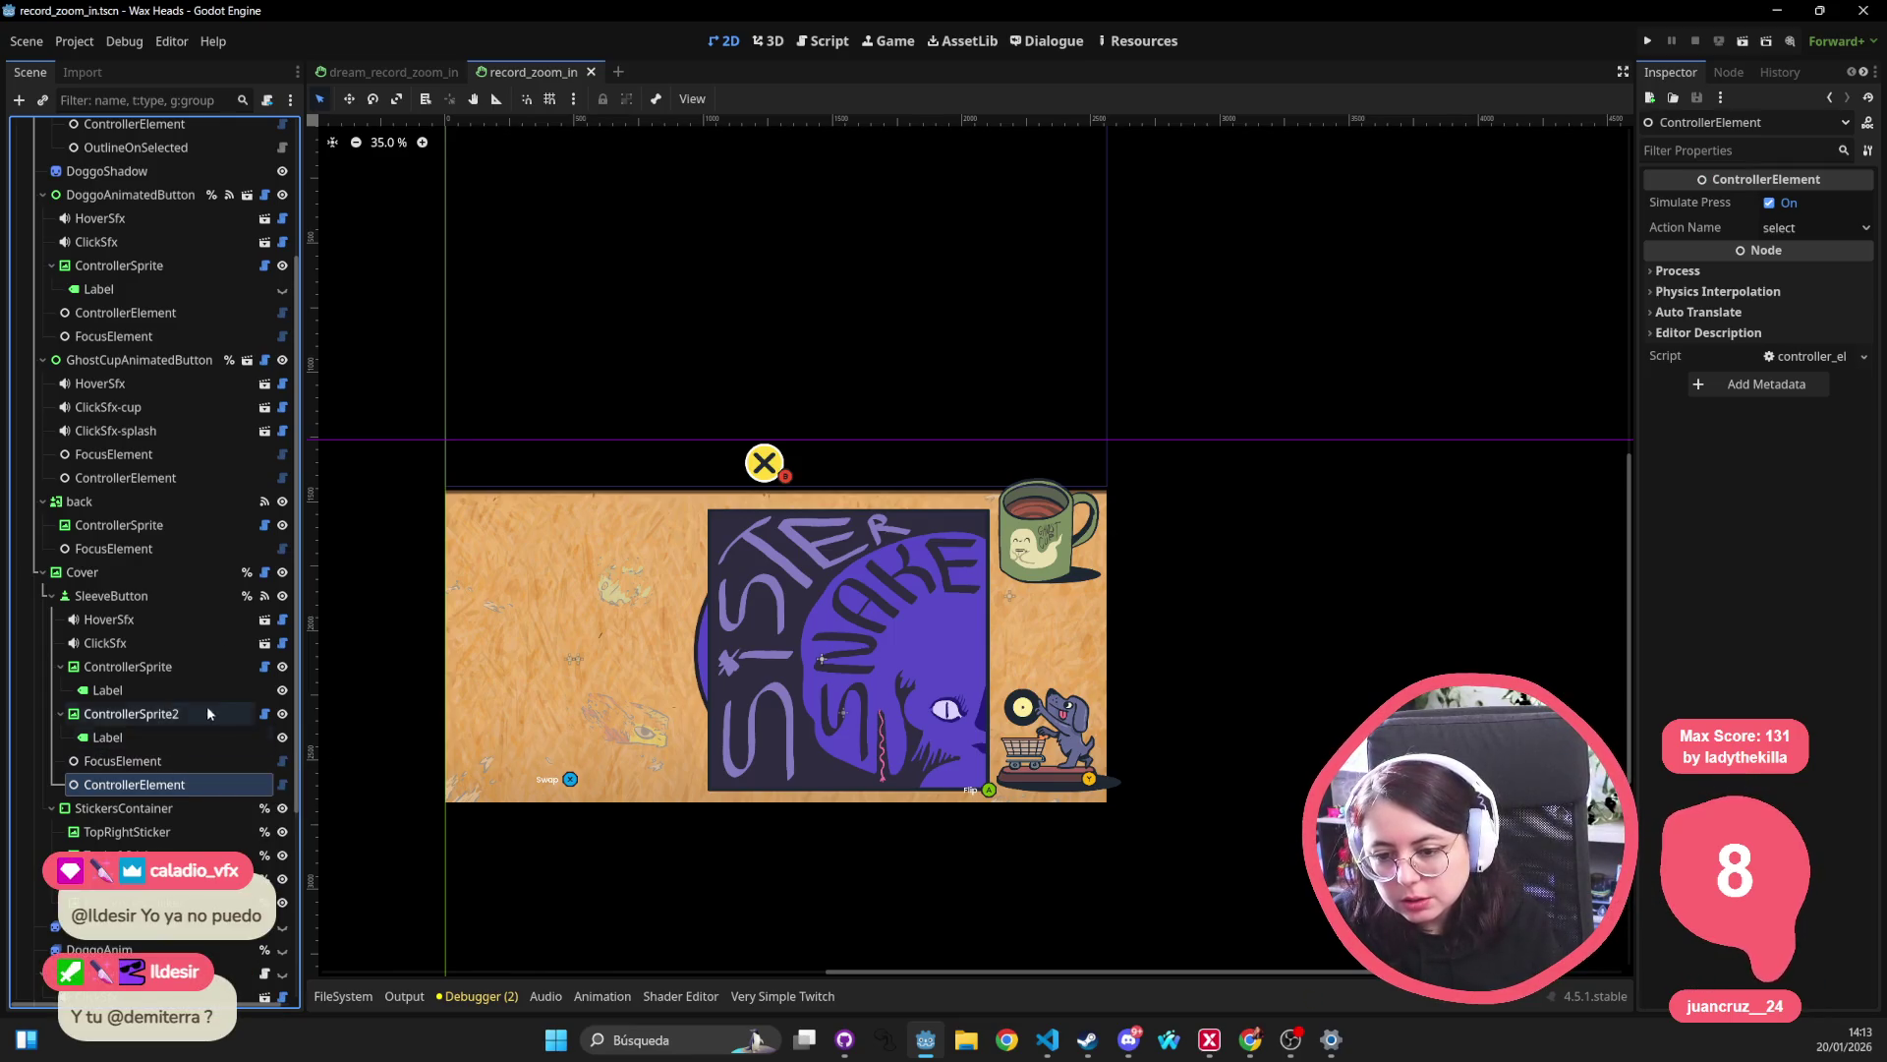
Compare with dream_record_zoom_in by selecting its SleeveButton.
{"action": "left_click", "coordinate": [391, 72]}
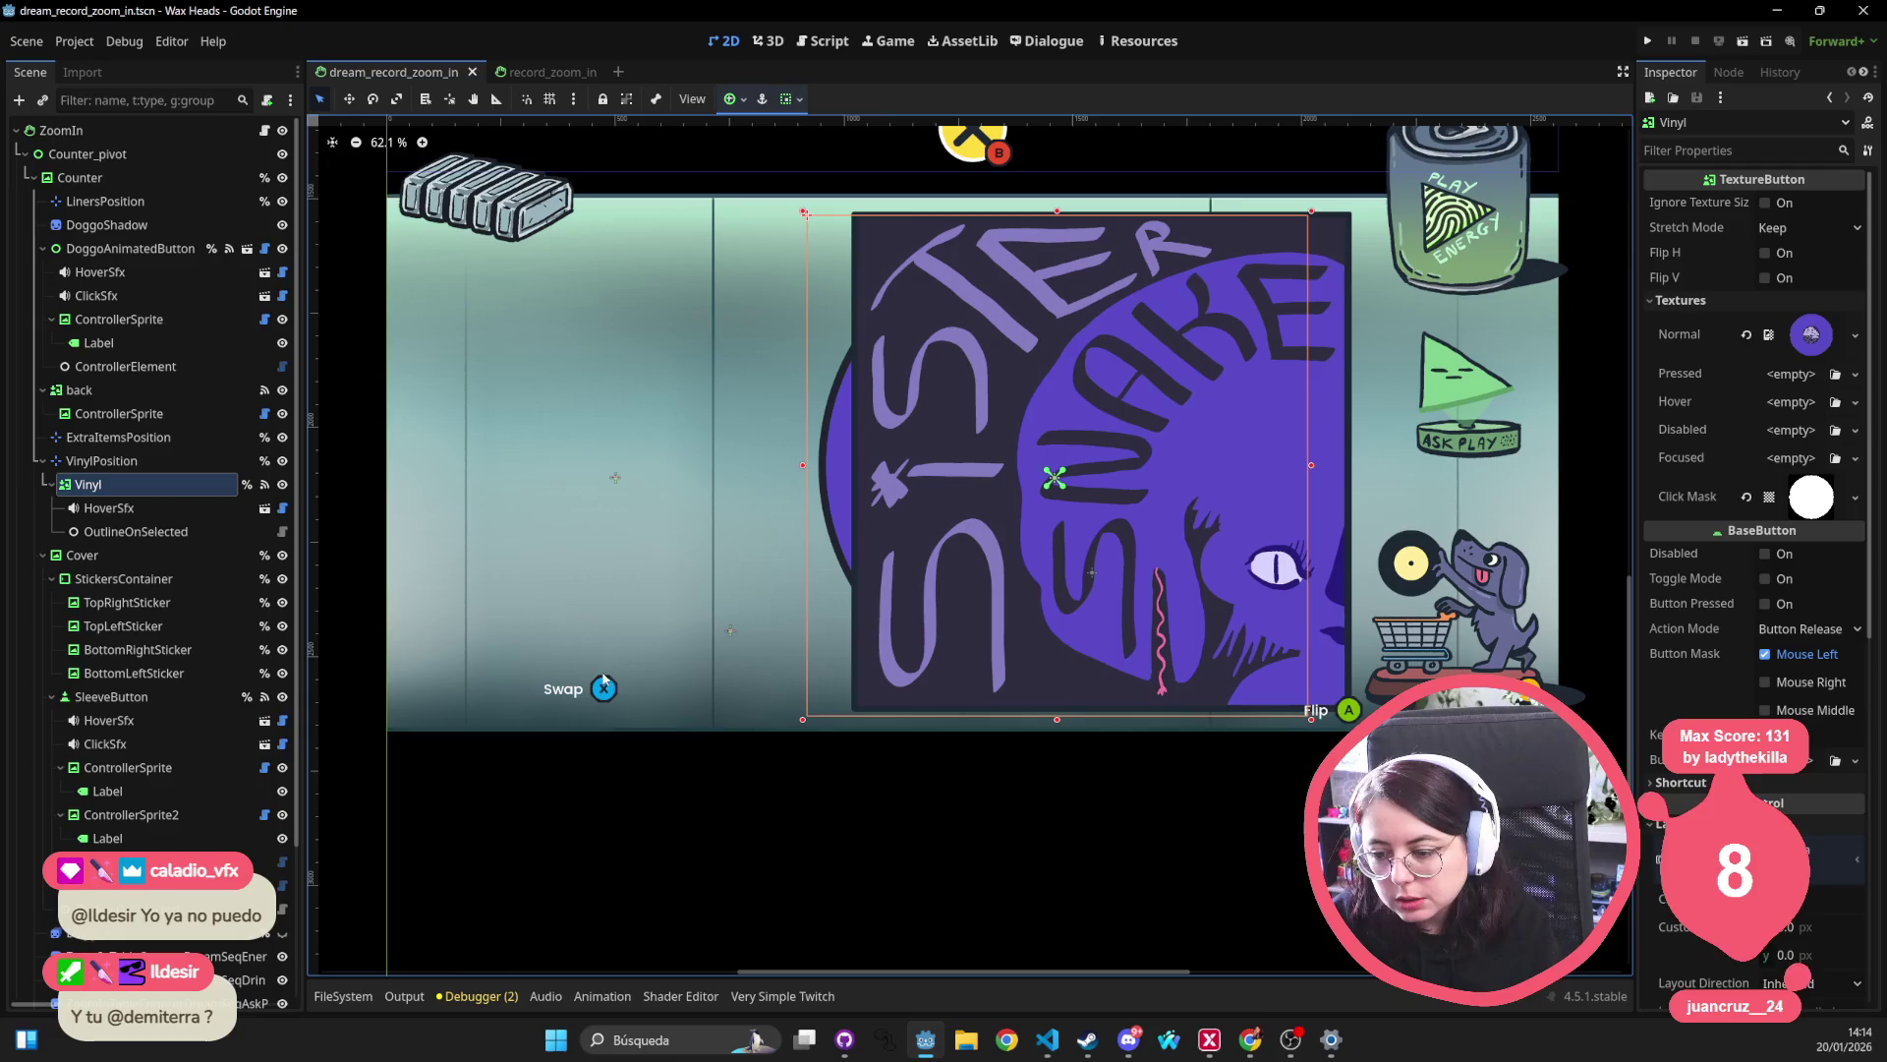
{"action": "left_click", "coordinate": [532, 72]}
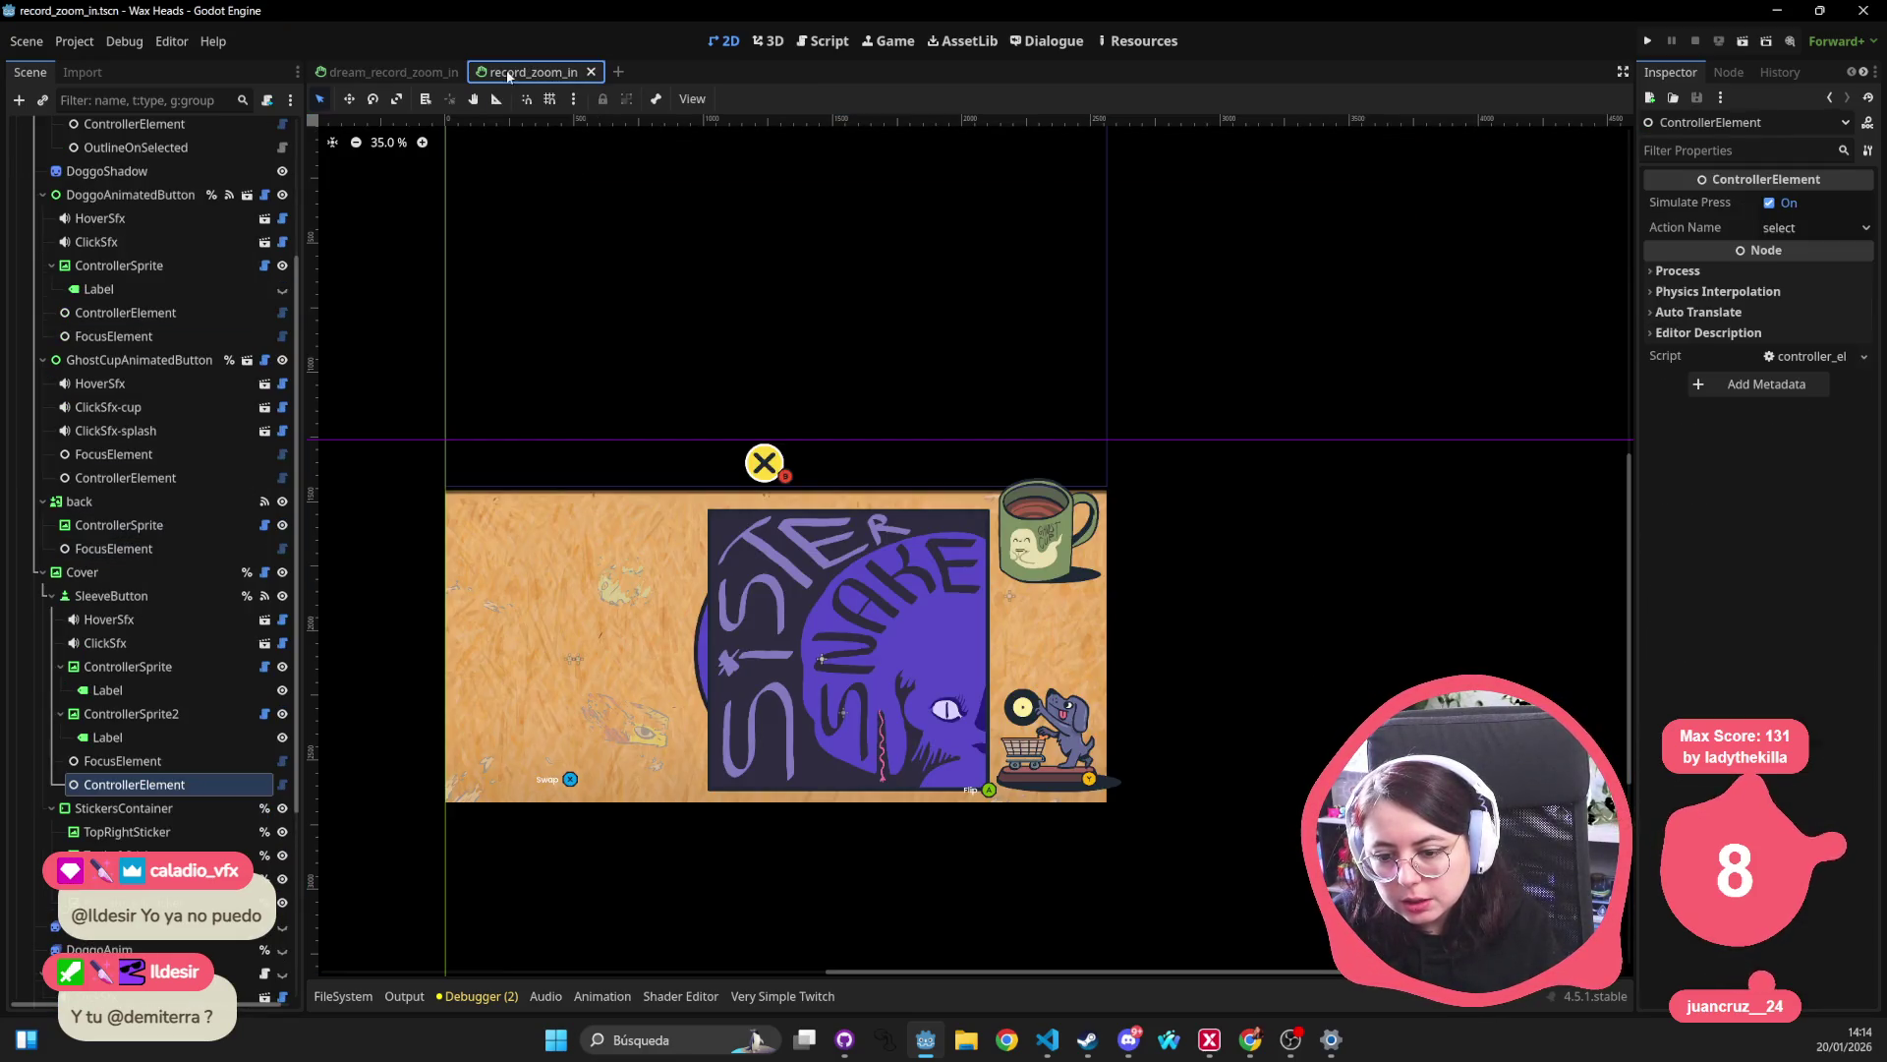
{"action": "left_click", "coordinate": [403, 73]}
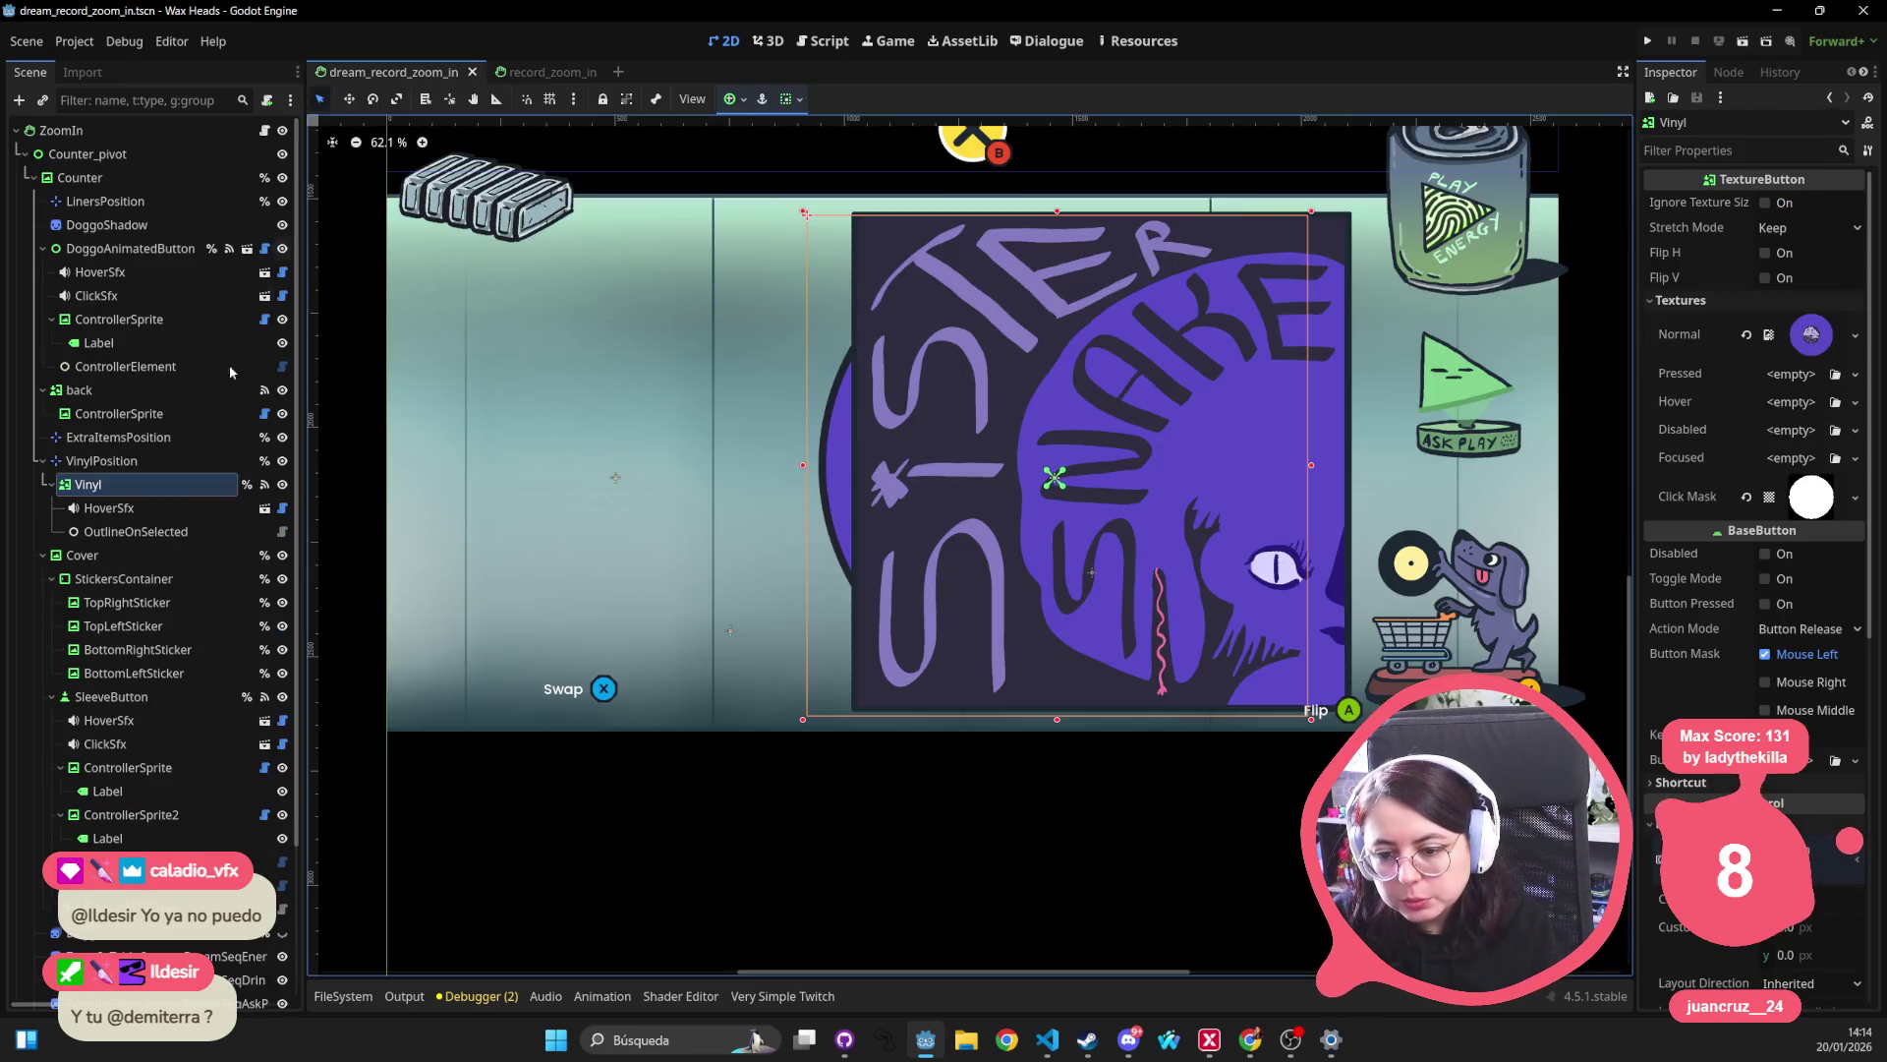
{"action": "scroll", "coordinate": [108, 590], "scroll_direction": "down", "scroll_amount": 3}
{"action": "left_click", "coordinate": [145, 590]}
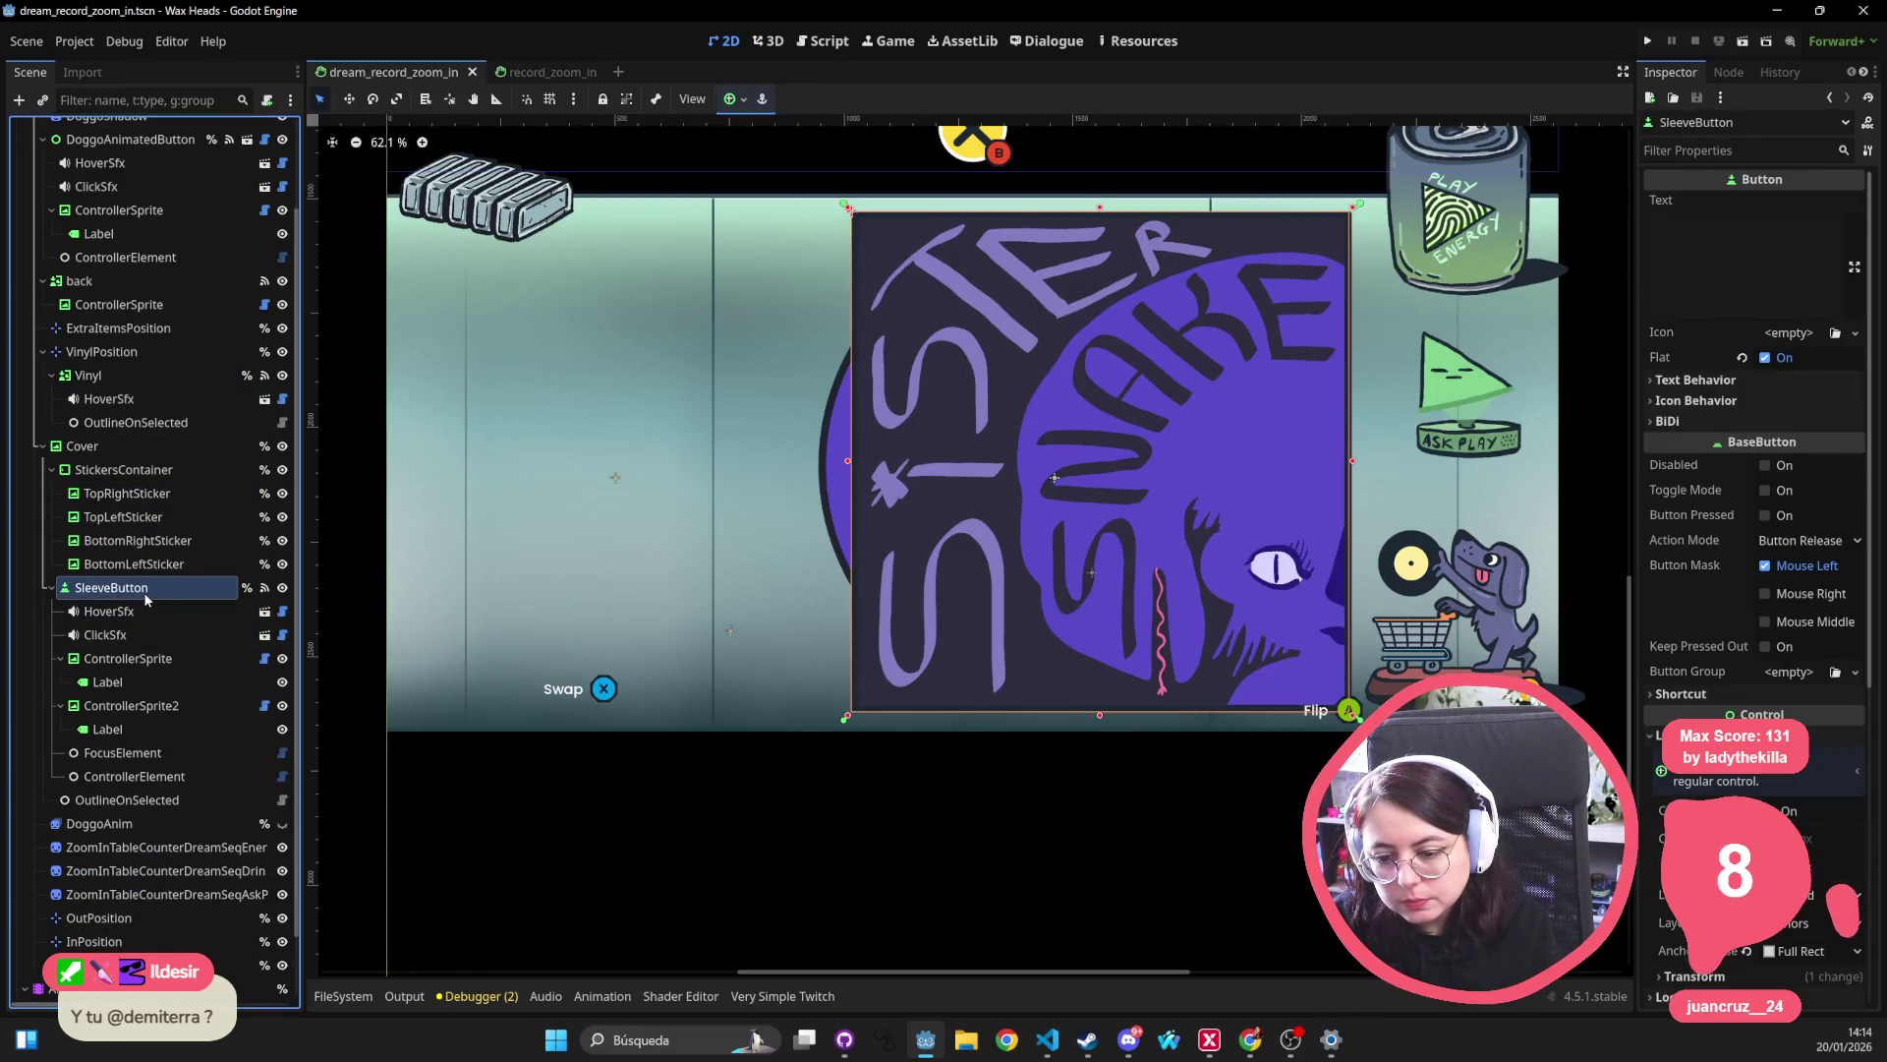
In record_zoom_in, select the Swap ControllerSprite2 and Vinyl's ControllerElement.
{"action": "key", "text": "ctrl+Tab"}
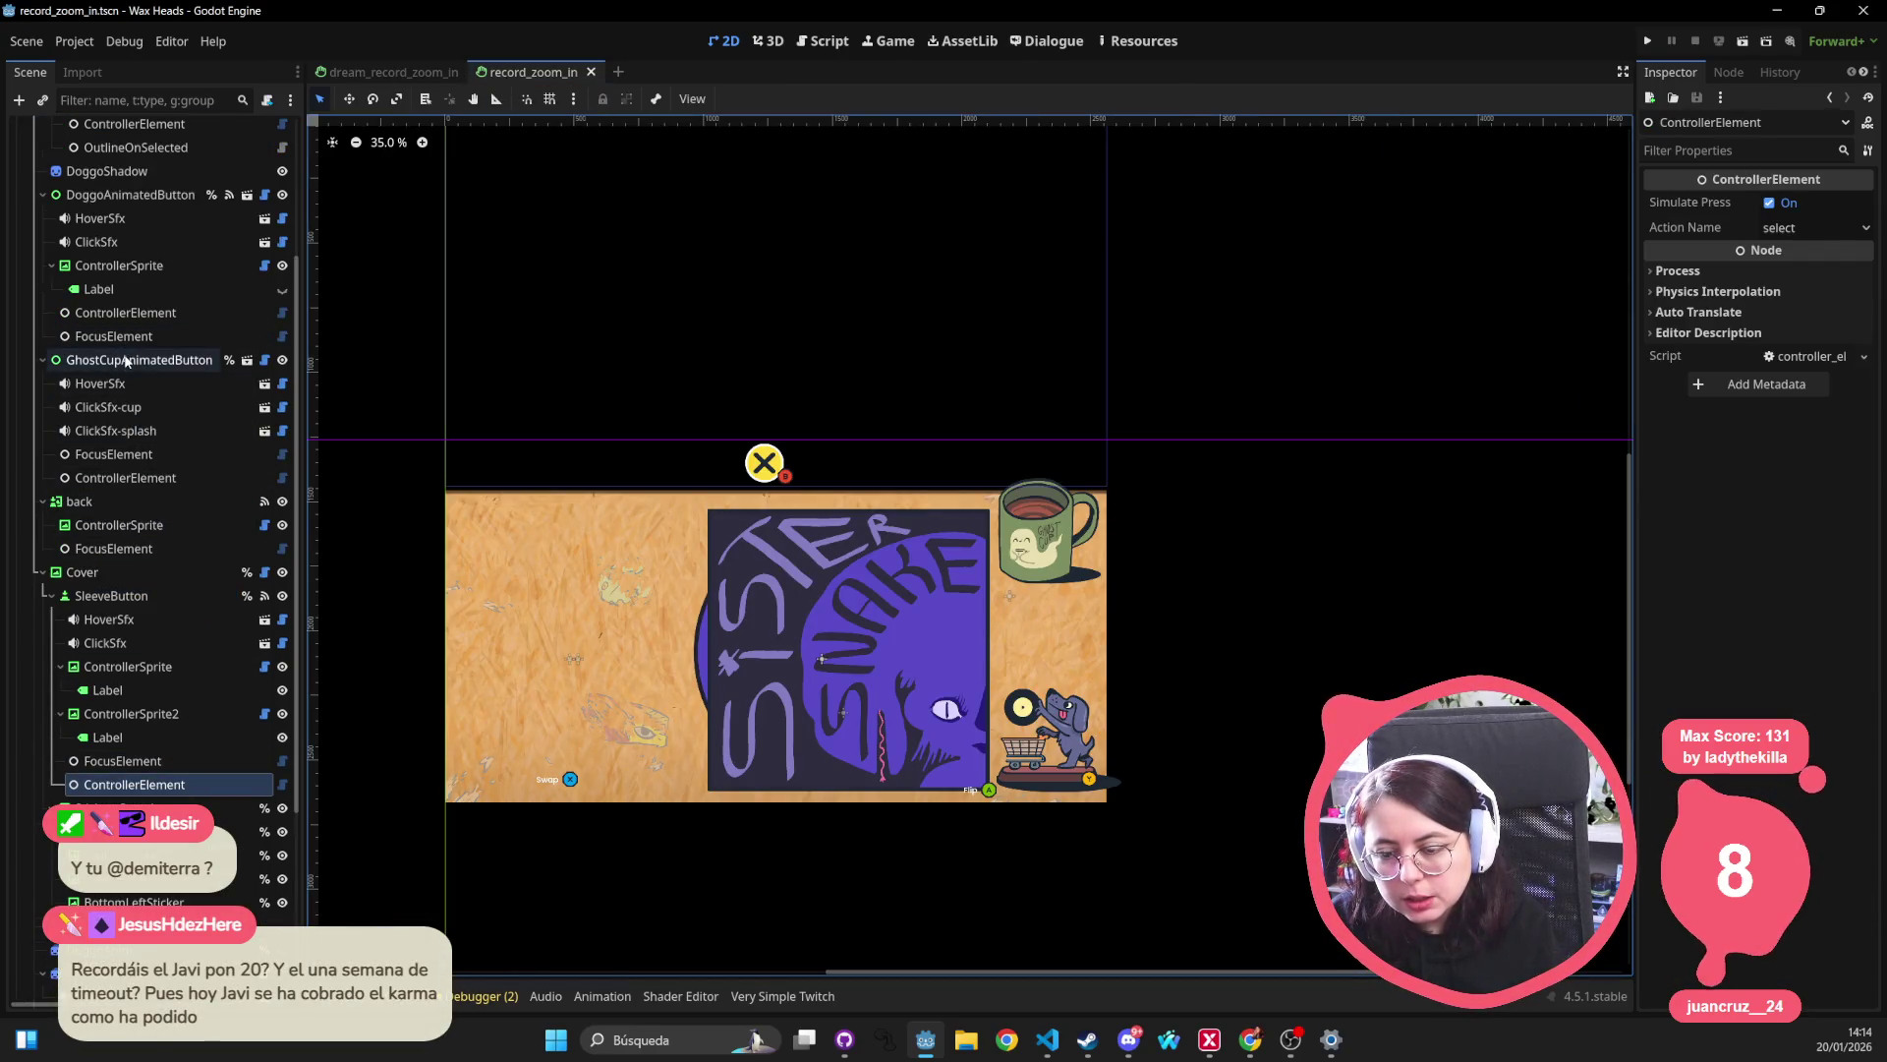
{"action": "scroll", "coordinate": [167, 491], "scroll_direction": "down", "scroll_amount": 5}
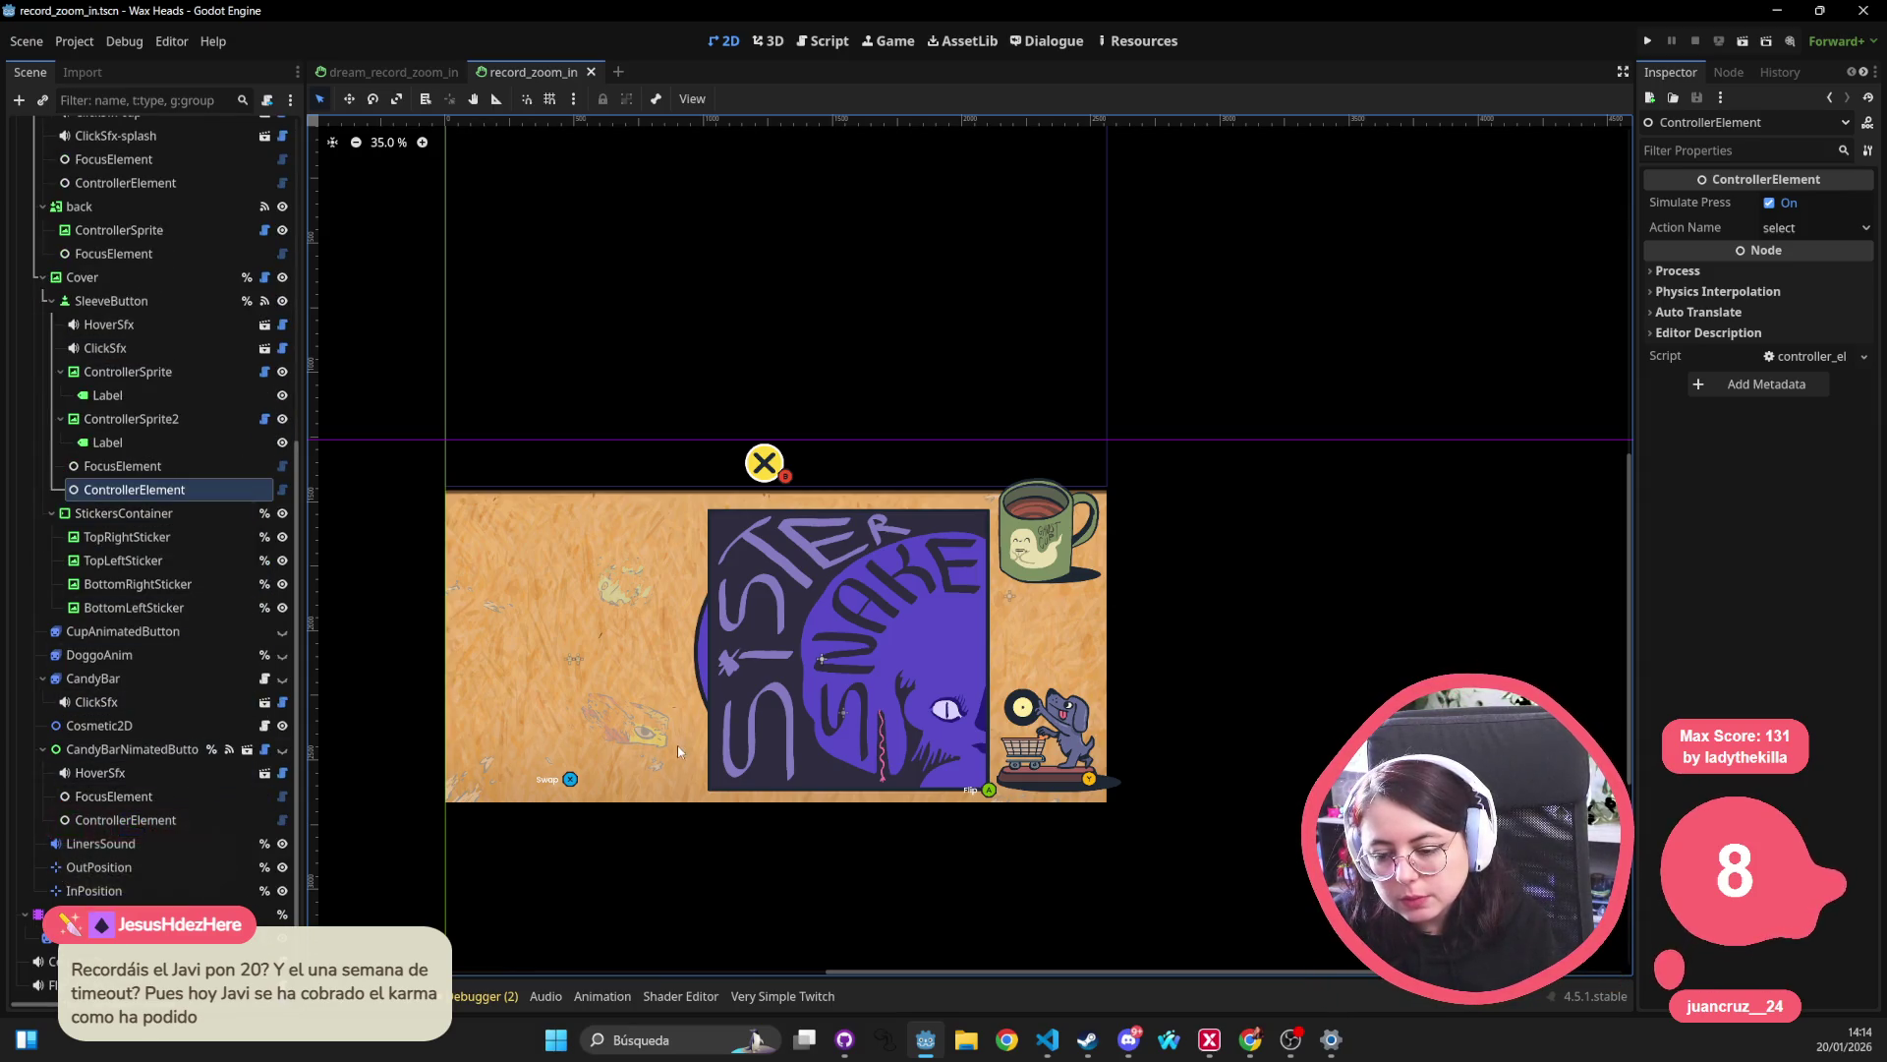
{"action": "left_click", "coordinate": [577, 785]}
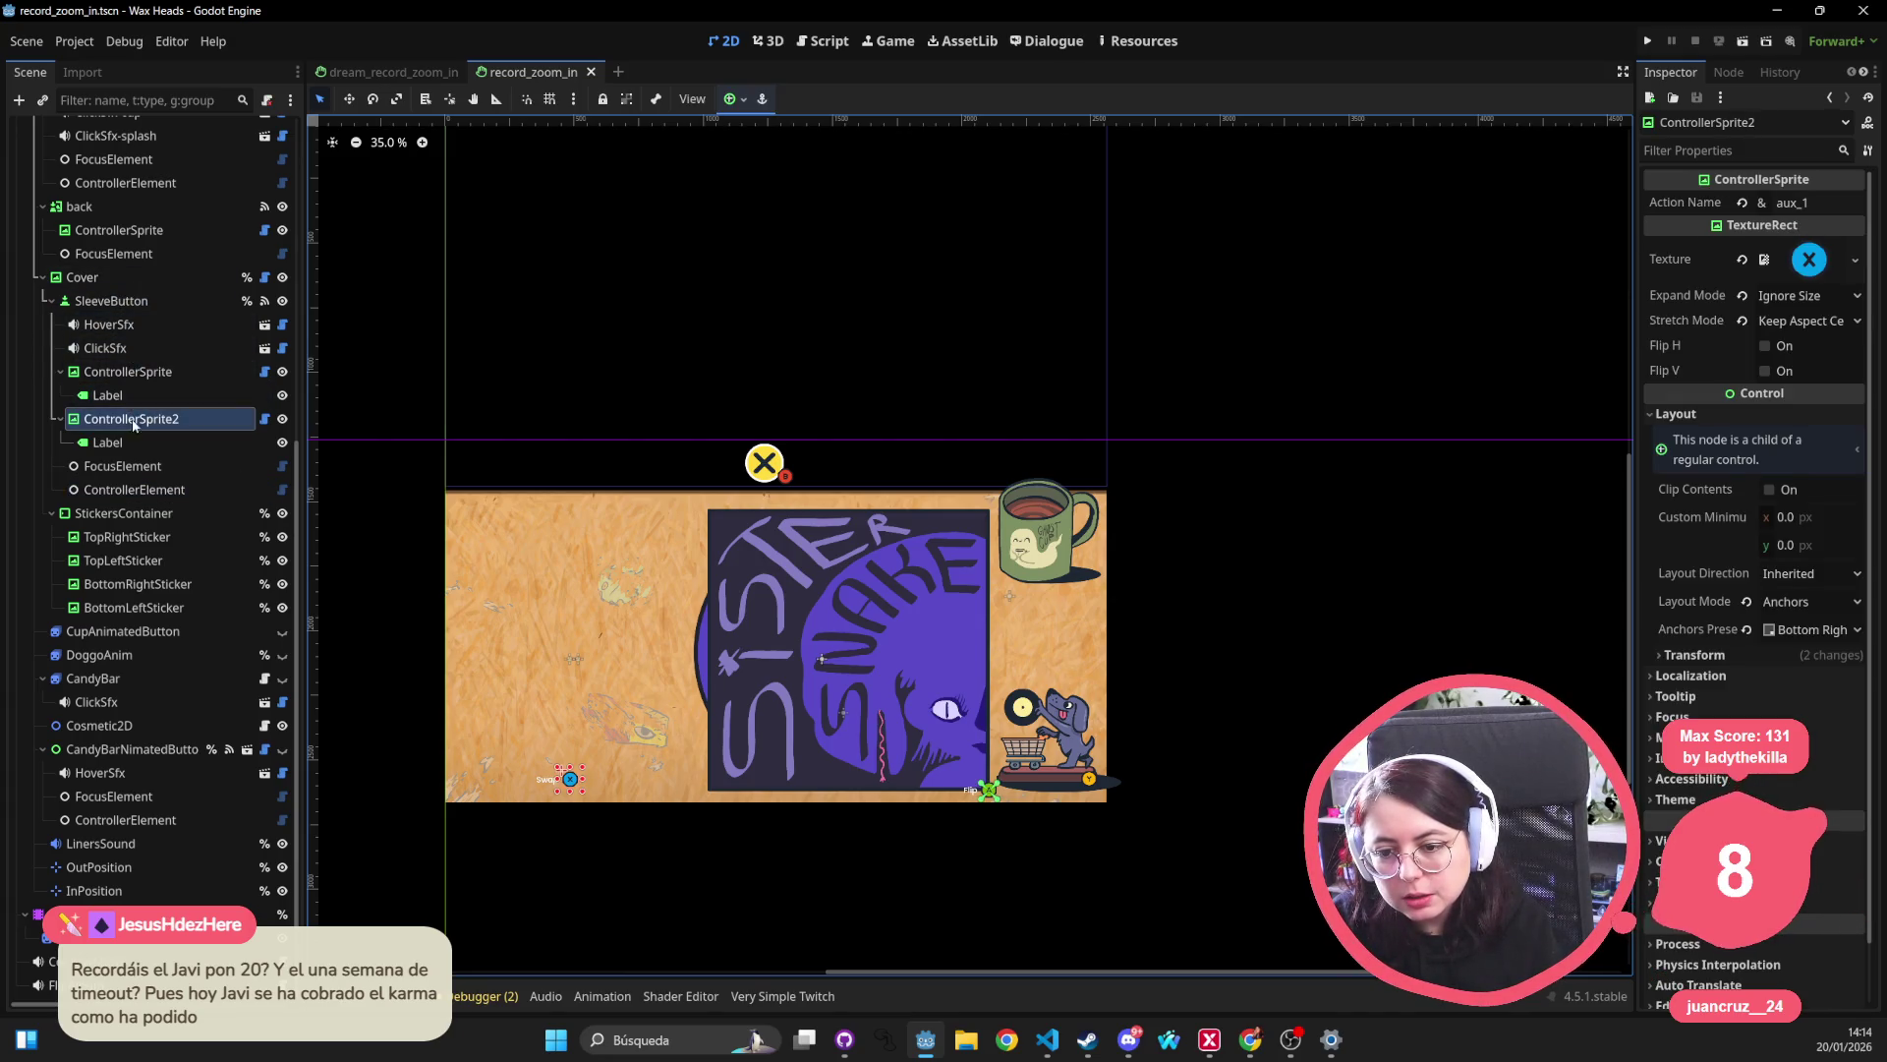
{"action": "scroll", "coordinate": [133, 492], "scroll_direction": "up", "scroll_amount": 5}
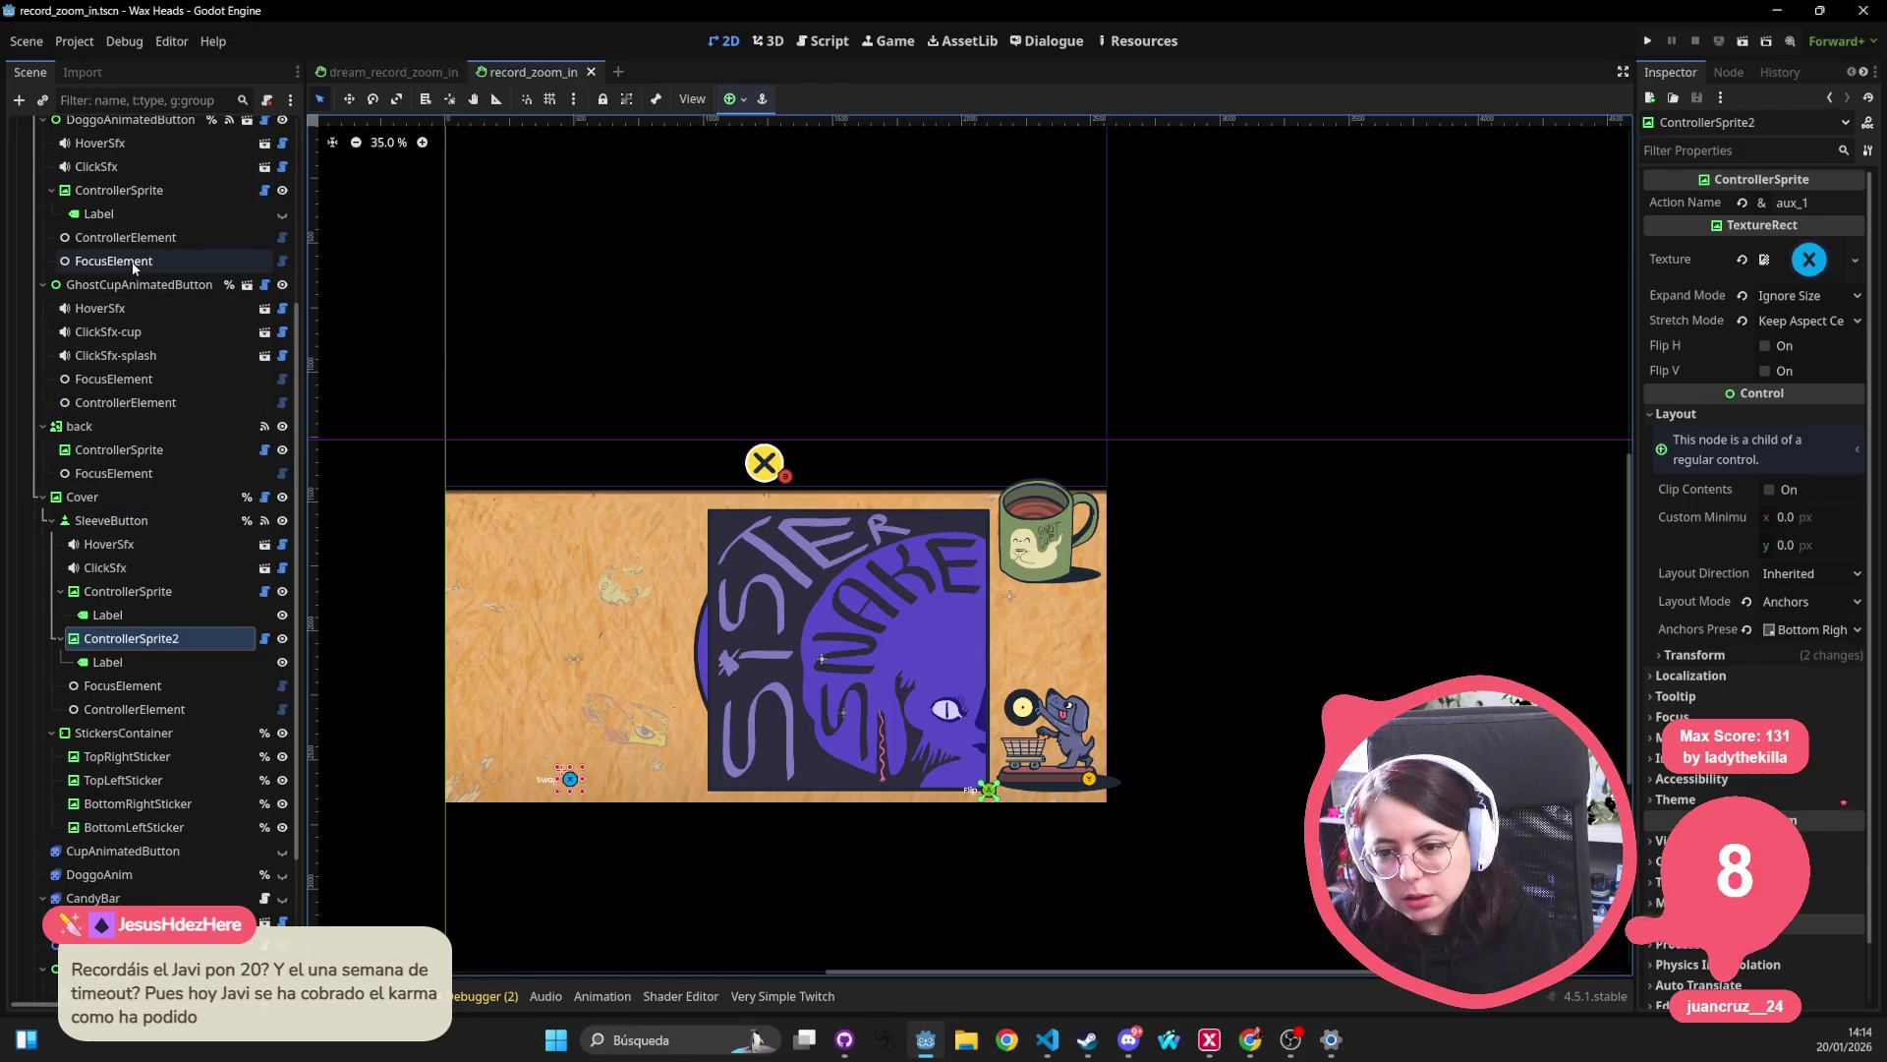
{"action": "scroll", "coordinate": [131, 295], "scroll_direction": "up", "scroll_amount": 6}
{"action": "left_click", "coordinate": [133, 342]}
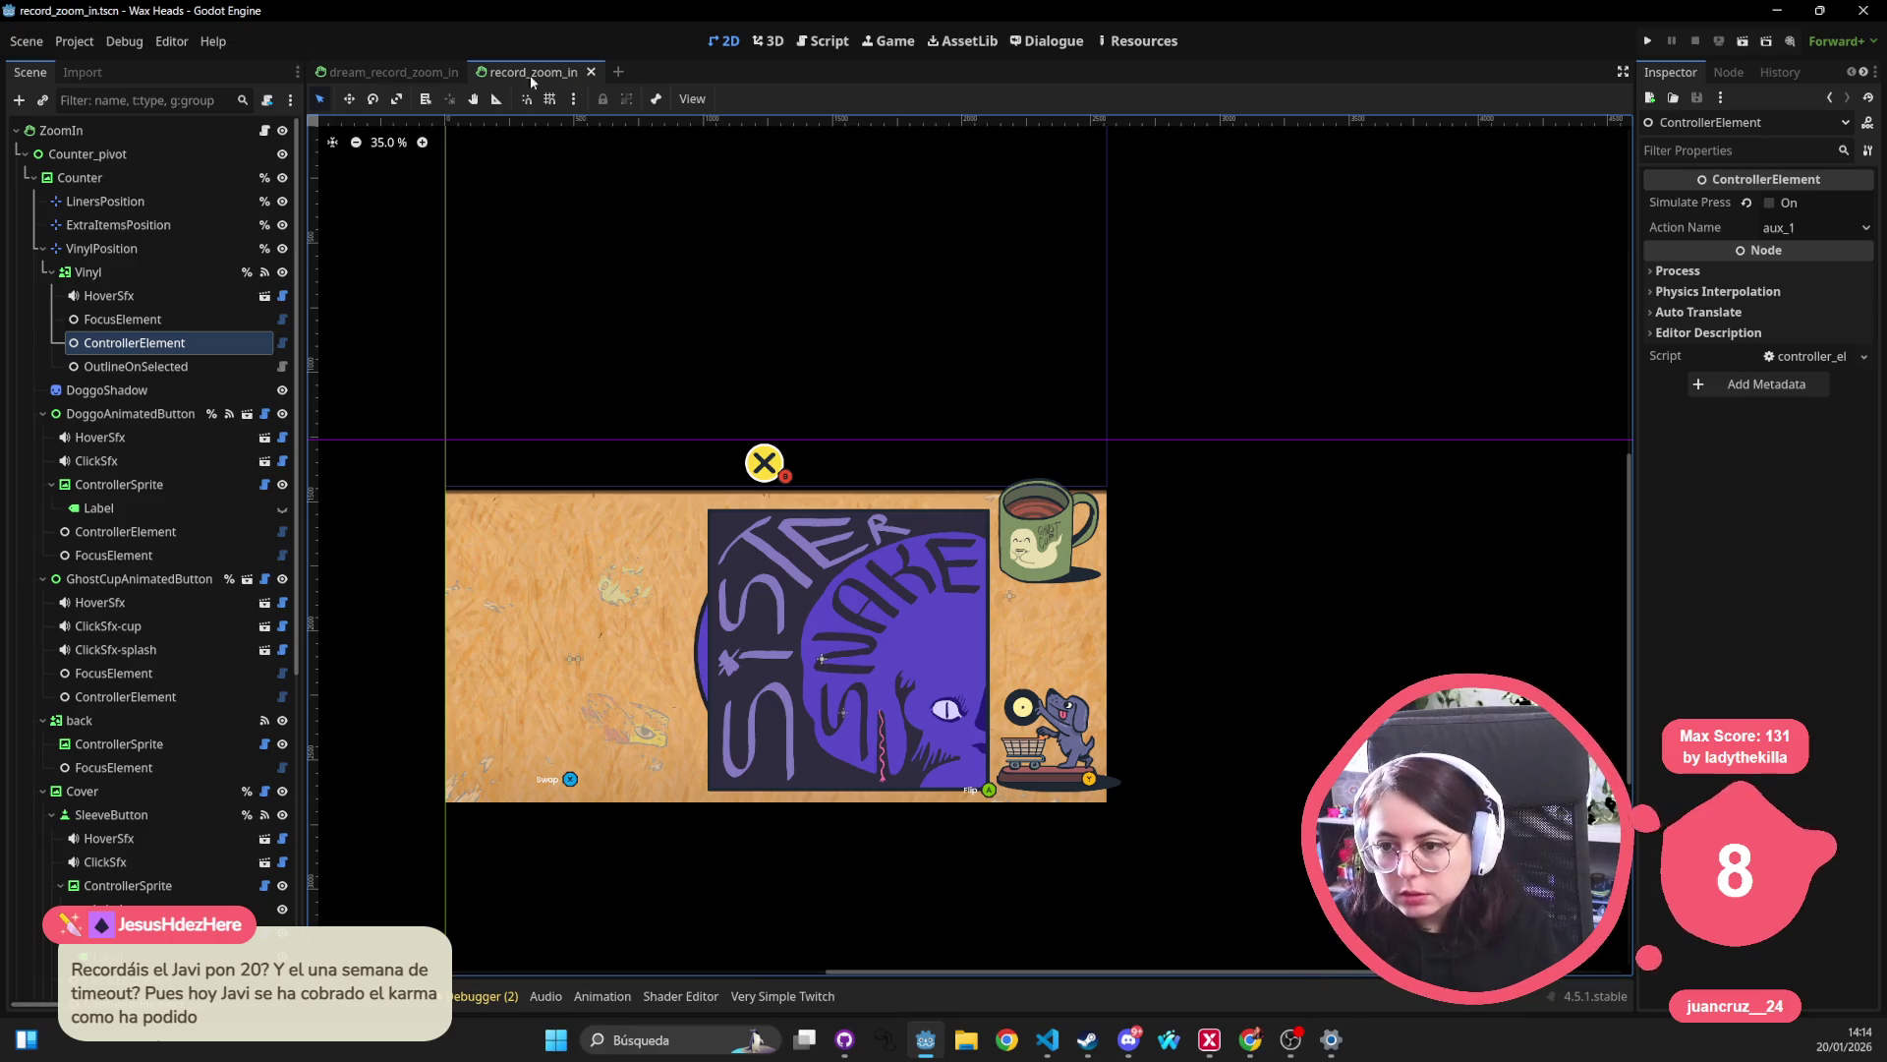
{"action": "left_click", "coordinate": [405, 69]}
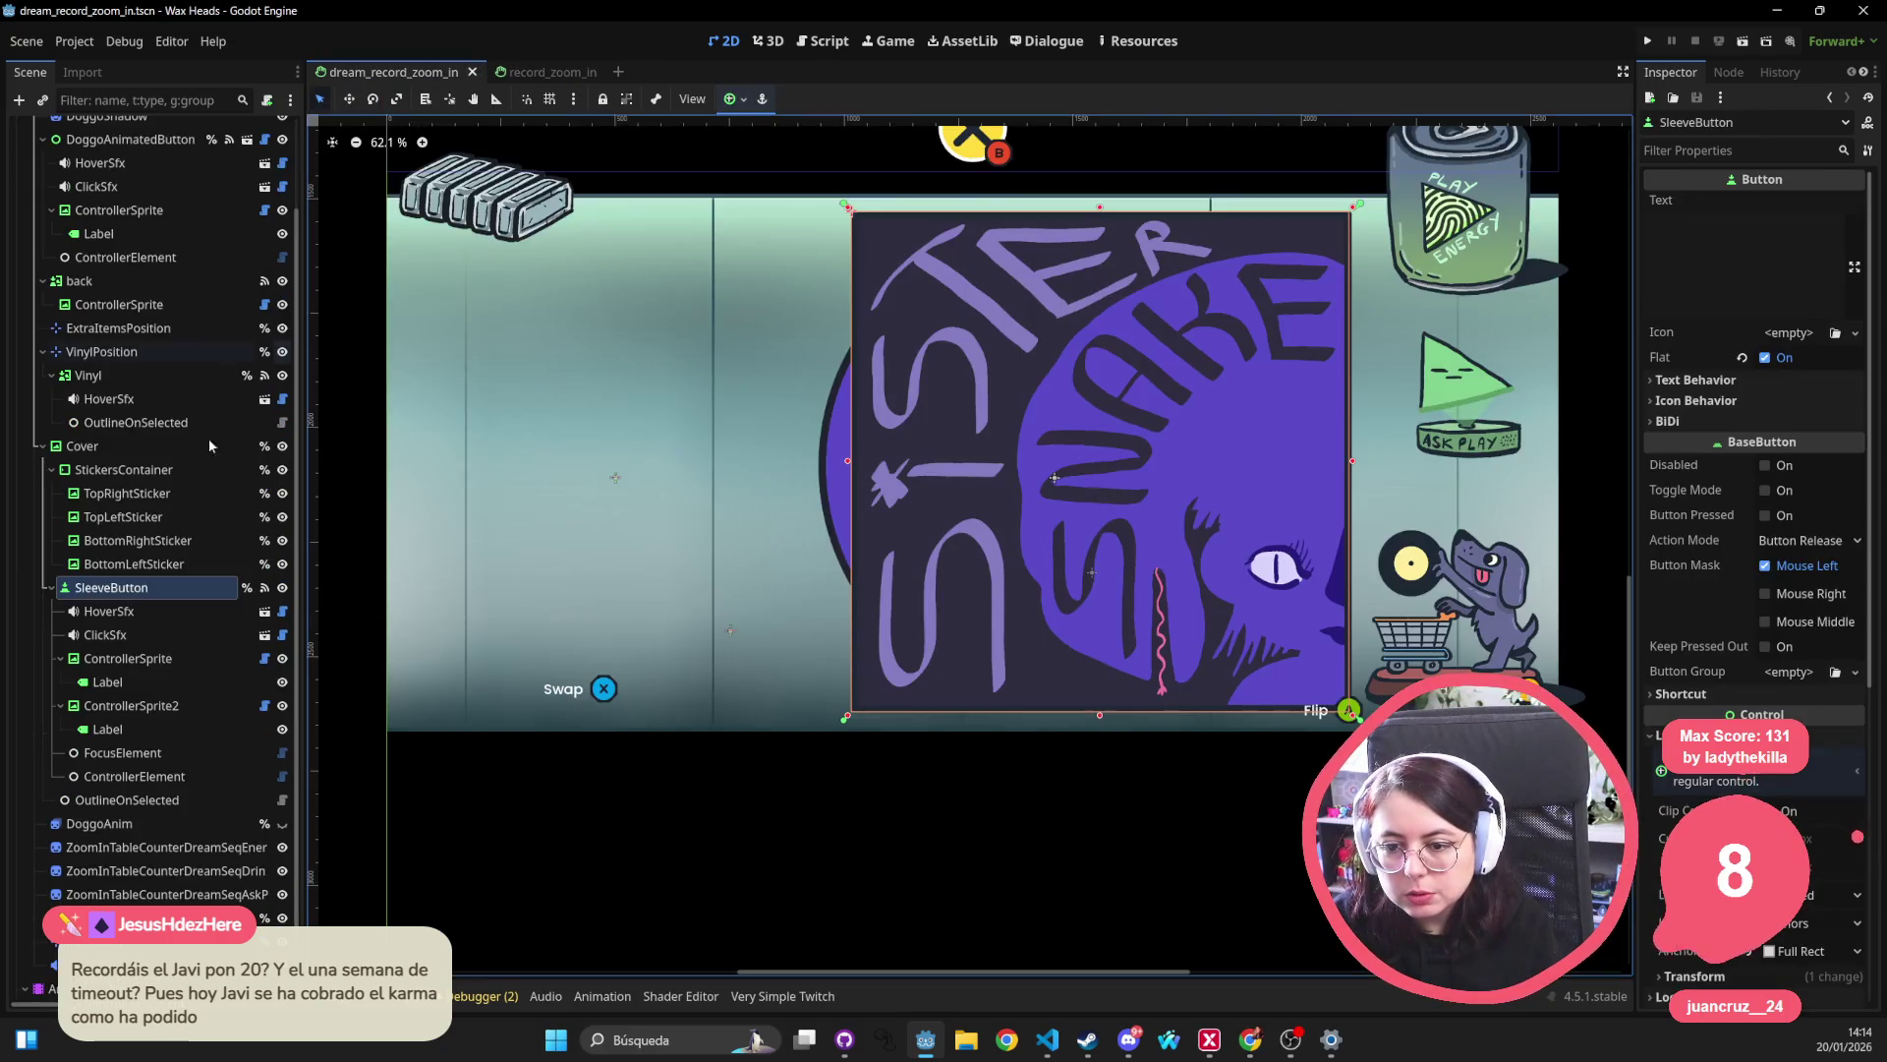
Paste ControllerElement under Vinyl, then pick record_zoom_in's Vinyl FocusElement.
{"action": "left_click", "coordinate": [824, 442]}
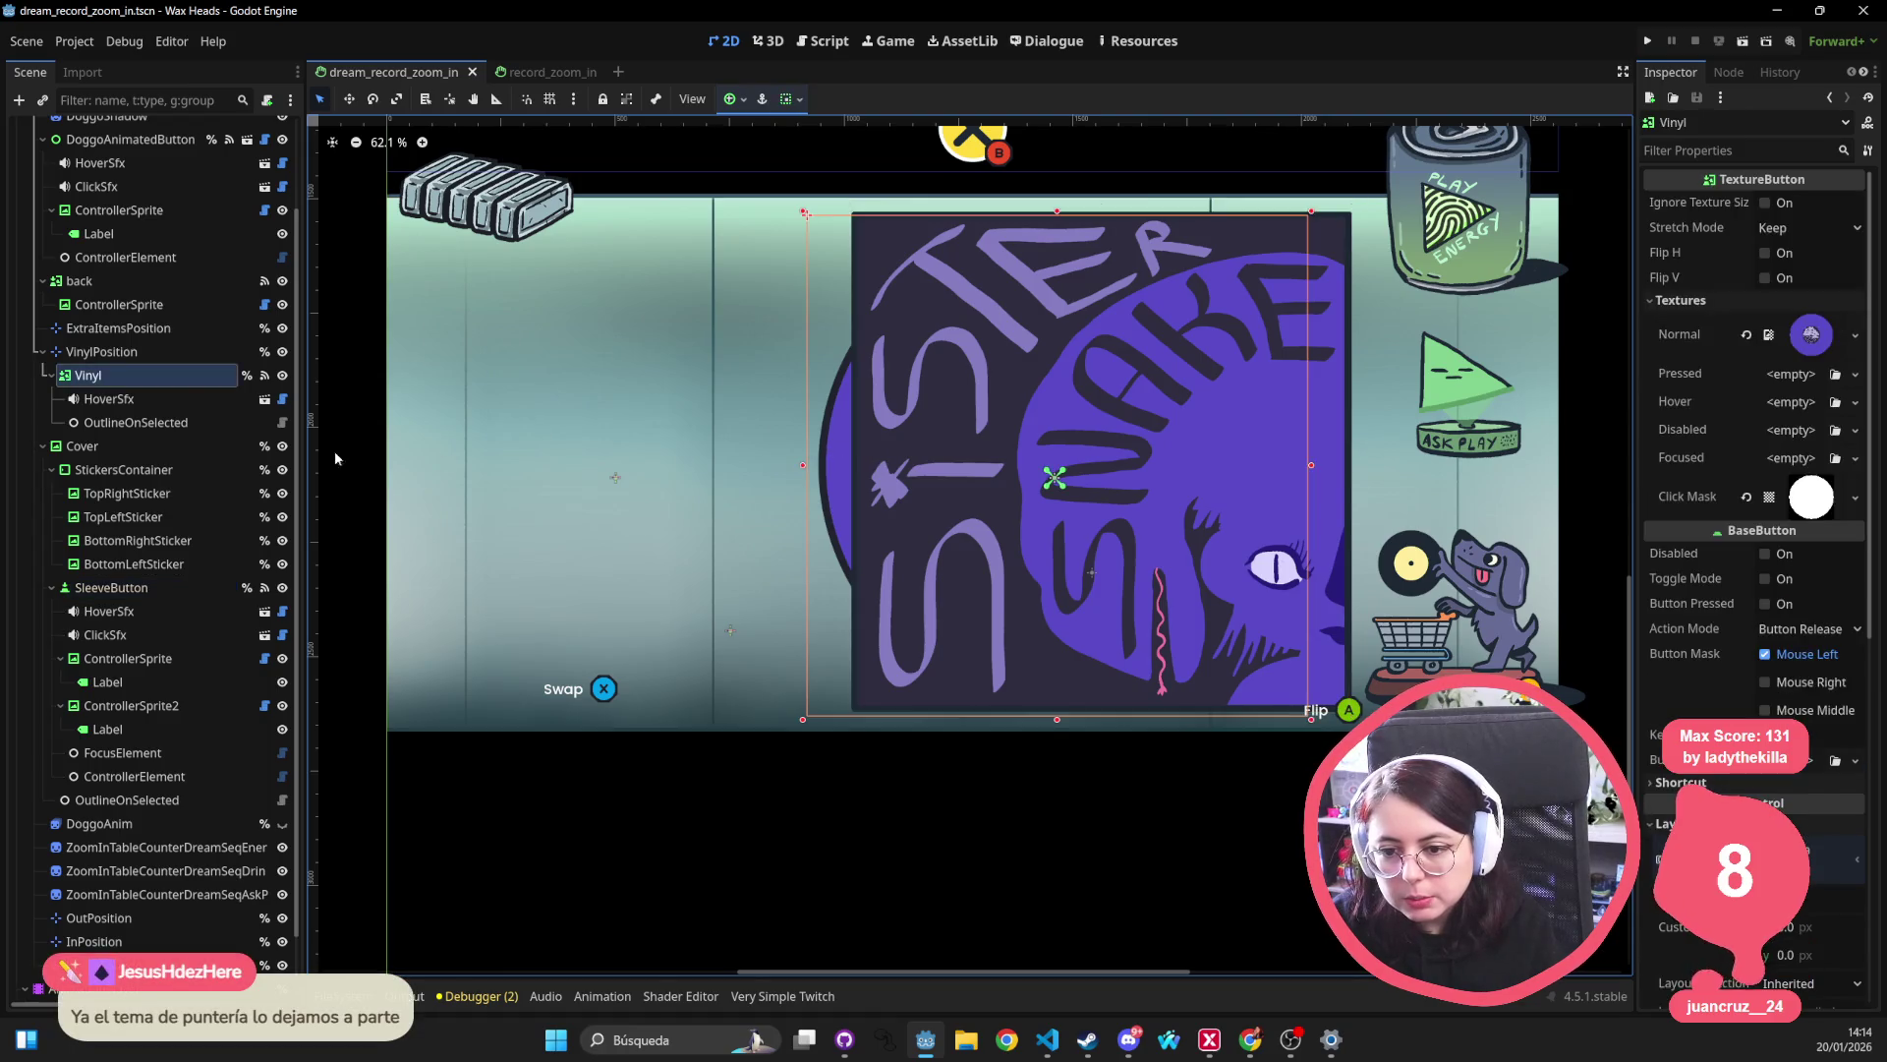
{"action": "key", "text": "ctrl+v"}
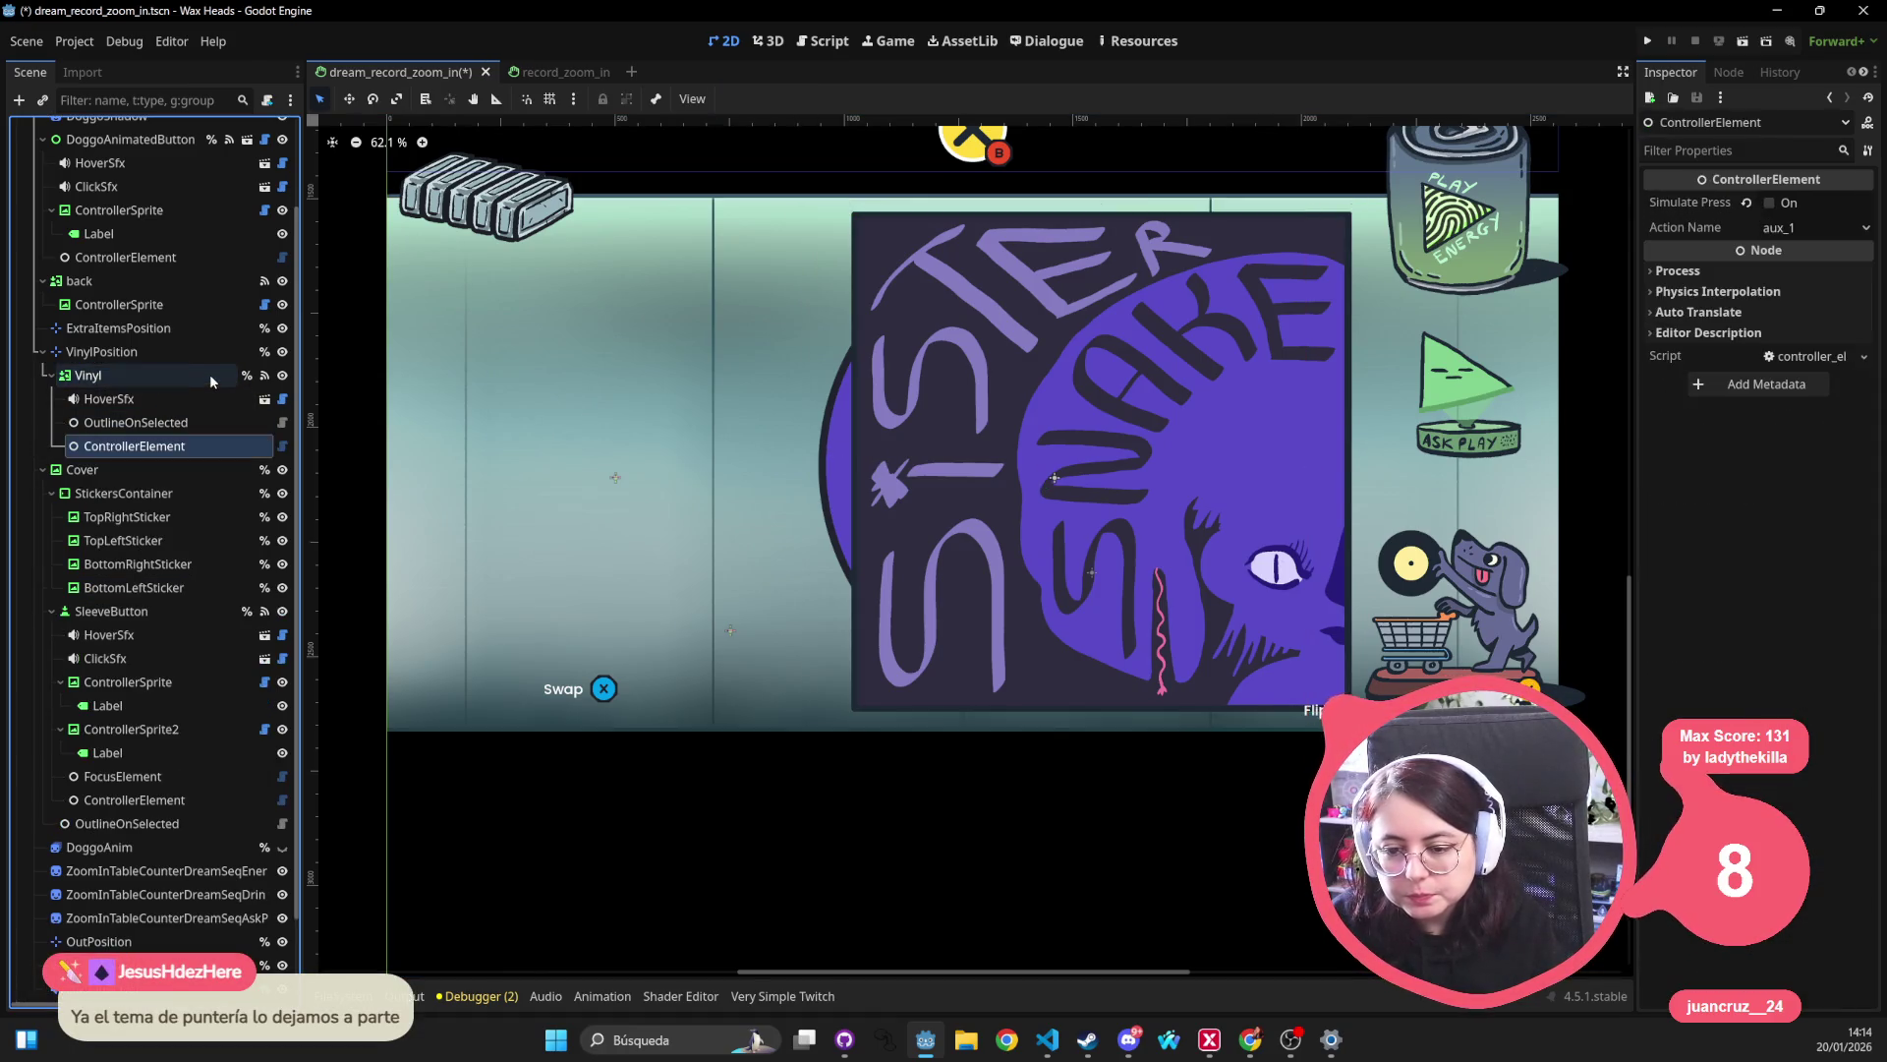
{"action": "left_click", "coordinate": [567, 71]}
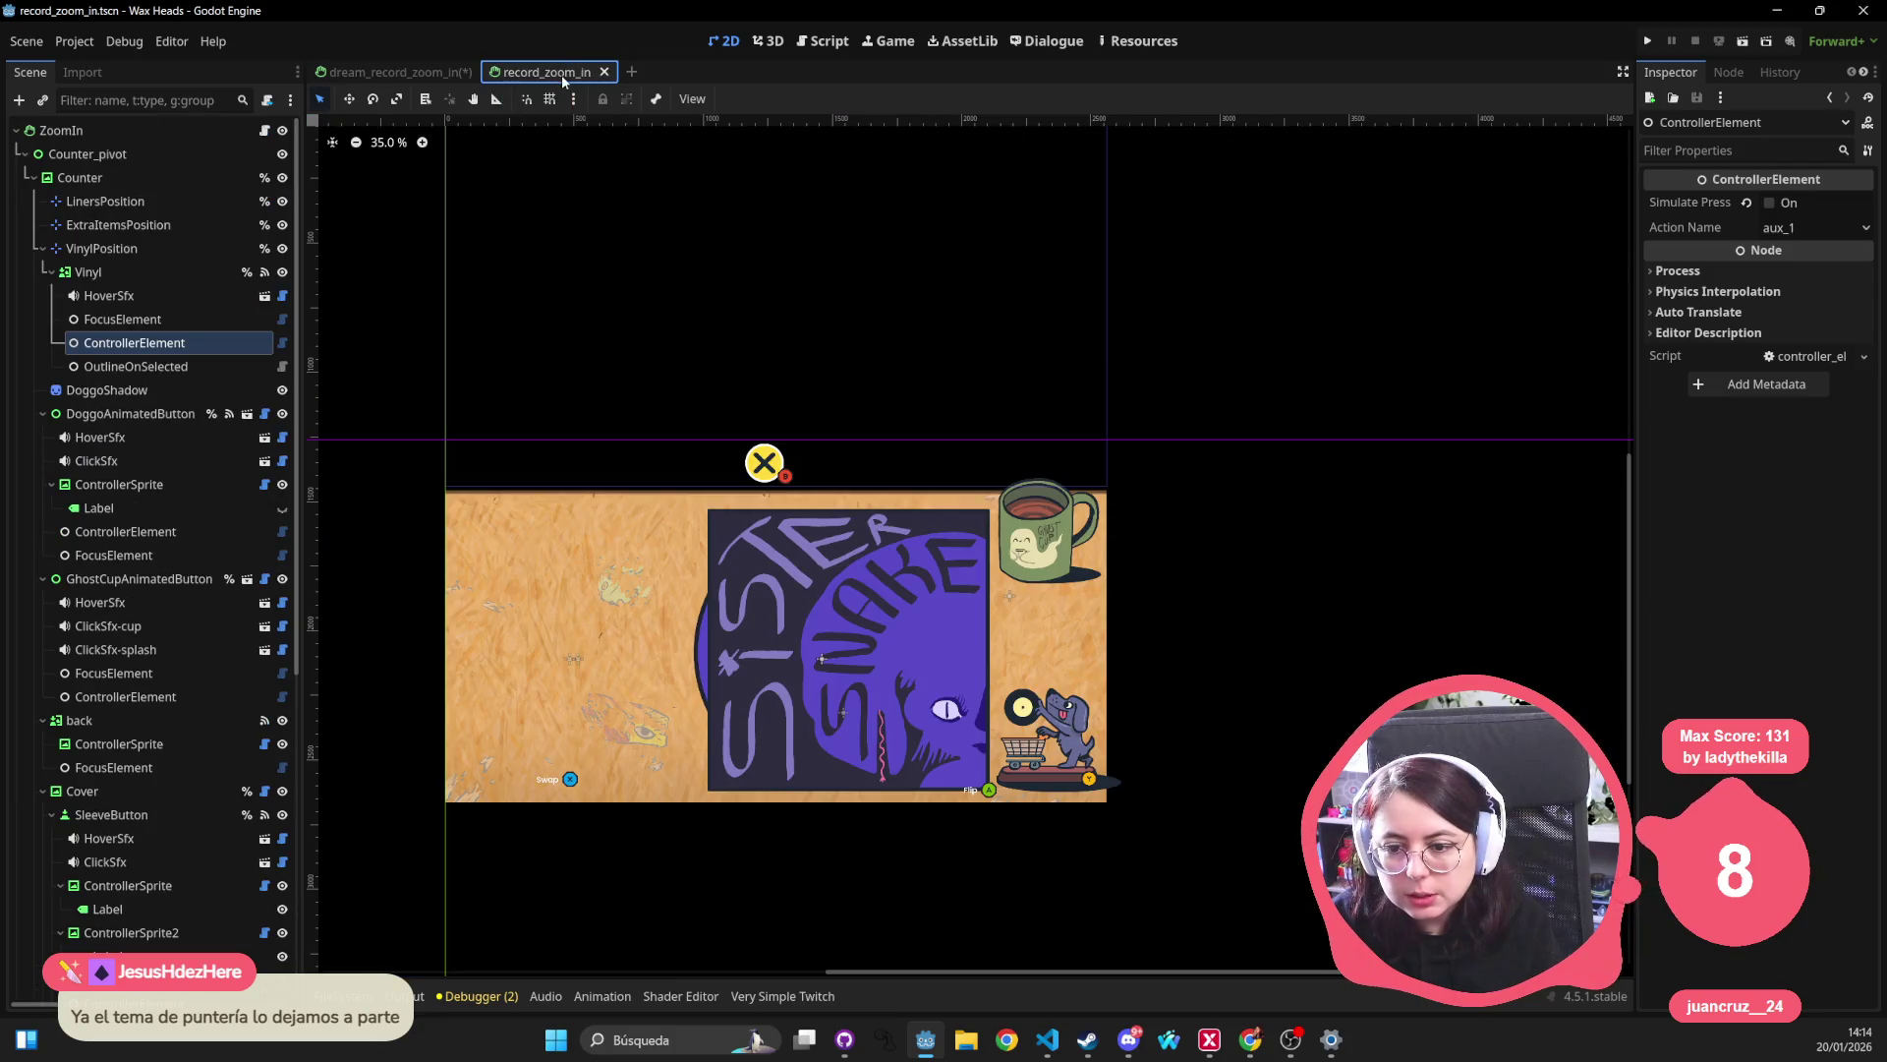
{"action": "left_click", "coordinate": [211, 320]}
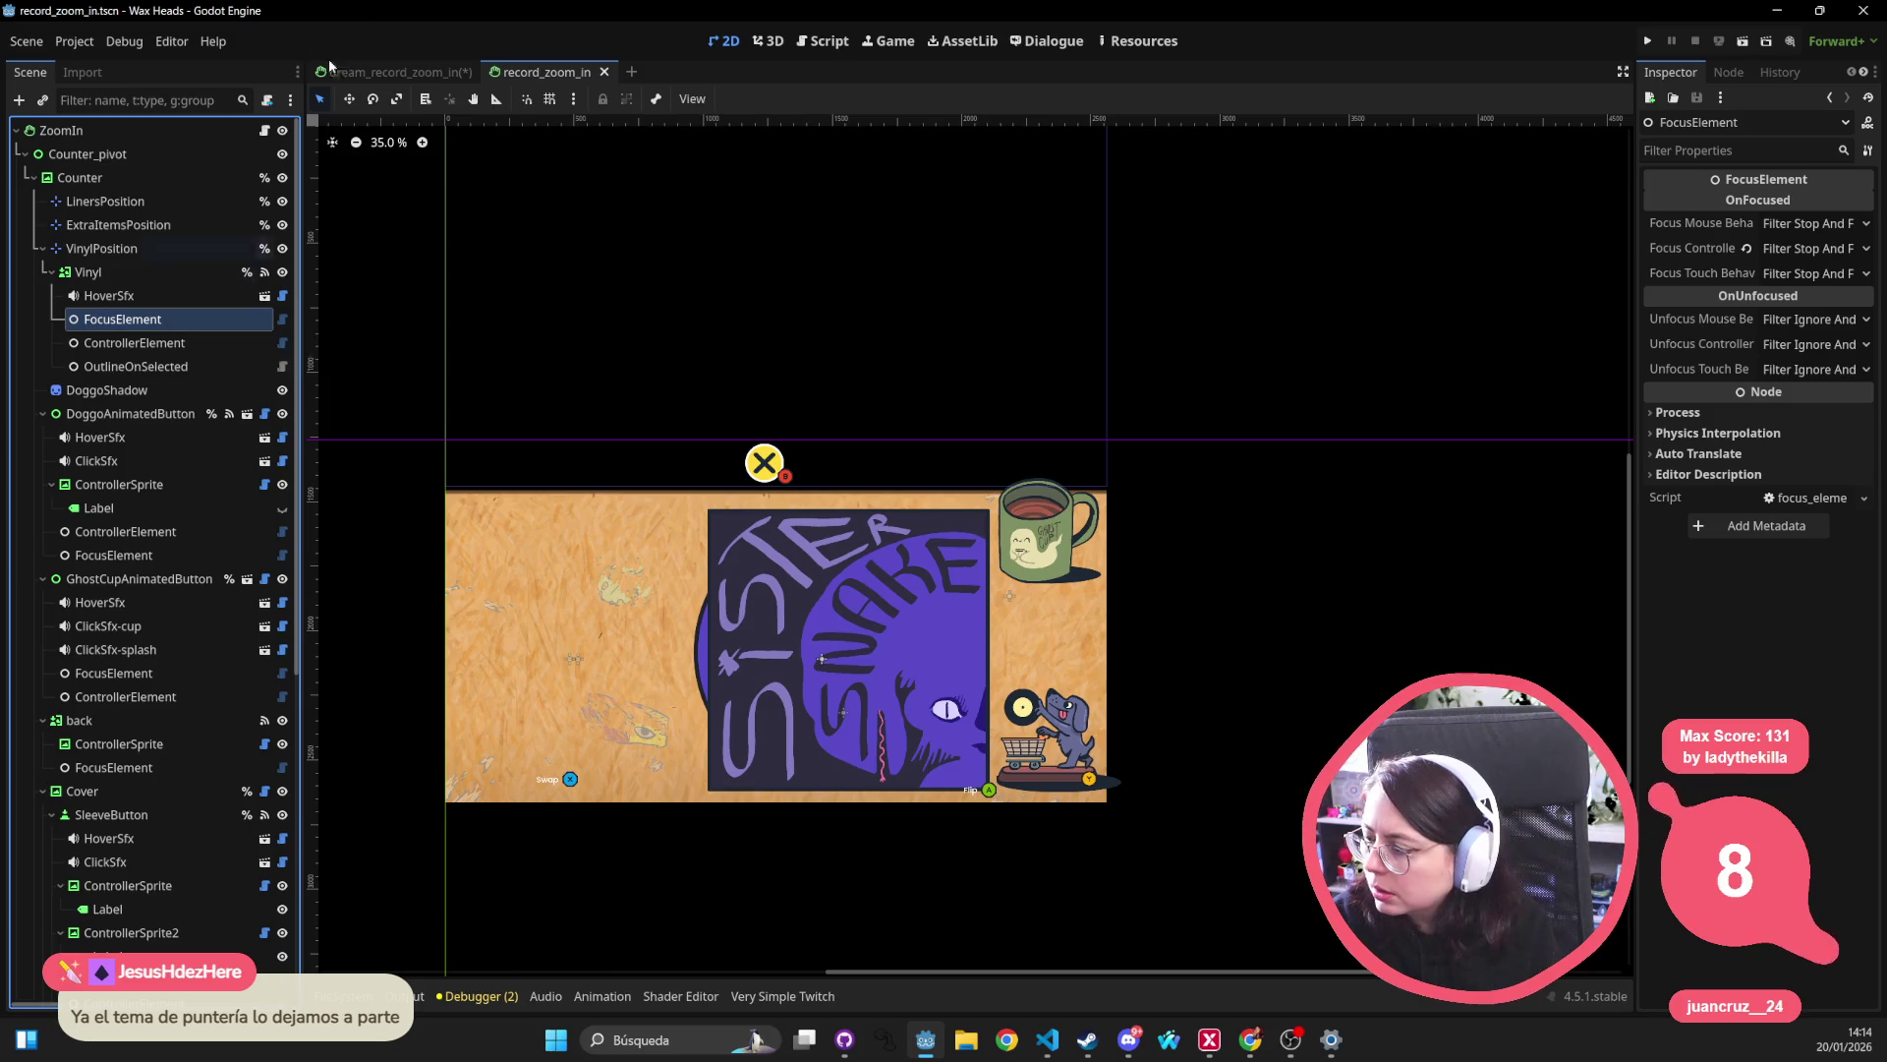
{"action": "left_click", "coordinate": [399, 70]}
Paste FocusElement under Vinyl and save dream_record_zoom_in.
{"action": "left_click", "coordinate": [143, 379]}
{"action": "key", "text": "ctrl+v"}
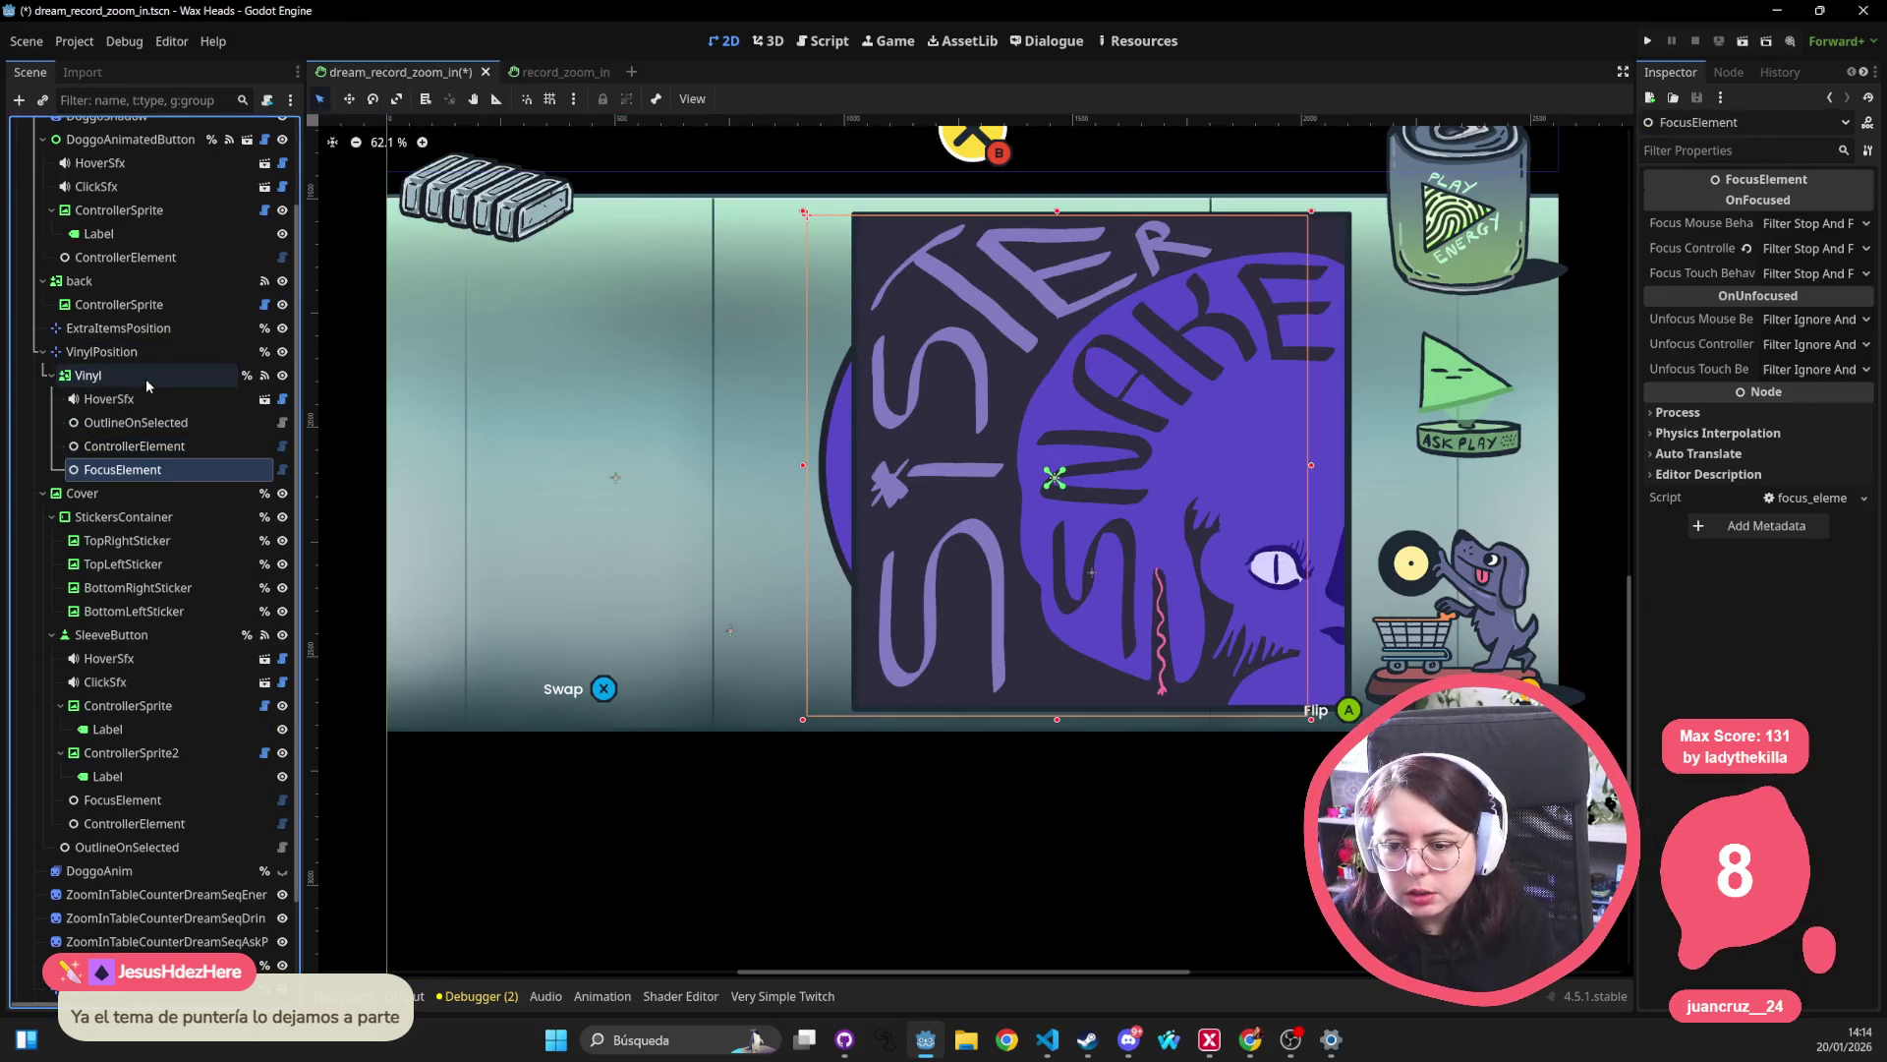
{"action": "key", "text": "ctrl+s"}
{"action": "left_click", "coordinate": [538, 72]}
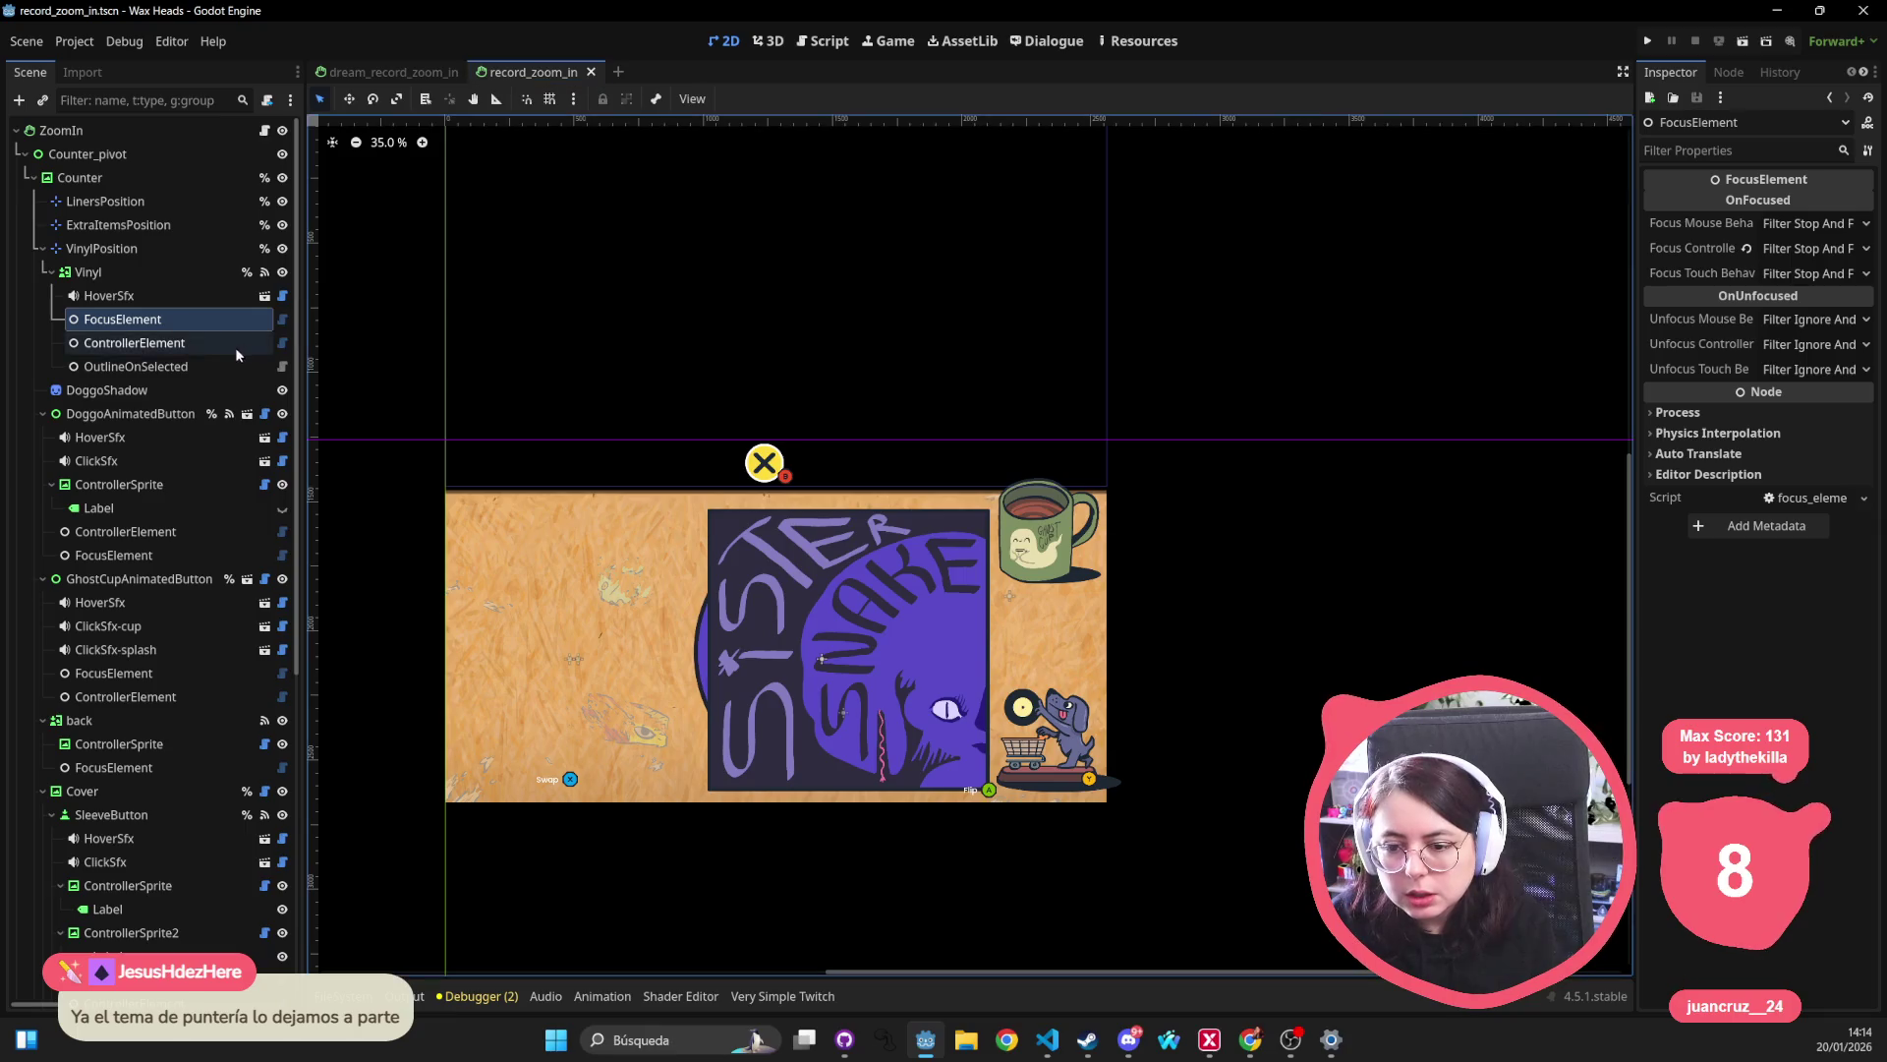
{"action": "left_click", "coordinate": [141, 554]}
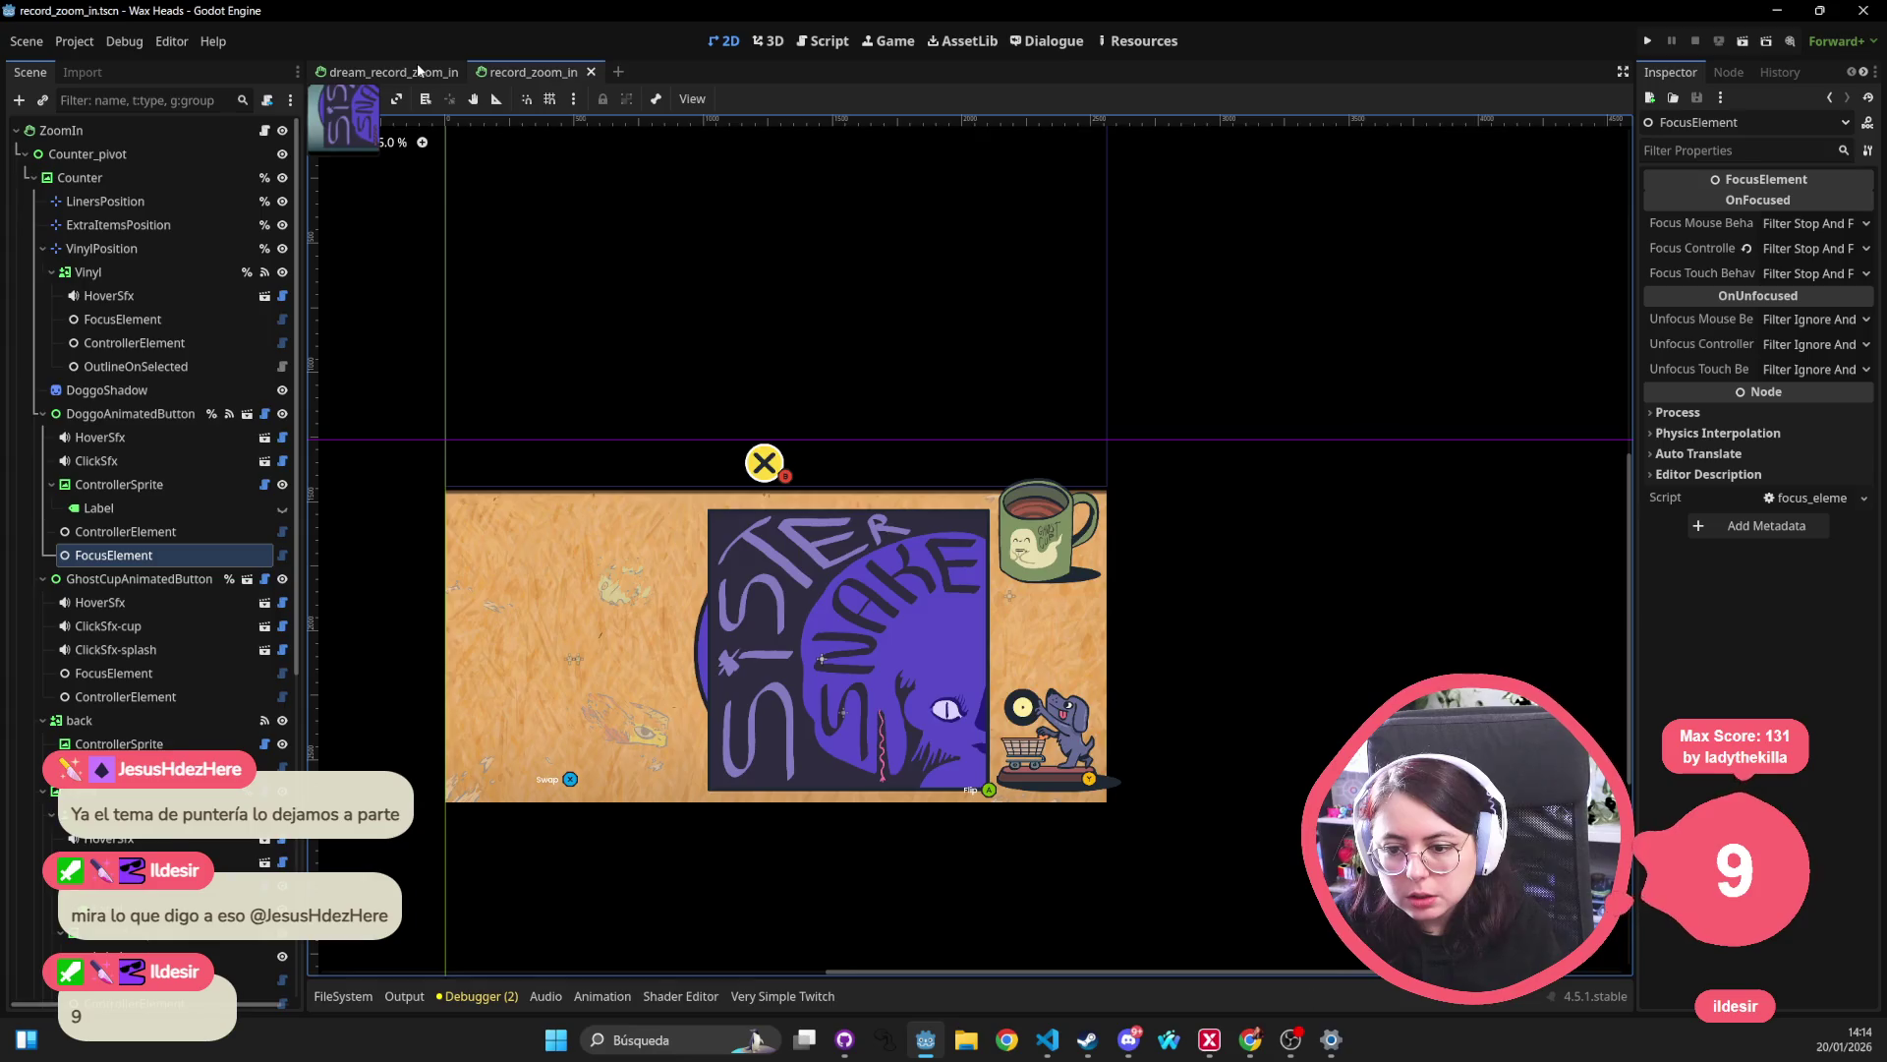
{"action": "left_click", "coordinate": [417, 71]}
{"action": "left_click", "coordinate": [1455, 375]}
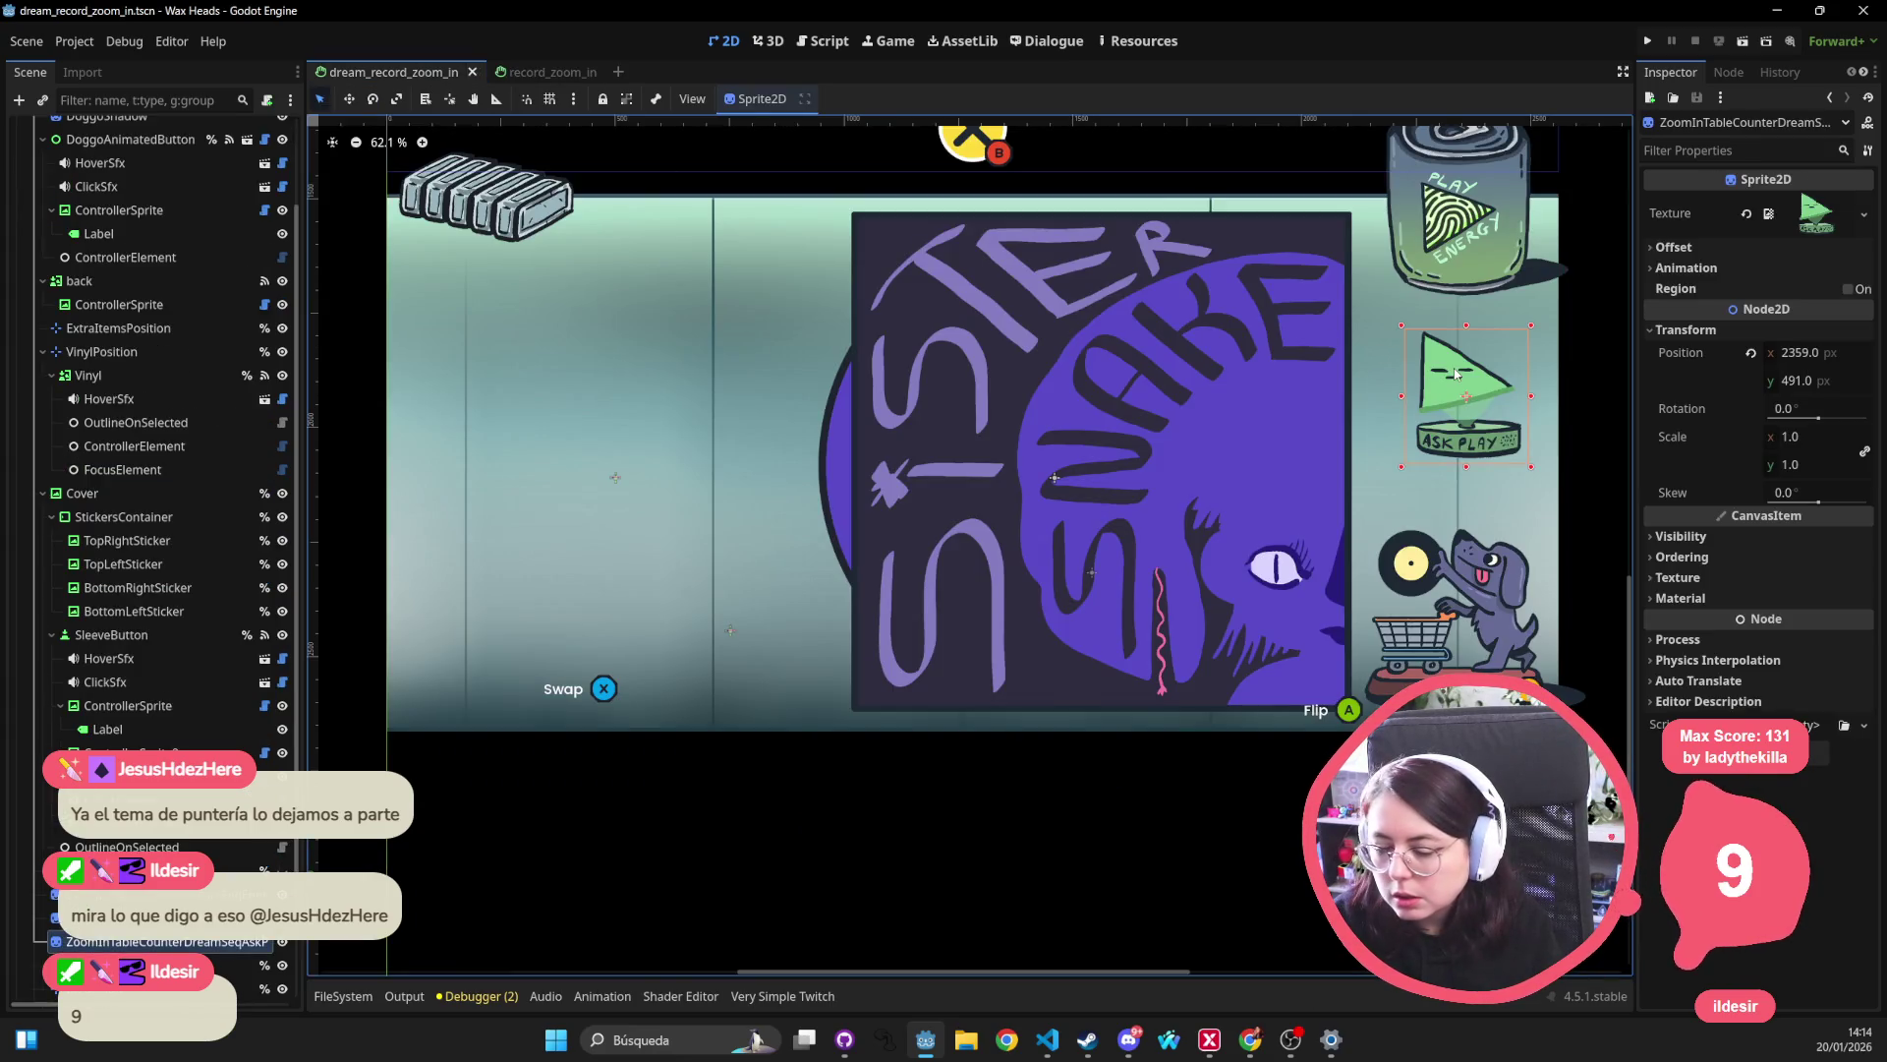
{"action": "left_click", "coordinate": [1482, 191]}
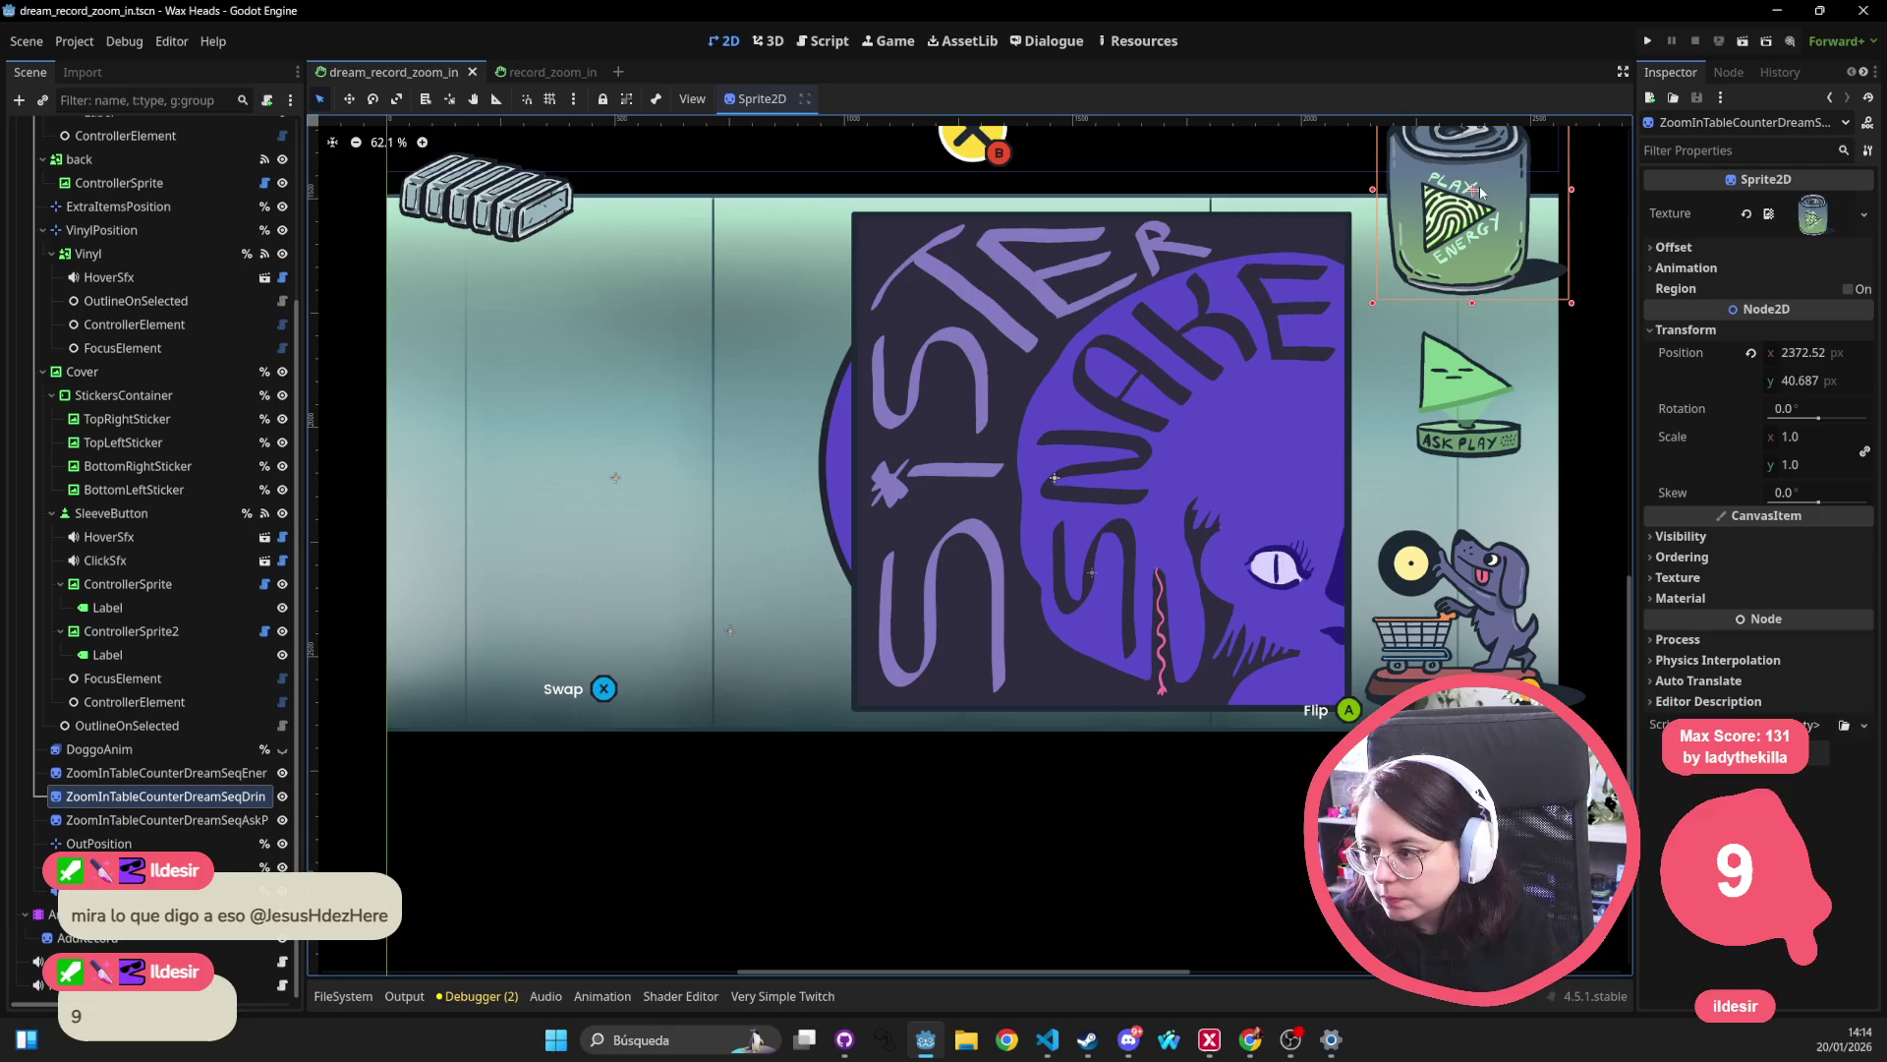
{"action": "left_click_drag", "start_coordinate": [1374, 239], "coordinate": [1219, 312]}
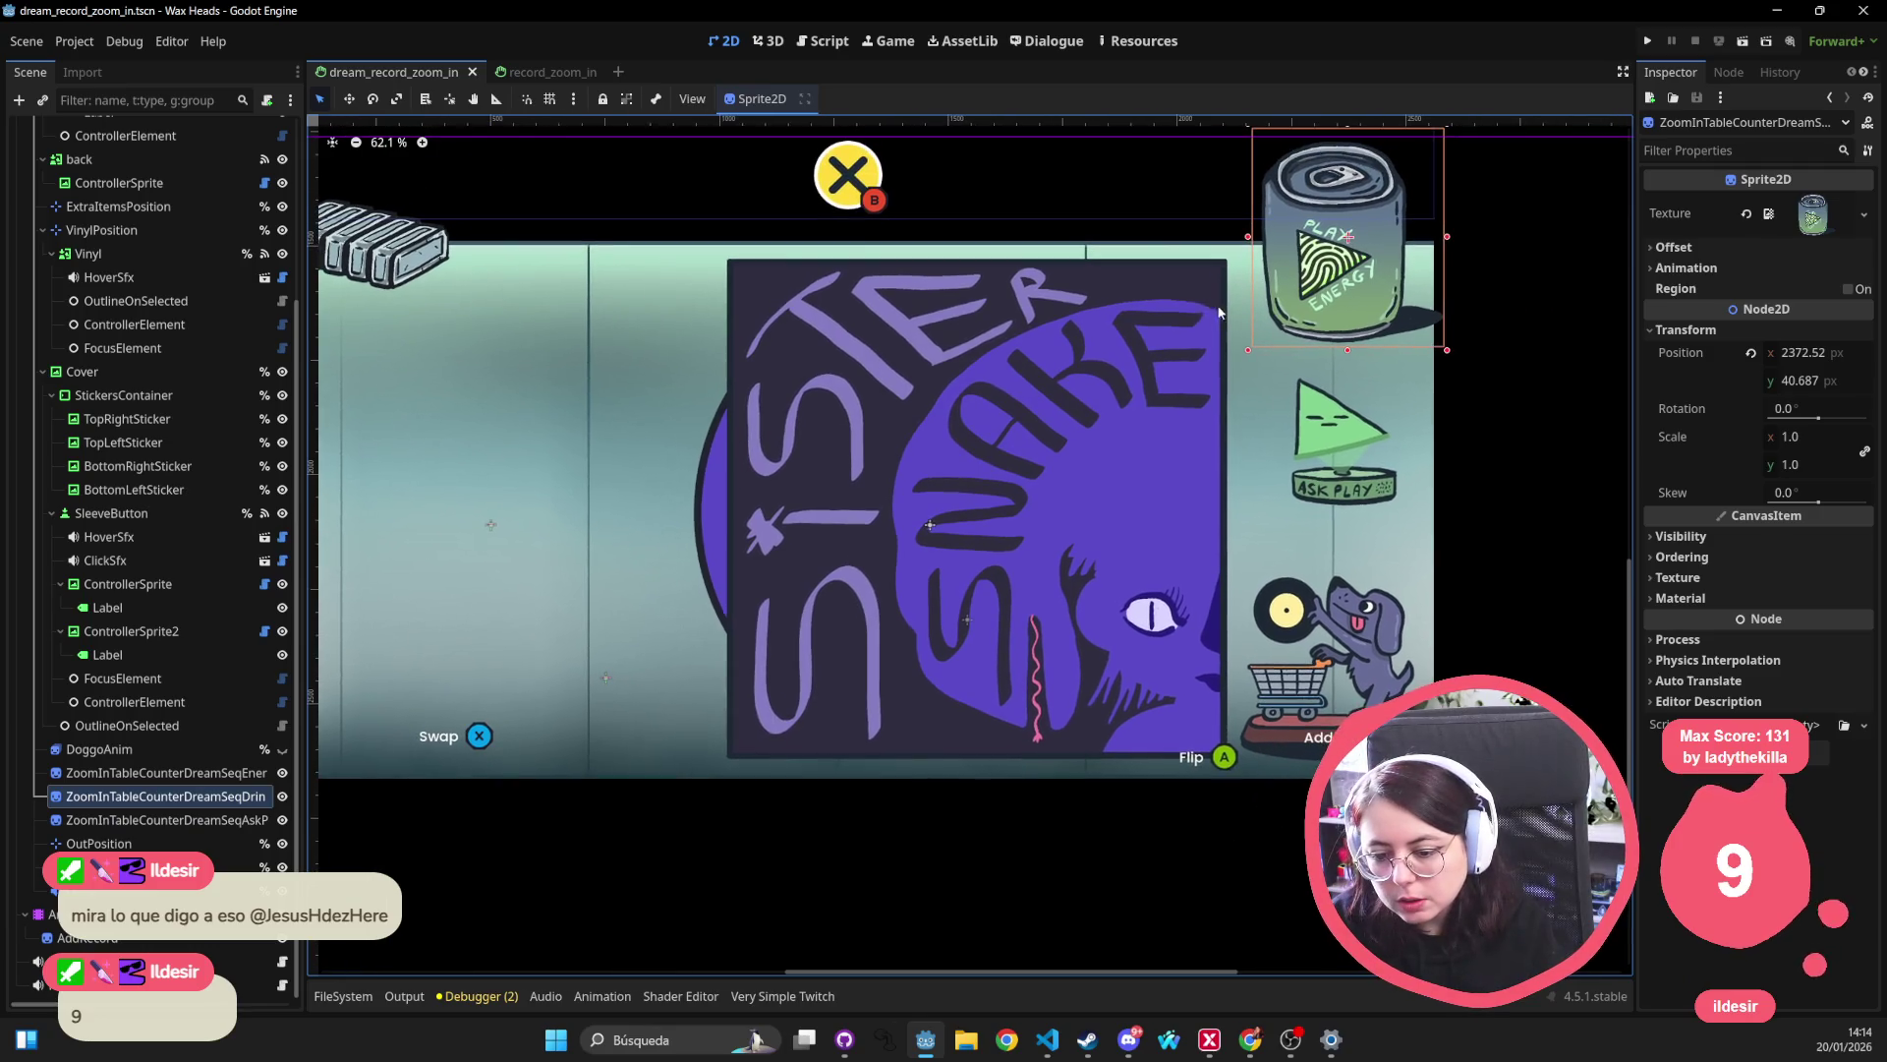
{"action": "left_click", "coordinate": [429, 245]}
{"action": "left_click_drag", "start_coordinate": [589, 520], "coordinate": [724, 529]}
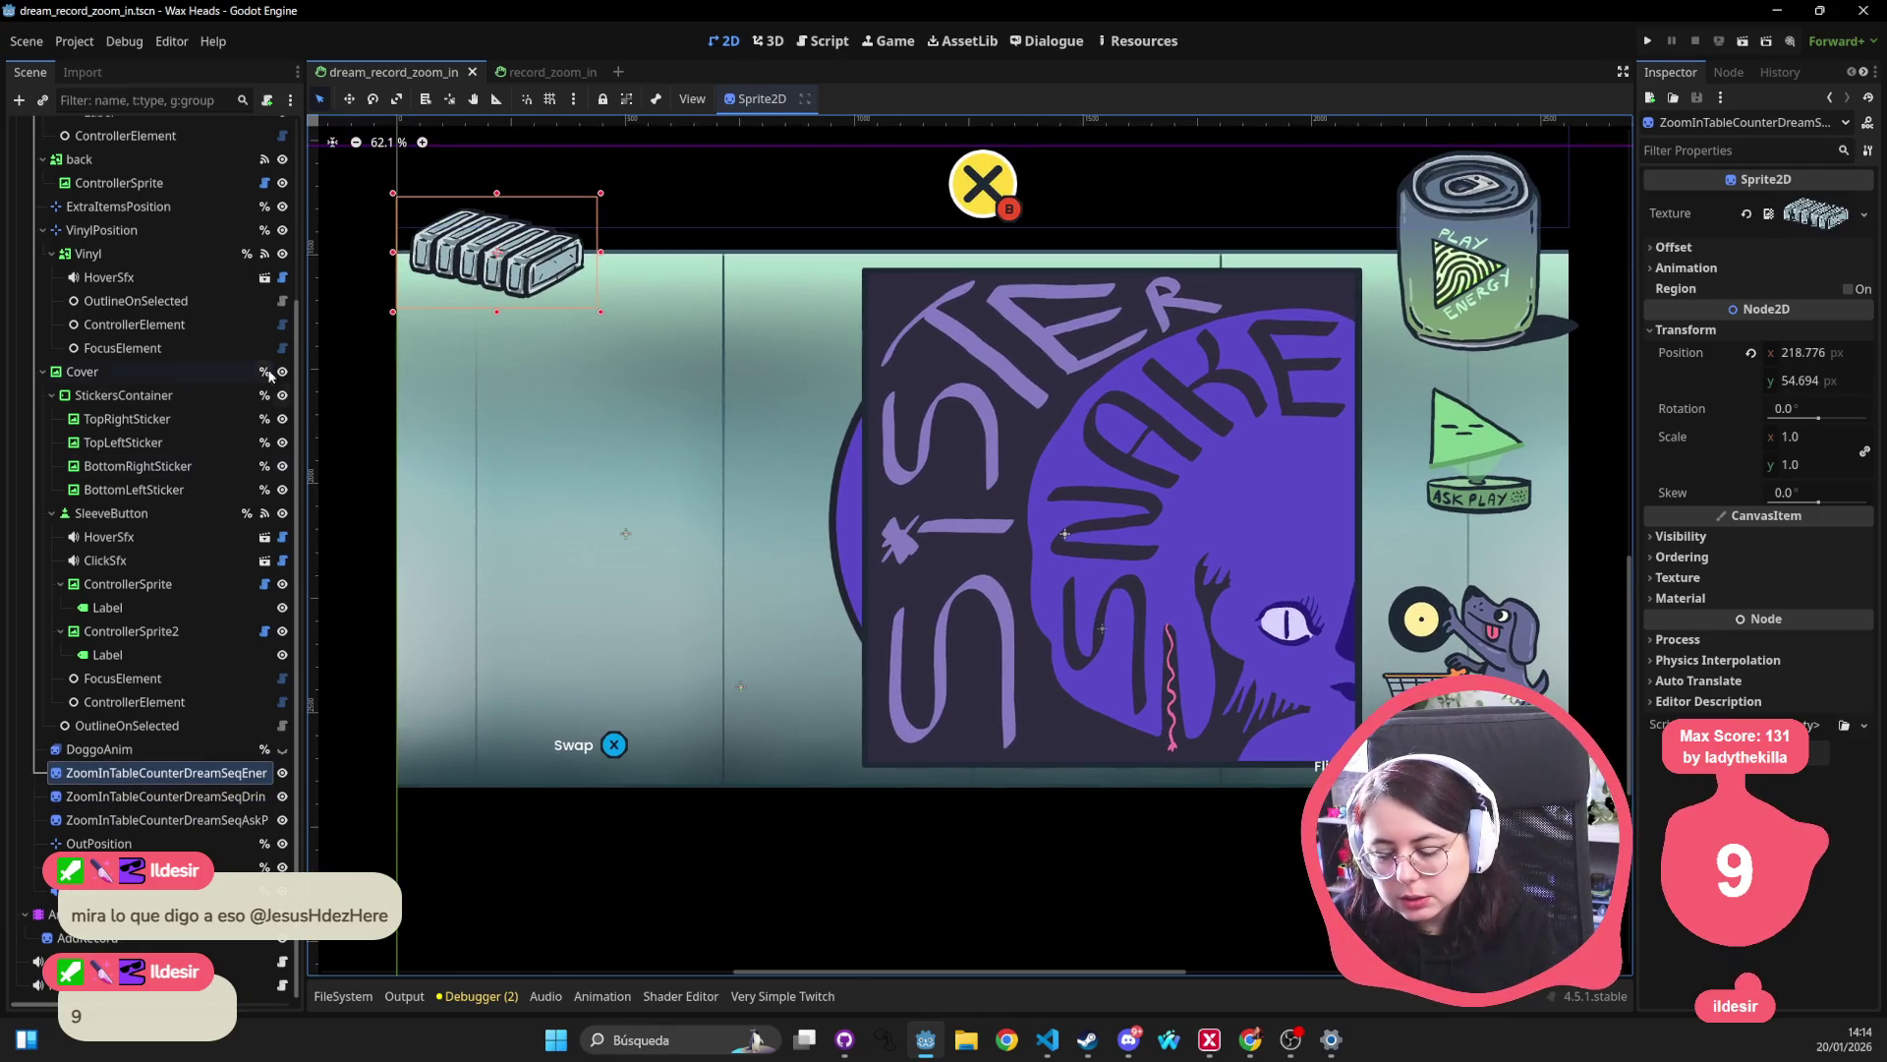
{"action": "left_click", "coordinate": [854, 504]}
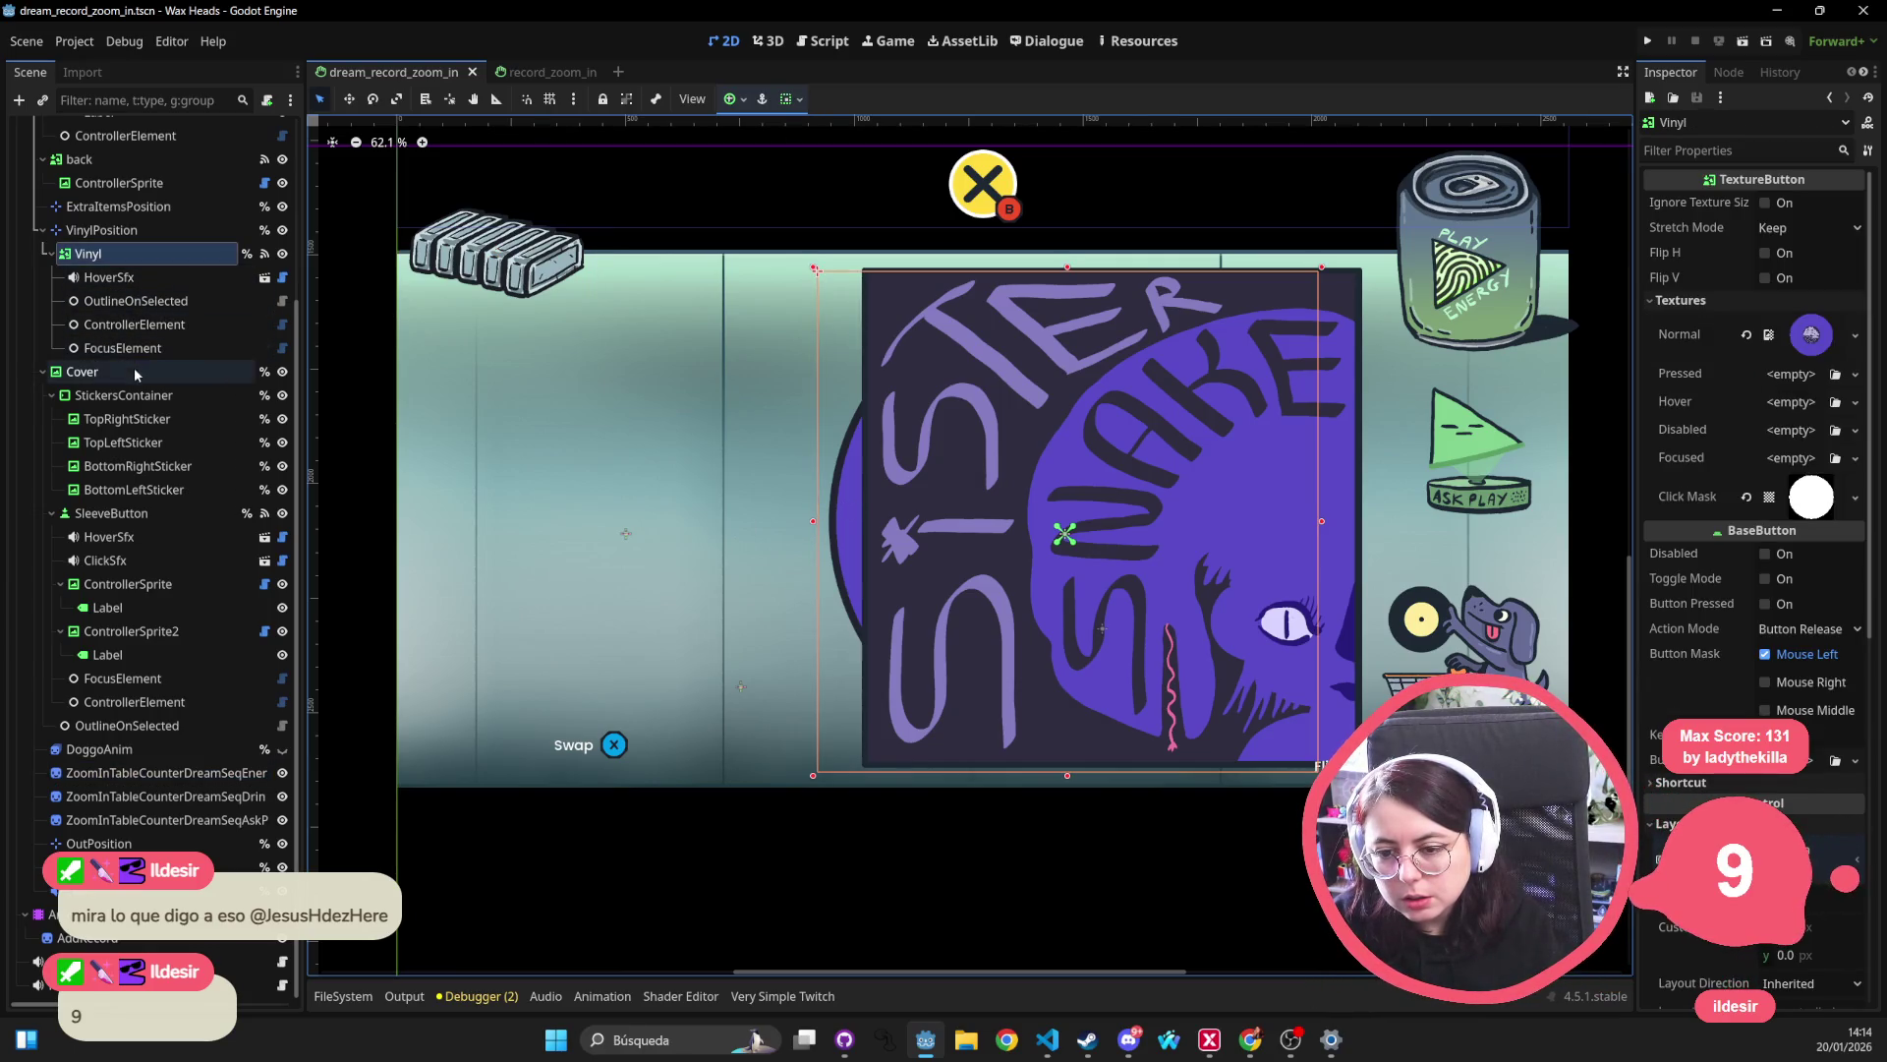
{"action": "left_click", "coordinate": [138, 515]}
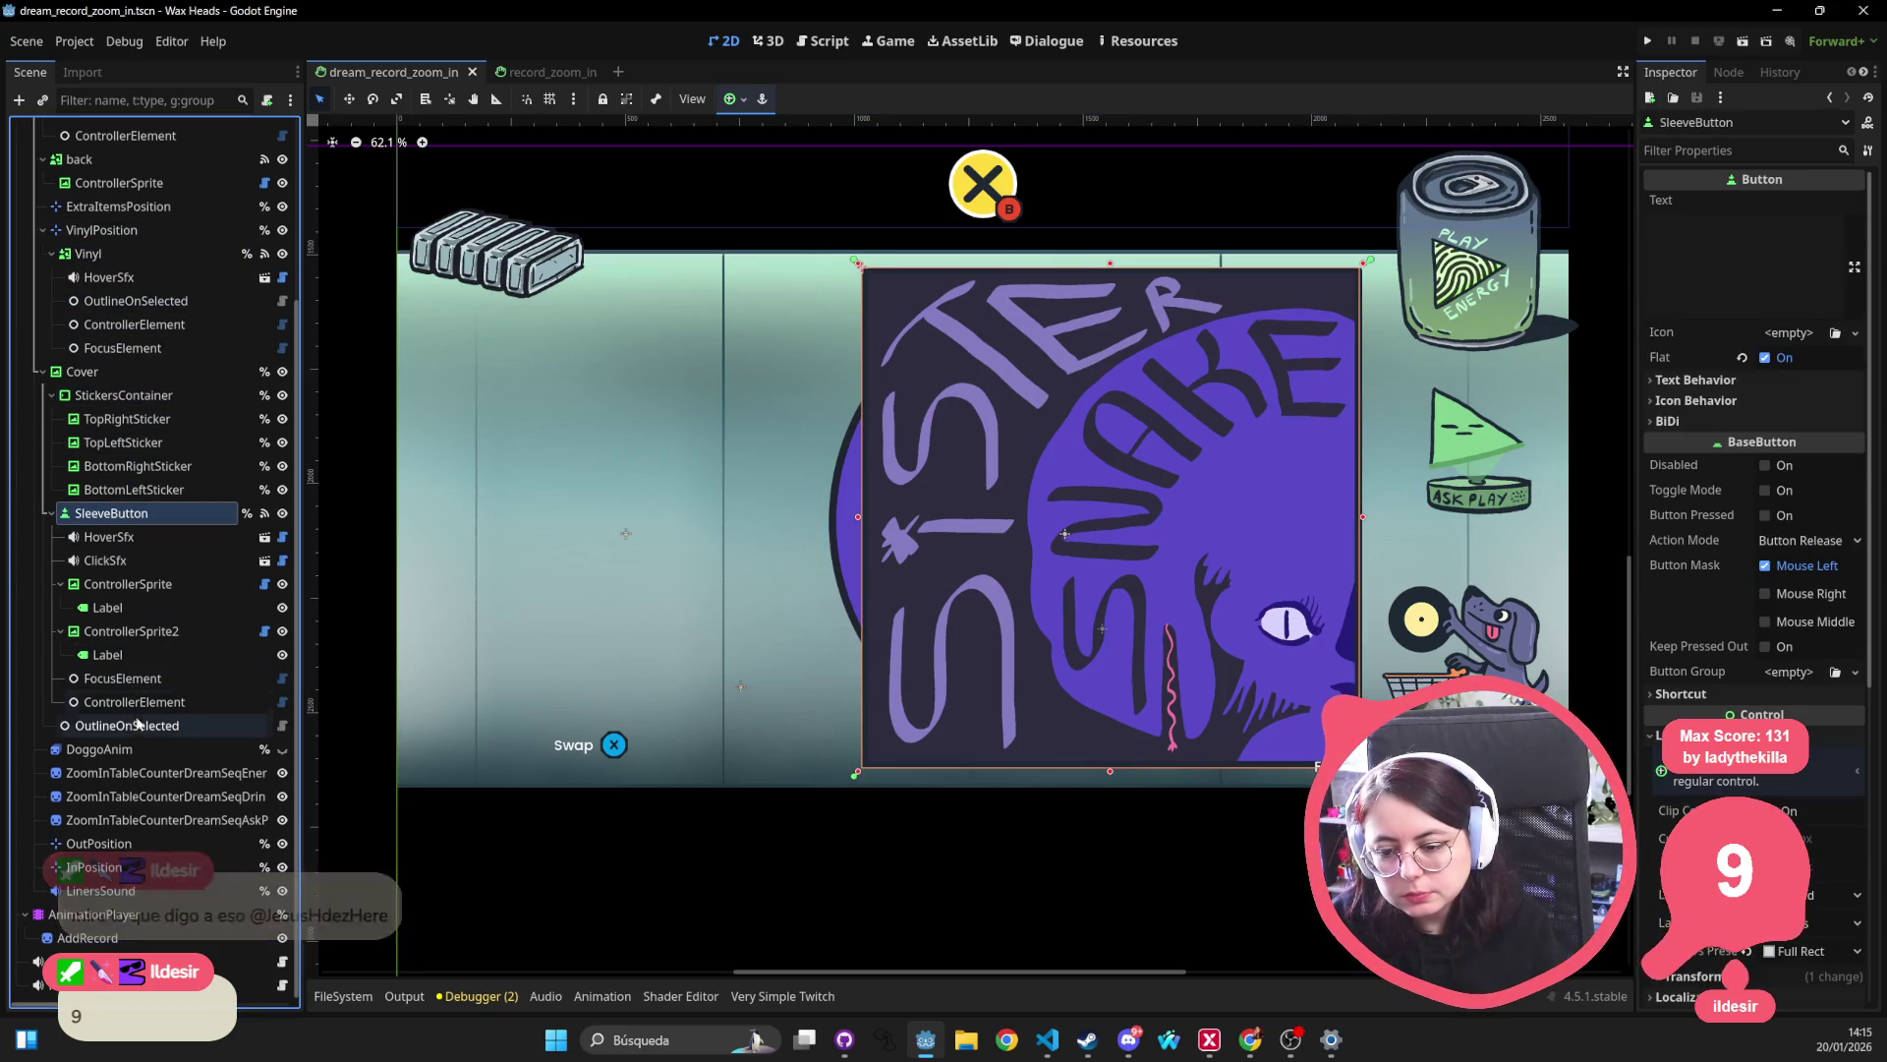
{"action": "scroll", "coordinate": [1141, 467], "scroll_direction": "right", "scroll_amount": 2}
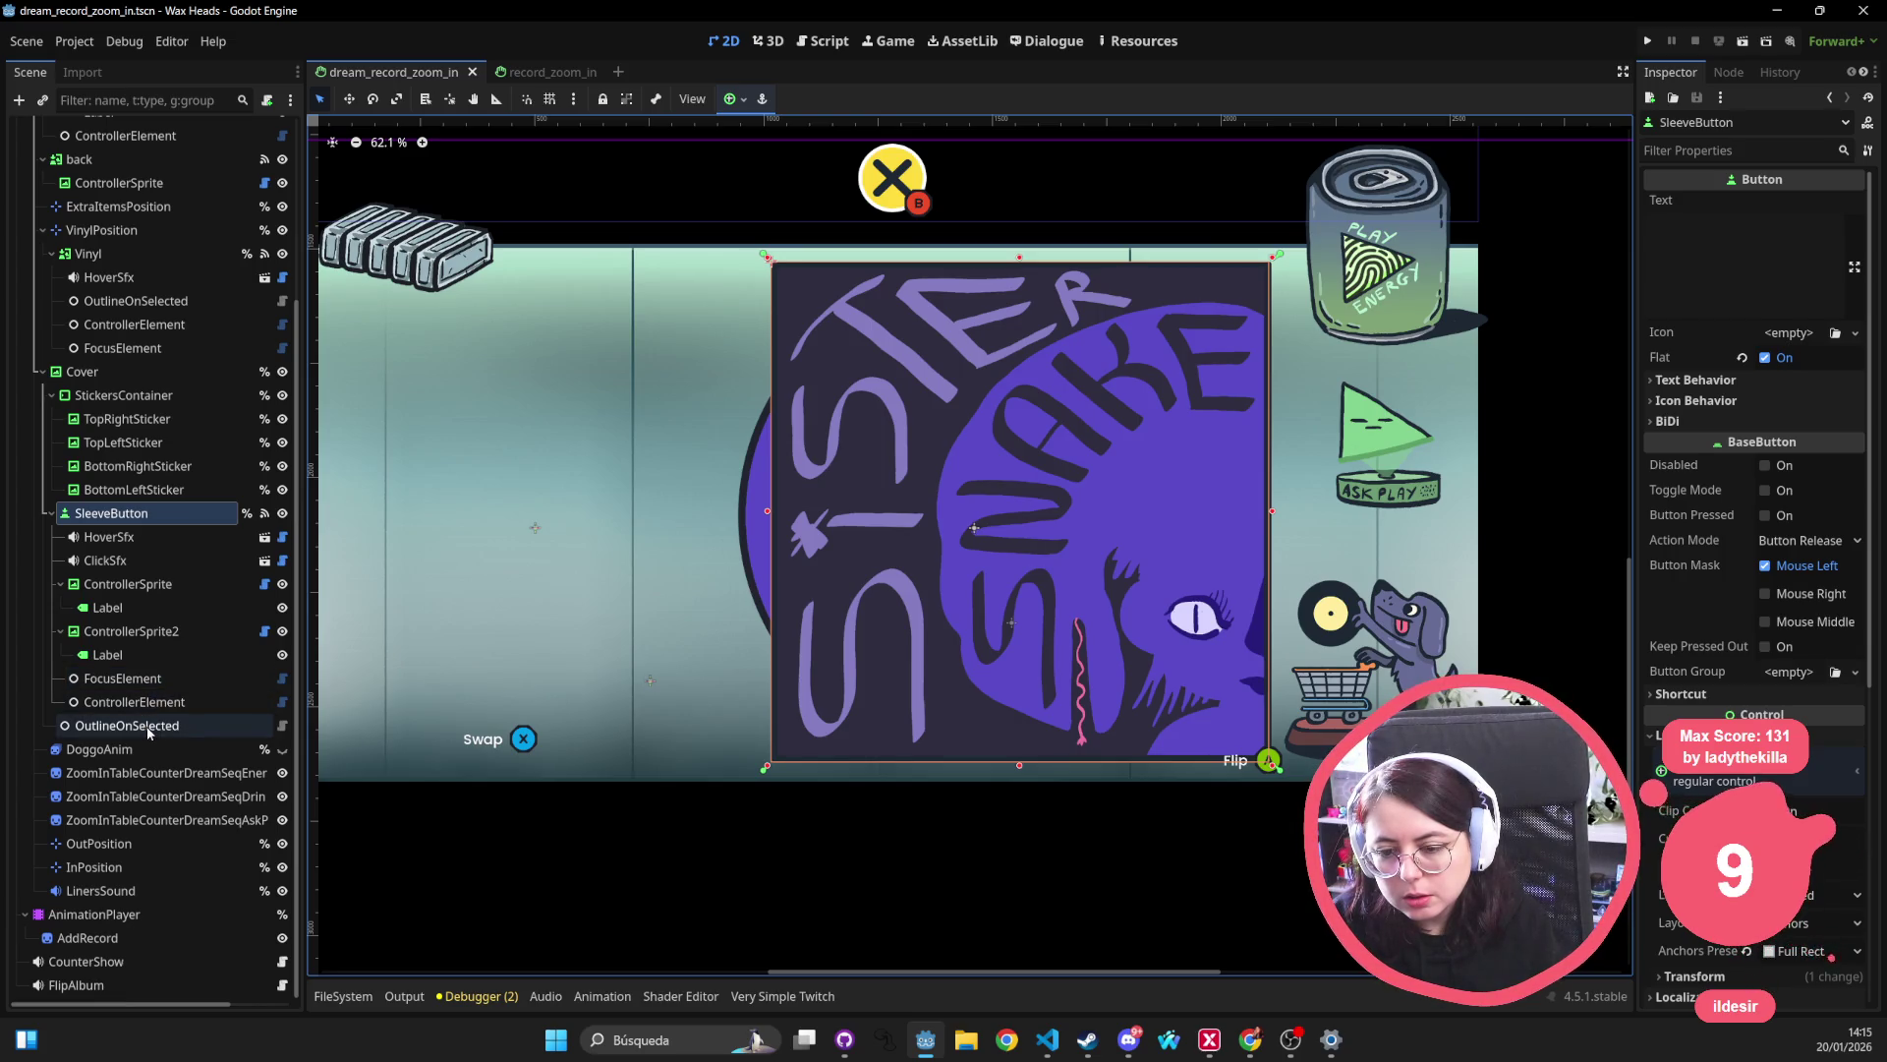
{"action": "left_click", "coordinate": [147, 727]}
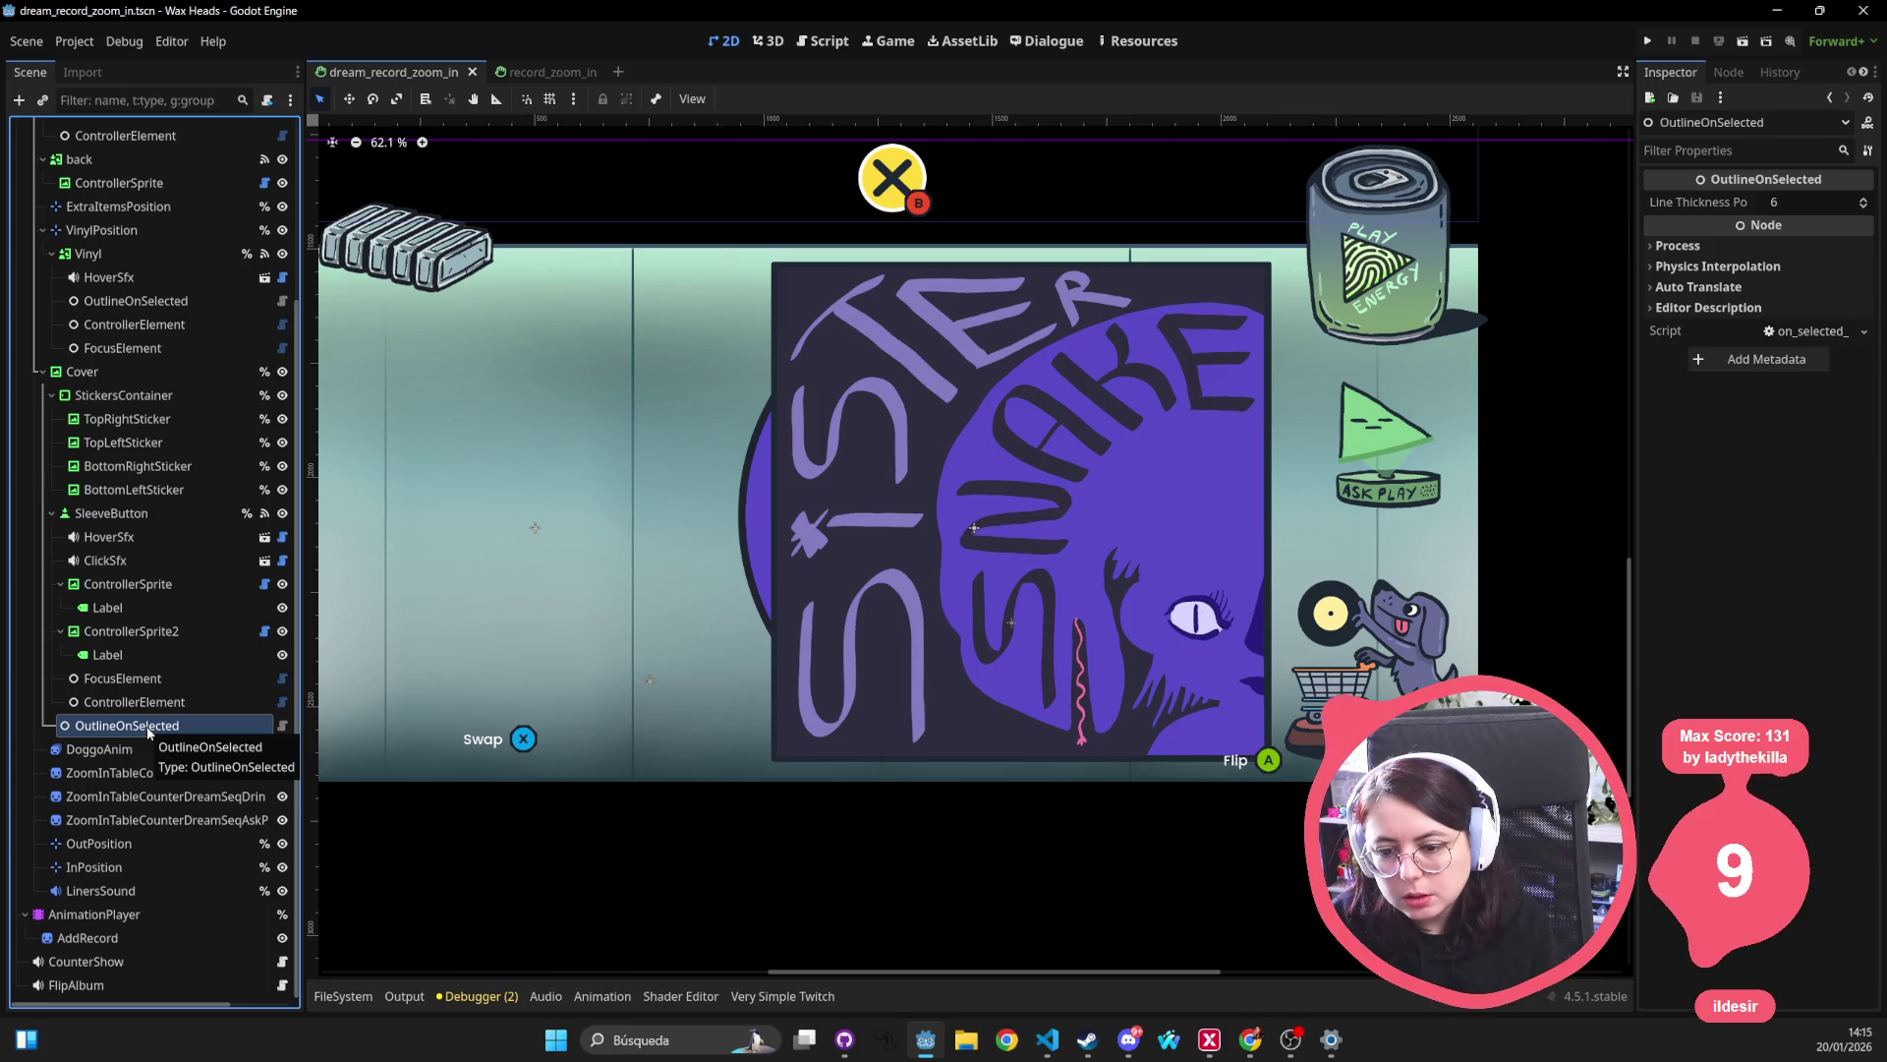
{"action": "left_click", "coordinate": [546, 71]}
{"action": "left_click", "coordinate": [814, 553]}
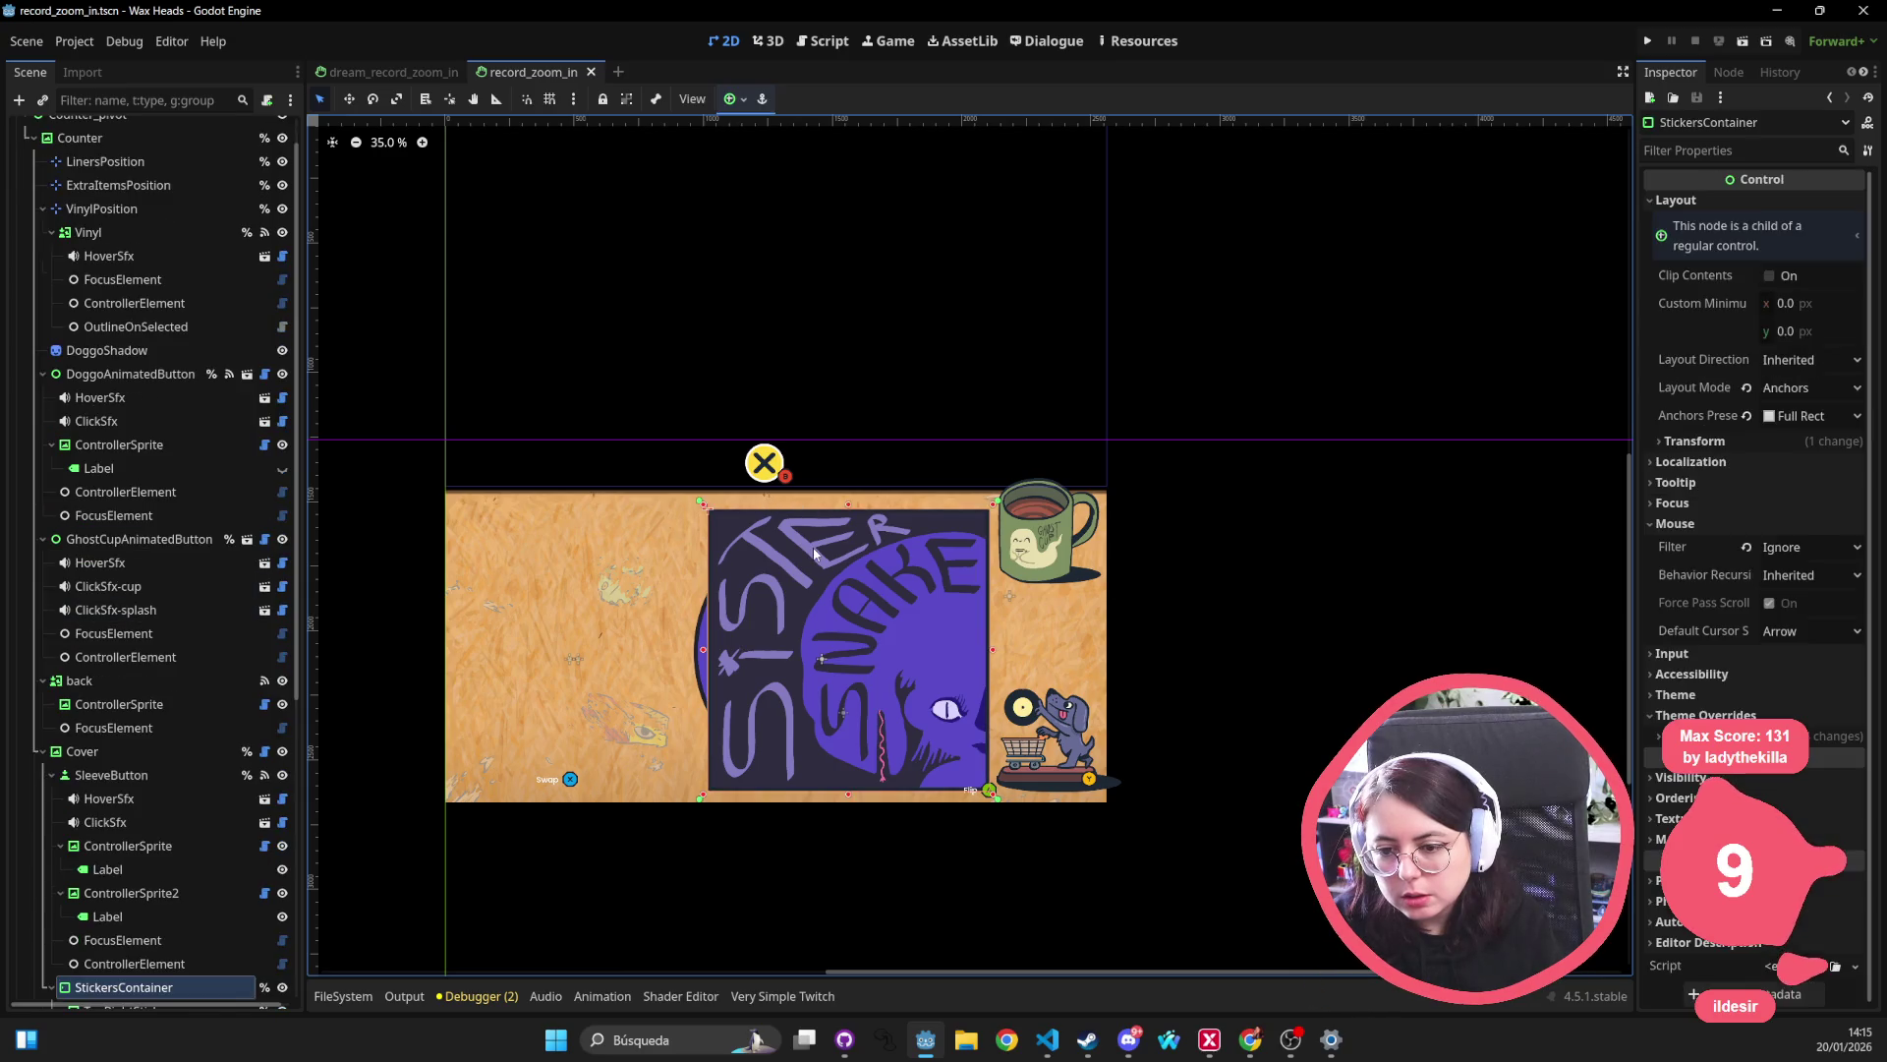
Select the Cover node and open its control_custom_outline.gd script.
{"action": "scroll", "coordinate": [288, 653], "scroll_direction": "down", "scroll_amount": 4}
{"action": "left_click", "coordinate": [165, 533]}
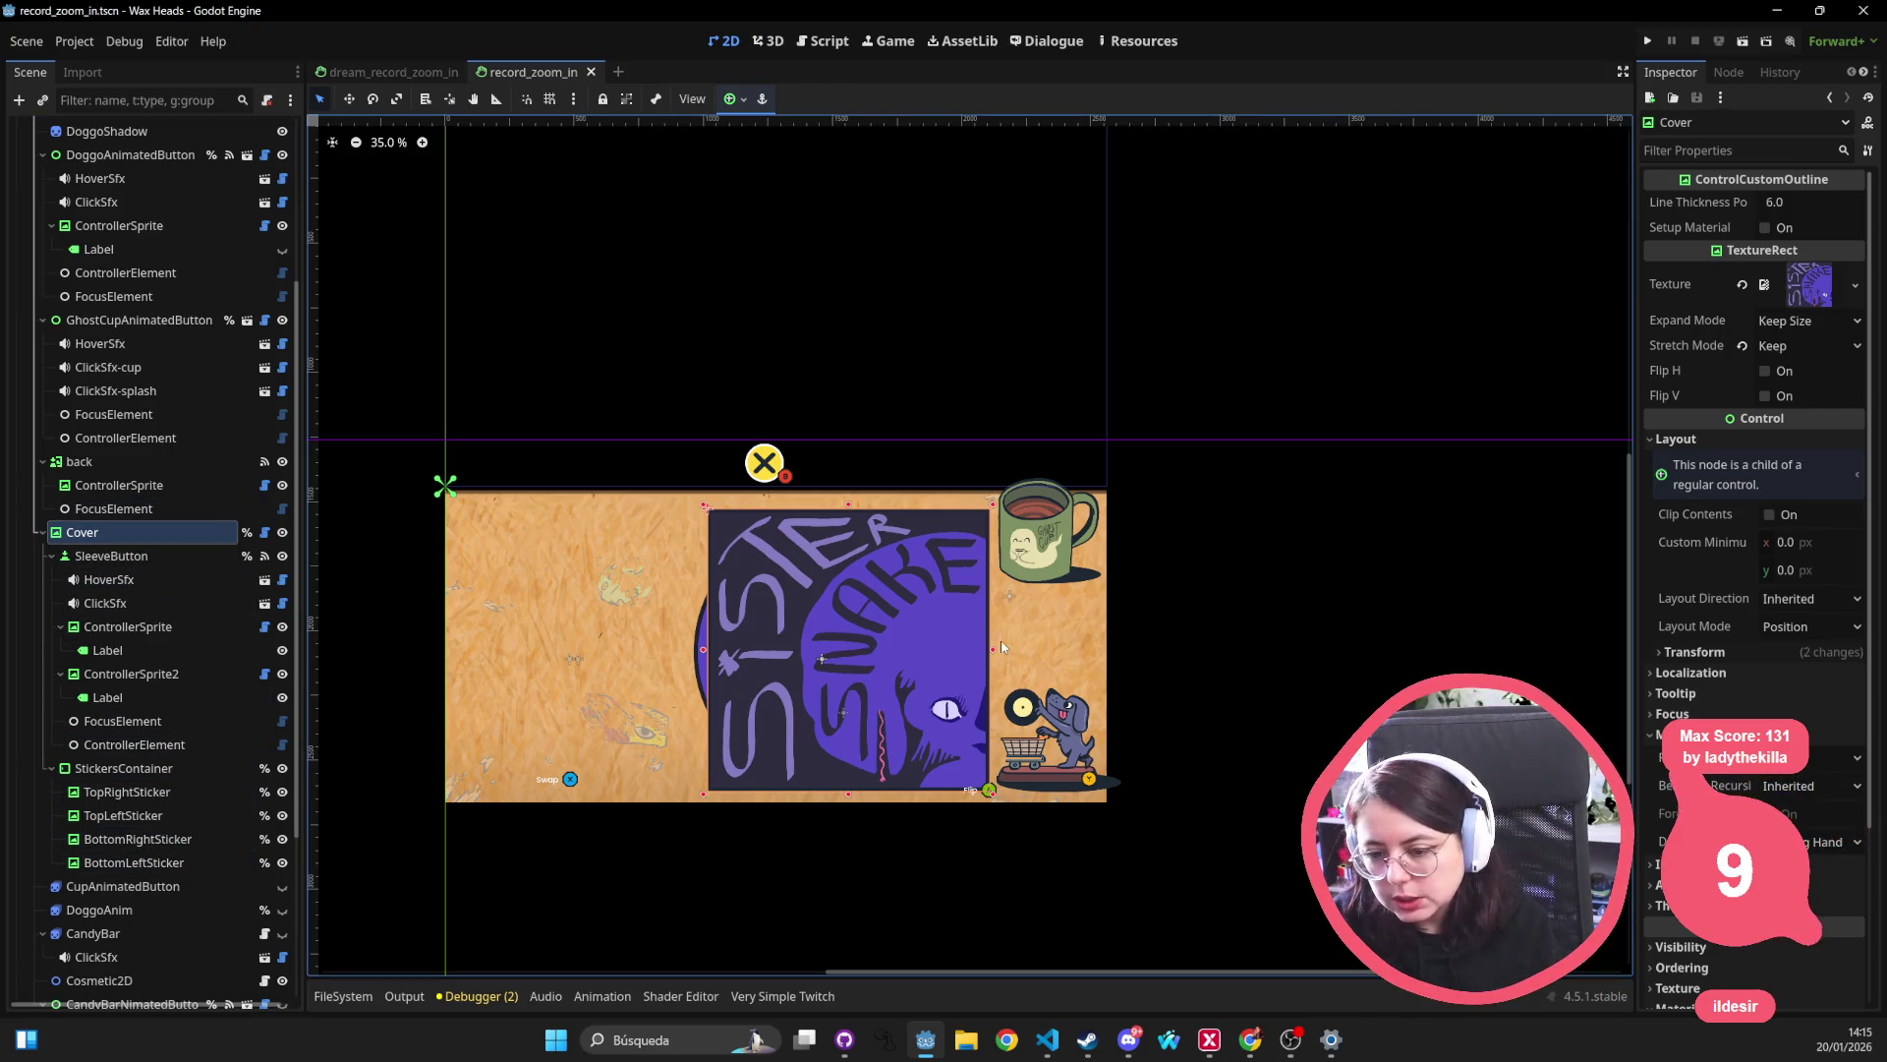
{"action": "scroll", "coordinate": [835, 547], "scroll_direction": "down", "scroll_amount": 3}
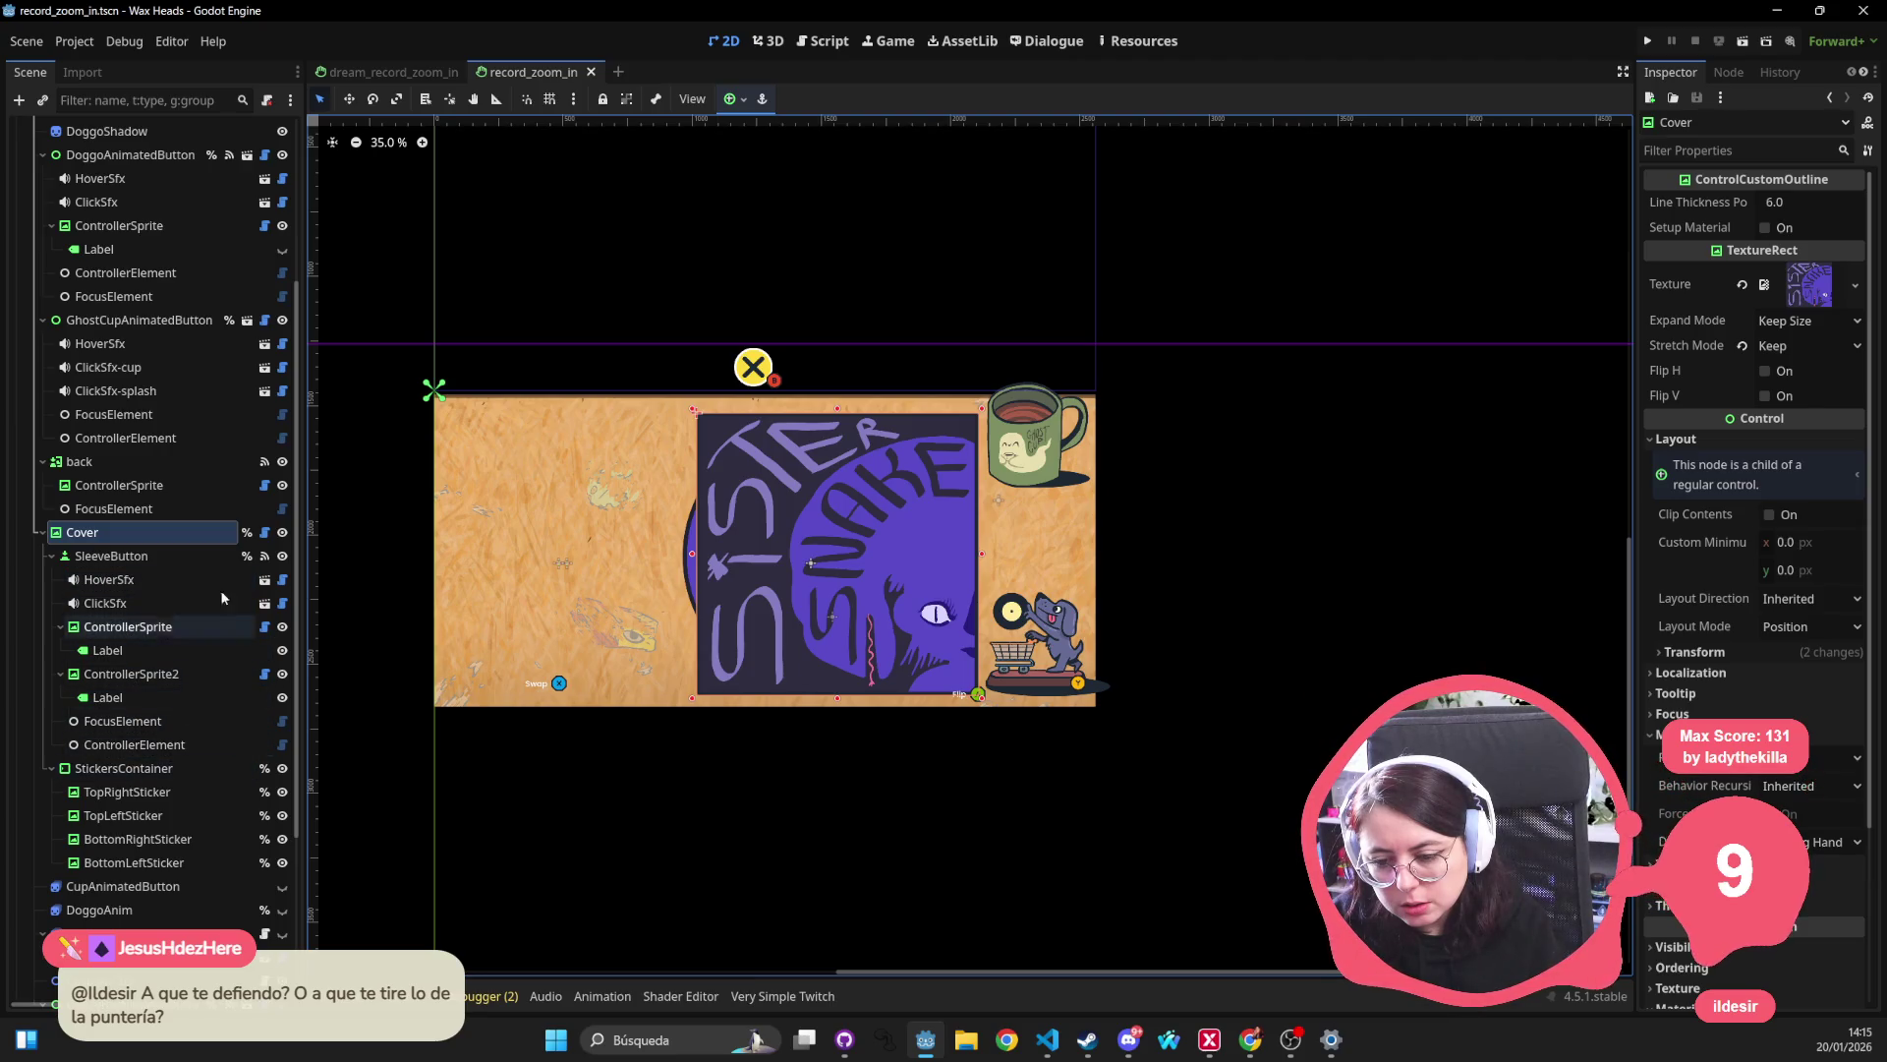
{"action": "left_click", "coordinate": [265, 532]}
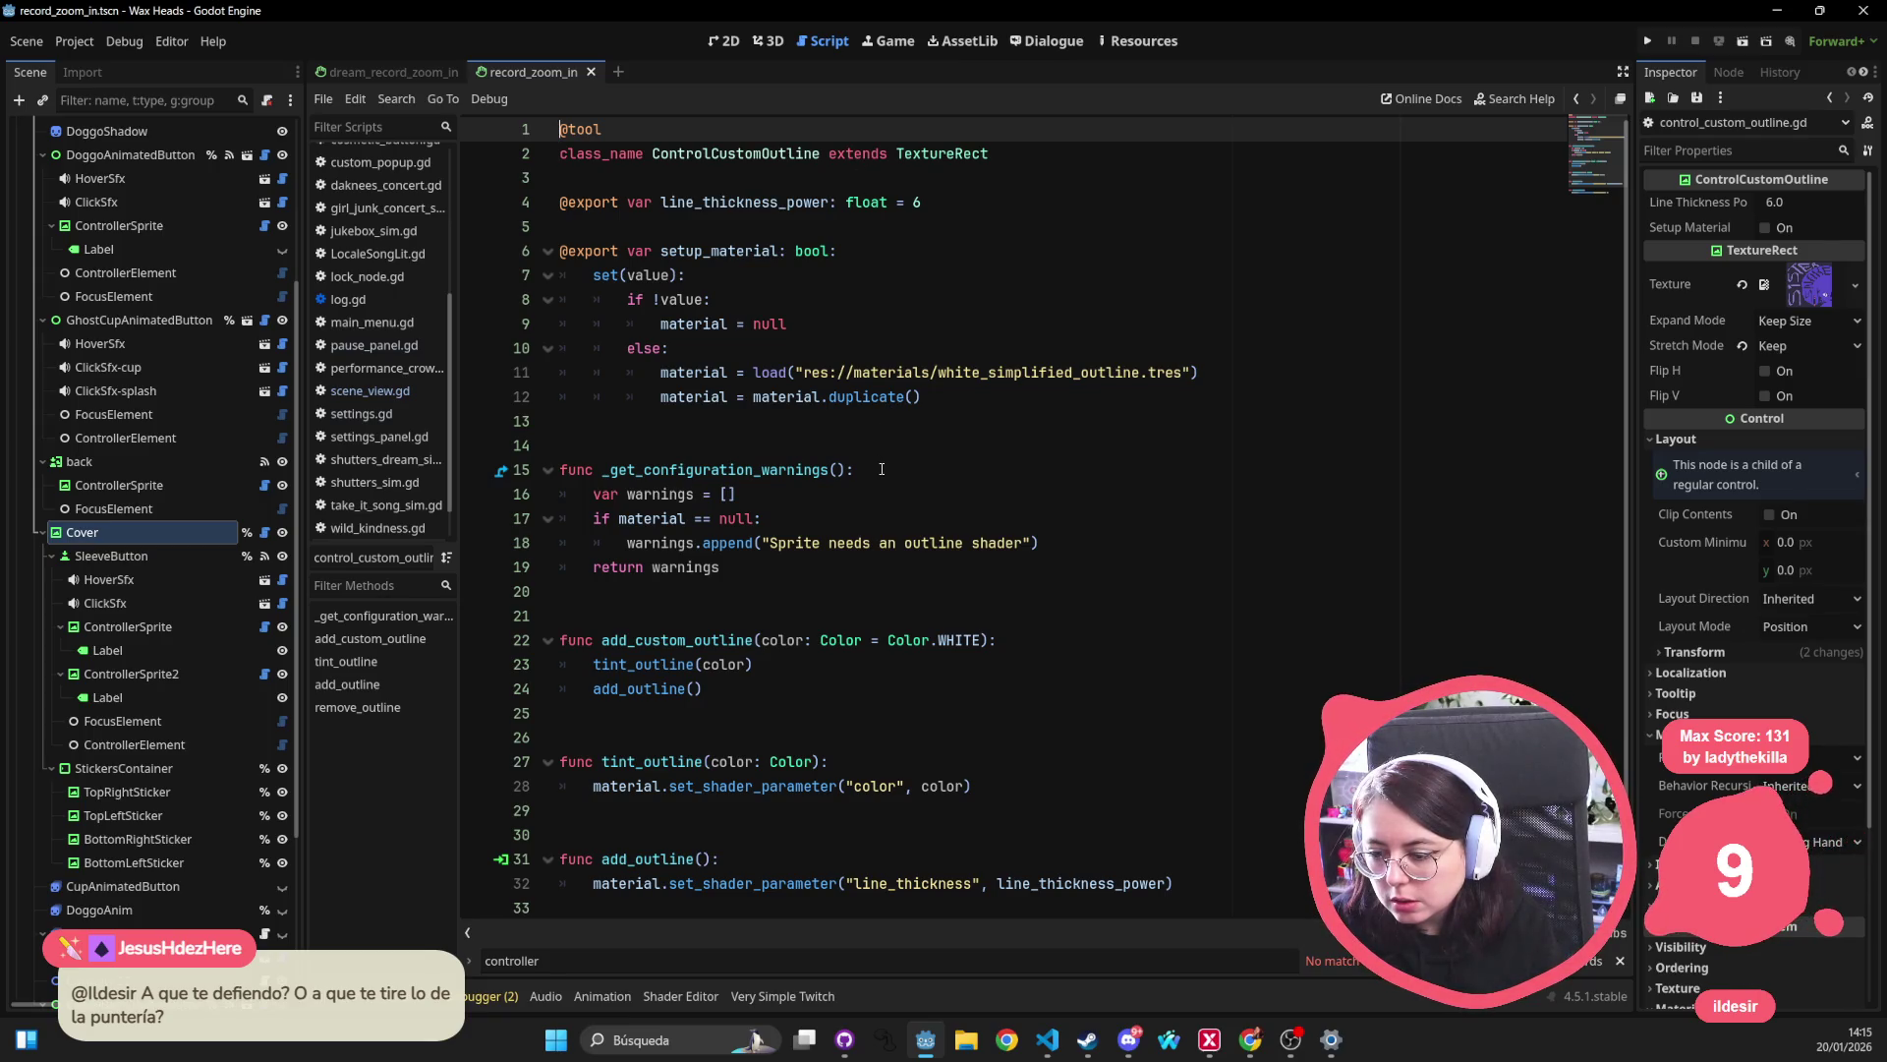
Save record_zoom_in, then run the current scene from dream_record_zoom_in.
{"action": "scroll", "coordinate": [882, 468], "scroll_direction": "down", "scroll_amount": 2}
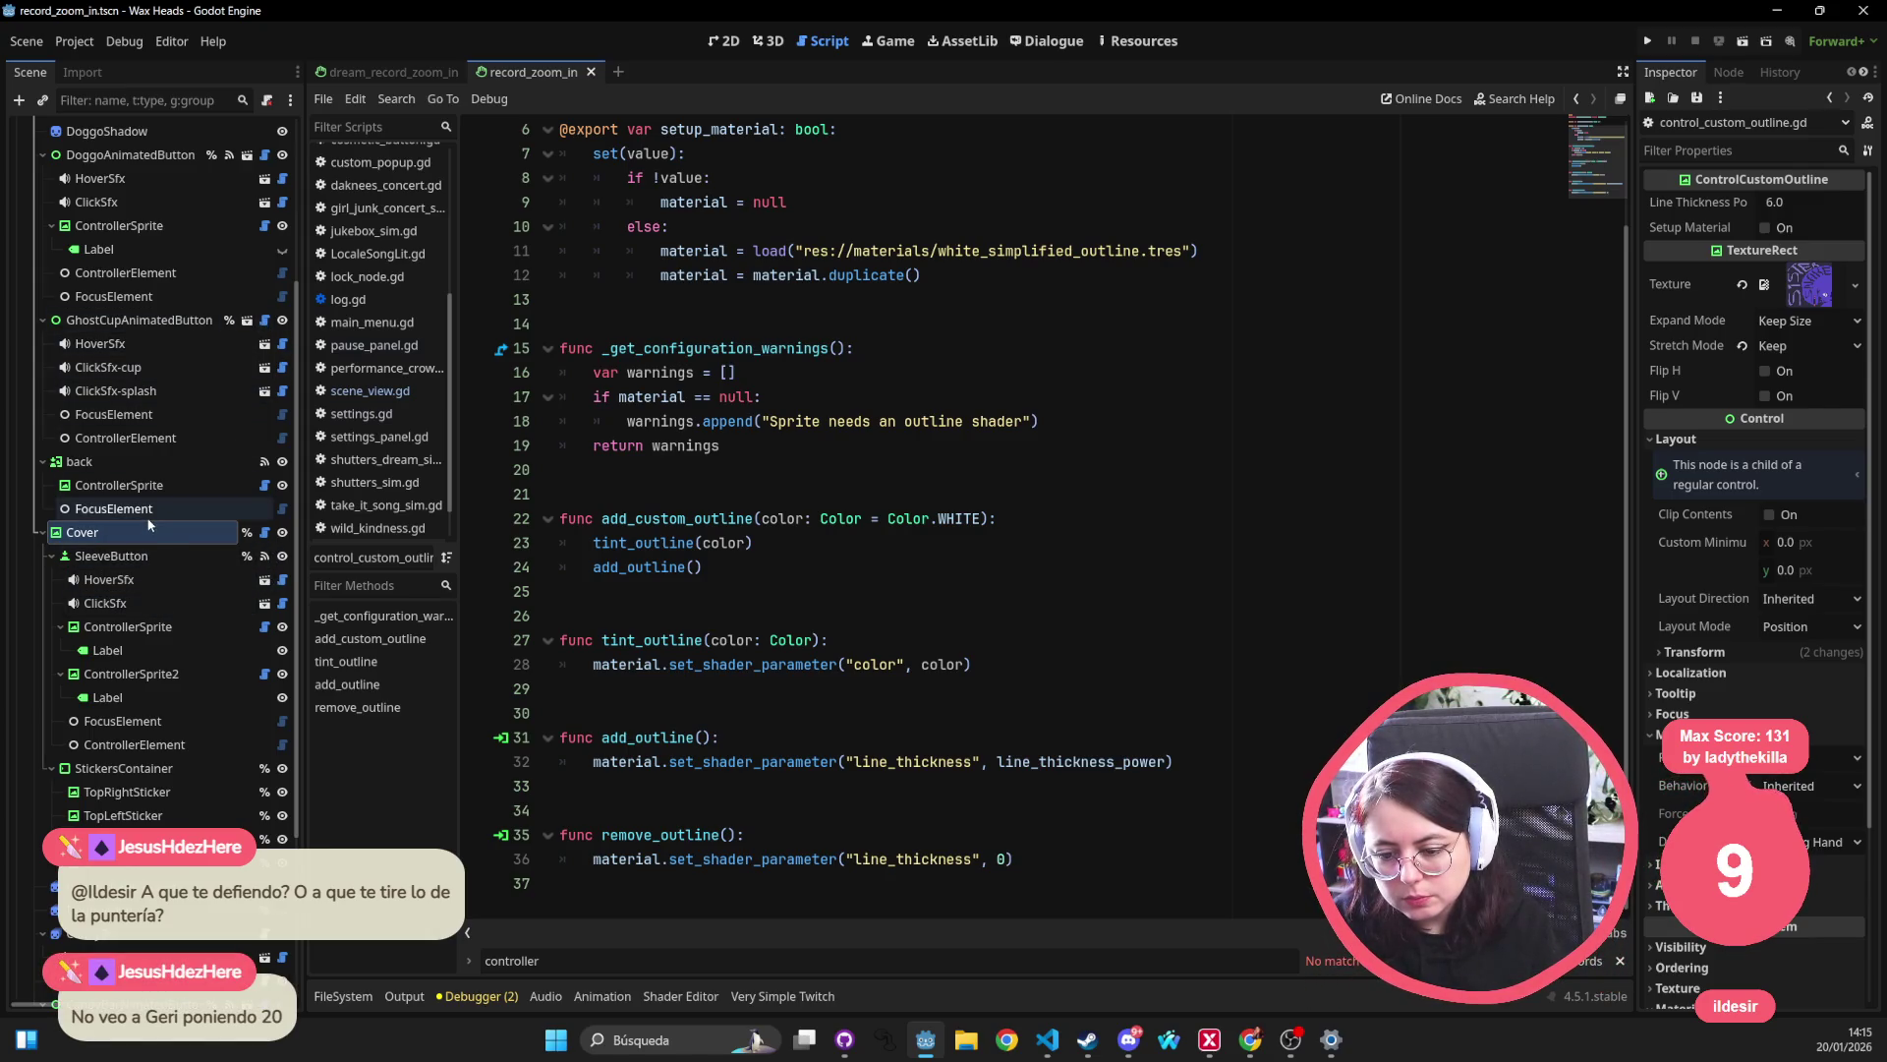
{"action": "left_click", "coordinate": [439, 74]}
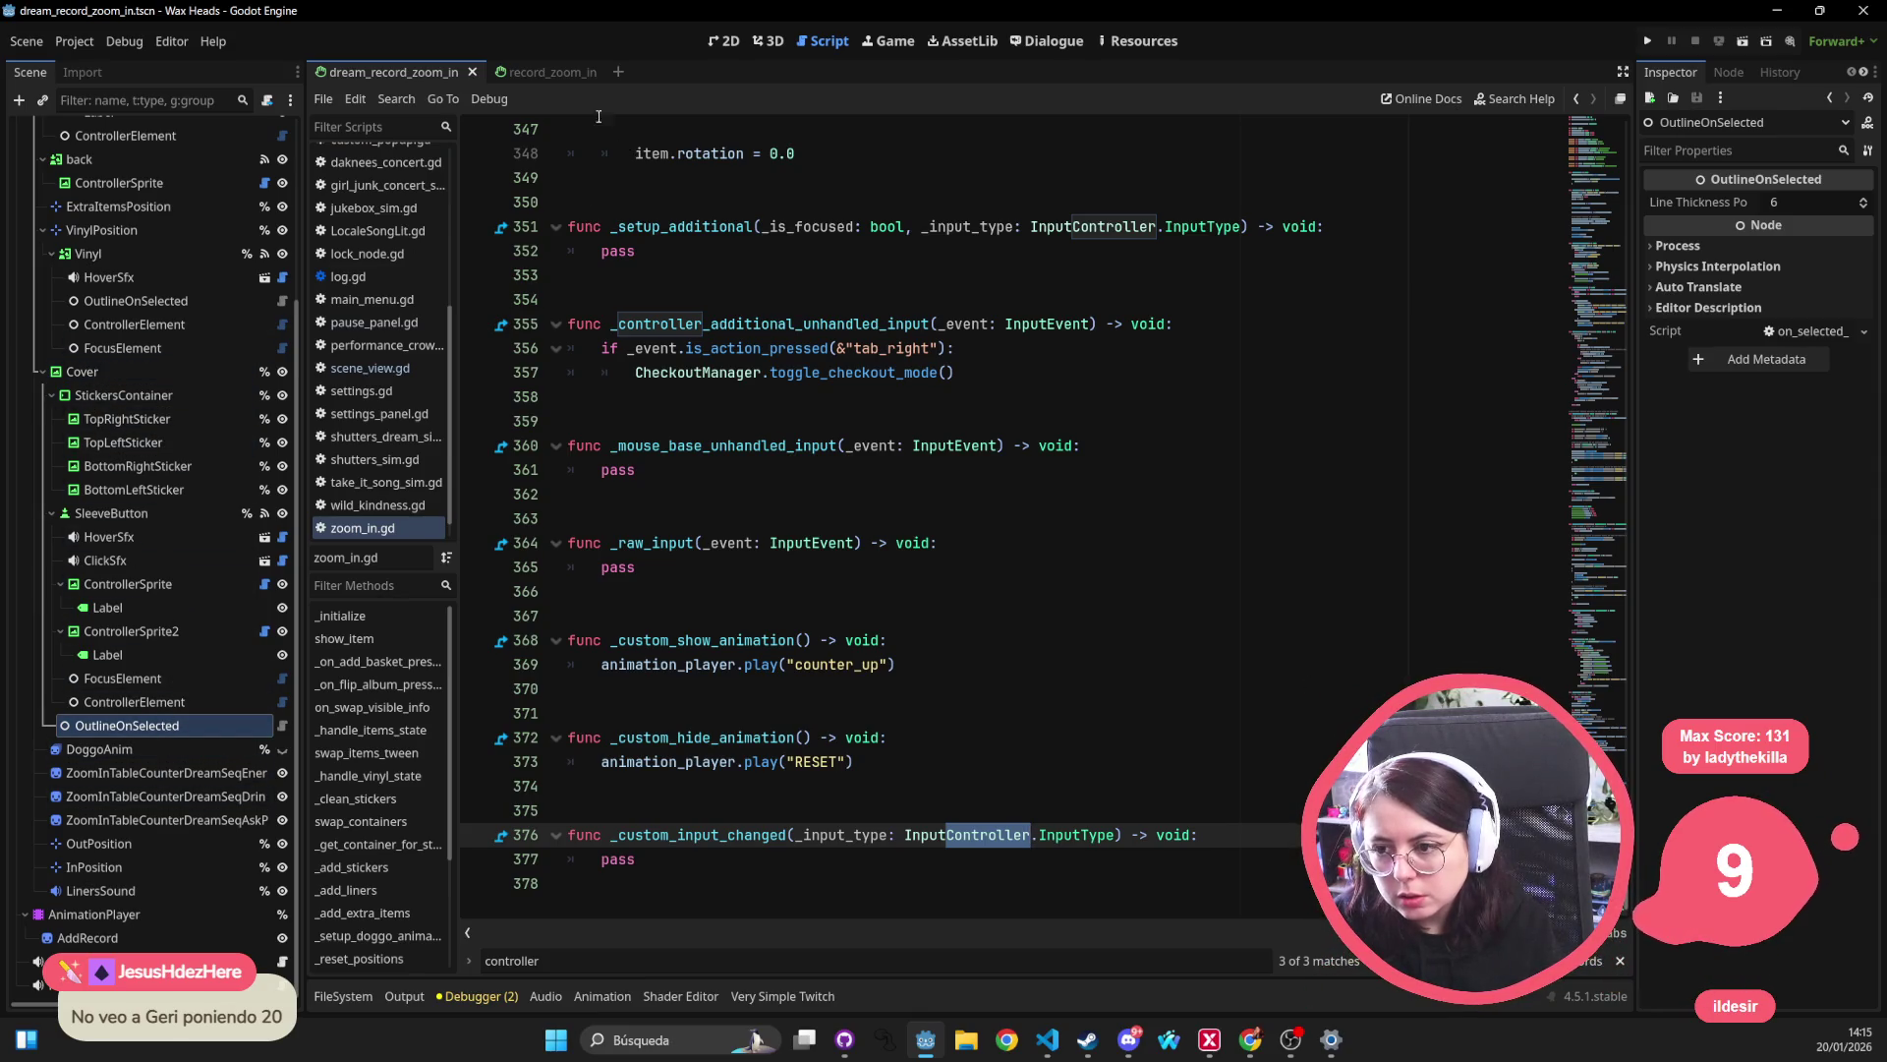
{"action": "left_click", "coordinate": [568, 78]}
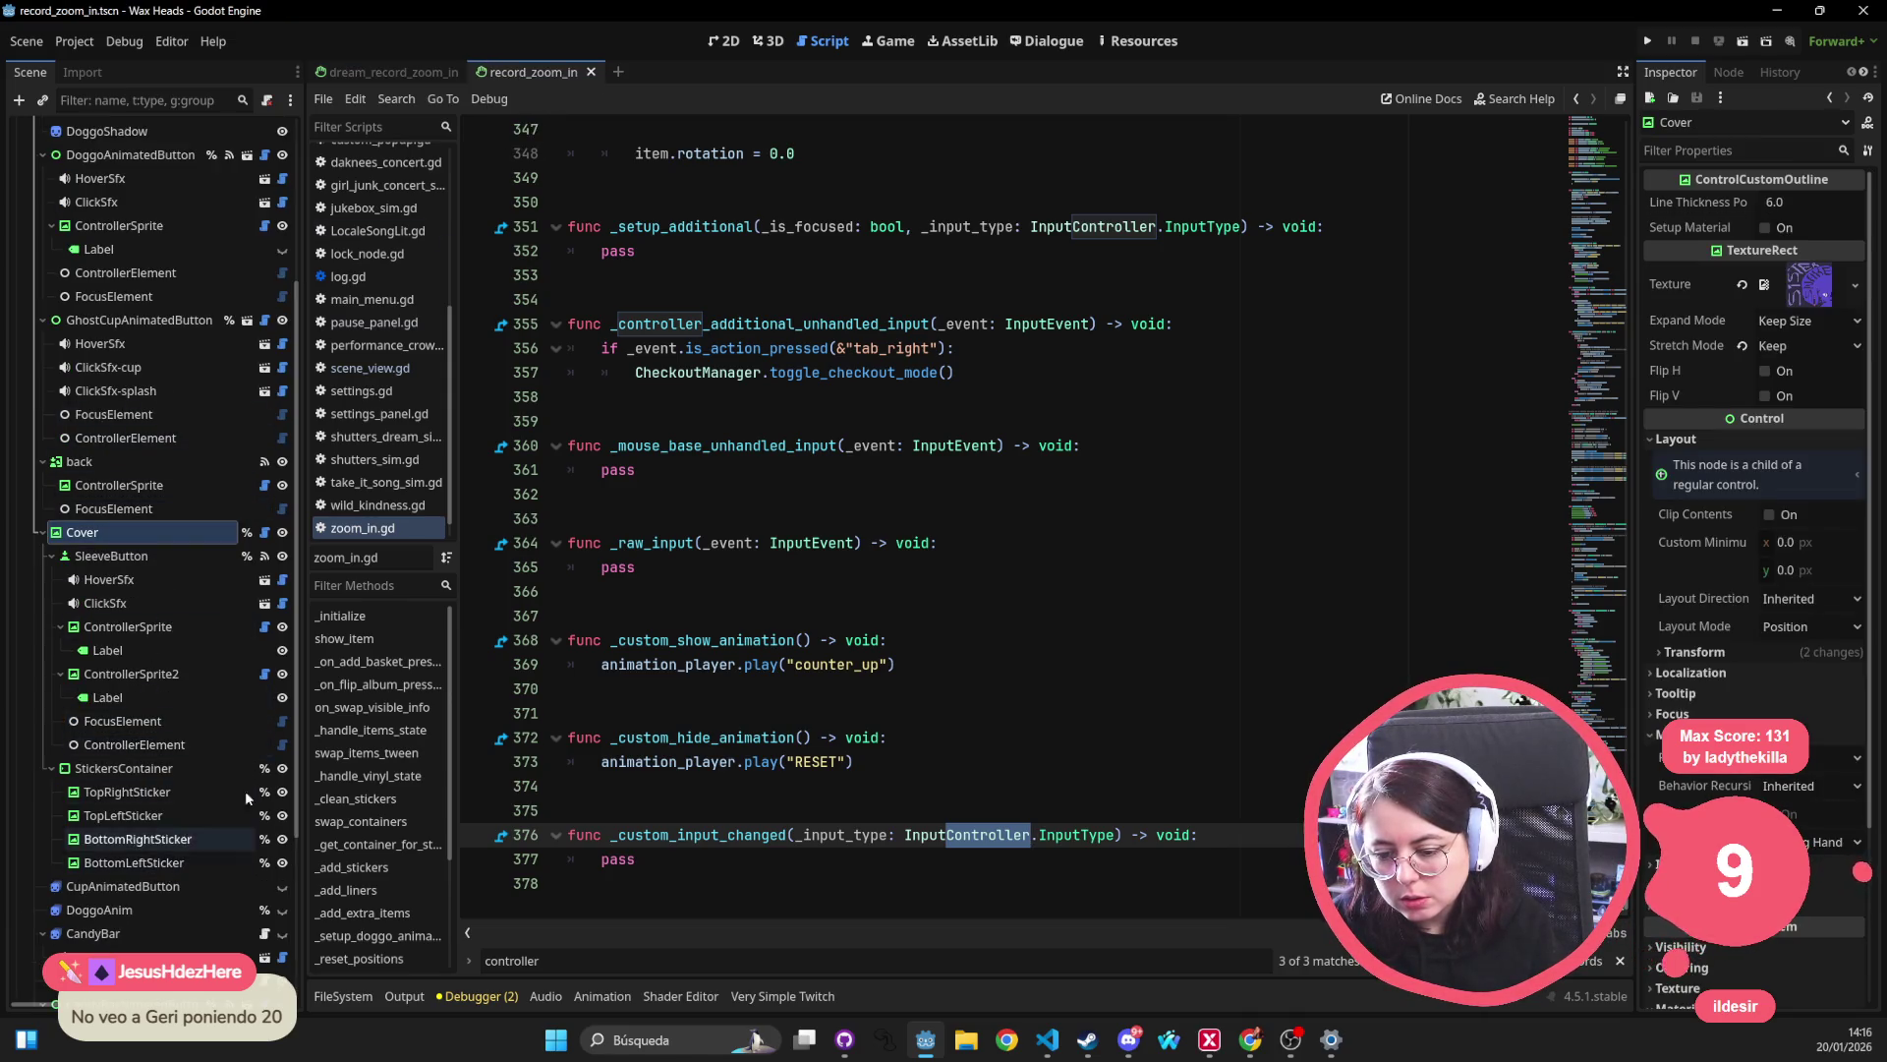
{"action": "left_click", "coordinate": [1061, 543]}
{"action": "key", "text": "ctrl+s"}
{"action": "left_click", "coordinate": [398, 71]}
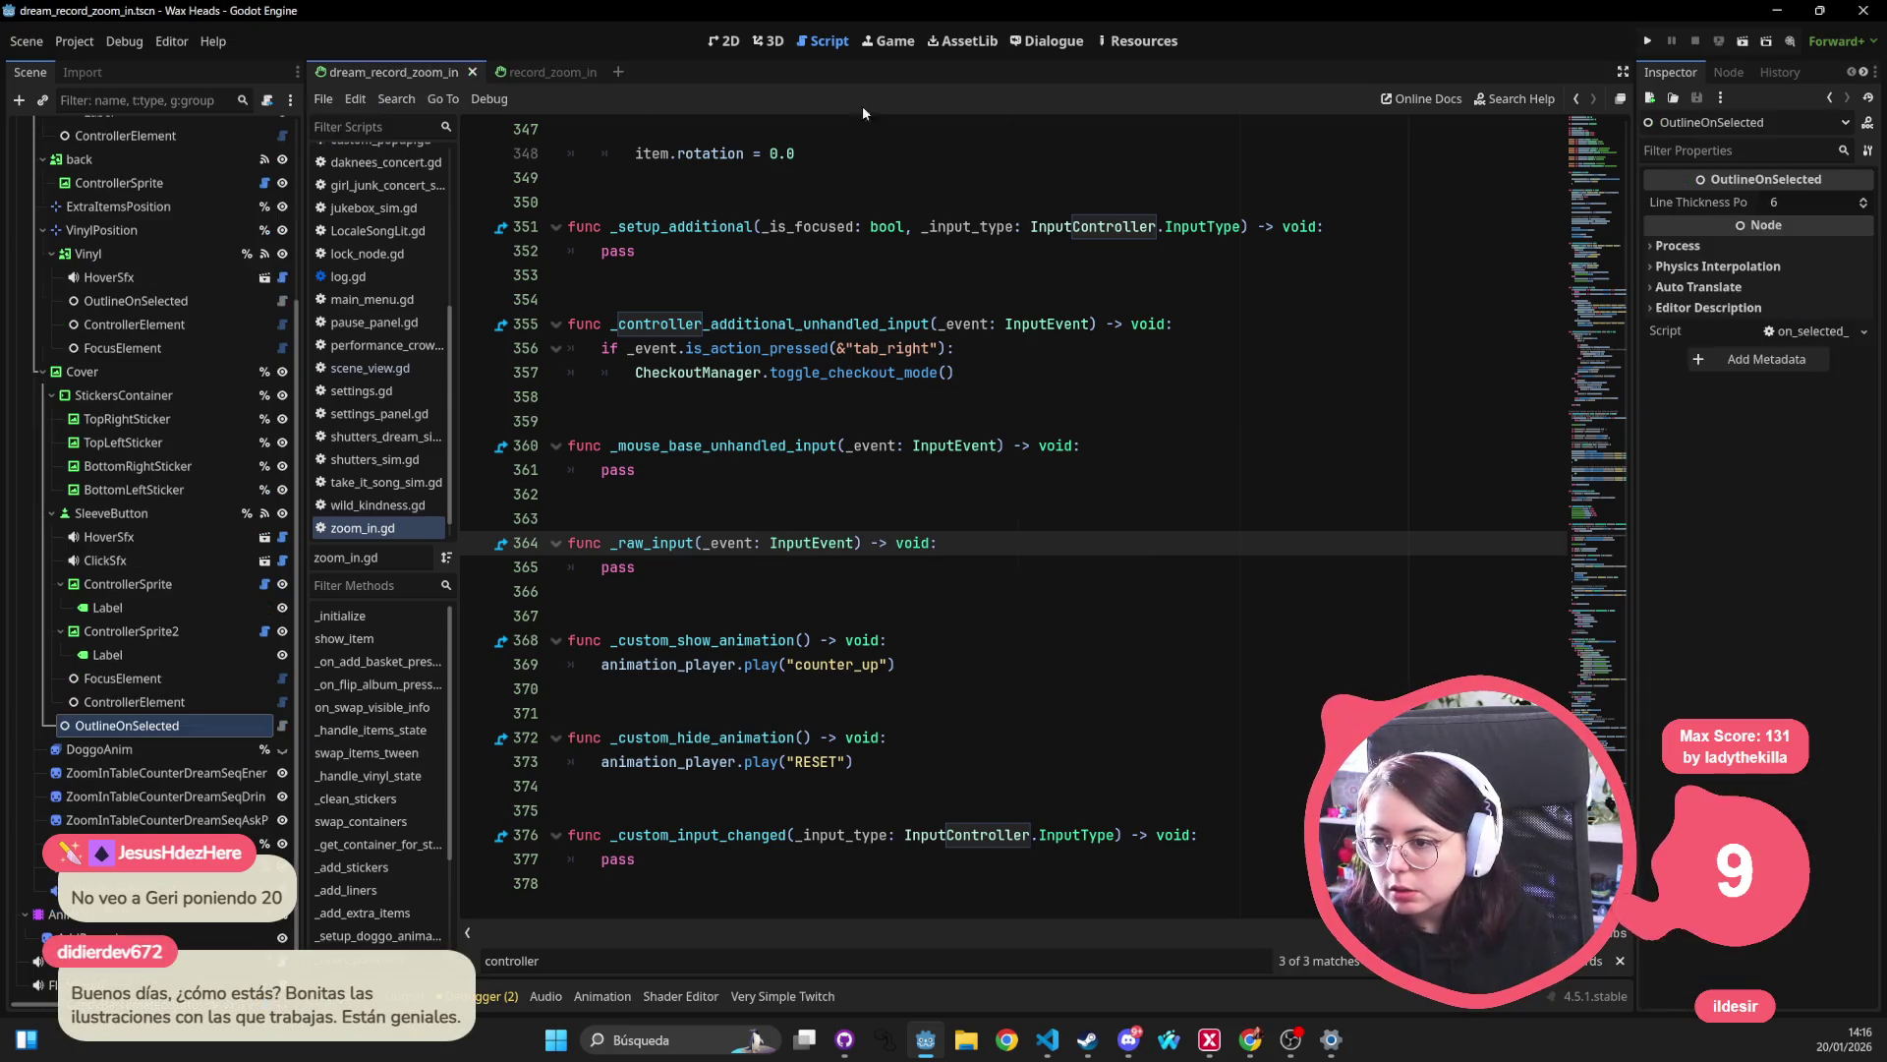
{"action": "left_click", "coordinate": [1649, 42]}
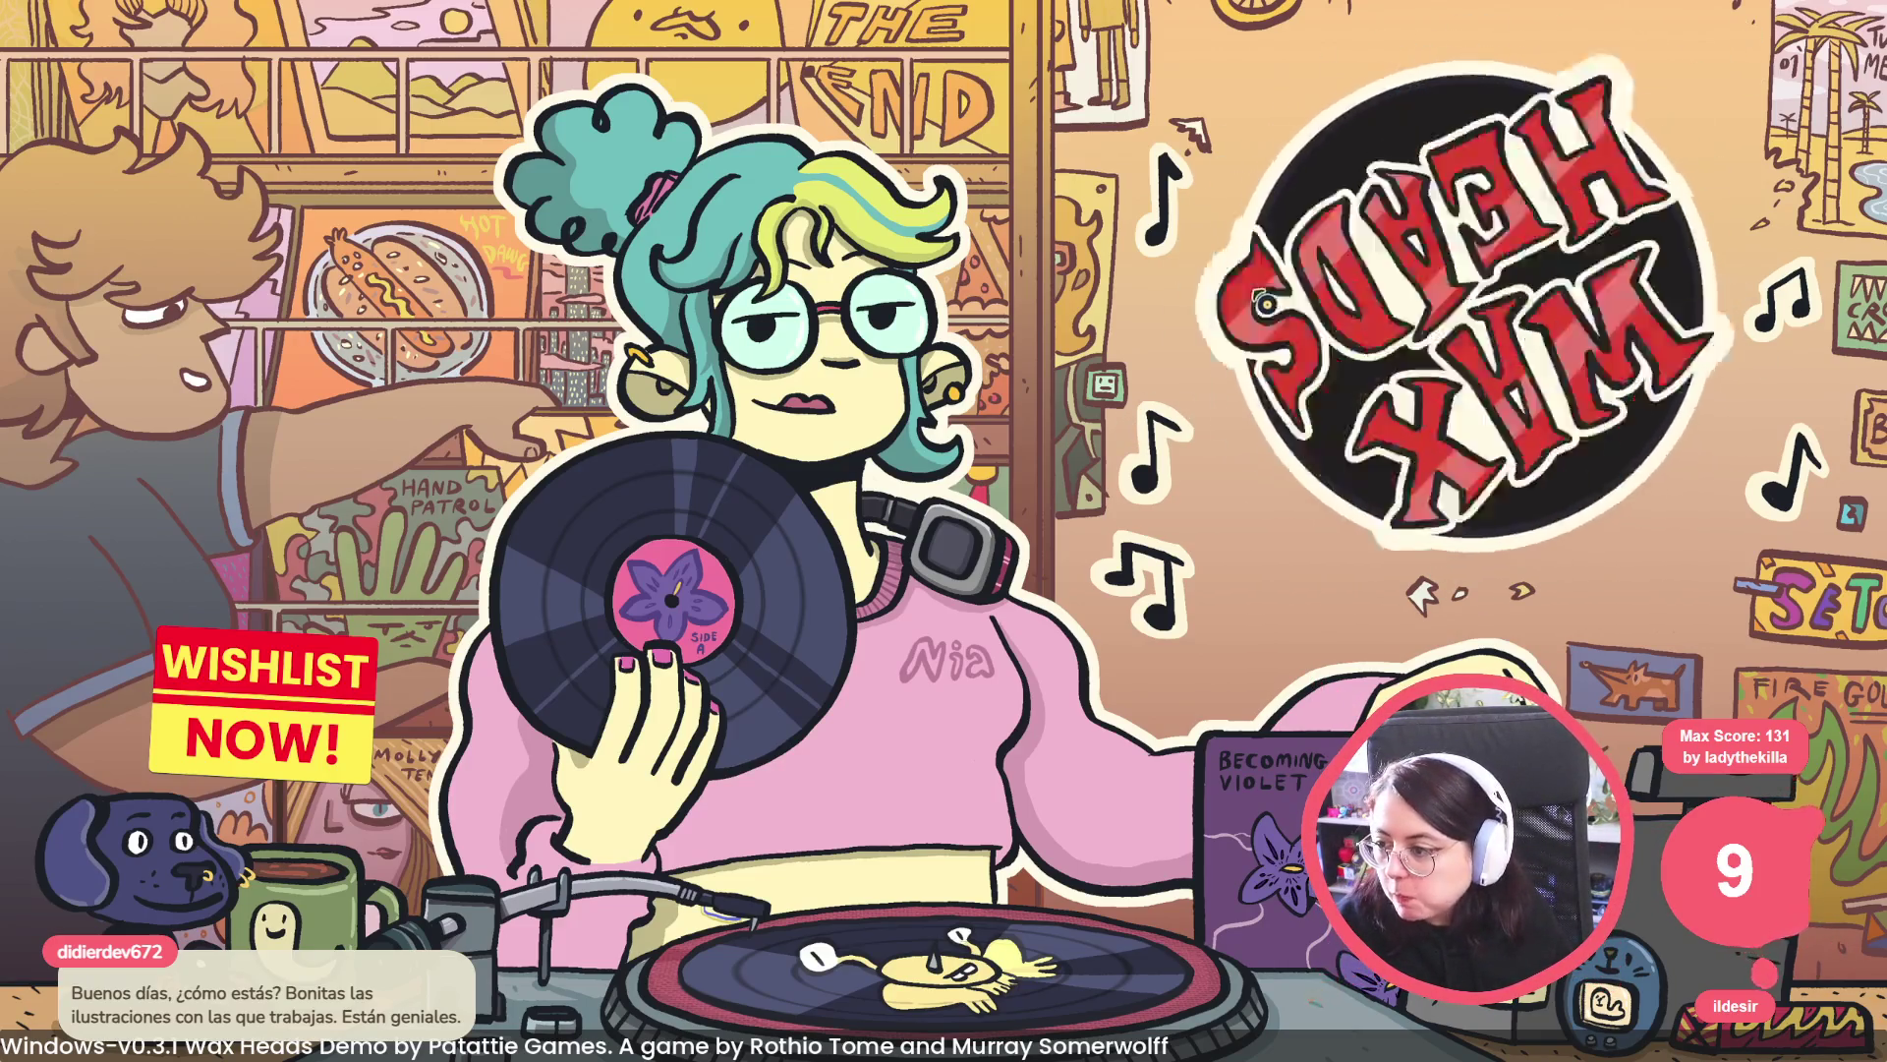
Continue the saved game, talk to the landlord and choose to look for a record.
{"action": "left_click", "coordinate": [1265, 304]}
{"action": "left_click", "coordinate": [1381, 306]}
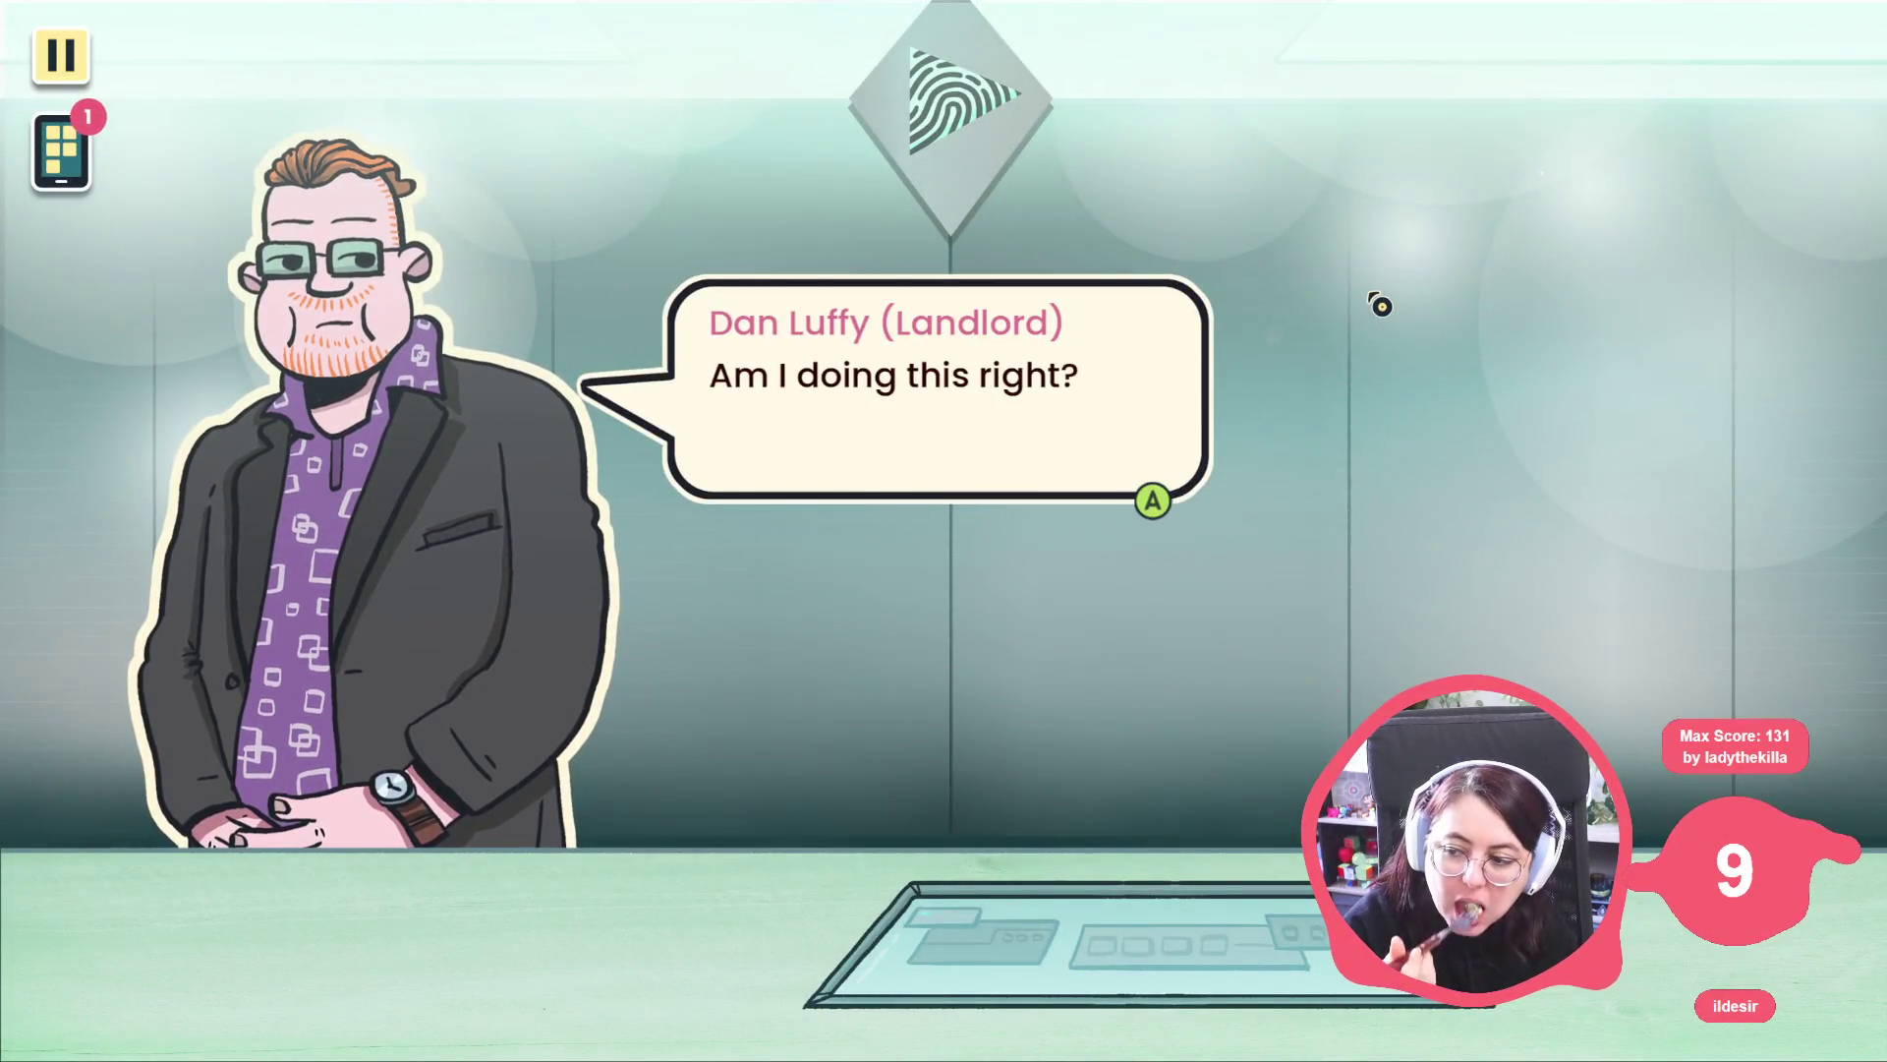
{"action": "left_click", "coordinate": [1360, 275]}
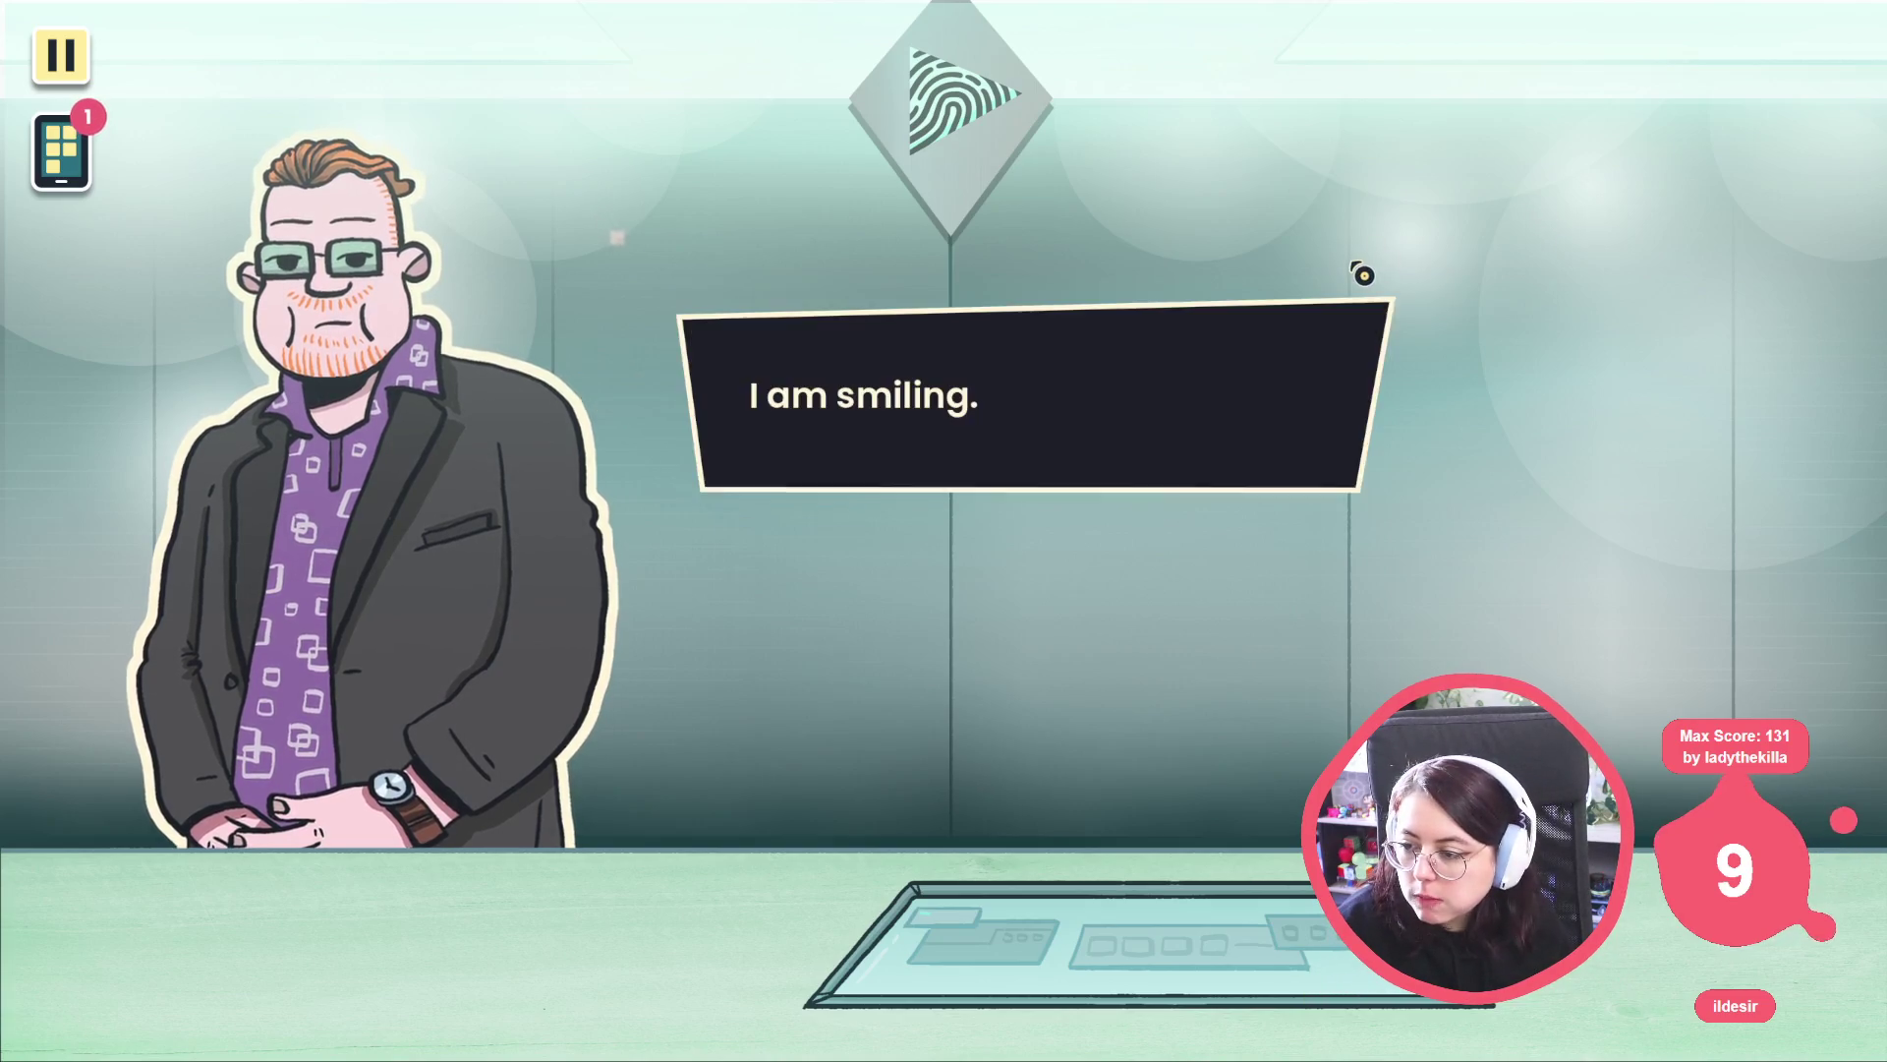
{"action": "left_click", "coordinate": [1193, 413]}
{"action": "left_click", "coordinate": [1188, 413]}
{"action": "left_click", "coordinate": [1188, 420]}
{"action": "left_click", "coordinate": [1192, 417]}
{"action": "left_click", "coordinate": [1192, 418]}
{"action": "left_click", "coordinate": [1211, 367]}
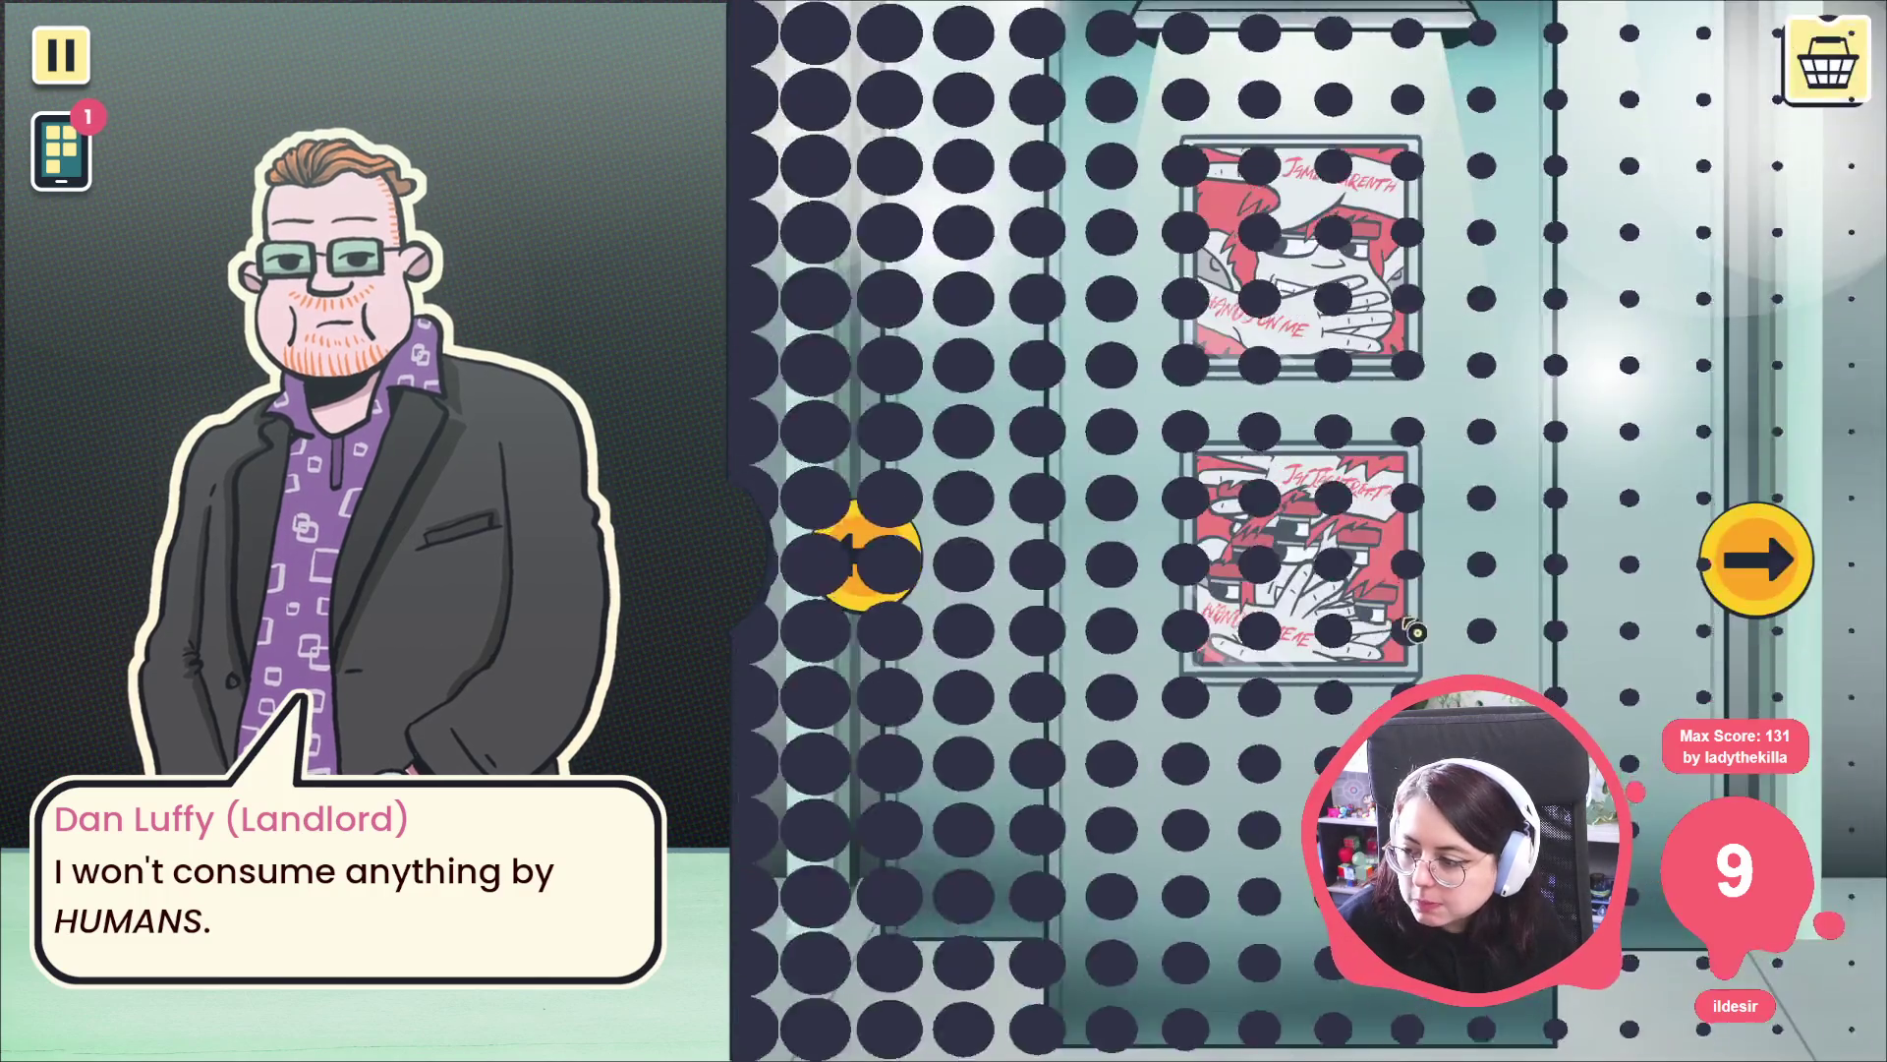
Browse the Willow records and inspect the Dove Can Still Fly vinyl and lyrics.
{"action": "left_click", "coordinate": [1740, 568]}
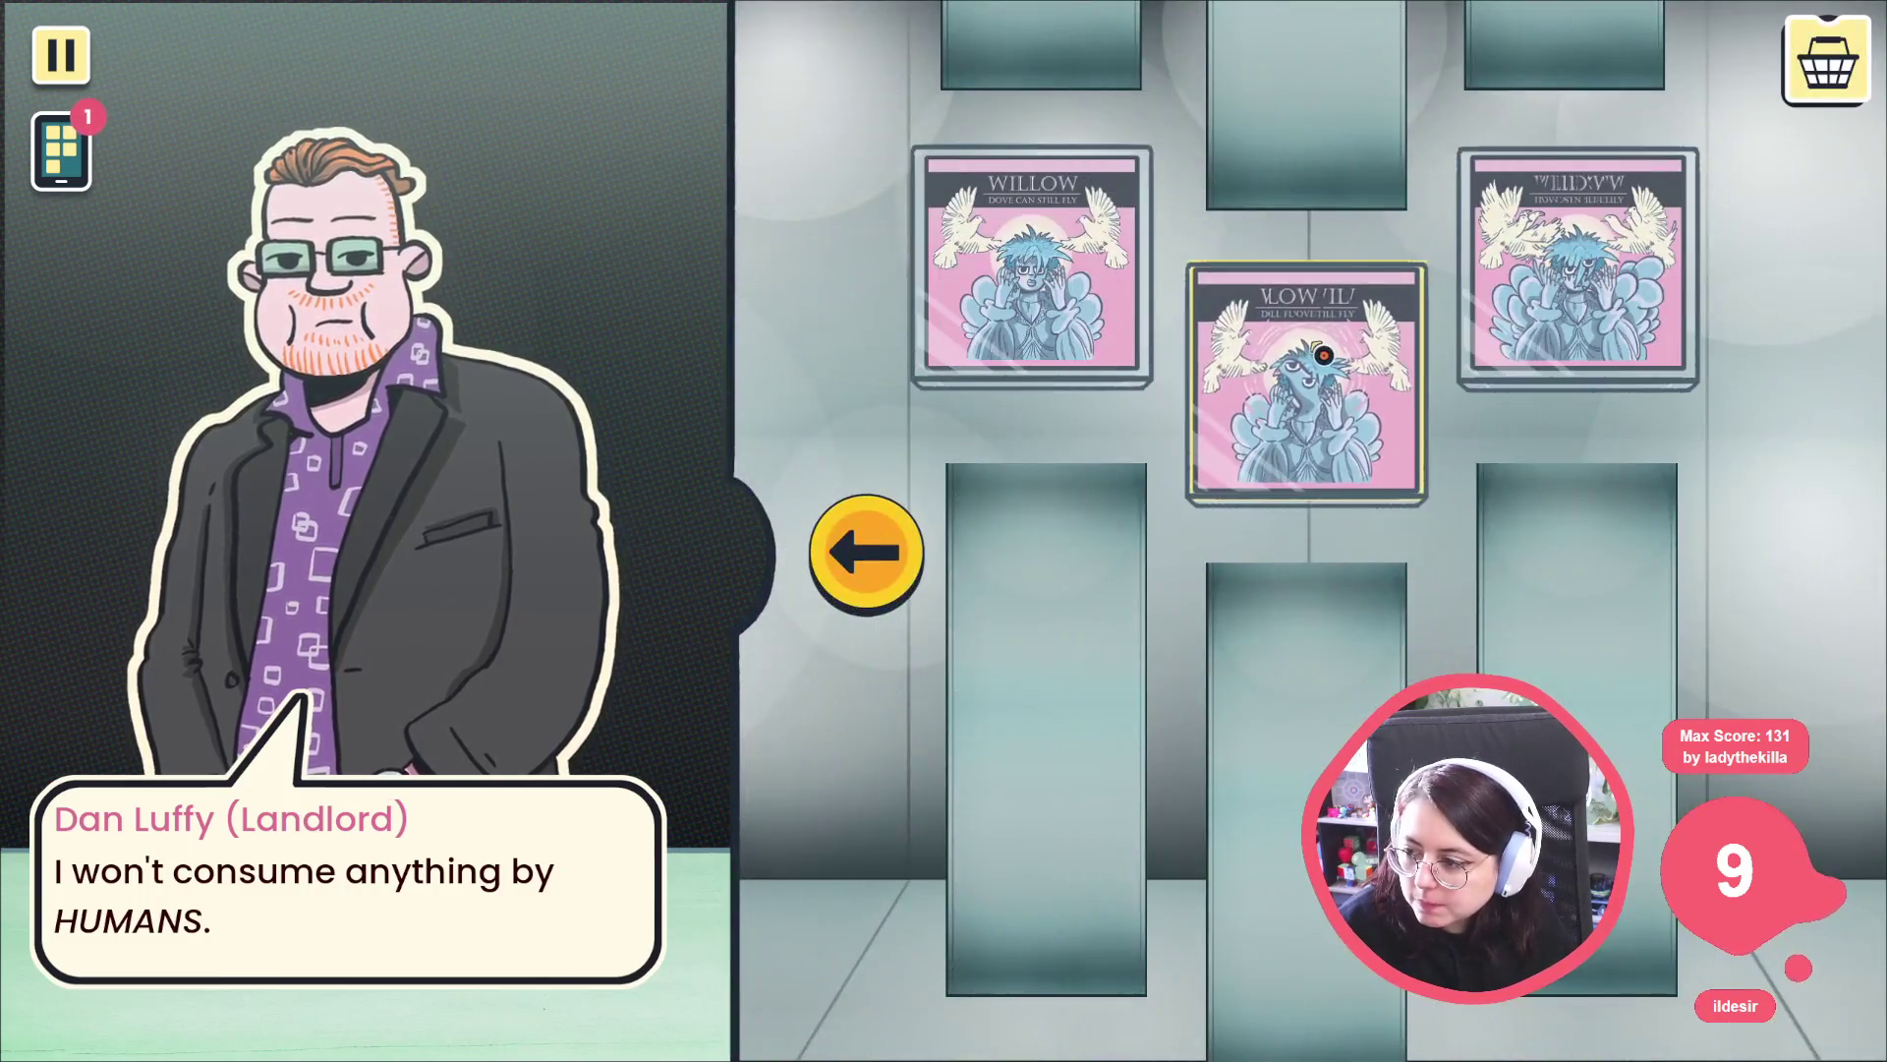
{"action": "left_click", "coordinate": [1285, 367]}
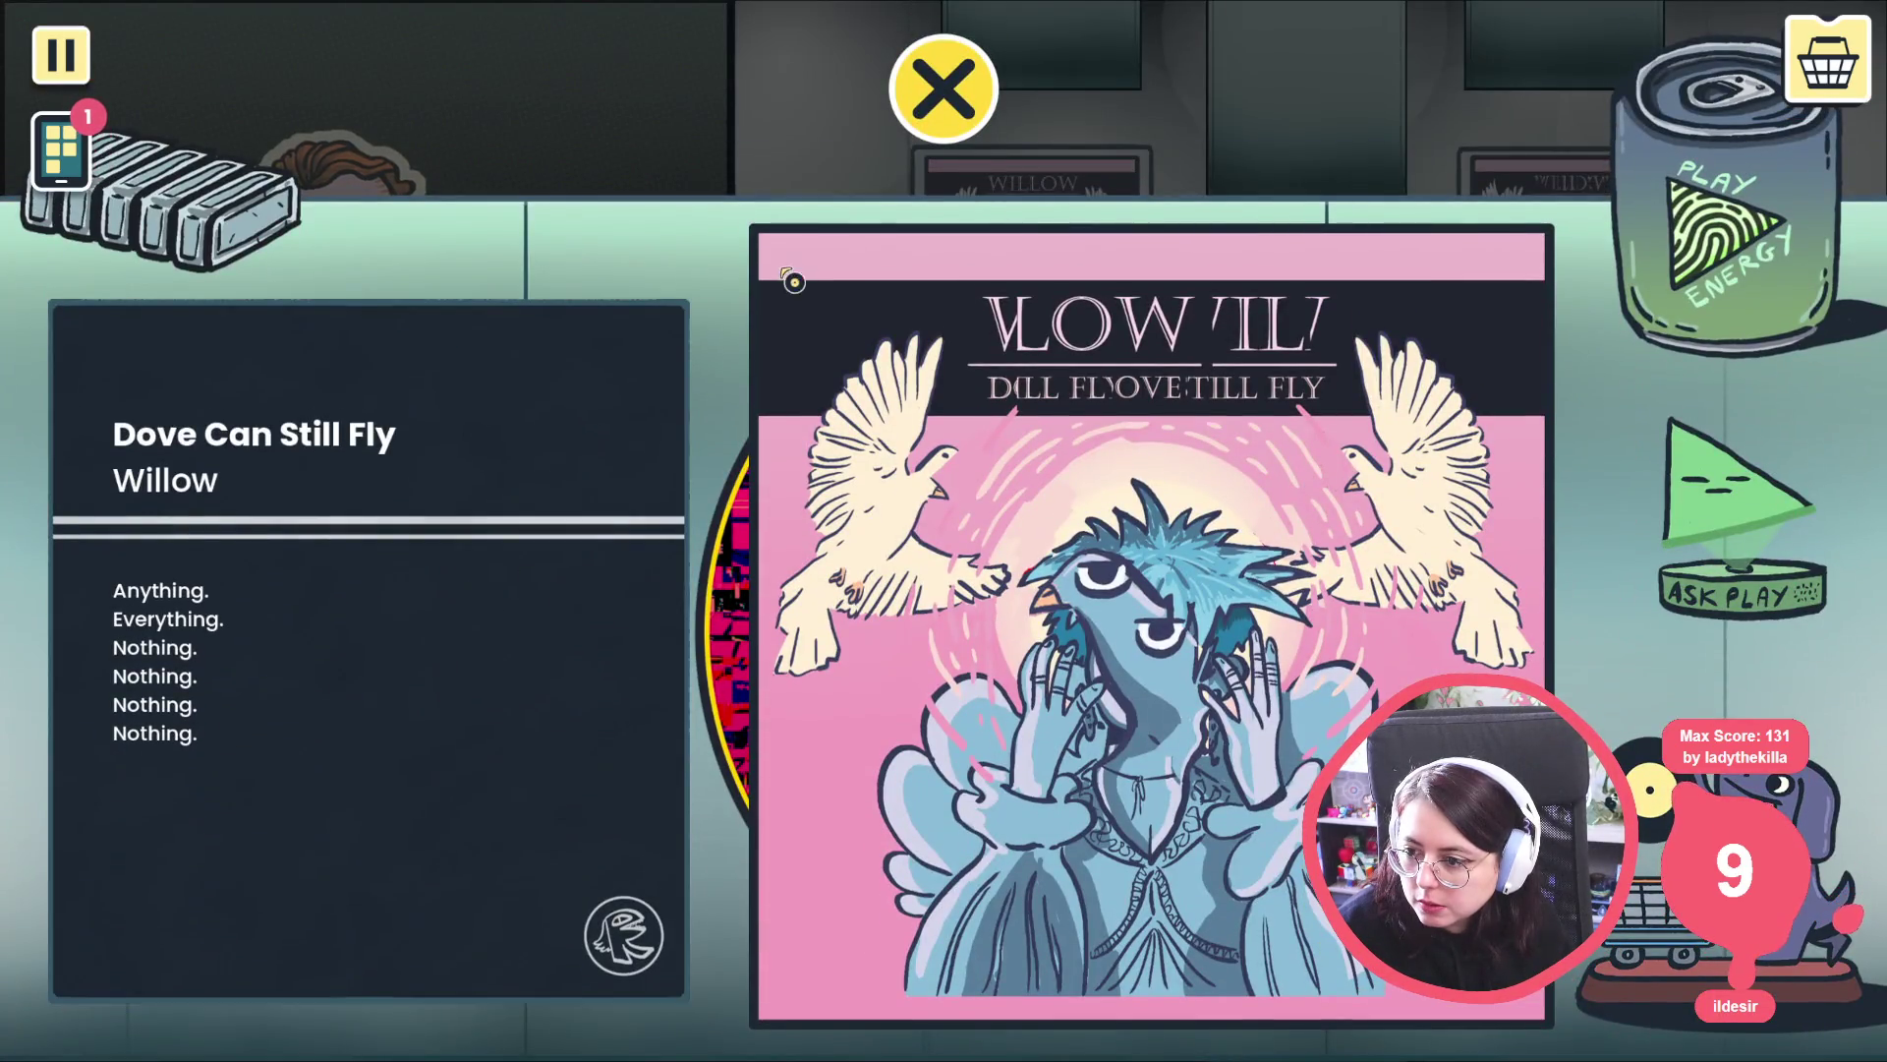
{"action": "left_click", "coordinate": [723, 611]}
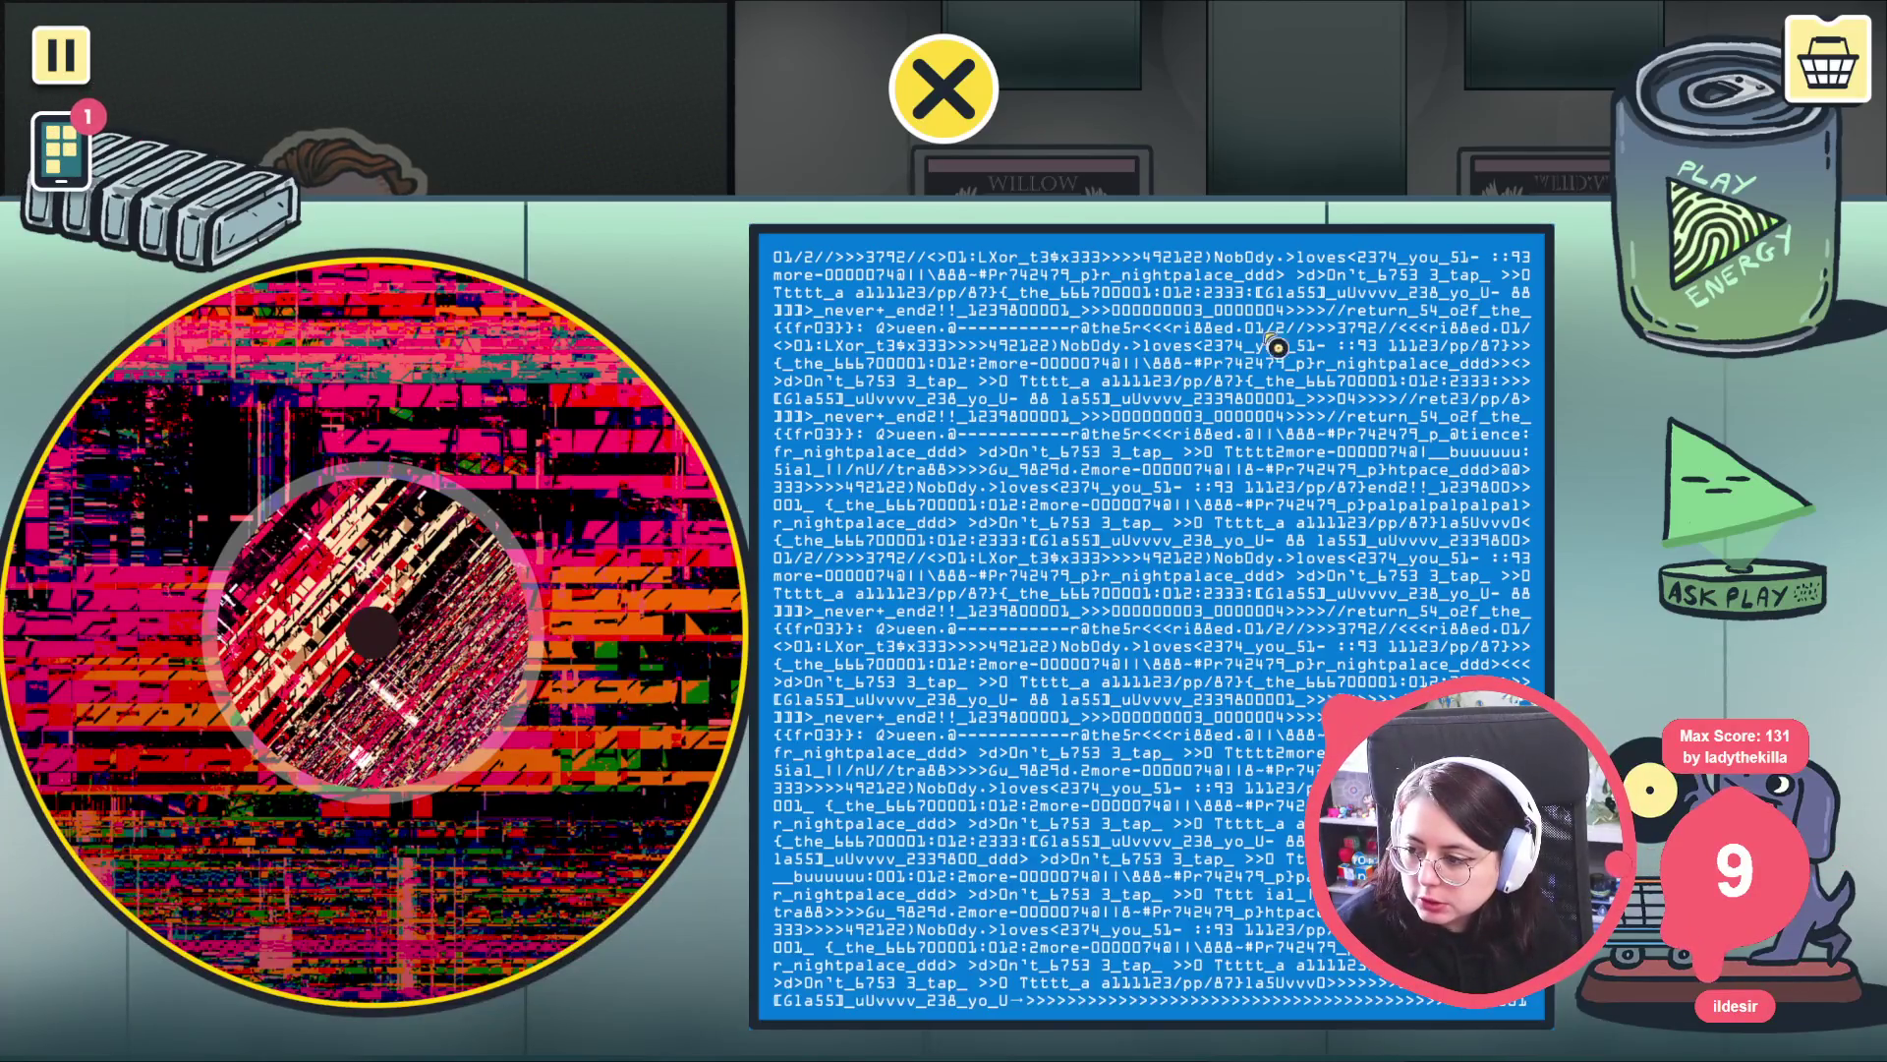
{"action": "left_click", "coordinate": [606, 476]}
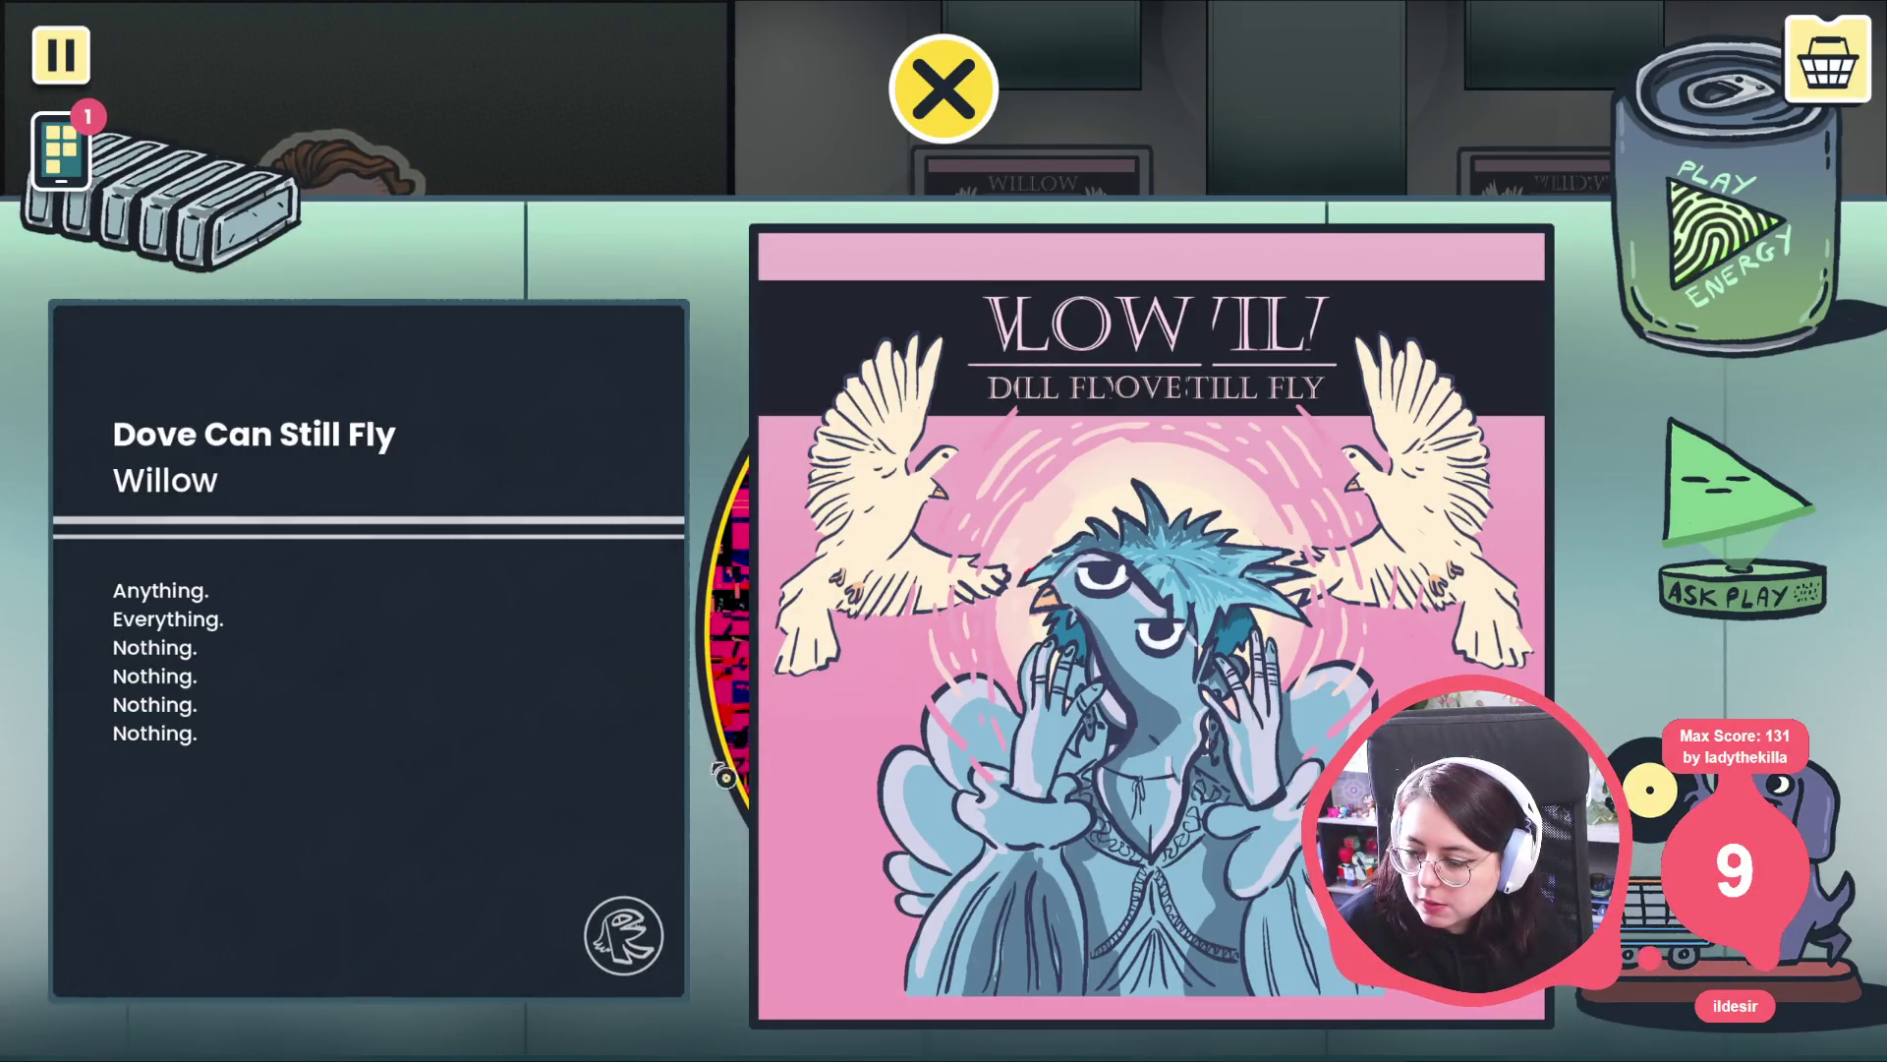
{"action": "left_click", "coordinate": [514, 640]}
{"action": "left_click", "coordinate": [568, 631]}
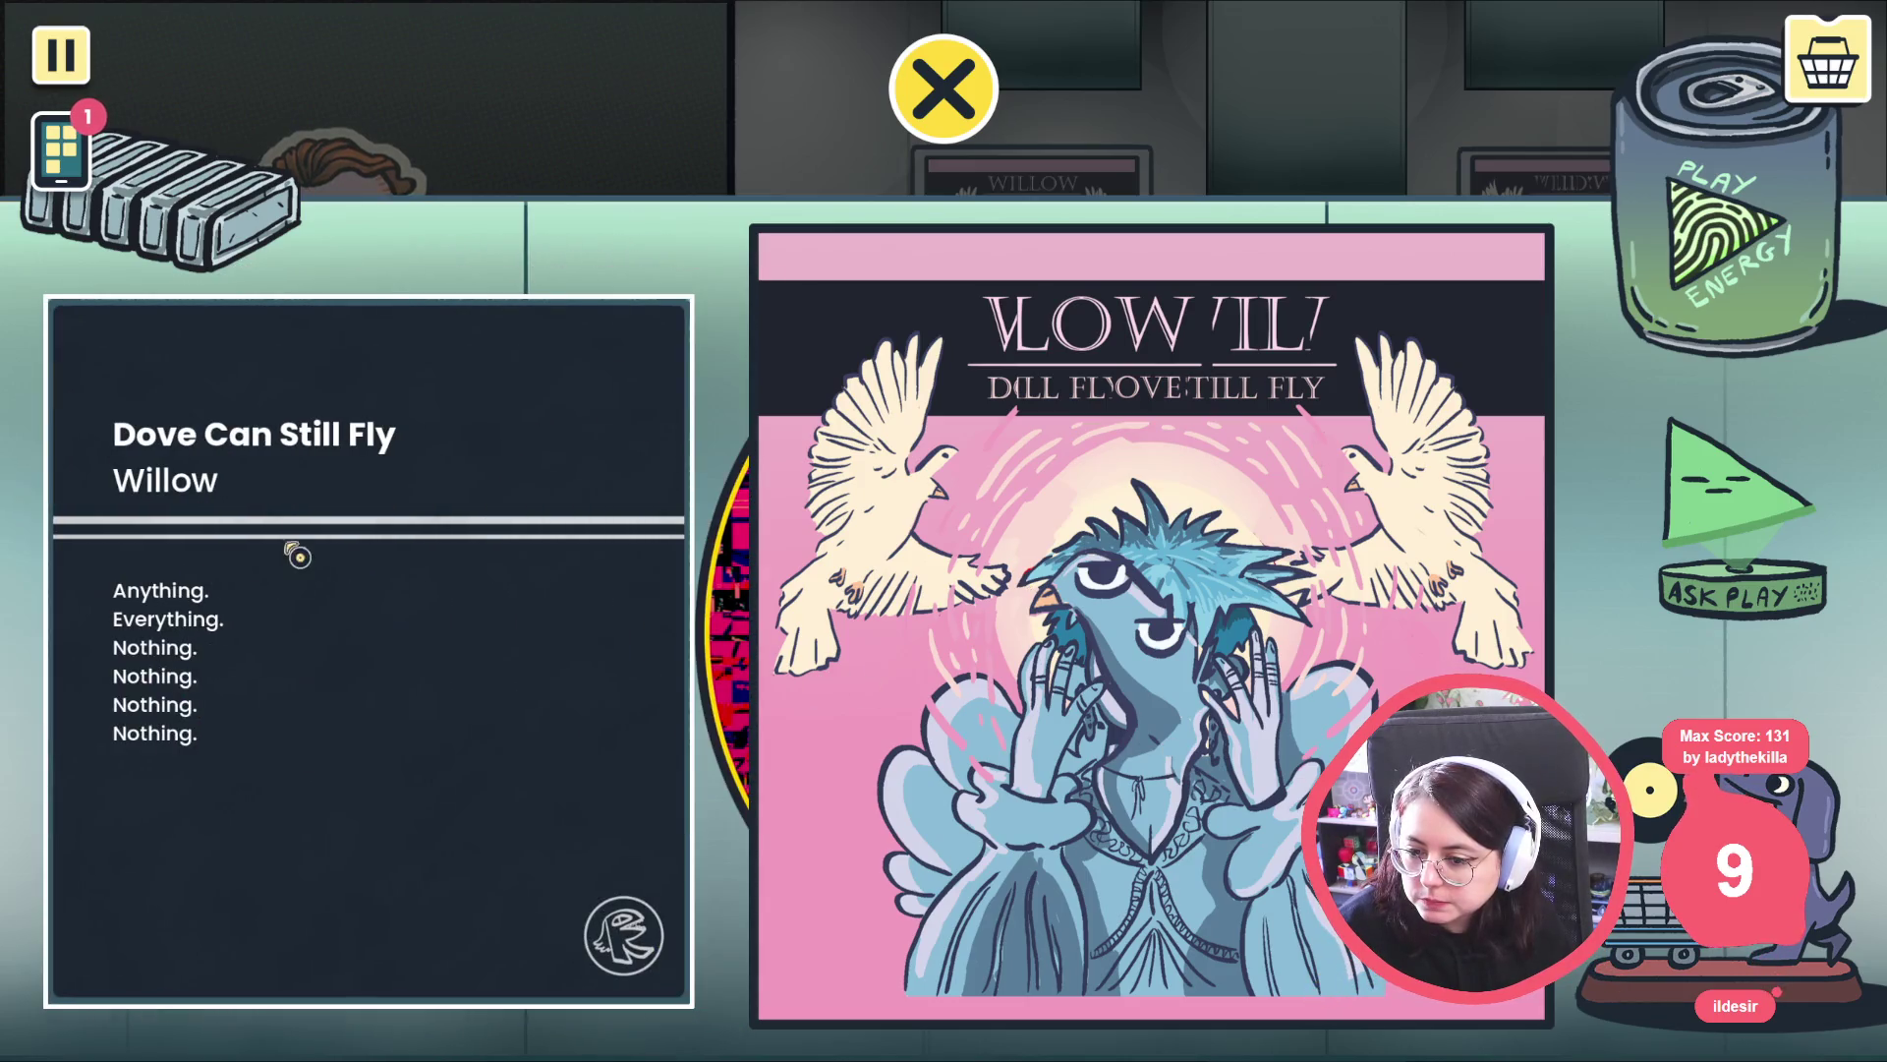
{"action": "left_click", "coordinate": [388, 463]}
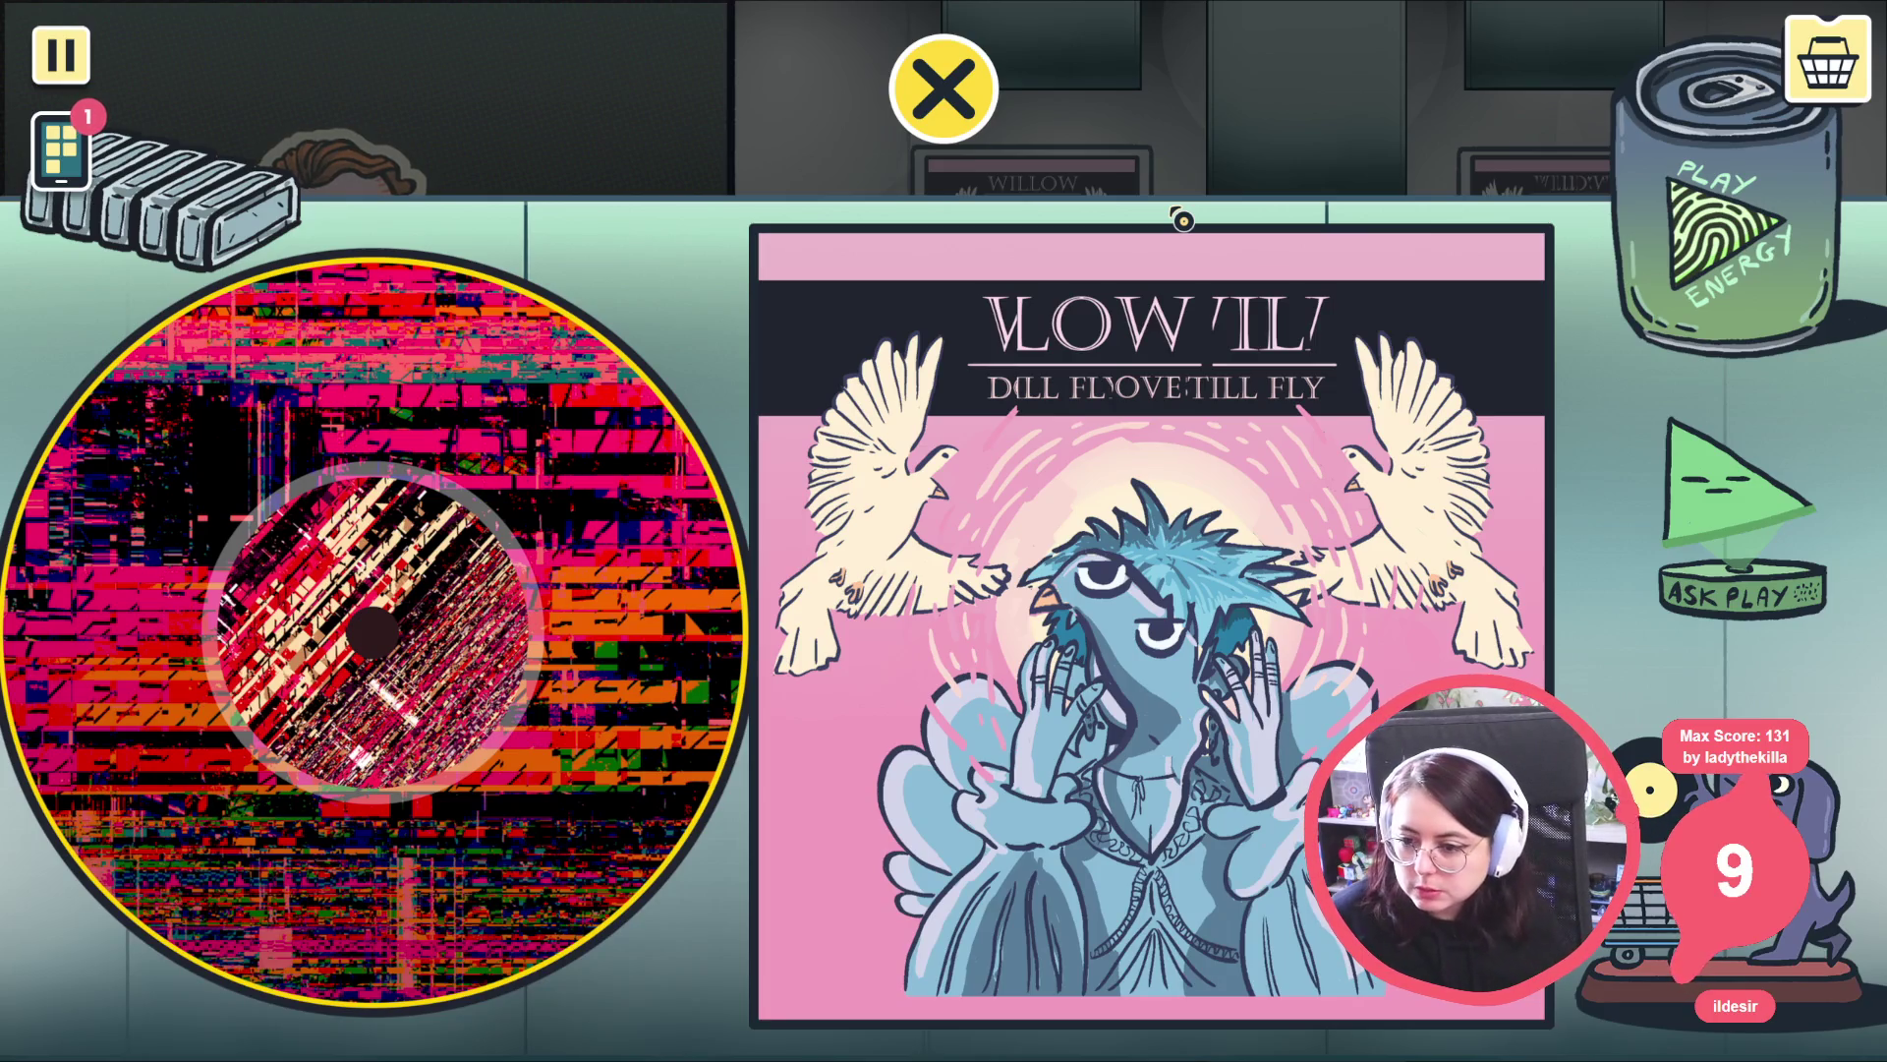
{"action": "key", "text": "Escape"}
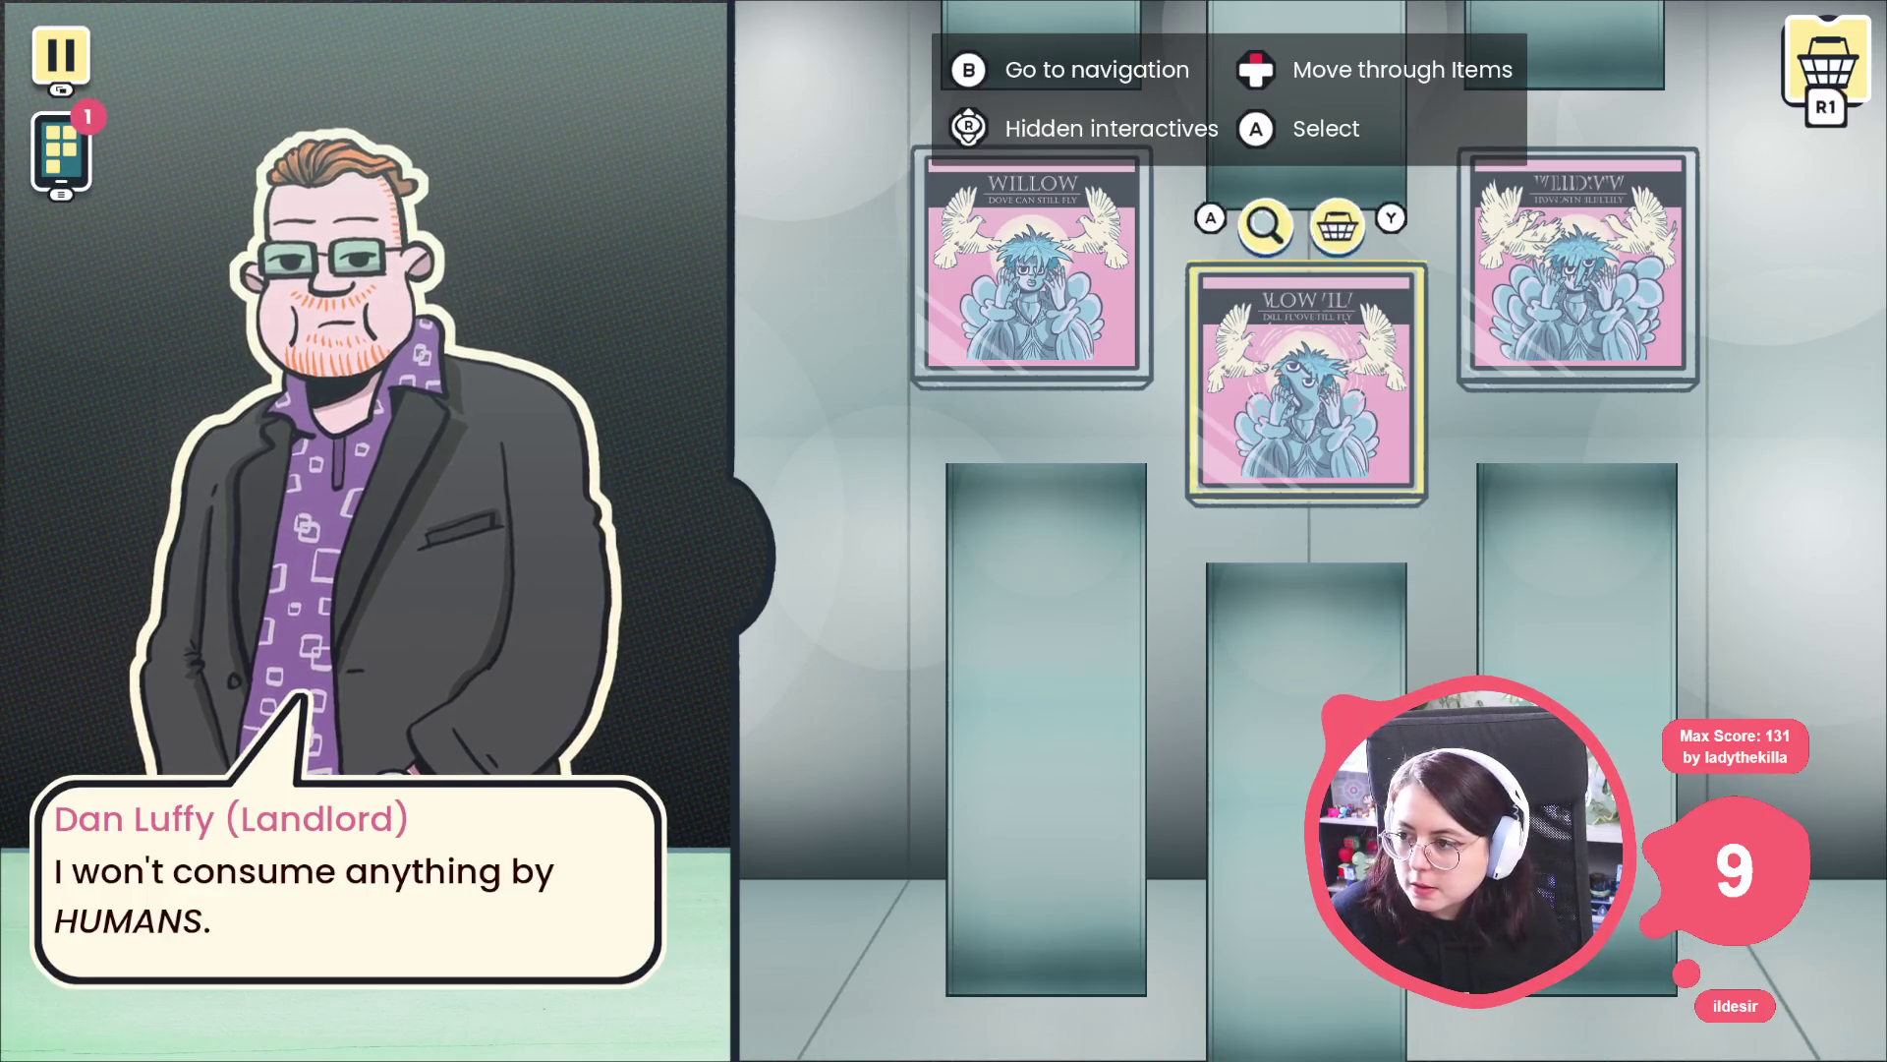
Recommend the Willow record to the landlord, confirm YES, and close the game.
{"action": "key", "text": "Return"}
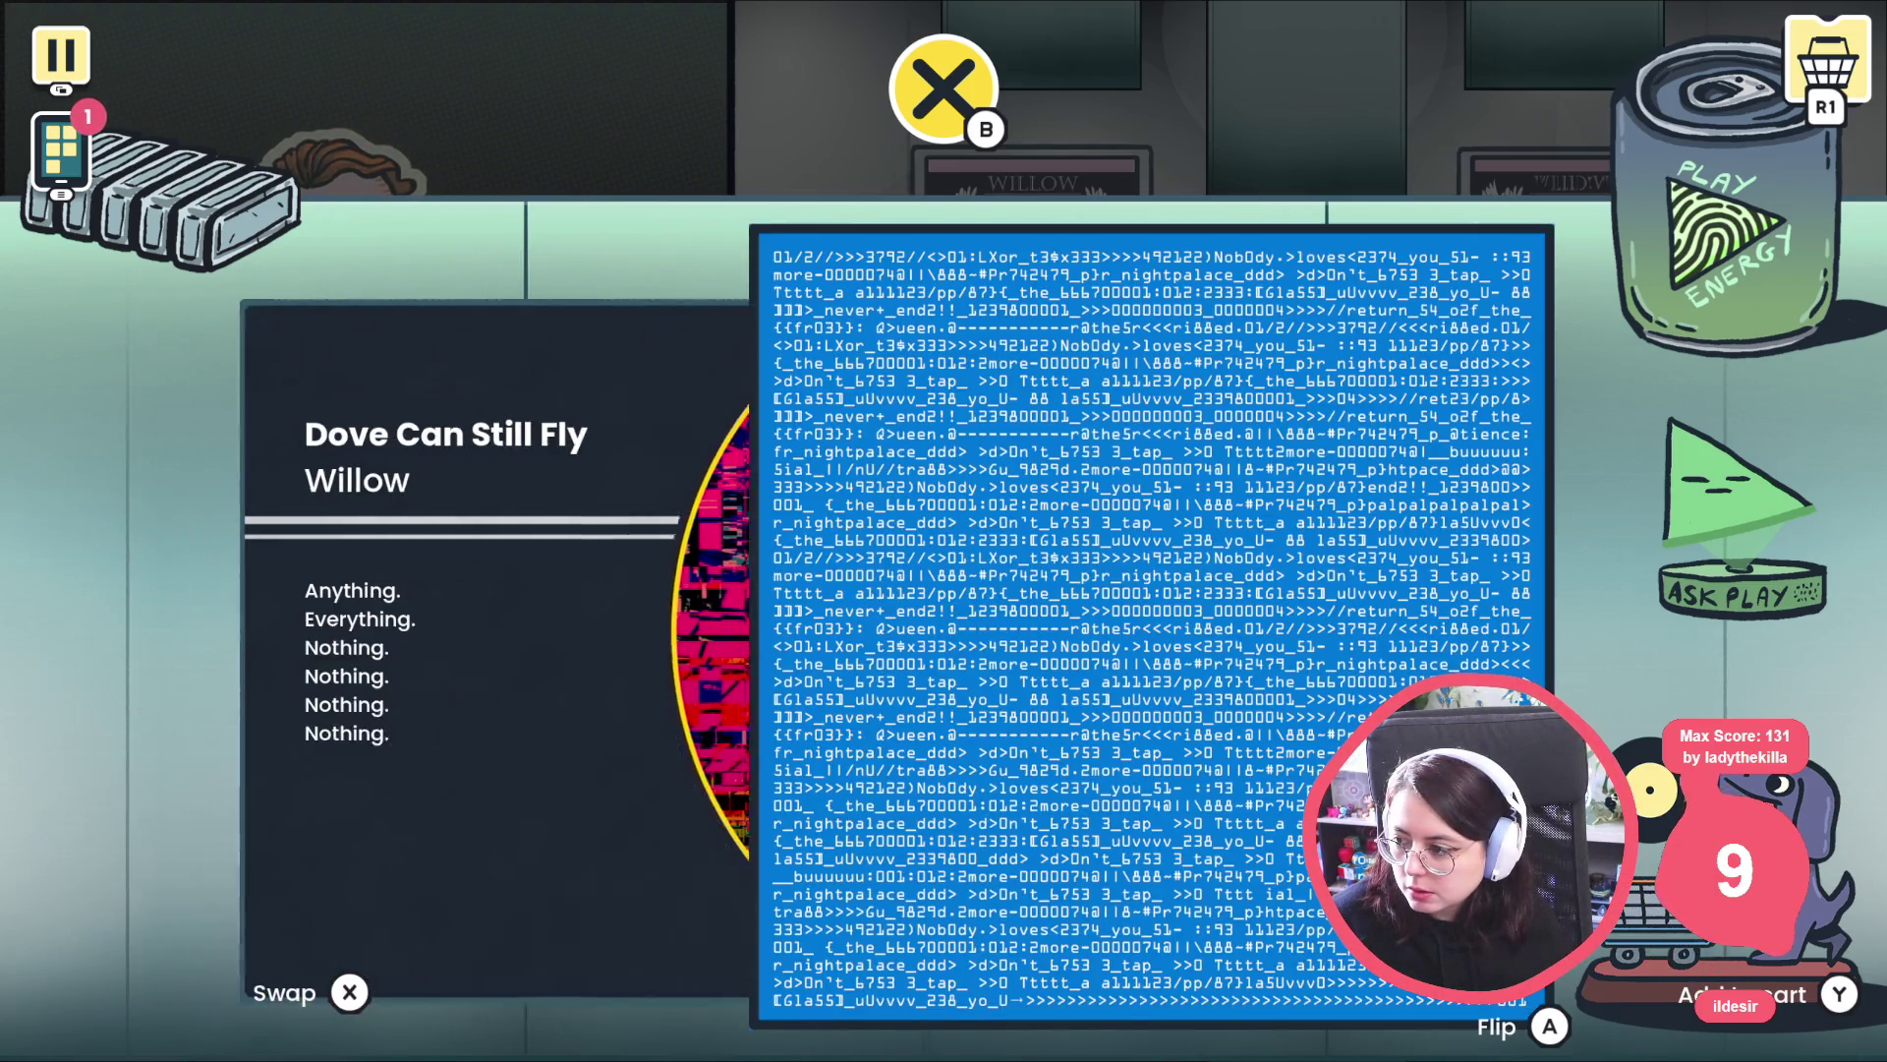
{"action": "key", "text": "Escape"}
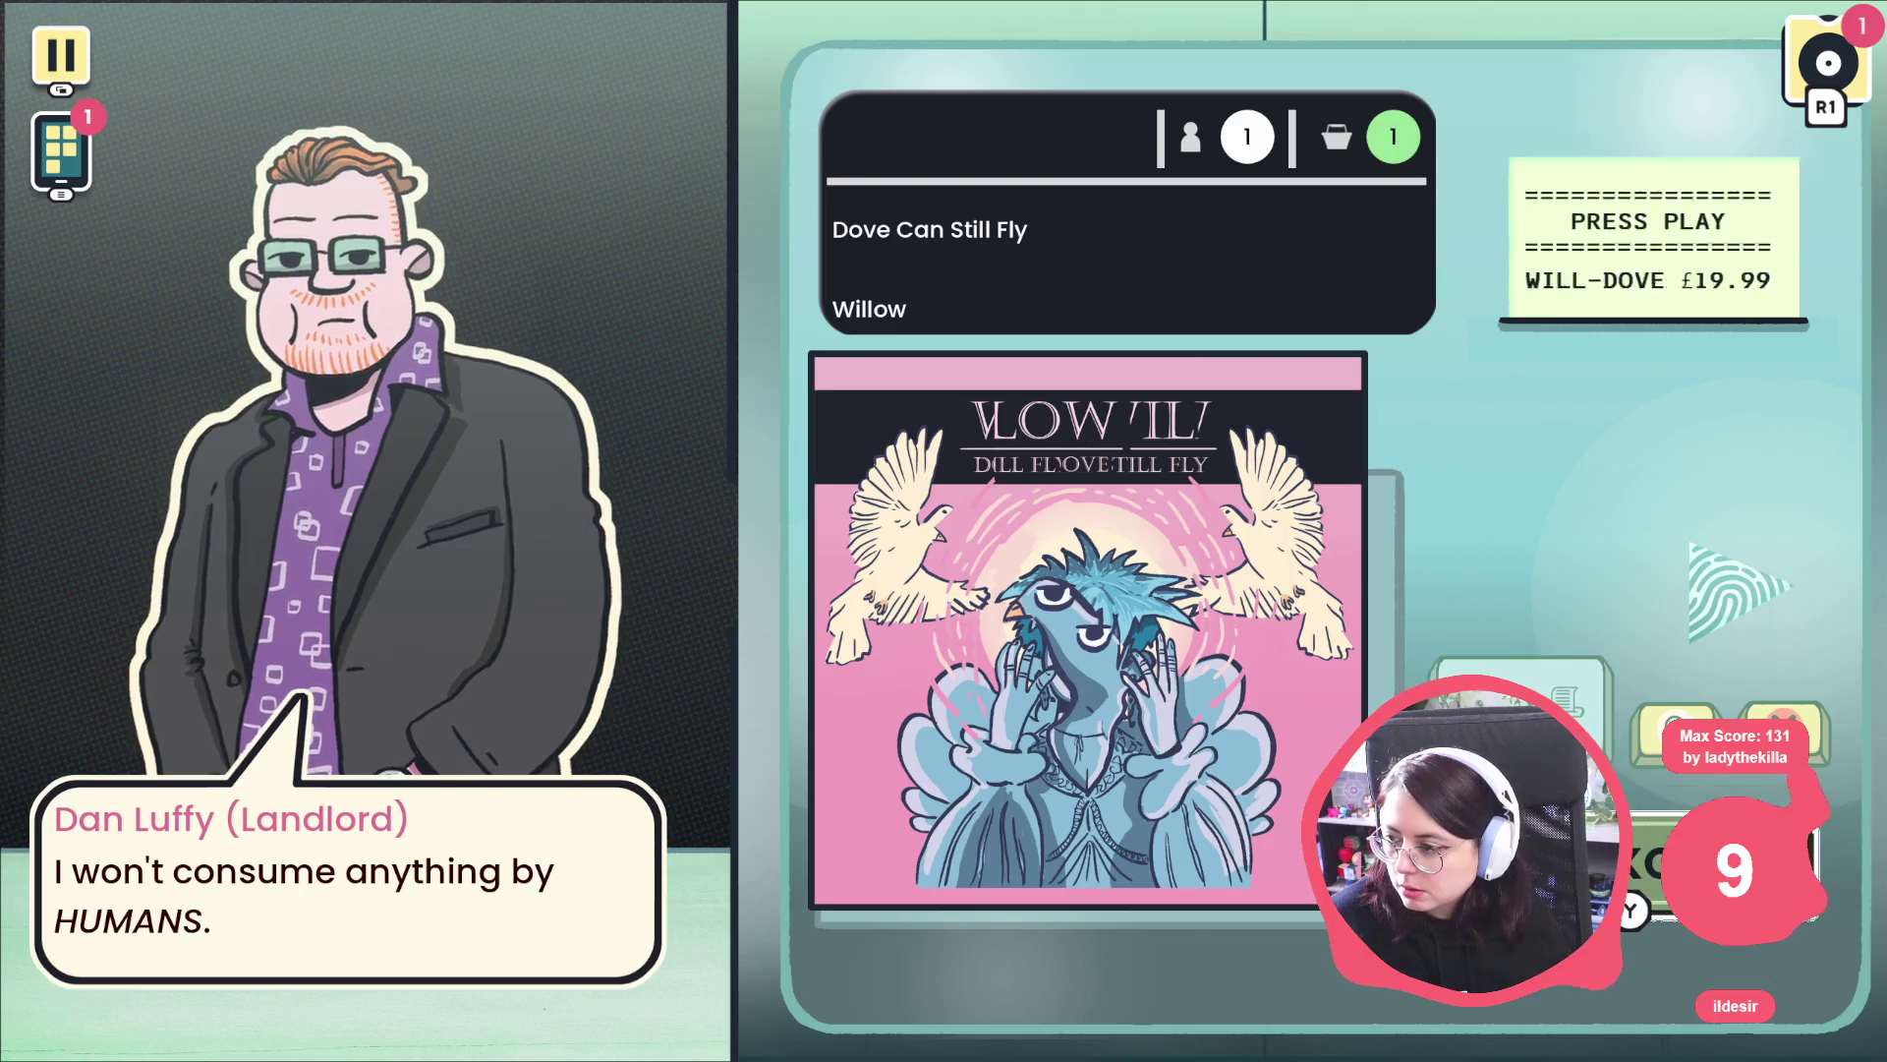
{"action": "key", "text": "Return"}
{"action": "key", "text": "Left"}
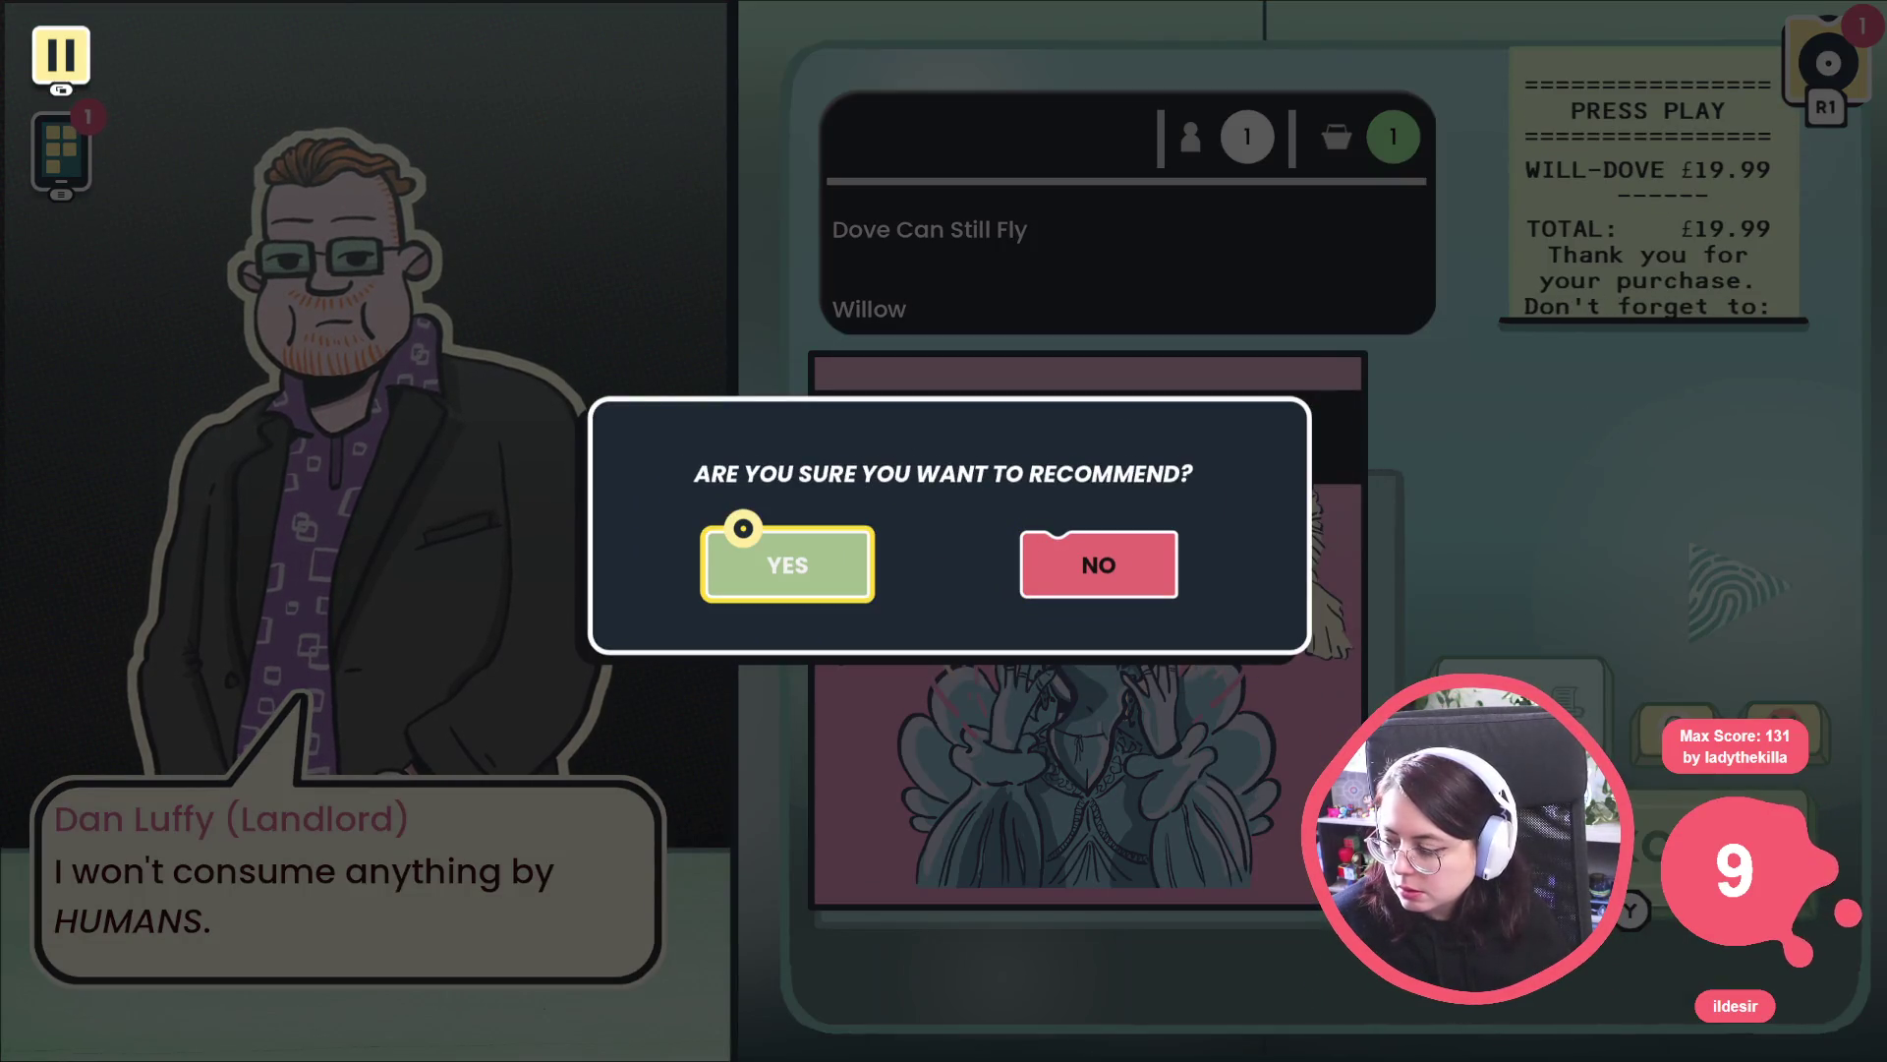
{"action": "key", "text": "Return"}
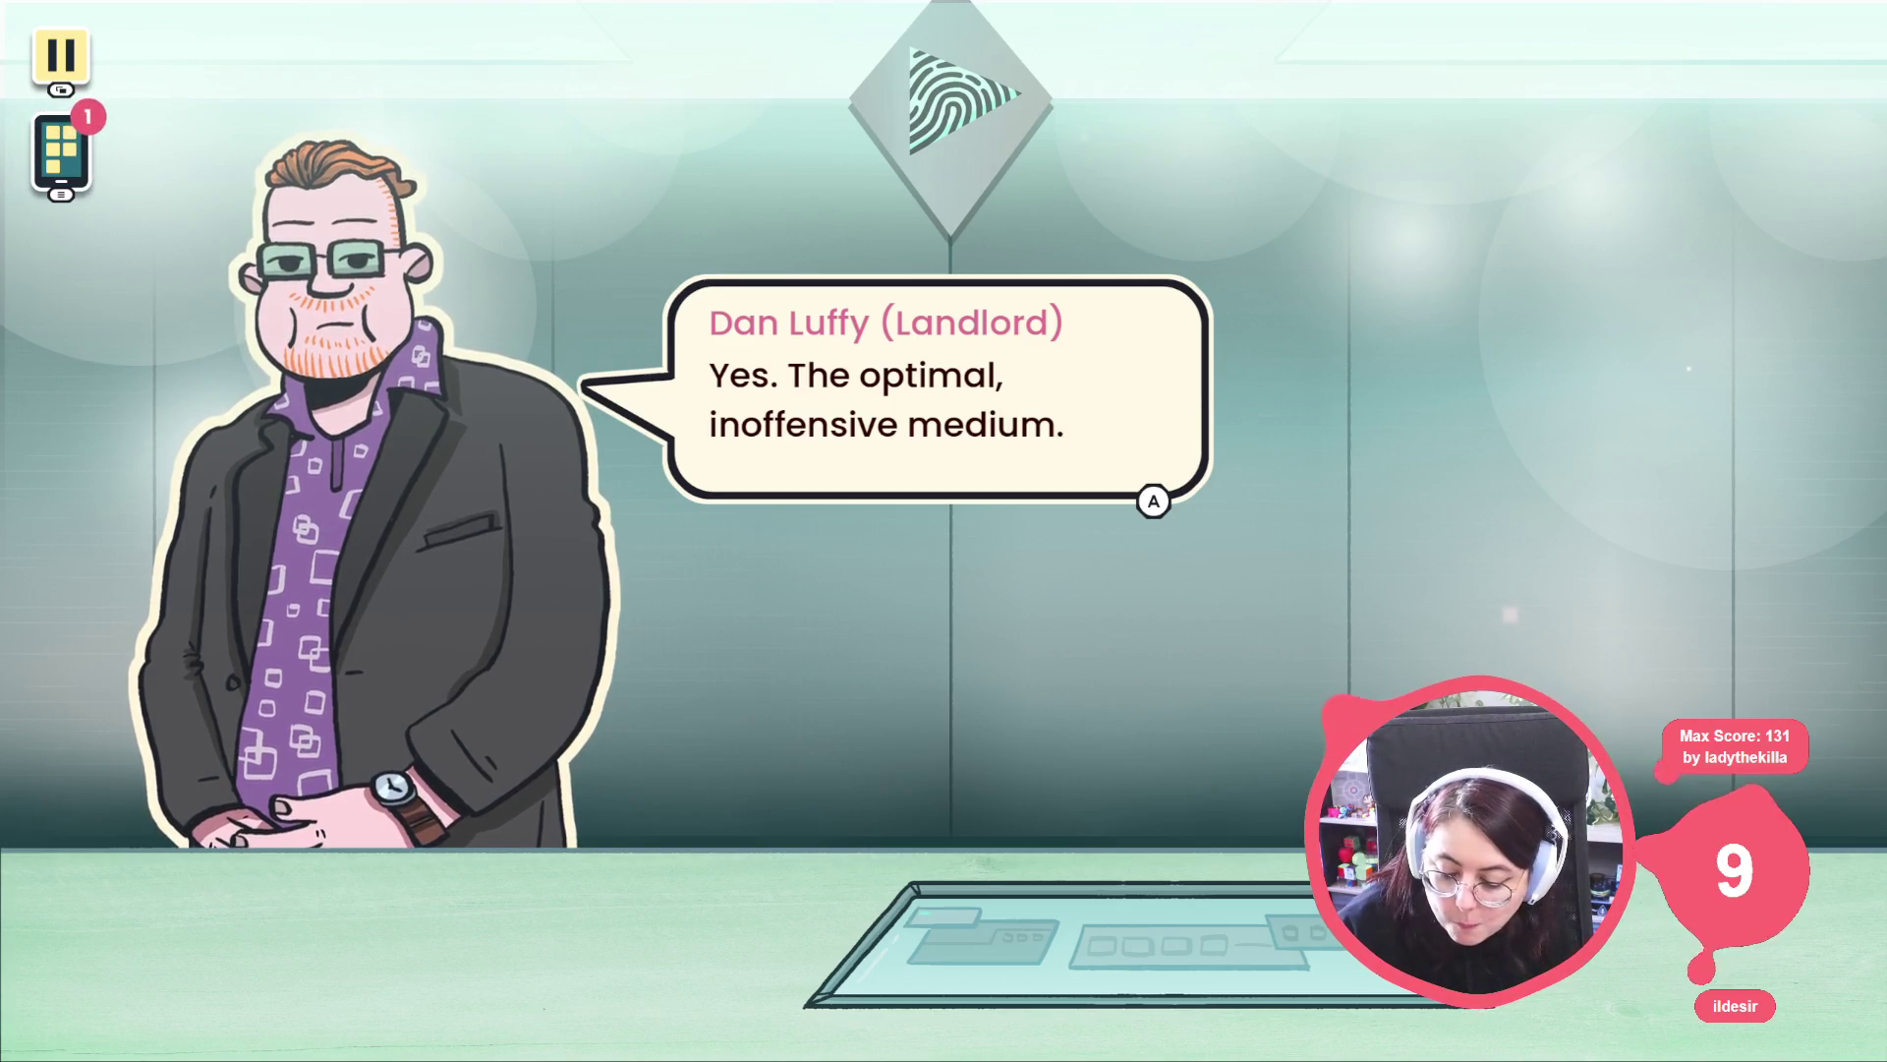
{"action": "left_click", "coordinate": [1108, 349]}
{"action": "key", "text": "alt+F4"}
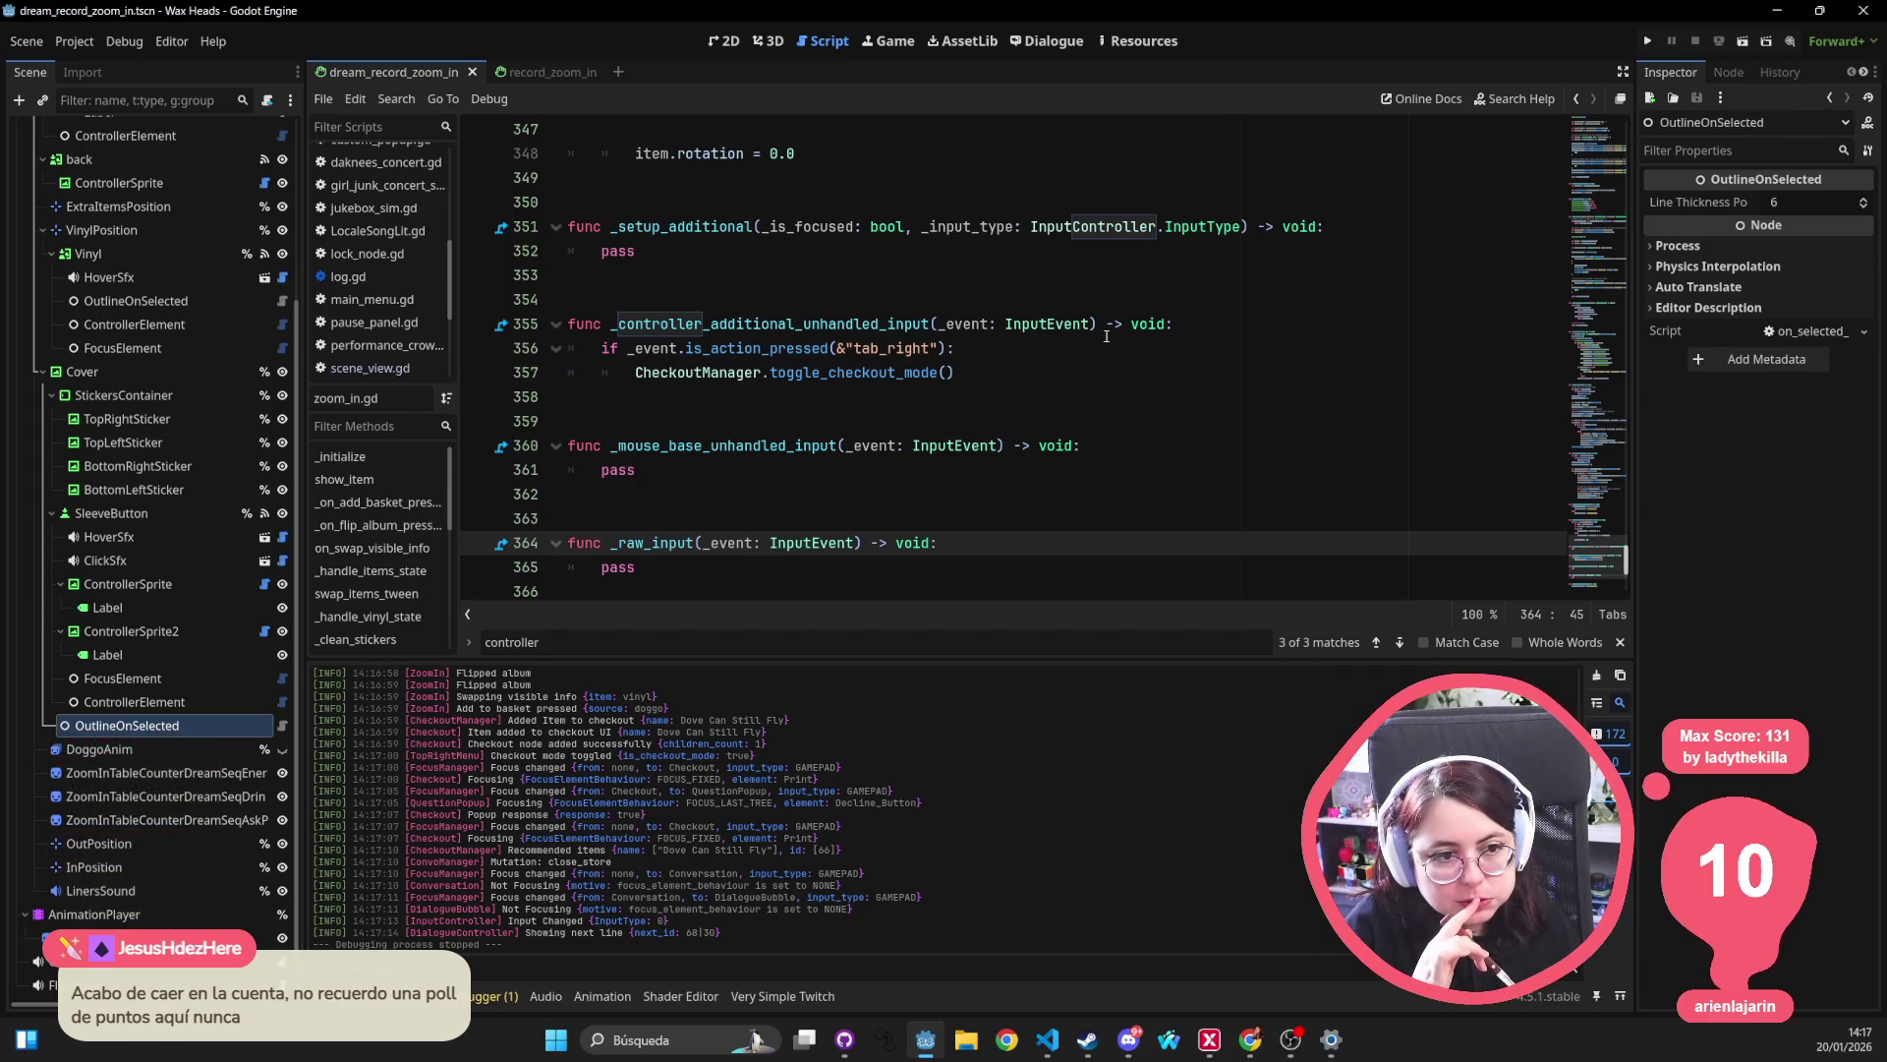
{"action": "left_click", "coordinate": [1106, 421]}
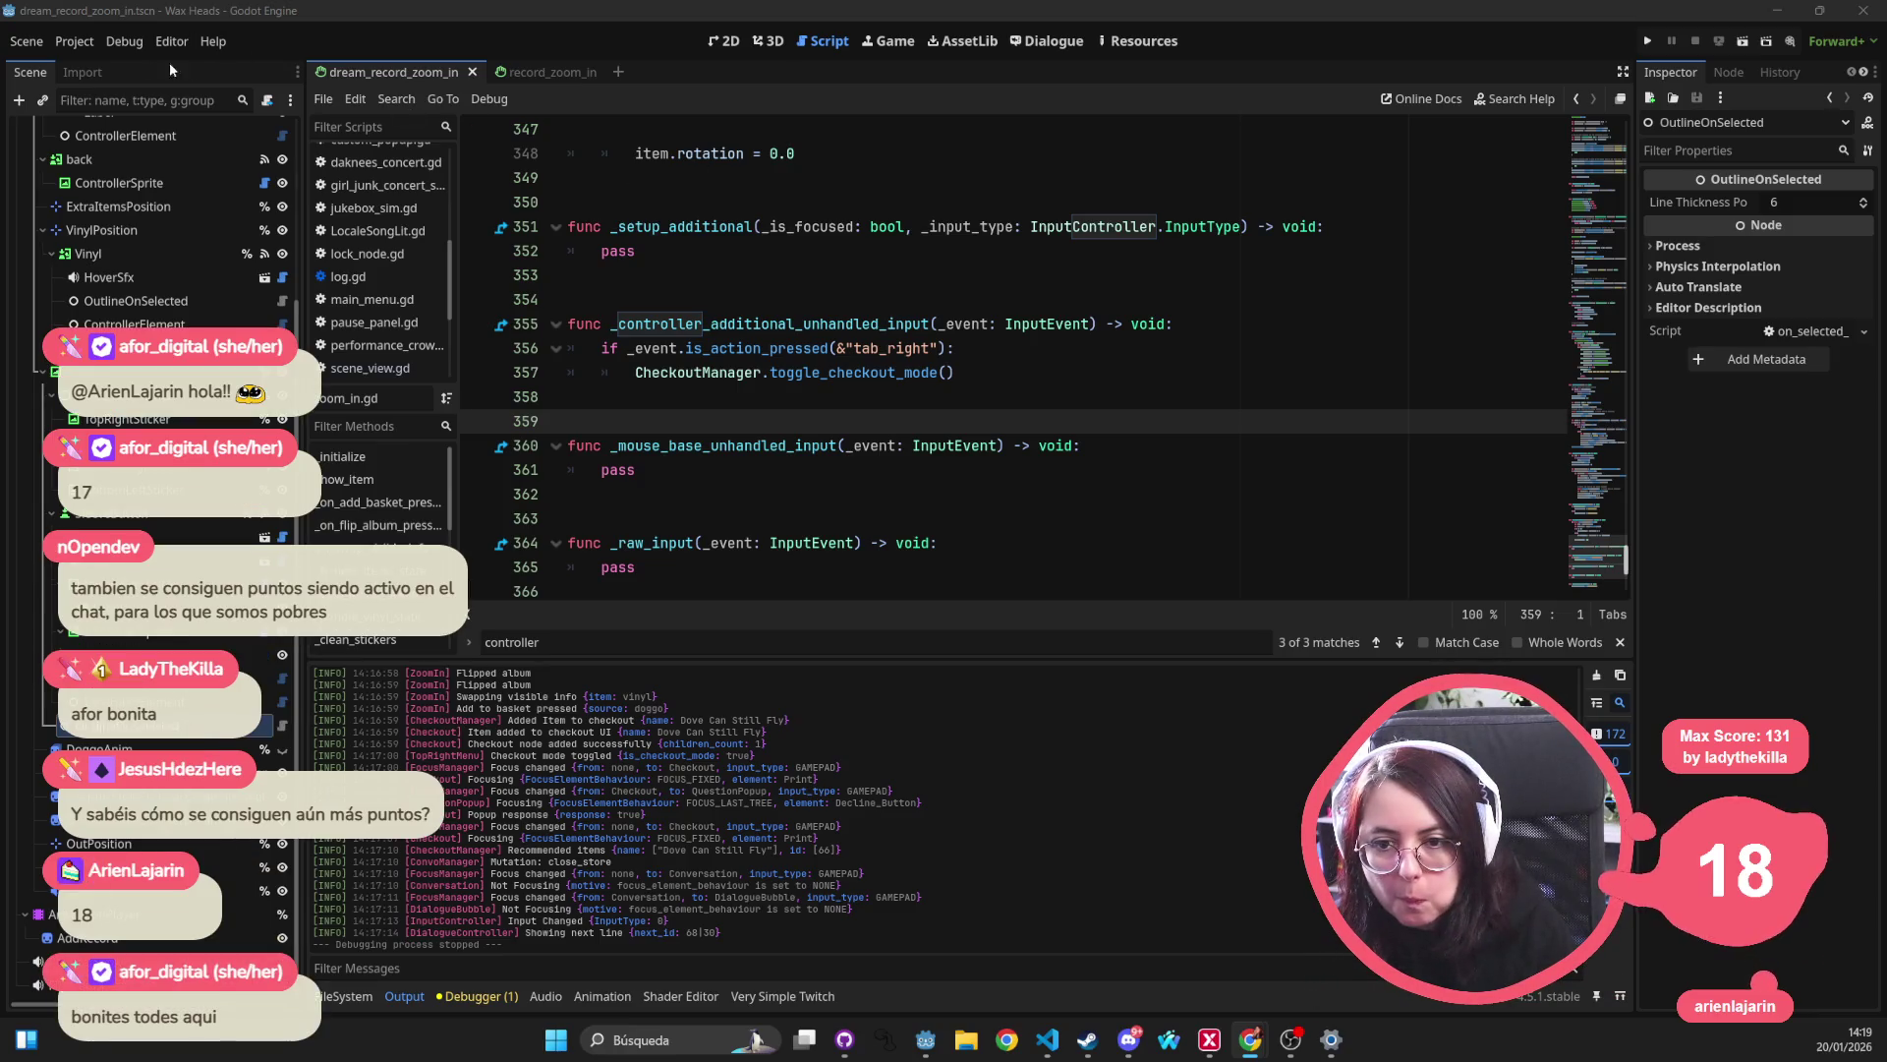
{"action": "left_click", "coordinate": [77, 49]}
{"action": "left_click", "coordinate": [98, 63]}
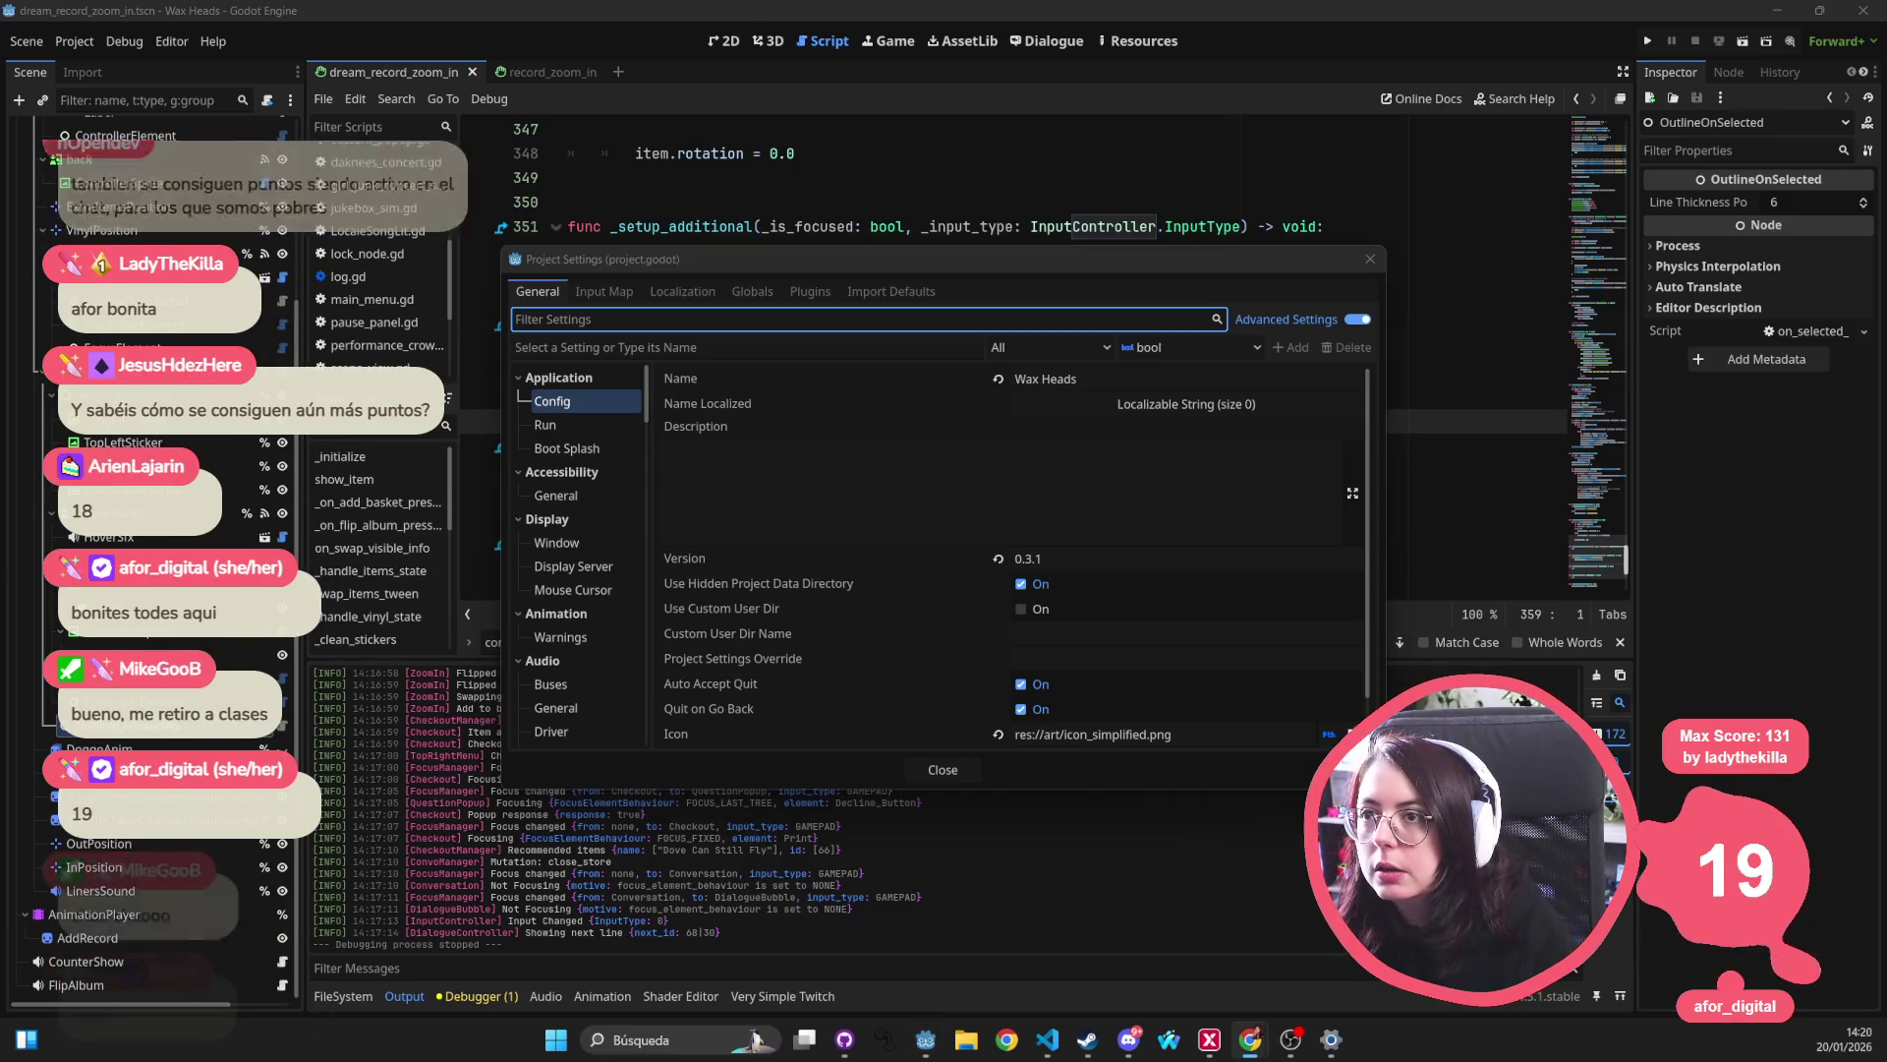
{"action": "left_click", "coordinate": [1371, 258]}
{"action": "left_click", "coordinate": [1229, 202]}
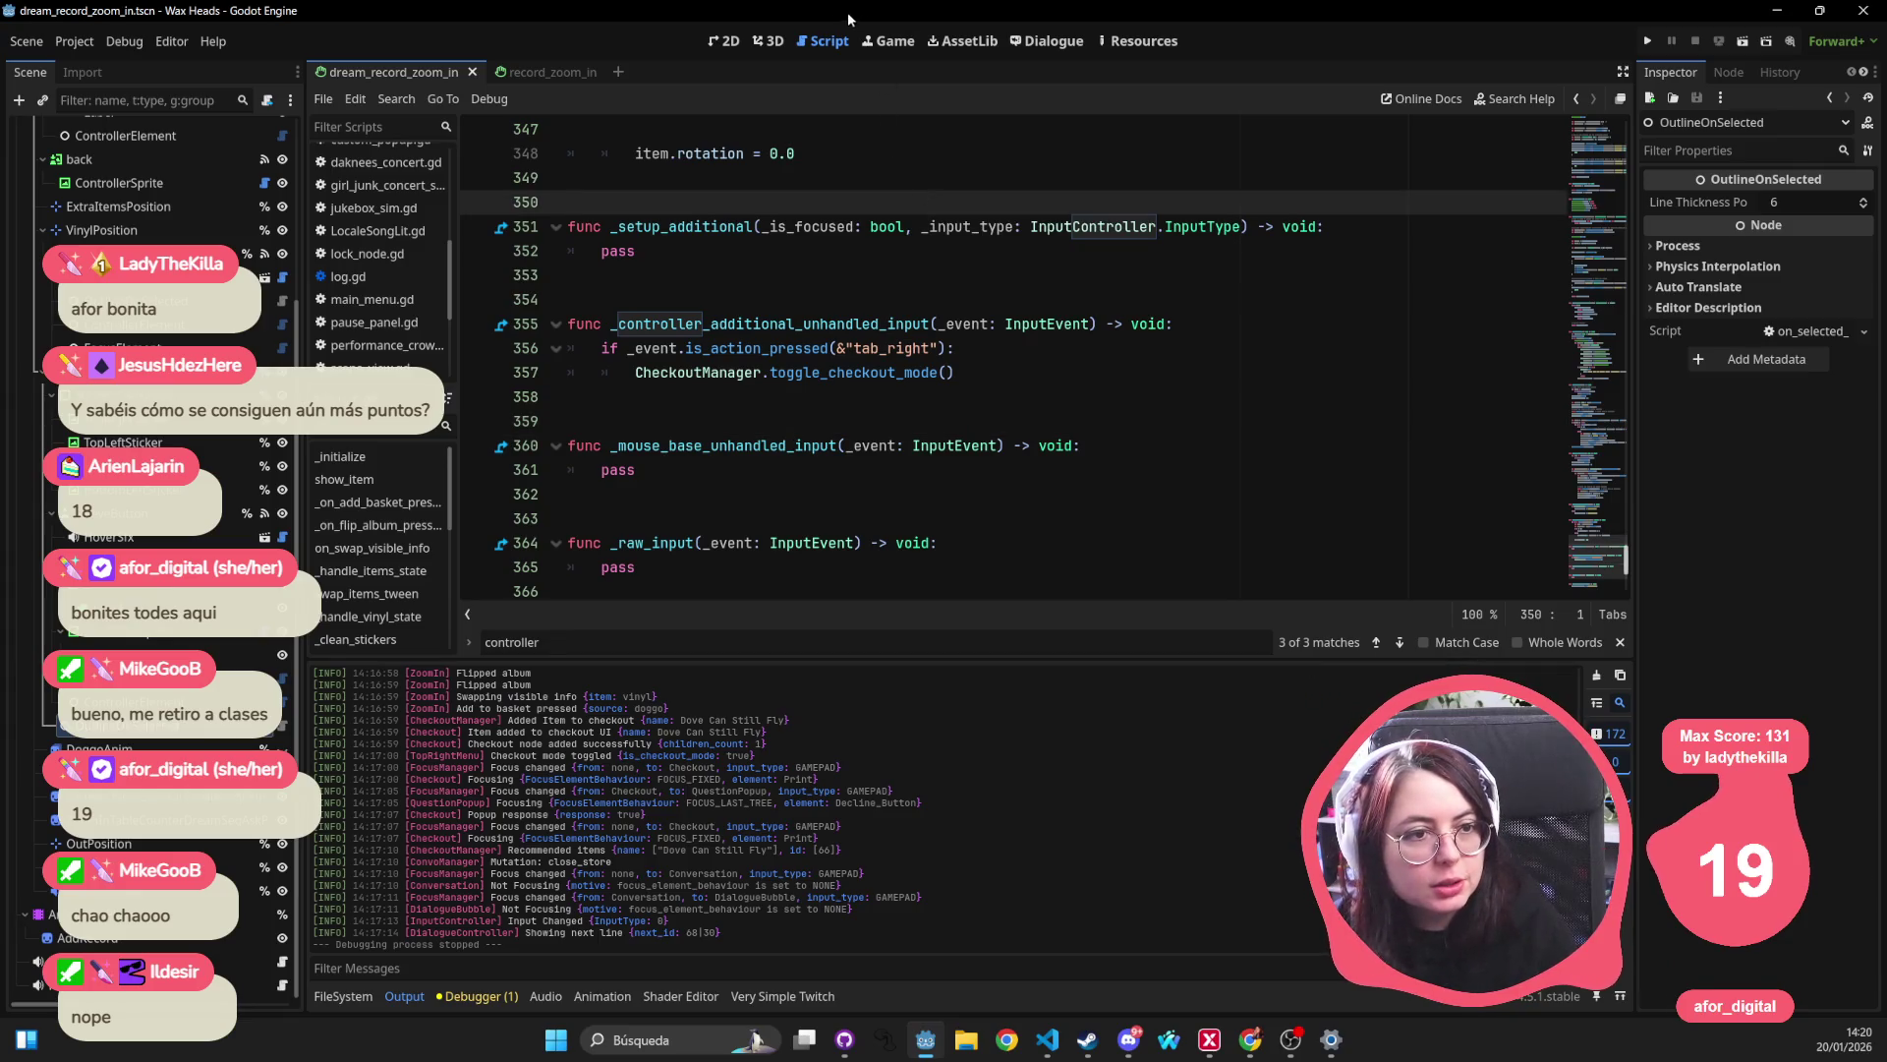
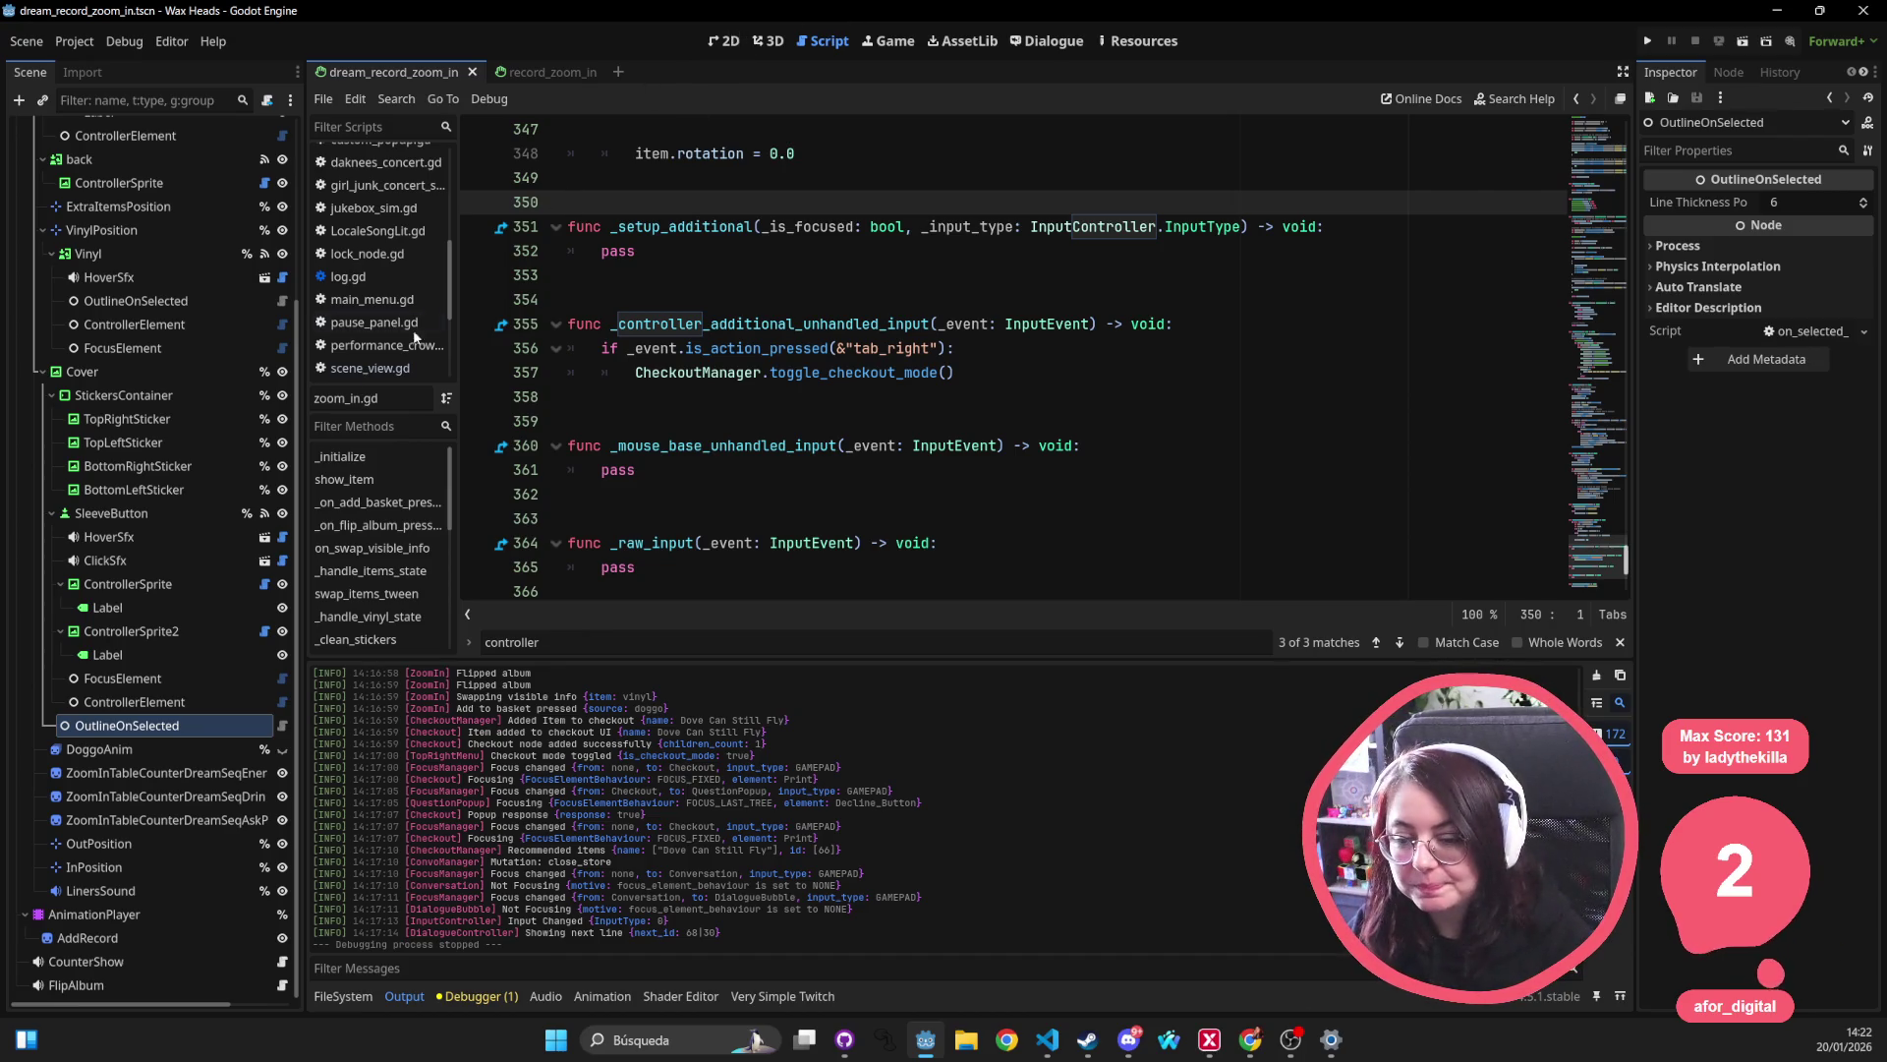
Open the dream_record_zoom_in.tscn scene via quick search and view it in 2D.
{"action": "left_click", "coordinate": [785, 350]}
{"action": "key", "text": "shift+alt+o"}
{"action": "type", "text": "dream"}
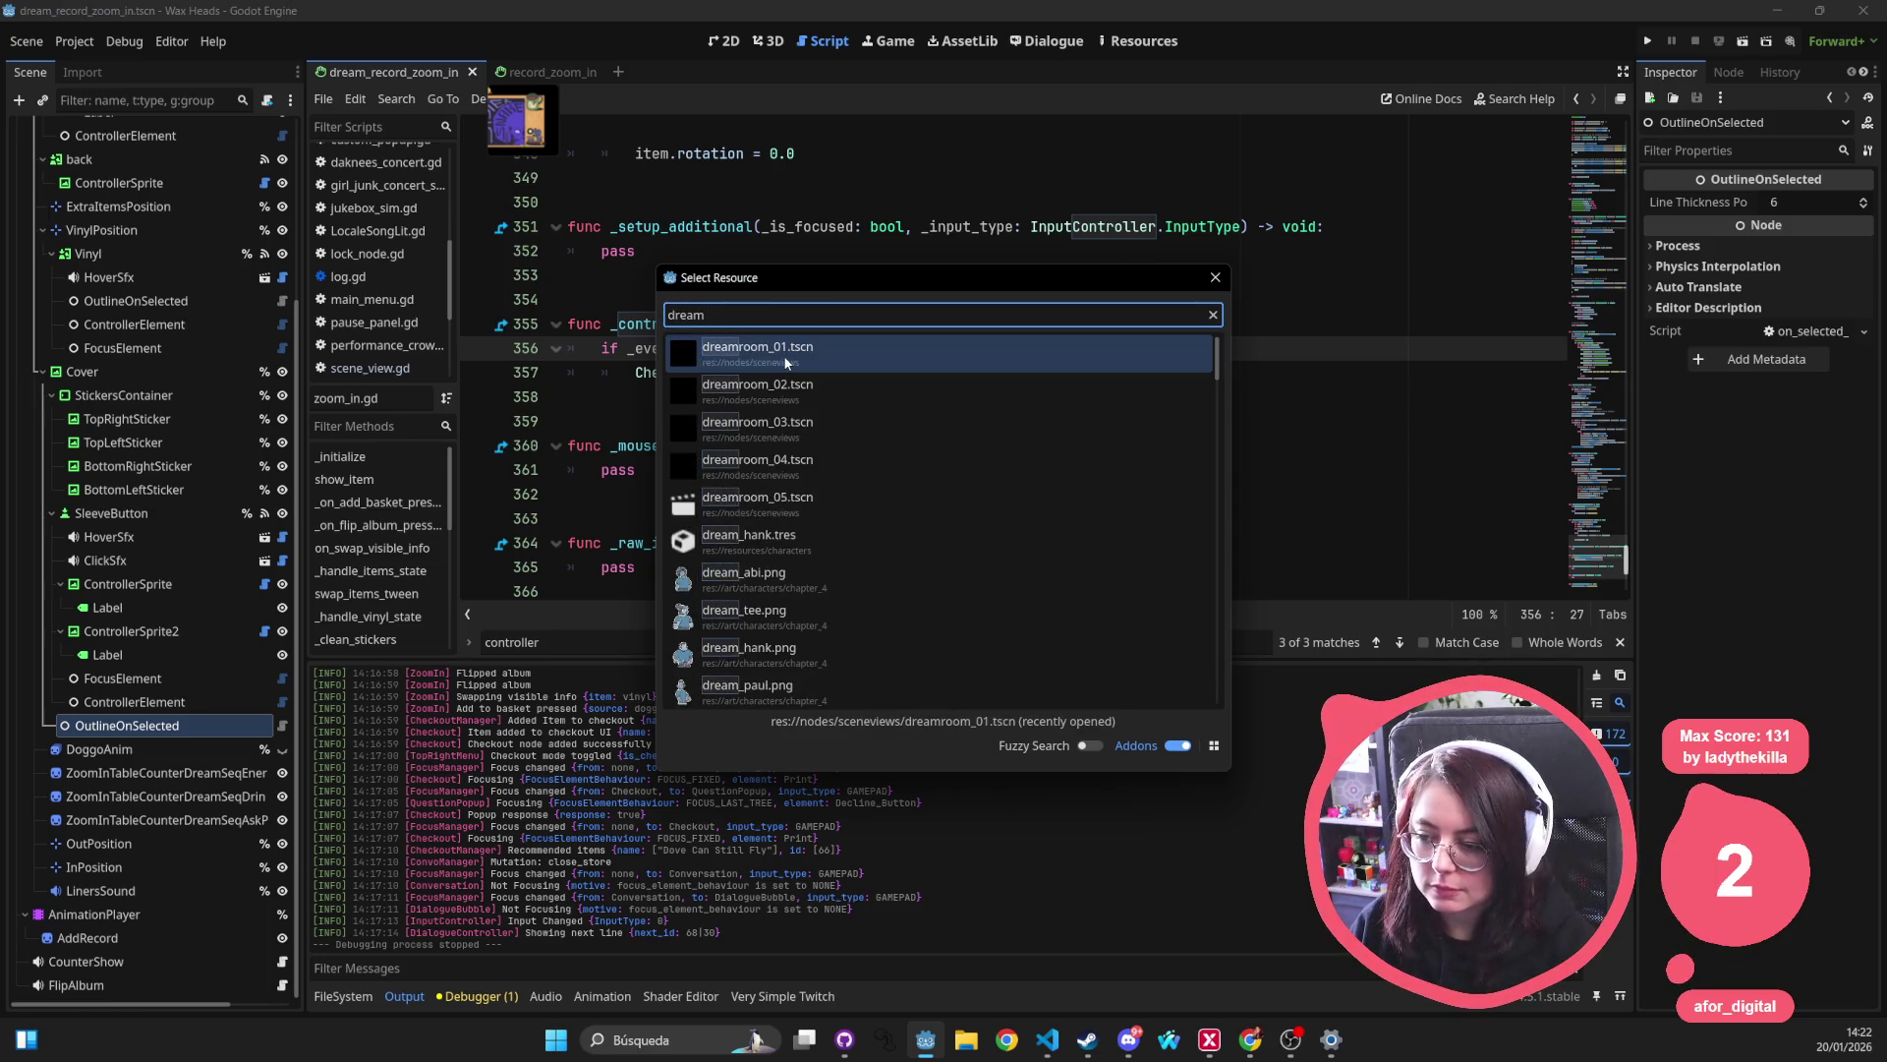
{"action": "type", "text": "seq"}
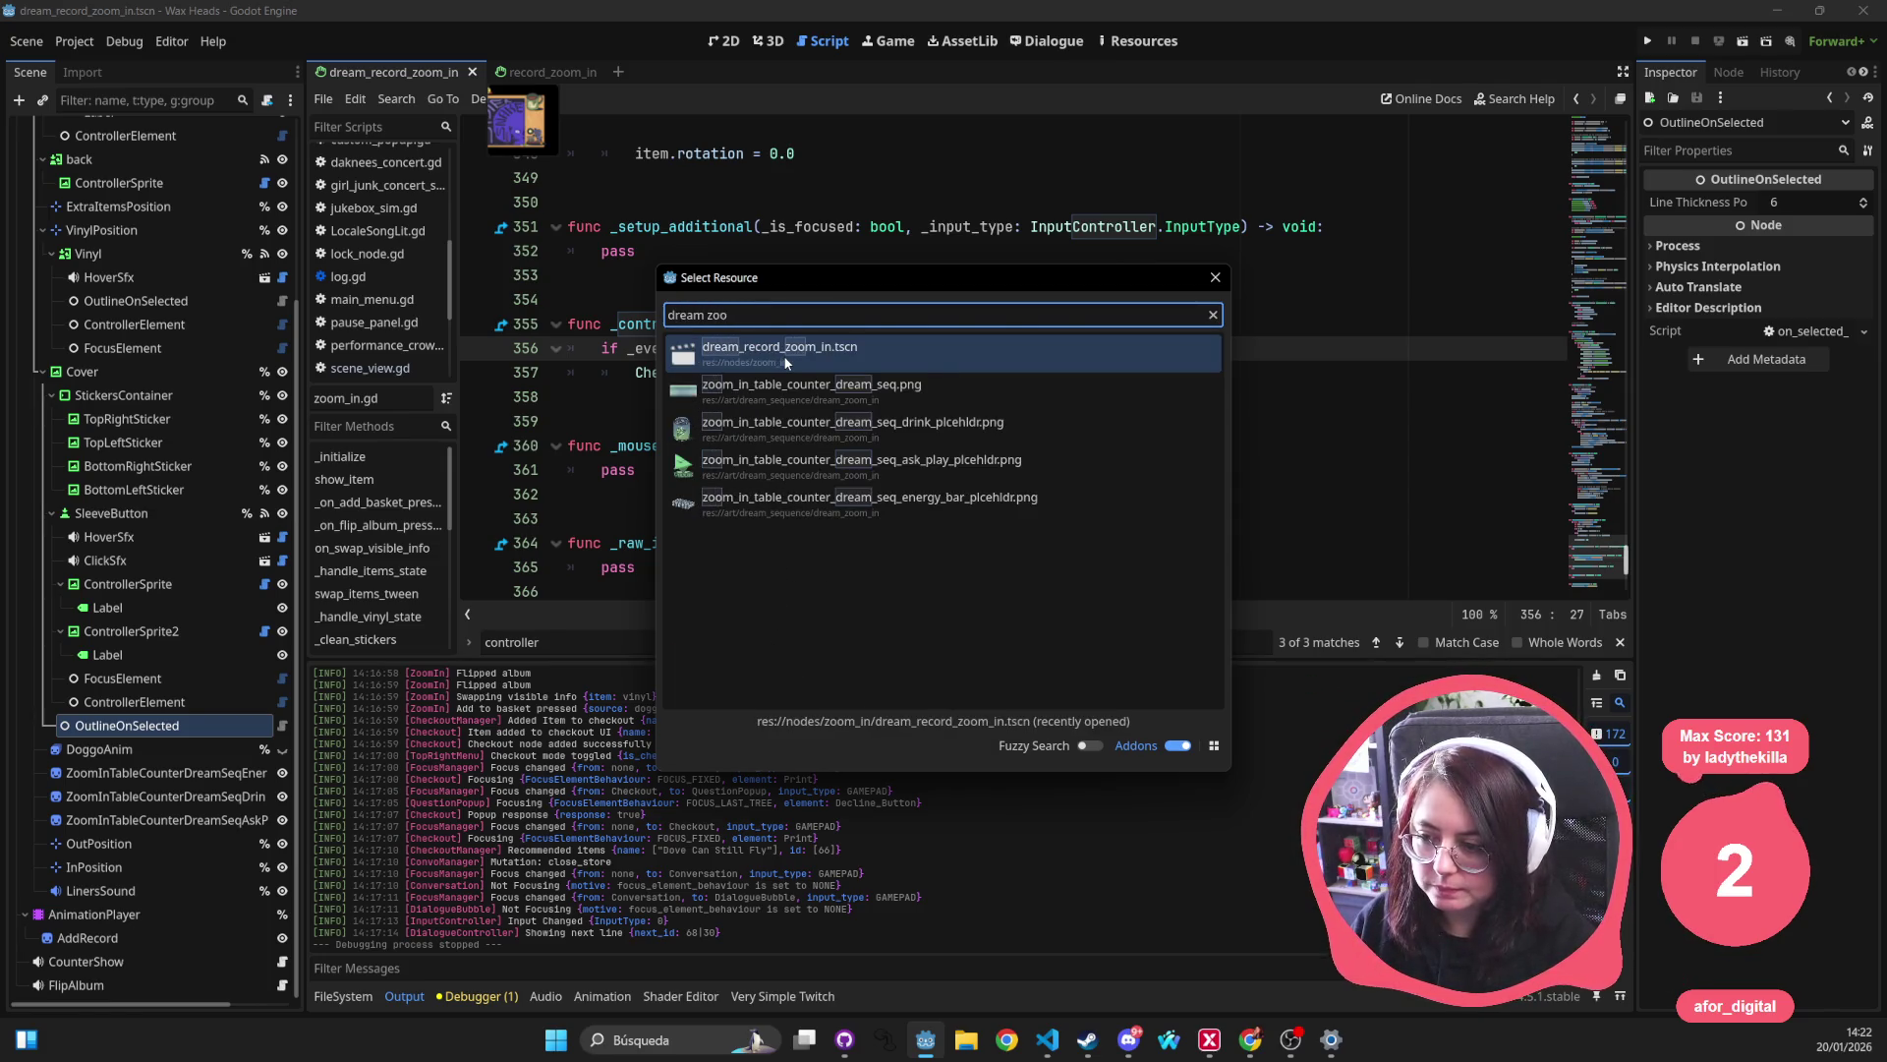
{"action": "key", "text": "Escape"}
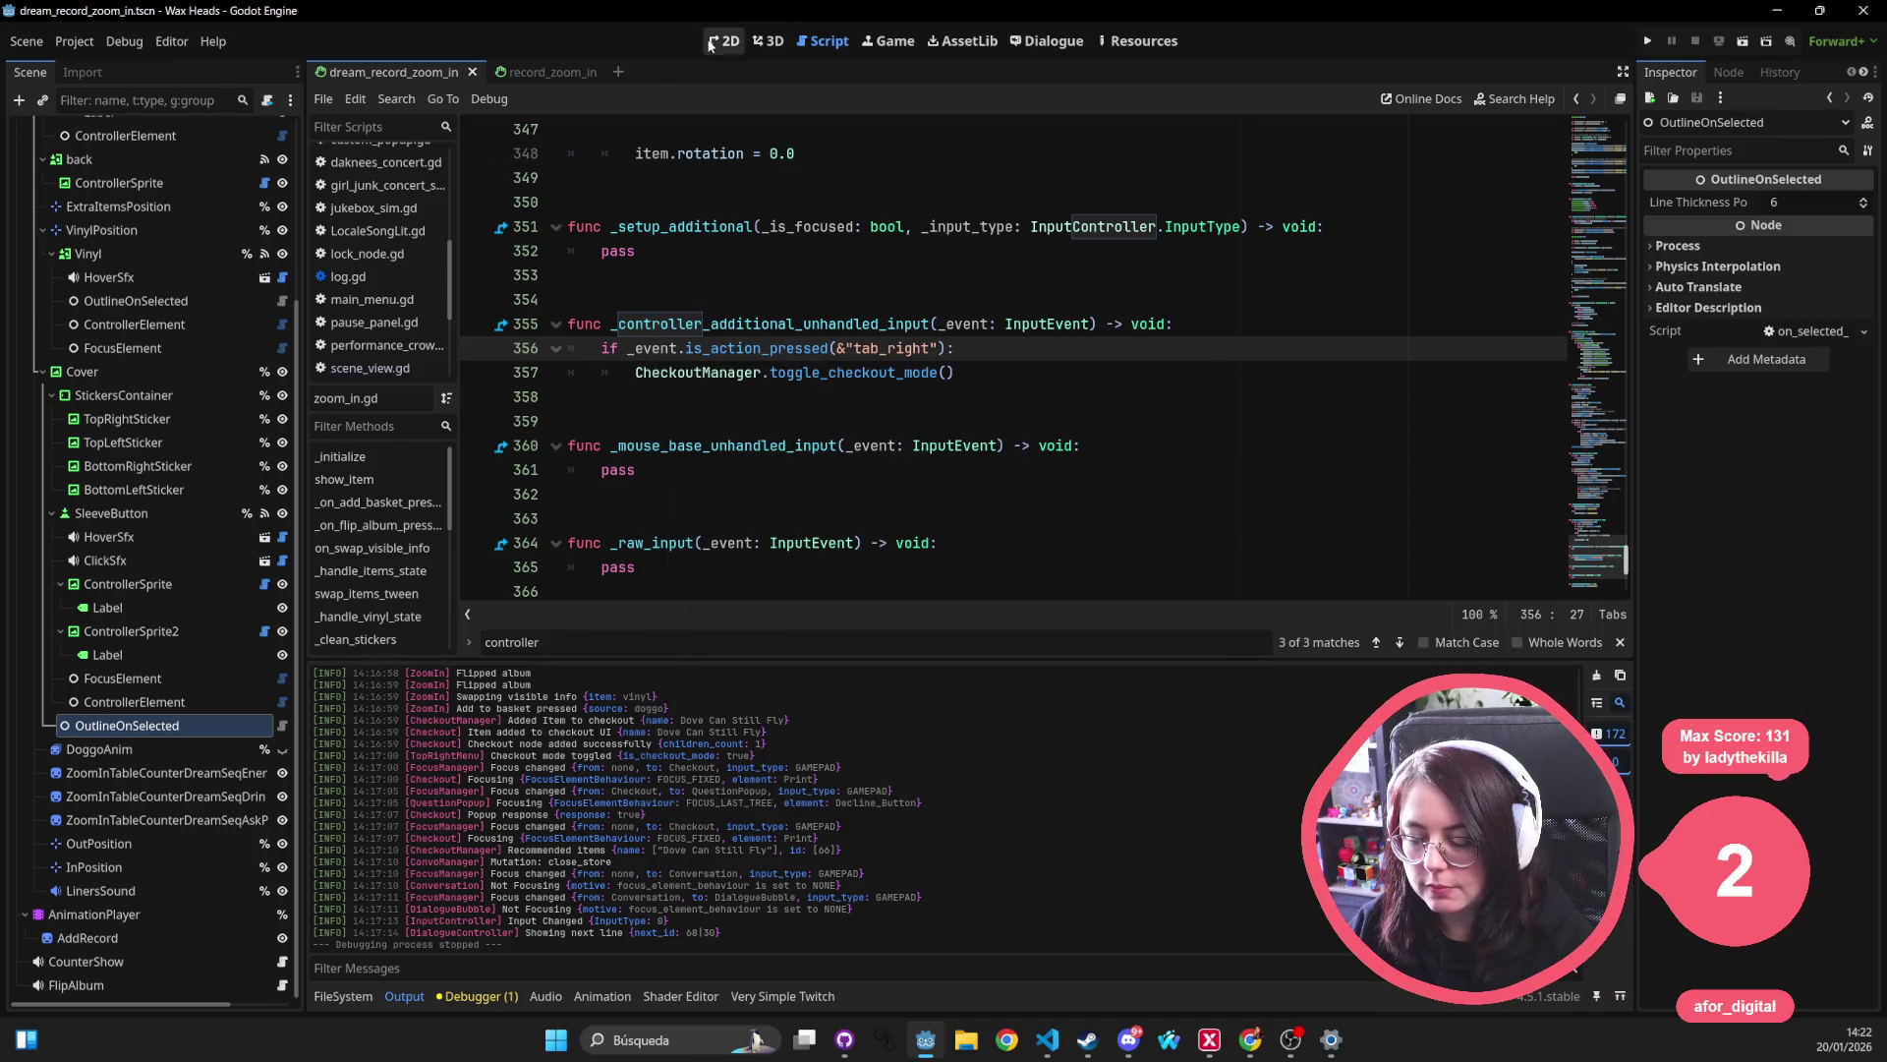
{"action": "left_click", "coordinate": [709, 45]}
Delete the OutlineOnSelected child node from SleeveButton.
{"action": "scroll", "coordinate": [899, 362], "scroll_direction": "down", "scroll_amount": 2}
{"action": "left_click", "coordinate": [969, 380]}
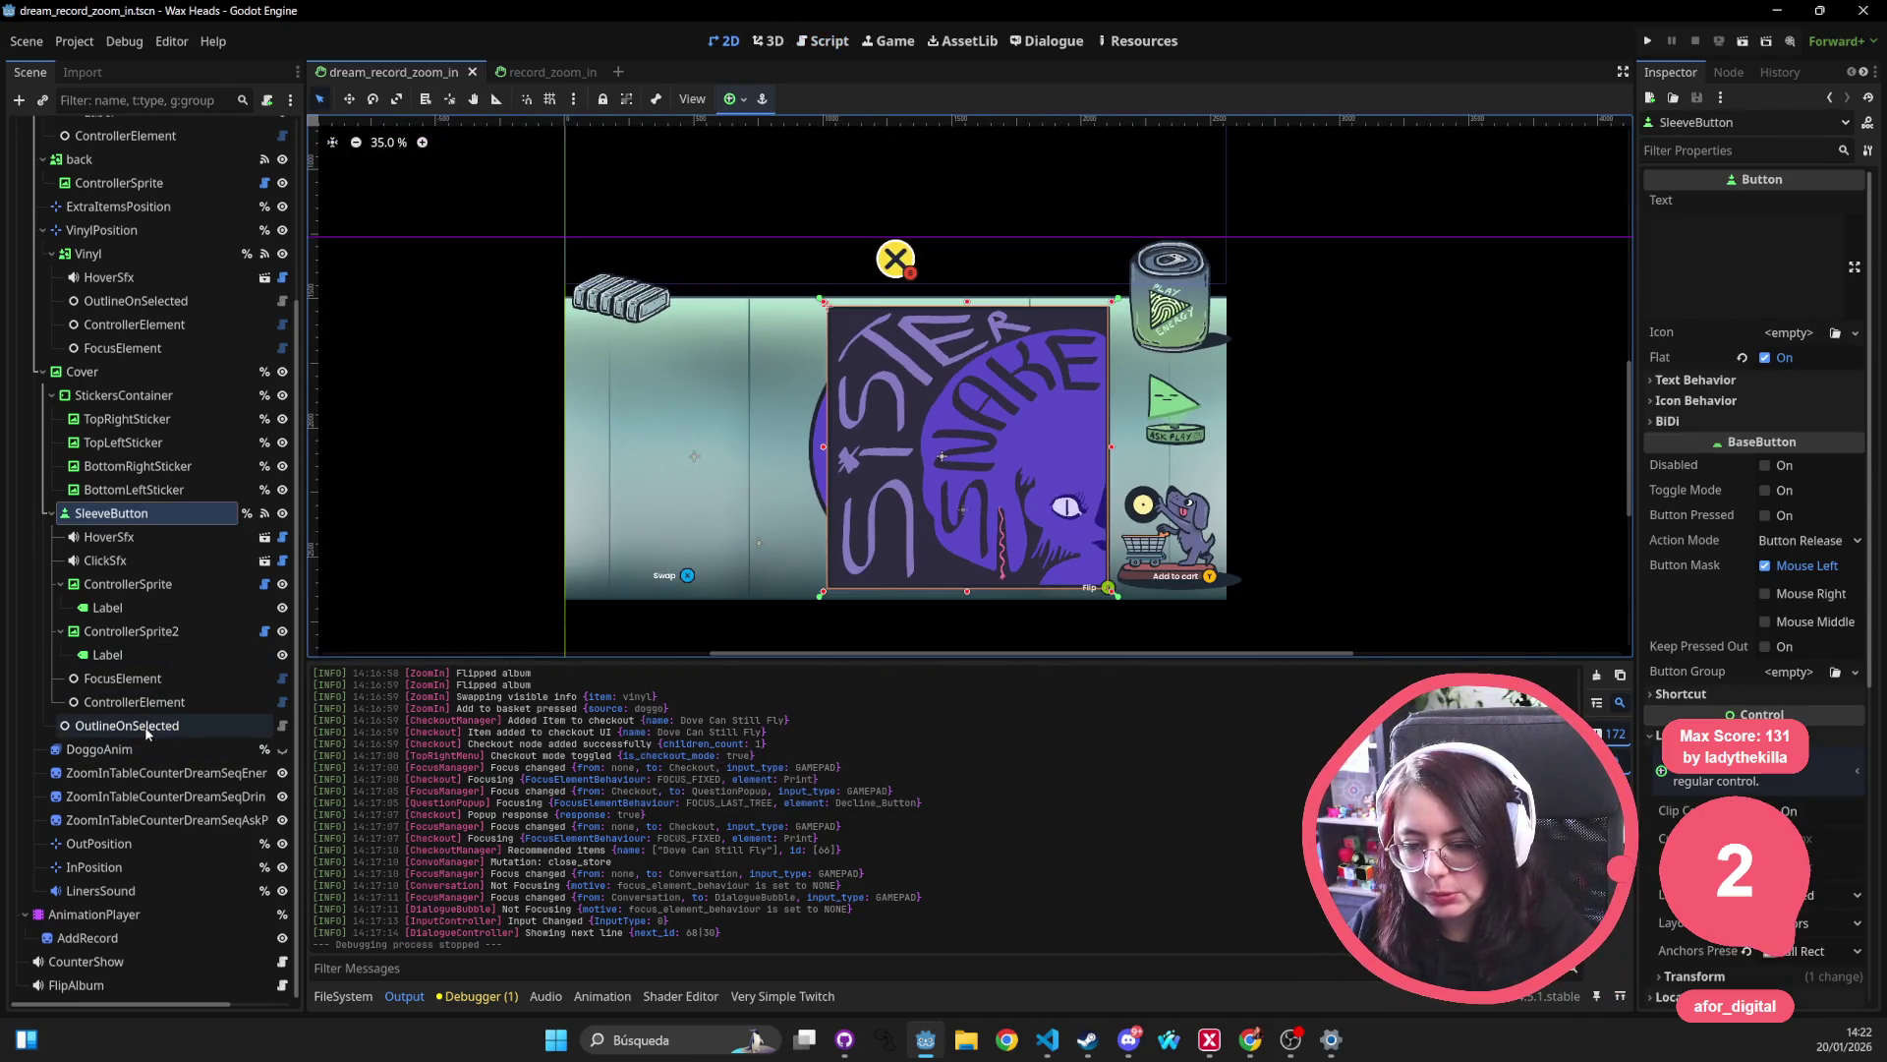
{"action": "left_click", "coordinate": [143, 729]}
{"action": "key", "text": "Delete"}
{"action": "key", "text": "Return"}
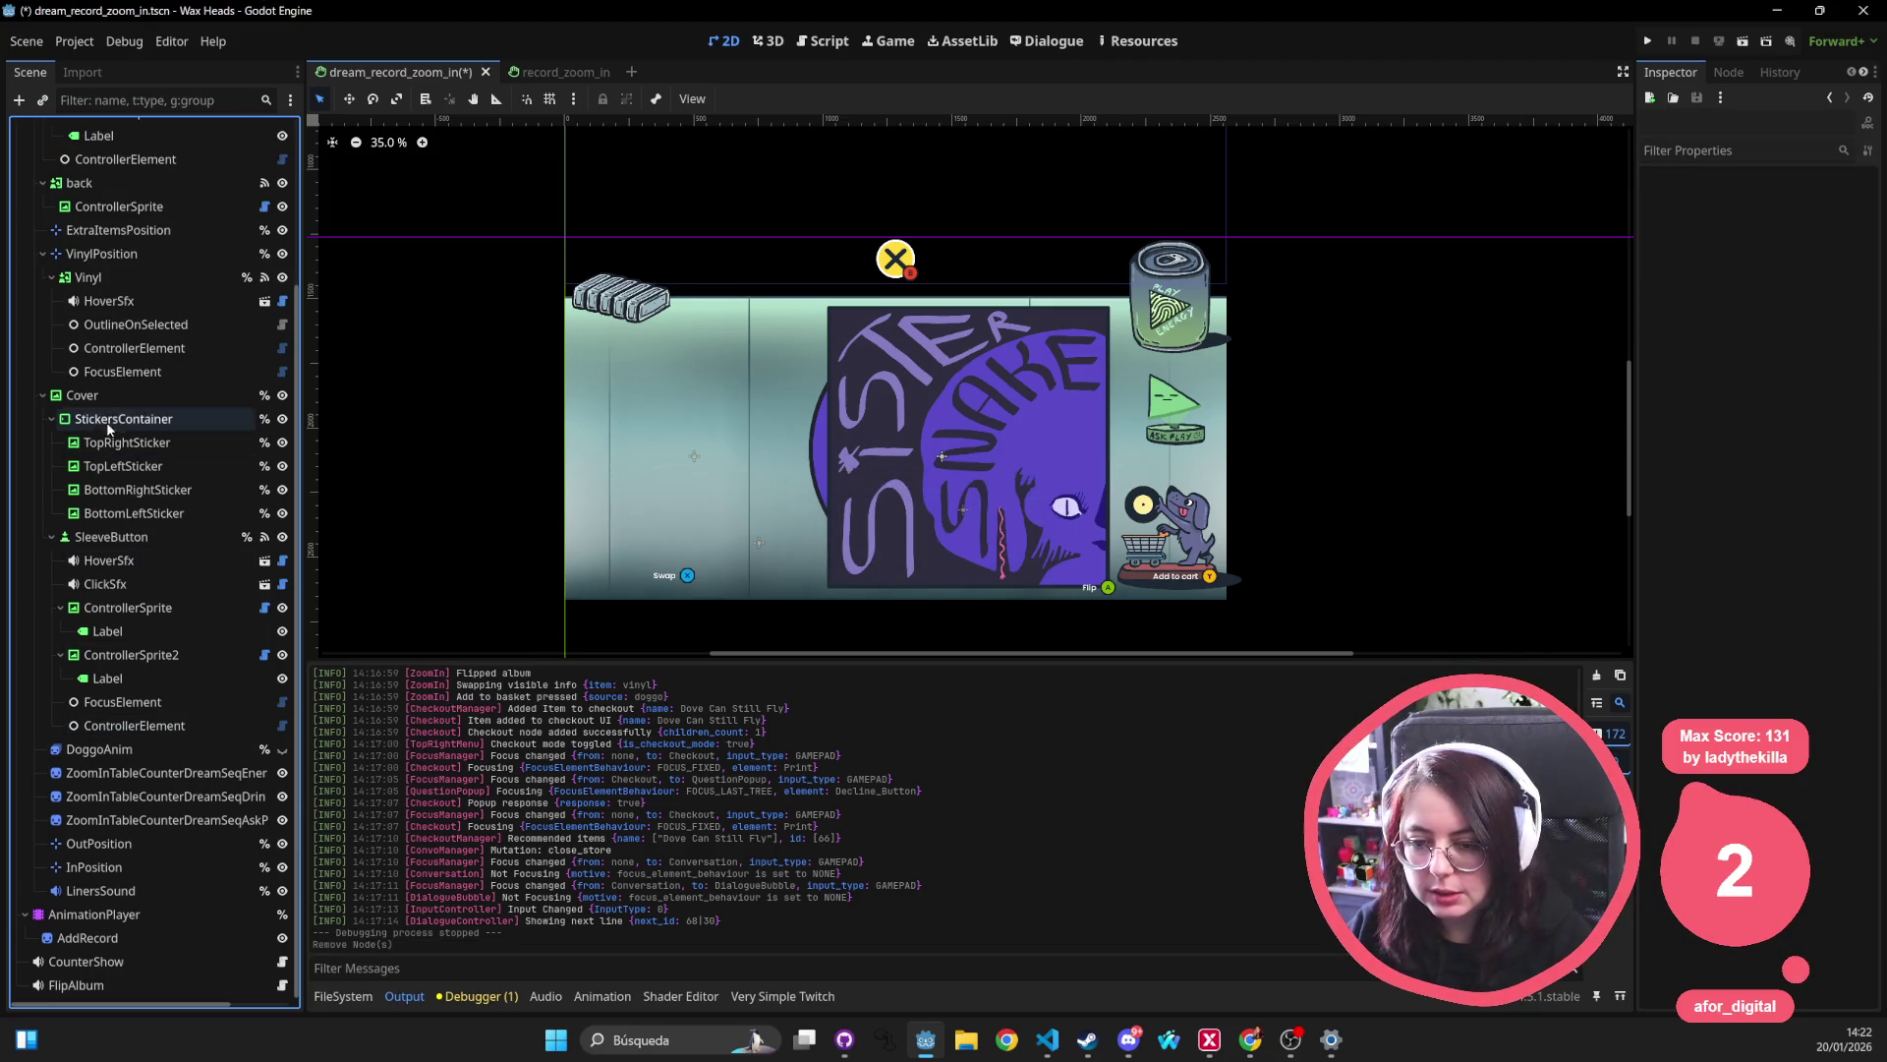
Load control_custom_outline.gd as the Cover node's script and save the scene.
{"action": "left_click", "coordinate": [192, 395]}
{"action": "right_click", "coordinate": [191, 409]}
{"action": "left_click", "coordinate": [191, 393]}
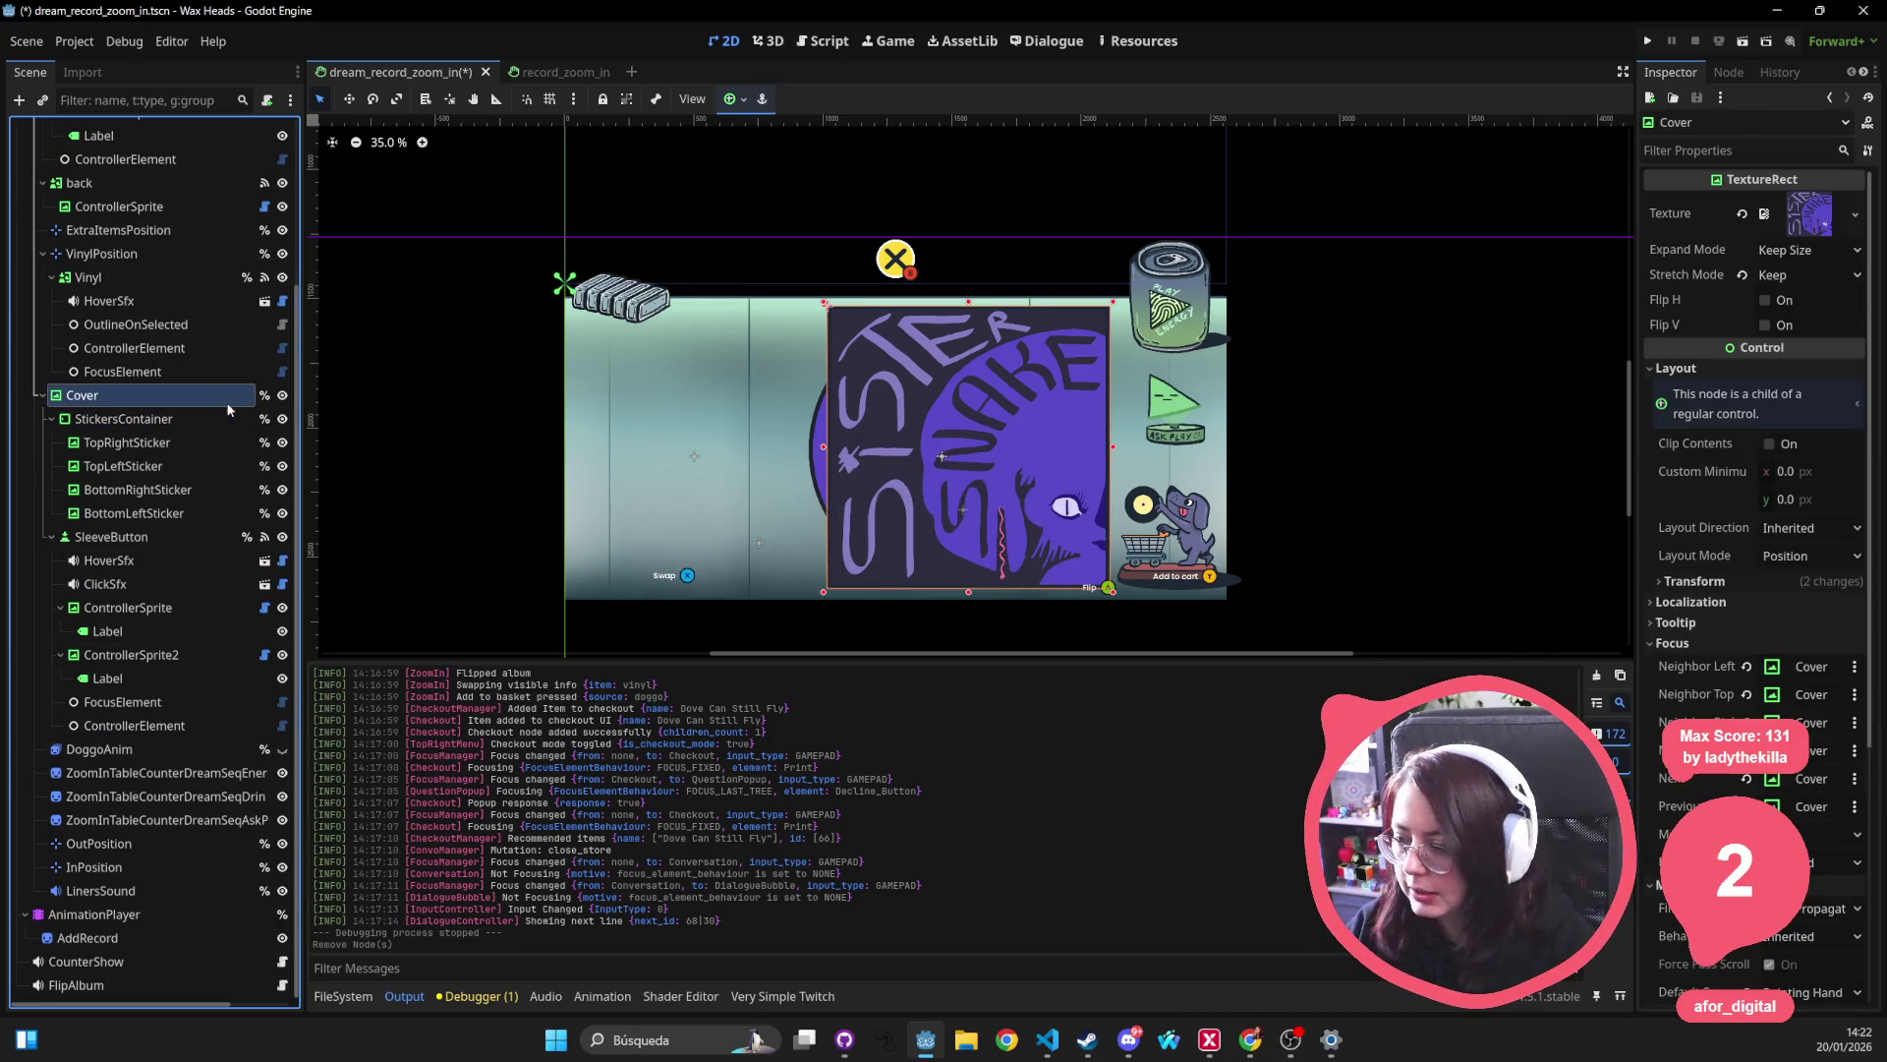
{"action": "scroll", "coordinate": [1769, 688], "scroll_direction": "down", "scroll_amount": 4}
{"action": "left_click", "coordinate": [1809, 969]}
{"action": "left_click", "coordinate": [1814, 992]}
{"action": "type", "text": "custom_out"}
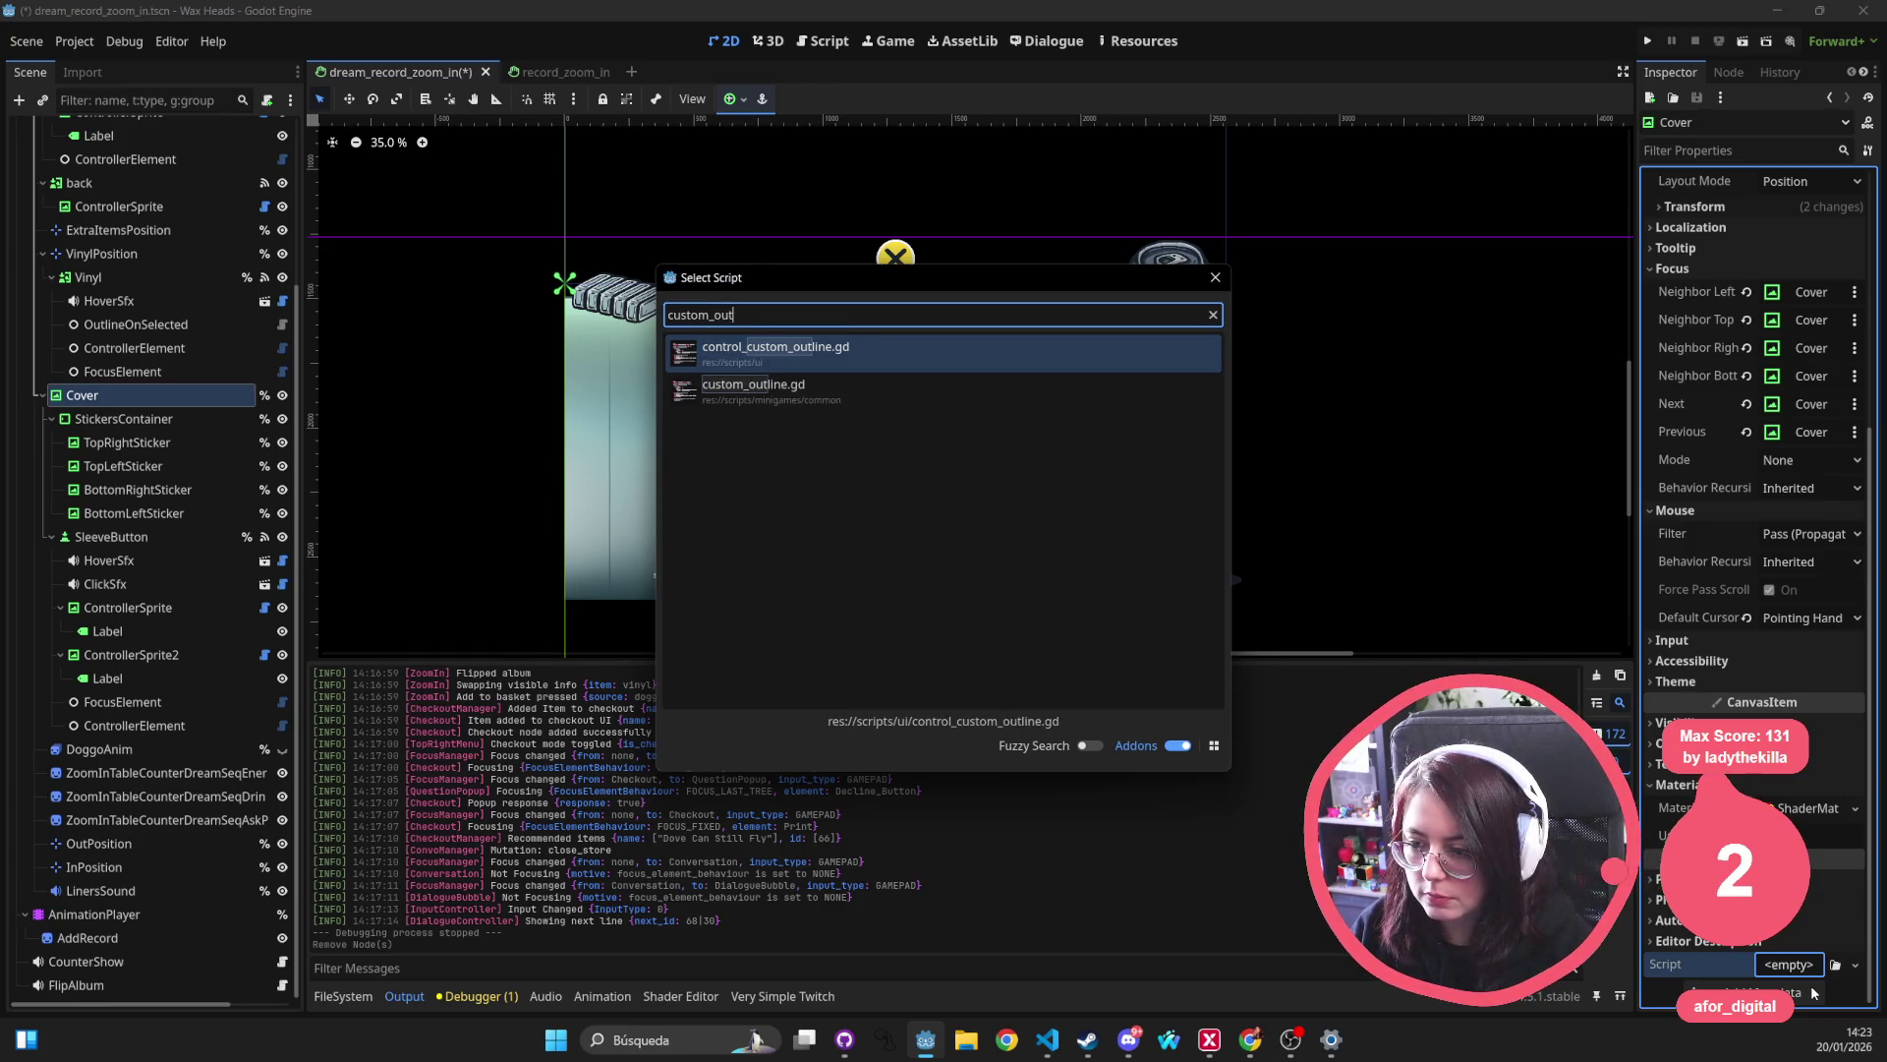
{"action": "key", "text": "Return"}
{"action": "key", "text": "ctrl+s"}
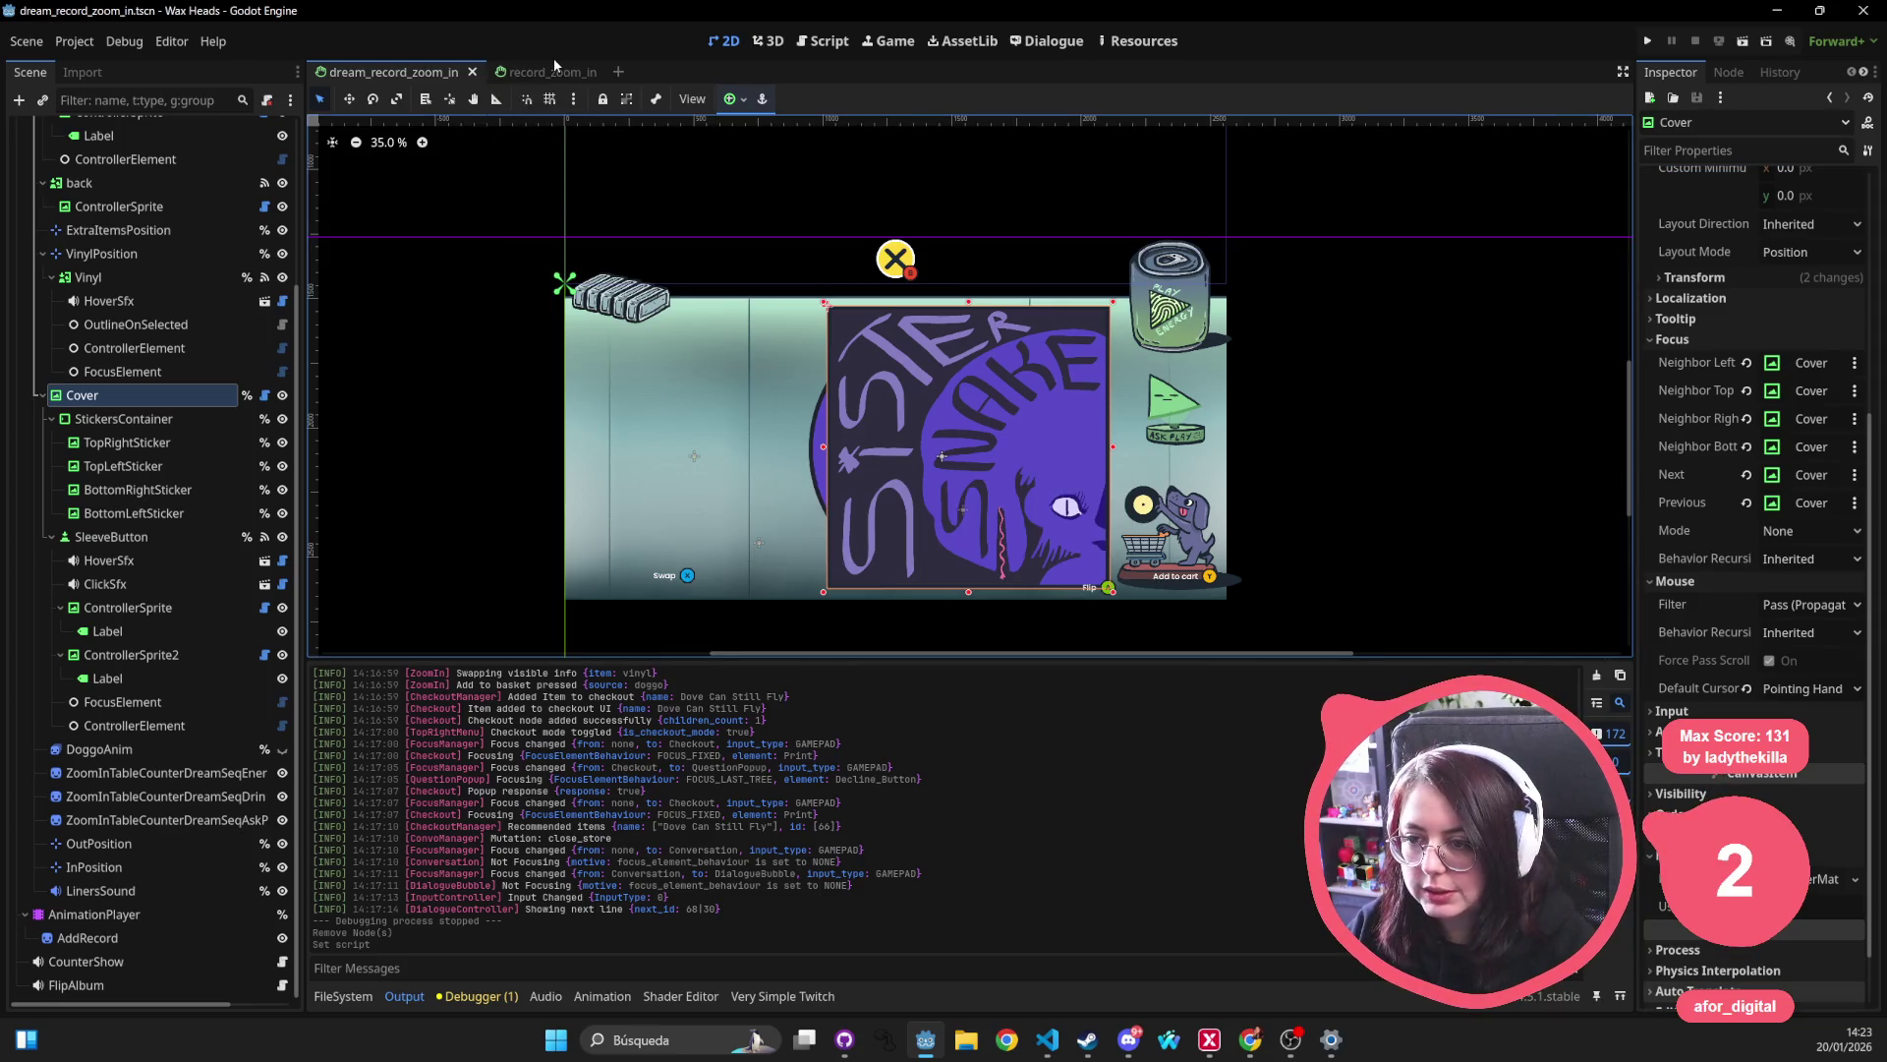
Check Cover's ControlCustomOutline script in record_zoom_in, collapse StickersContainer, save, and return to dream_record_zoom_in.
{"action": "left_click", "coordinate": [554, 67]}
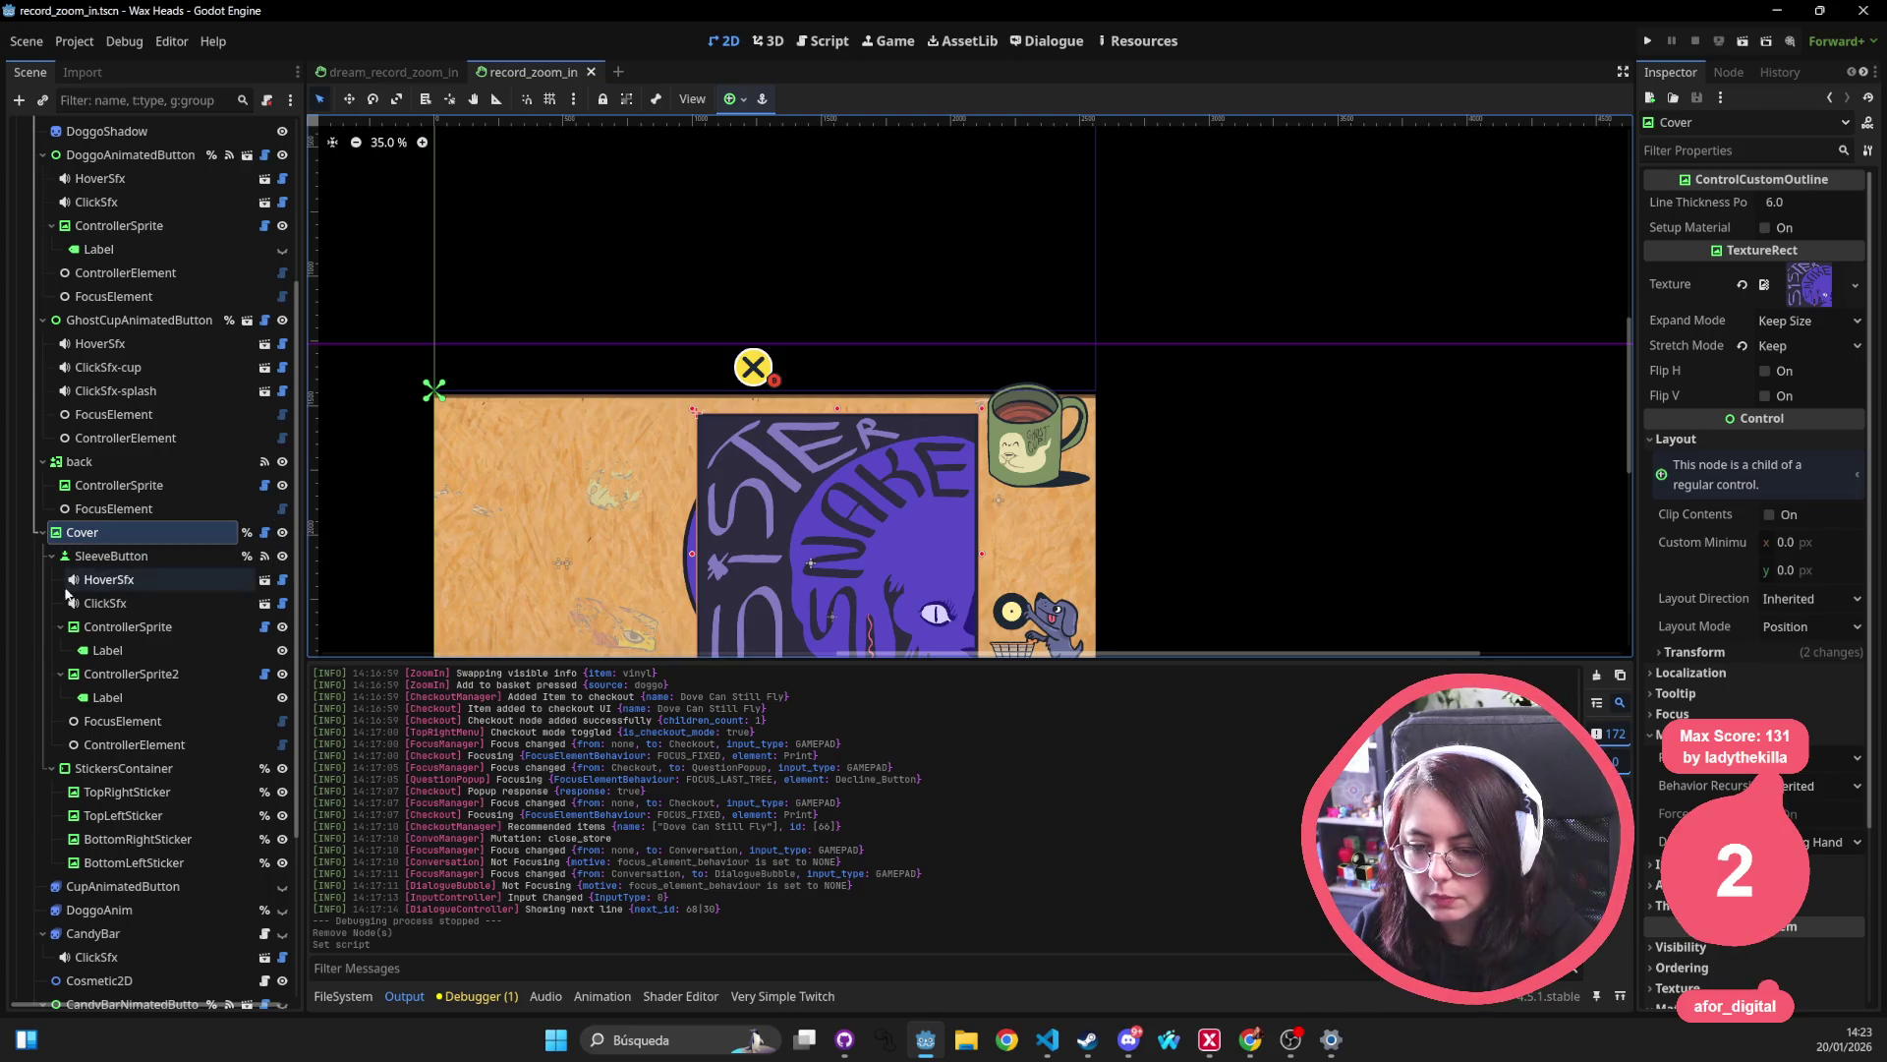
{"action": "left_click", "coordinate": [52, 768]}
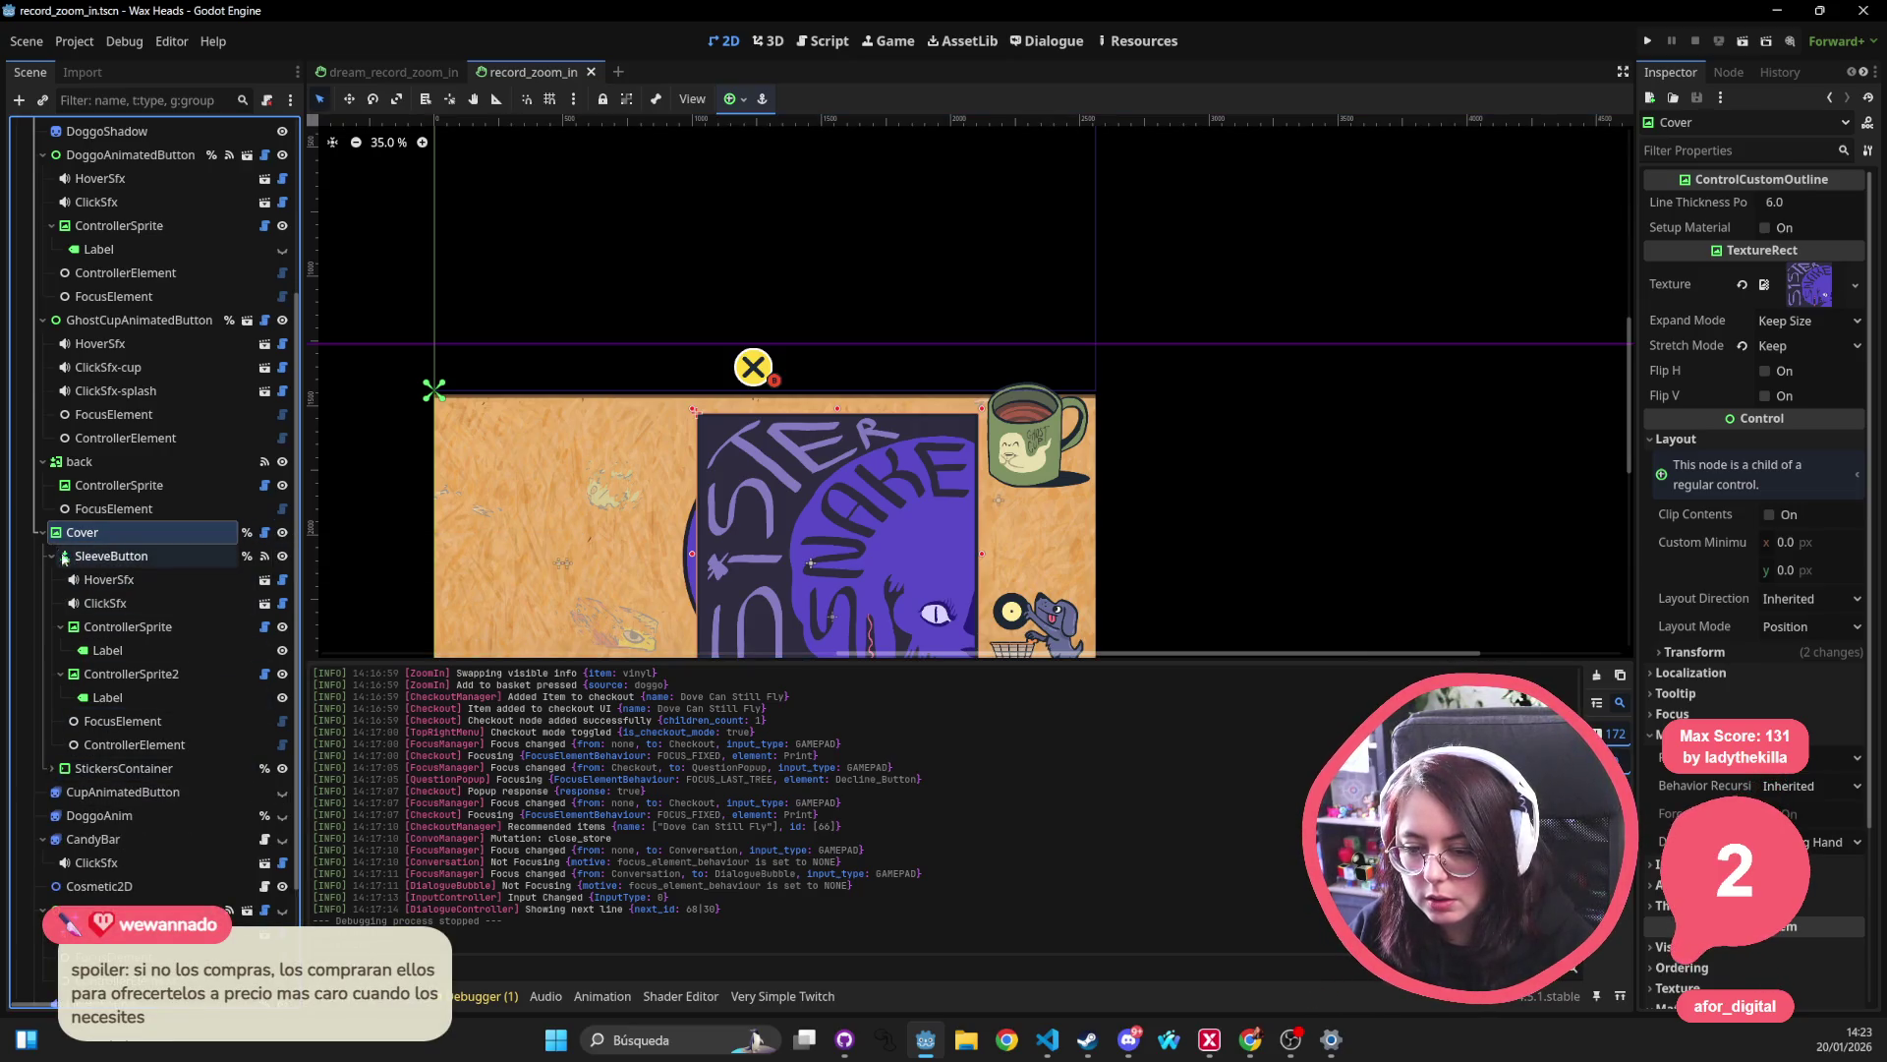
{"action": "key", "text": "ctrl+s"}
{"action": "left_click", "coordinate": [354, 75]}
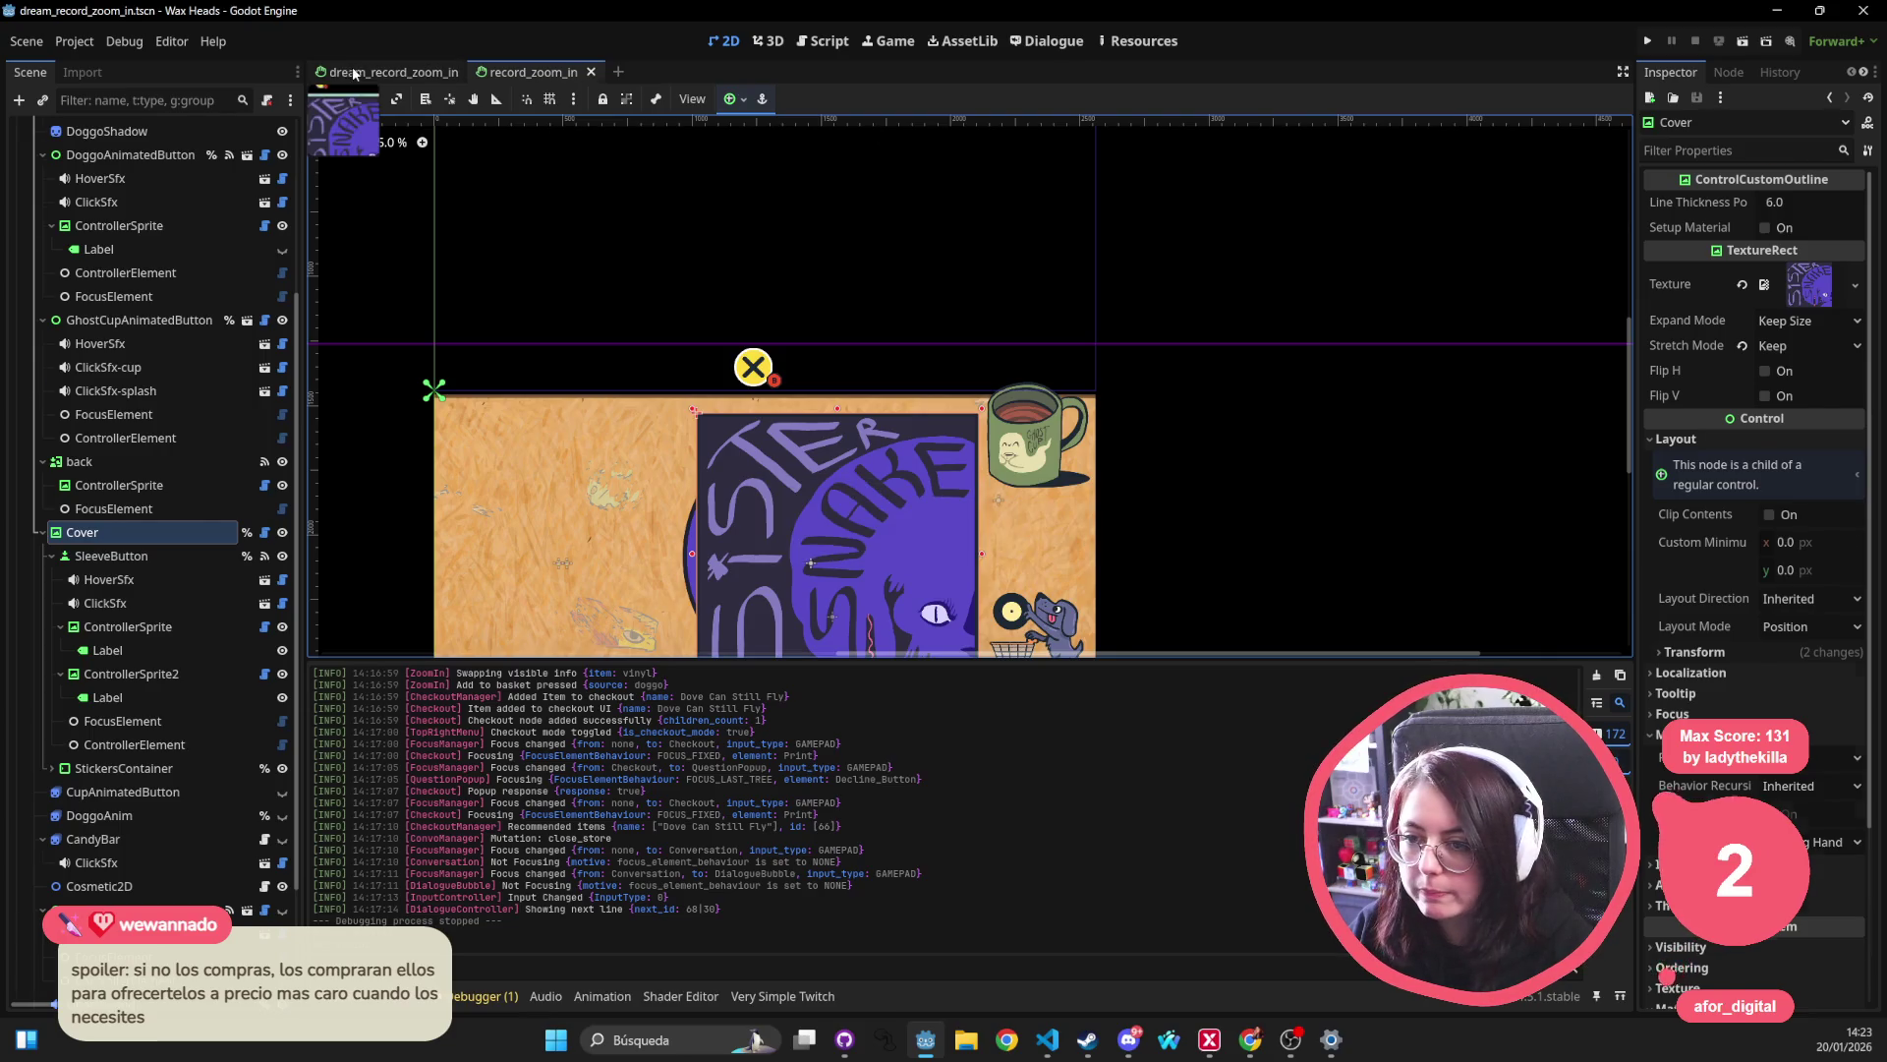
Run the project, continue the saved game, and begin the landlord's dialogue.
{"action": "left_click", "coordinate": [1650, 42]}
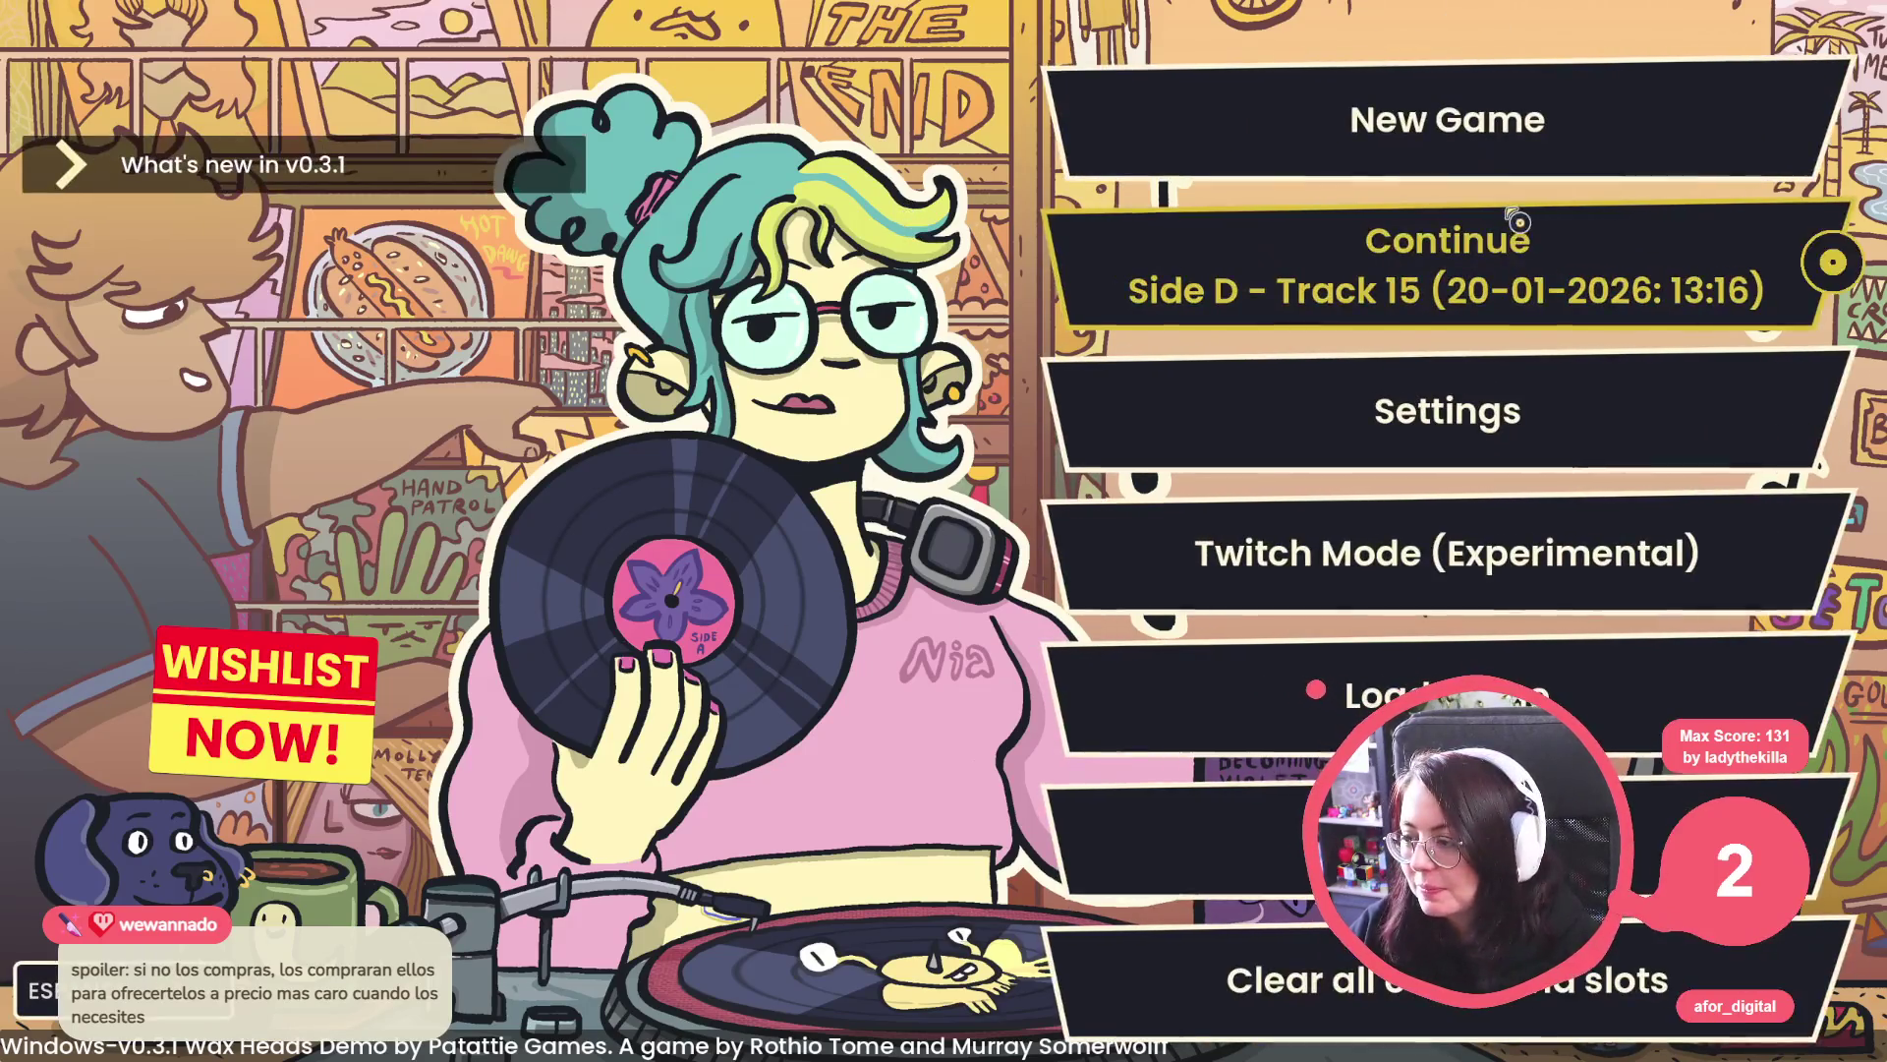
{"action": "left_click", "coordinate": [1501, 257]}
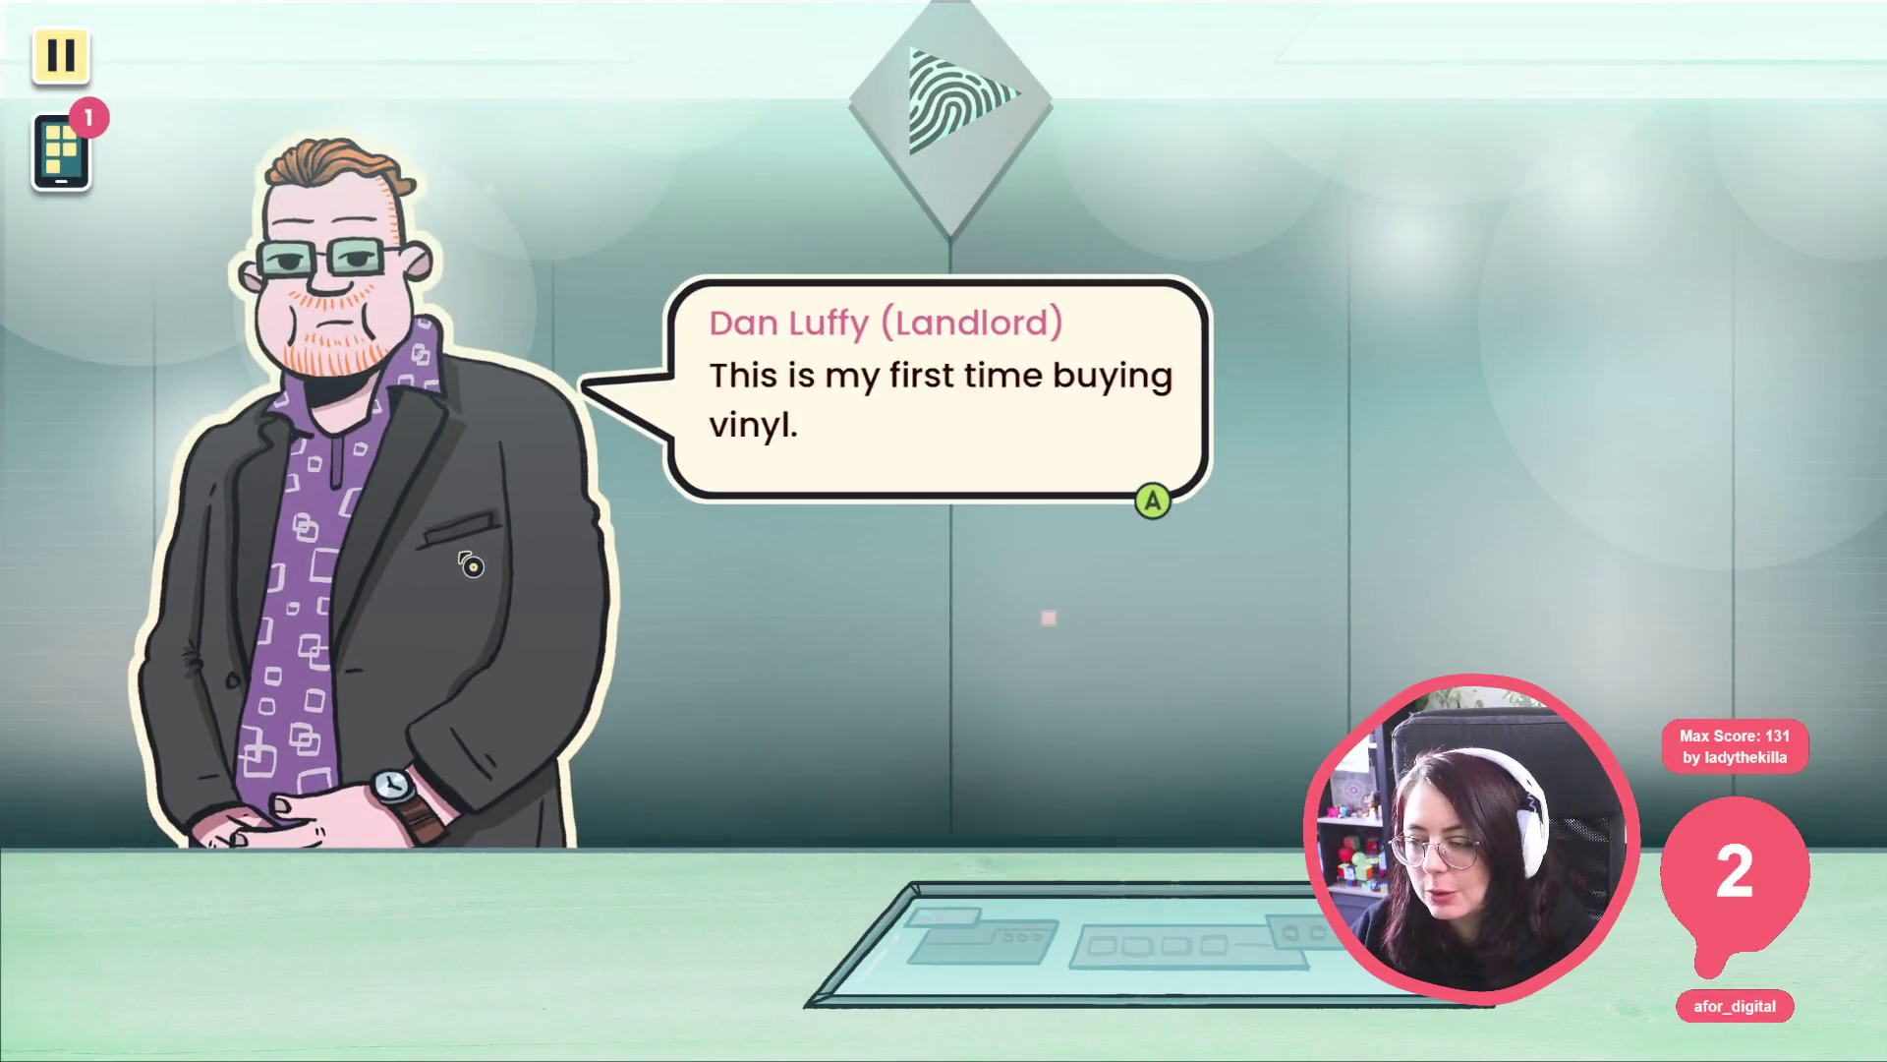
{"action": "left_click", "coordinate": [569, 472]}
{"action": "left_click", "coordinate": [800, 426]}
{"action": "left_click", "coordinate": [782, 430]}
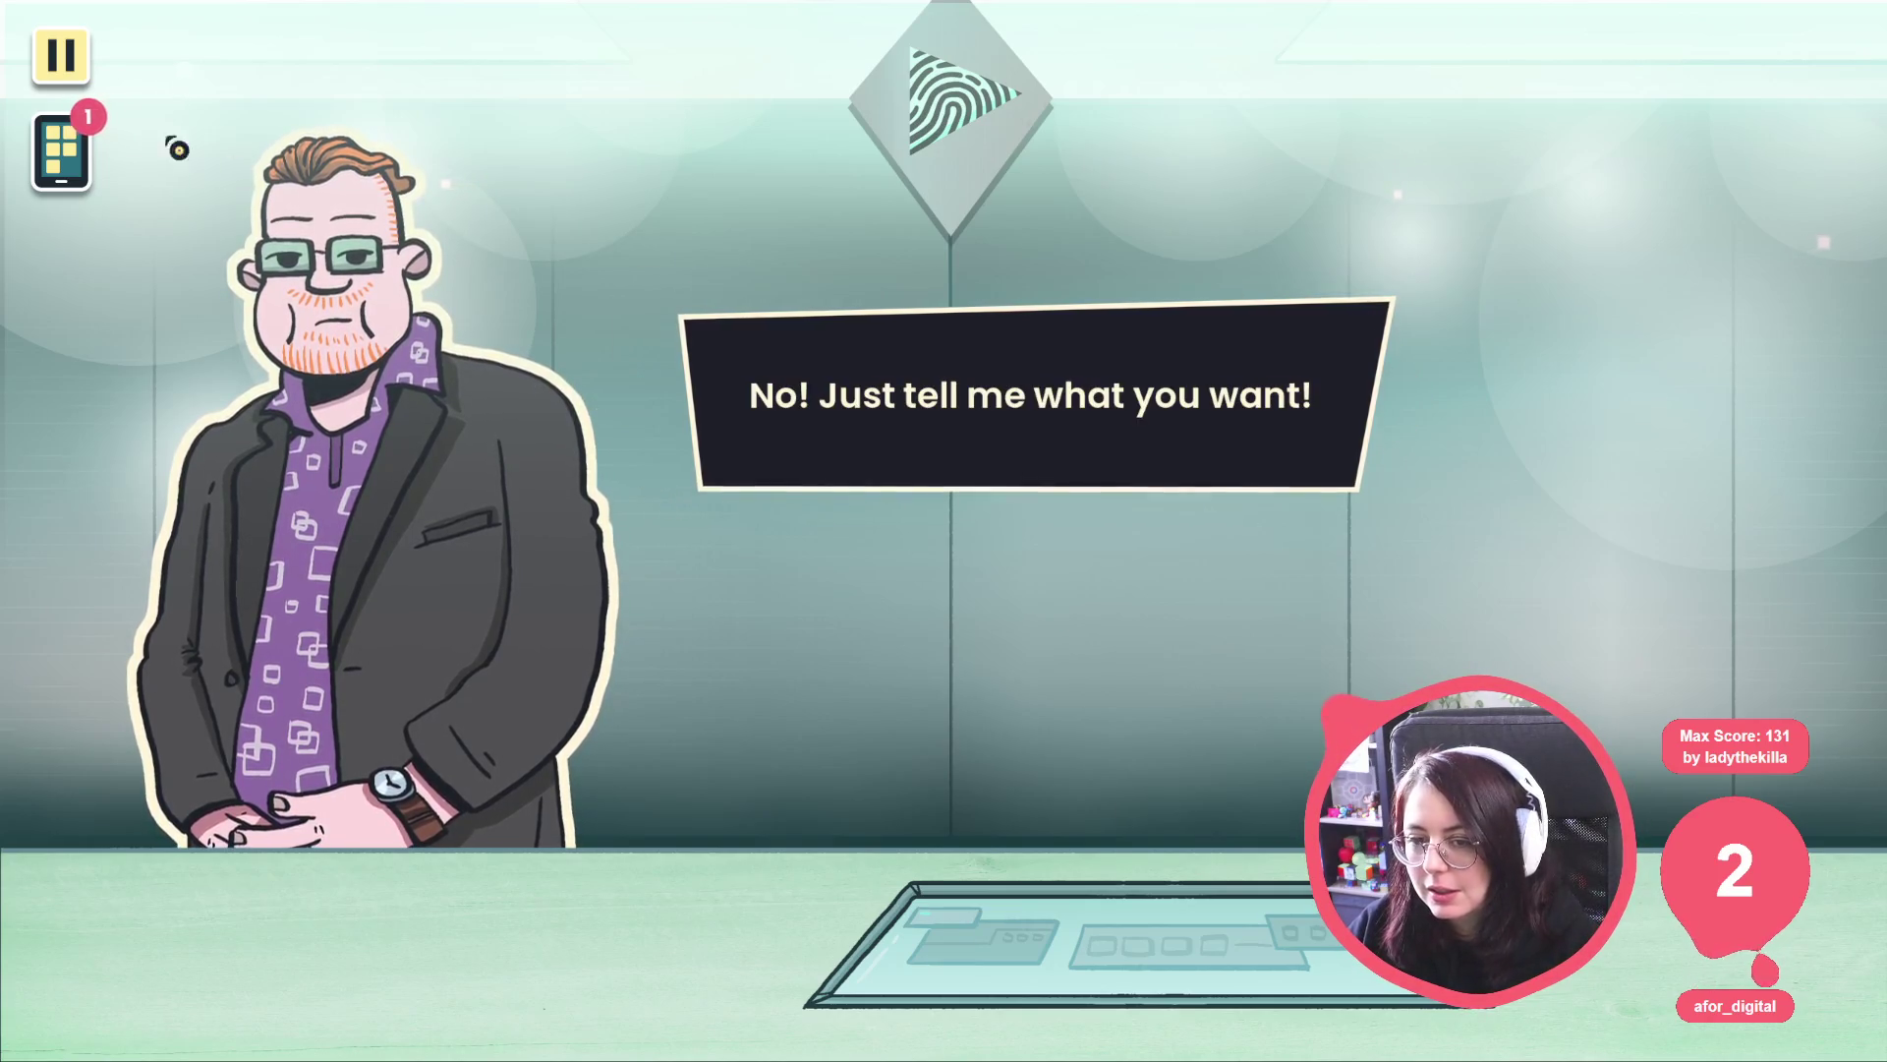
Advance the landlord conversation to the choices and pick Look for record.
{"action": "left_click", "coordinate": [59, 149]}
{"action": "left_click", "coordinate": [59, 150]}
{"action": "left_click", "coordinate": [868, 459]}
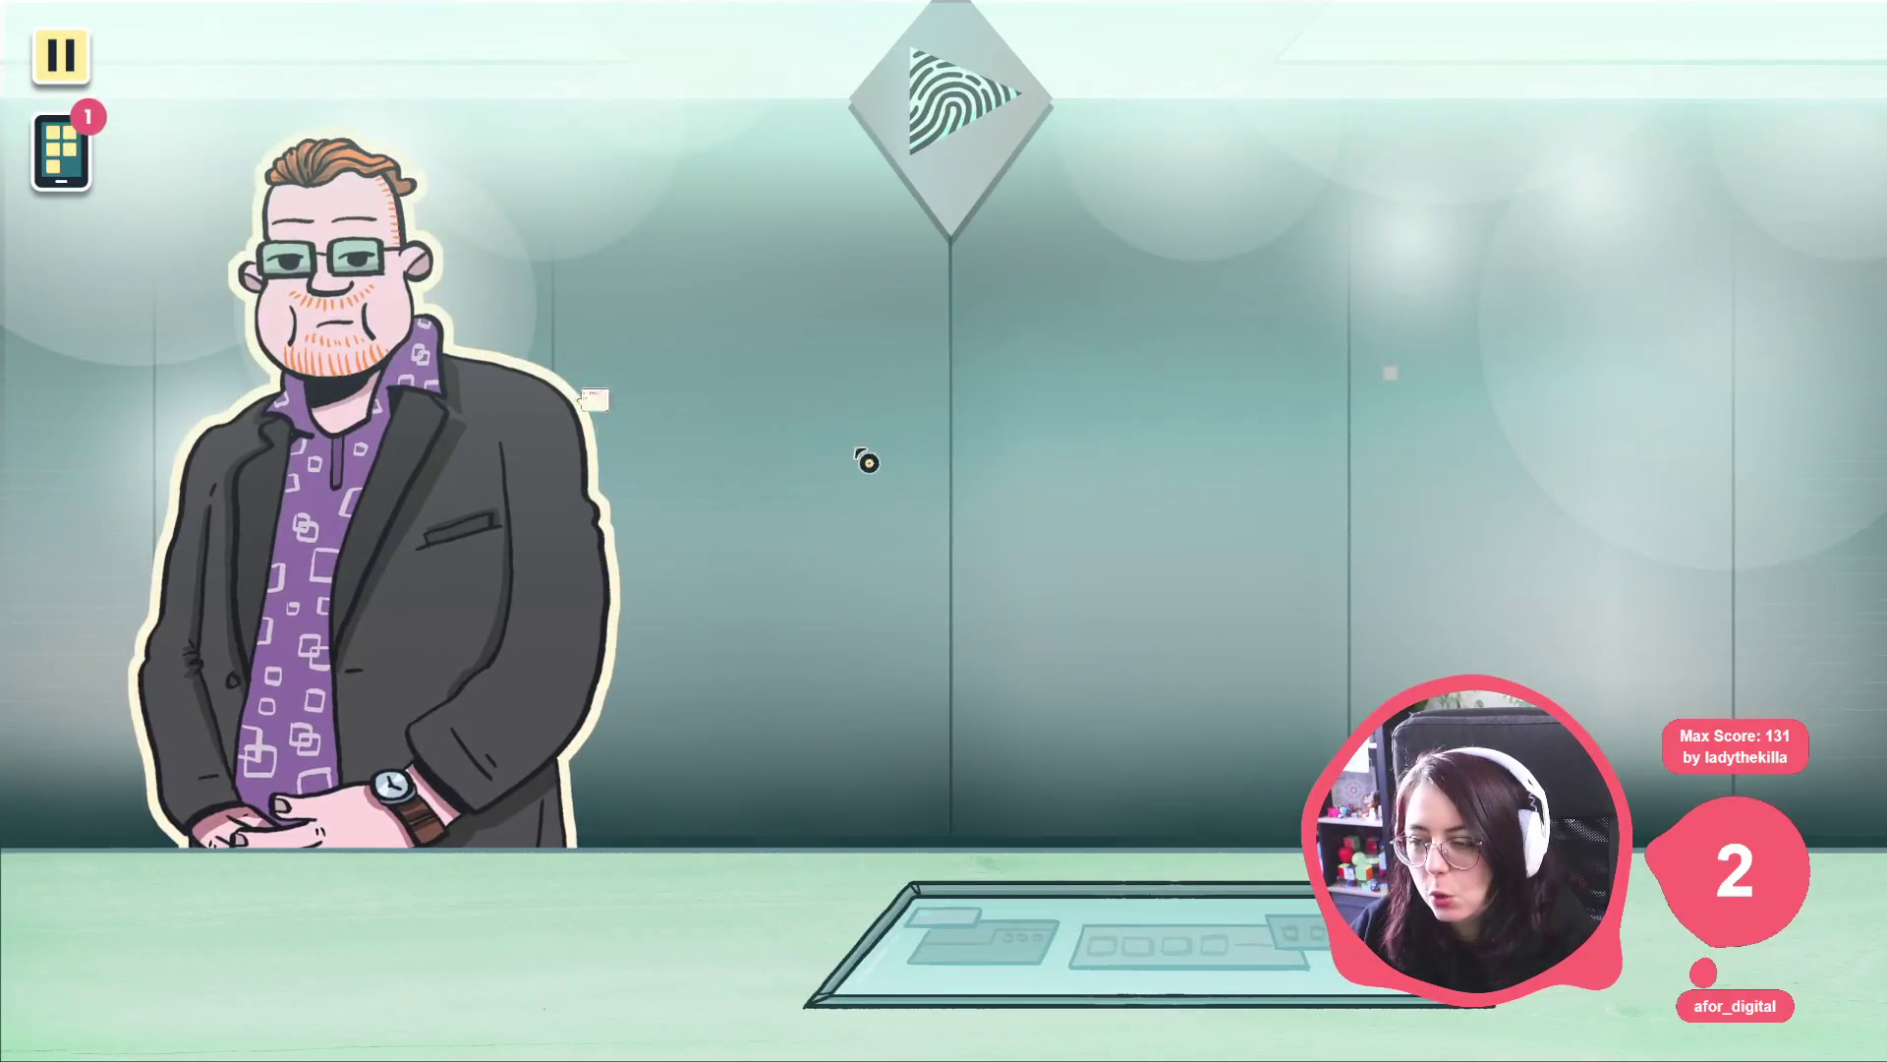
{"action": "left_click", "coordinate": [741, 455]}
{"action": "left_click", "coordinate": [872, 483]}
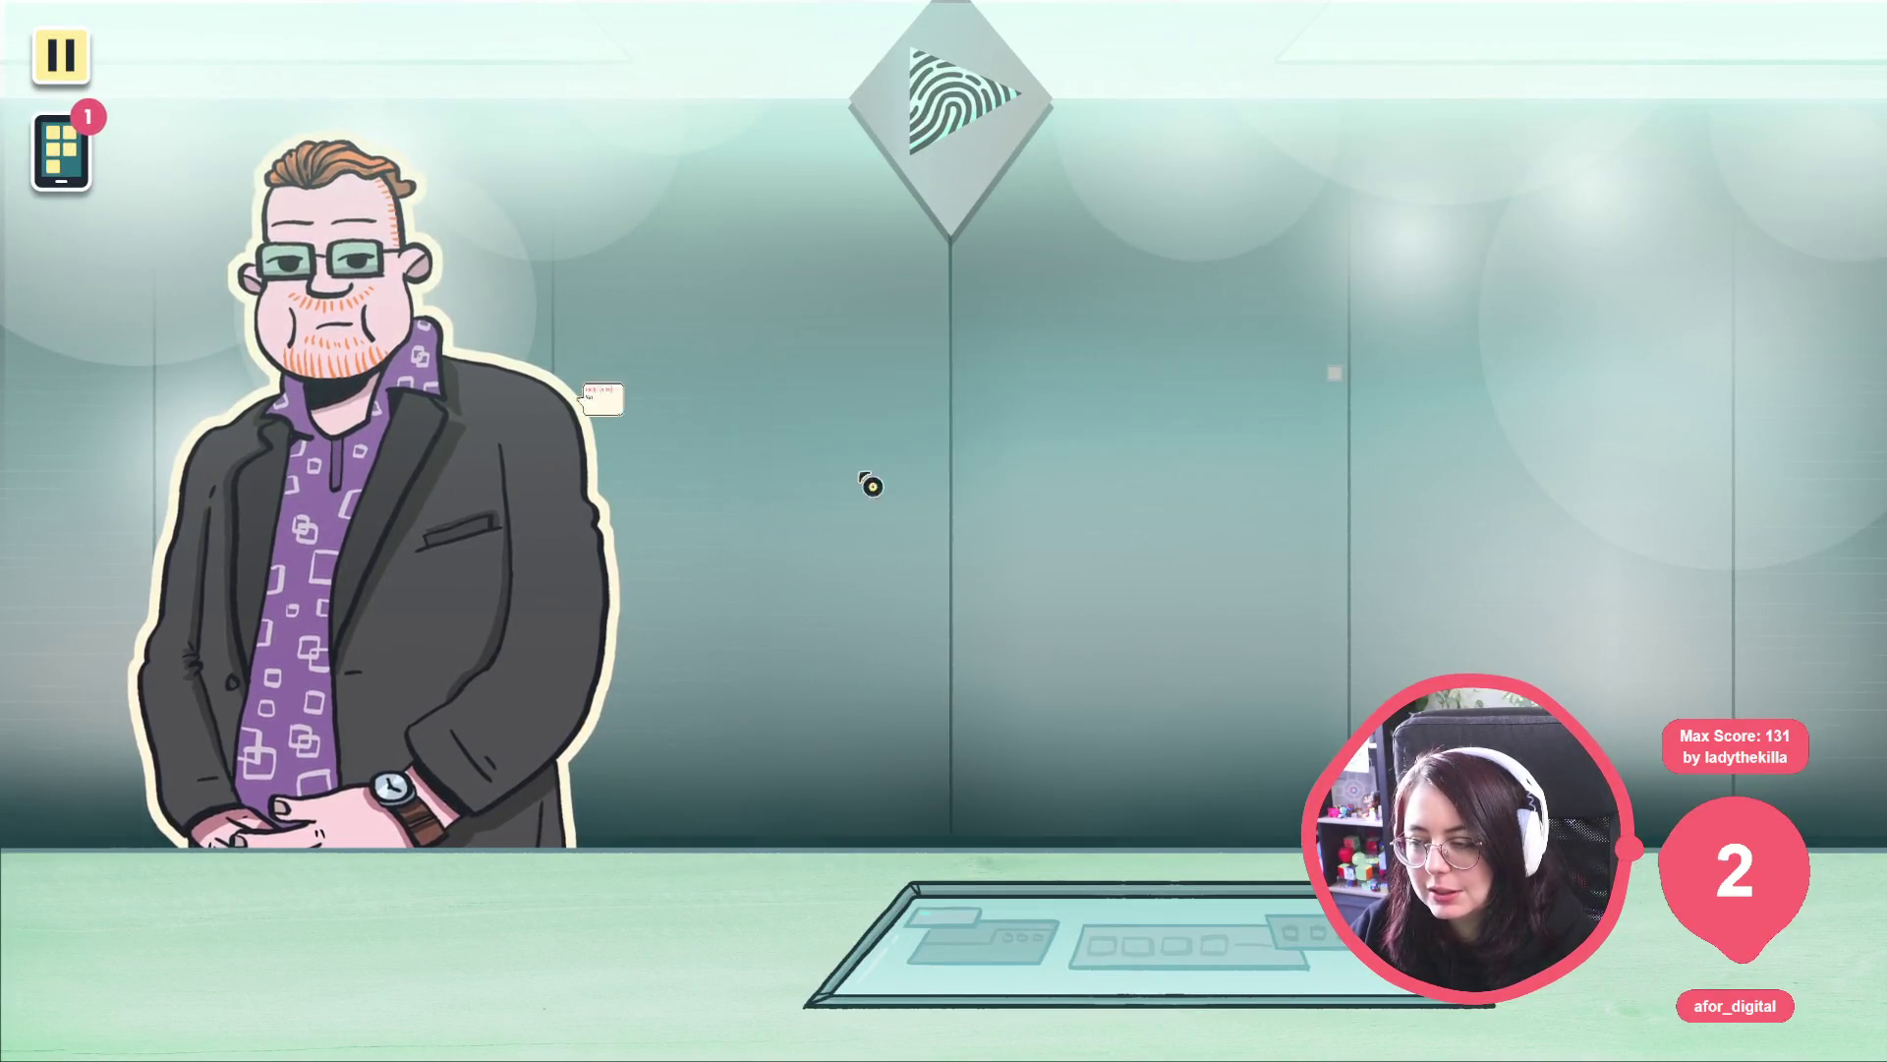
{"action": "left_click", "coordinate": [868, 281]}
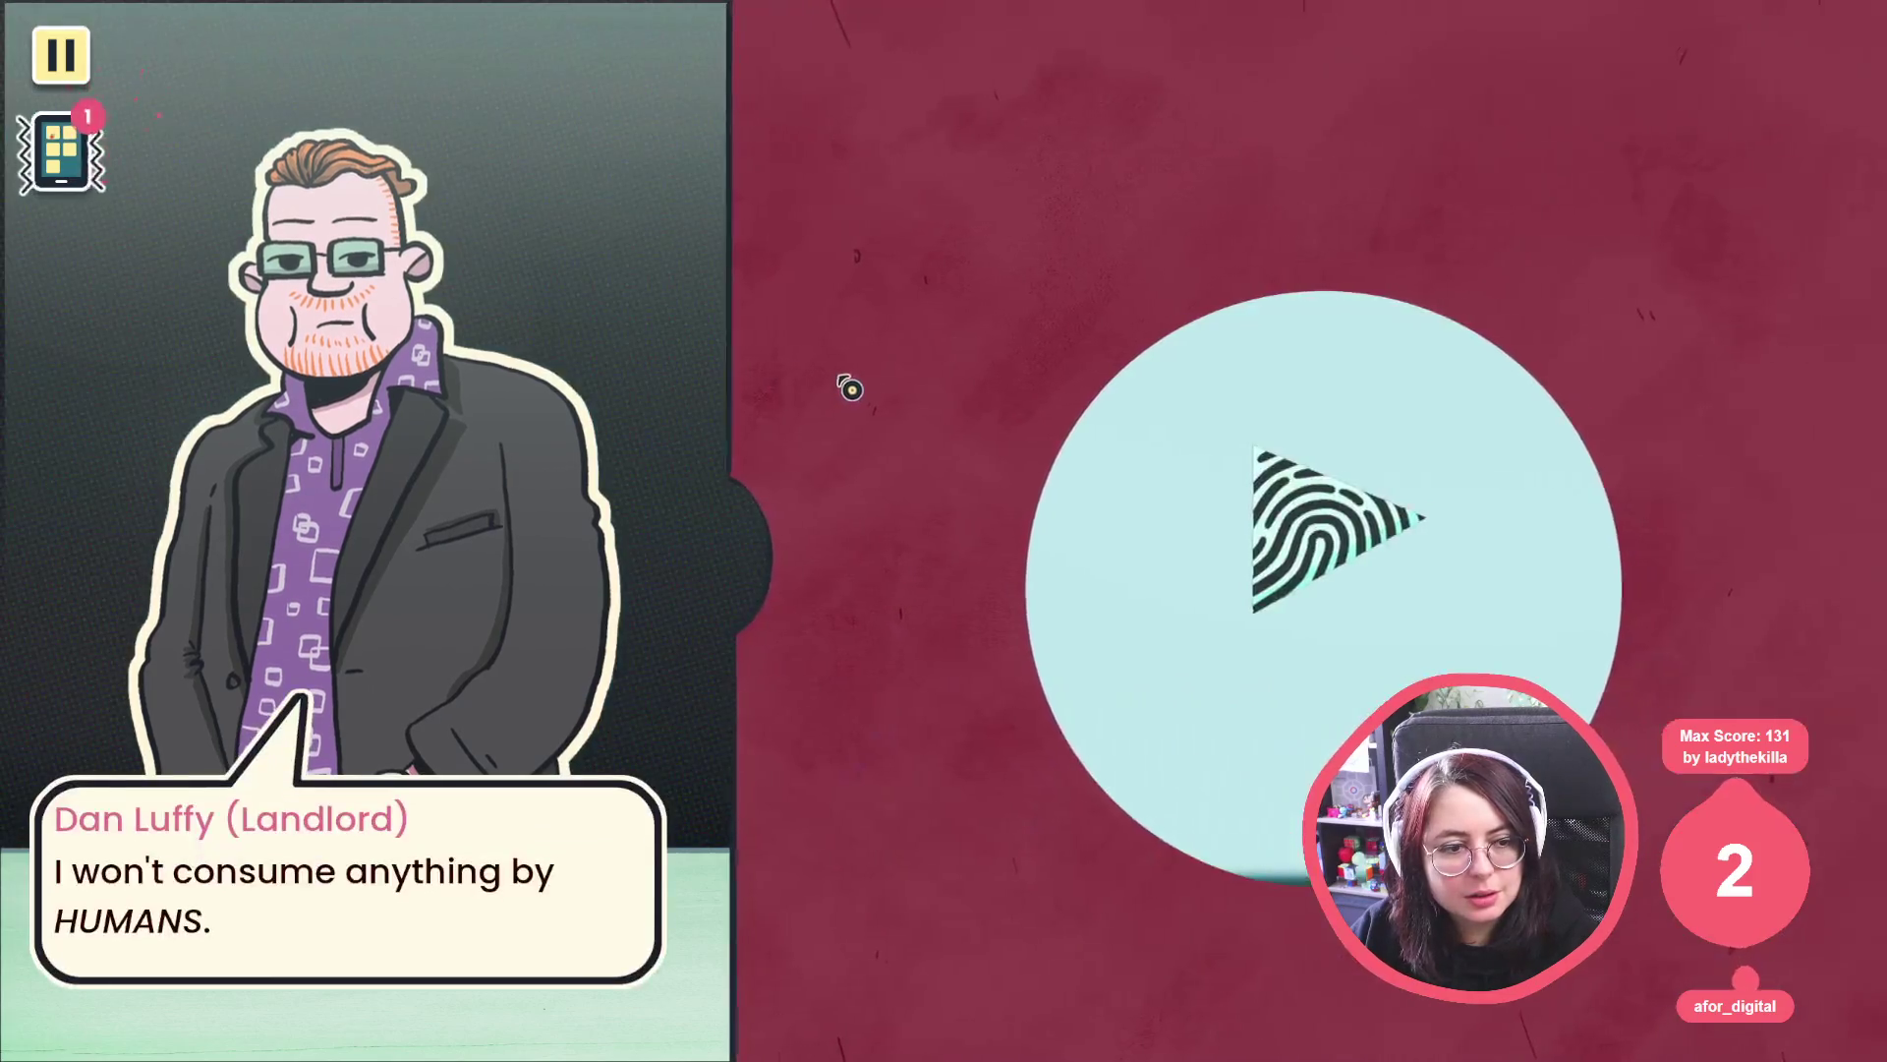